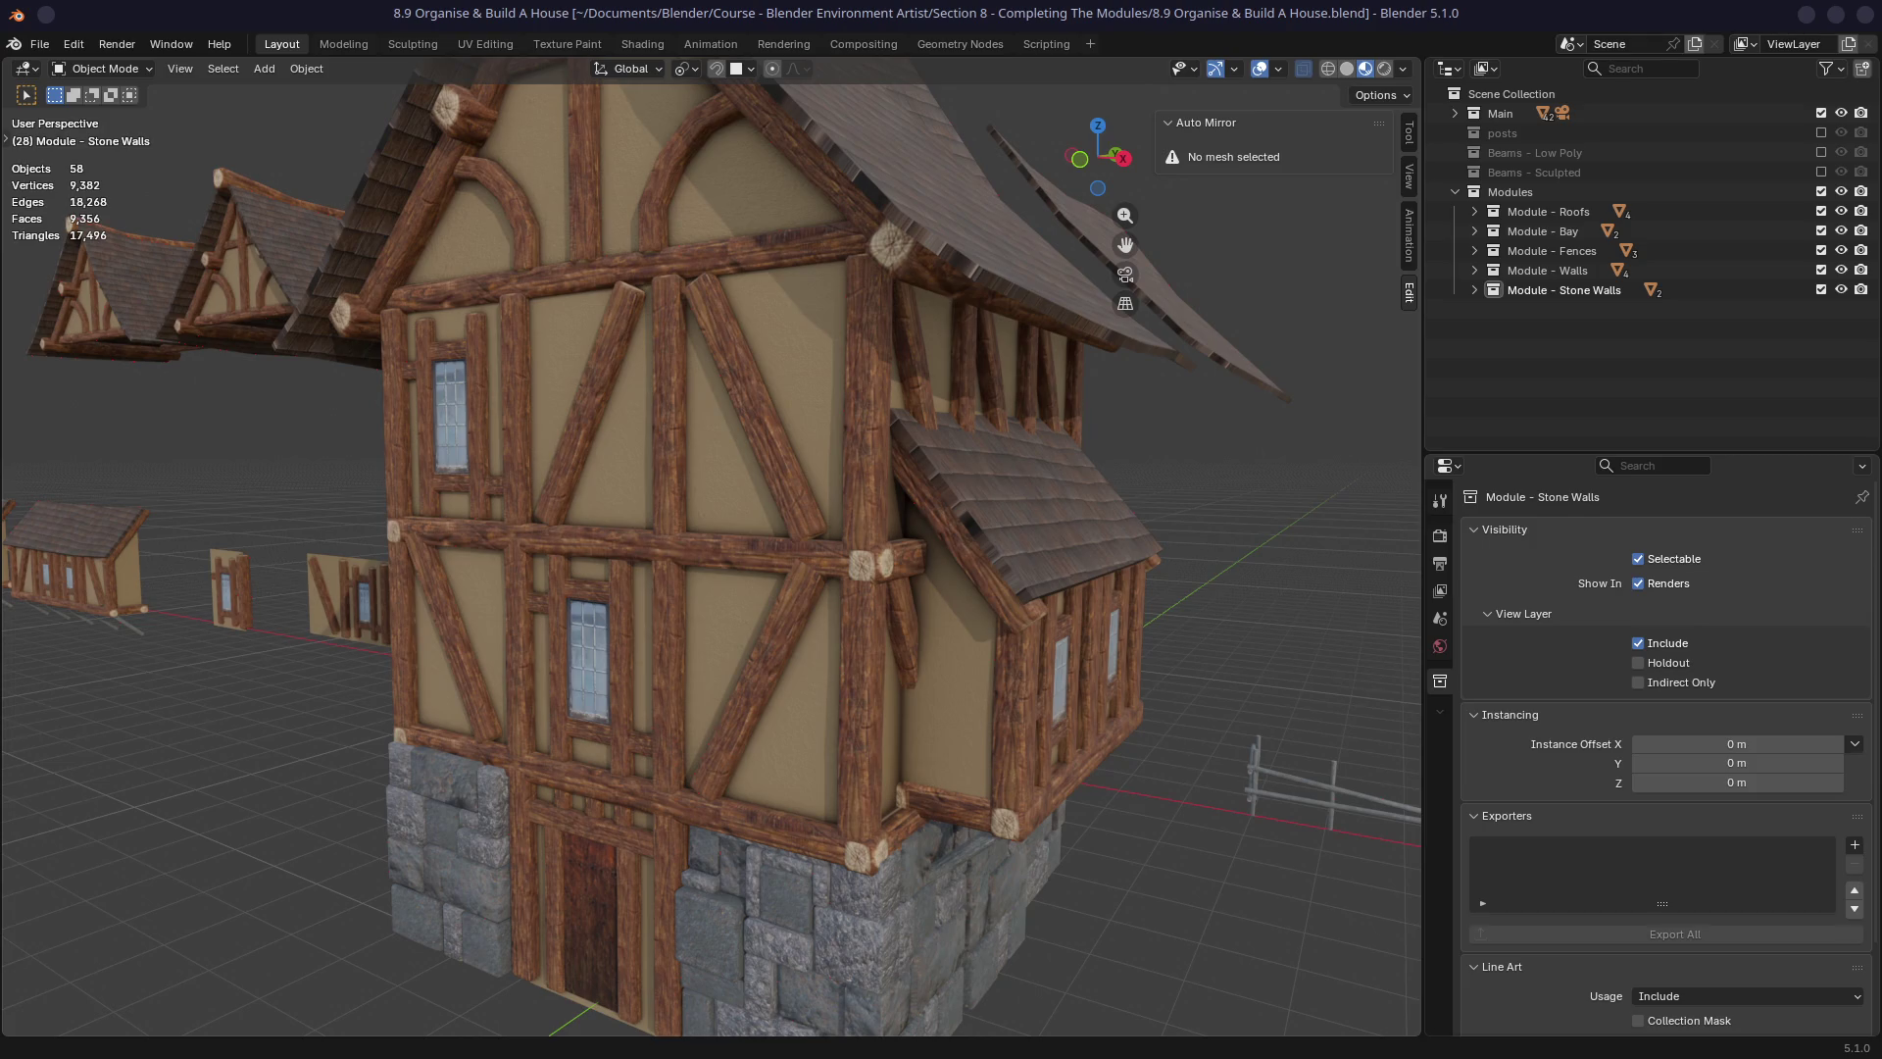
Orbit and zoom around the house to look at its timber beams.
mouse_move(549, 549)
middle_mouse_down()
mouse_move(603, 536)
mouse_move(535, 536)
mouse_move(635, 588)
mouse_move(823, 590)
mouse_move(573, 593)
middle_mouse_up()
scroll(752, 614, "up", 10)
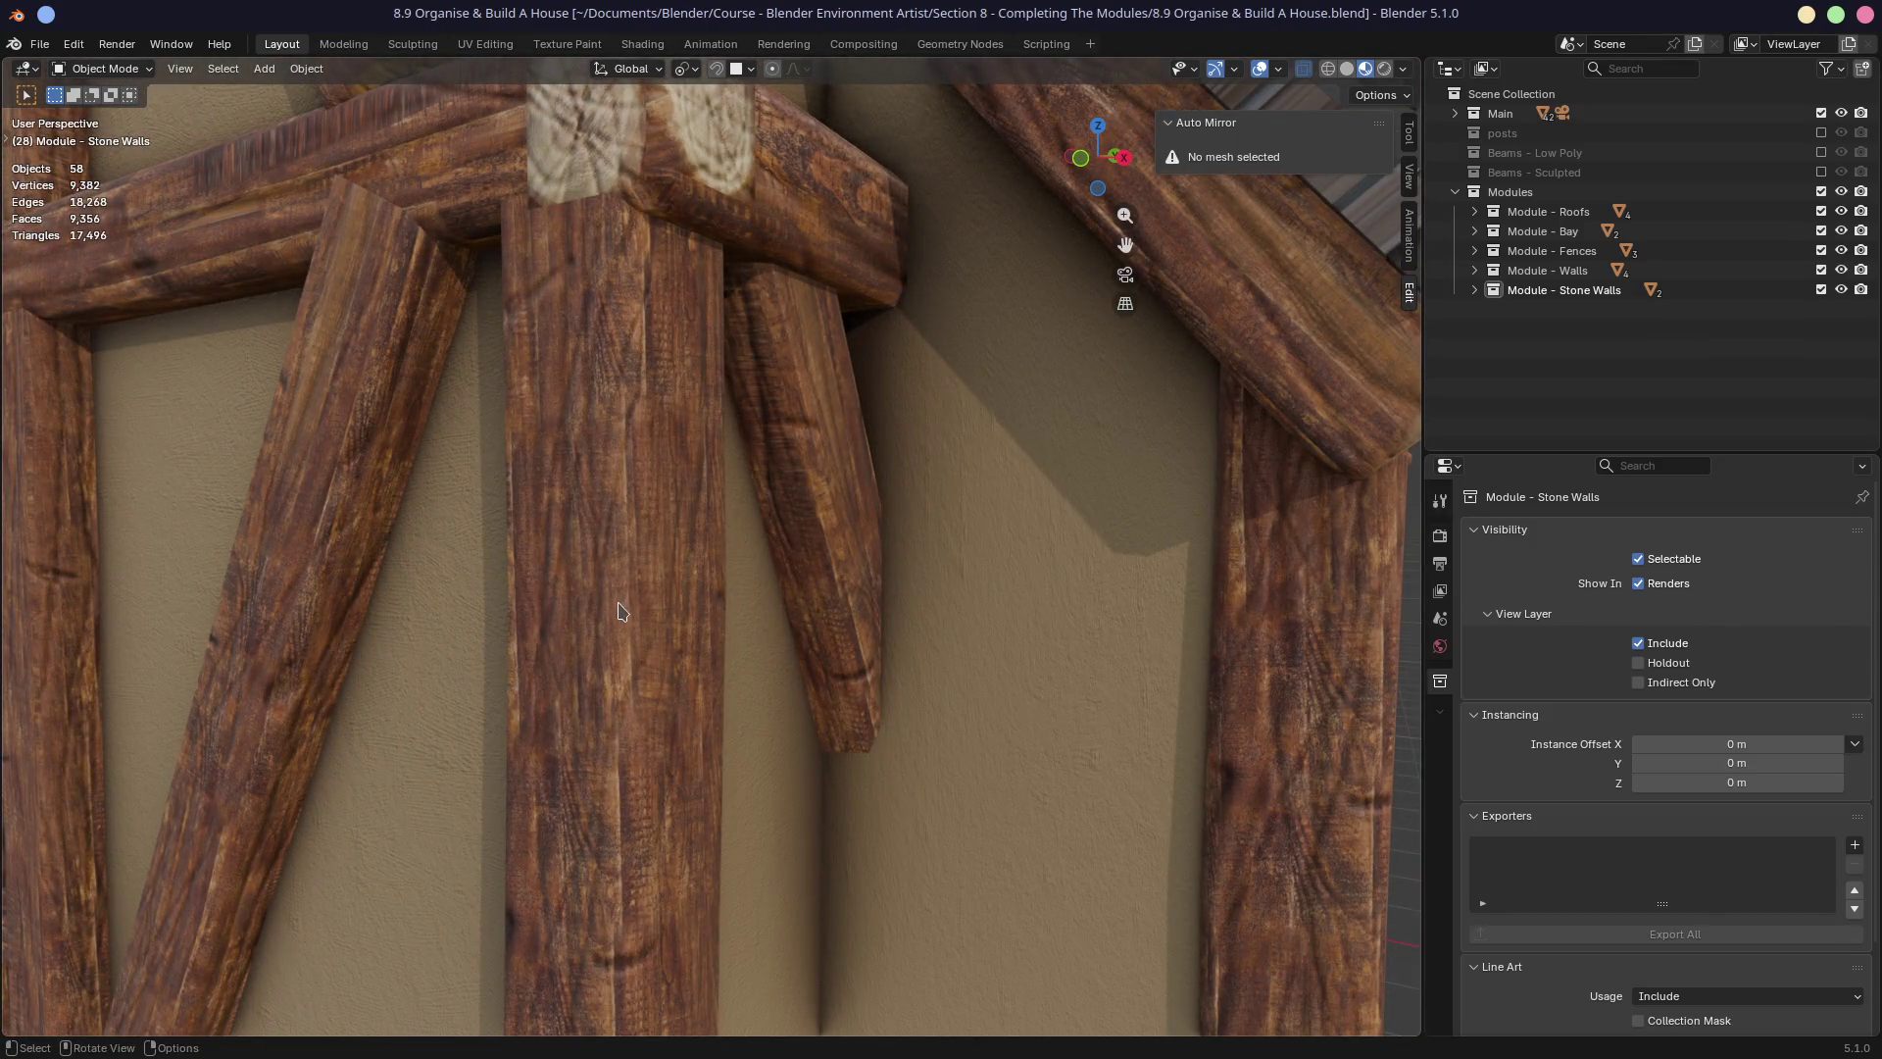
mouse_move(614, 785)
middle_mouse_down()
mouse_move(605, 712)
mouse_move(639, 683)
middle_mouse_up()
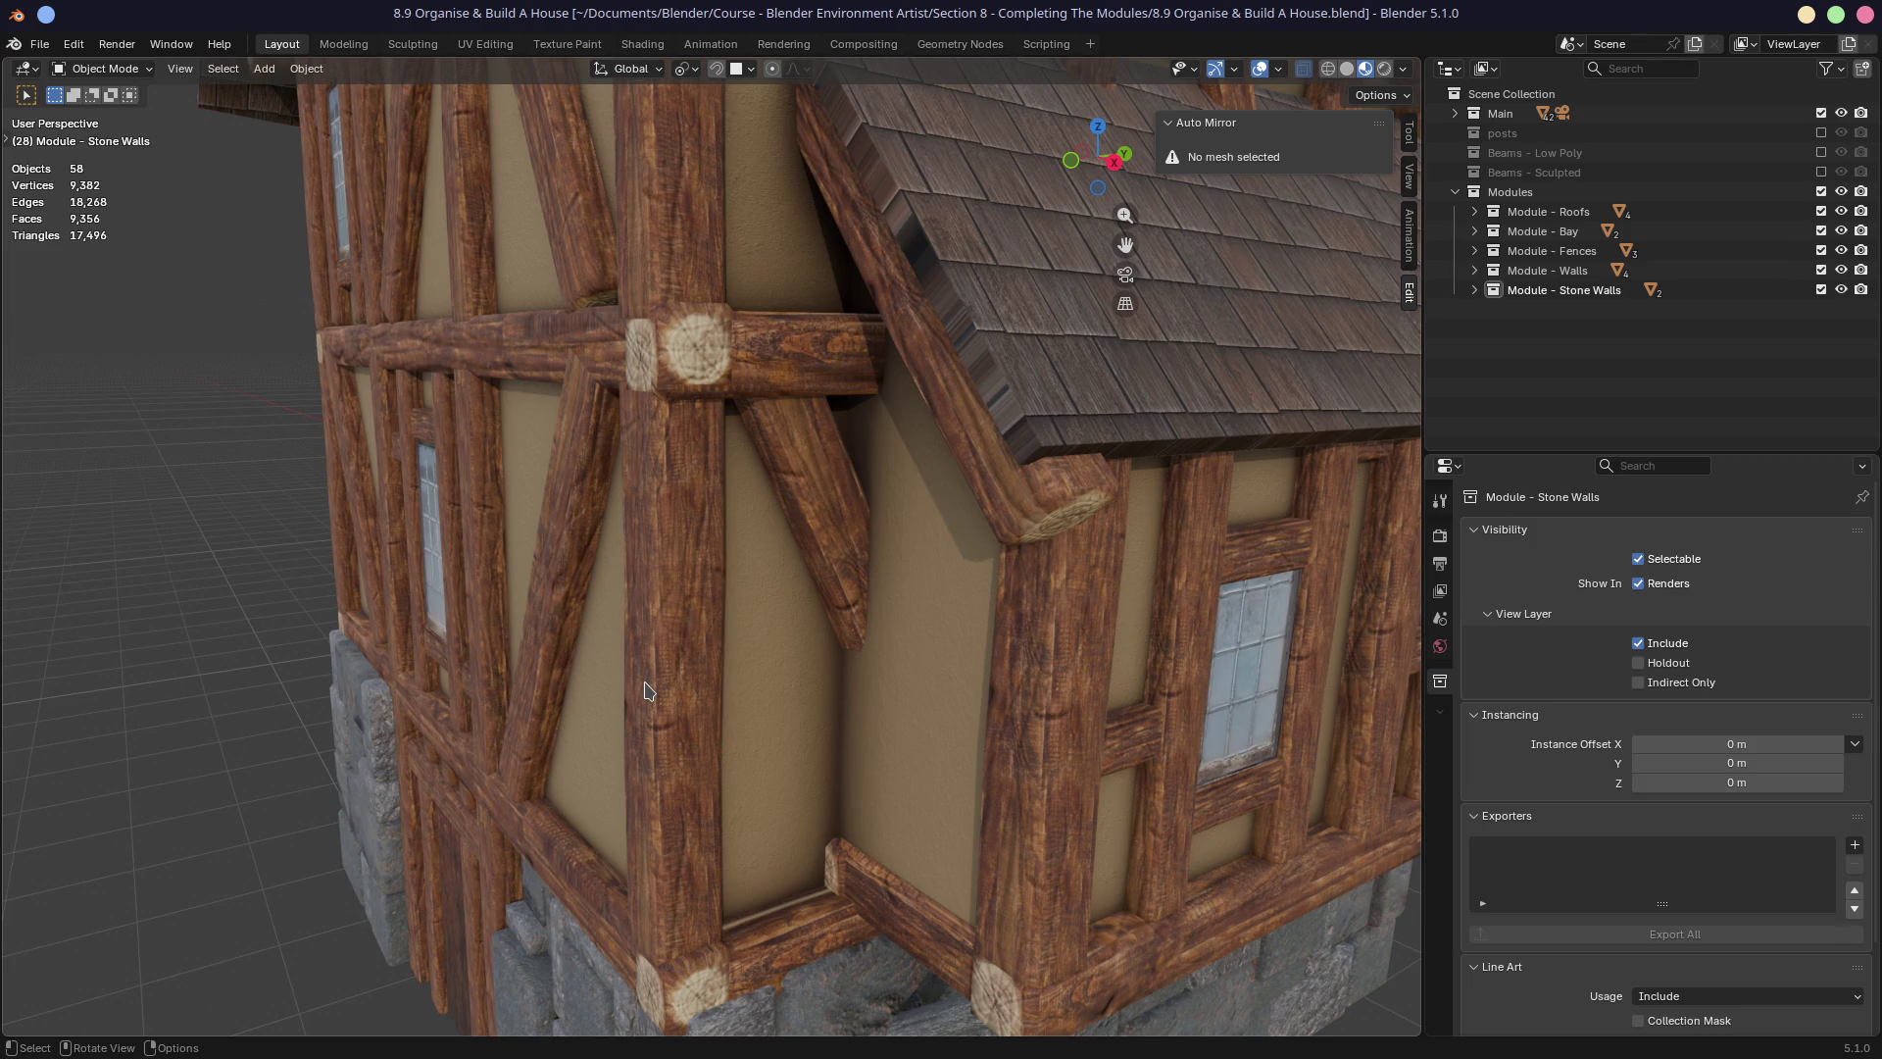
mouse_move(579, 600)
middle_mouse_down()
mouse_move(731, 546)
mouse_move(641, 572)
mouse_move(529, 568)
mouse_move(706, 562)
mouse_move(610, 541)
mouse_move(639, 491)
mouse_move(588, 578)
middle_mouse_up()
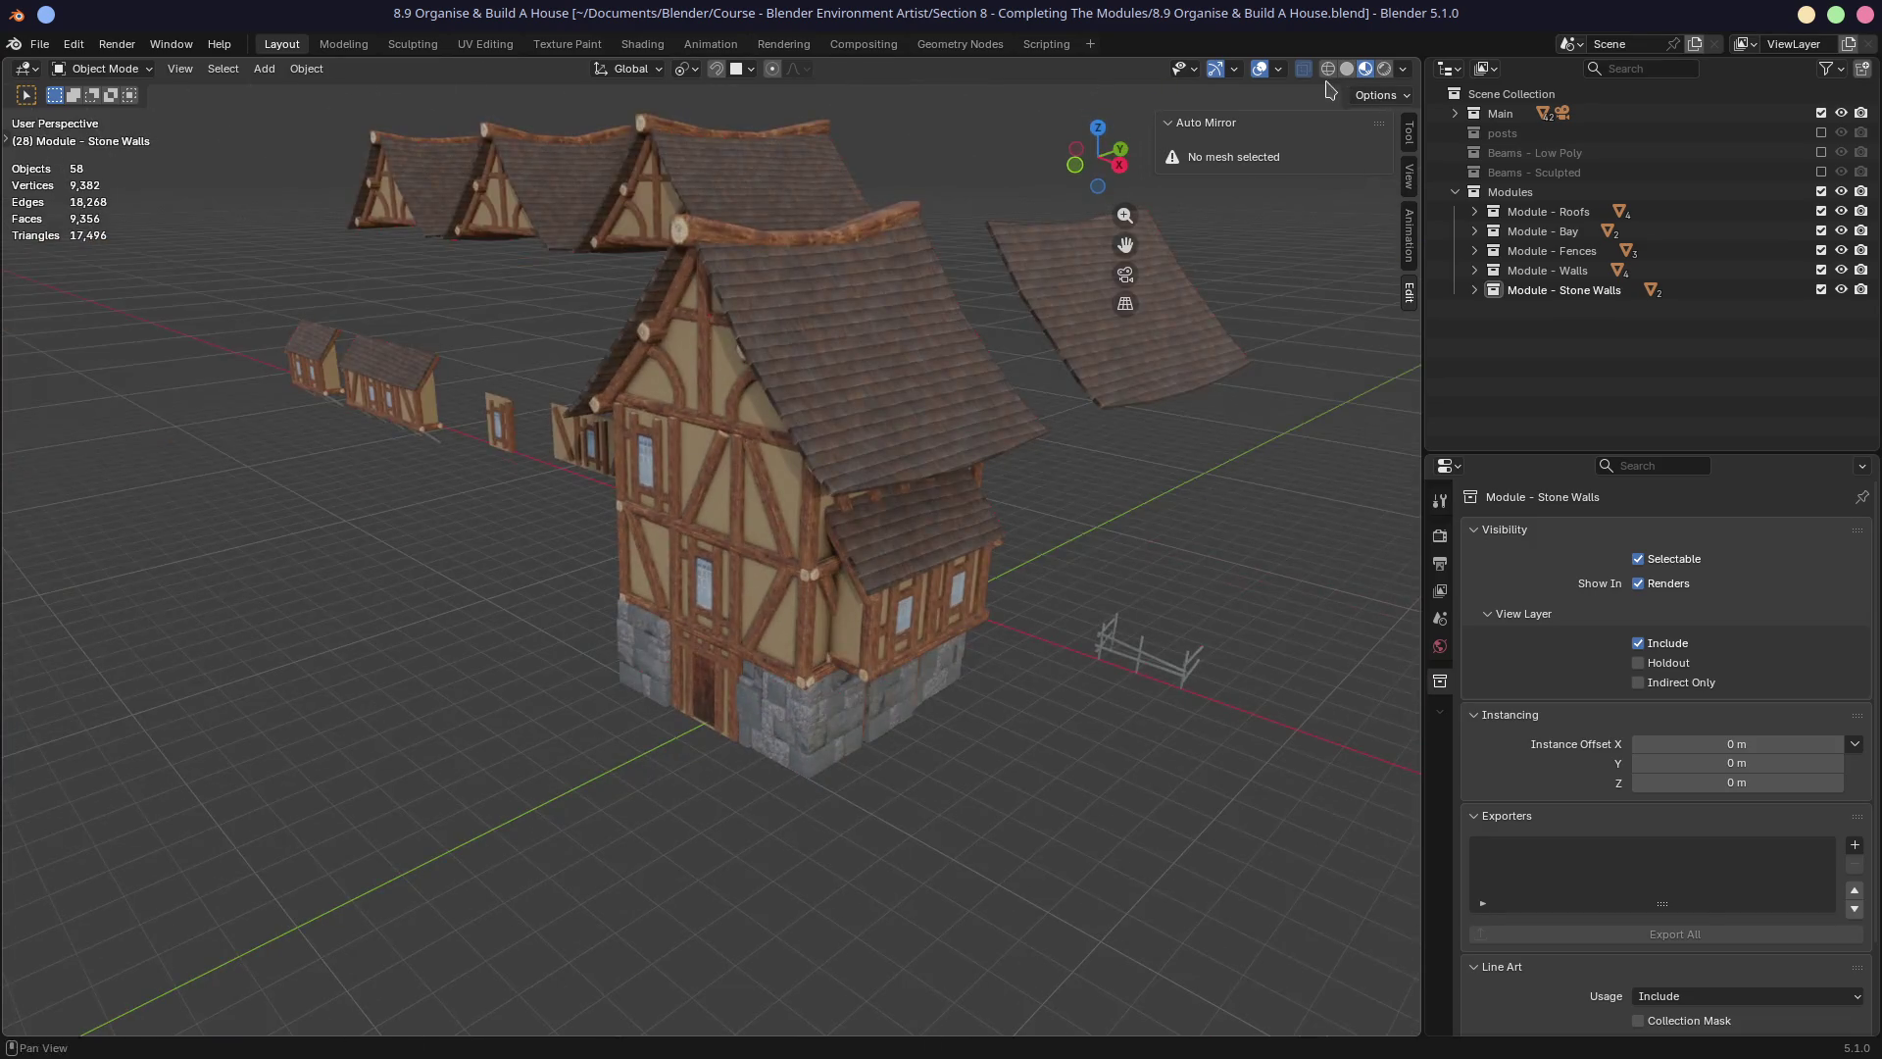
Snap to the front view and zoom in on the front wall's plaster and vertical beam.
right_click(1085, 496)
key("KP_1")
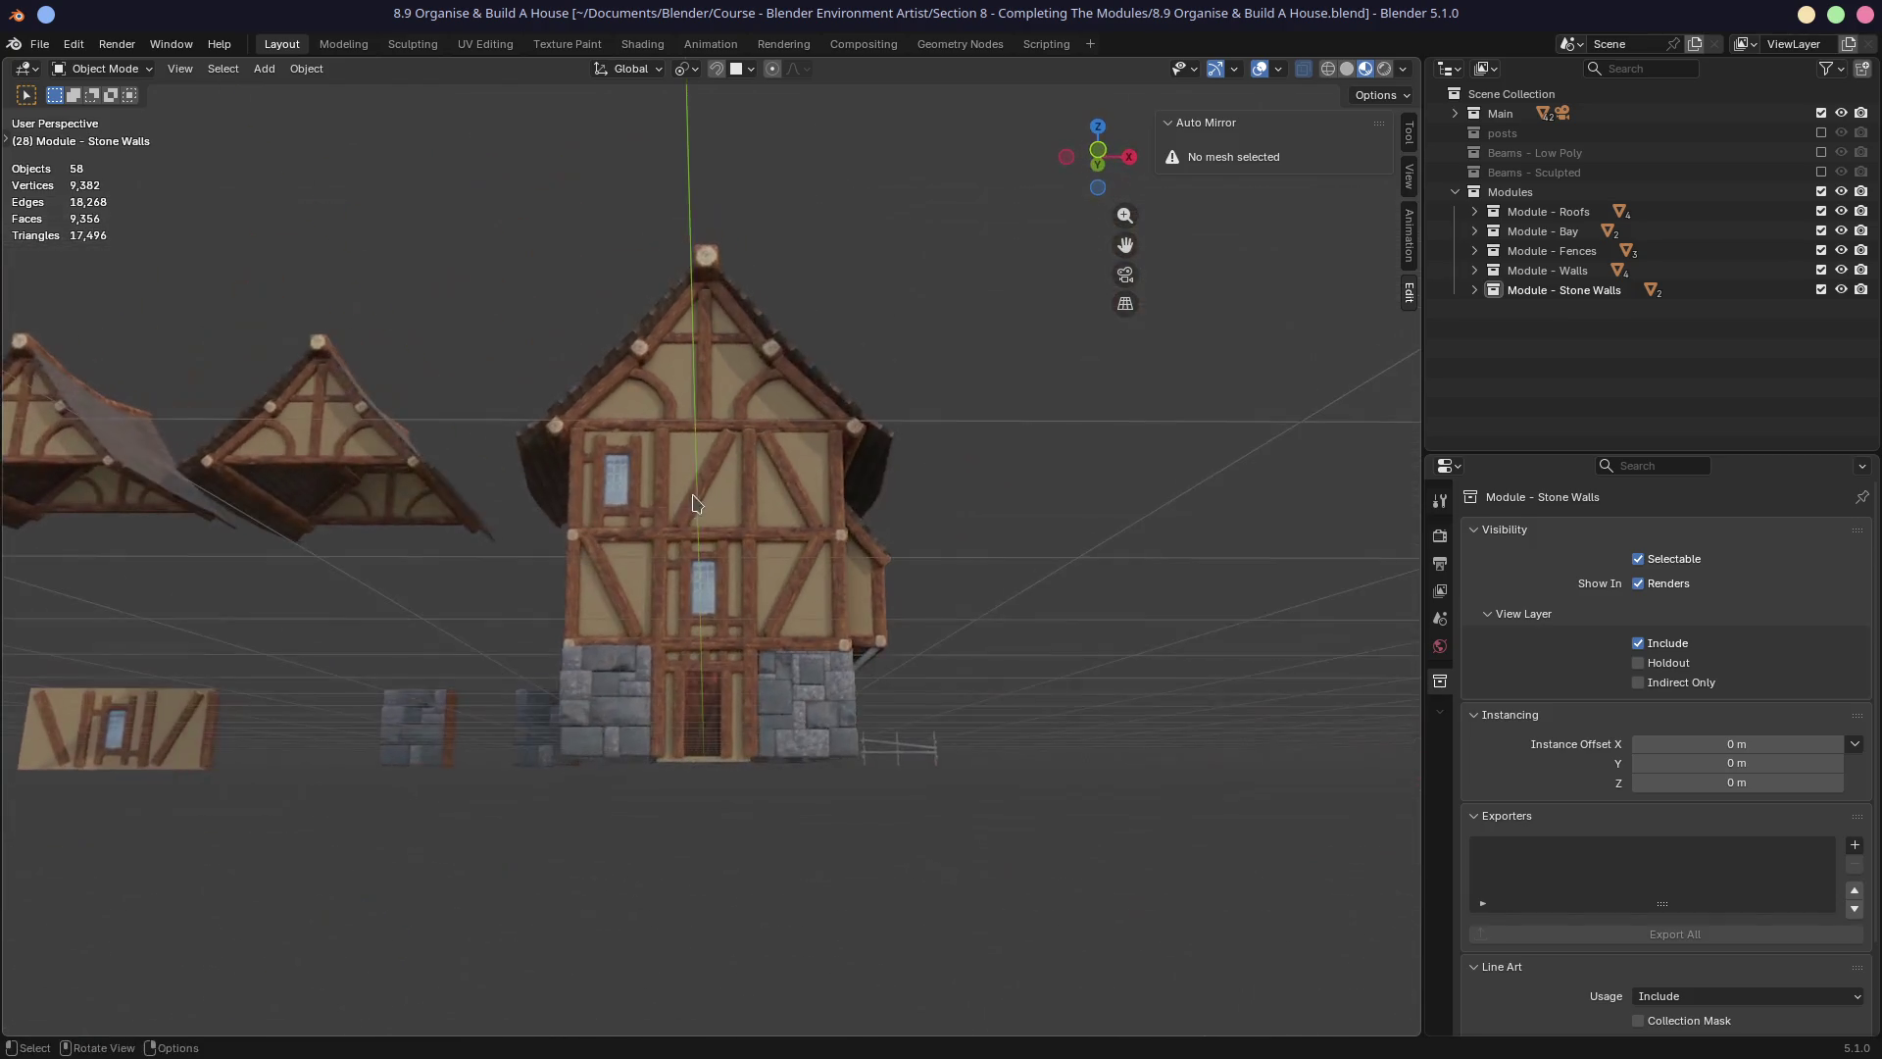
mouse_move(598, 613)
middle_mouse_down()
mouse_move(609, 658)
mouse_move(671, 613)
middle_mouse_up()
scroll(789, 636, "up", 5)
middle_click_drag(789, 636, 802, 627)
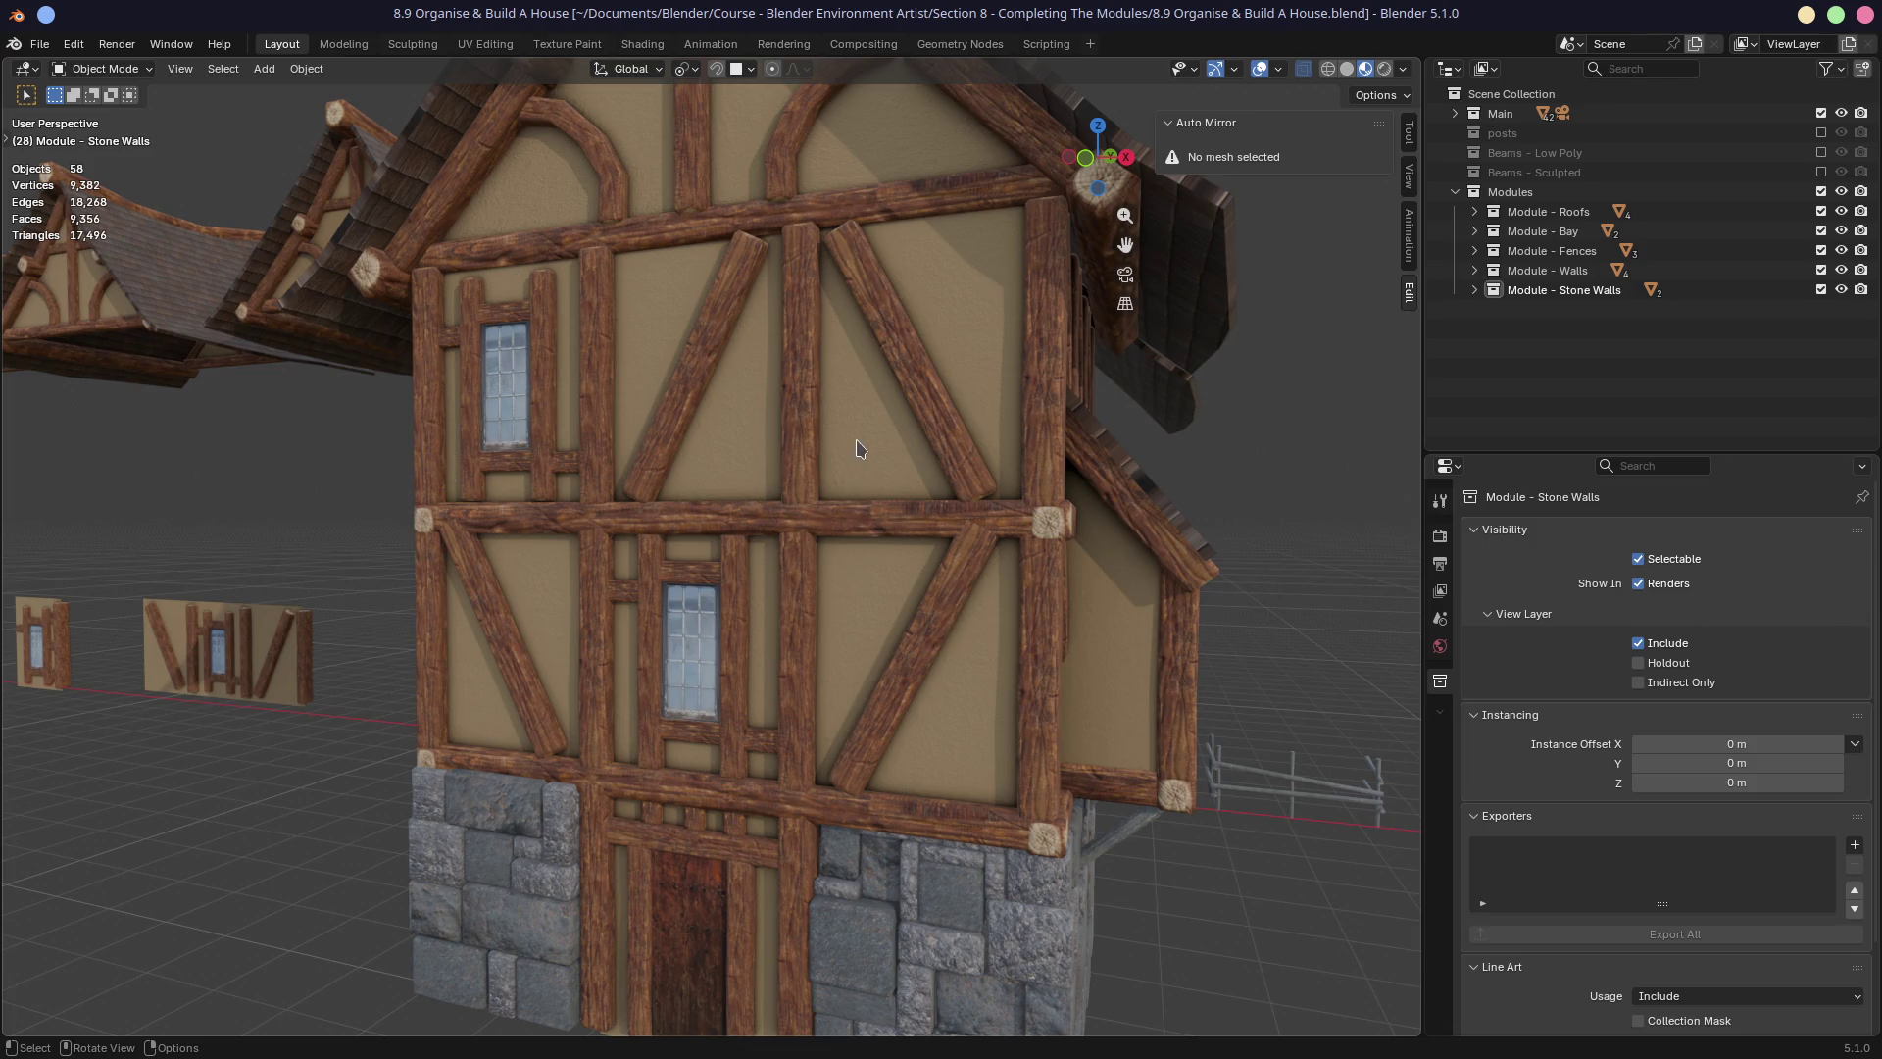
middle_click_drag(857, 449, 841, 449)
scroll(709, 542, "up", 5)
scroll(716, 559, "up", 3)
middle_click_drag(727, 584, 748, 559)
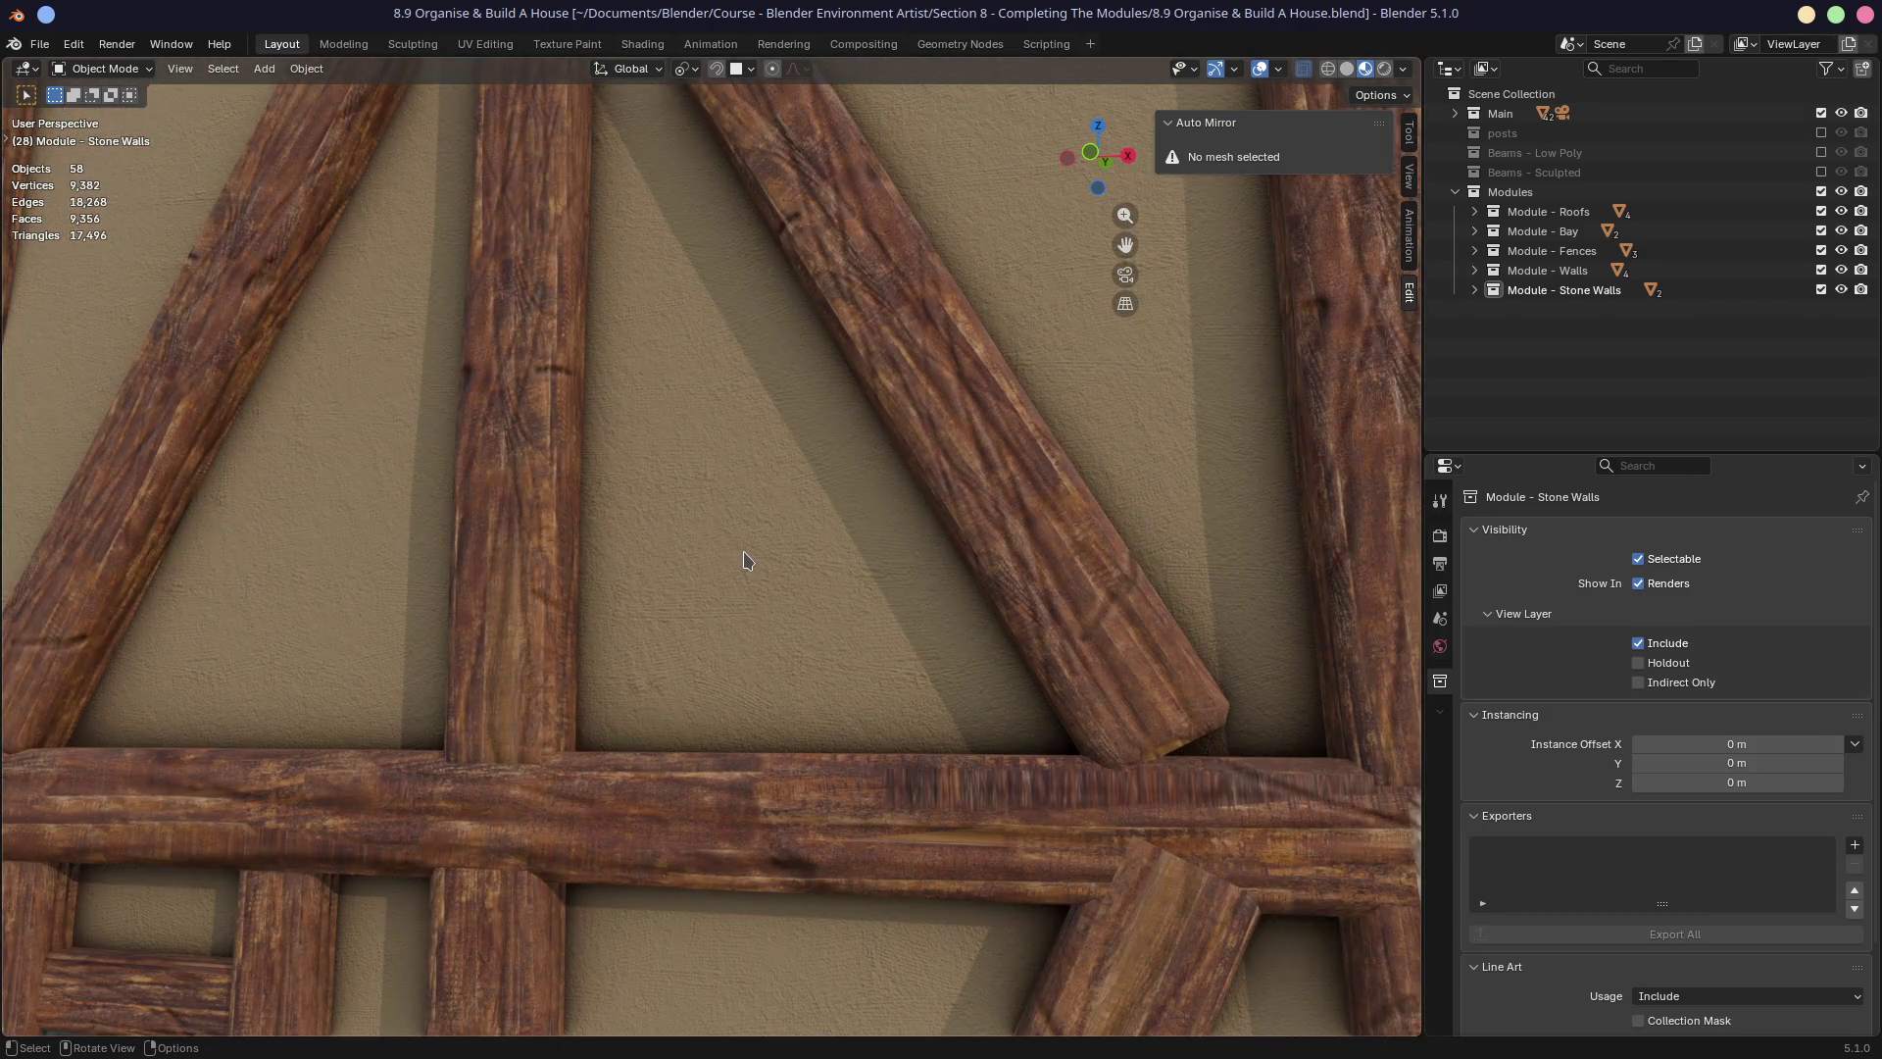
scroll(745, 560, "down", 5)
scroll(774, 568, "up", 5)
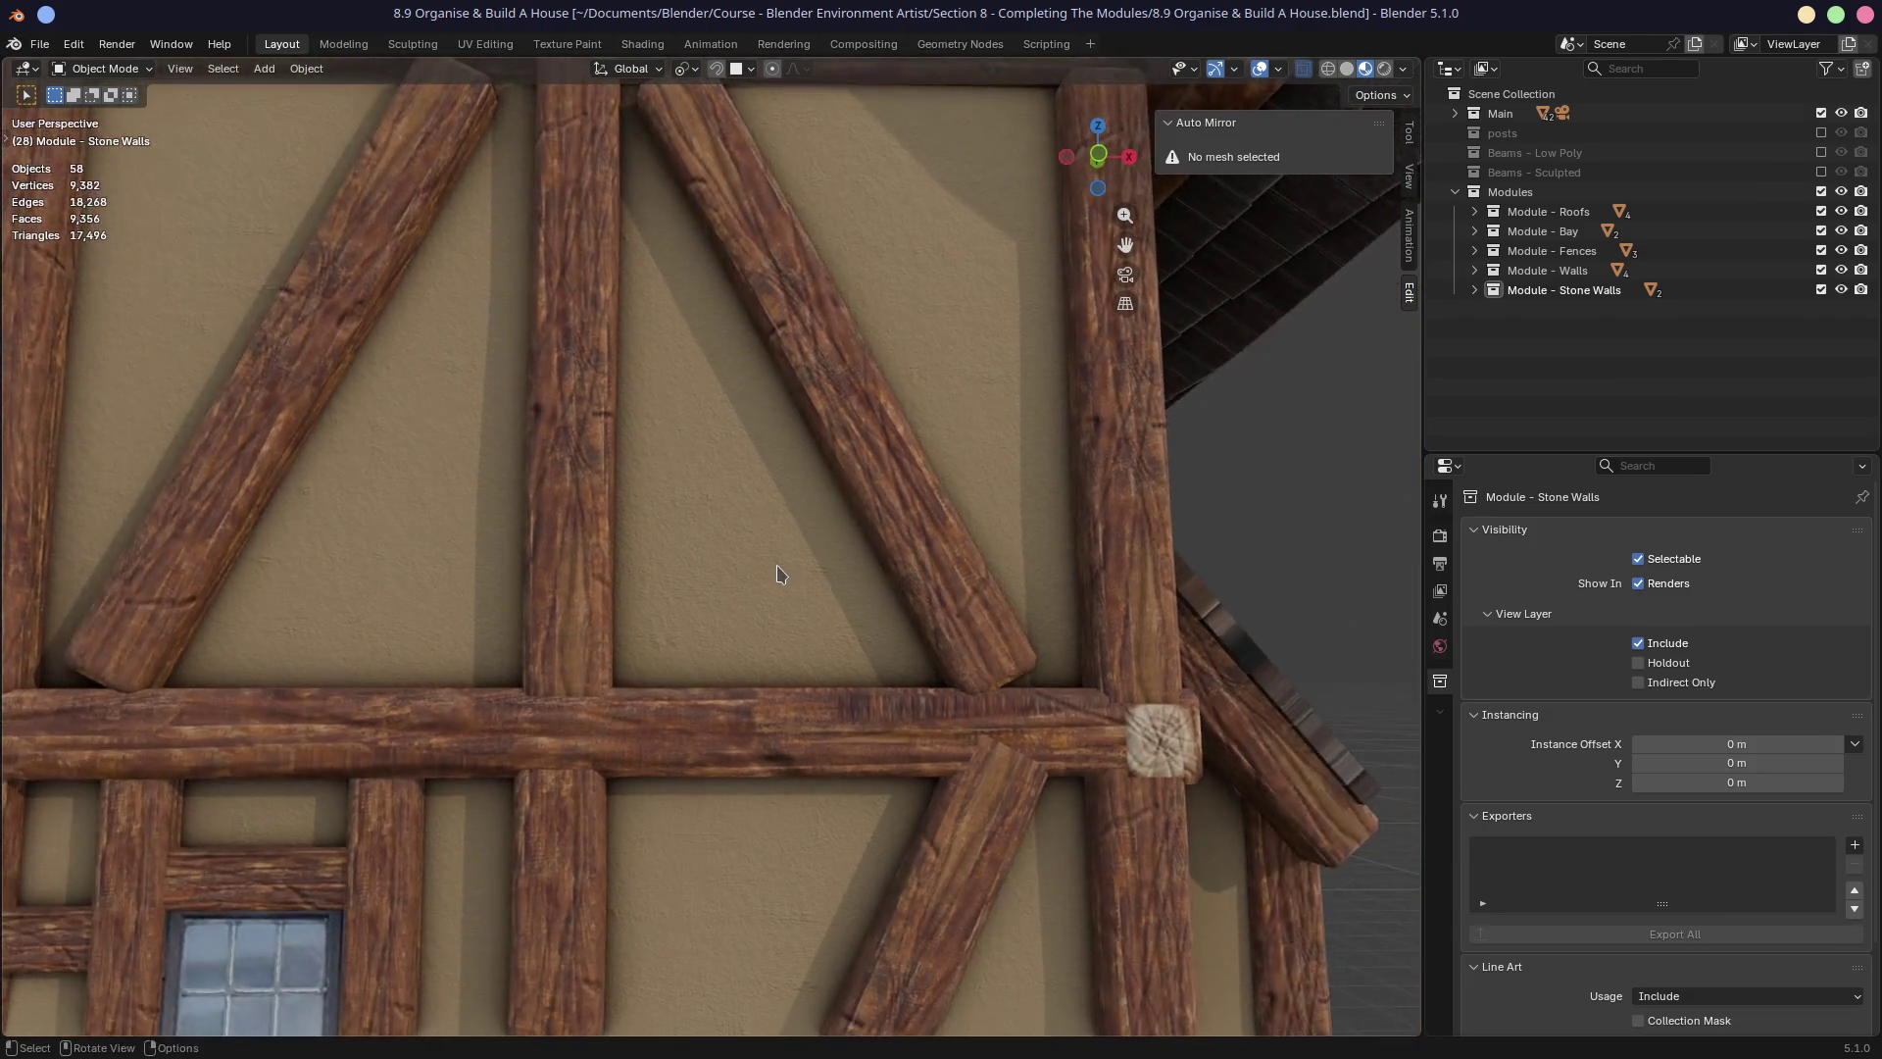
scroll(775, 564, "down", 5)
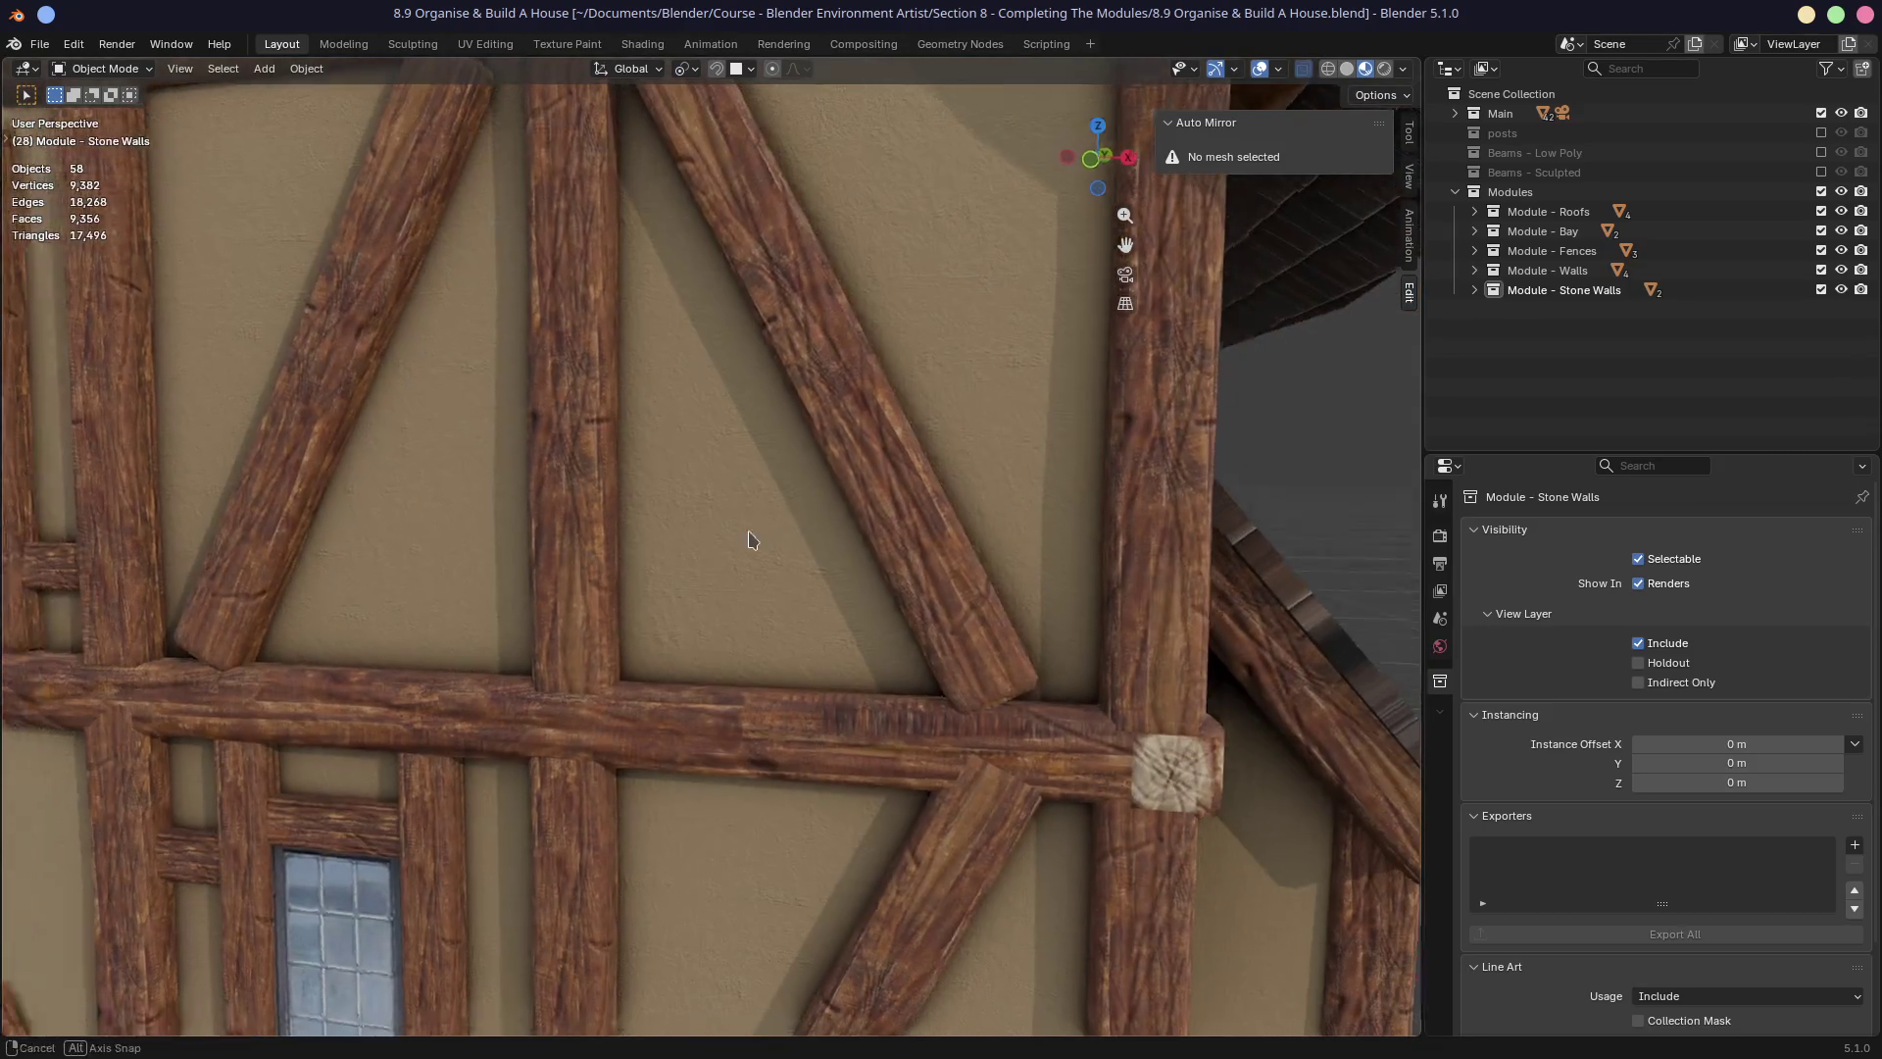
scroll(745, 534, "down", 6)
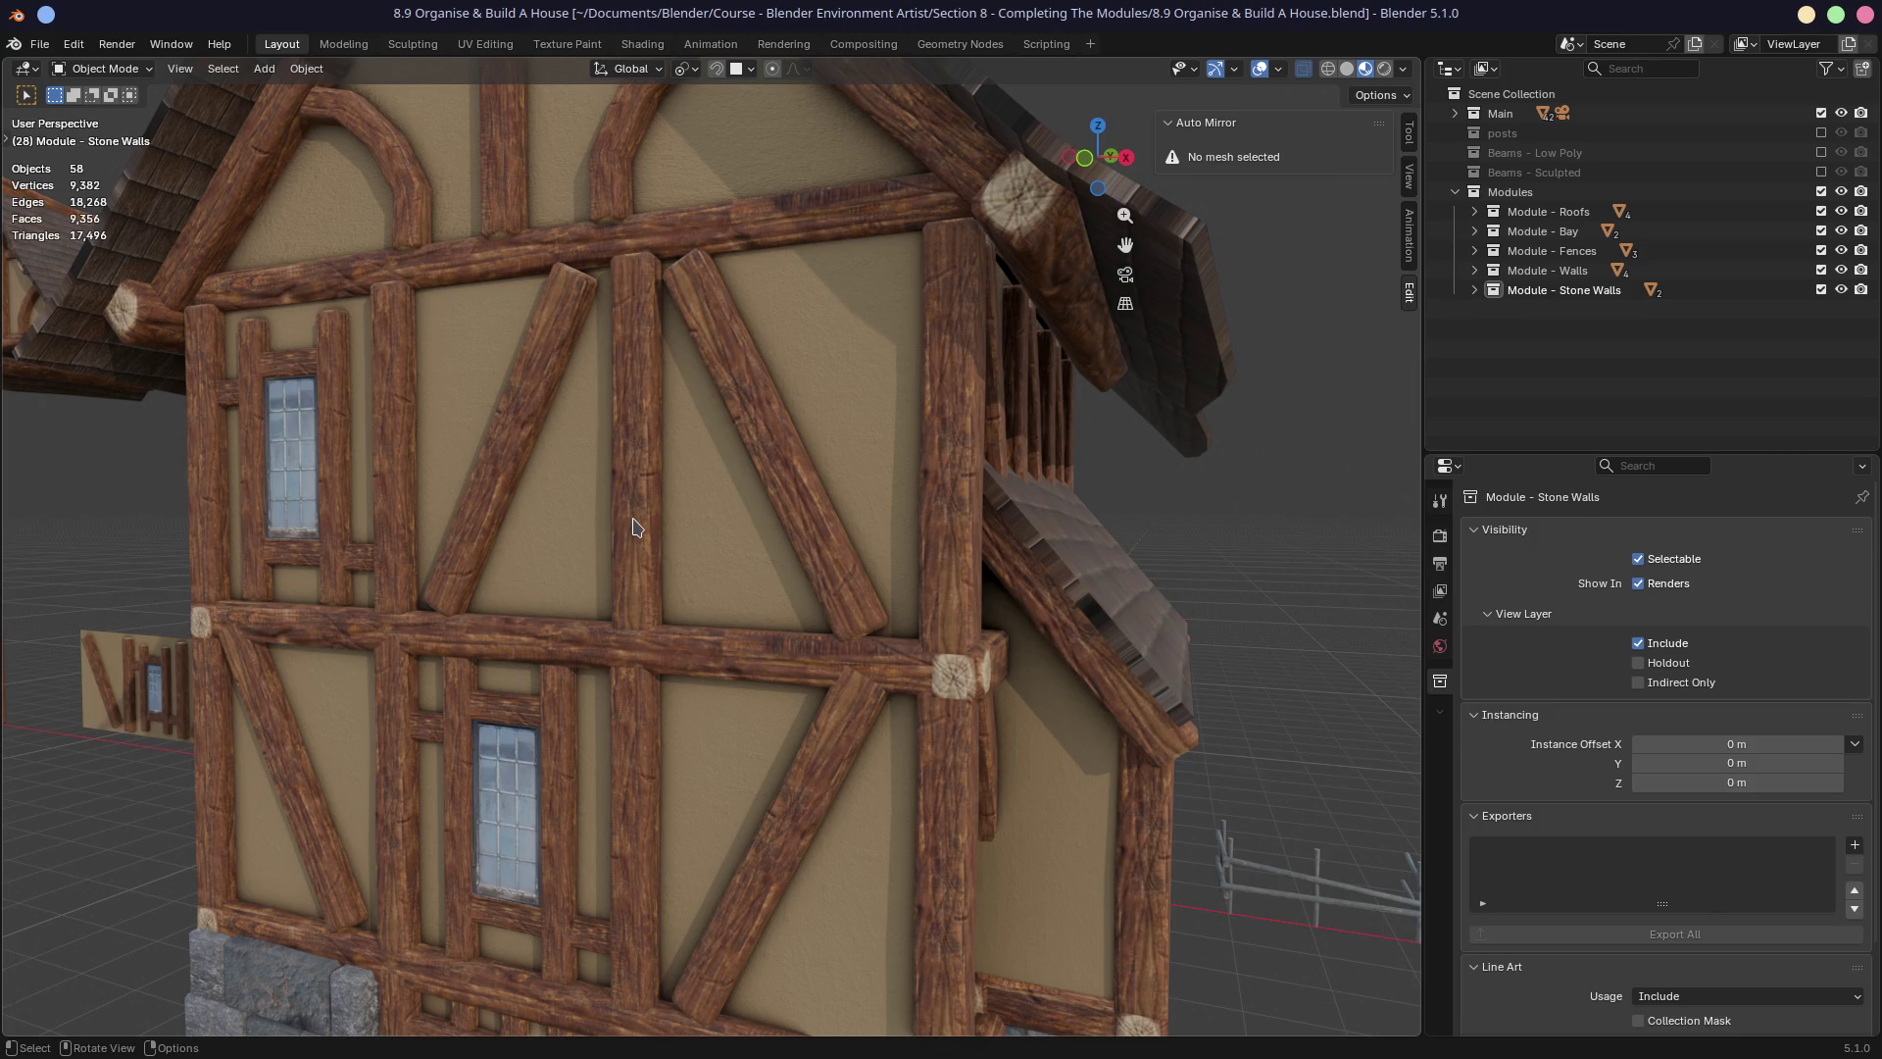
middle_click(633, 522, "alt")
scroll(702, 572, "up", 5)
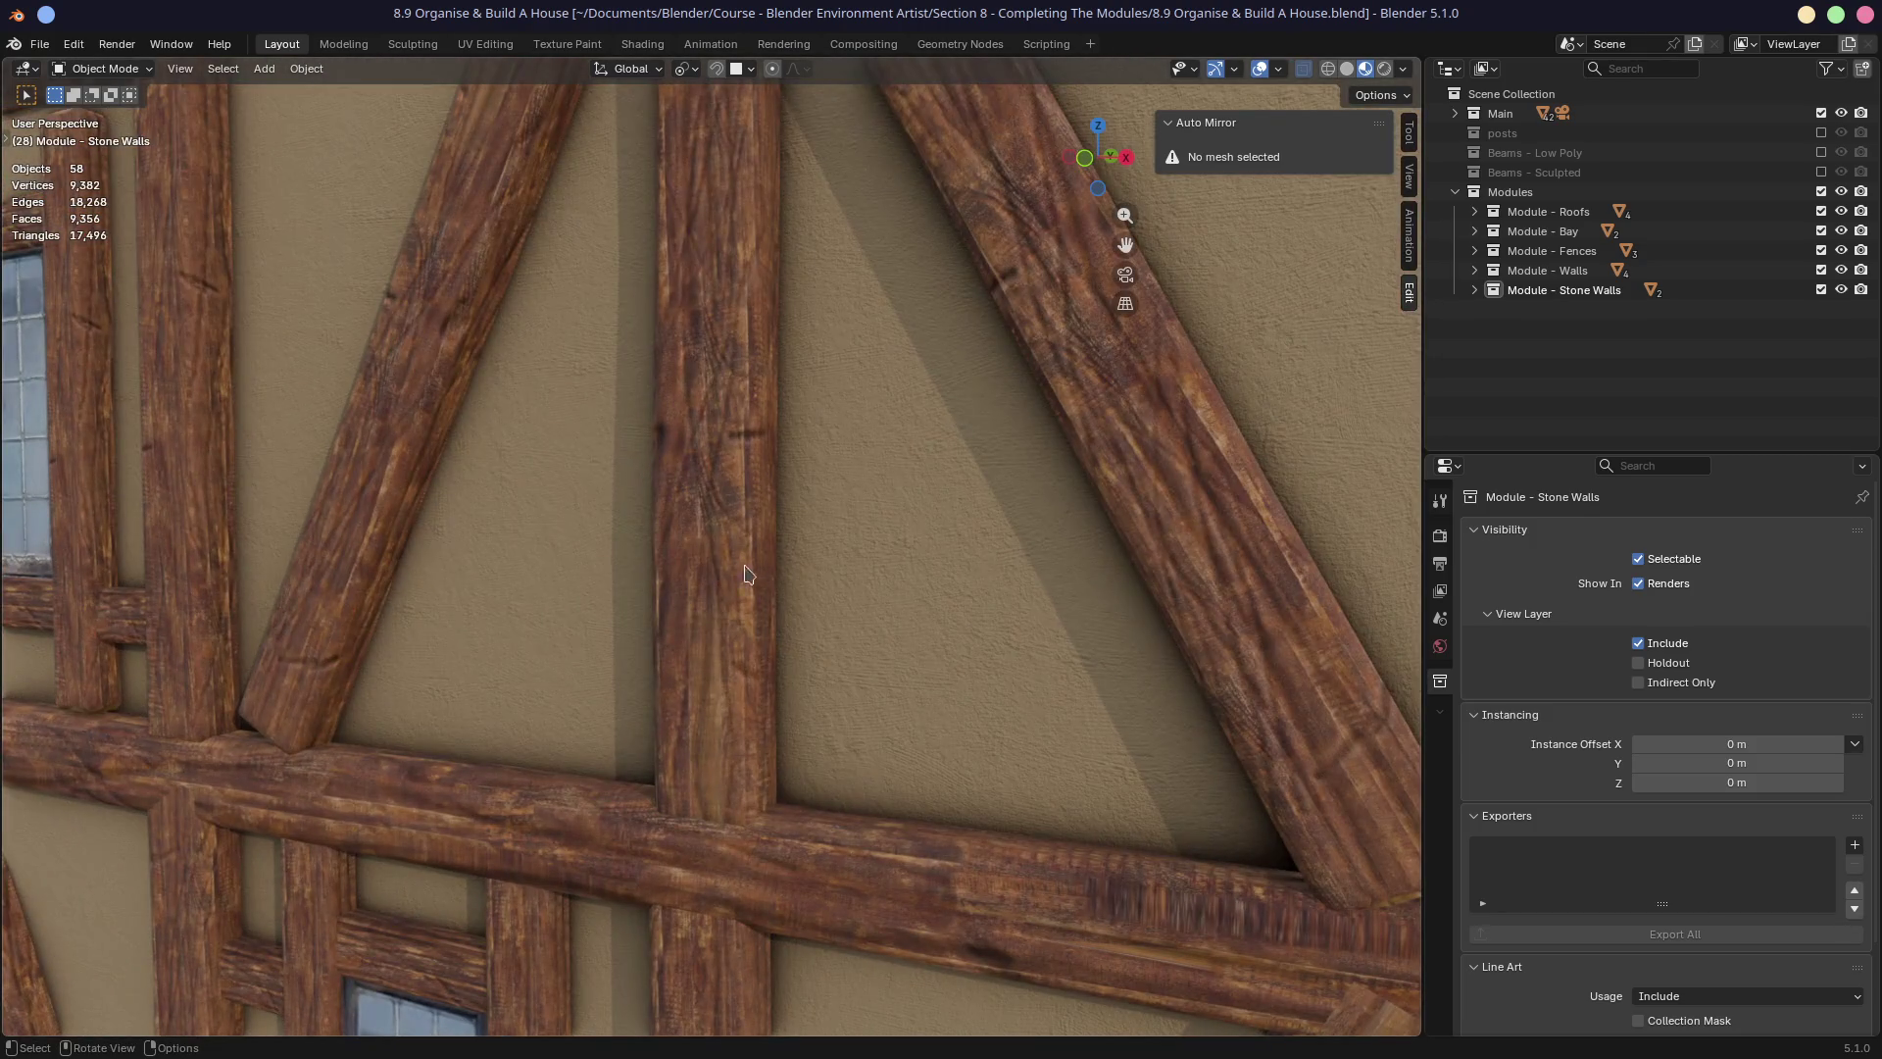
Exclude the Modules collection and include Beams - Low Poly as the active collection.
left_click(702, 631)
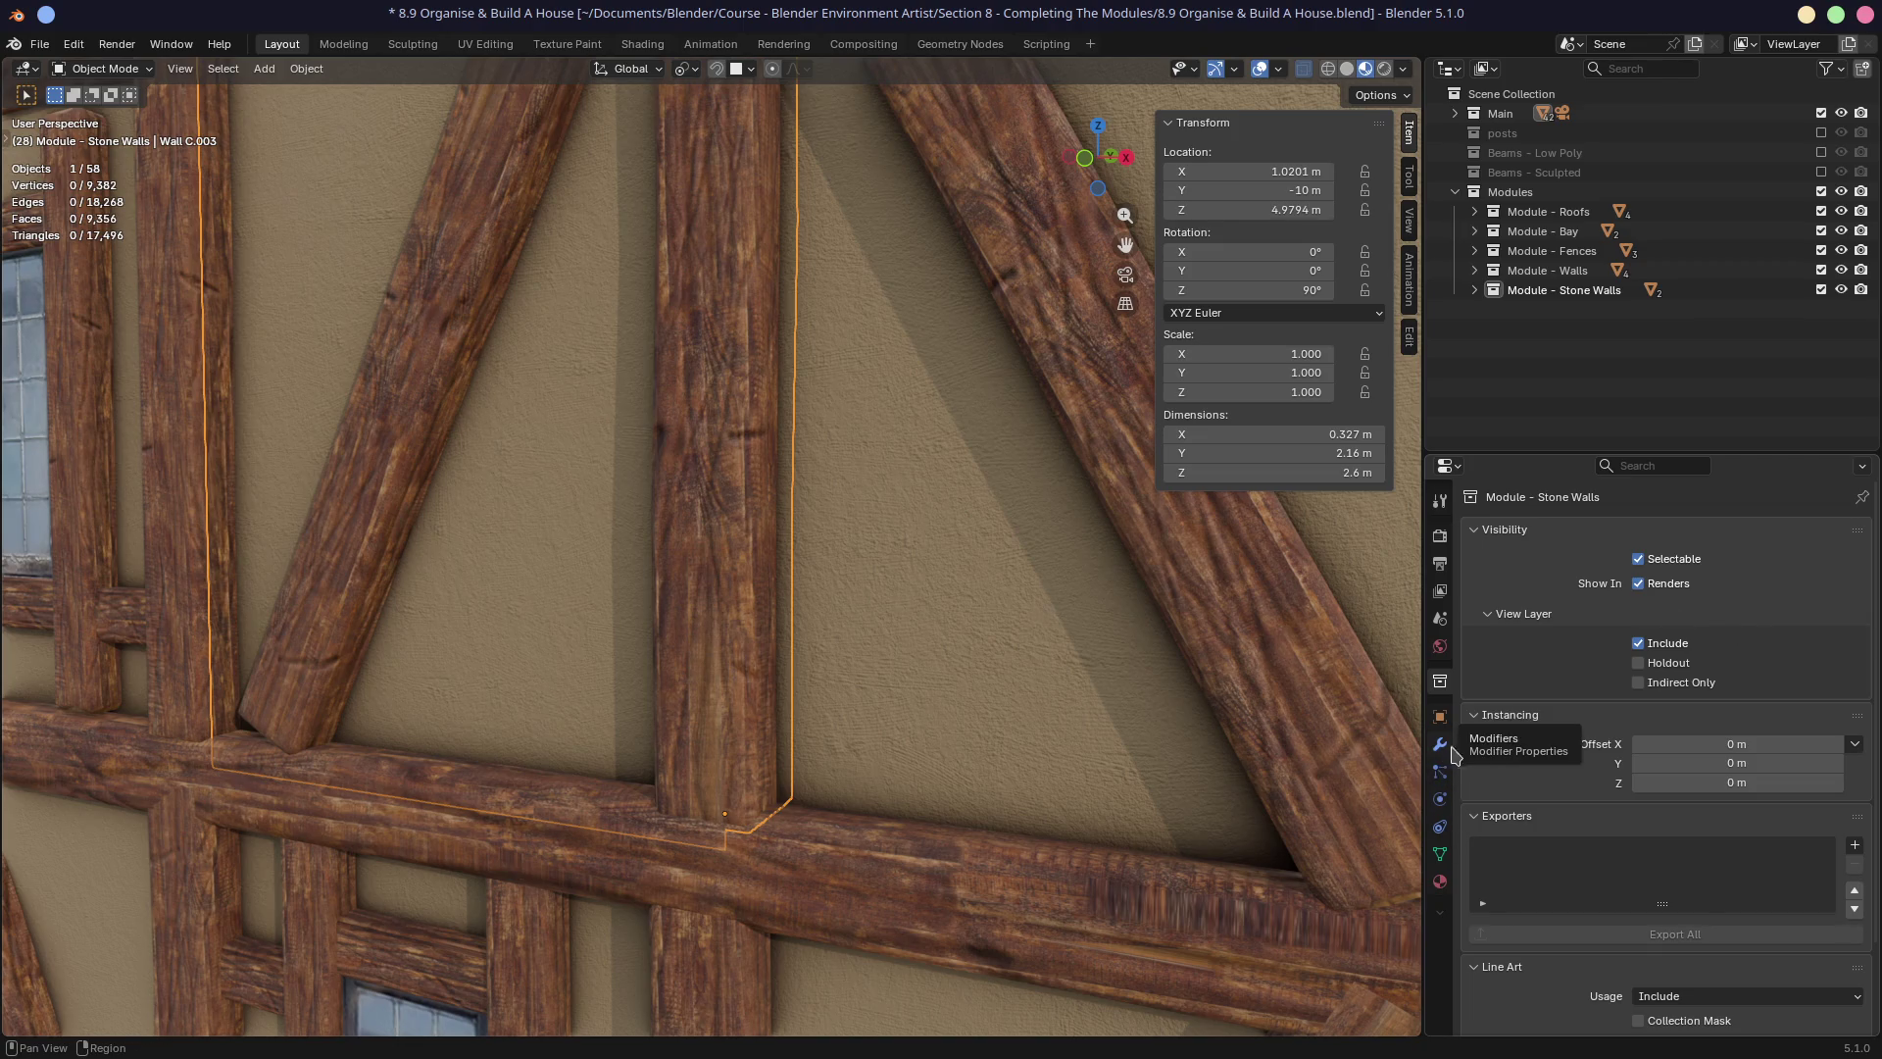
left_click(1820, 191)
left_click(1821, 154)
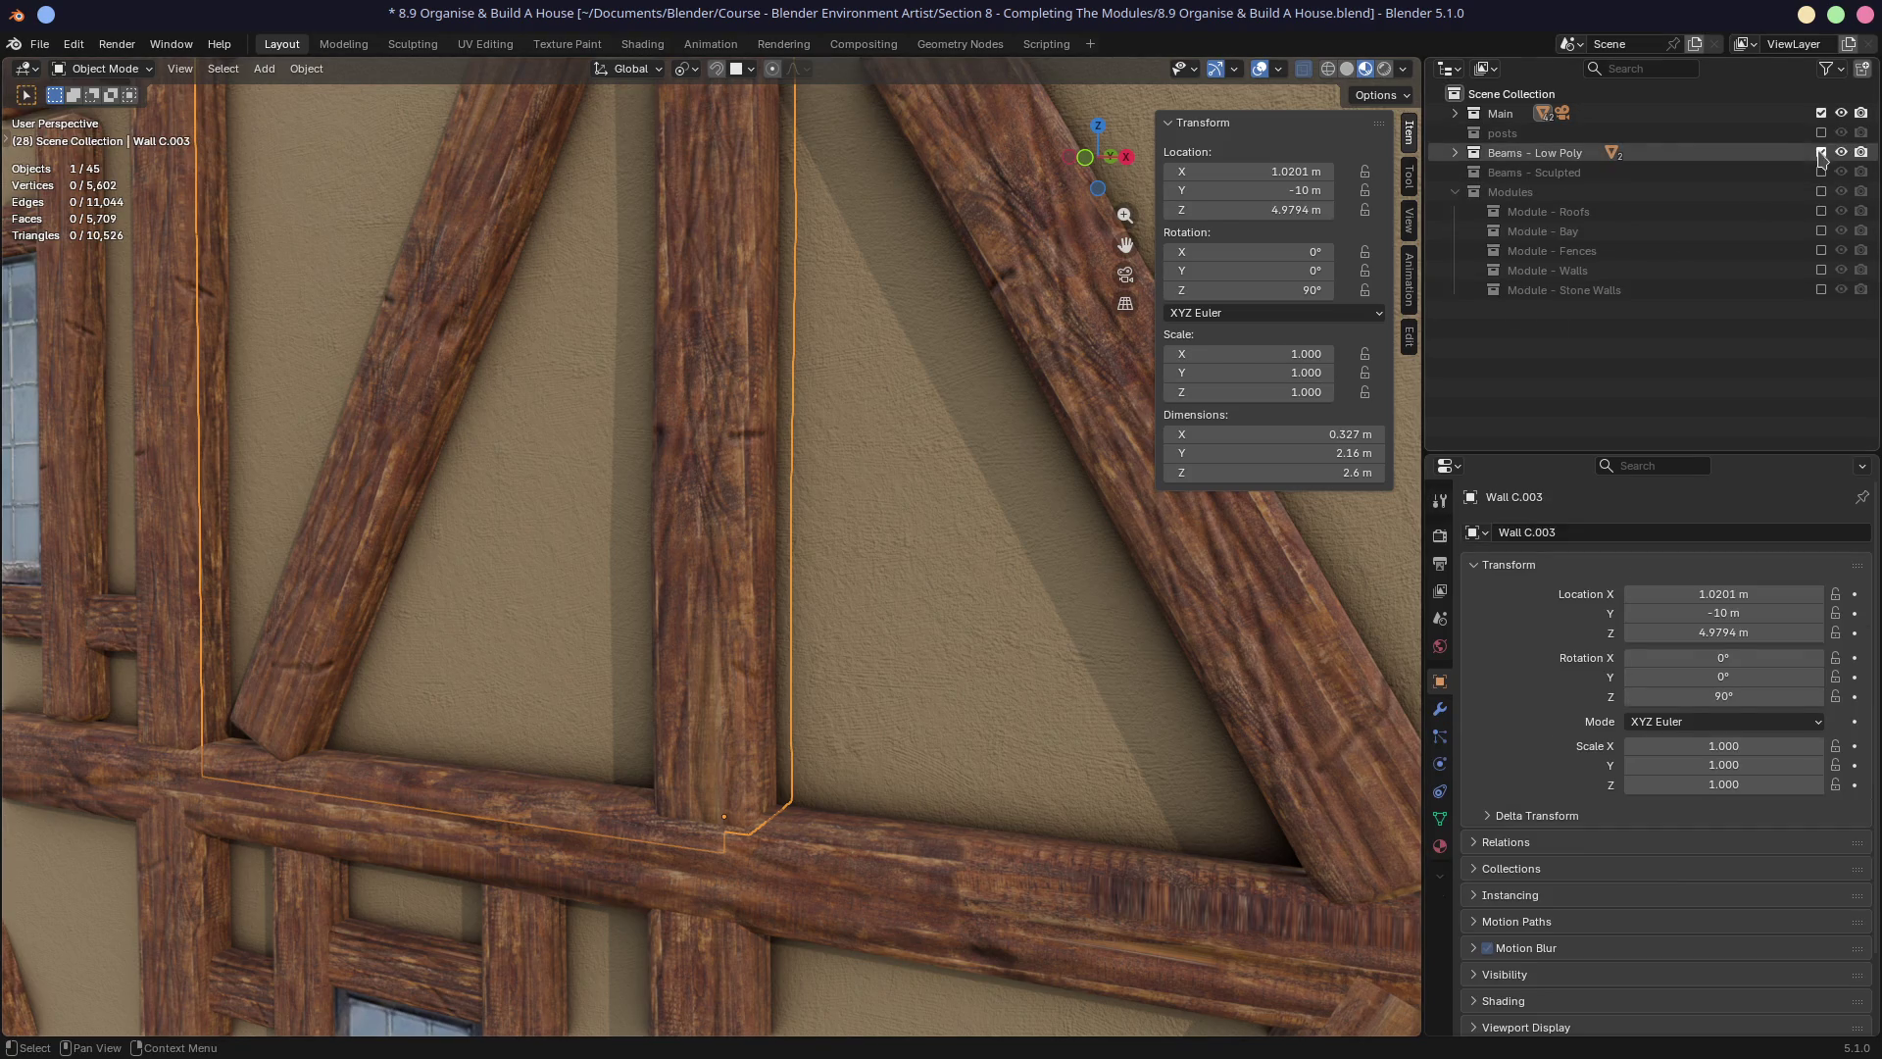
left_click(1550, 154)
Select and frame the standing Beam Medium post among the low-poly beams.
scroll(938, 480, "down", 10)
middle_click_drag(927, 476, 1290, 363)
left_click(1455, 152)
double_click(1474, 152)
left_click(1073, 558)
key("KP_Decimal")
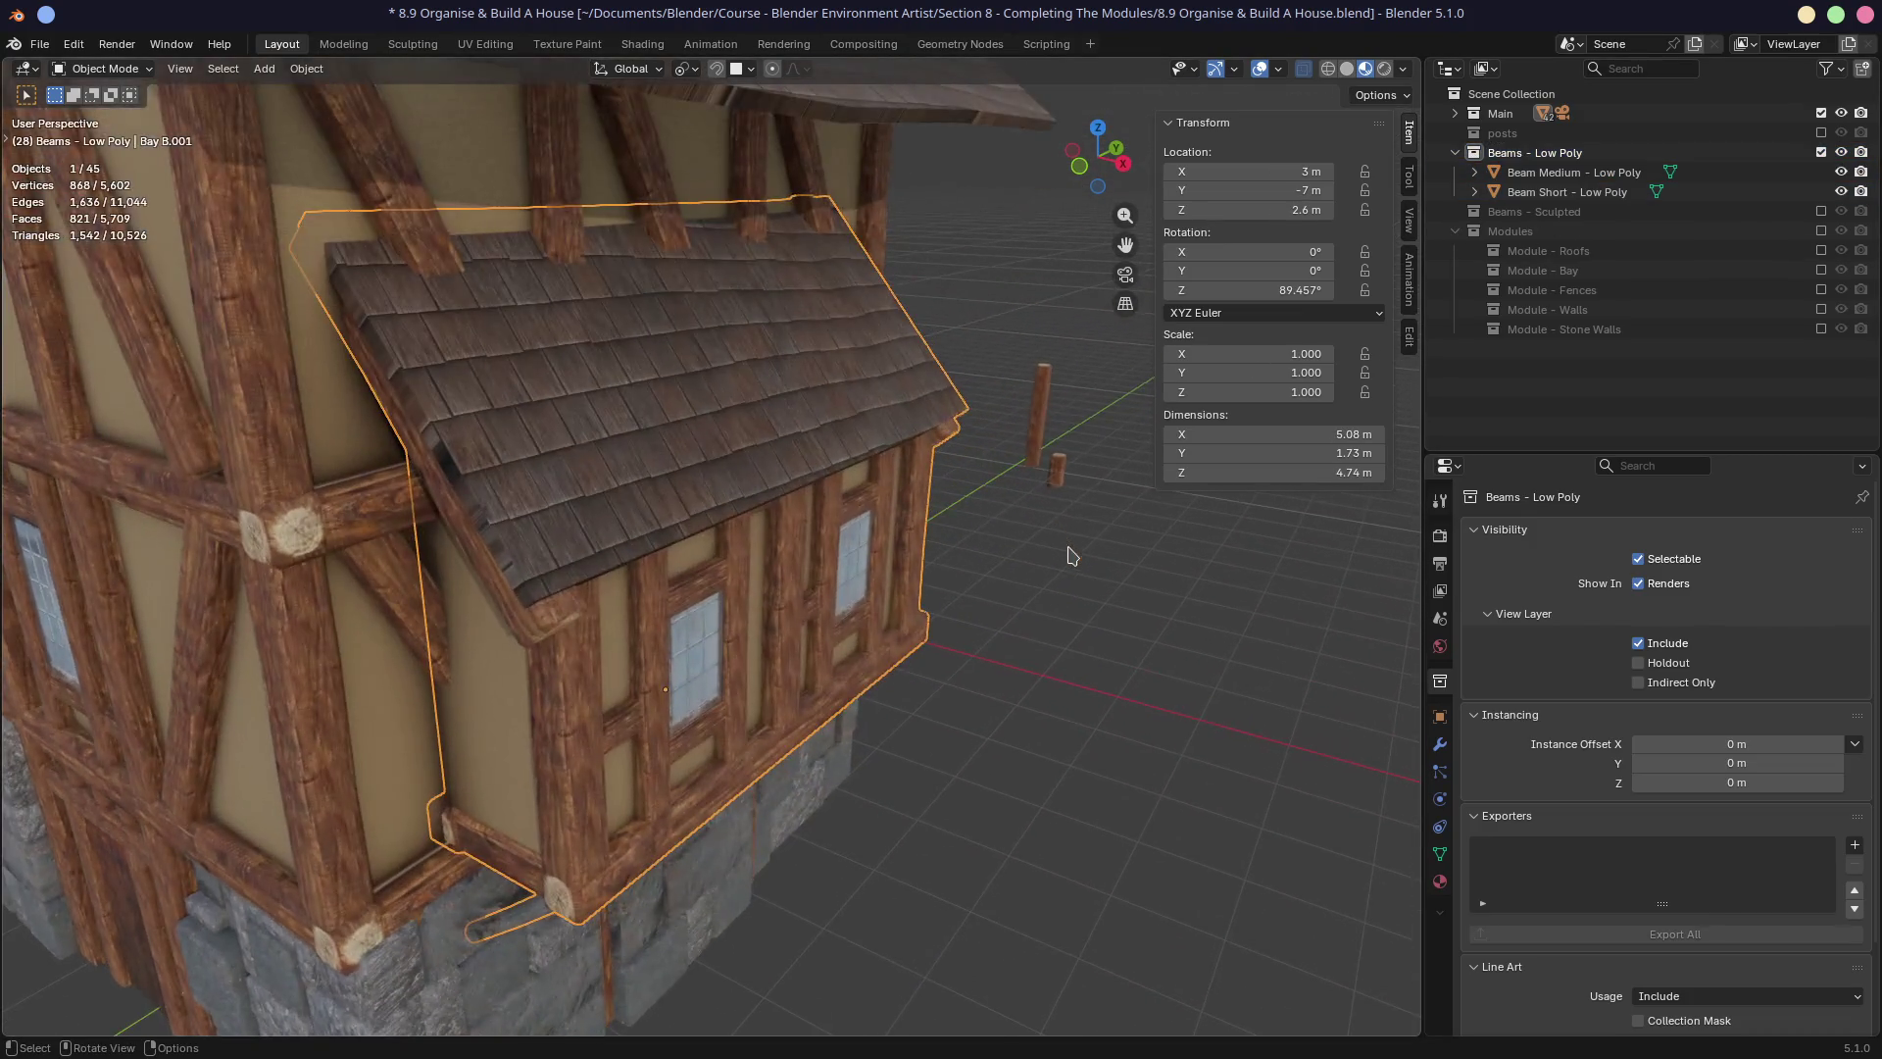
left_click(1037, 423)
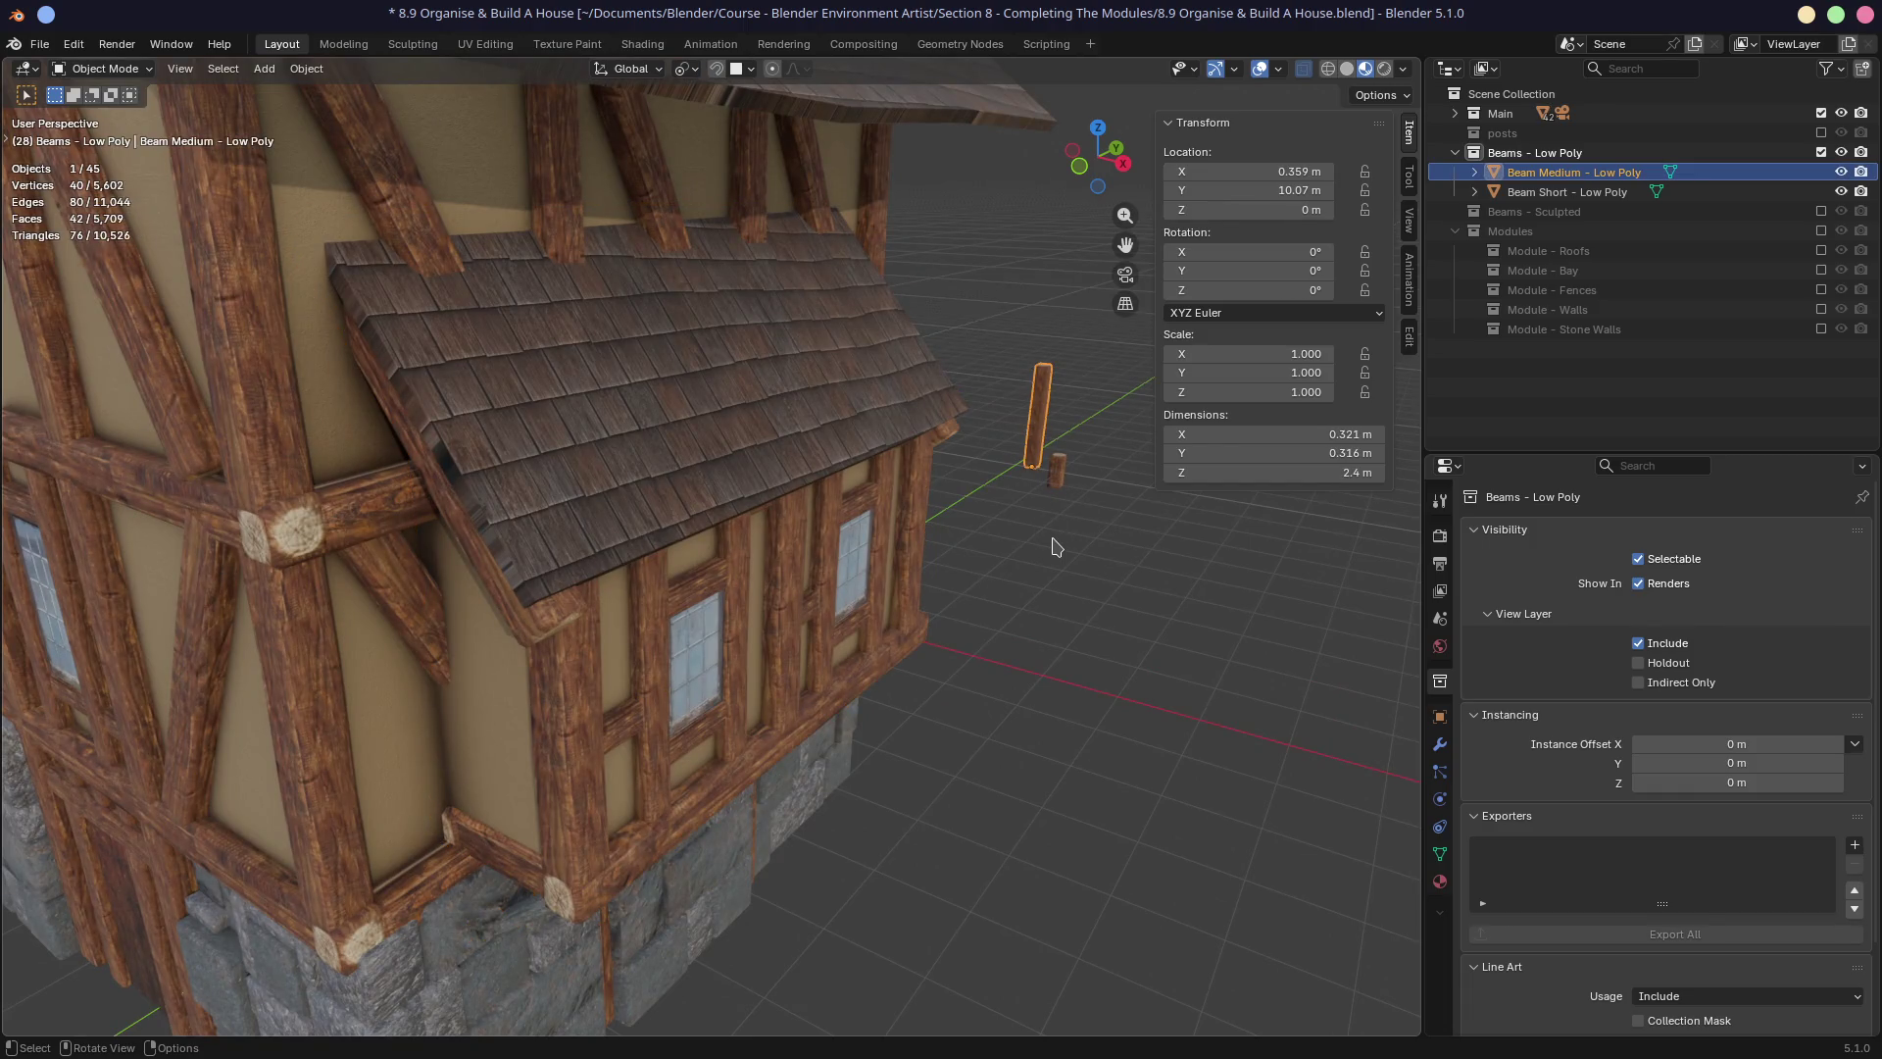
key("KP_Decimal")
mouse_move(975, 579)
middle_mouse_down()
mouse_move(725, 655)
mouse_move(770, 638)
middle_mouse_up()
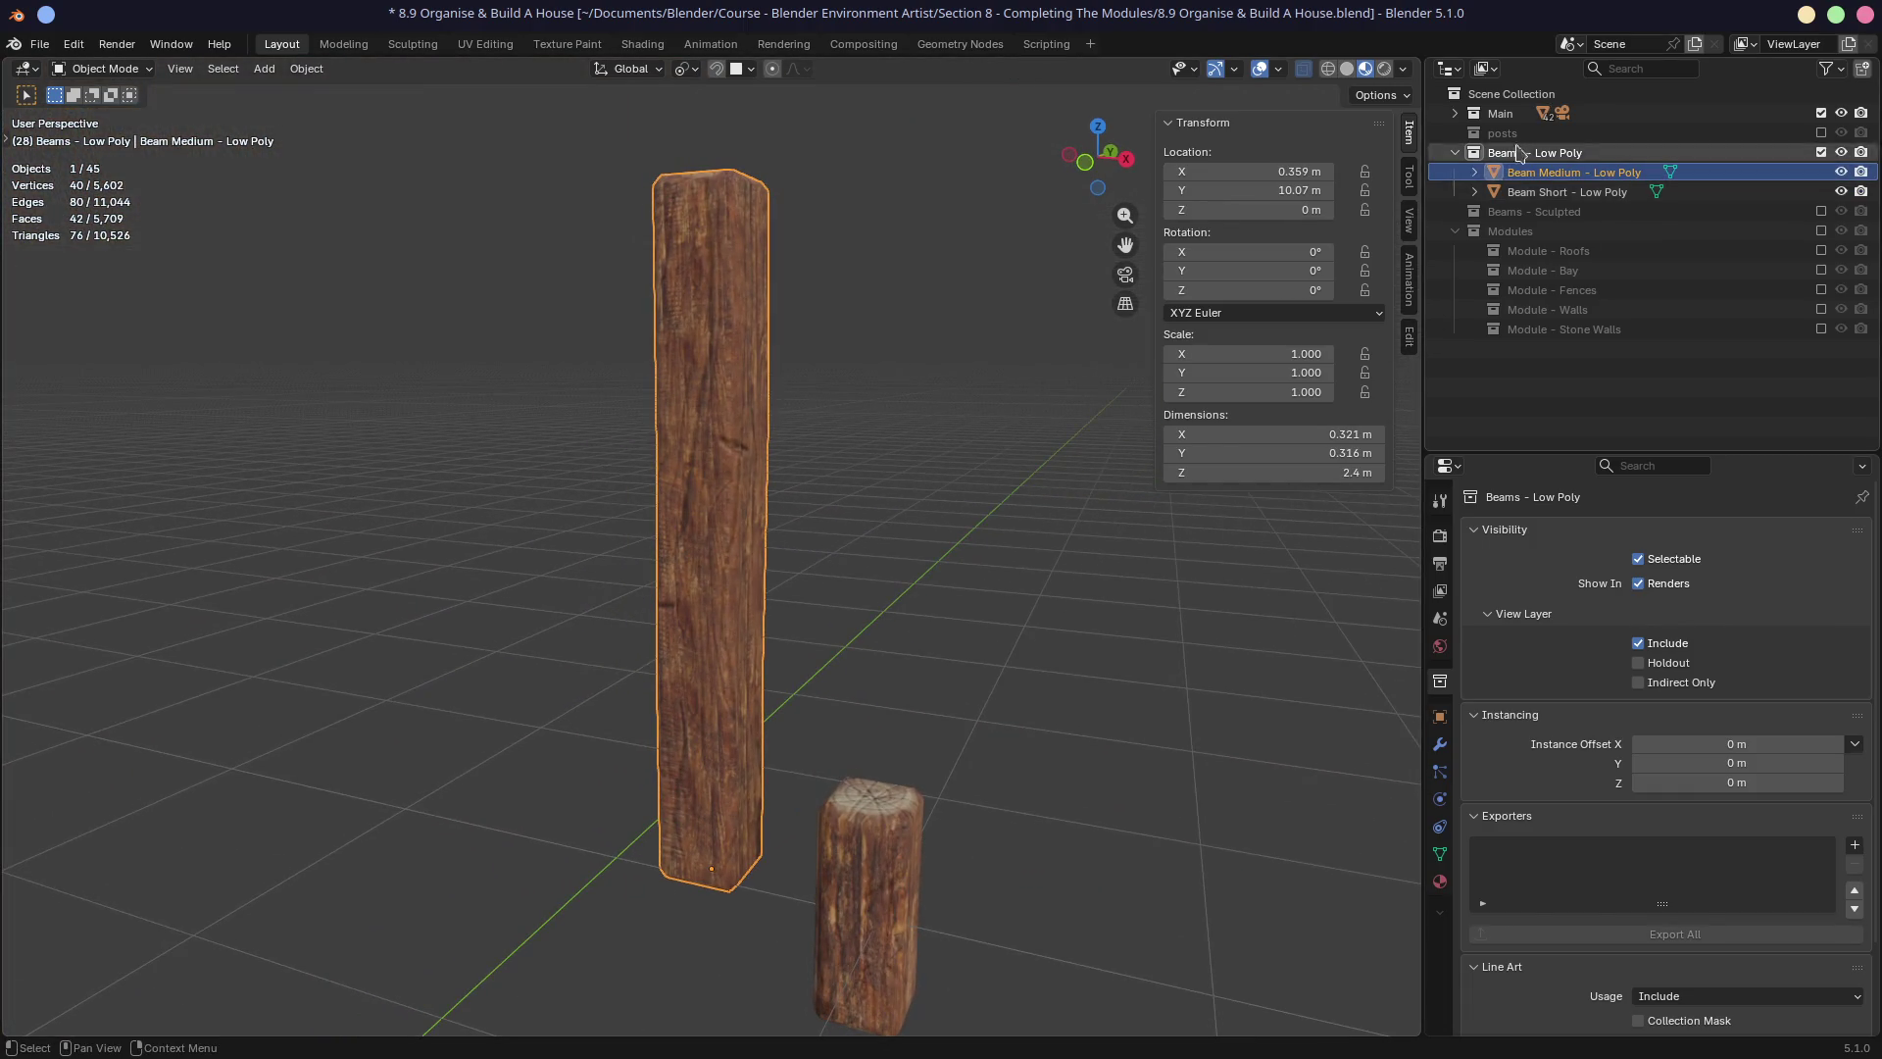
middle_click_drag(931, 530, 745, 535)
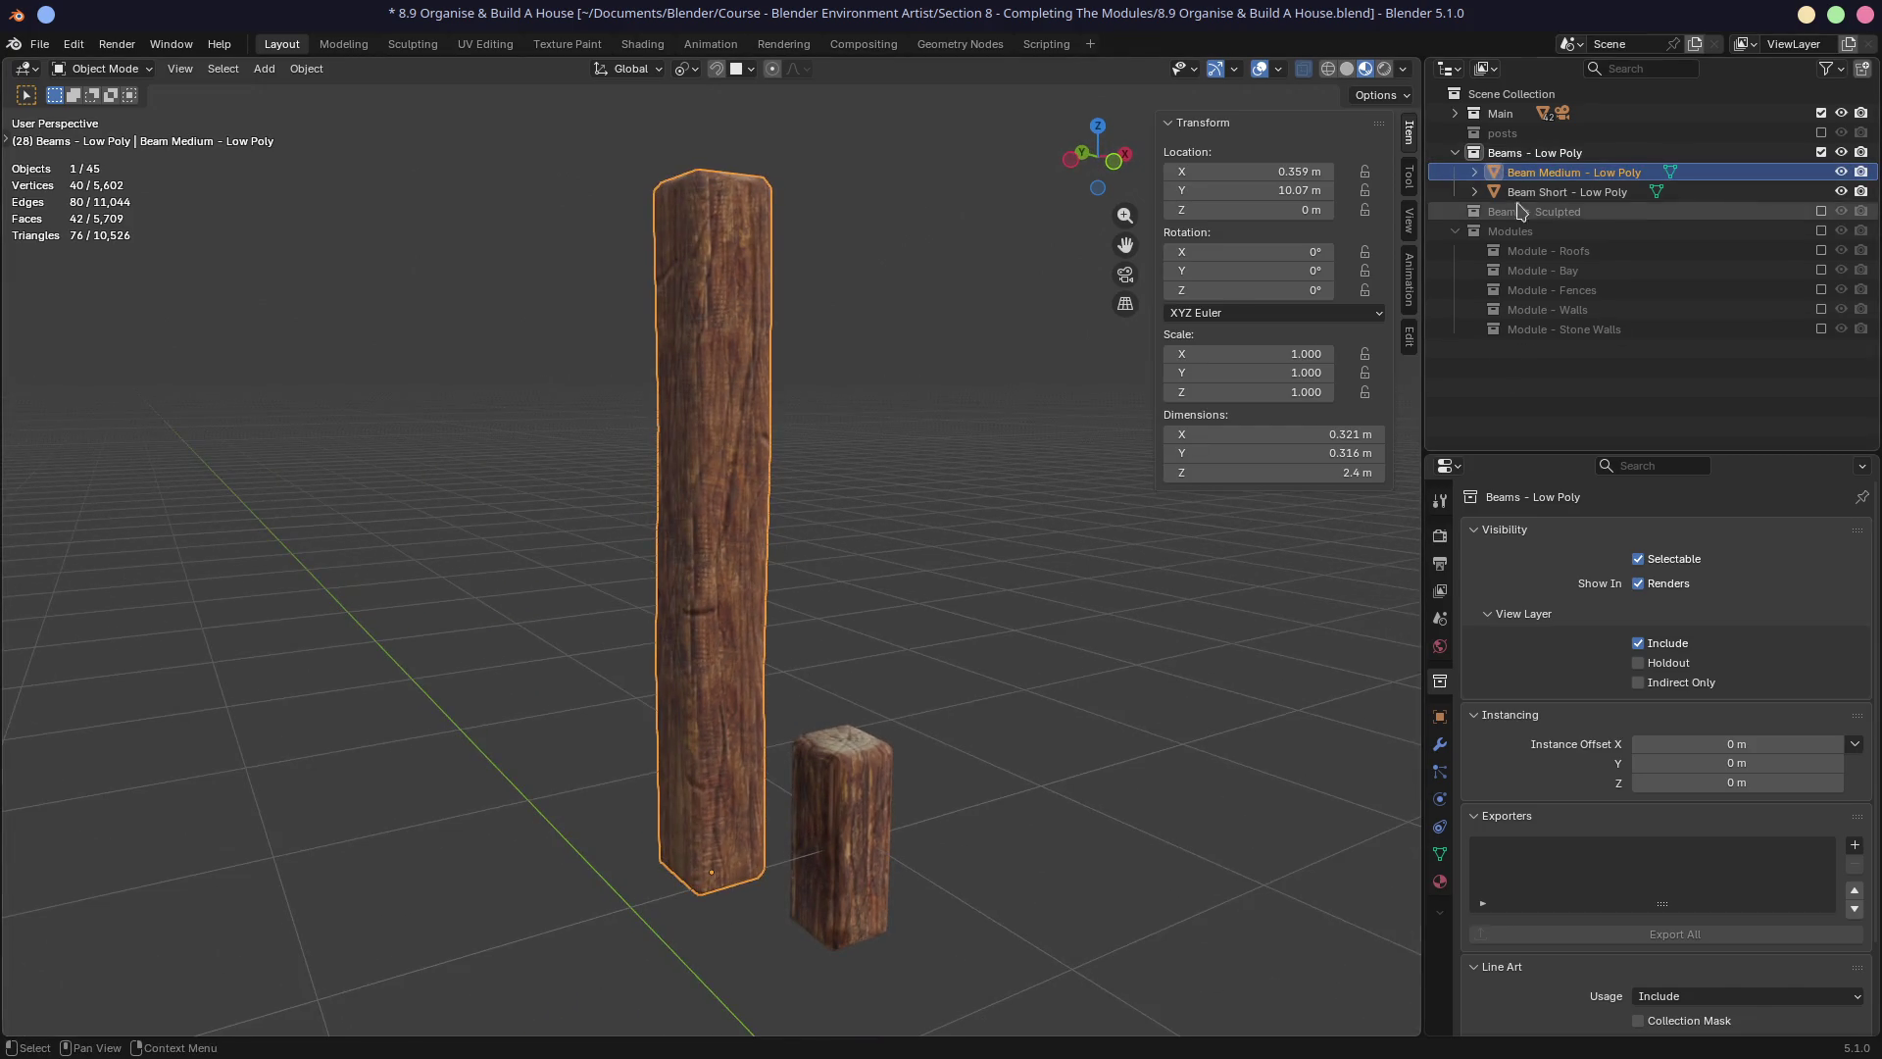
Include Beams - Sculpted and frame Beam Medium - Sculpted with Numpad period.
left_click(1821, 211)
left_click(1457, 212)
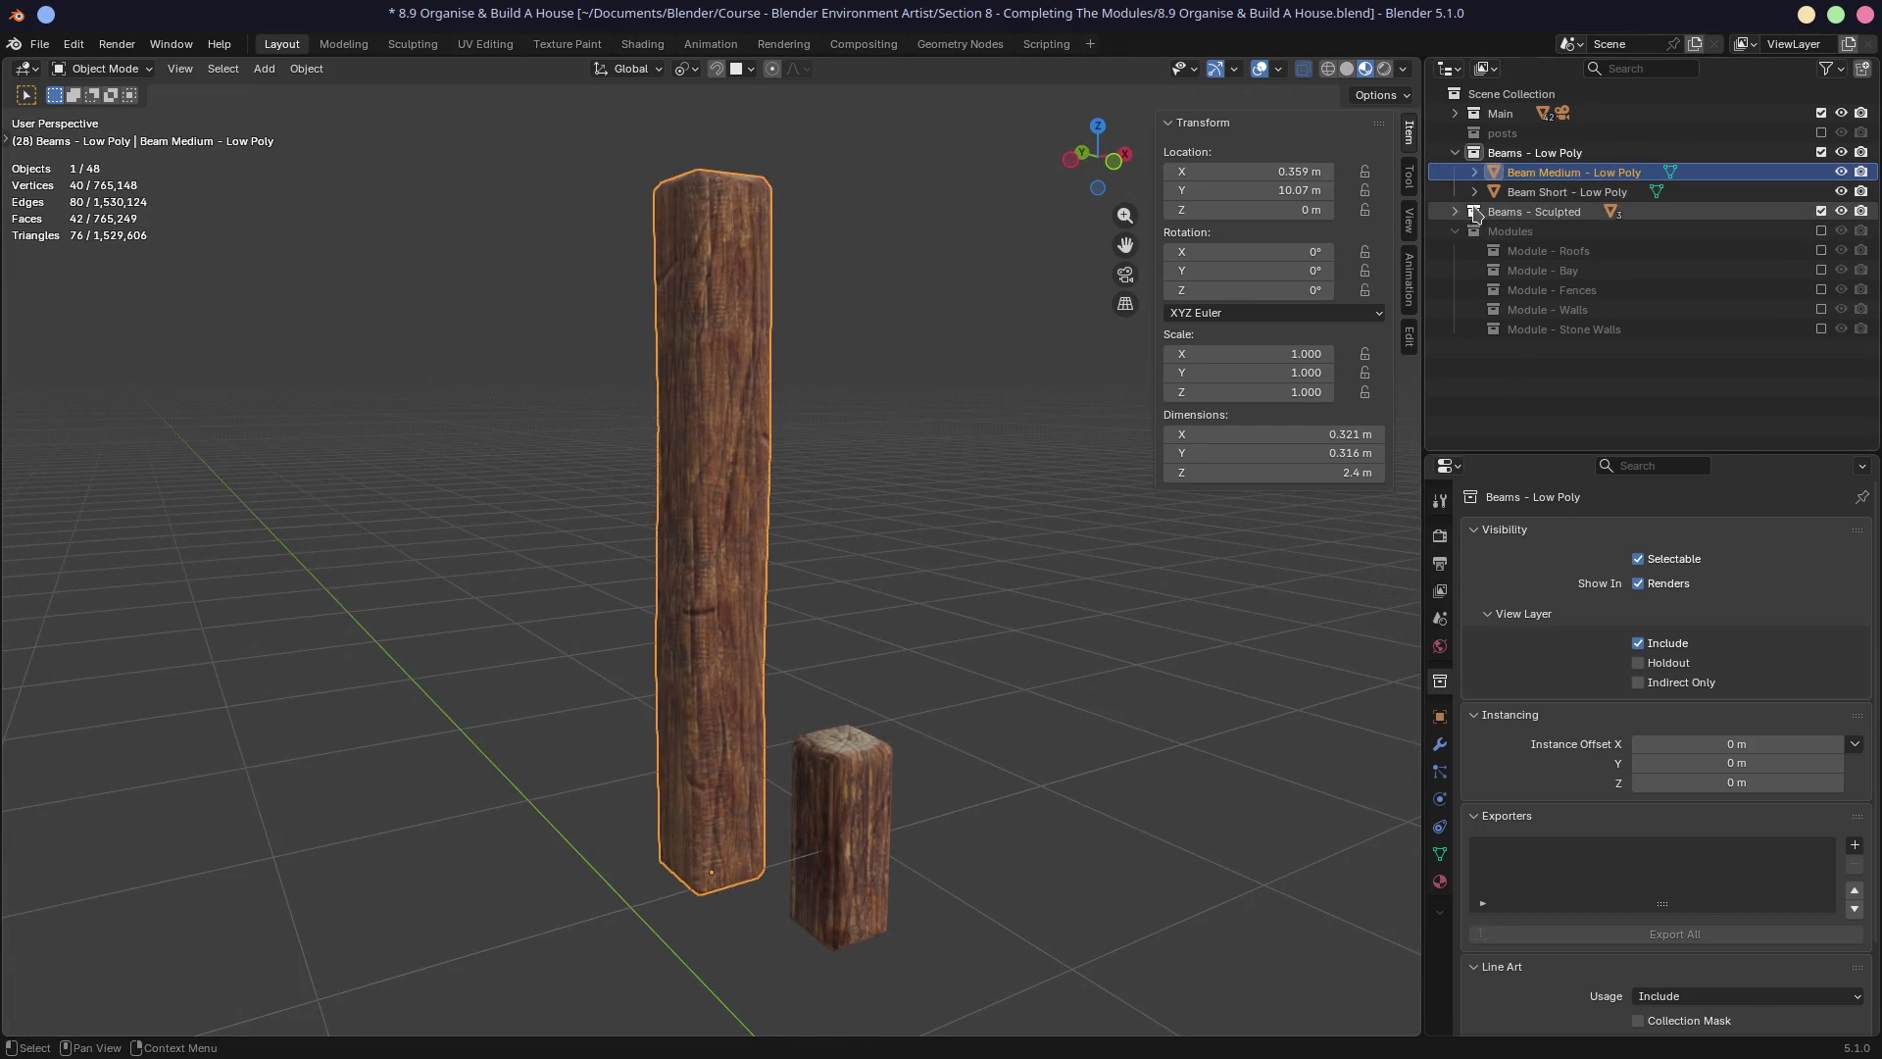
left_click(1566, 232)
left_click(1573, 251)
mouse_move(686, 549)
middle_mouse_down()
mouse_move(261, 491)
mouse_move(350, 549)
middle_mouse_up()
key("KP_Decimal")
mouse_move(693, 504)
middle_mouse_down()
mouse_move(615, 480)
mouse_move(878, 472)
mouse_move(739, 483)
middle_mouse_up()
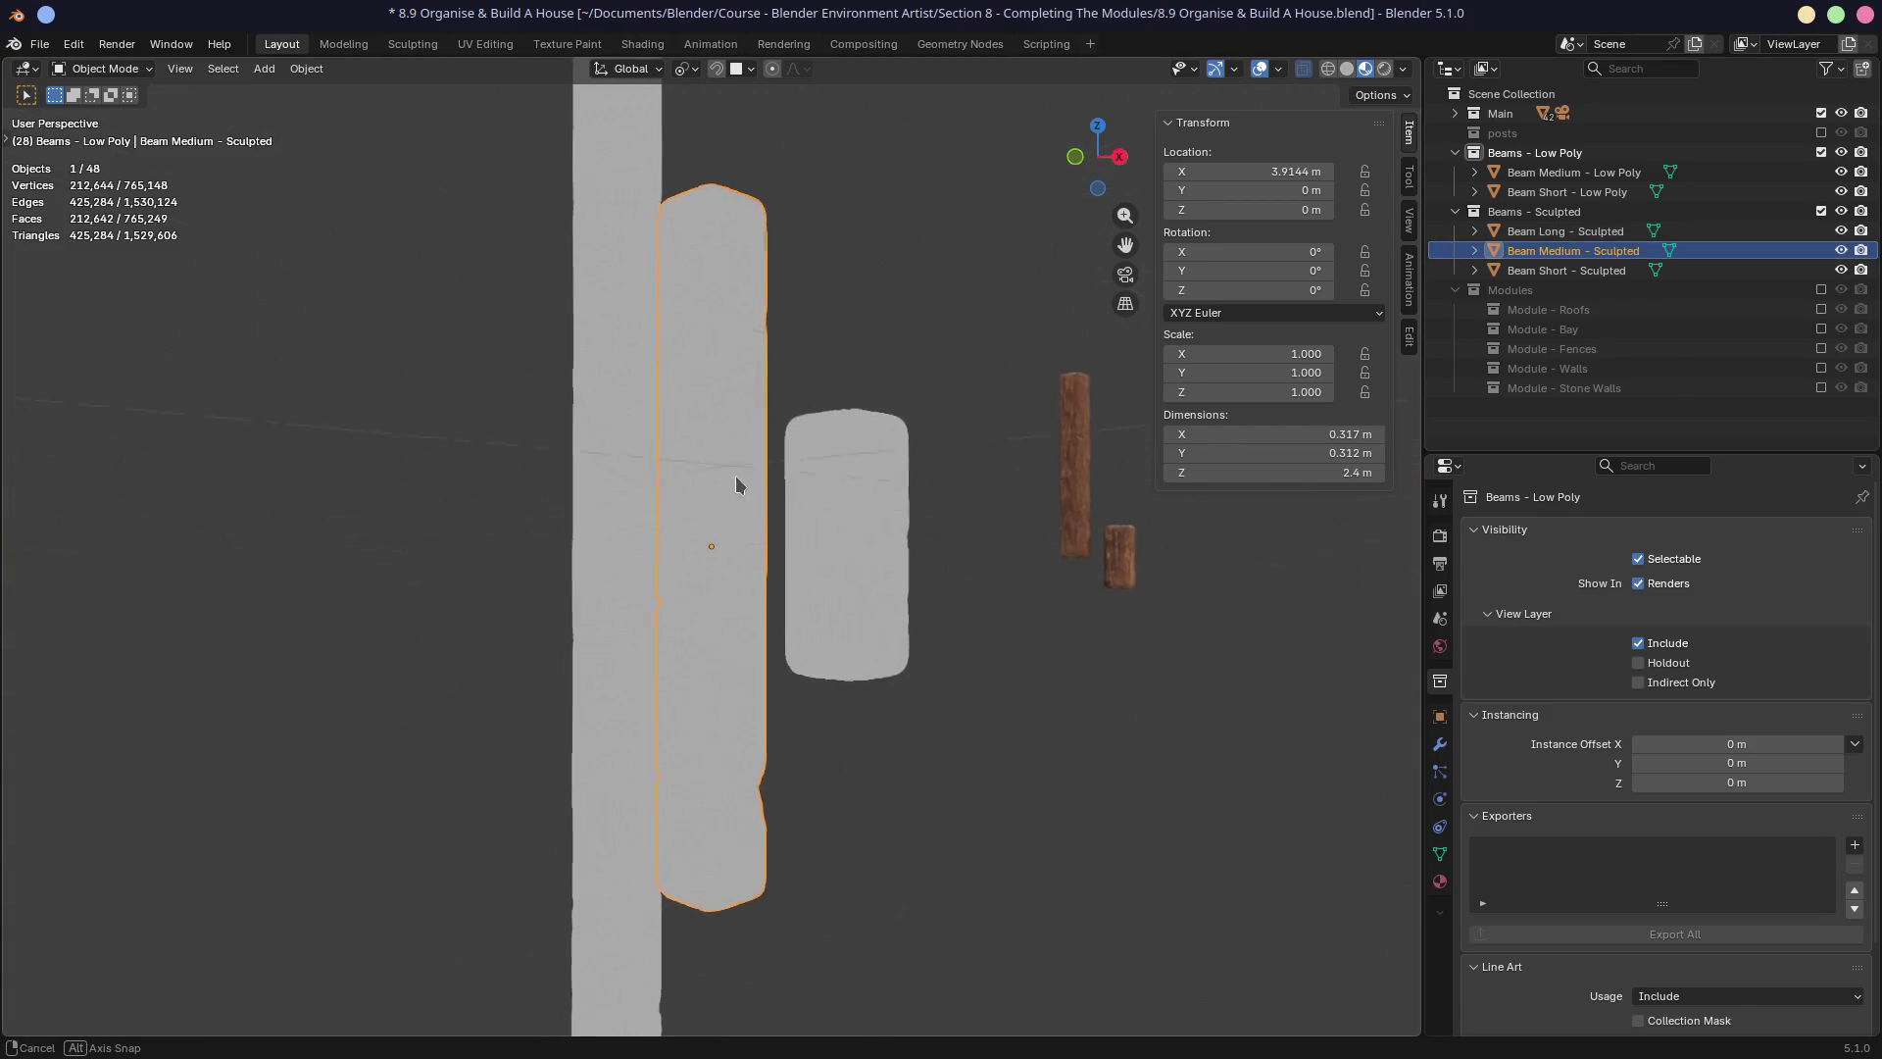
Browse the viewport shading and overlay popovers, including the studio lighting choices.
right_click(1370, 78)
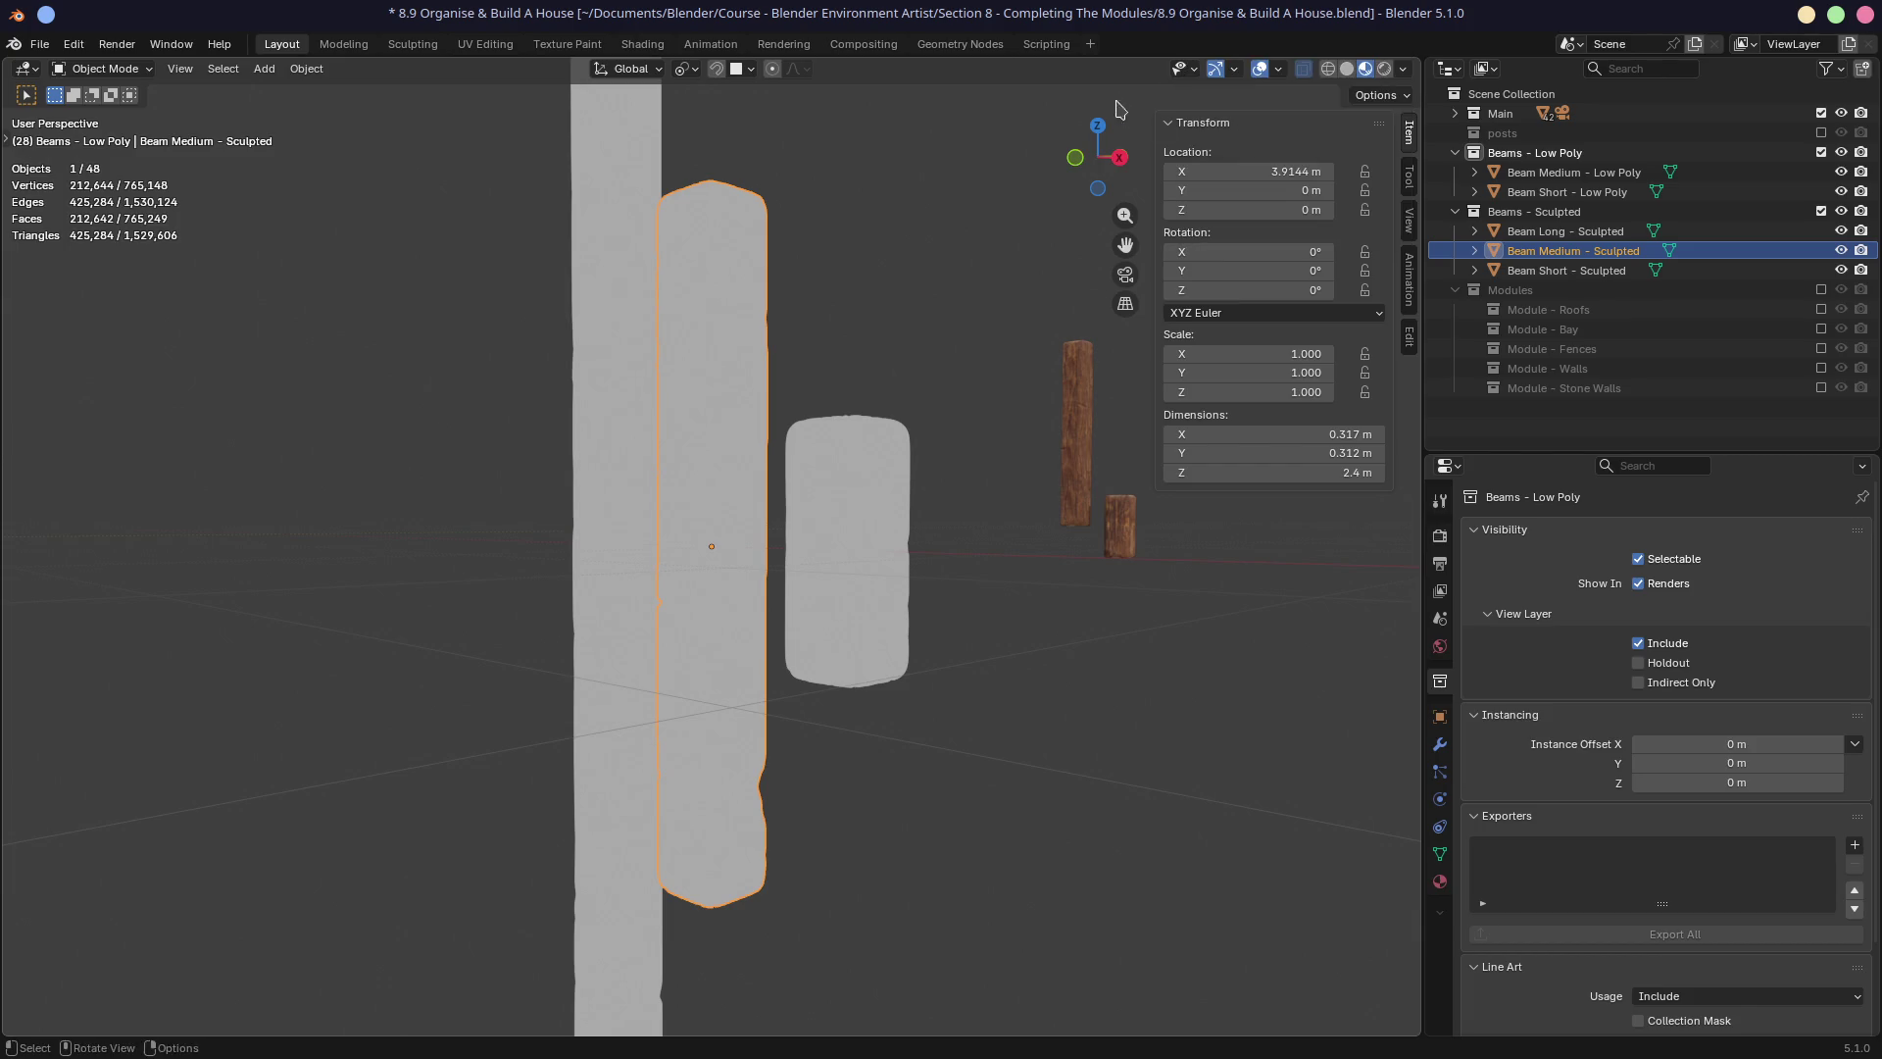
left_click(1404, 71)
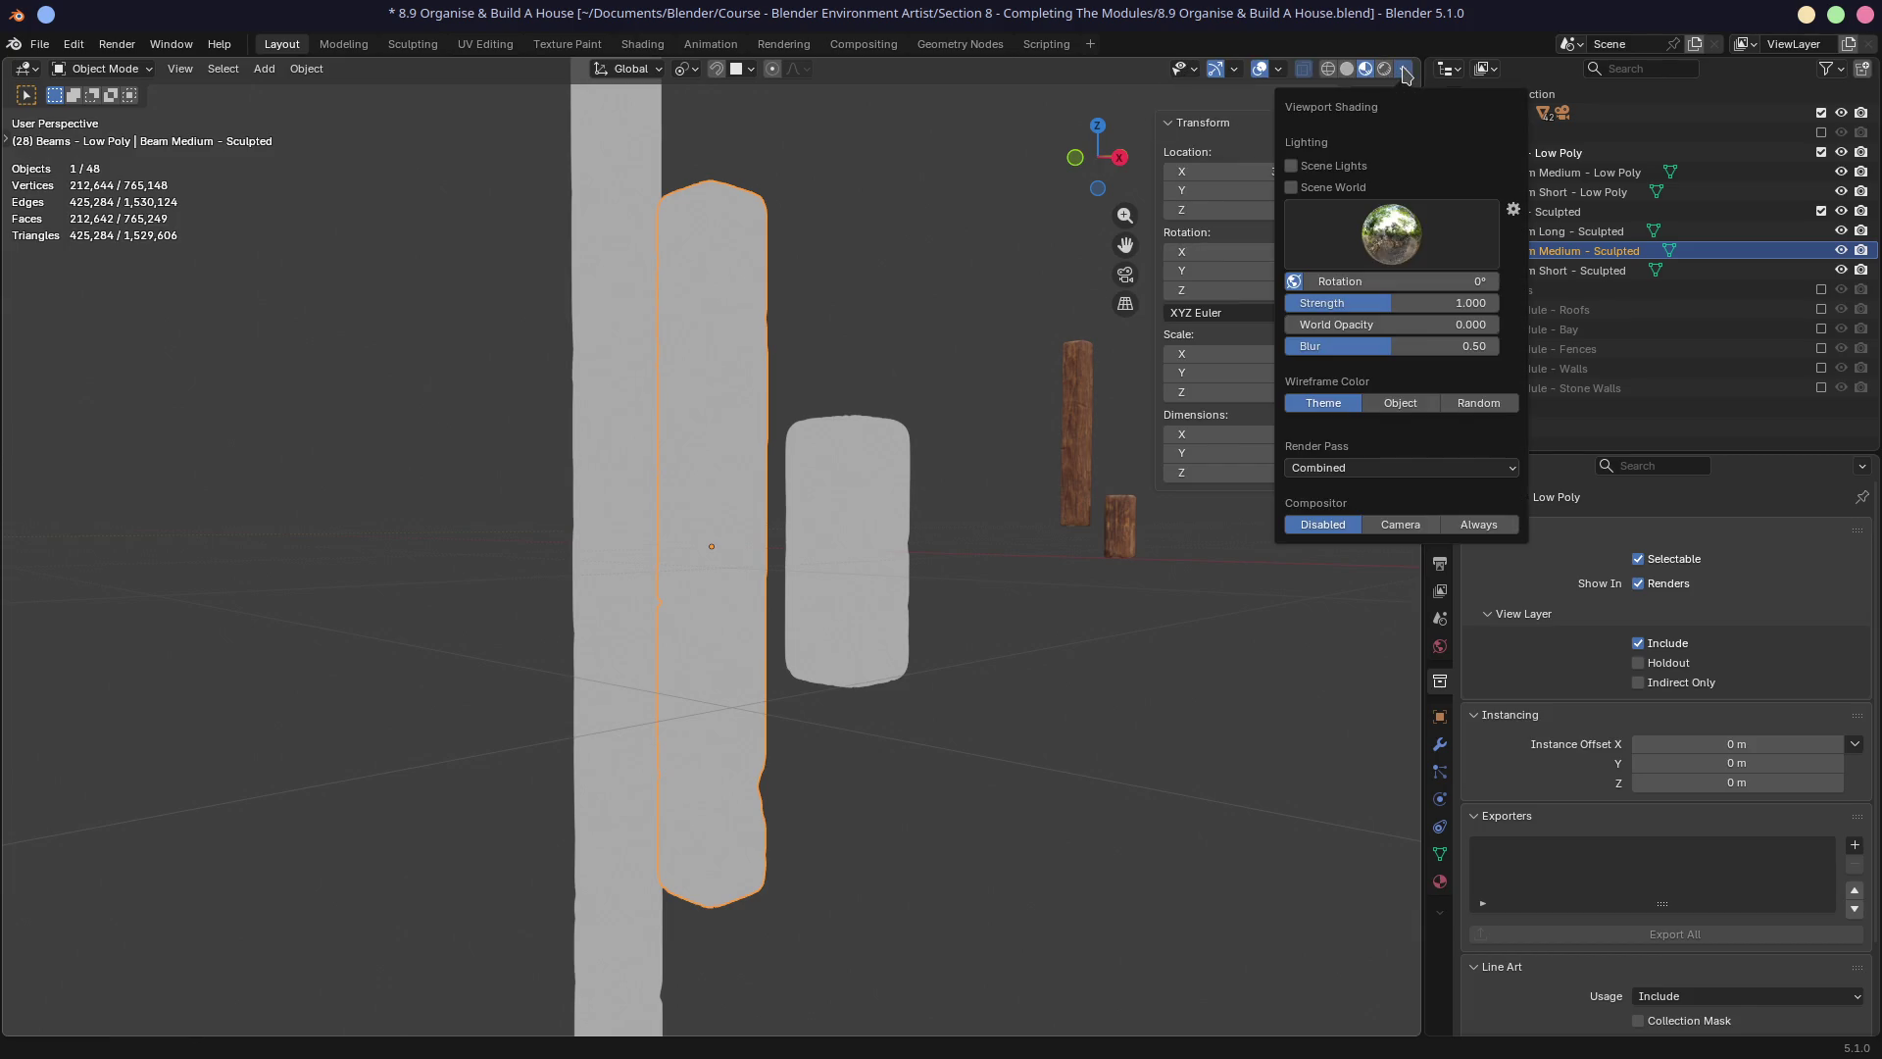
left_click(1373, 237)
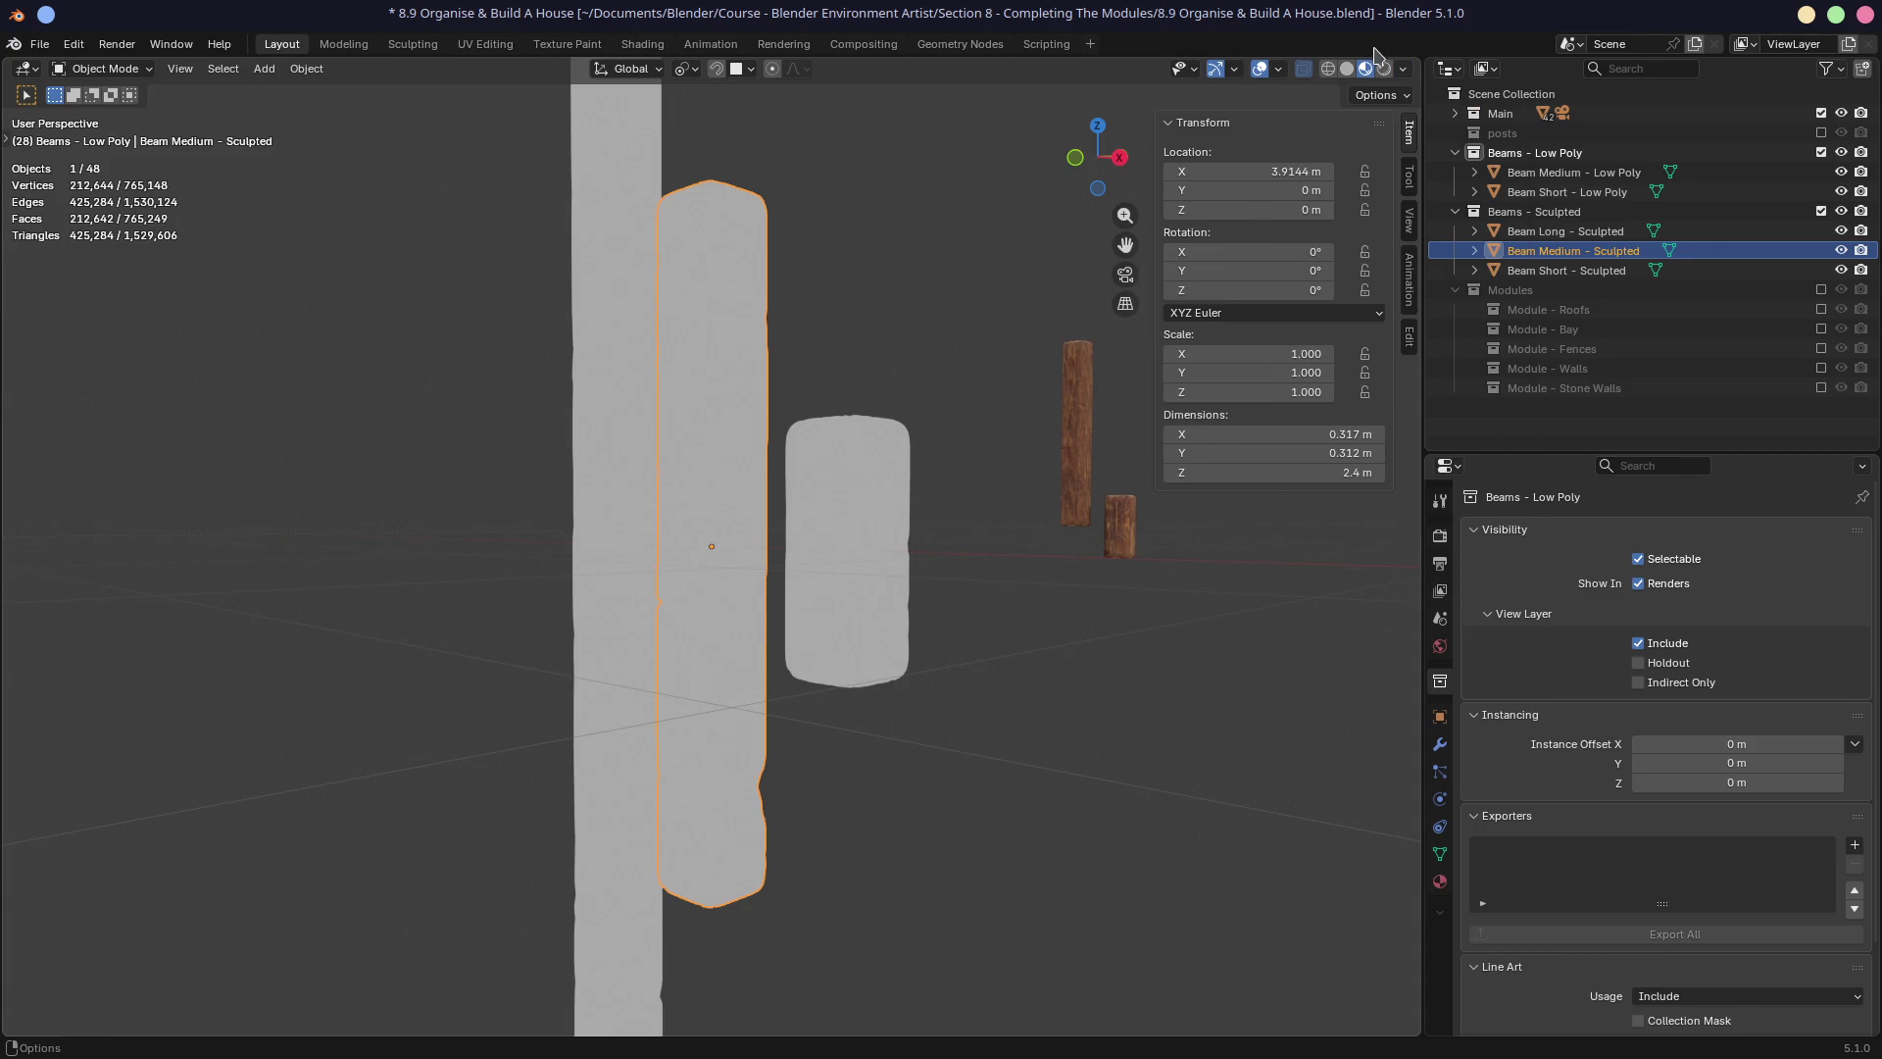
left_click(1278, 70)
left_click(1278, 71)
left_click(1405, 70)
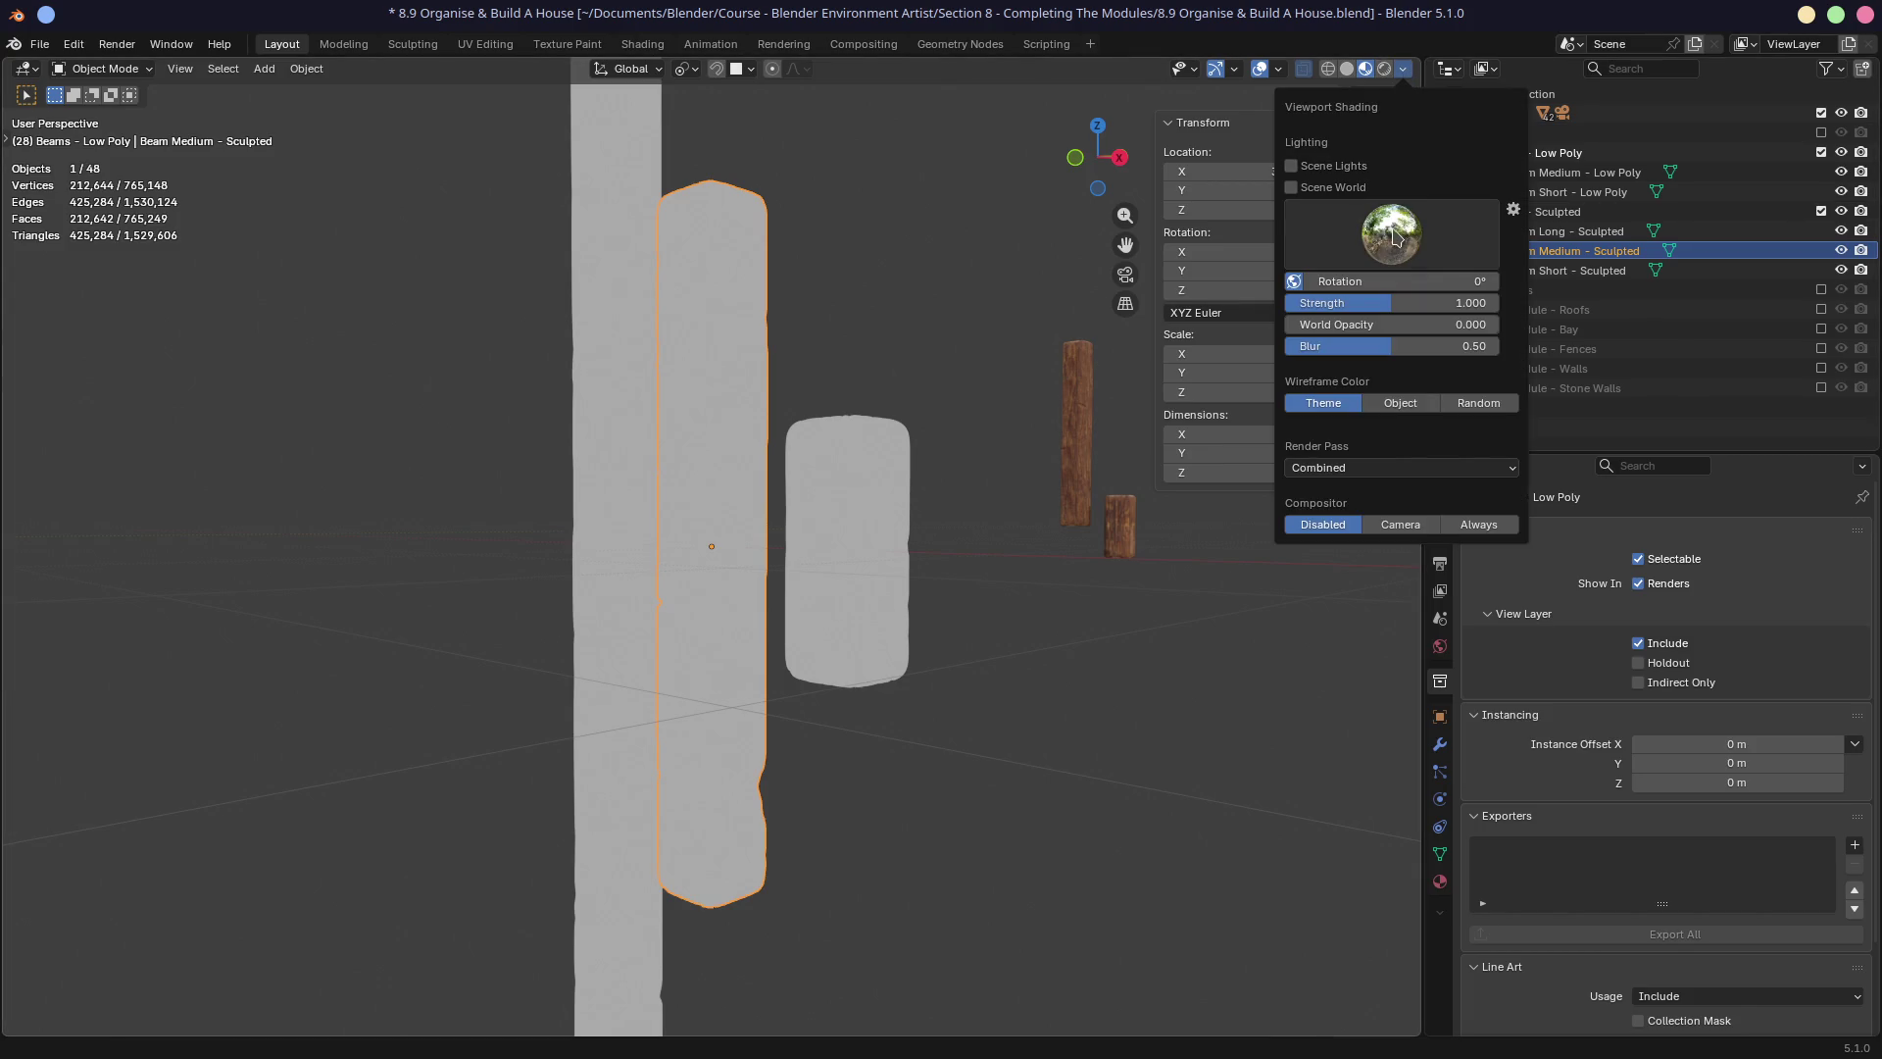
left_click(1287, 74)
key("n")
left_click(1235, 68)
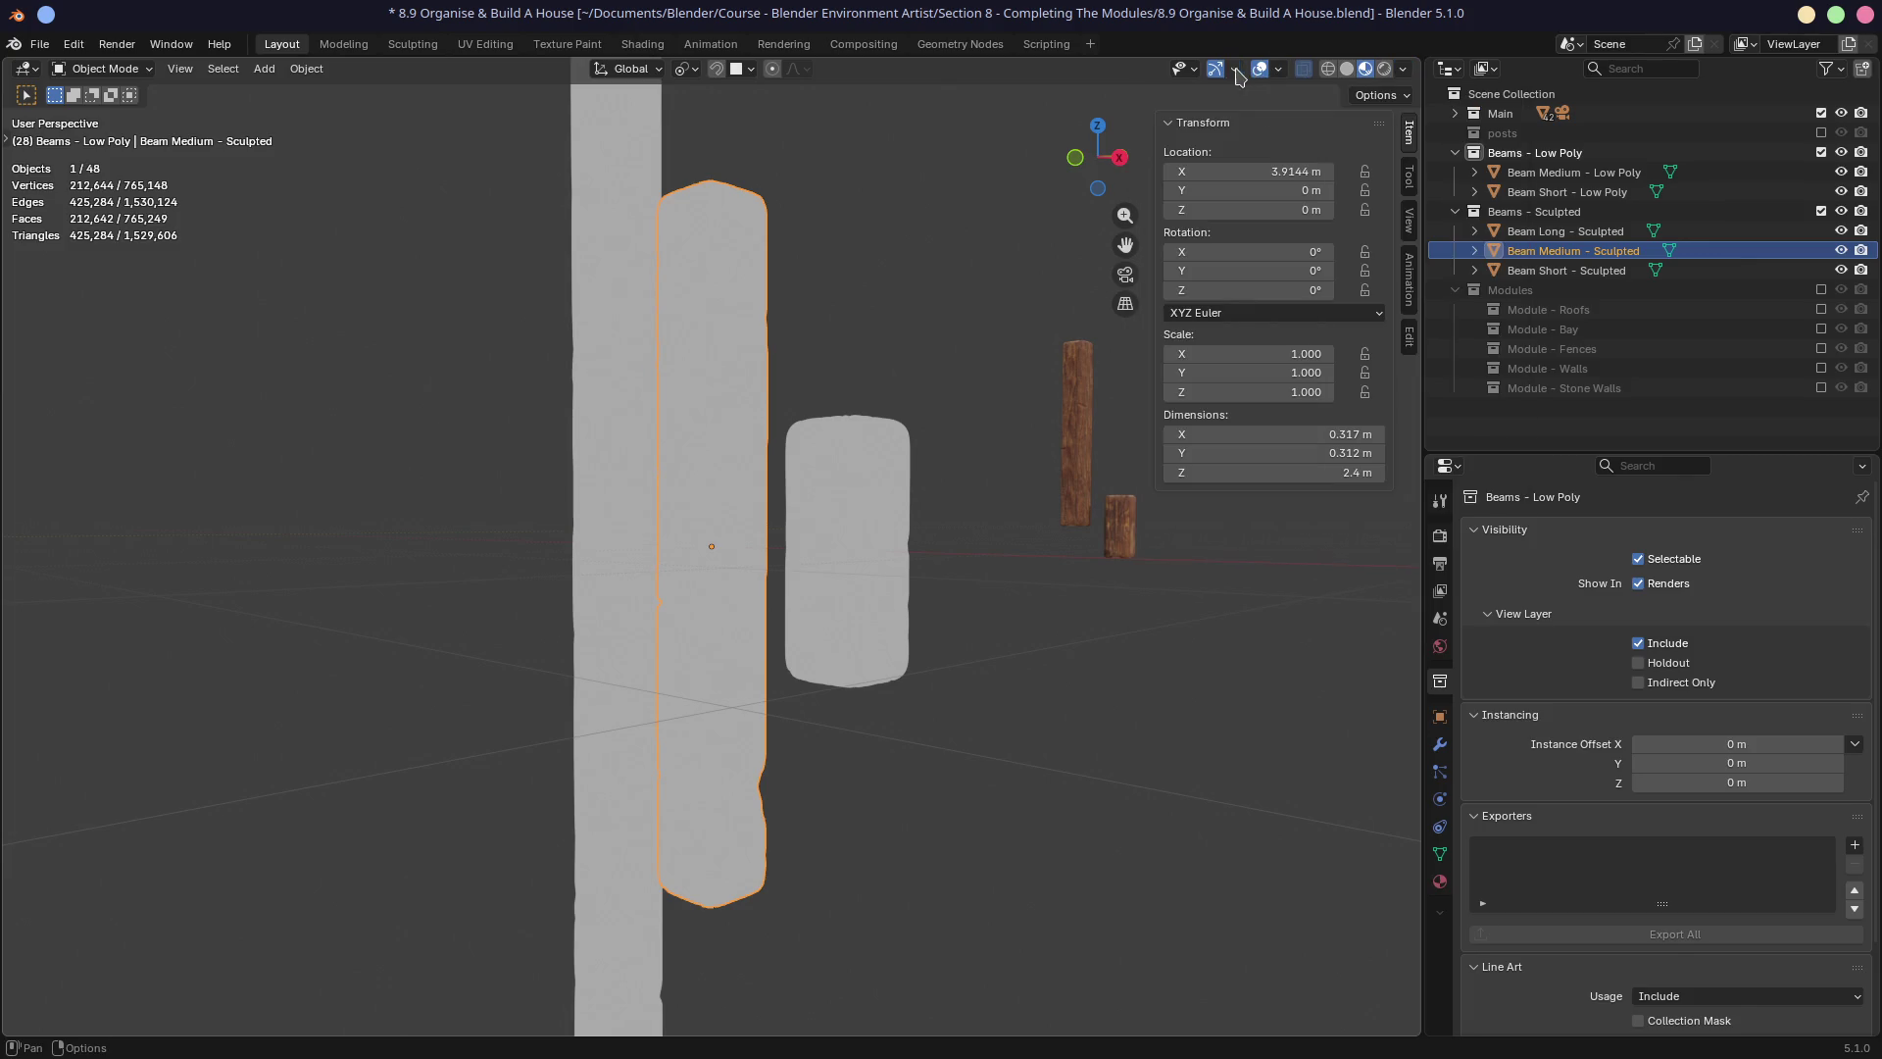
Set viewport shading to Solid with Random object colours and view the sculpted beams.
mouse_move(882, 393)
middle_mouse_down()
mouse_move(741, 386)
mouse_move(1029, 399)
middle_mouse_up()
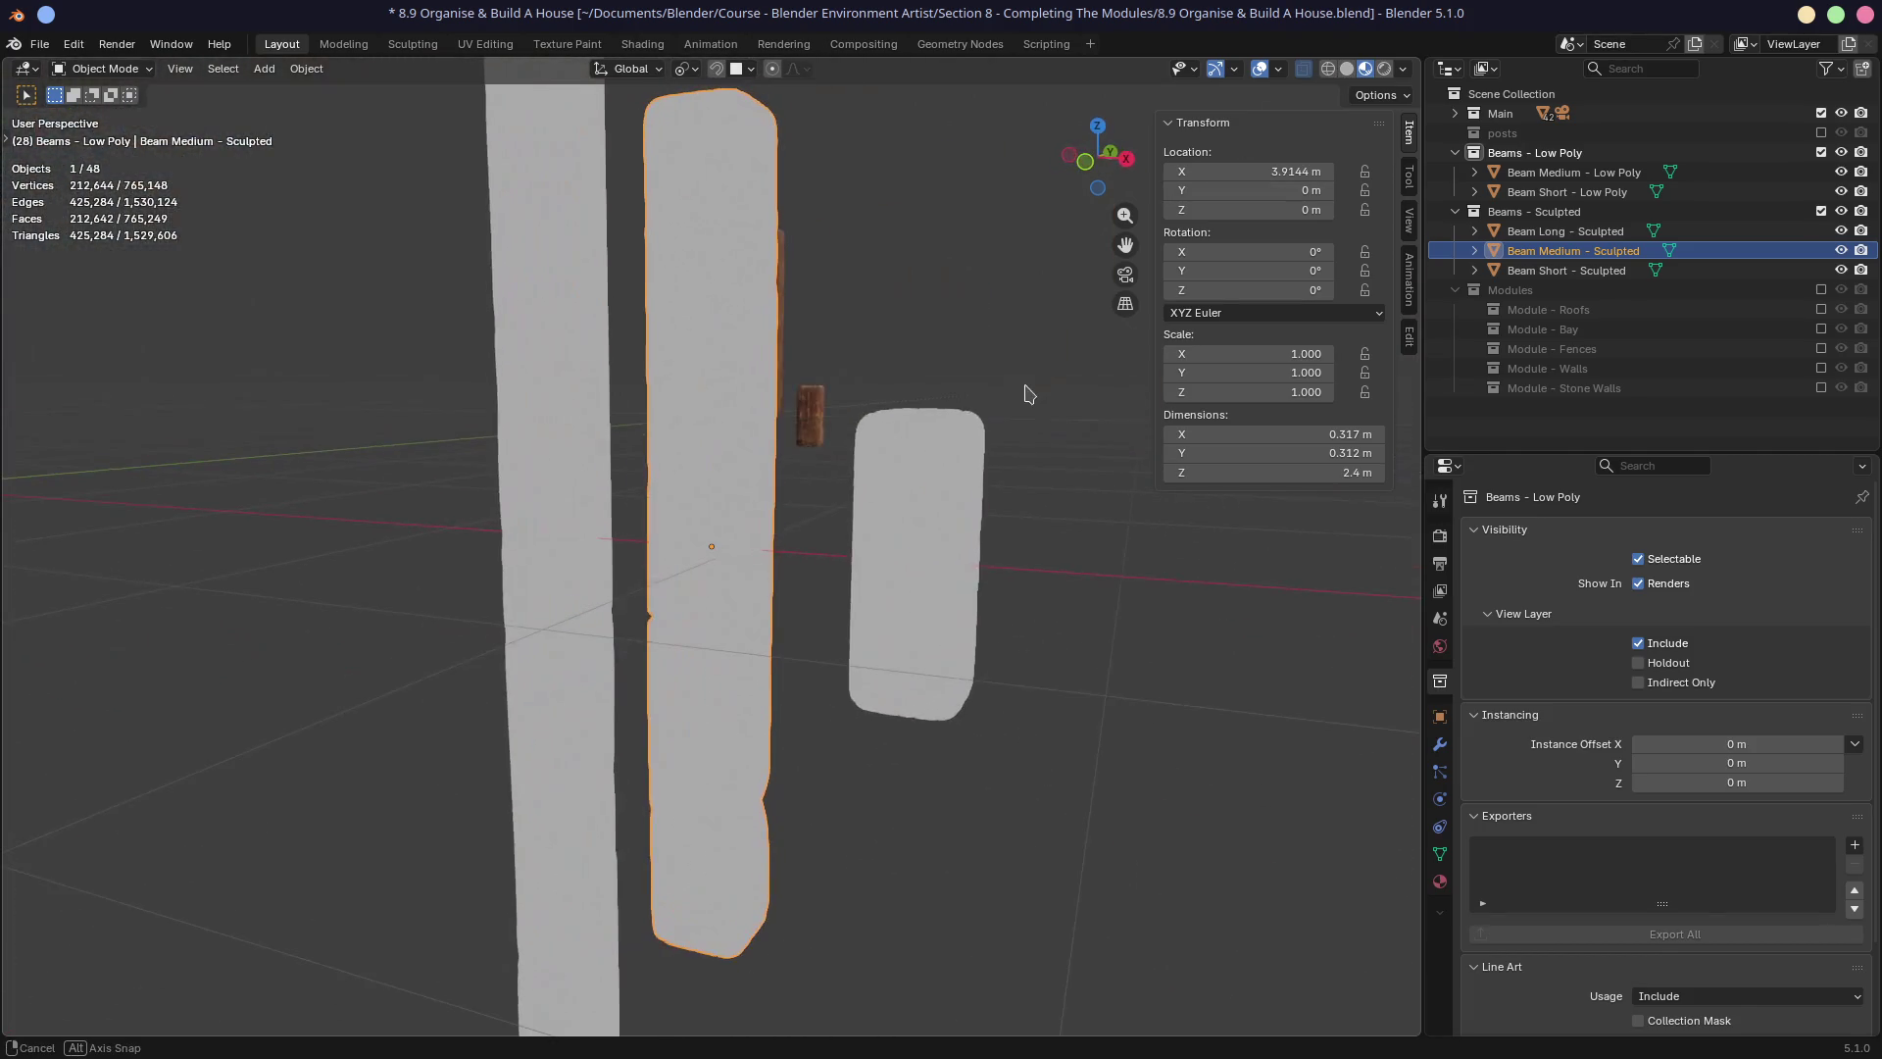
middle_click_drag(845, 475, 769, 441)
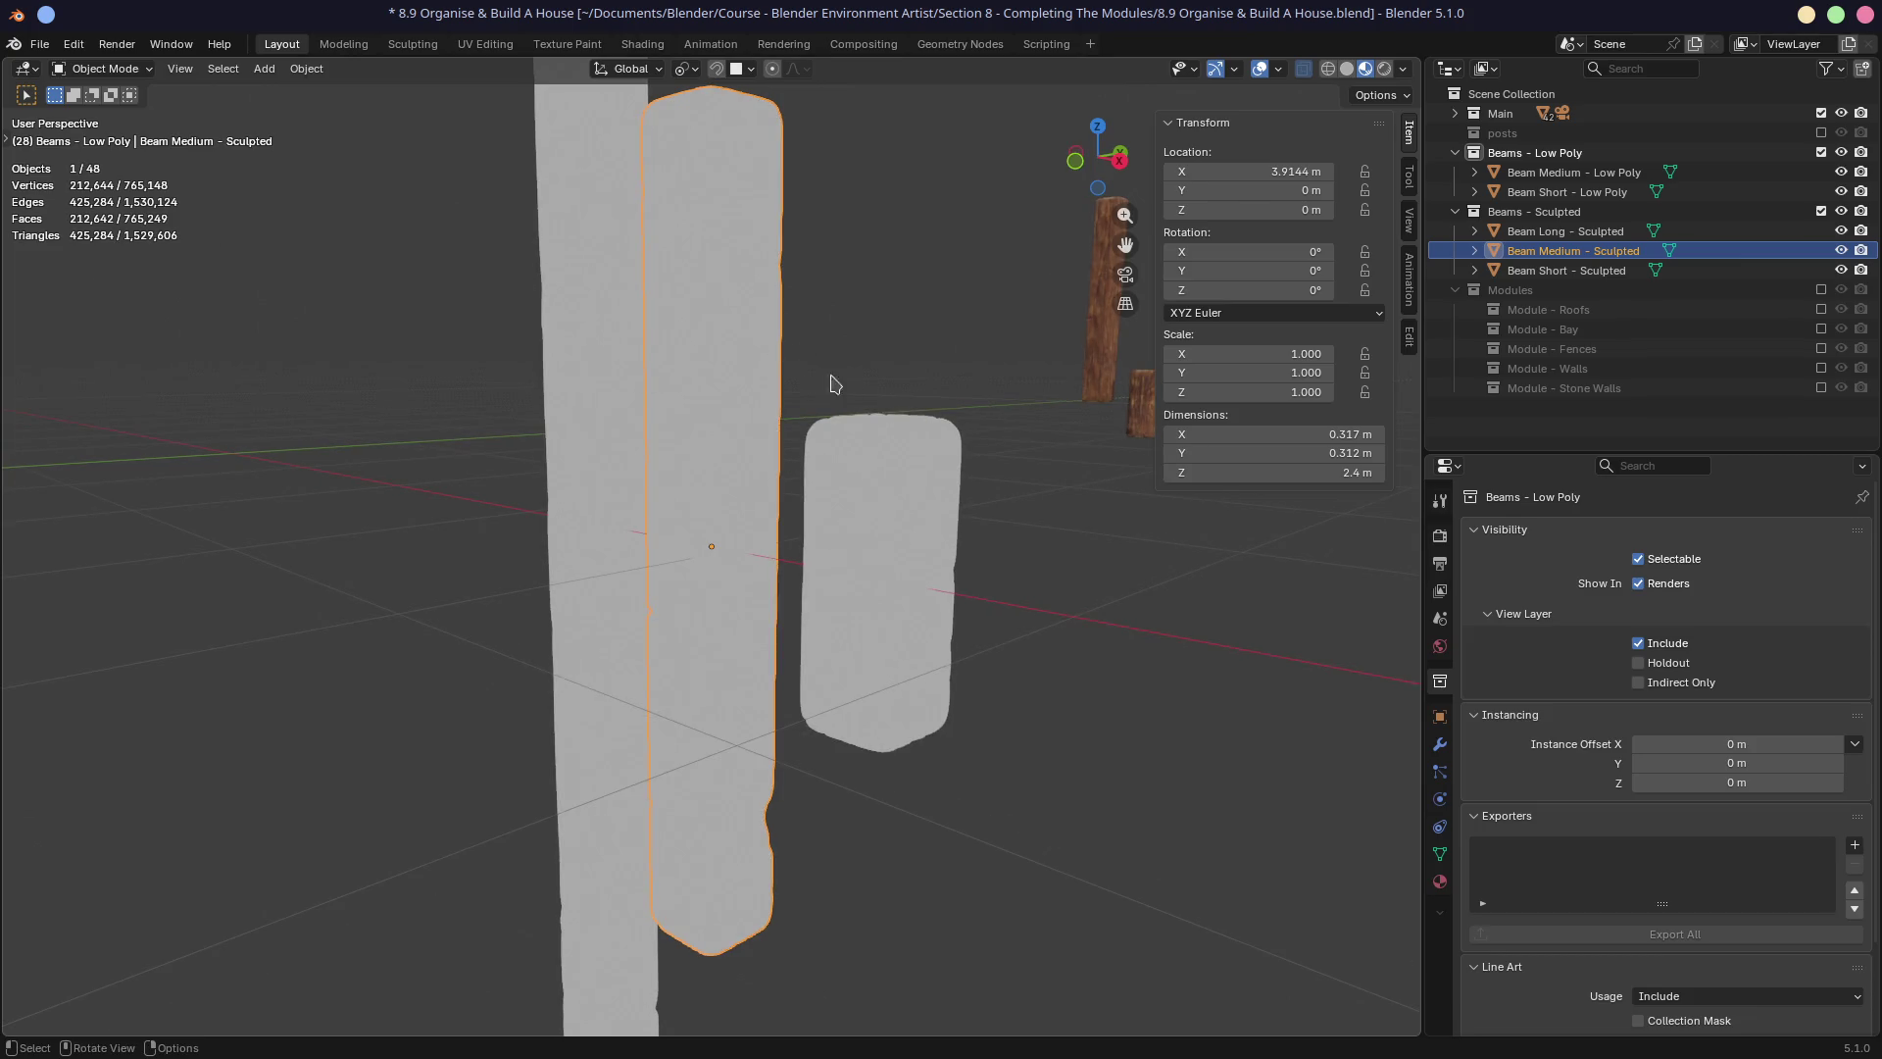
middle_click_drag(1089, 387, 1054, 397)
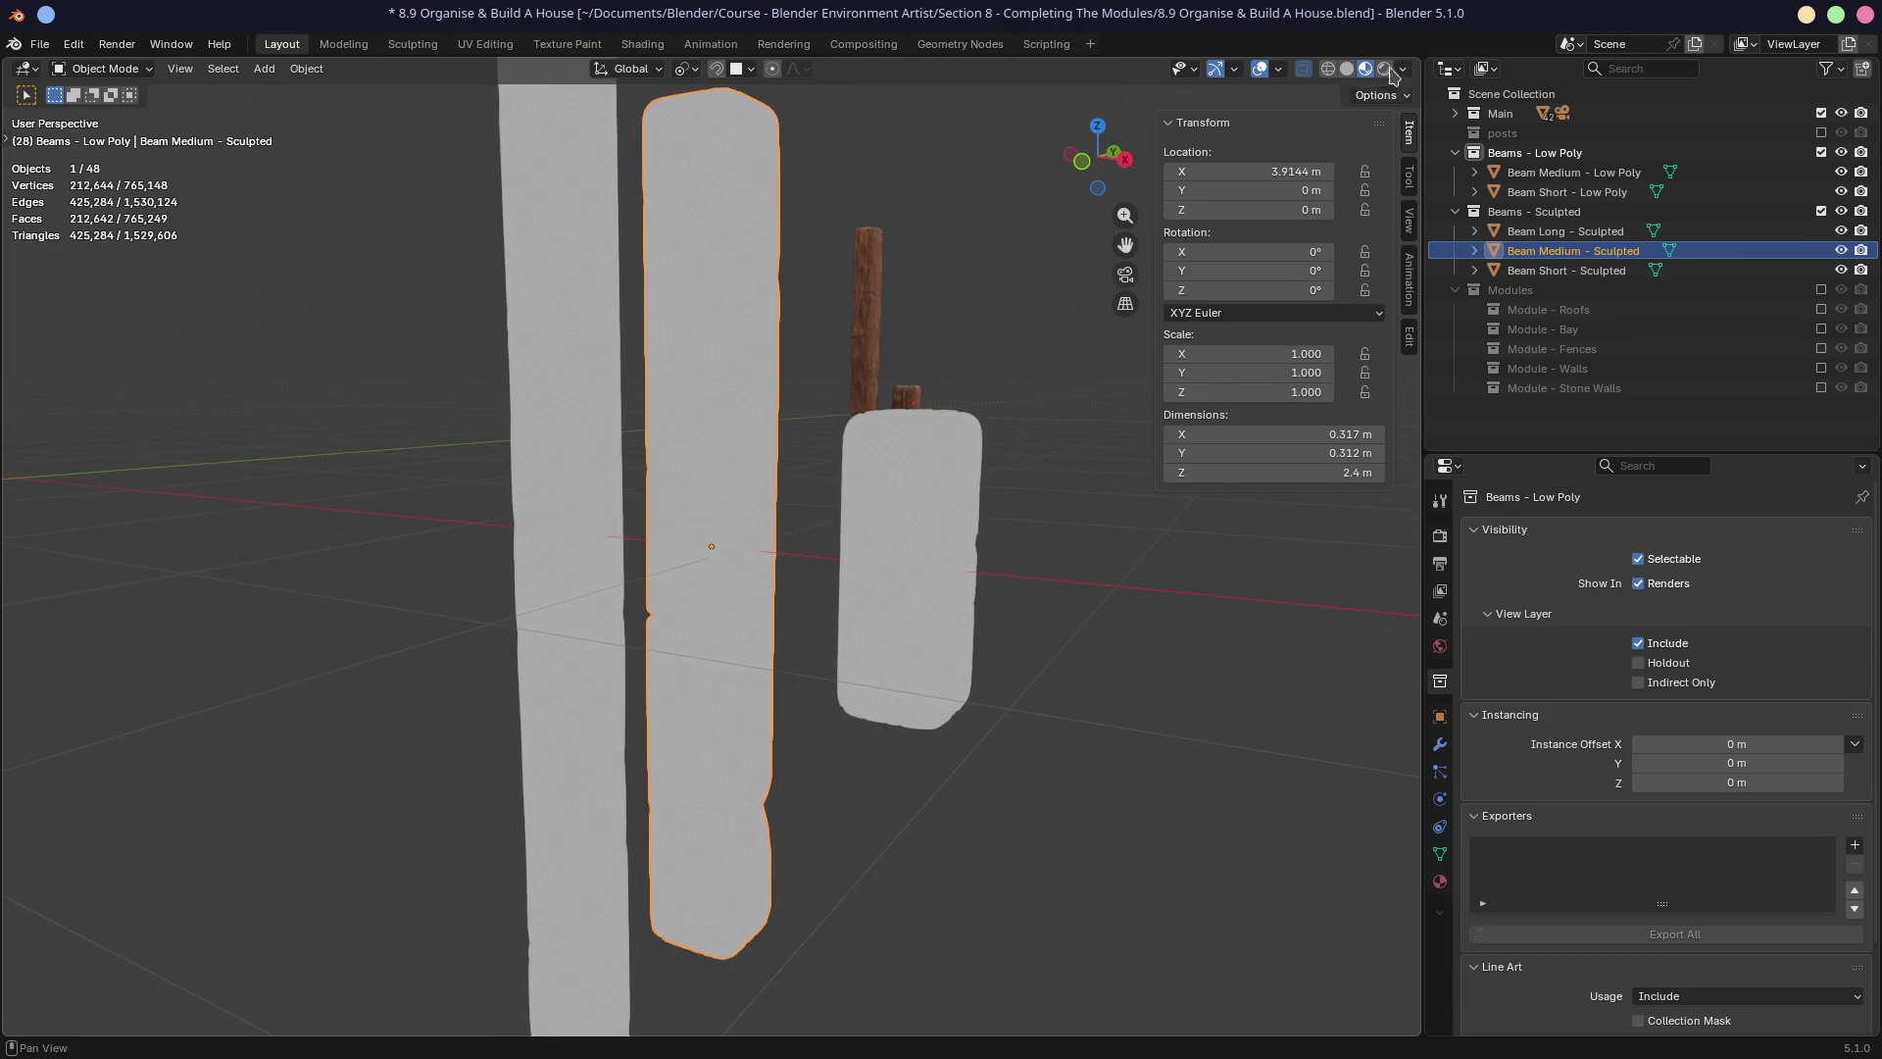
left_click(1310, 71)
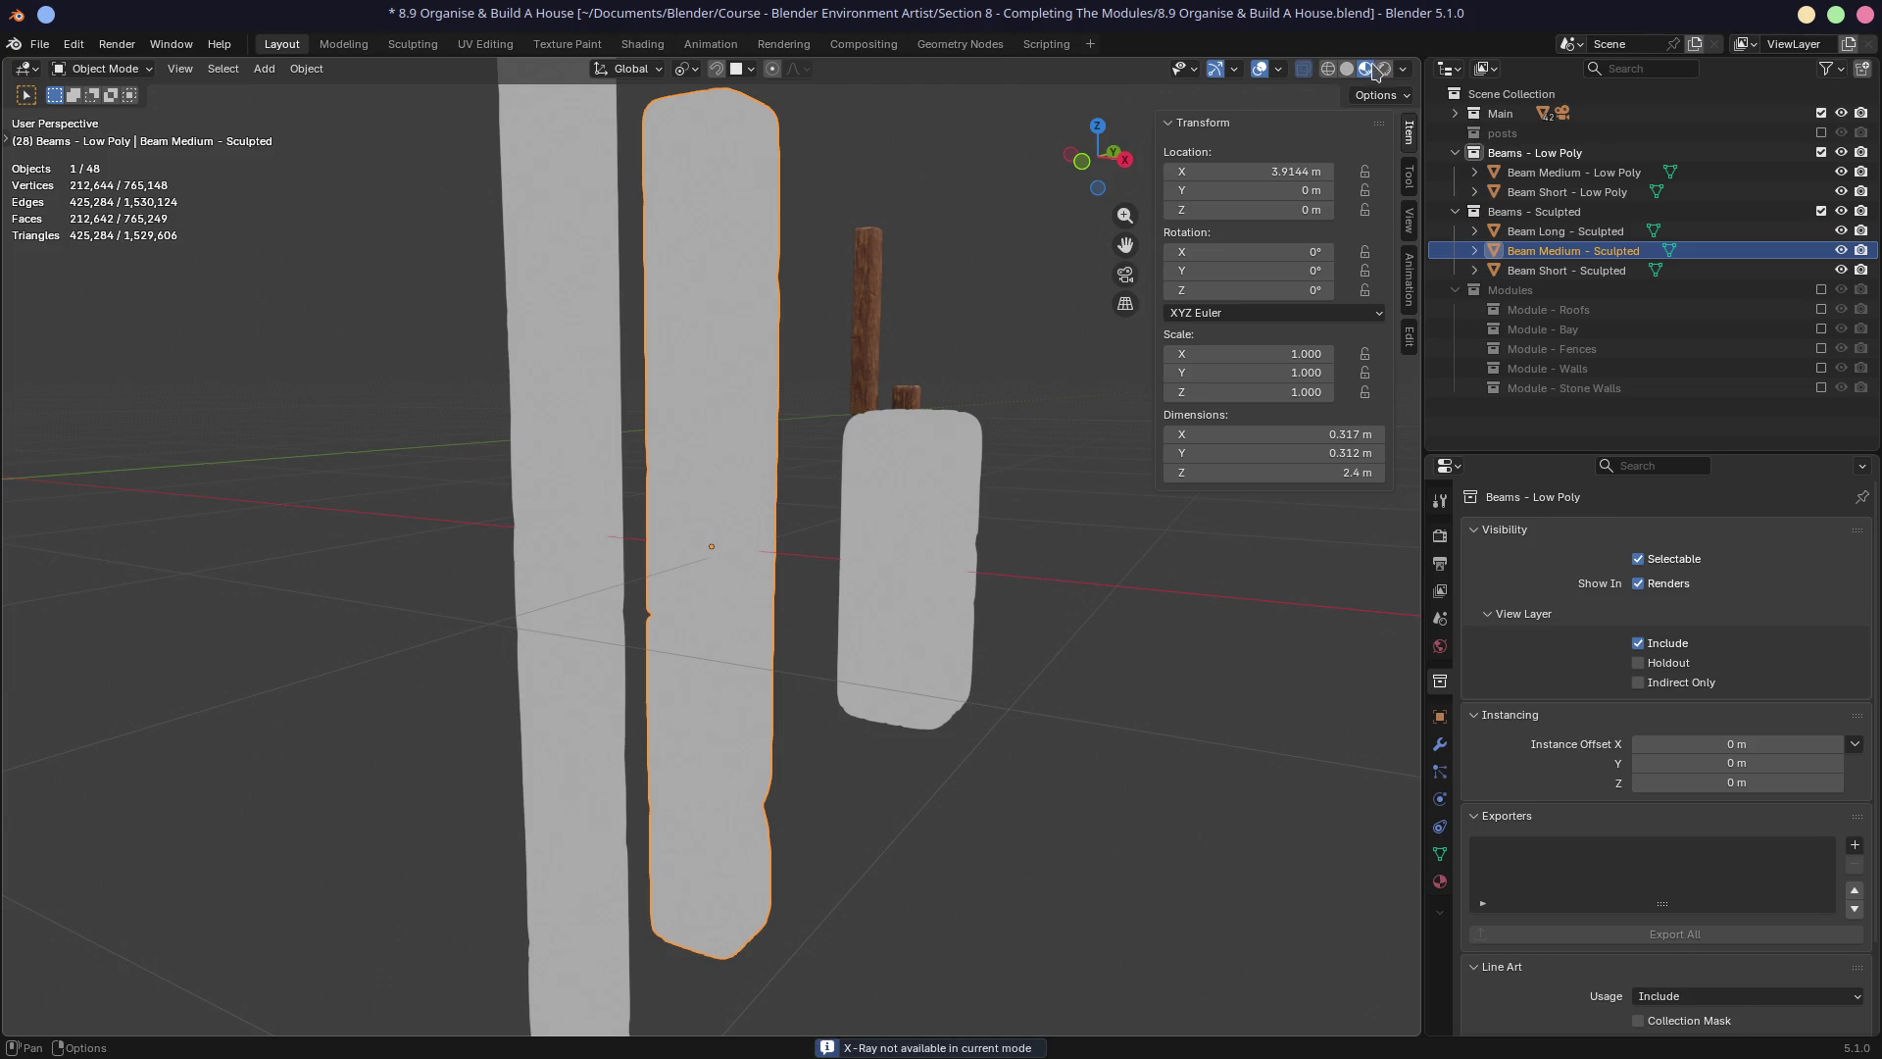
left_click(1403, 69)
left_click(1347, 69)
mouse_move(971, 284)
middle_mouse_down()
mouse_move(775, 463)
mouse_move(753, 447)
mouse_move(860, 490)
mouse_move(770, 534)
middle_mouse_up()
scroll(769, 534, "up", 6)
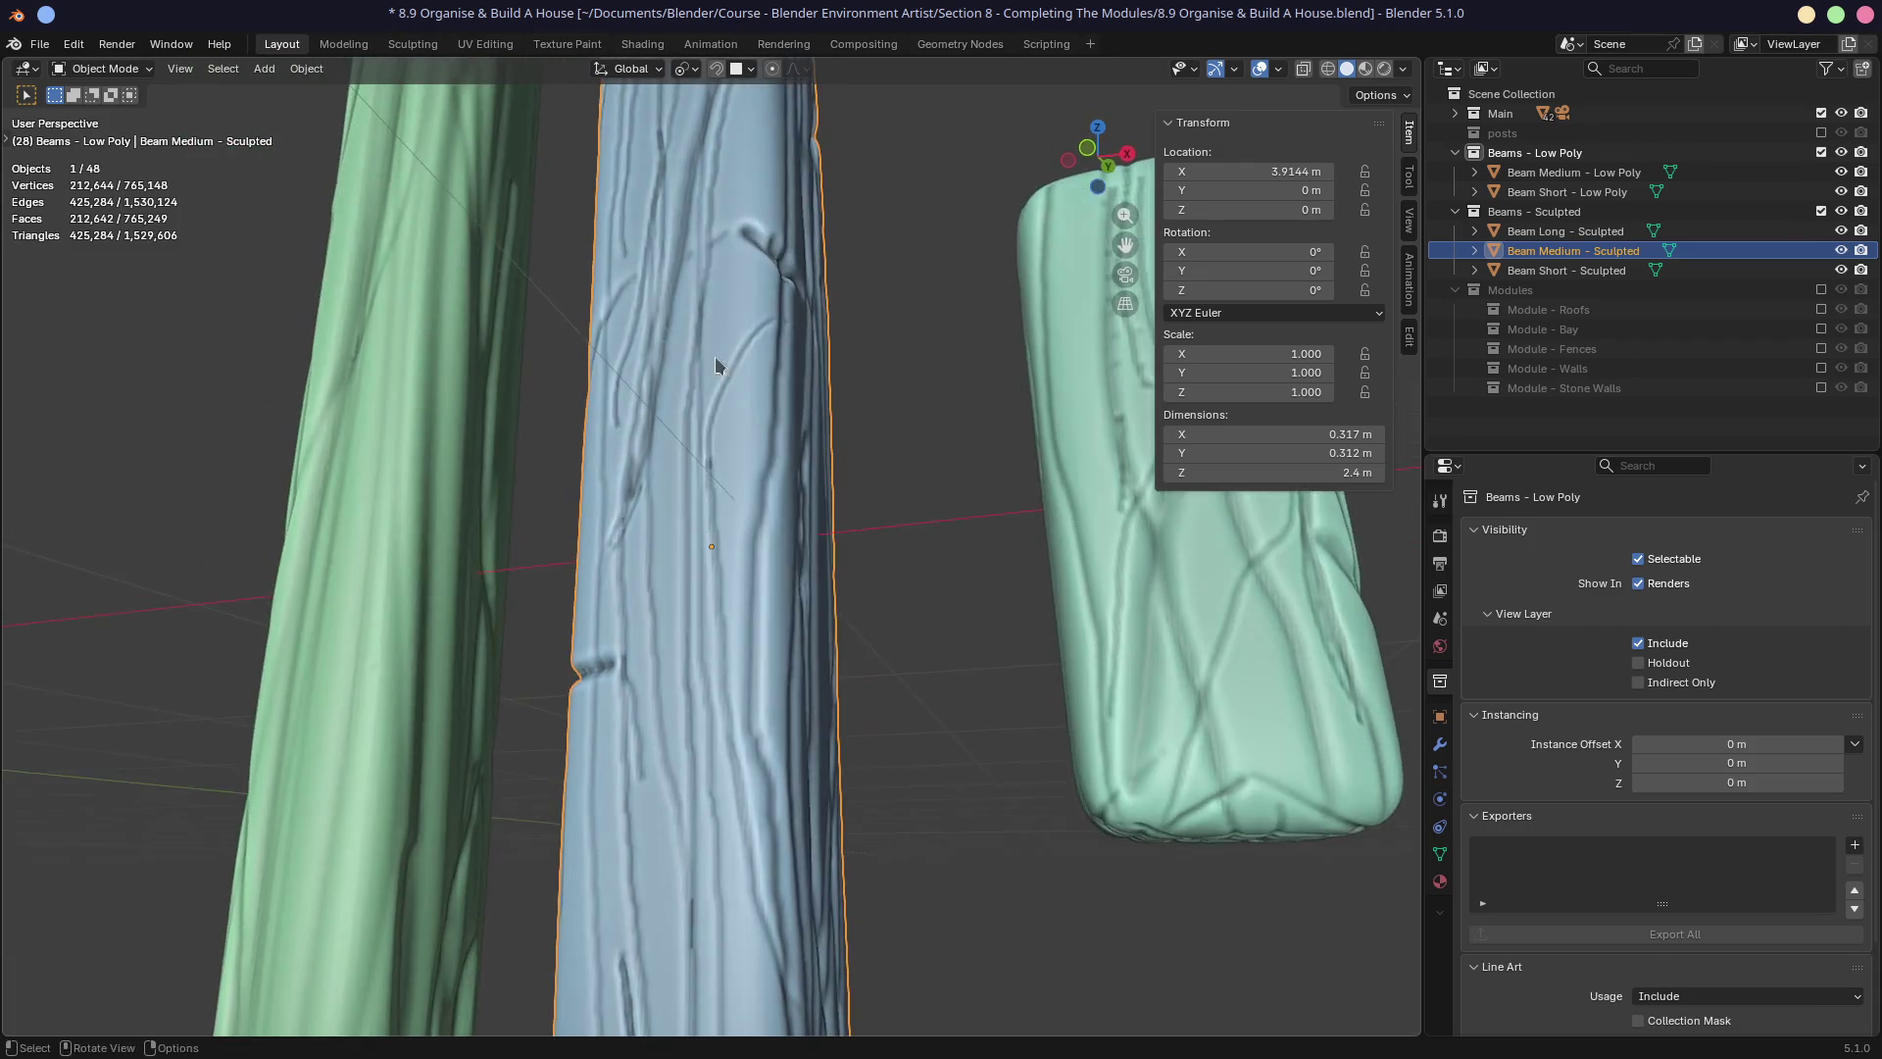
scroll(715, 365, "down", 5)
mouse_move(716, 365)
middle_mouse_down()
mouse_move(645, 395)
mouse_move(853, 385)
mouse_move(675, 454)
mouse_move(686, 549)
mouse_move(719, 571)
mouse_move(696, 534)
mouse_move(663, 546)
mouse_move(737, 507)
middle_mouse_up()
scroll(695, 558, "down", 3)
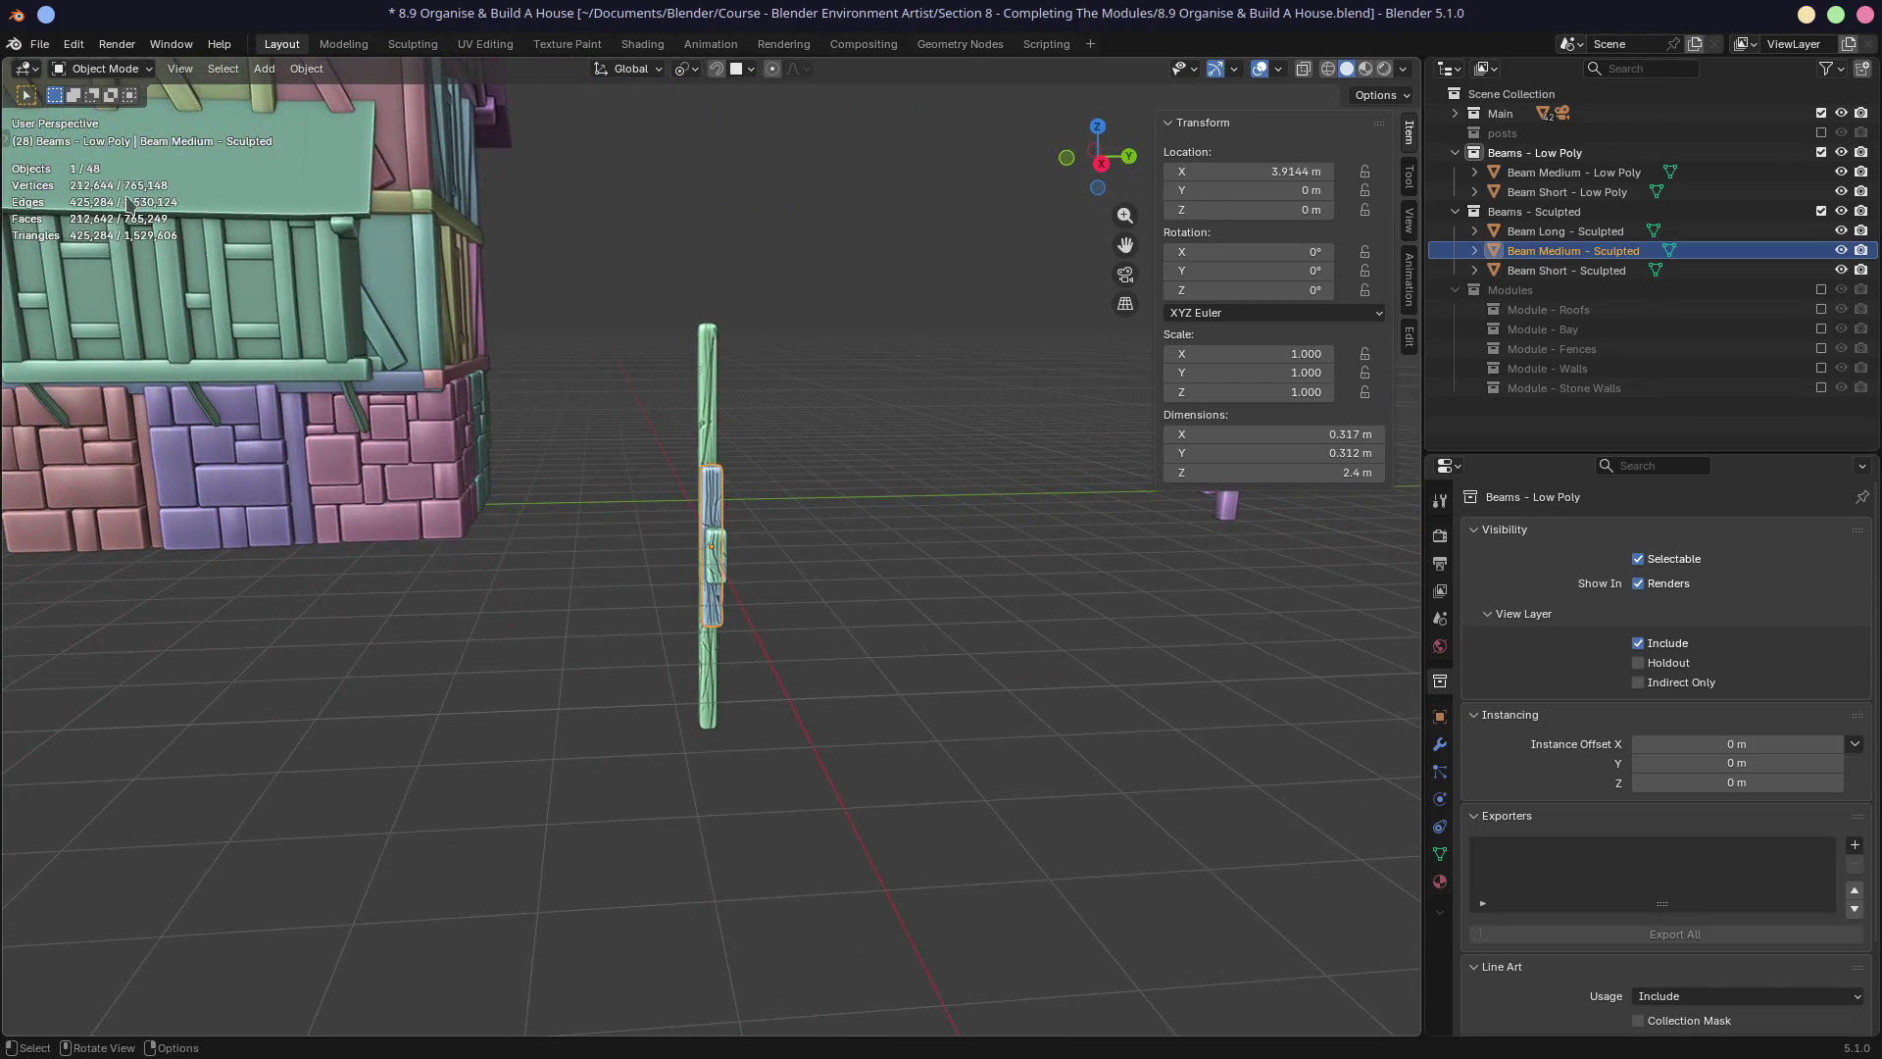
middle_click_drag(456, 397, 799, 441)
mouse_move(603, 251)
left_mouse_down()
mouse_move(625, 449)
mouse_move(806, 843)
left_mouse_up()
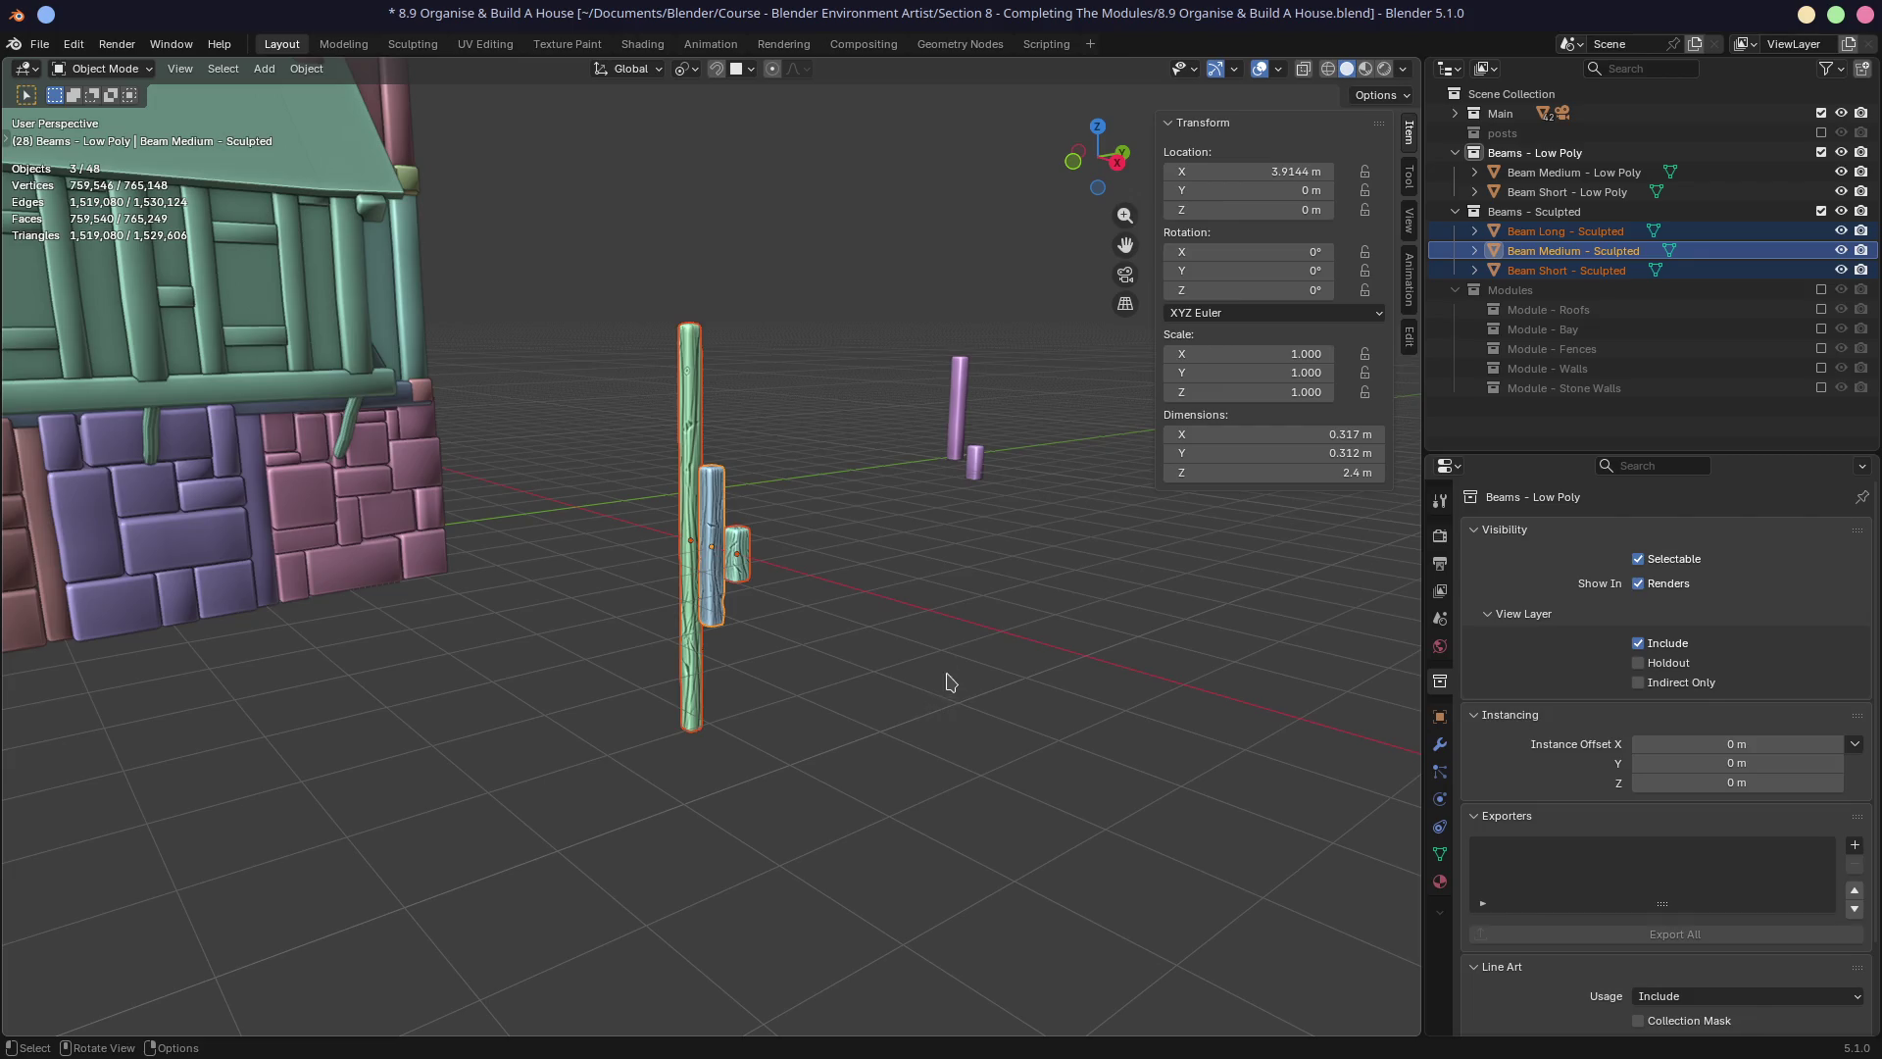
middle_click_drag(949, 680, 1059, 588)
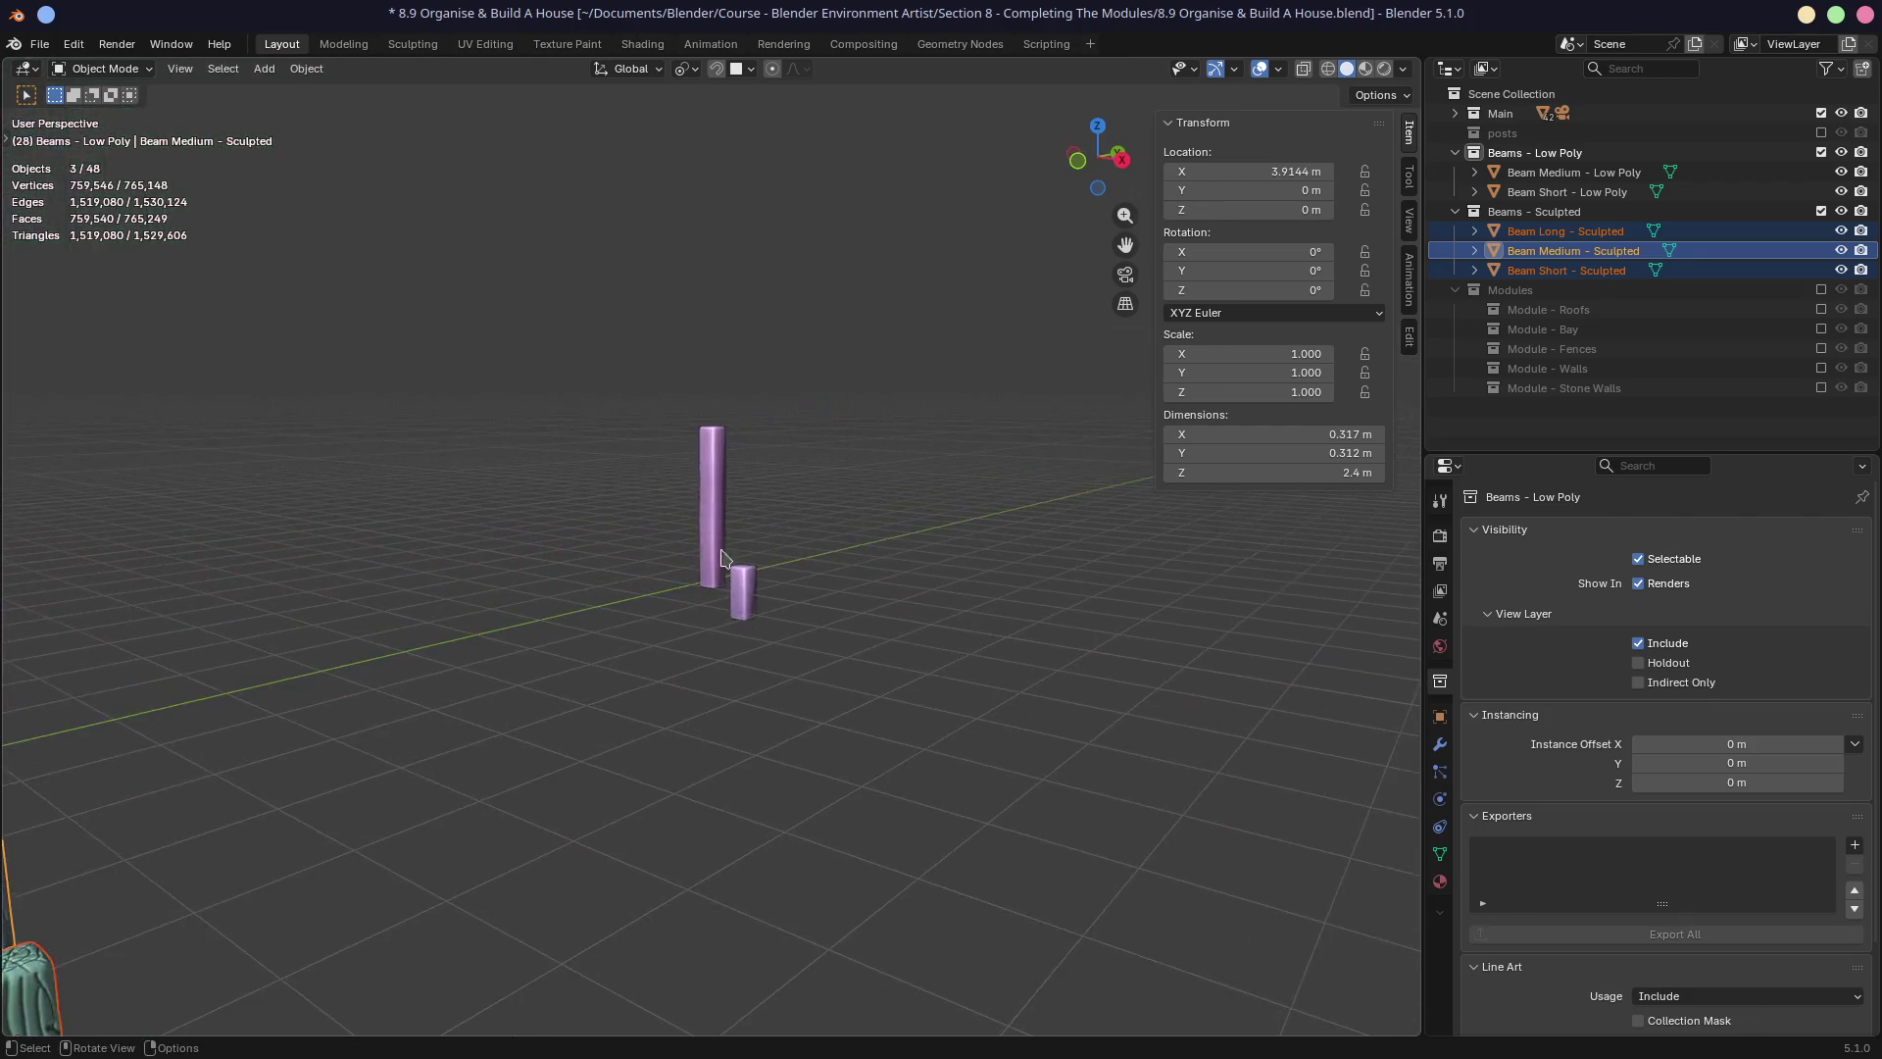
scroll(642, 617, "up", 5)
mouse_move(650, 642)
middle_mouse_down()
mouse_move(860, 514)
mouse_move(761, 568)
mouse_move(601, 870)
mouse_move(686, 758)
mouse_move(512, 748)
middle_mouse_up()
scroll(546, 777, "down", 6)
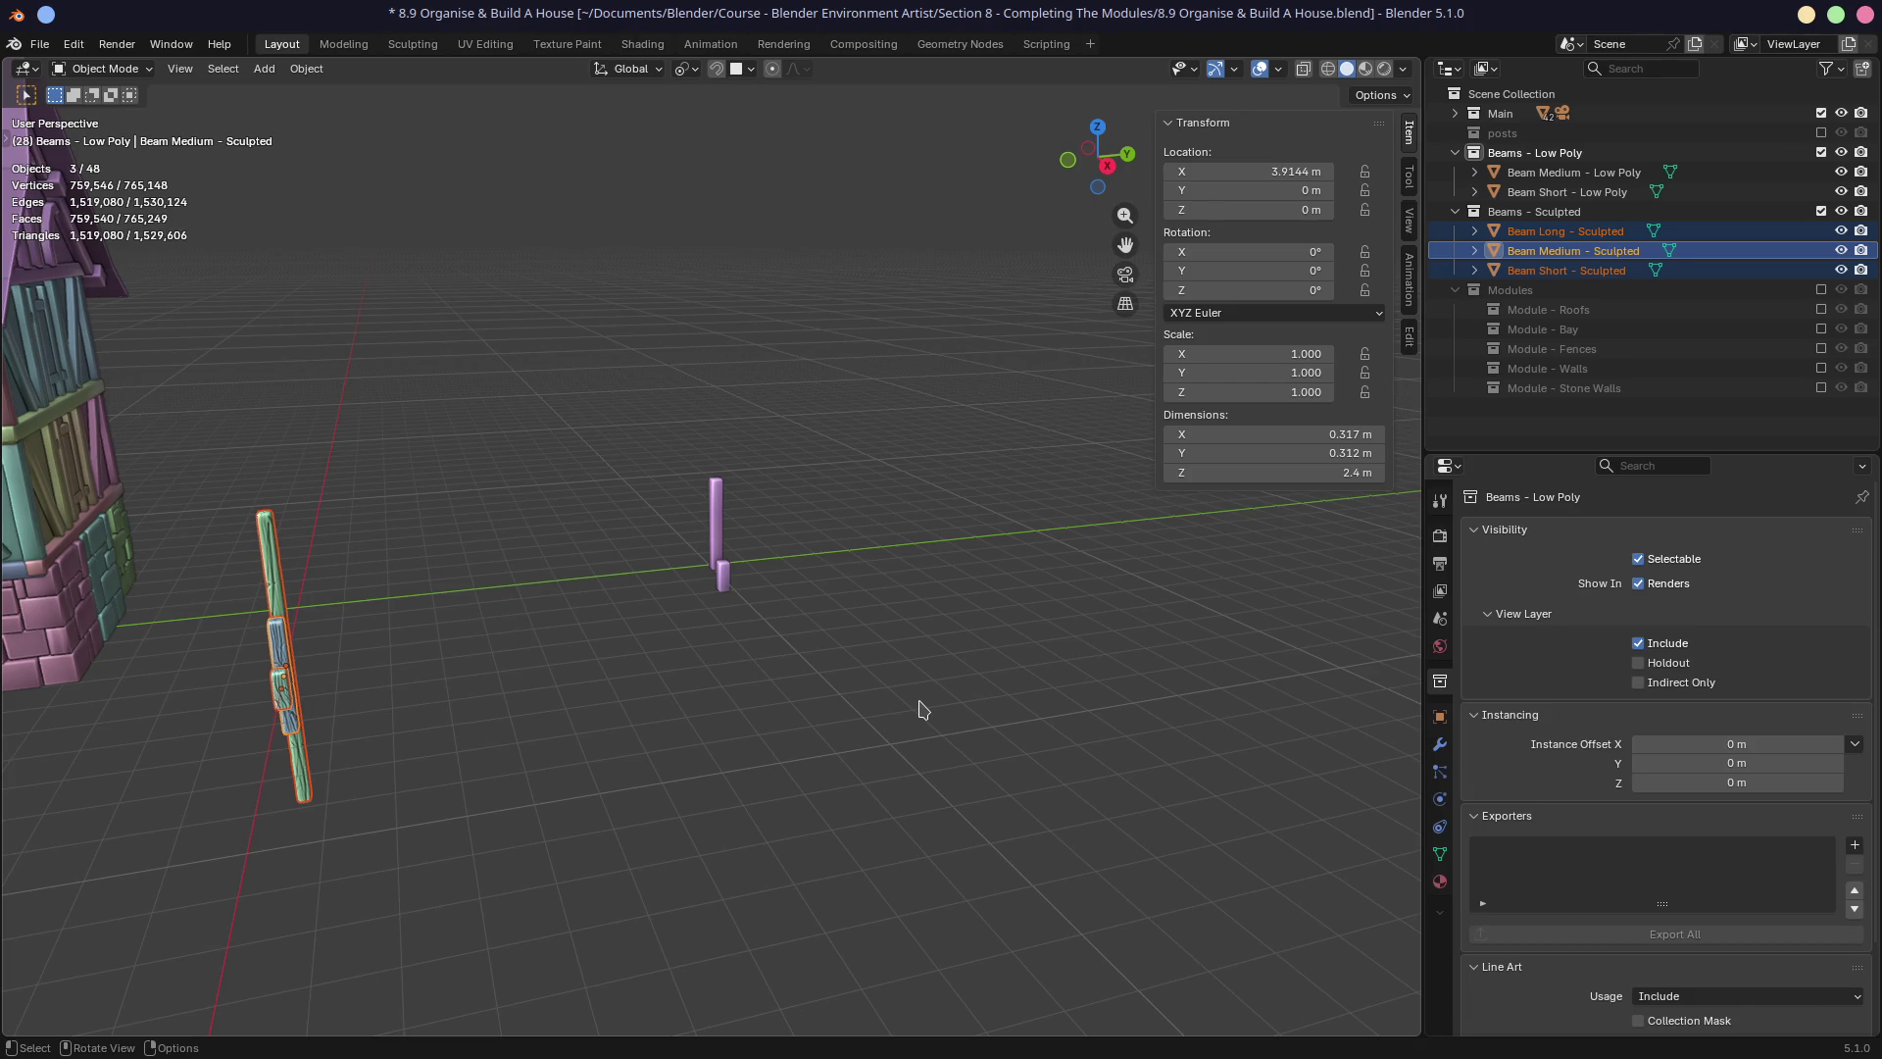
mouse_move(584, 533)
middle_mouse_down()
mouse_move(454, 534)
mouse_move(699, 542)
middle_mouse_up()
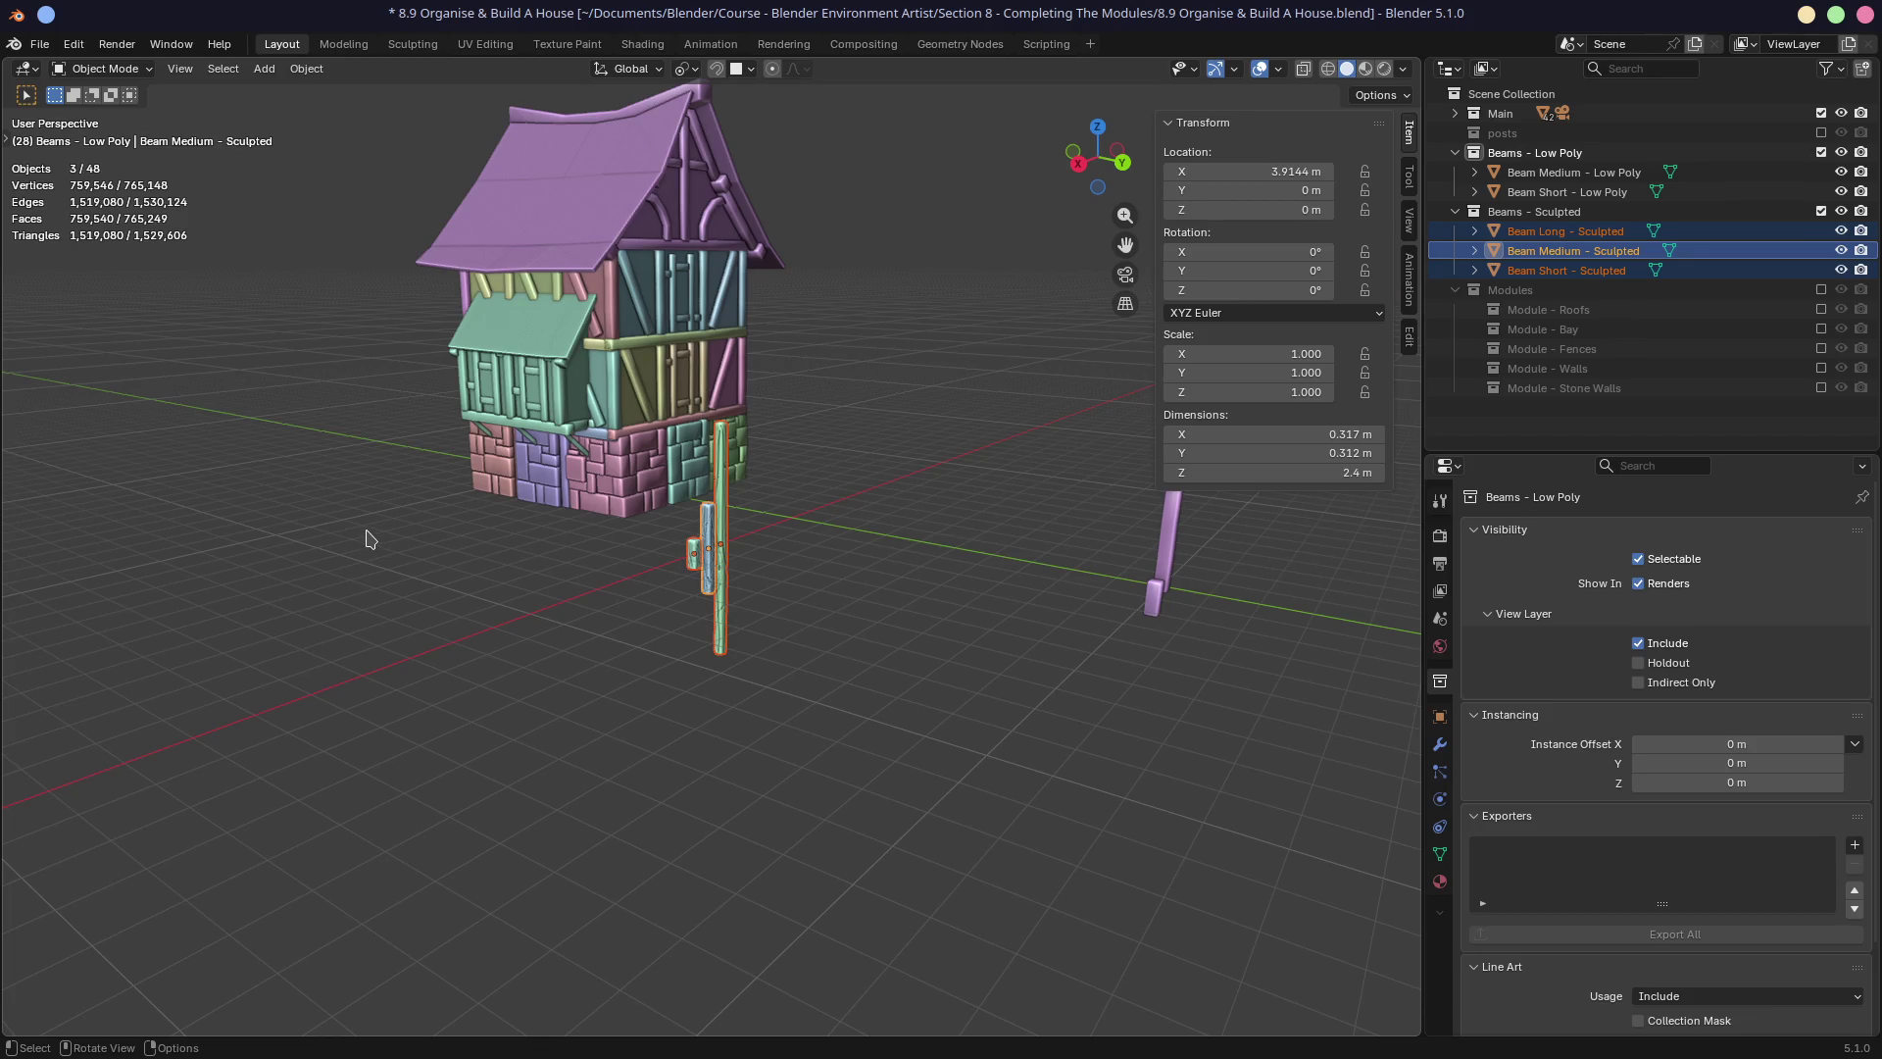
middle_click_drag(371, 533, 628, 470)
Switch to Material Preview and orbit and zoom around the textured house and beams.
left_click(1365, 68)
middle_click_drag(863, 627, 742, 476)
middle_click_drag(576, 506, 628, 490)
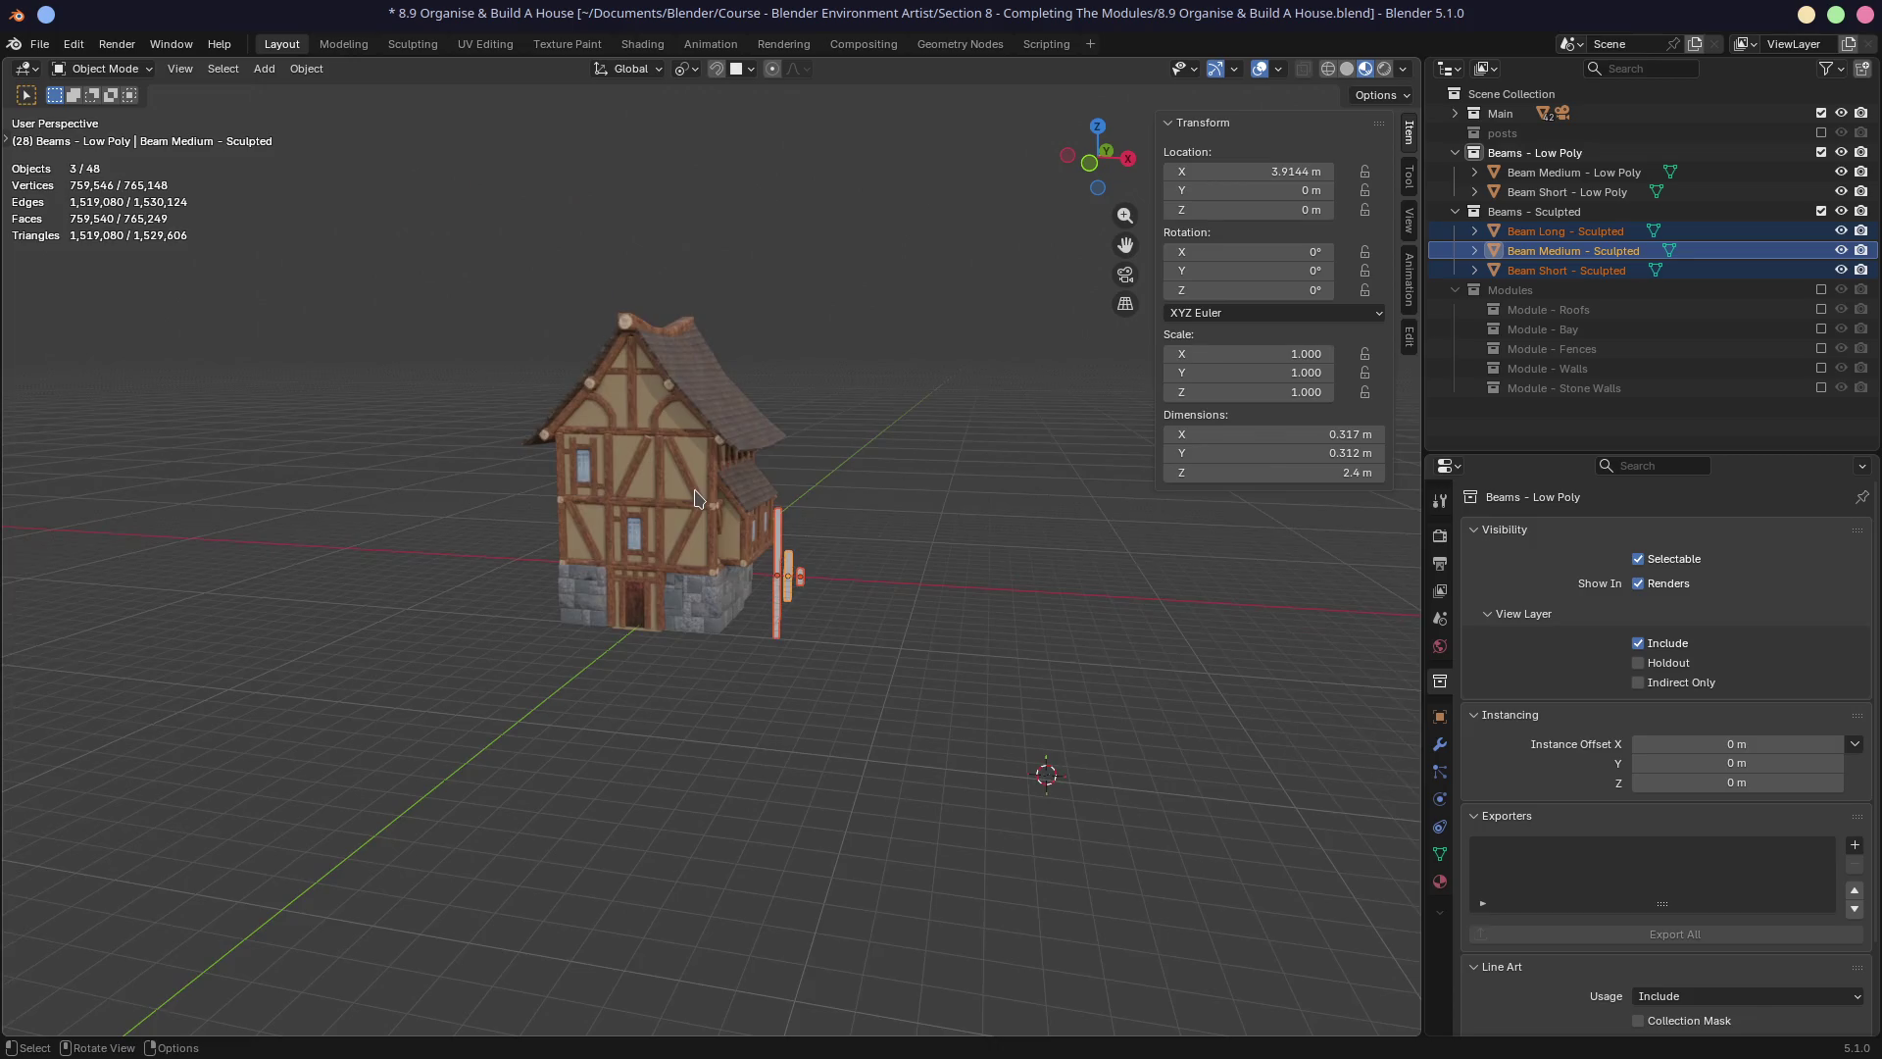
scroll(666, 475, "up", 4)
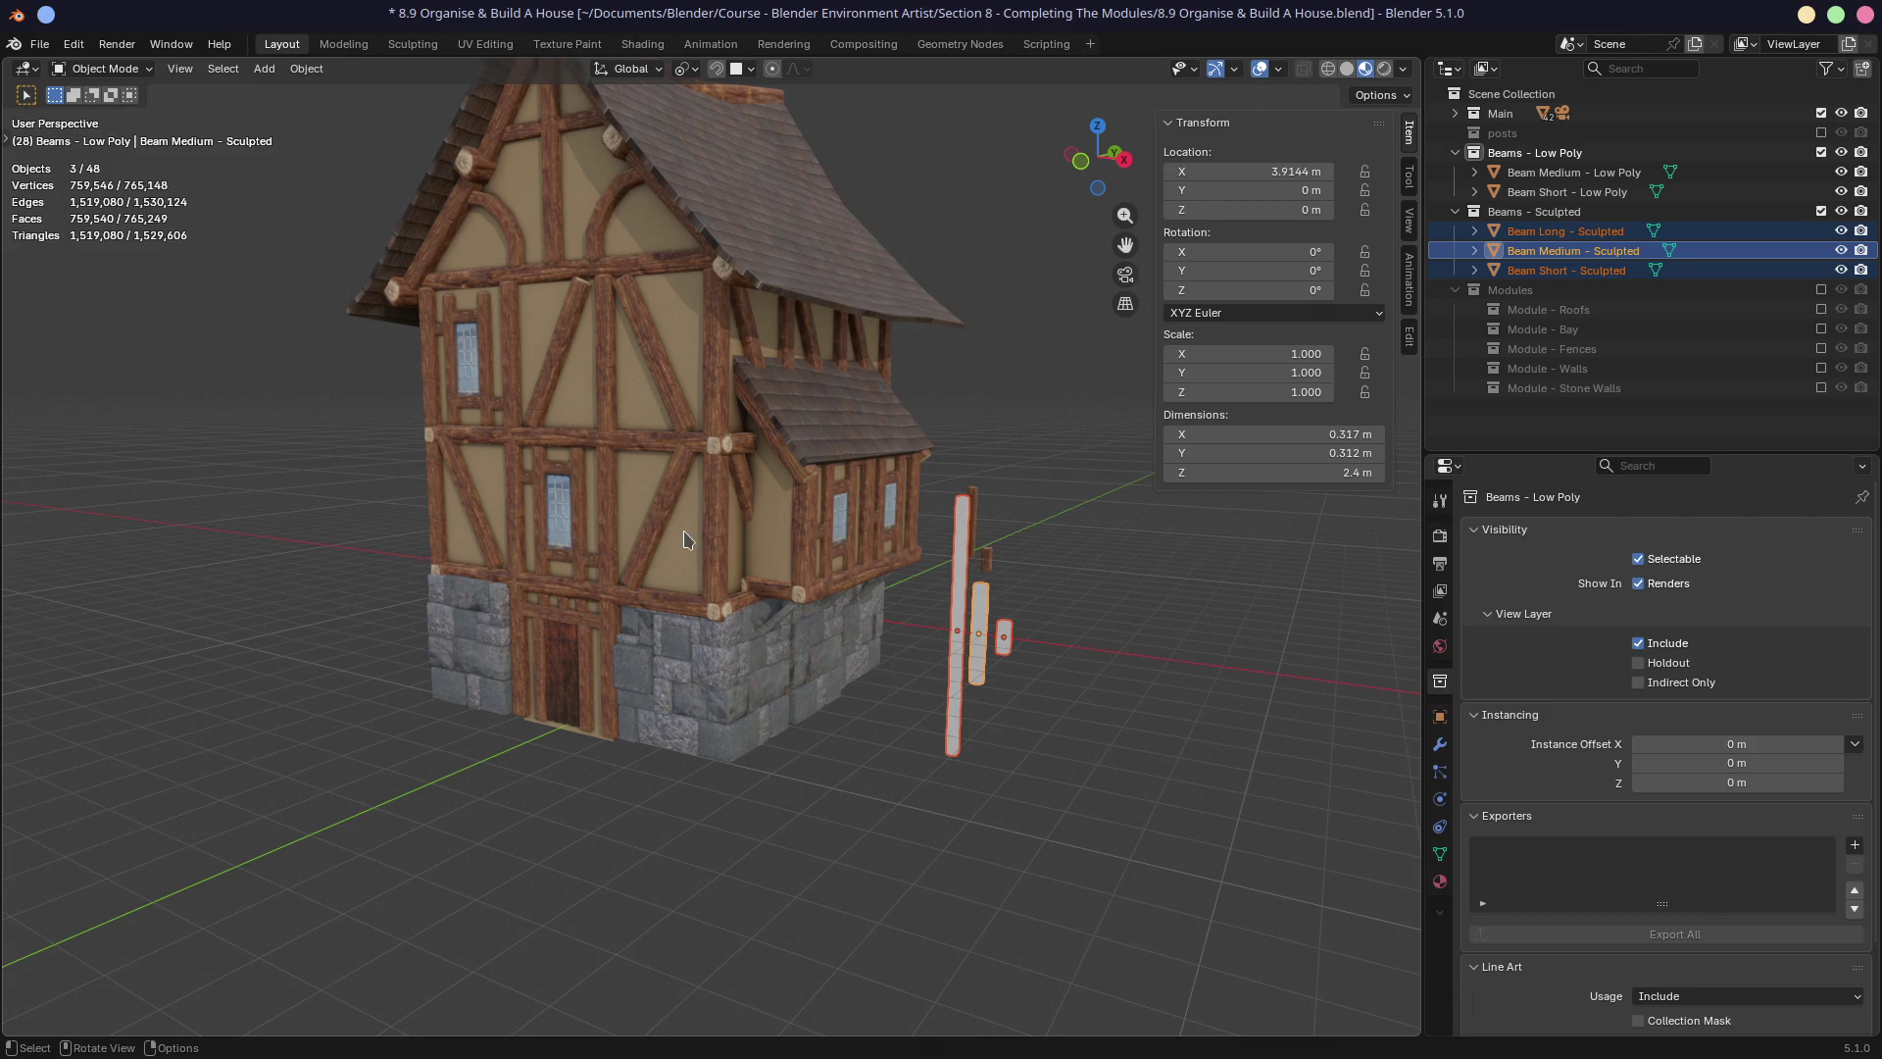
scroll(686, 539, "up", 6)
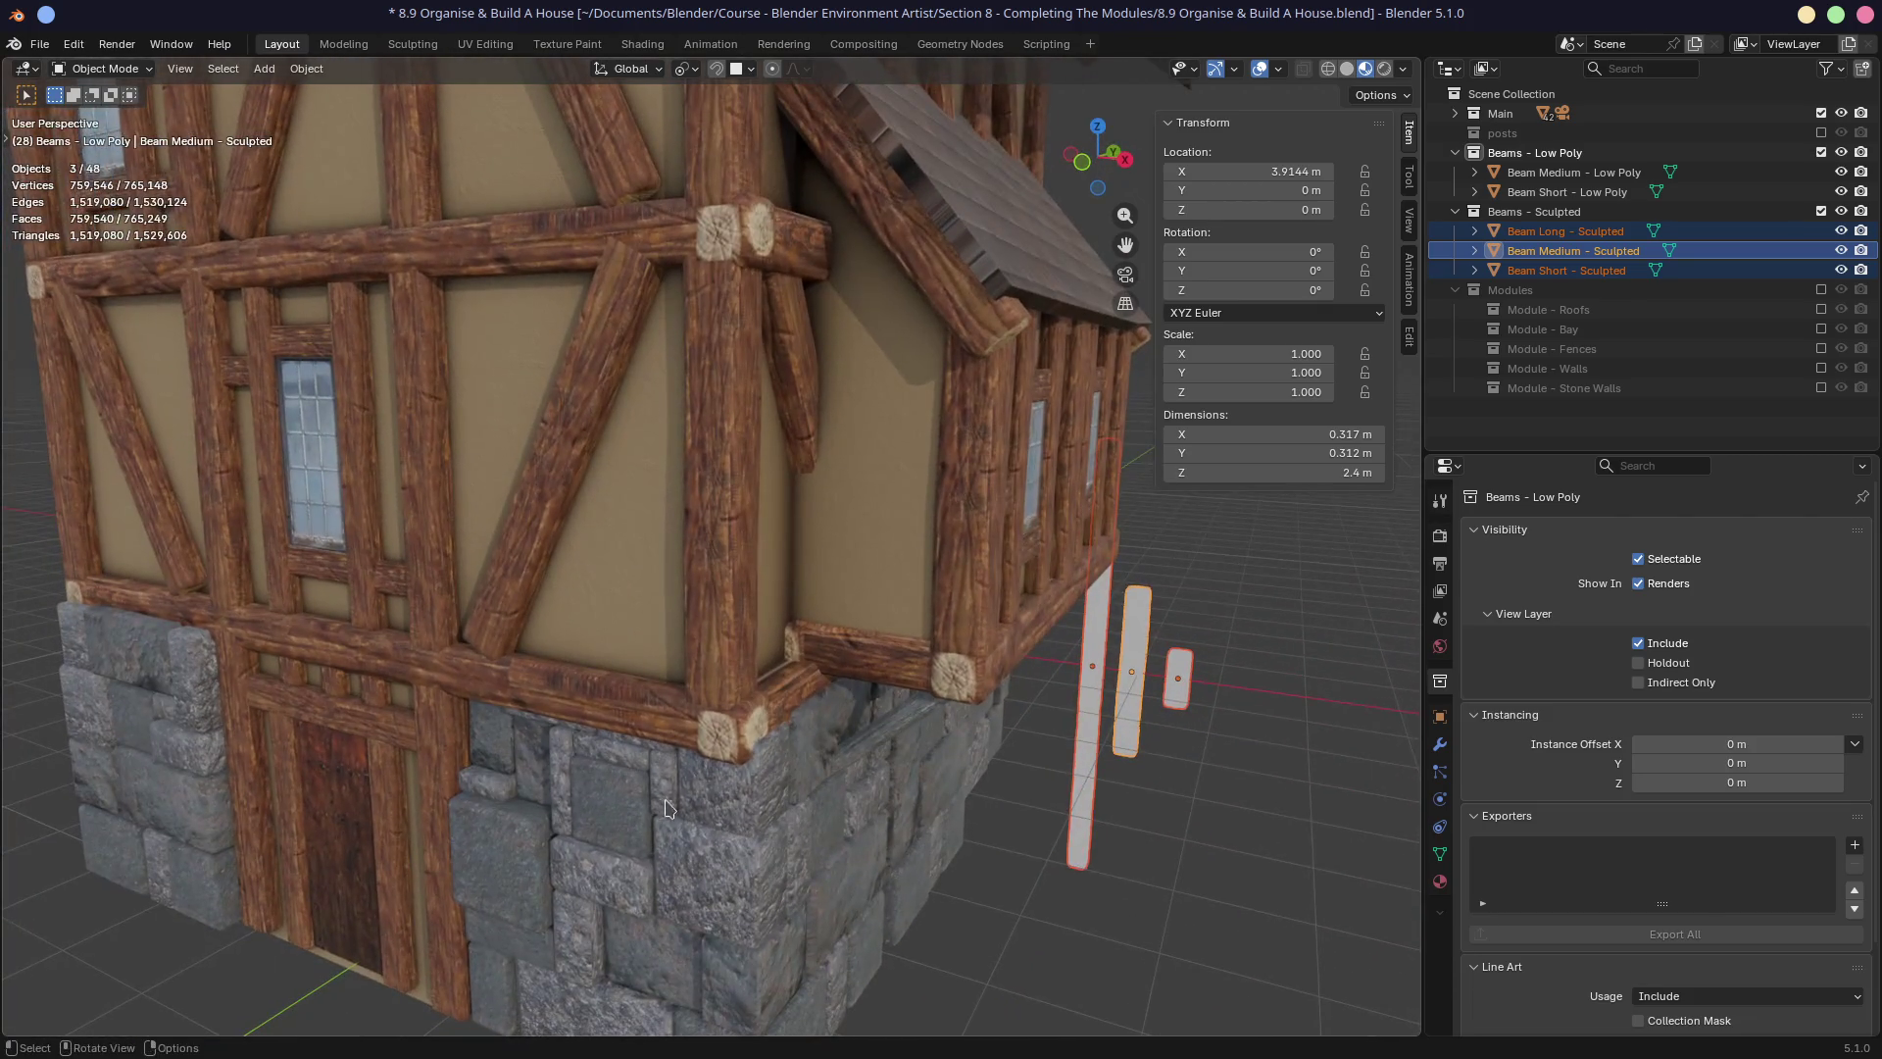
scroll(657, 703, "down", 5)
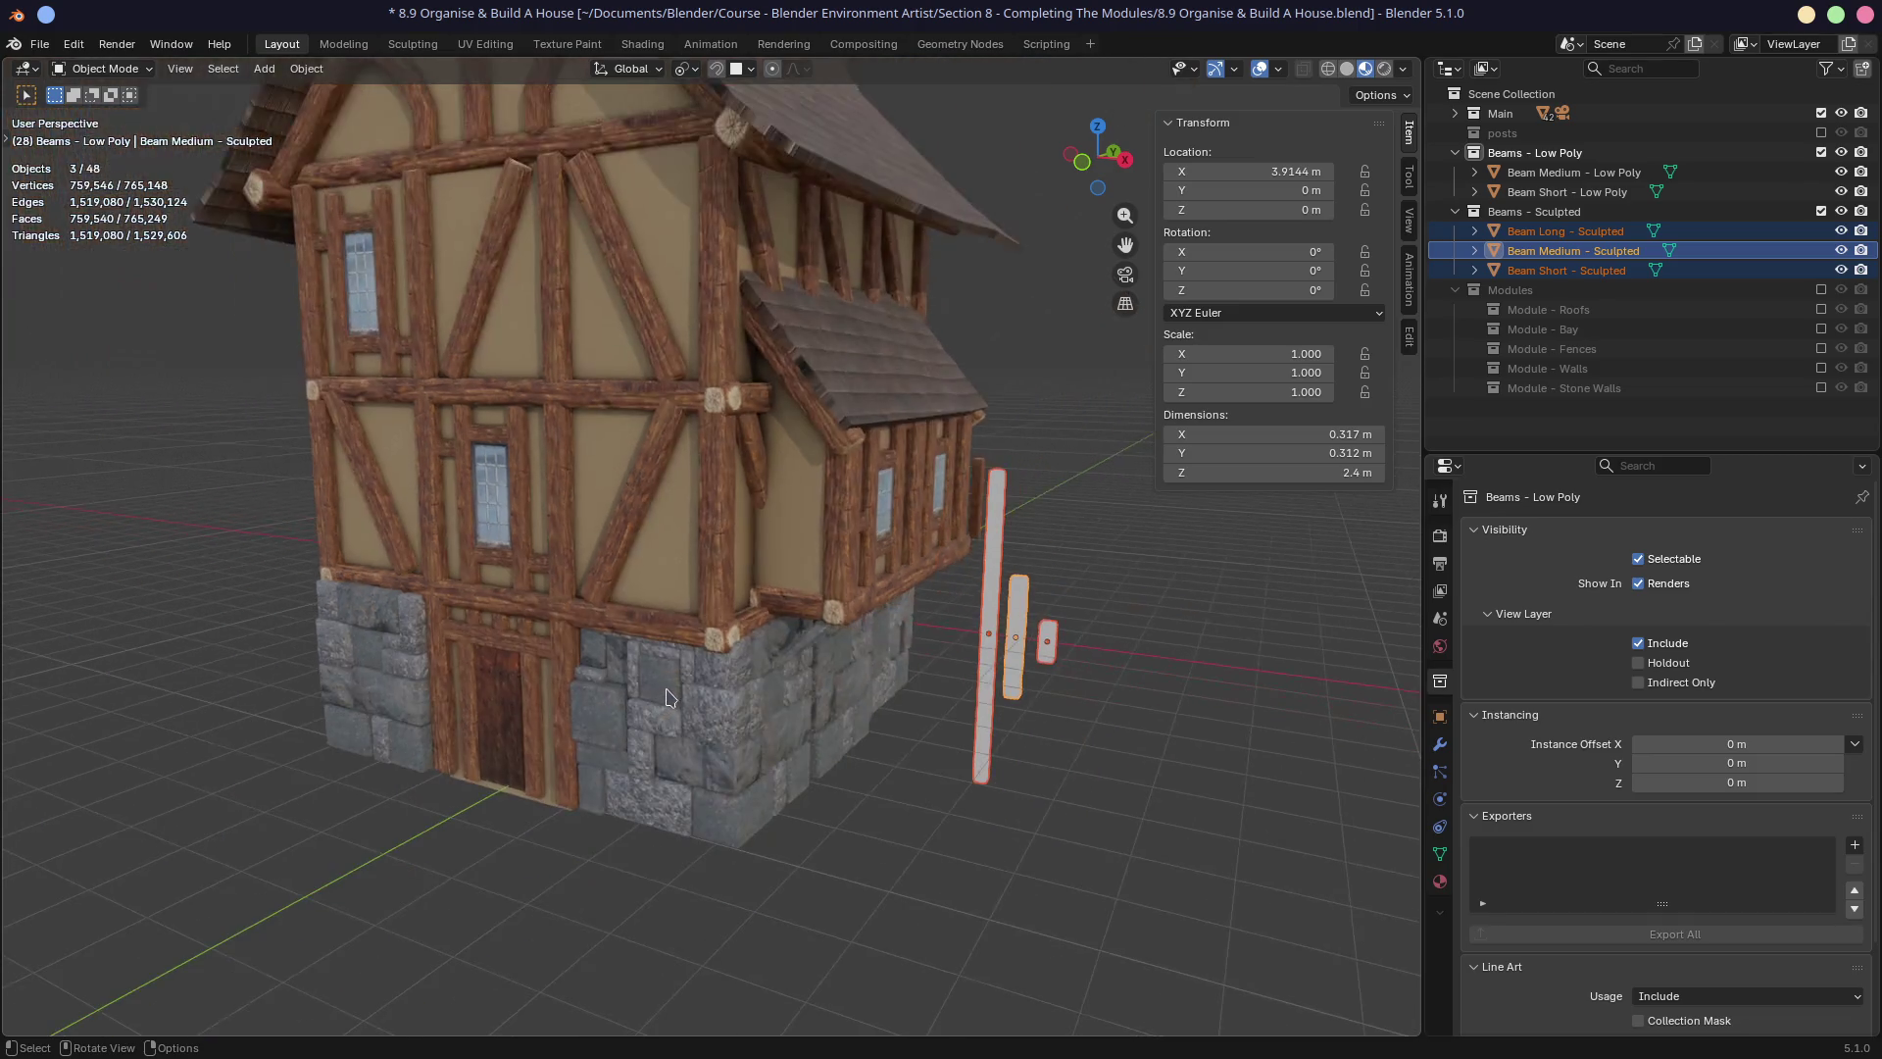
left_click(40, 45)
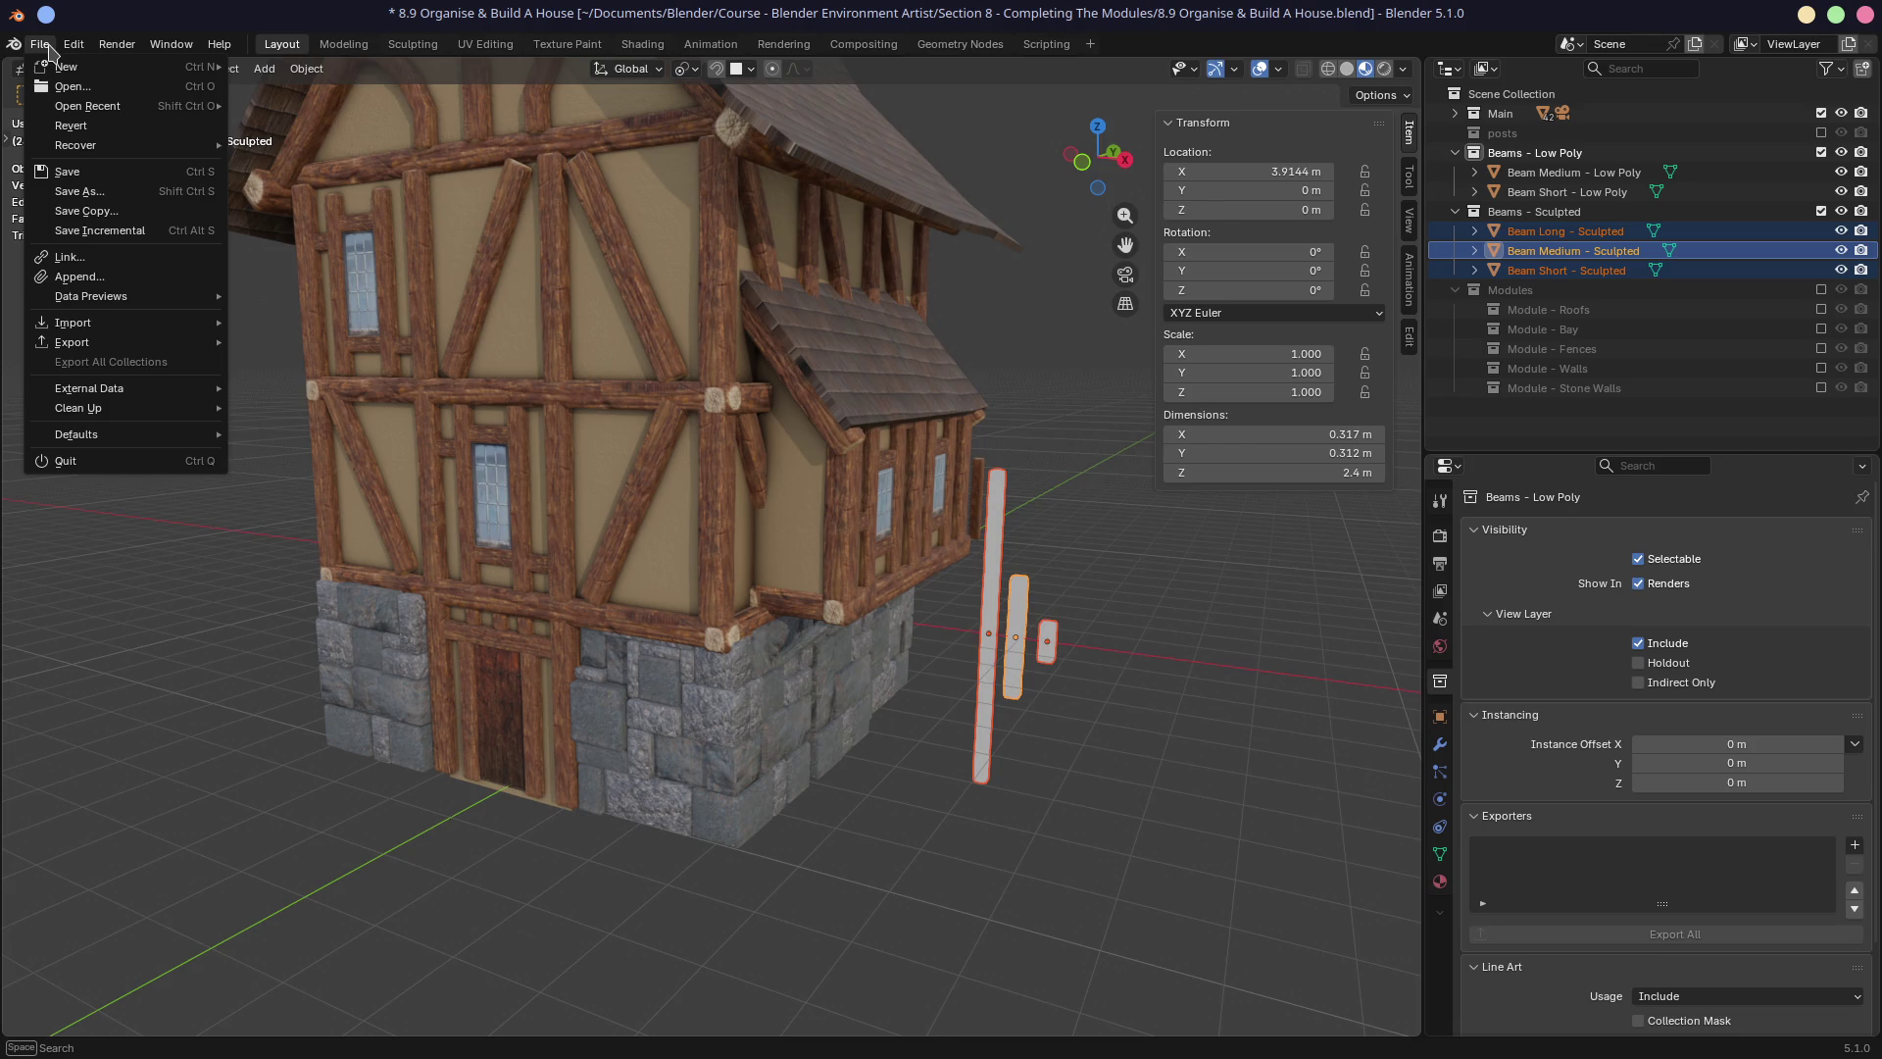
mouse_move(331, 584)
middle_mouse_down()
mouse_move(359, 468)
mouse_move(517, 402)
middle_mouse_up()
scroll(359, 468, "down", 4)
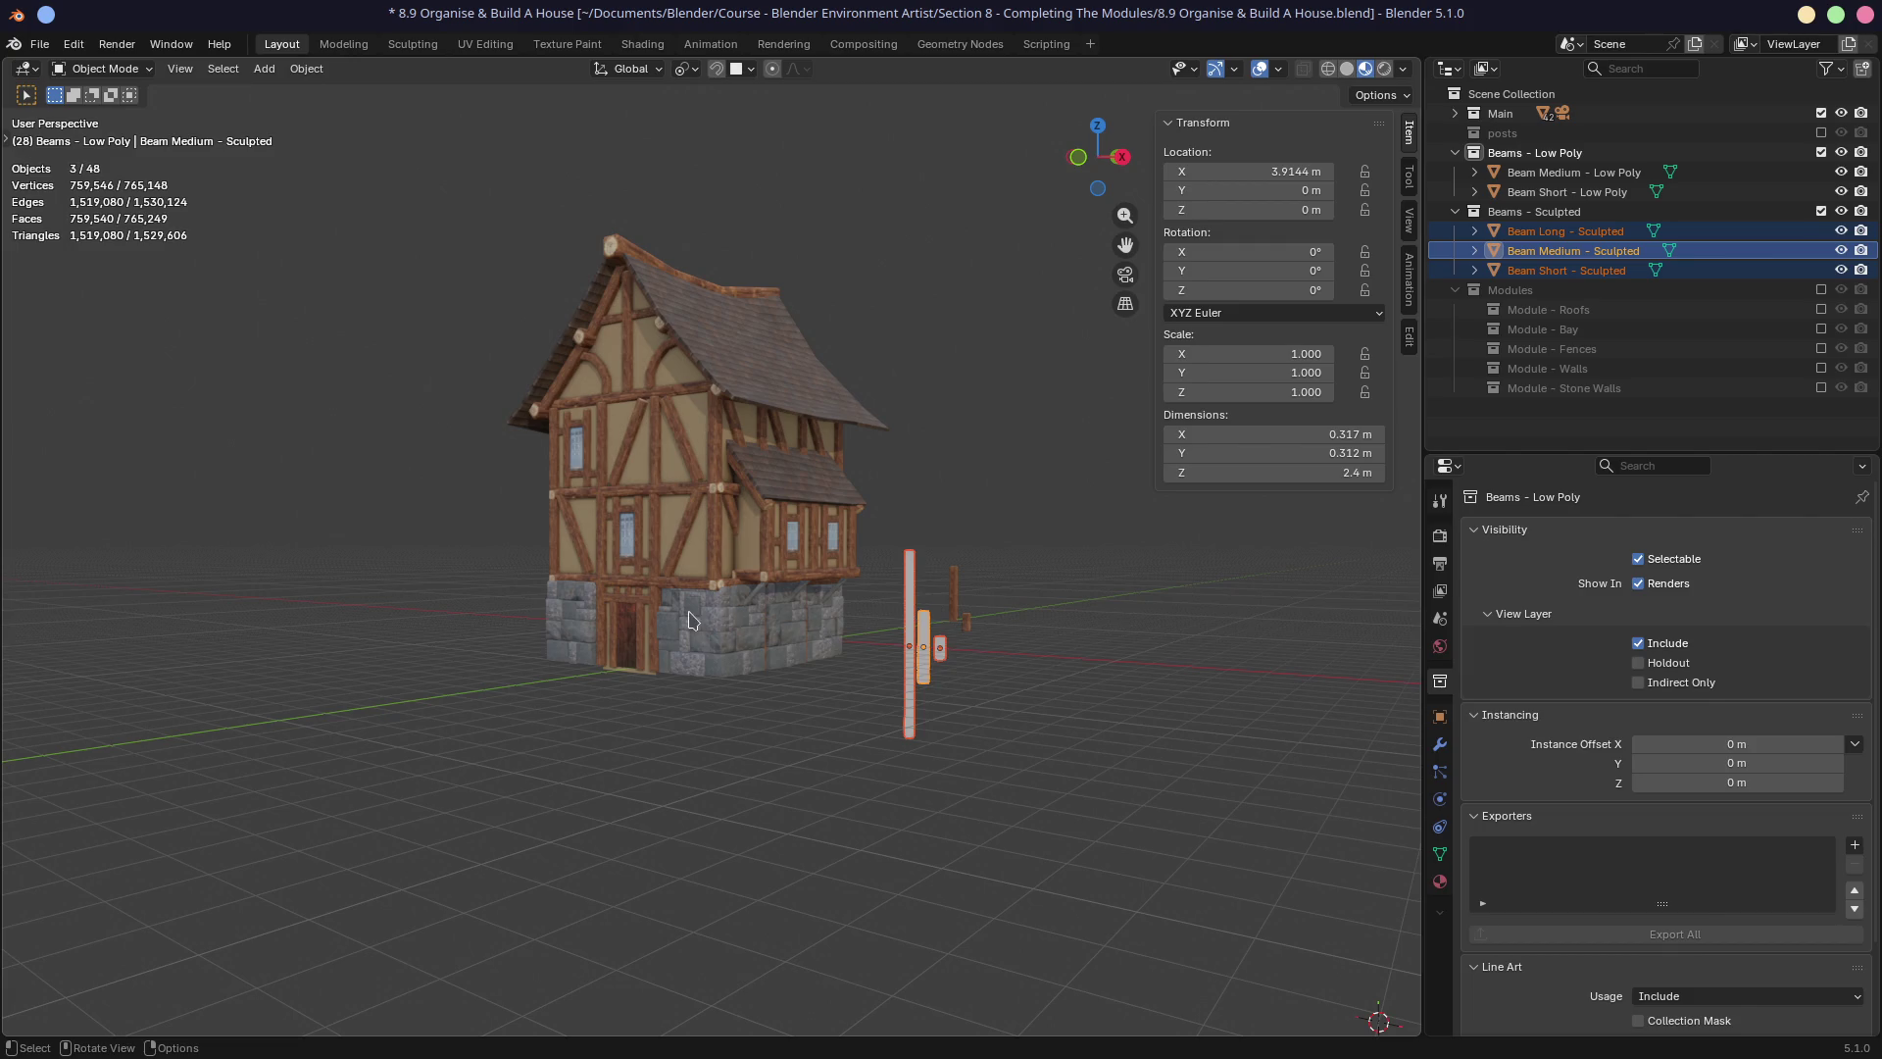
scroll(710, 608, "up", 4)
mouse_move(949, 643)
middle_mouse_down()
mouse_move(1237, 625)
mouse_move(1186, 652)
mouse_move(824, 640)
mouse_move(878, 631)
mouse_move(858, 633)
middle_mouse_up()
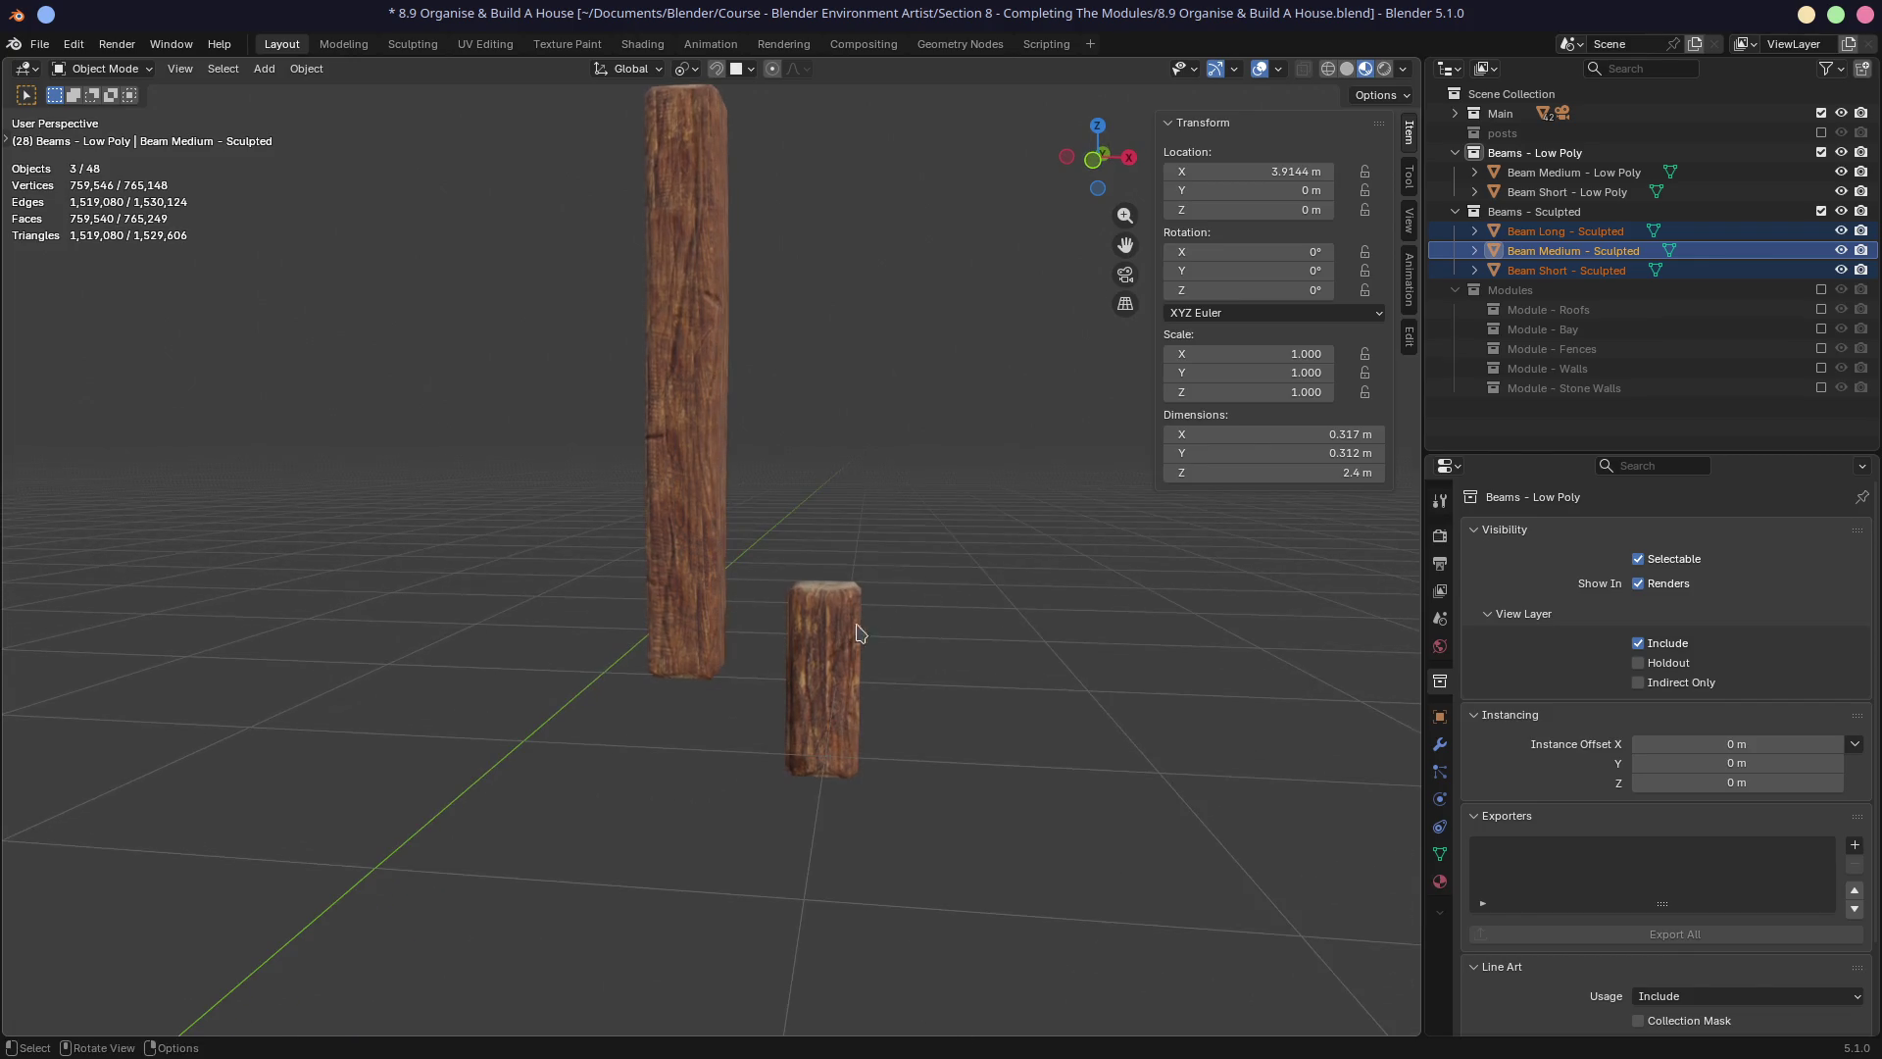
Frame Beam Medium - Low Poly in Solid shading, then return to Material Preview.
left_click(1346, 69)
mouse_move(824, 475)
middle_mouse_down()
mouse_move(726, 597)
mouse_move(912, 697)
middle_mouse_up()
scroll(814, 467, "down", 4)
left_click(683, 640)
key("KP_Decimal")
middle_click_drag(781, 586, 702, 525)
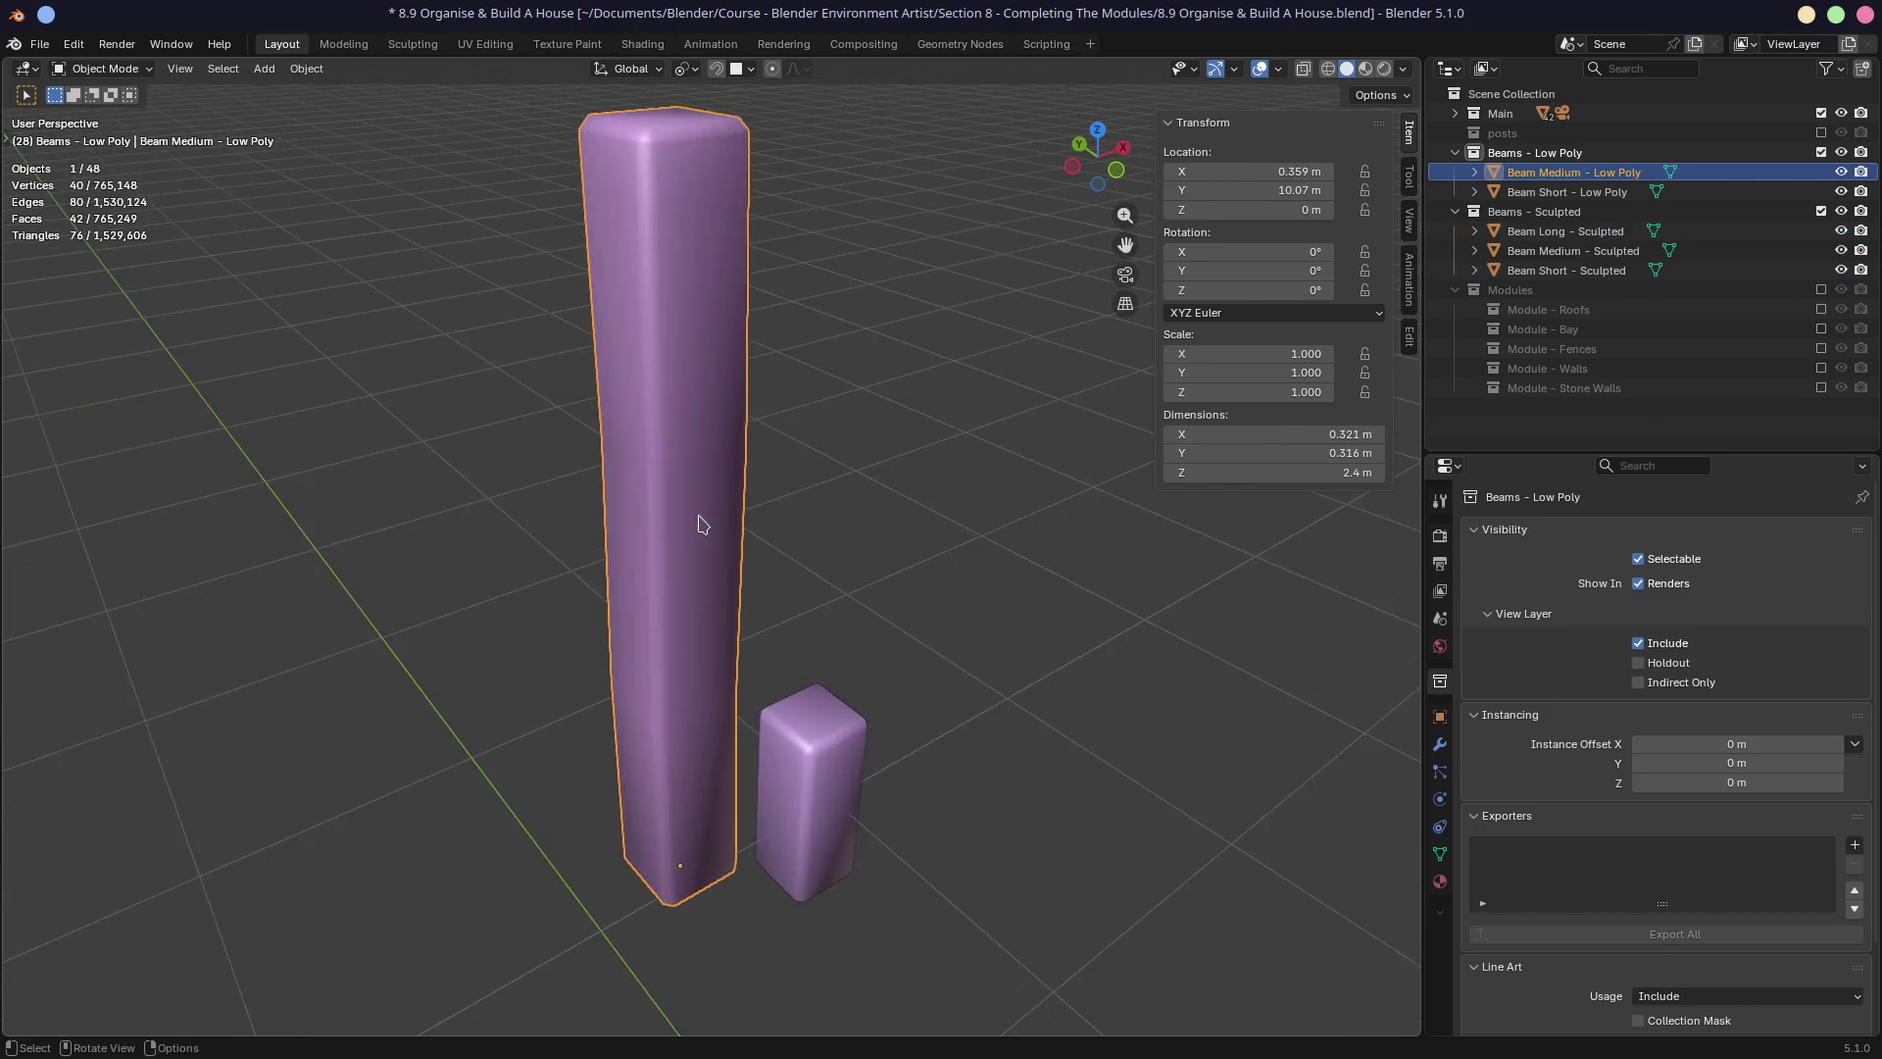
scroll(702, 526, "down", 1)
left_click(1364, 68)
mouse_move(867, 580)
middle_mouse_down()
mouse_move(731, 483)
mouse_move(740, 420)
middle_mouse_up()
scroll(713, 782, "down", 1)
scroll(713, 781, "down", 3)
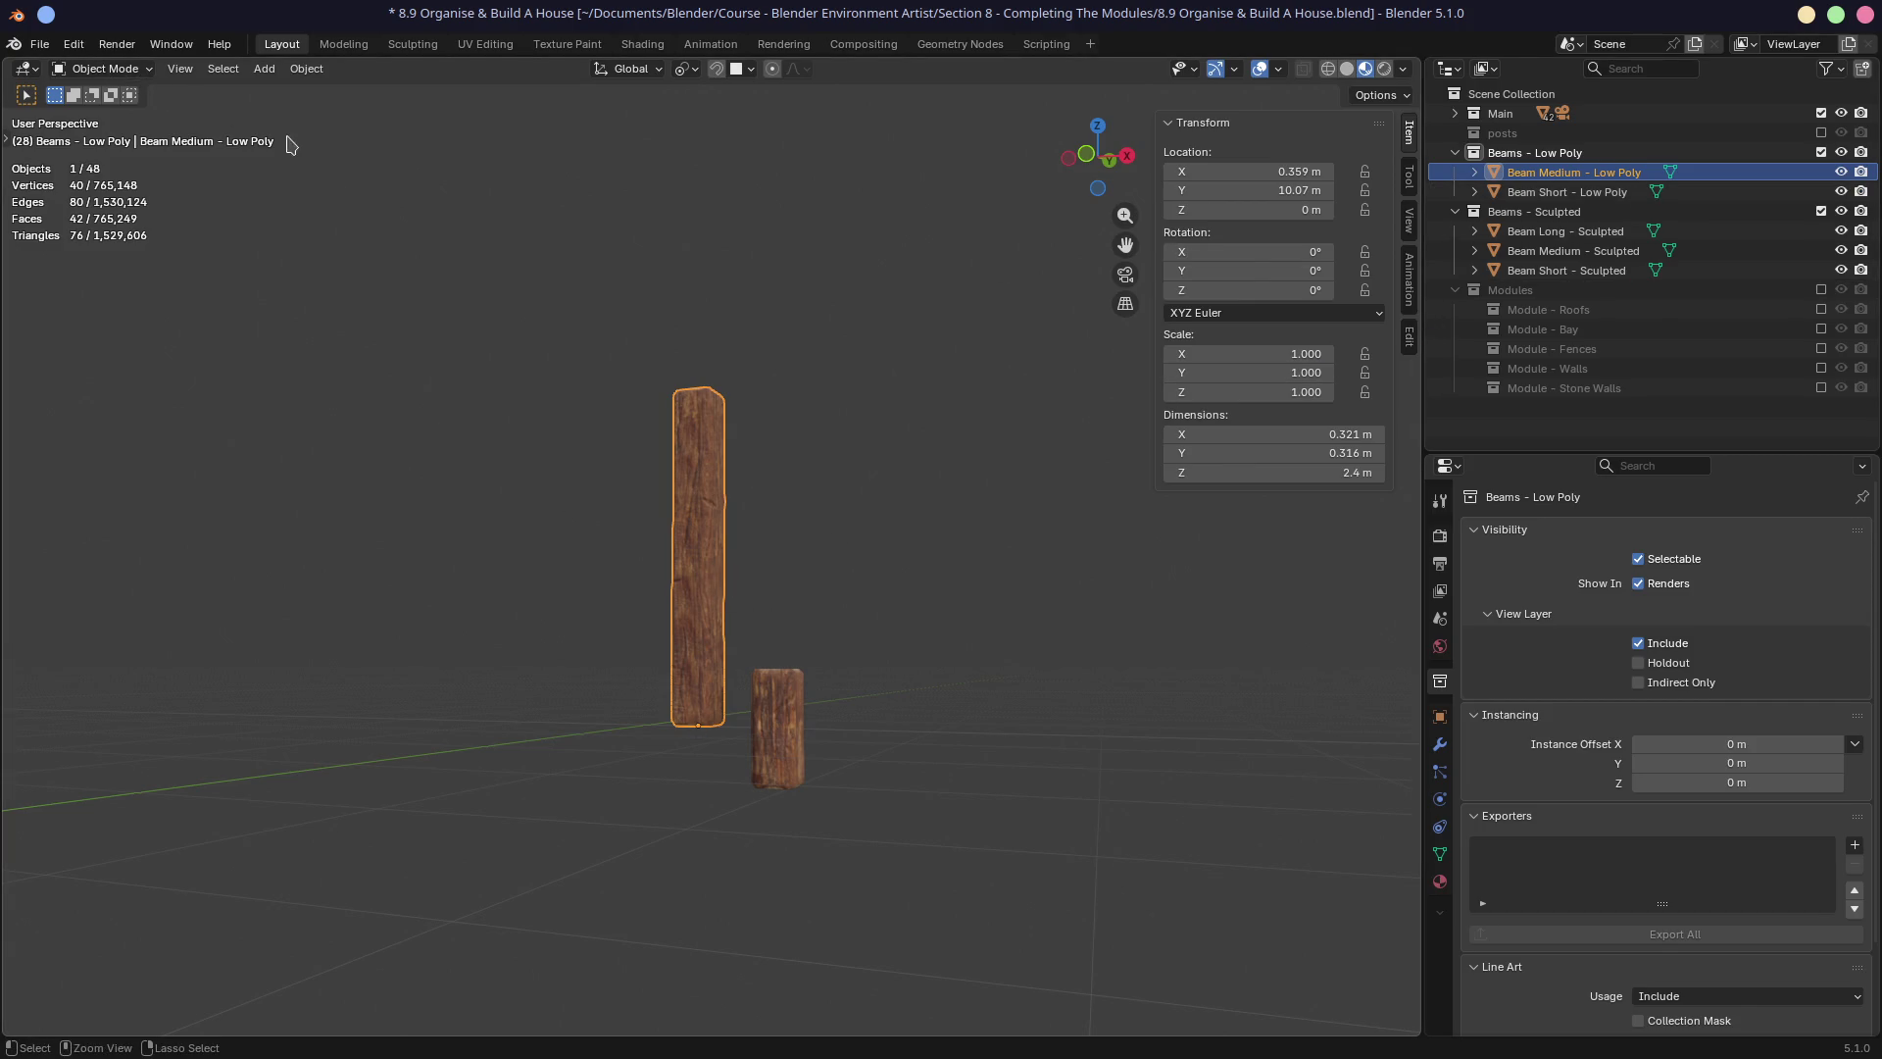
Save the house file and start a new General scene.
key("ctrl+s")
left_click(43, 46)
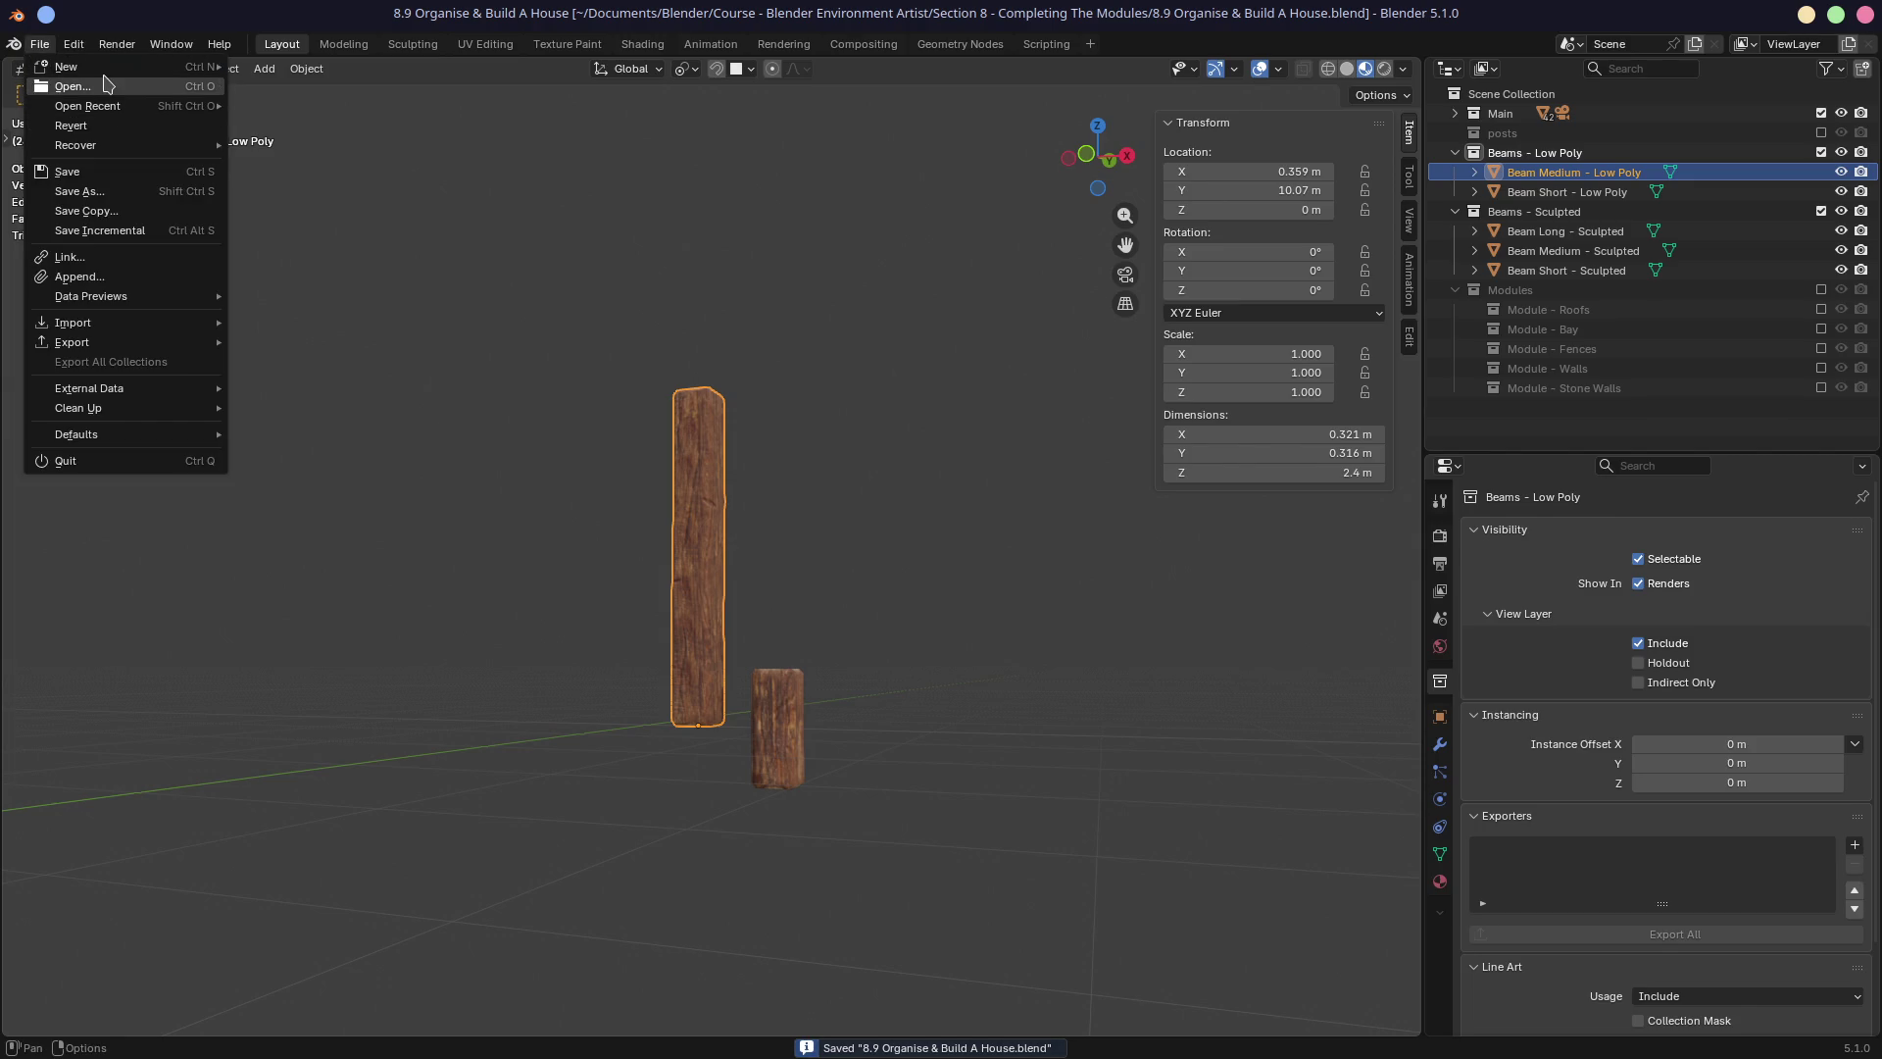
mouse_move(102, 68)
left_click(279, 65)
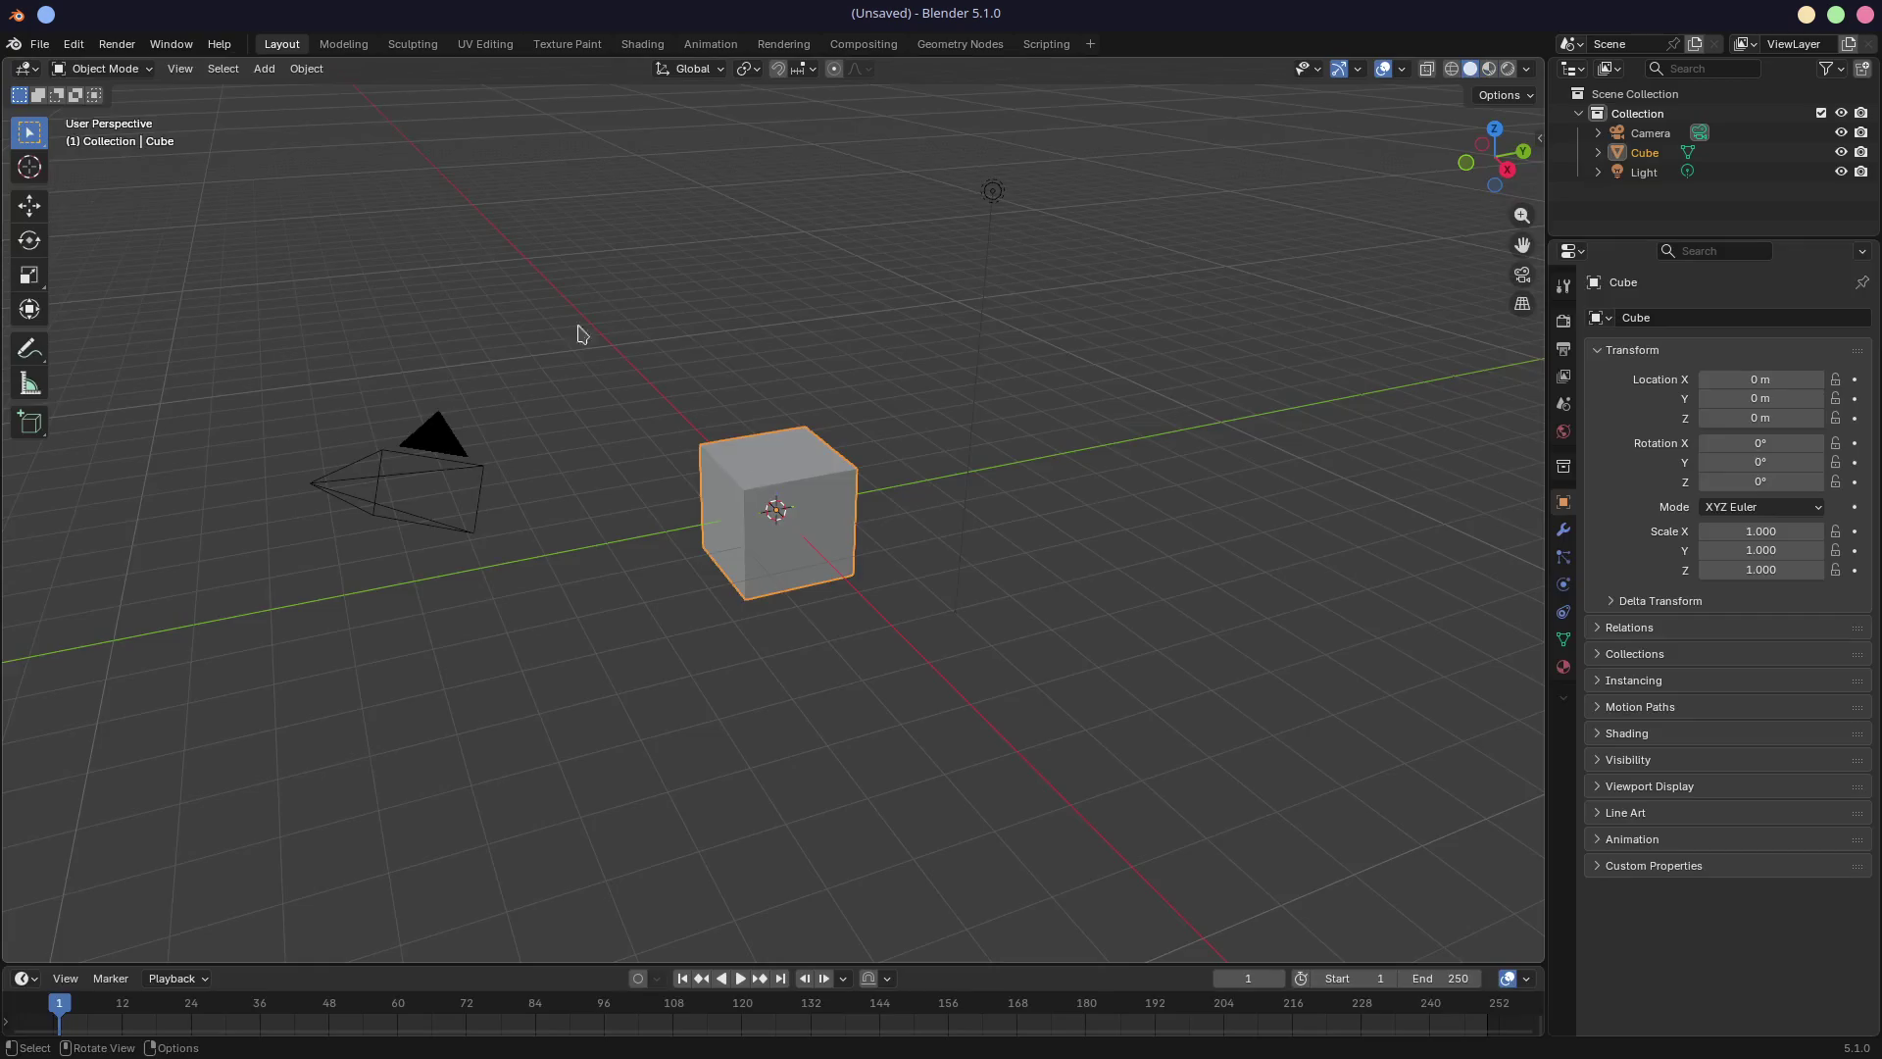
Save the new scene as 'Assignment - Detailled Environment' in Program - Ultimate 3D Artist/Week 6 - Detailed Object Creation.
key("ctrl+s")
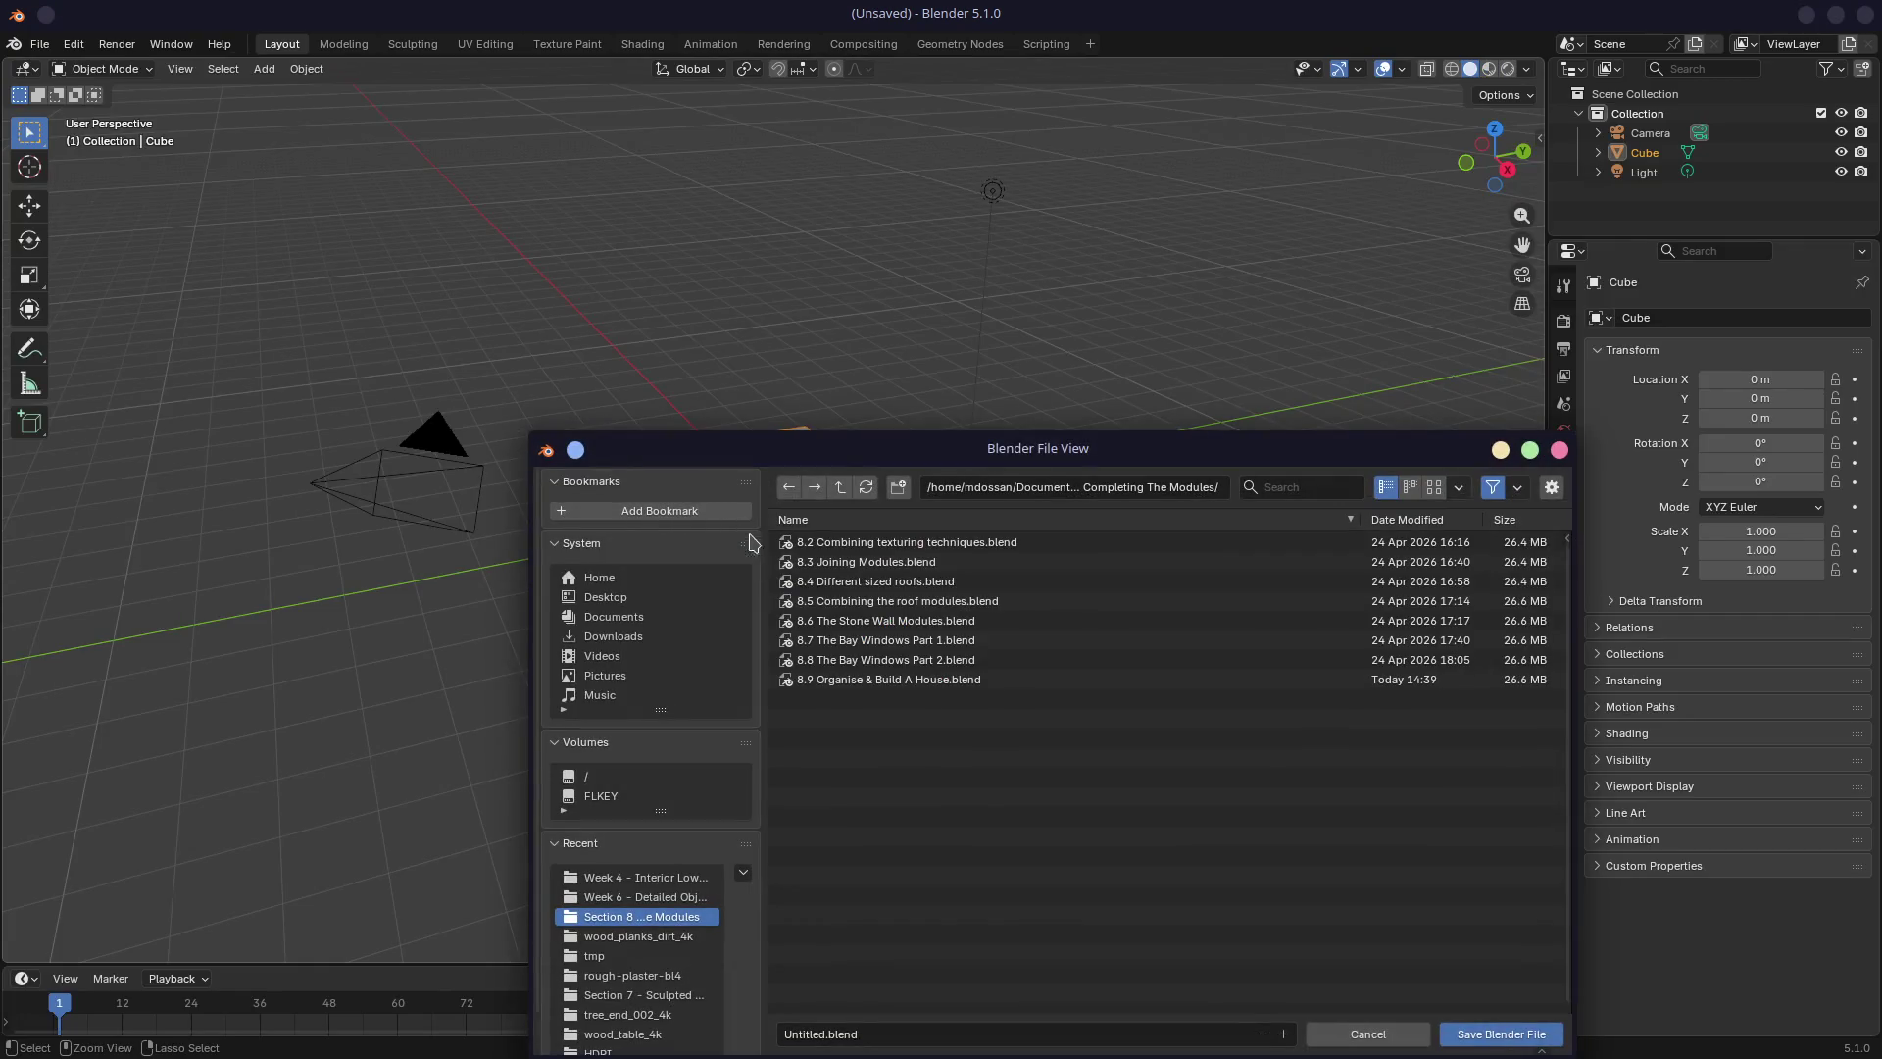
left_click(843, 489)
left_click(843, 491)
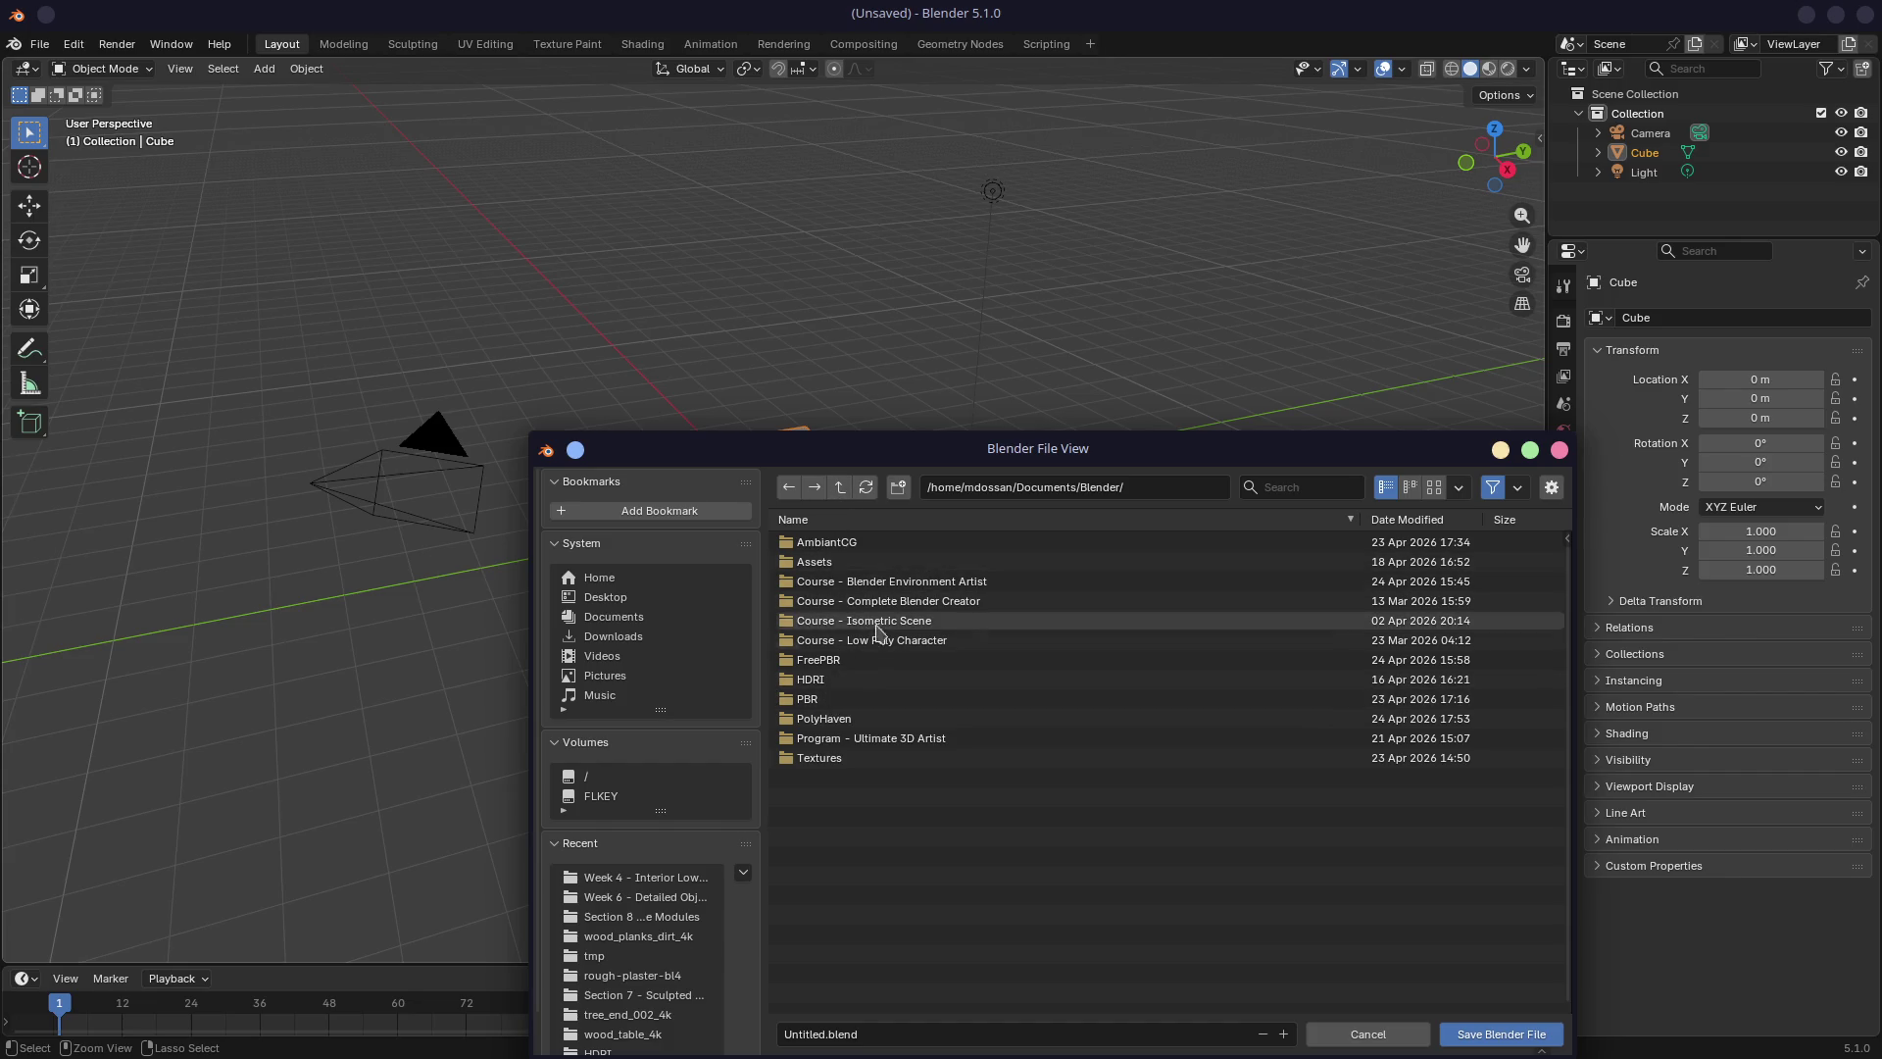
left_click(868, 745)
left_click(863, 645)
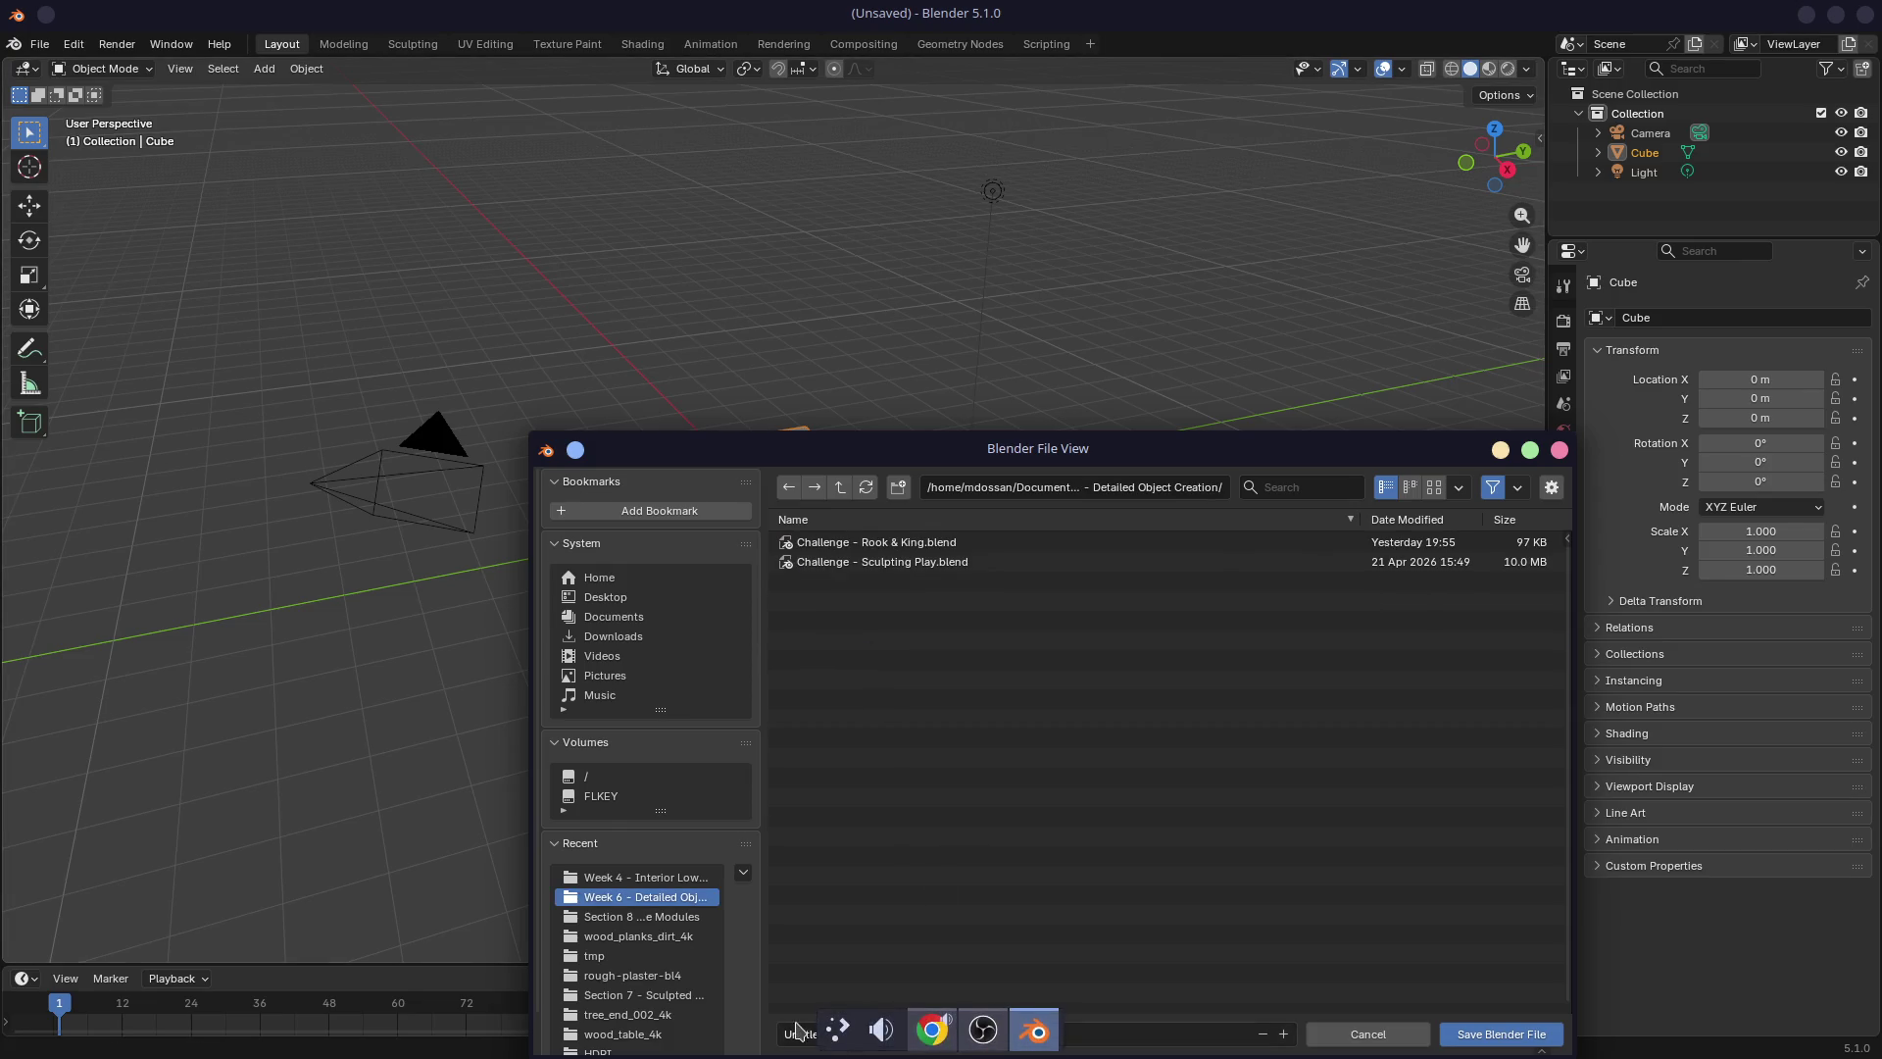
left_click(843, 1034)
type("c")
key("BackSpace")
type("Assignment - ")
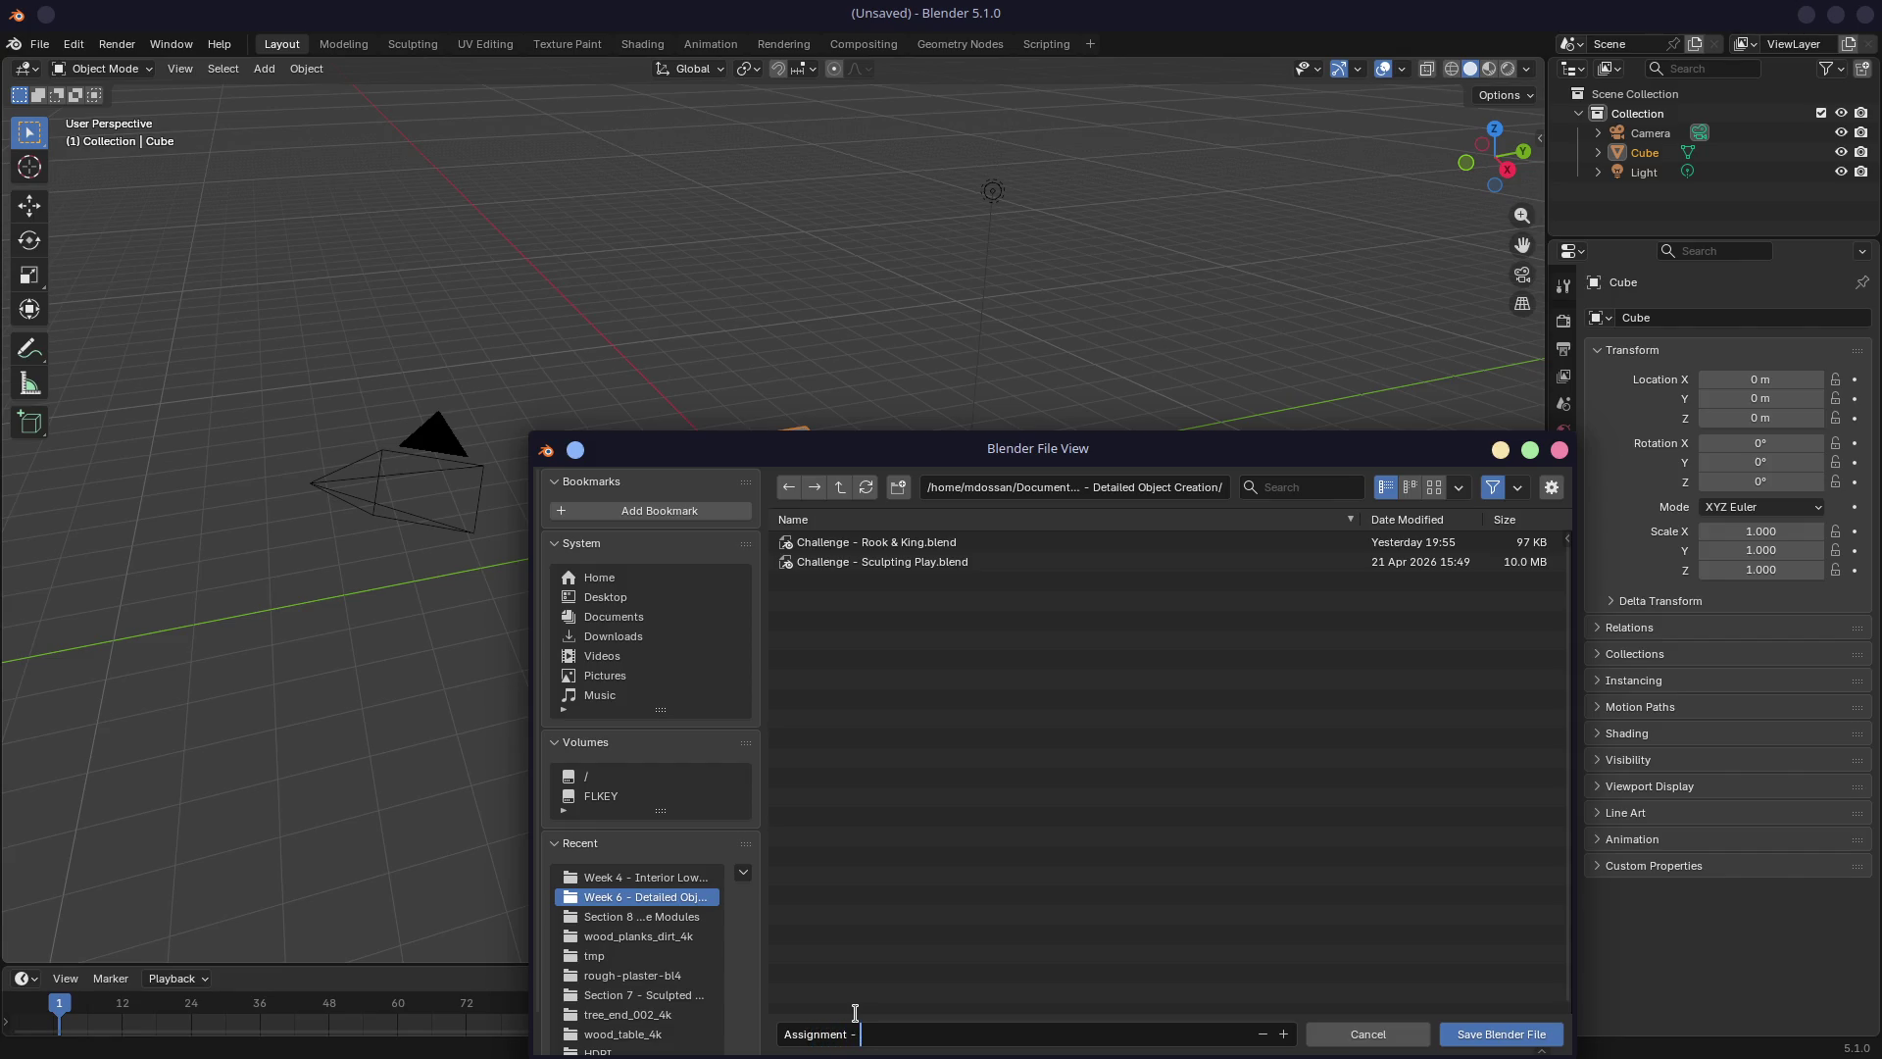
type("Detailled E")
type("nvironment")
key("Return")
left_click(1519, 1038)
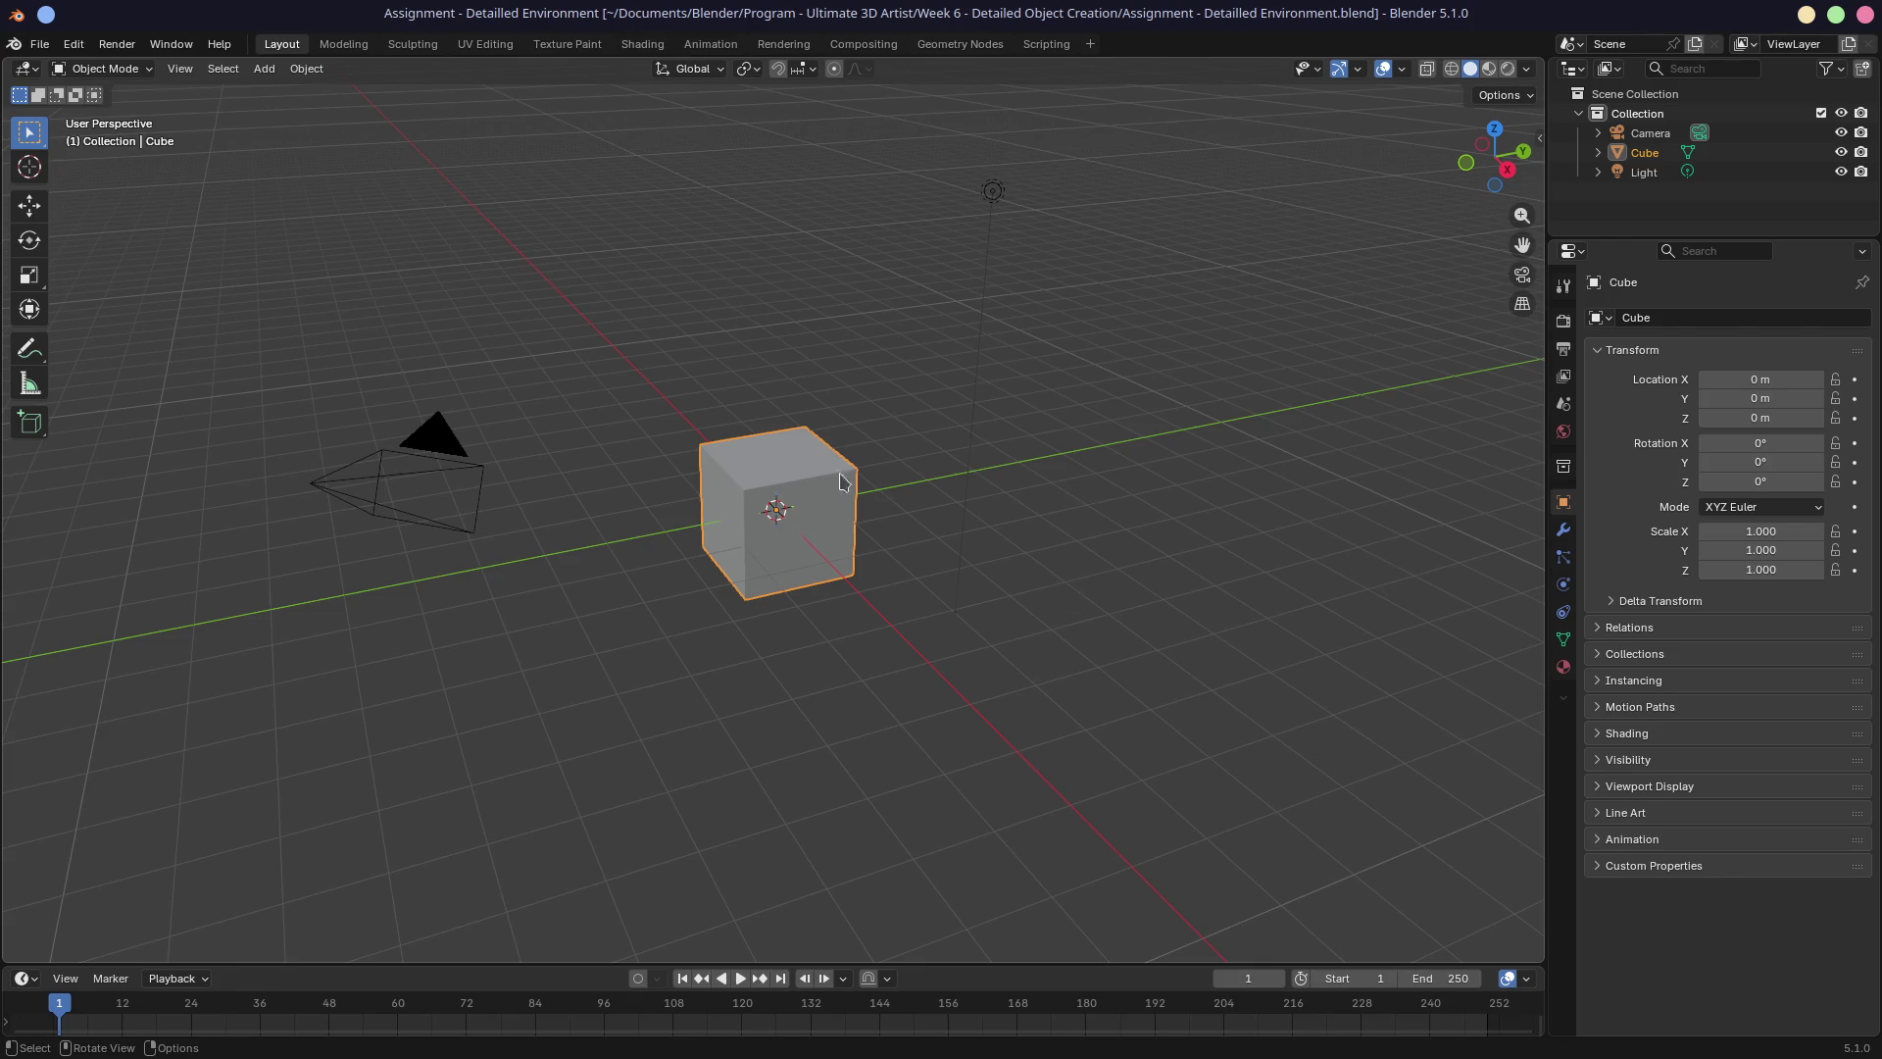
left_click_drag(1544, 956, 1525, 981)
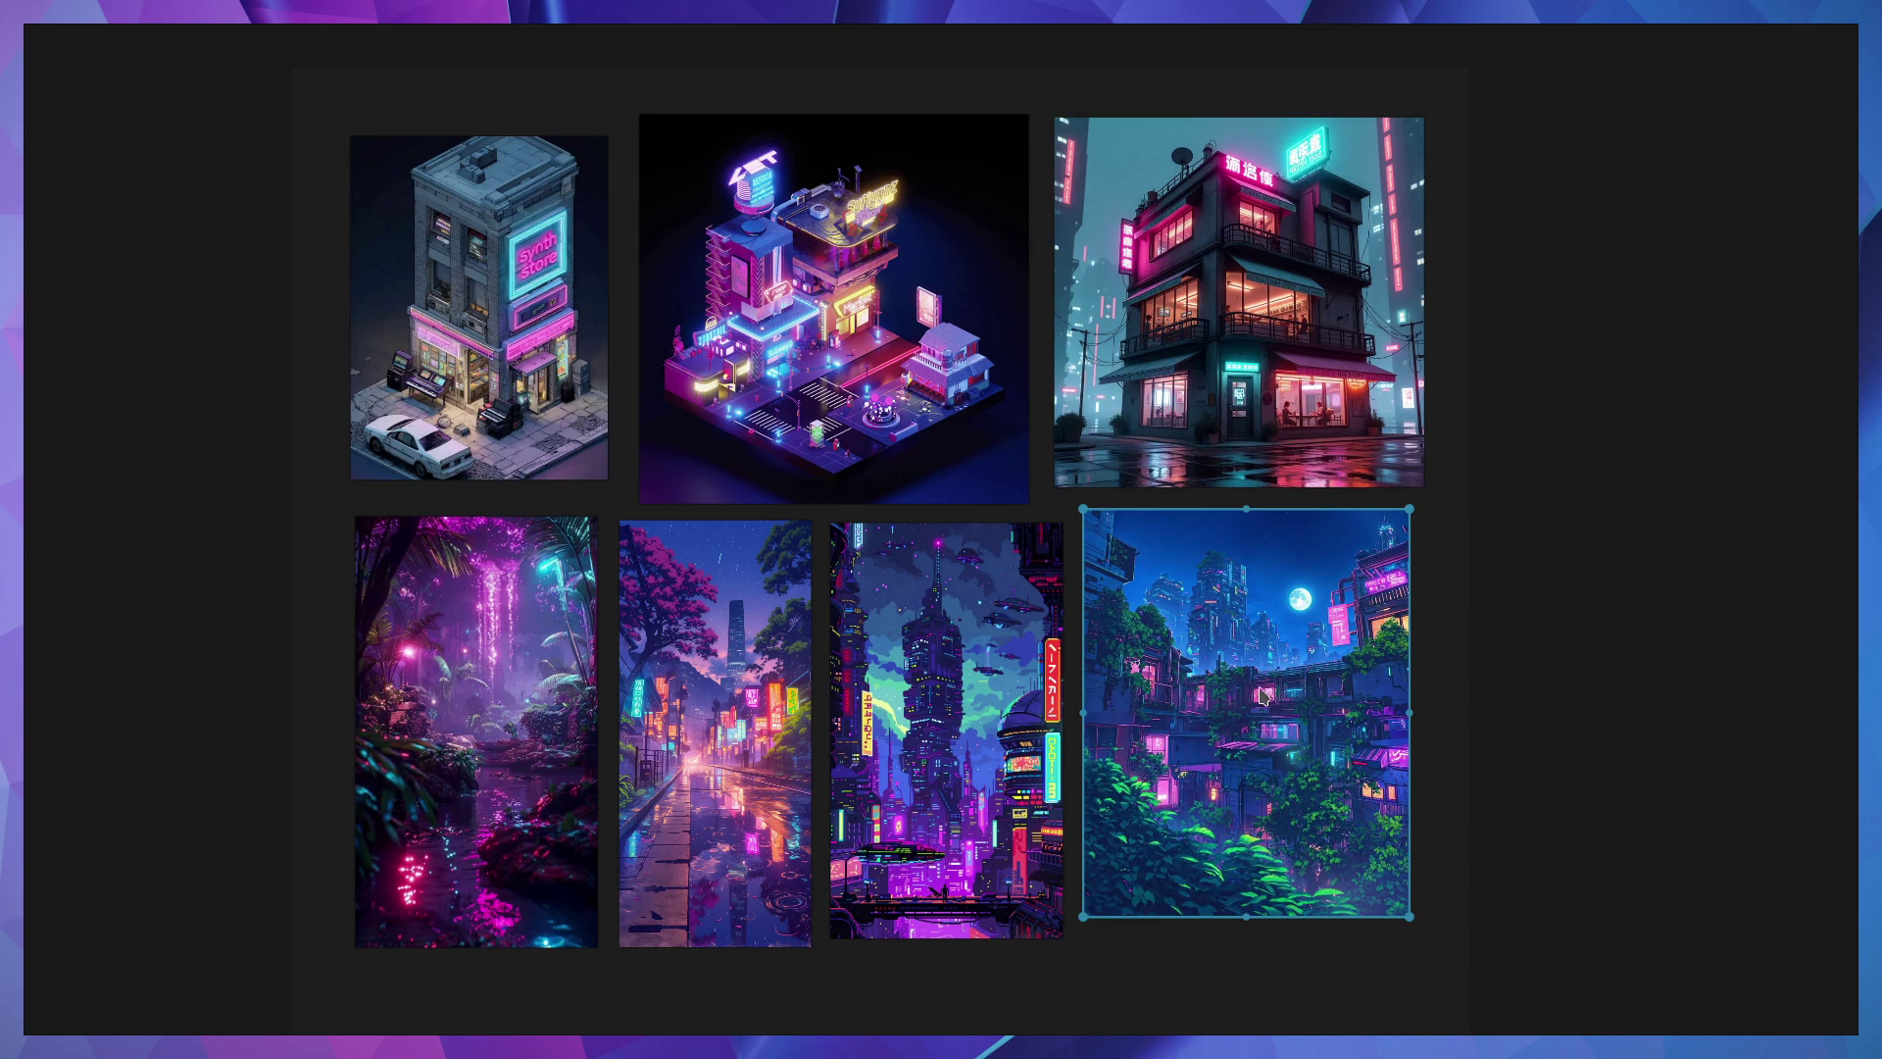
Fit the green-city image, then zoom and pan across the PureRef neon city references.
key("shift+2")
scroll(1069, 691, "down", 5, "ctrl")
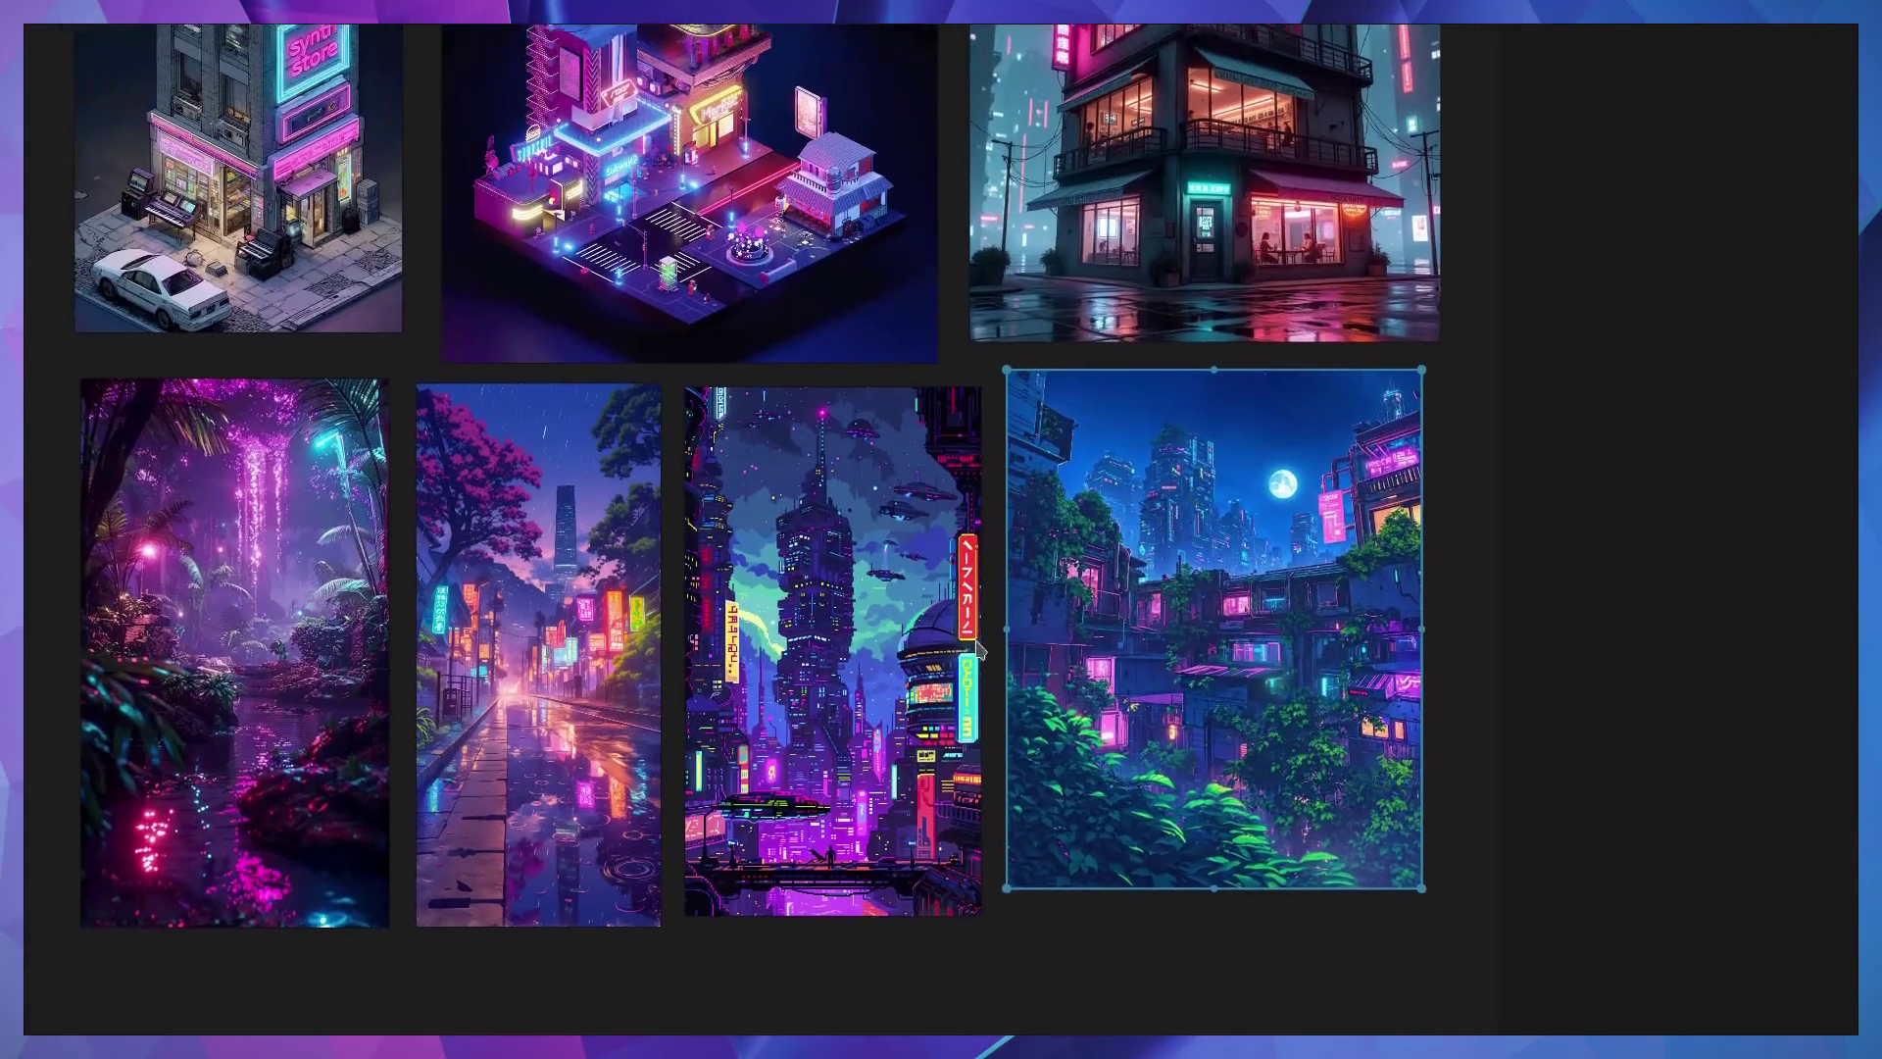
middle_click_drag(978, 647, 1111, 729)
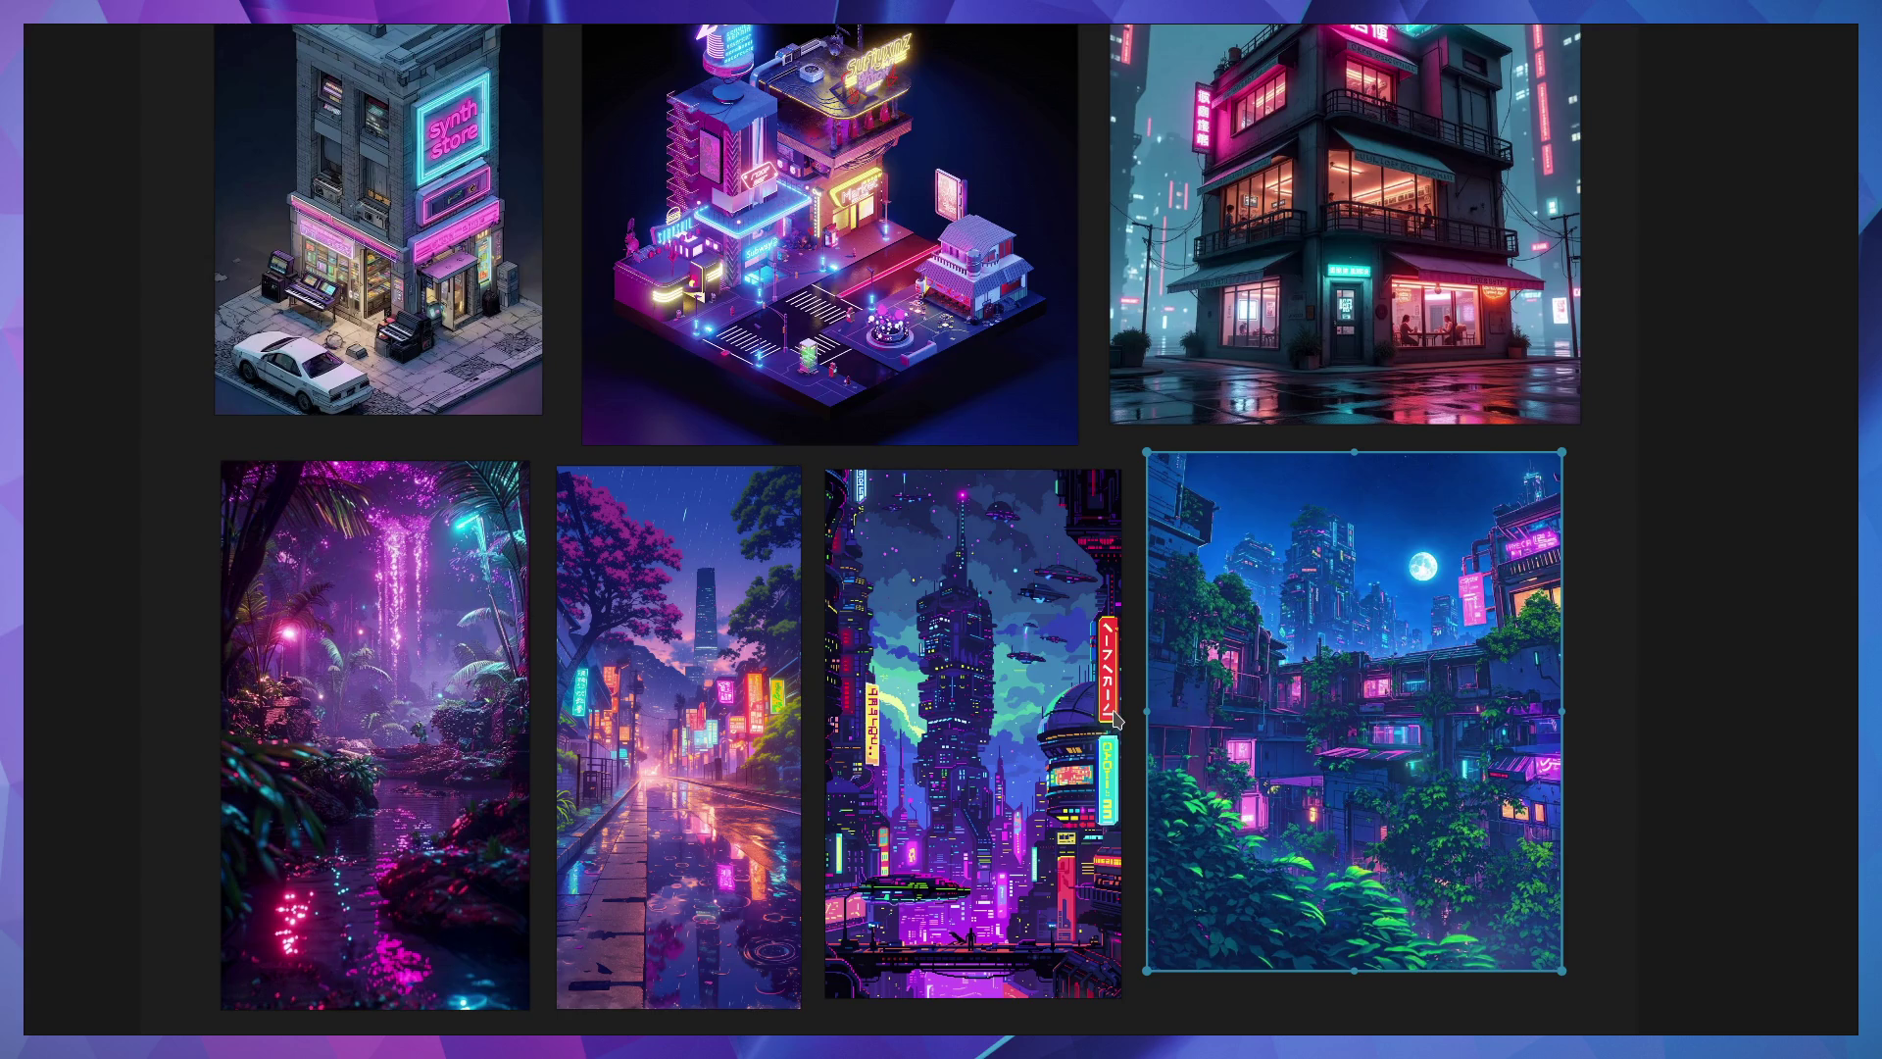
scroll(1088, 637, "up", 3)
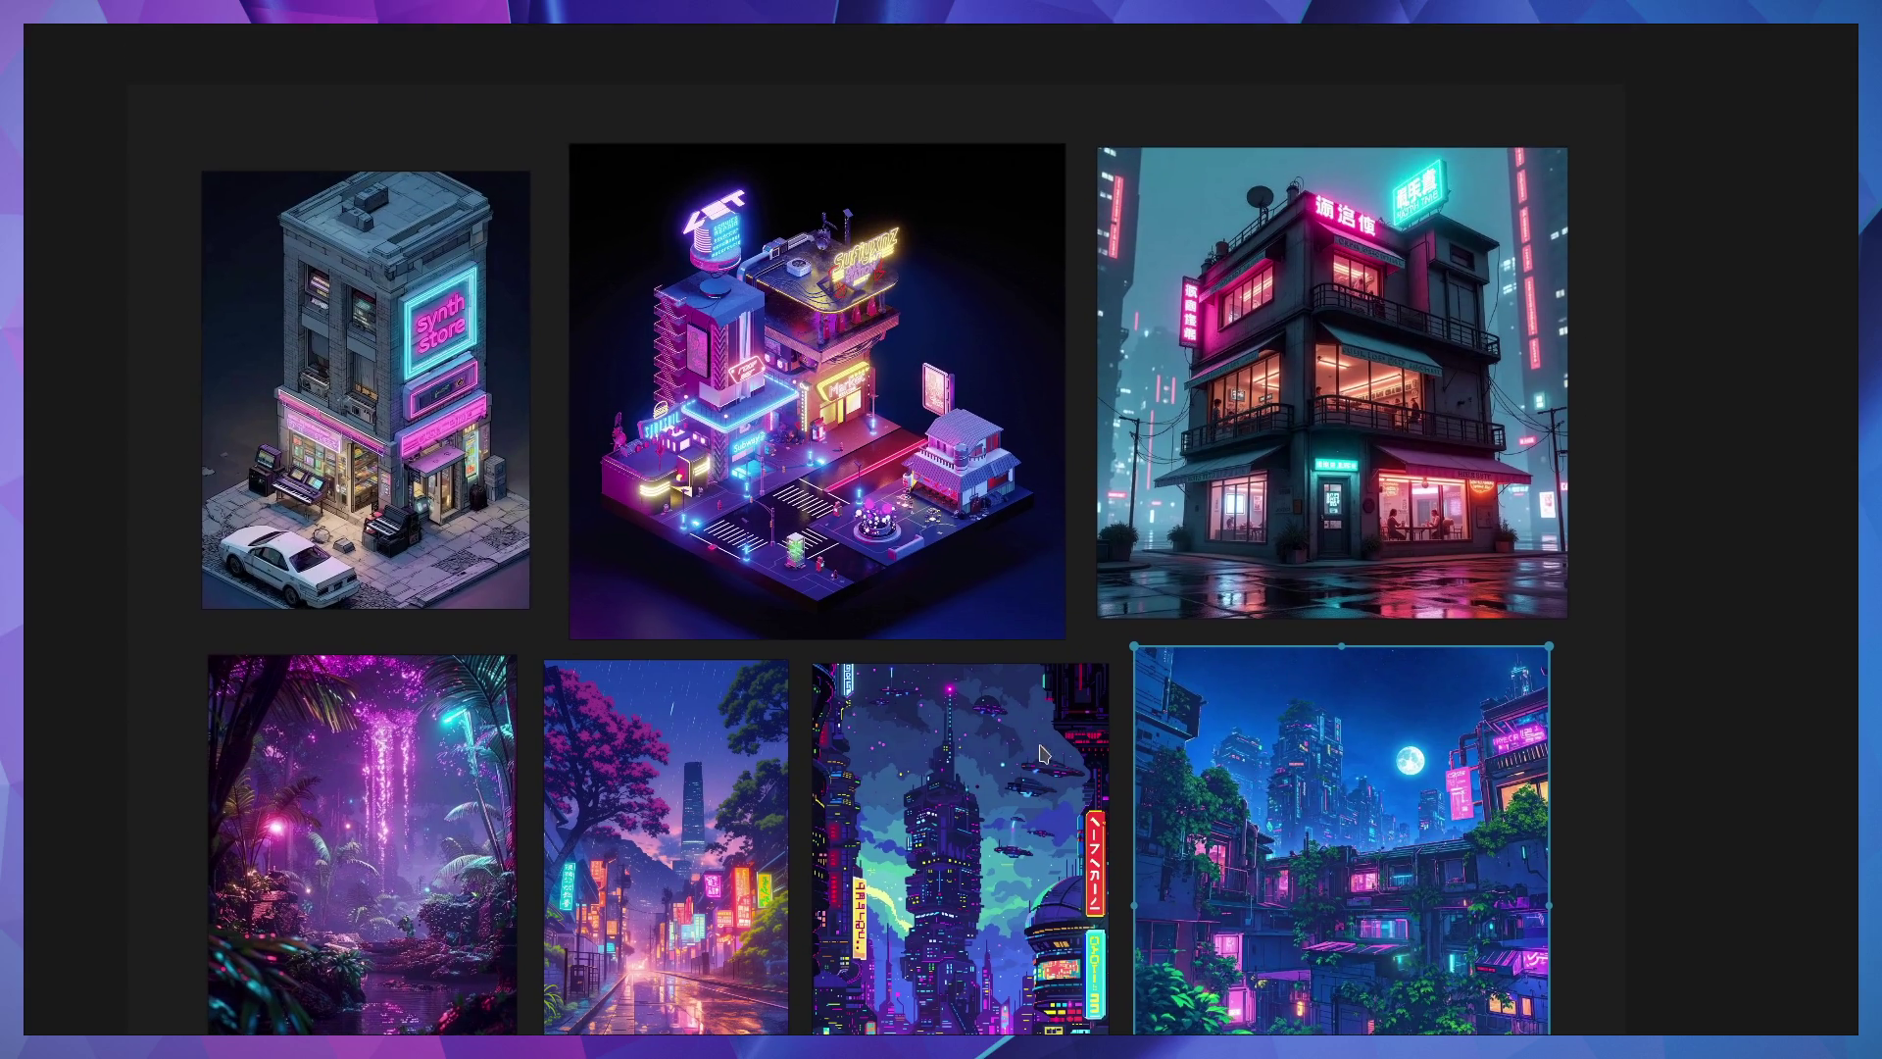
scroll(863, 490, "up", 2)
scroll(759, 618, "up", 5)
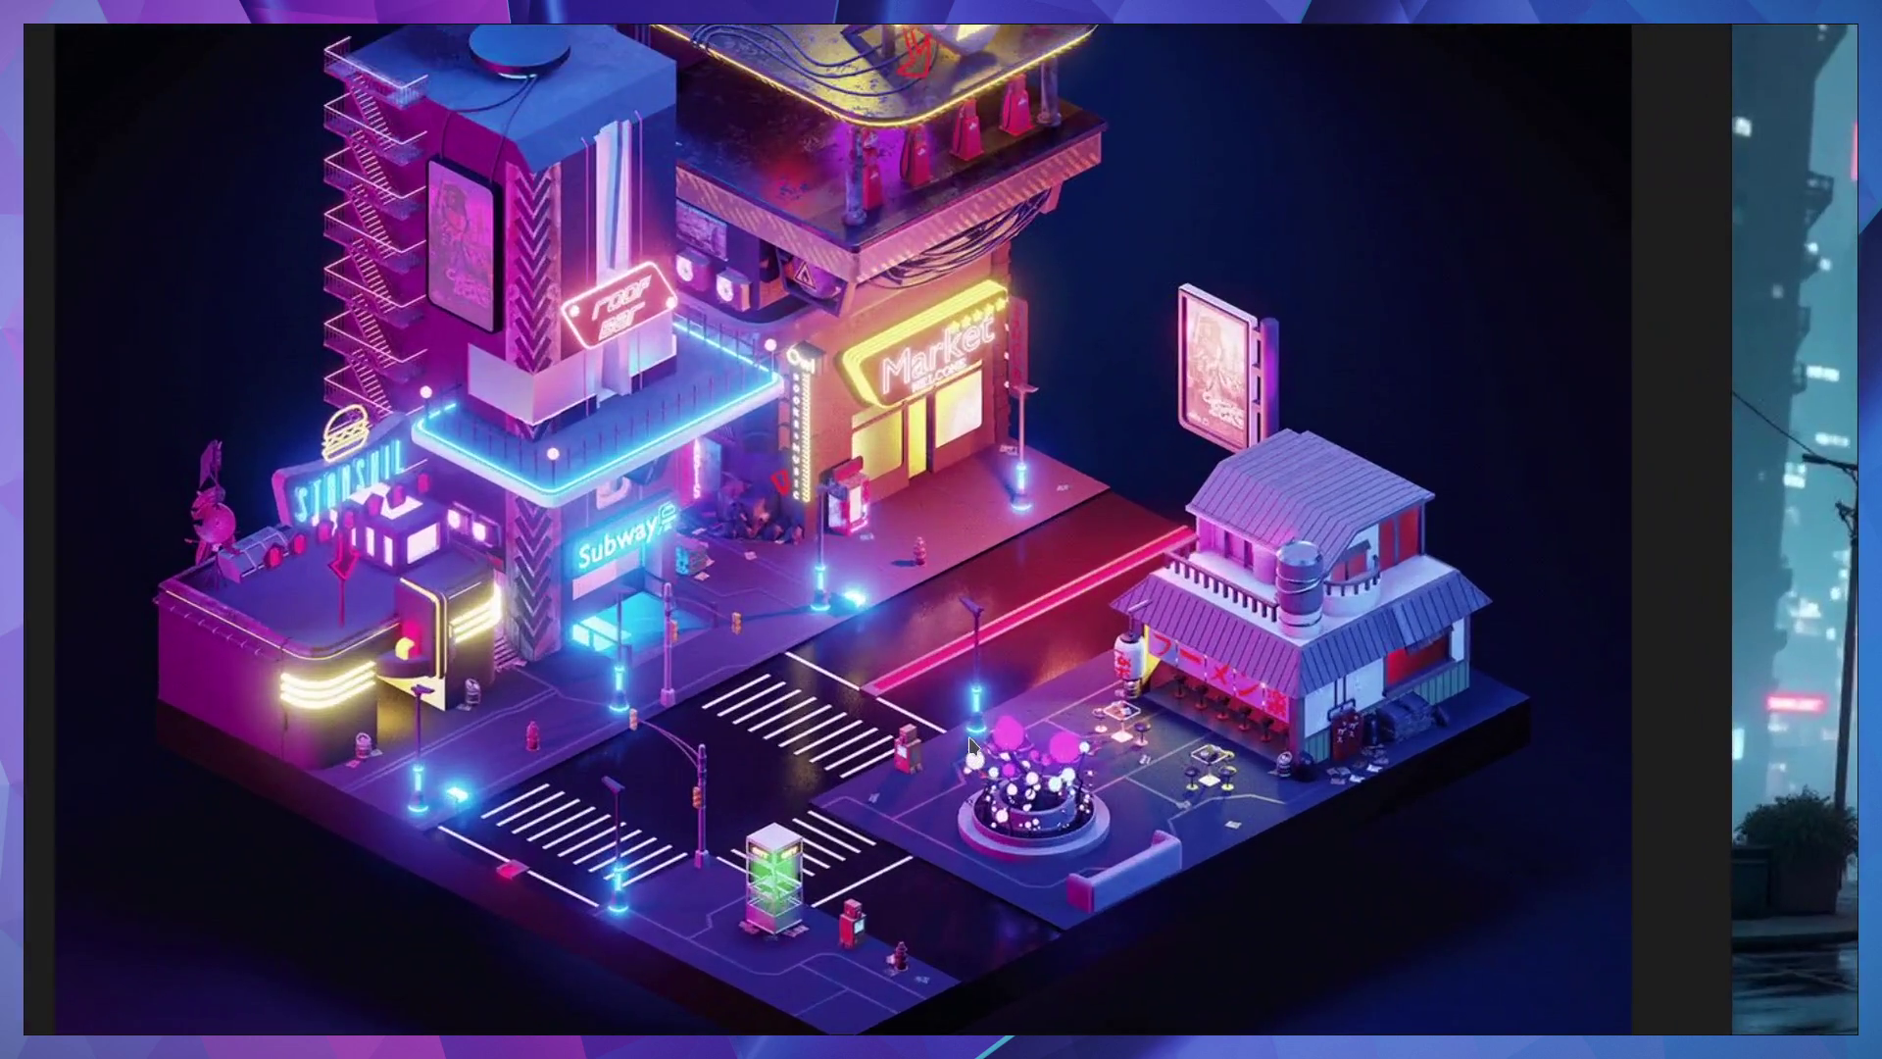
scroll(882, 667, "down", 5)
scroll(983, 709, "up", 6)
scroll(983, 709, "up", 1)
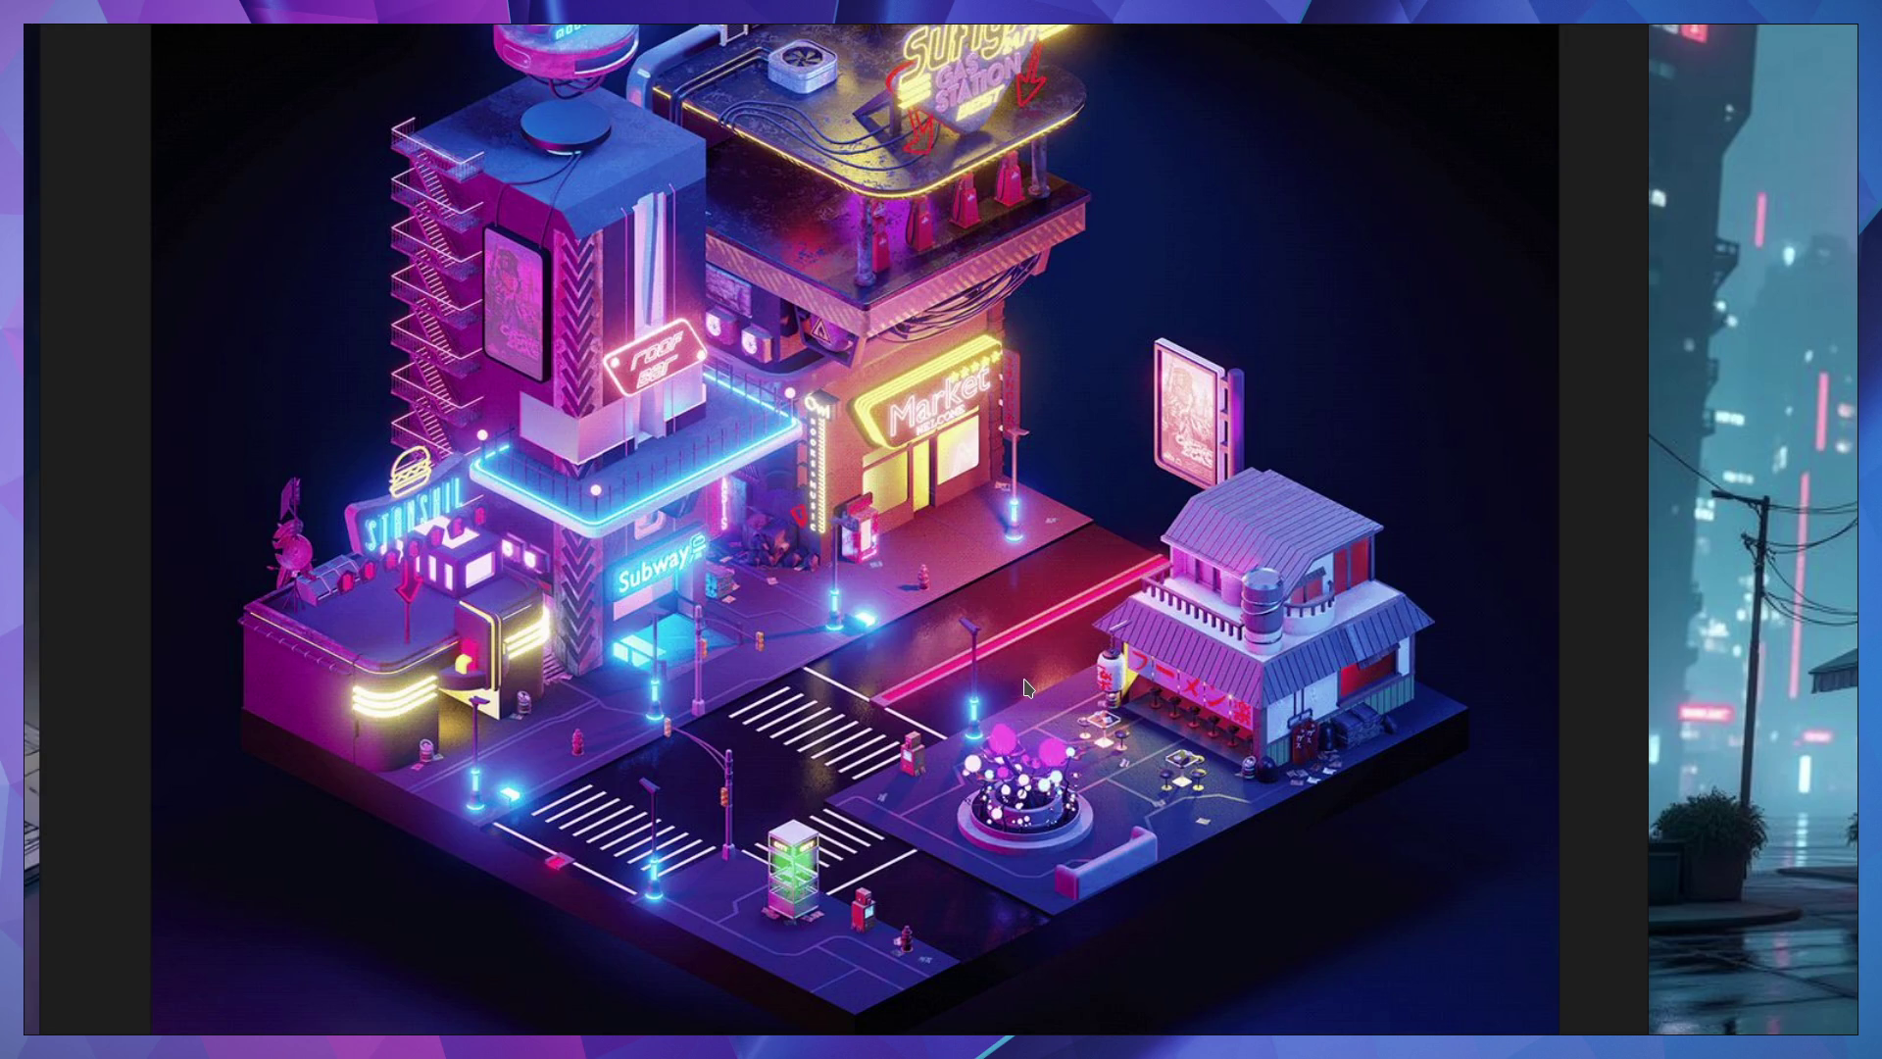
scroll(1028, 685, "down", 5)
scroll(1029, 687, "right", 5)
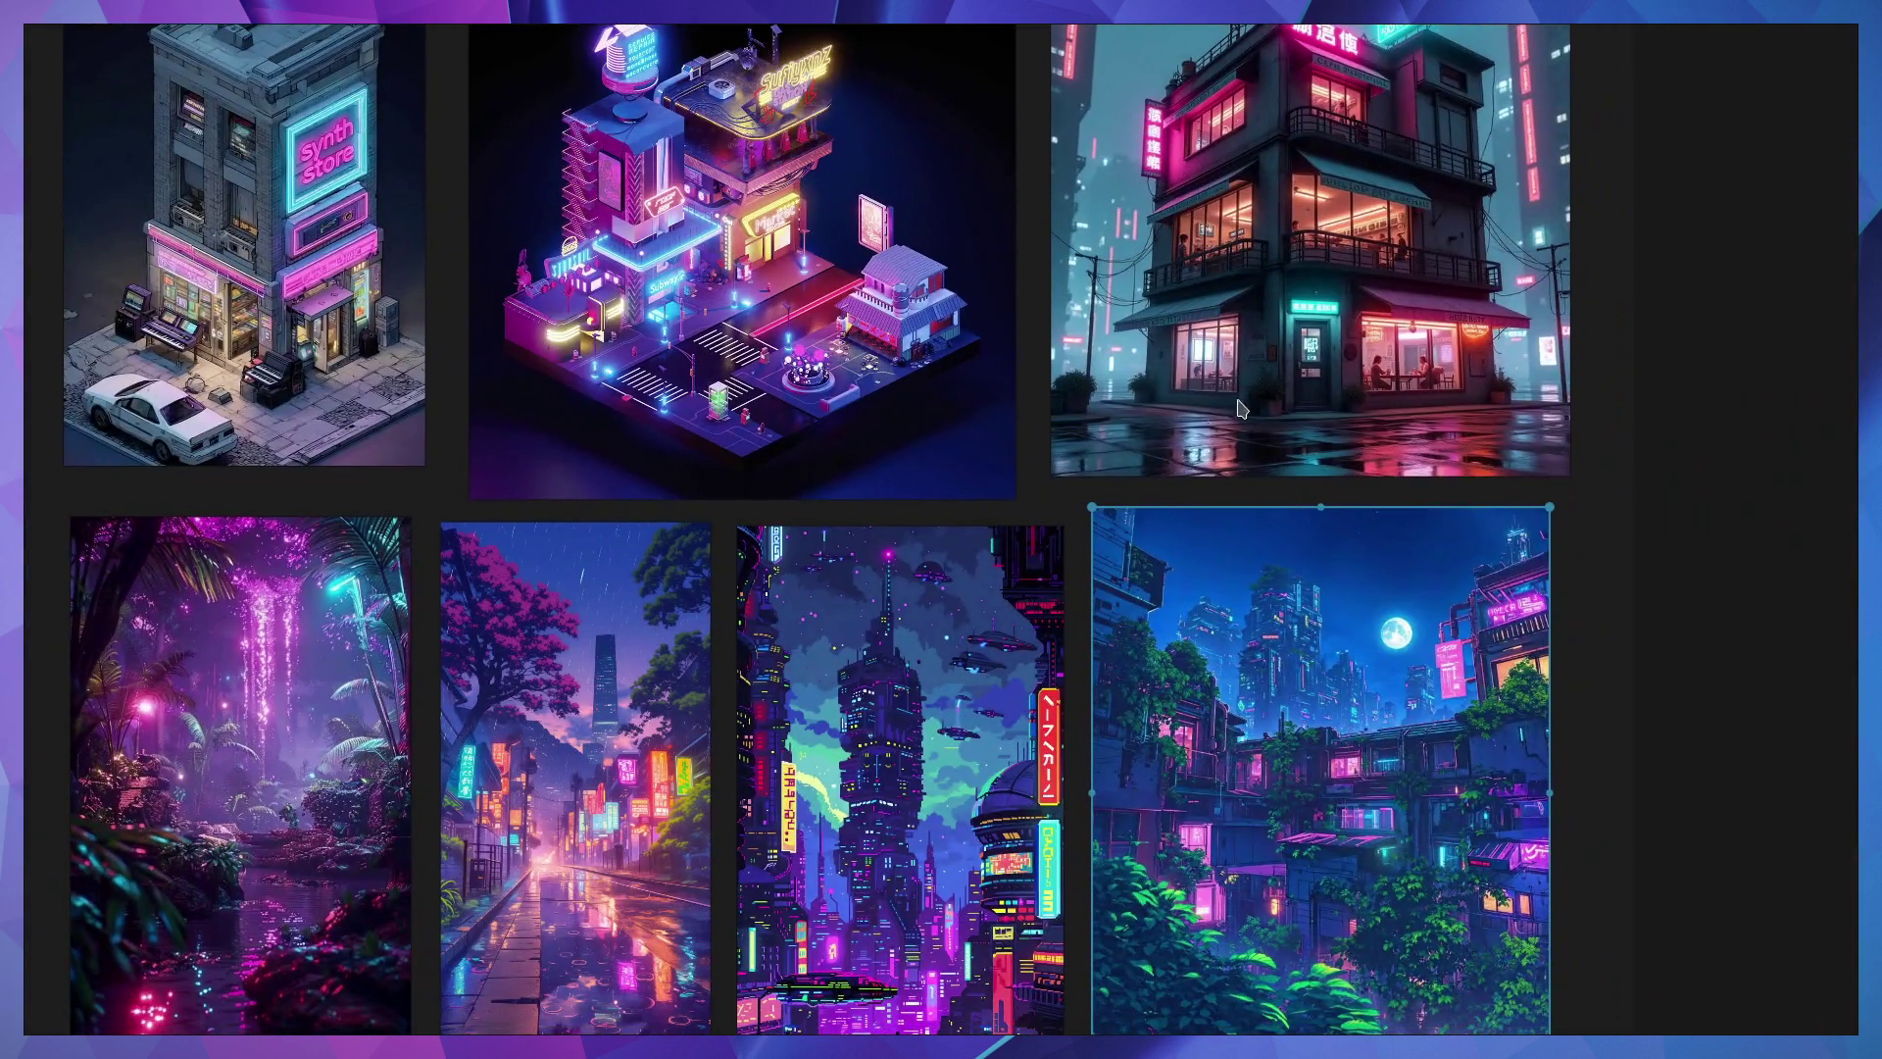
scroll(1069, 580, "up", 3)
scroll(1059, 569, "down", 4)
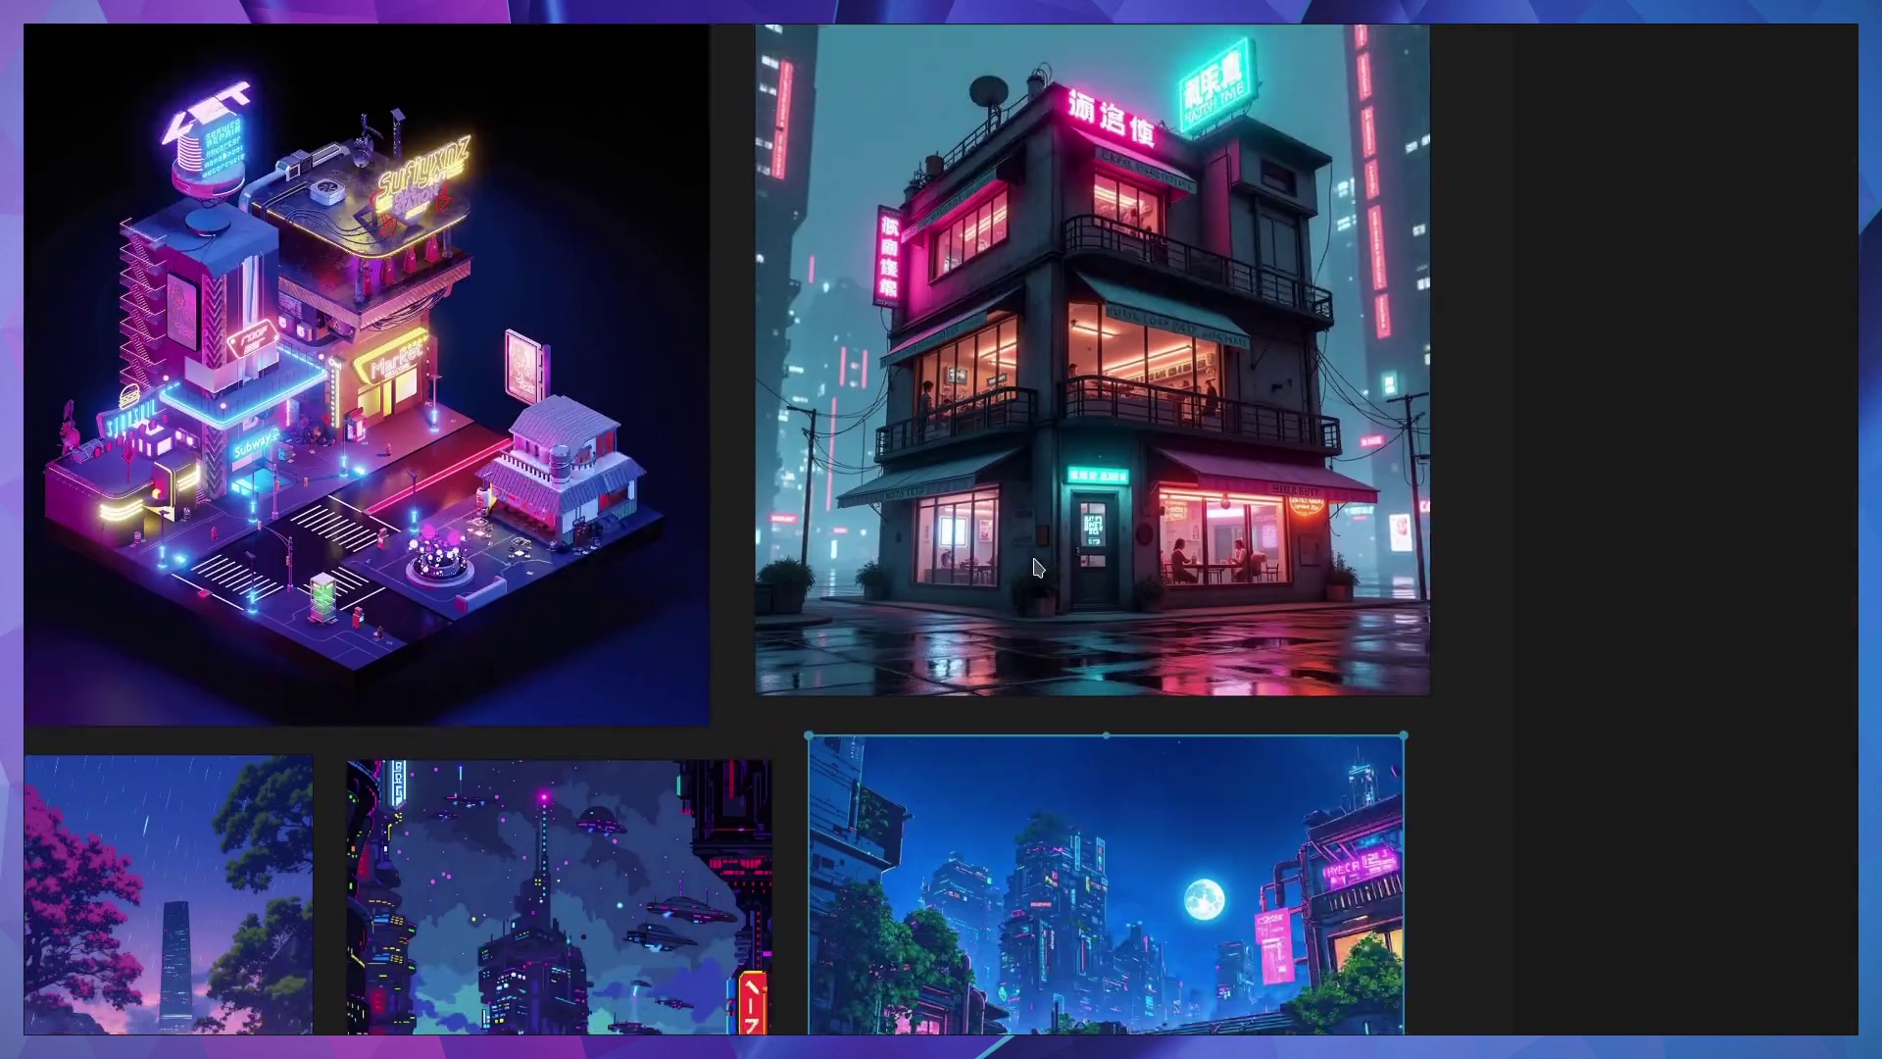
scroll(1034, 525, "down", 3)
scroll(1037, 530, "down", 5)
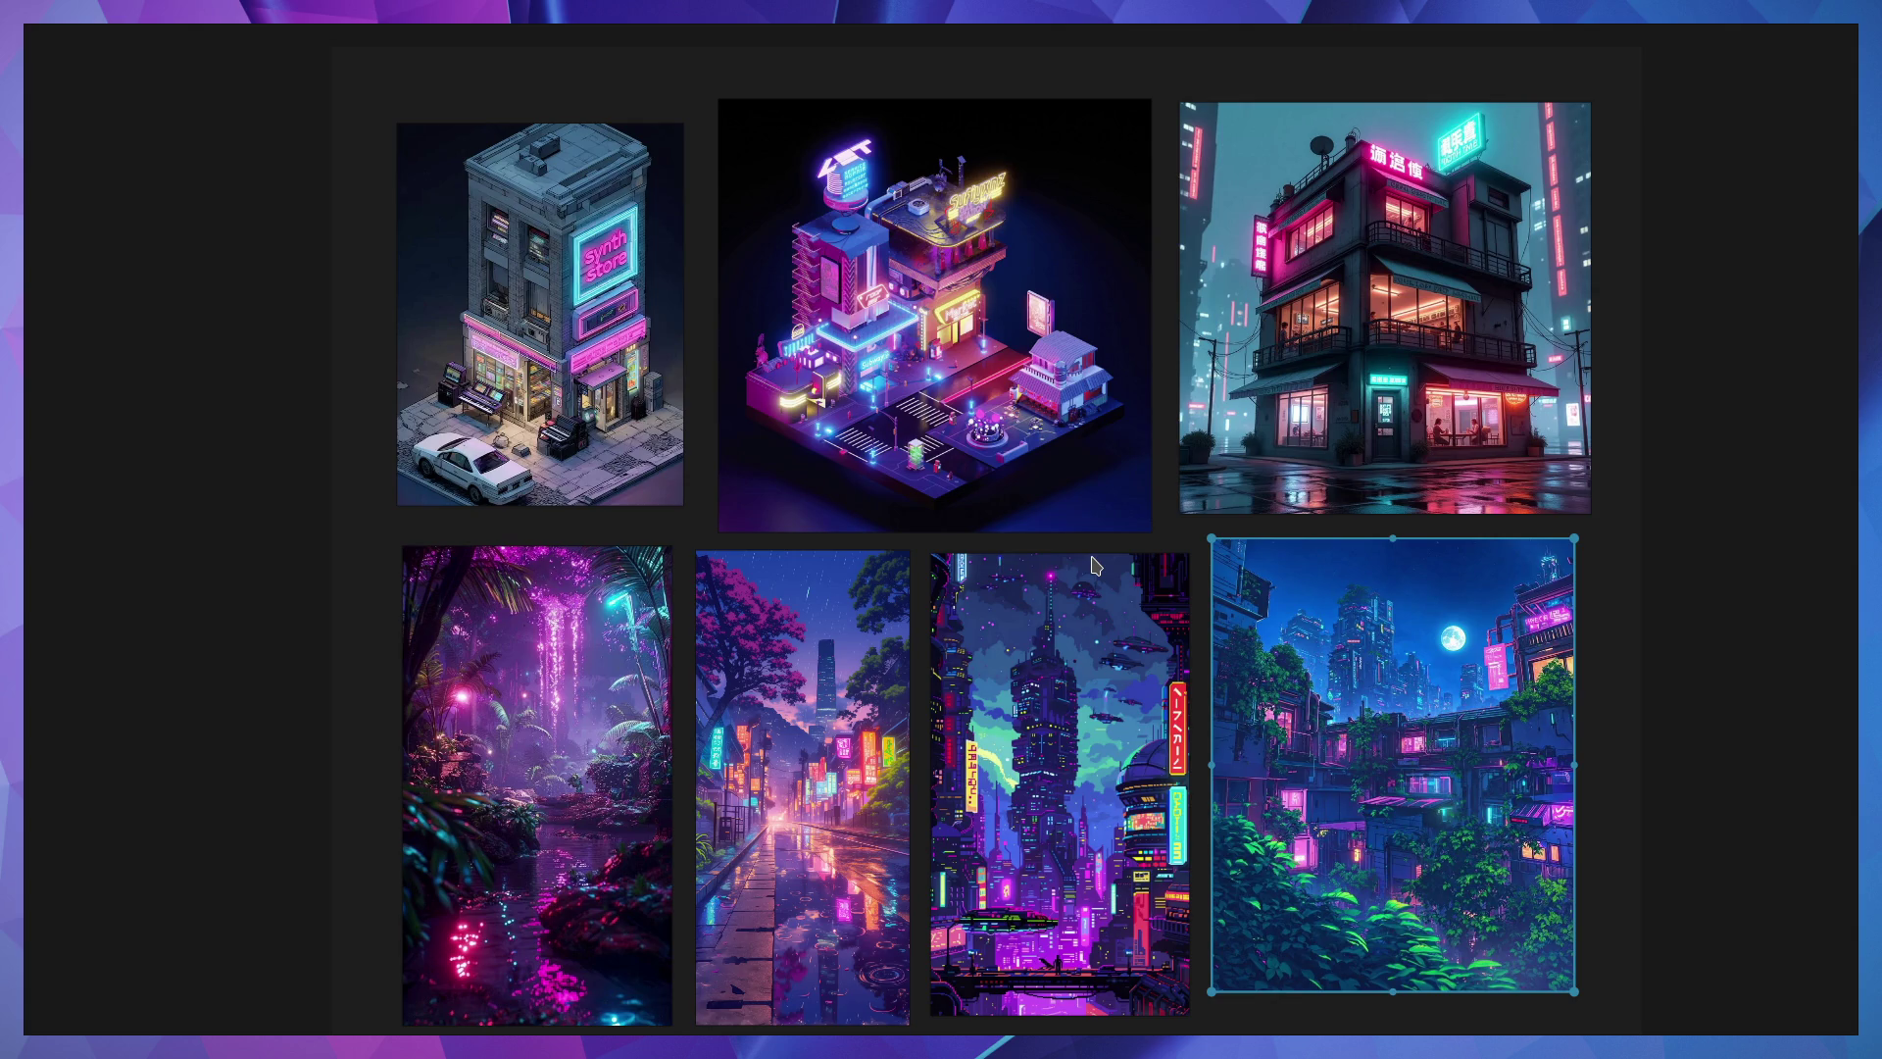
Zoom out to centre all reference images on the board, then return to Blender.
scroll(891, 321, "up", 5)
middle_click_drag(919, 322, 856, 403)
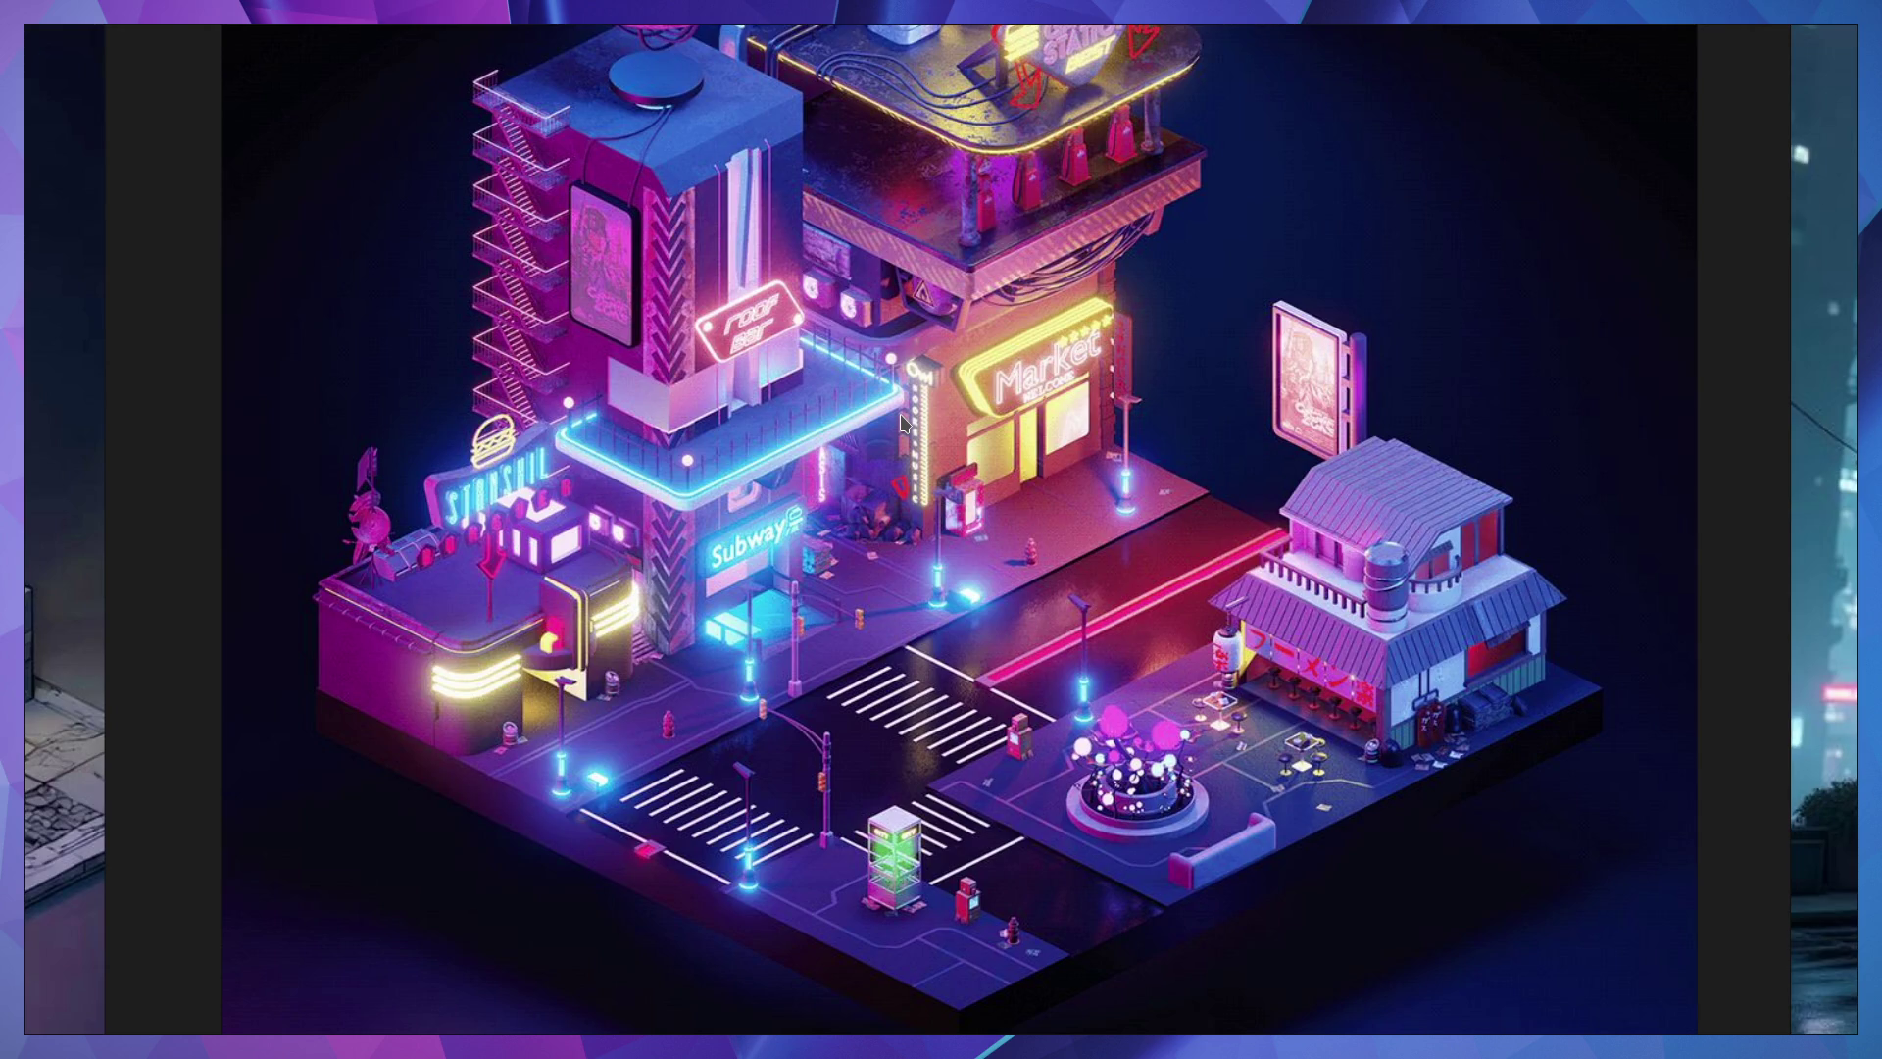
scroll(976, 456, "down", 3)
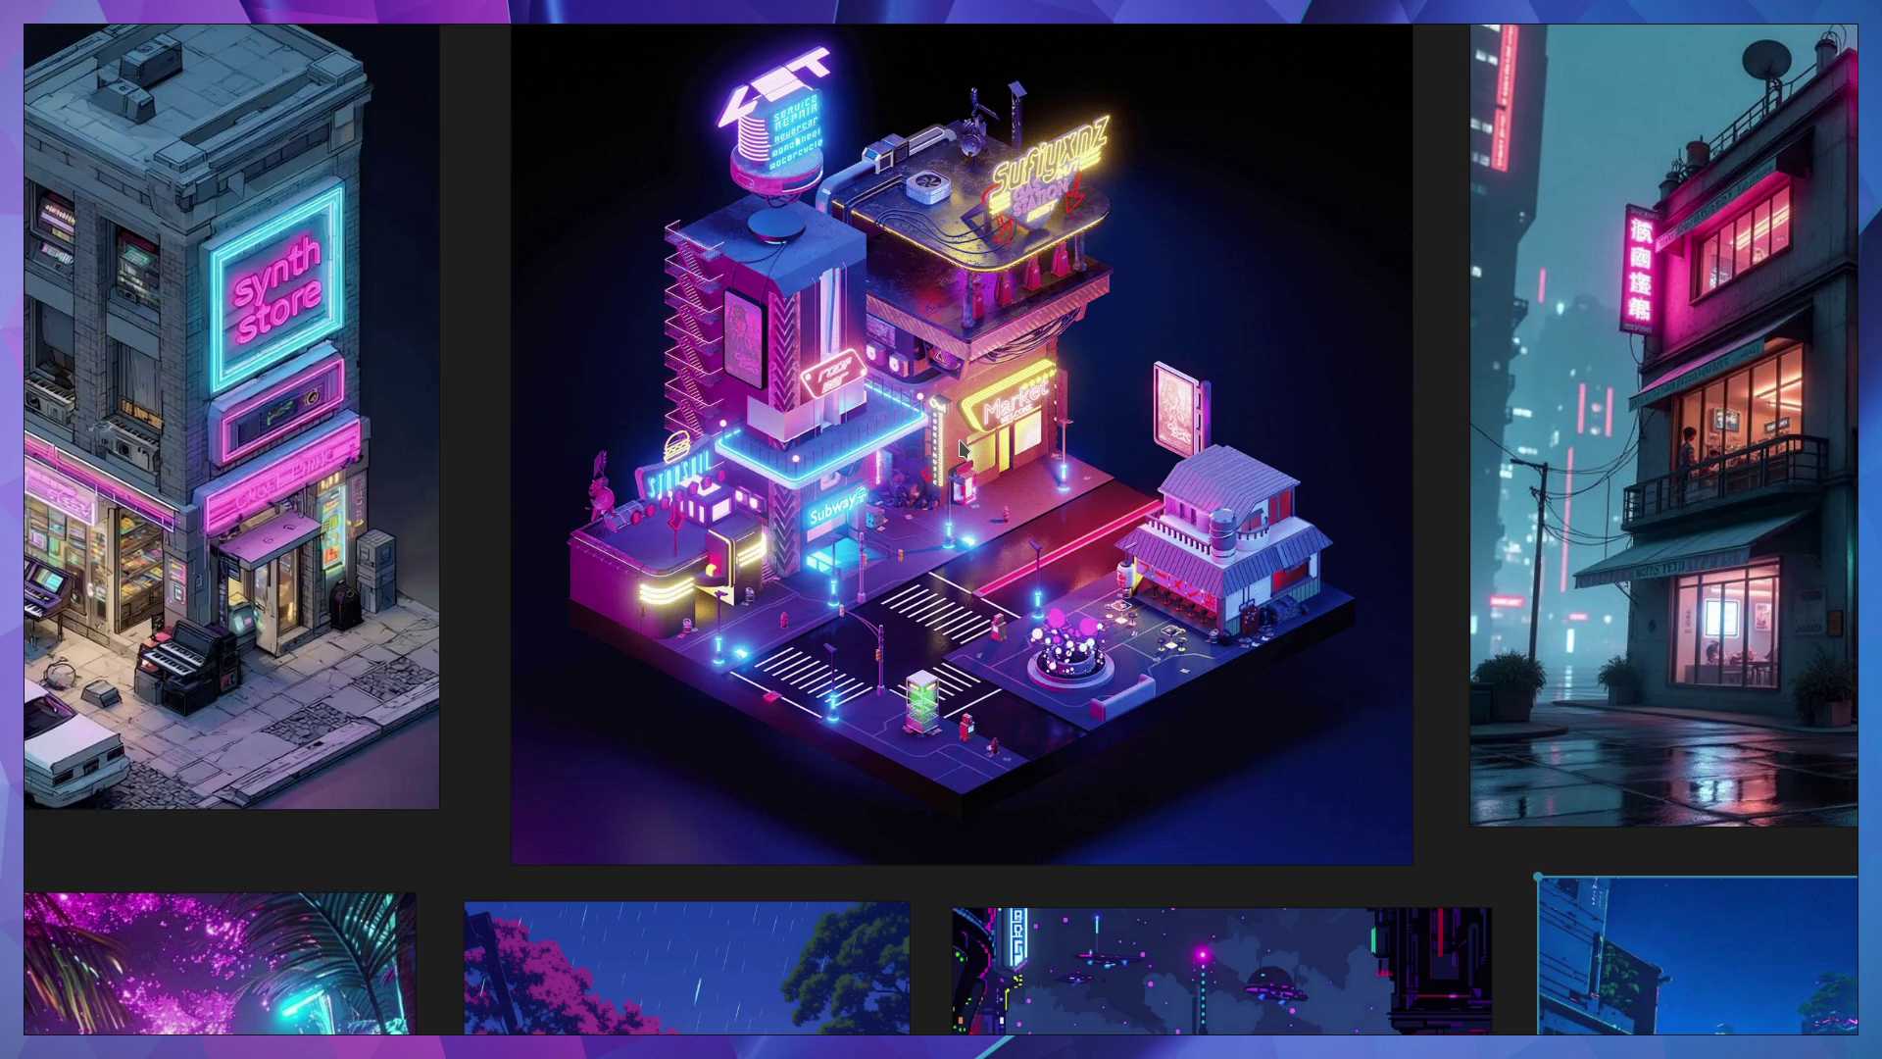
scroll(1005, 365, "down", 2)
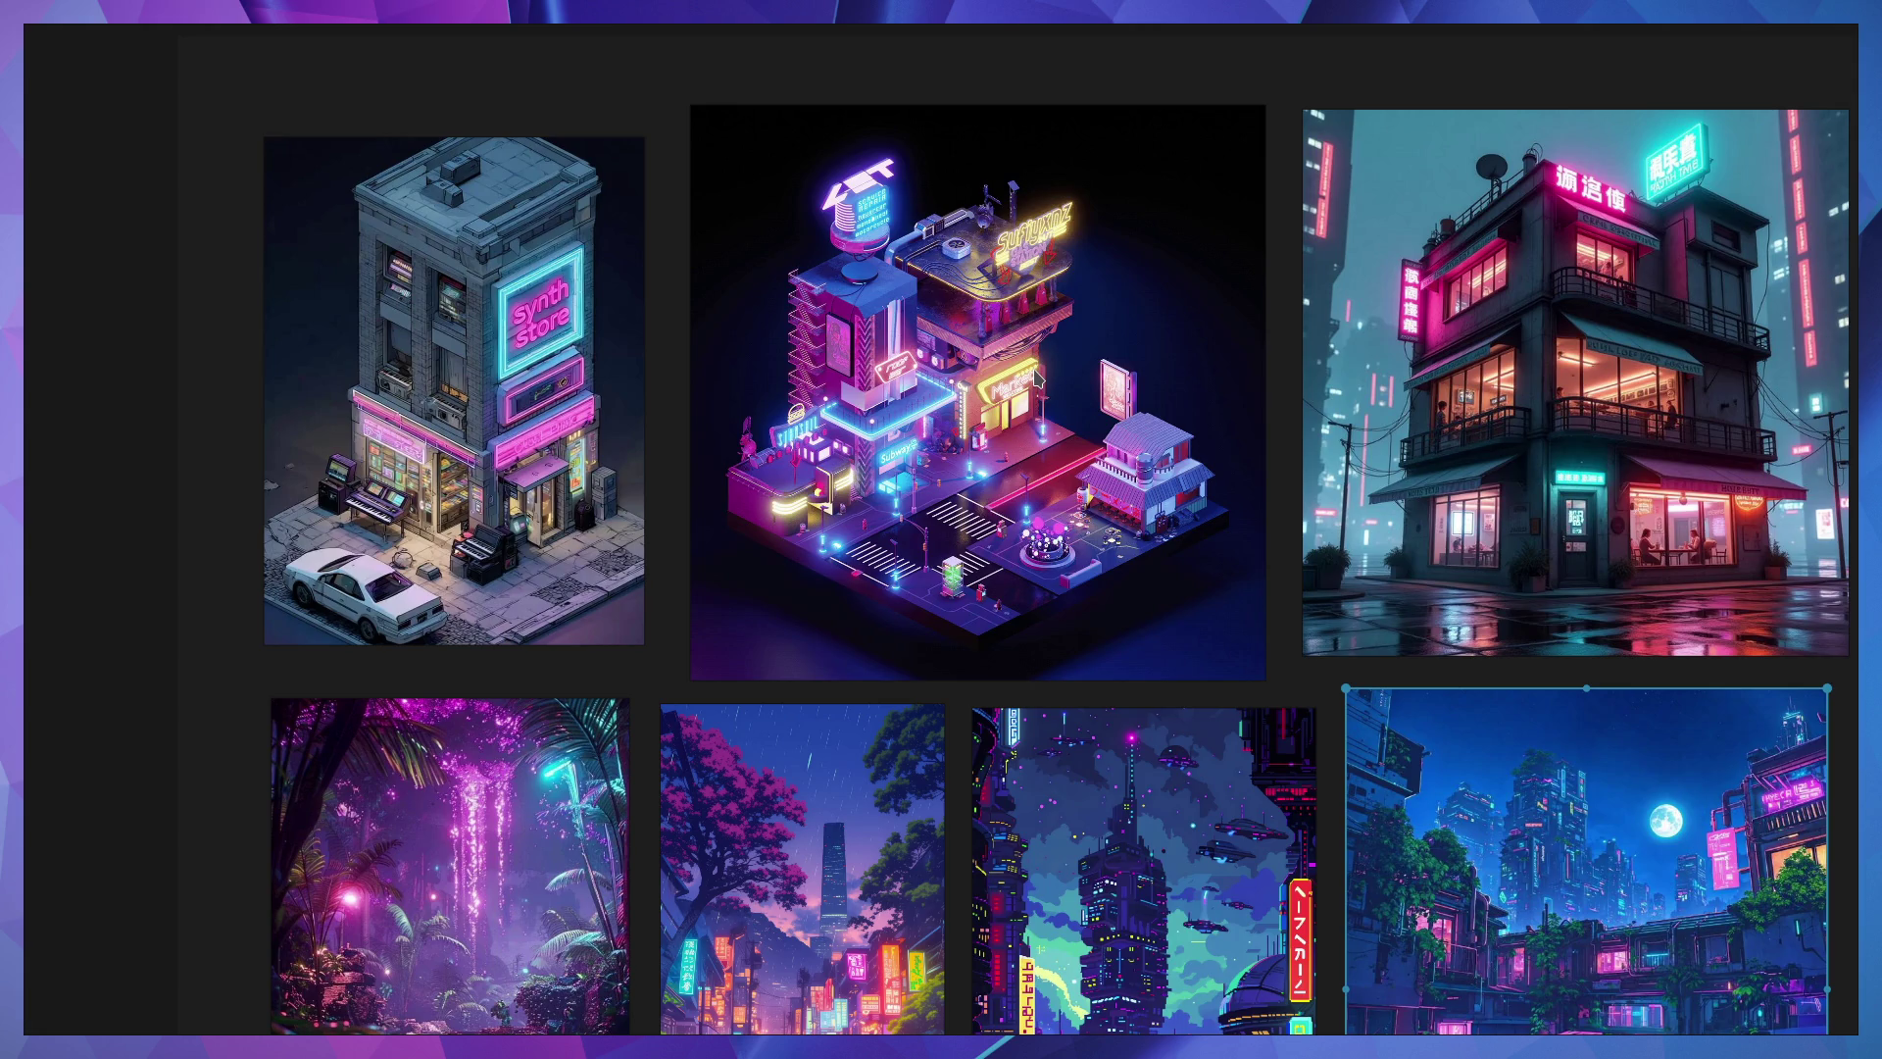
scroll(1037, 378, "down", 4)
scroll(992, 481, "up", 5)
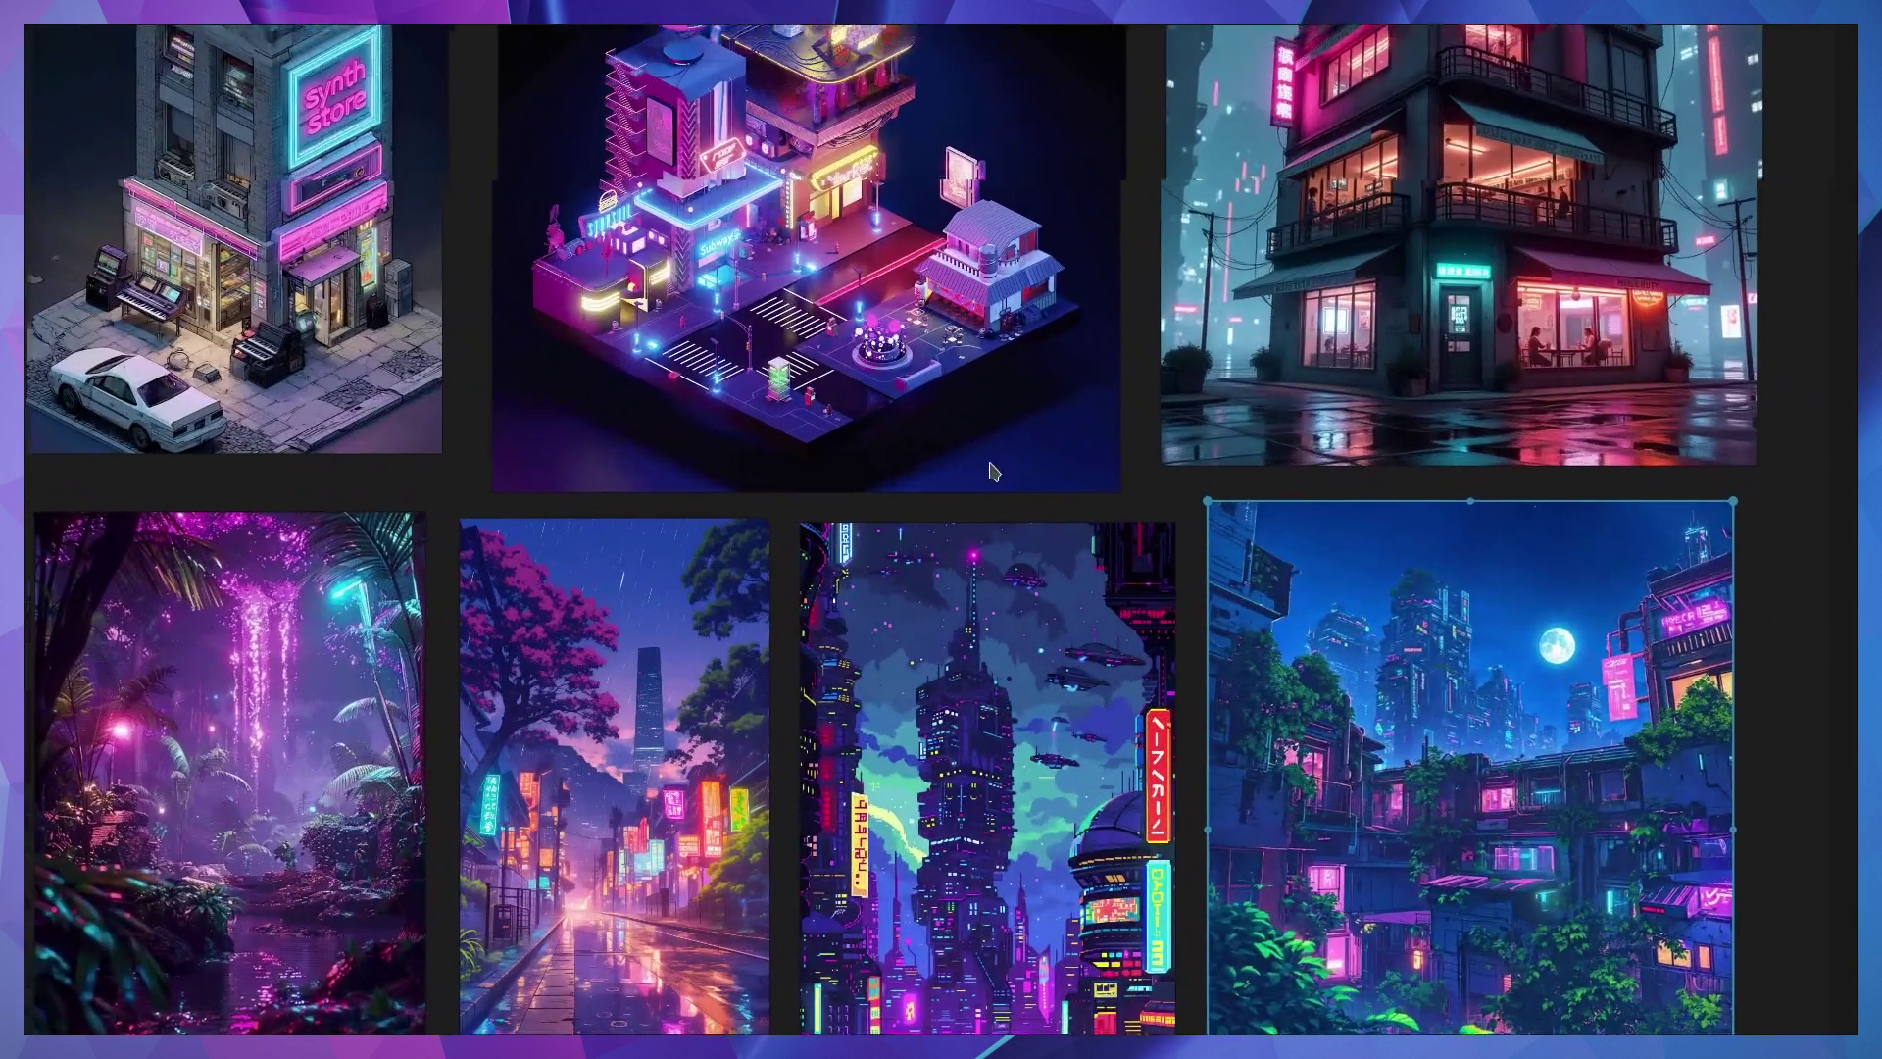
scroll(992, 473, "down", 2)
mouse_move(1089, 433)
middle_mouse_down()
mouse_move(991, 454)
mouse_move(1019, 416)
middle_mouse_up()
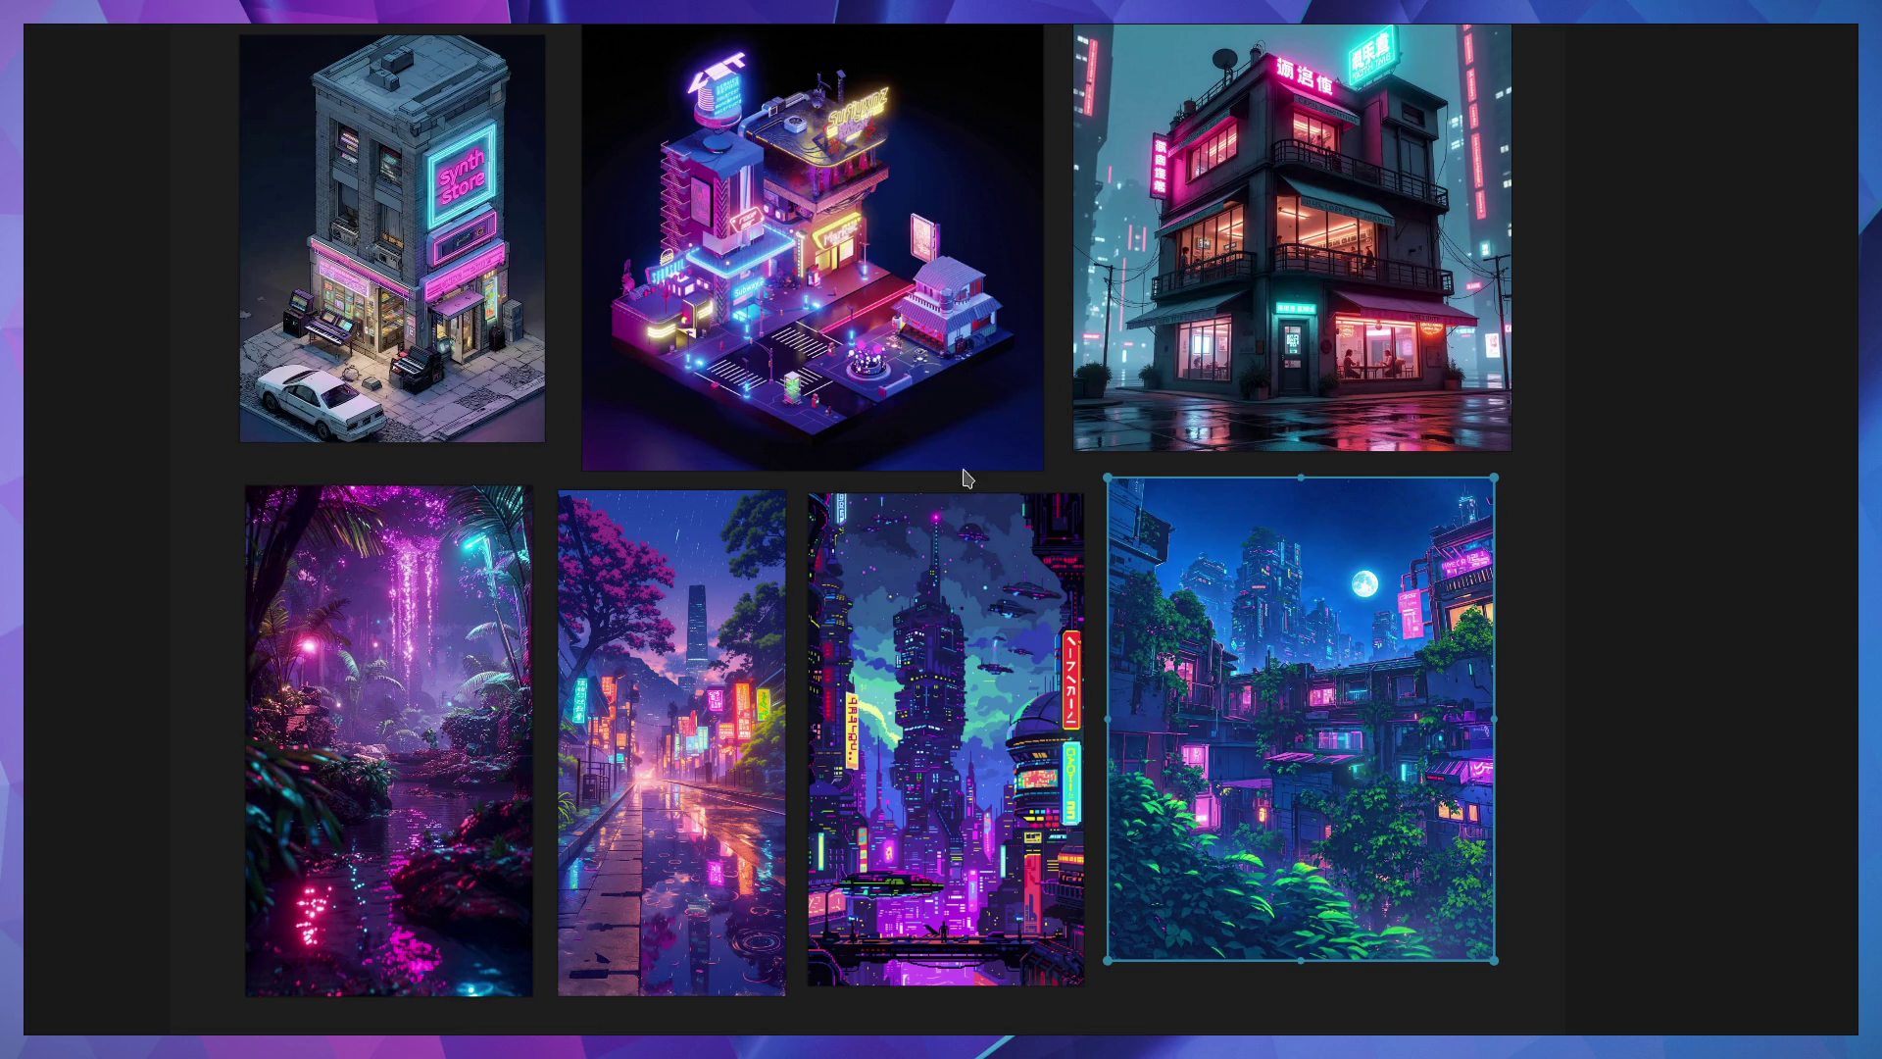
key("ctrl+super+Right")
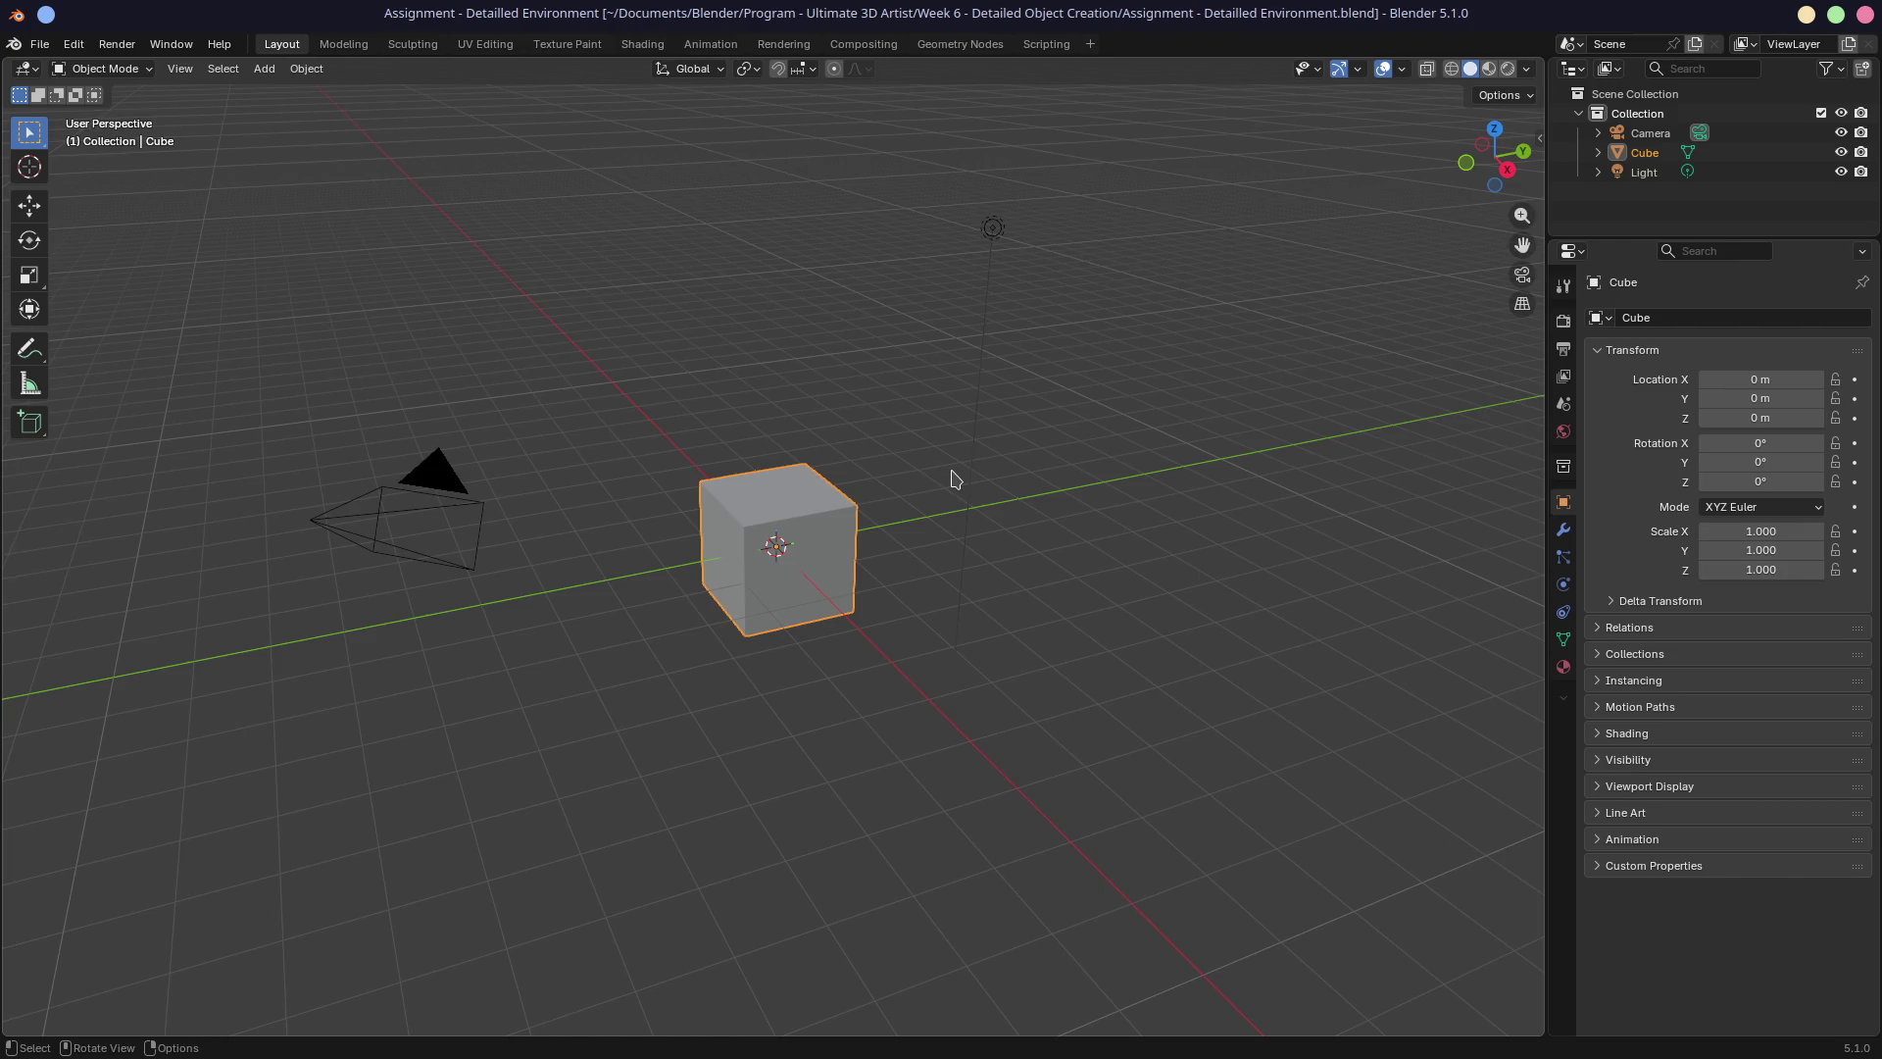
Delete the default cube.
left_click(802, 525)
key("x")
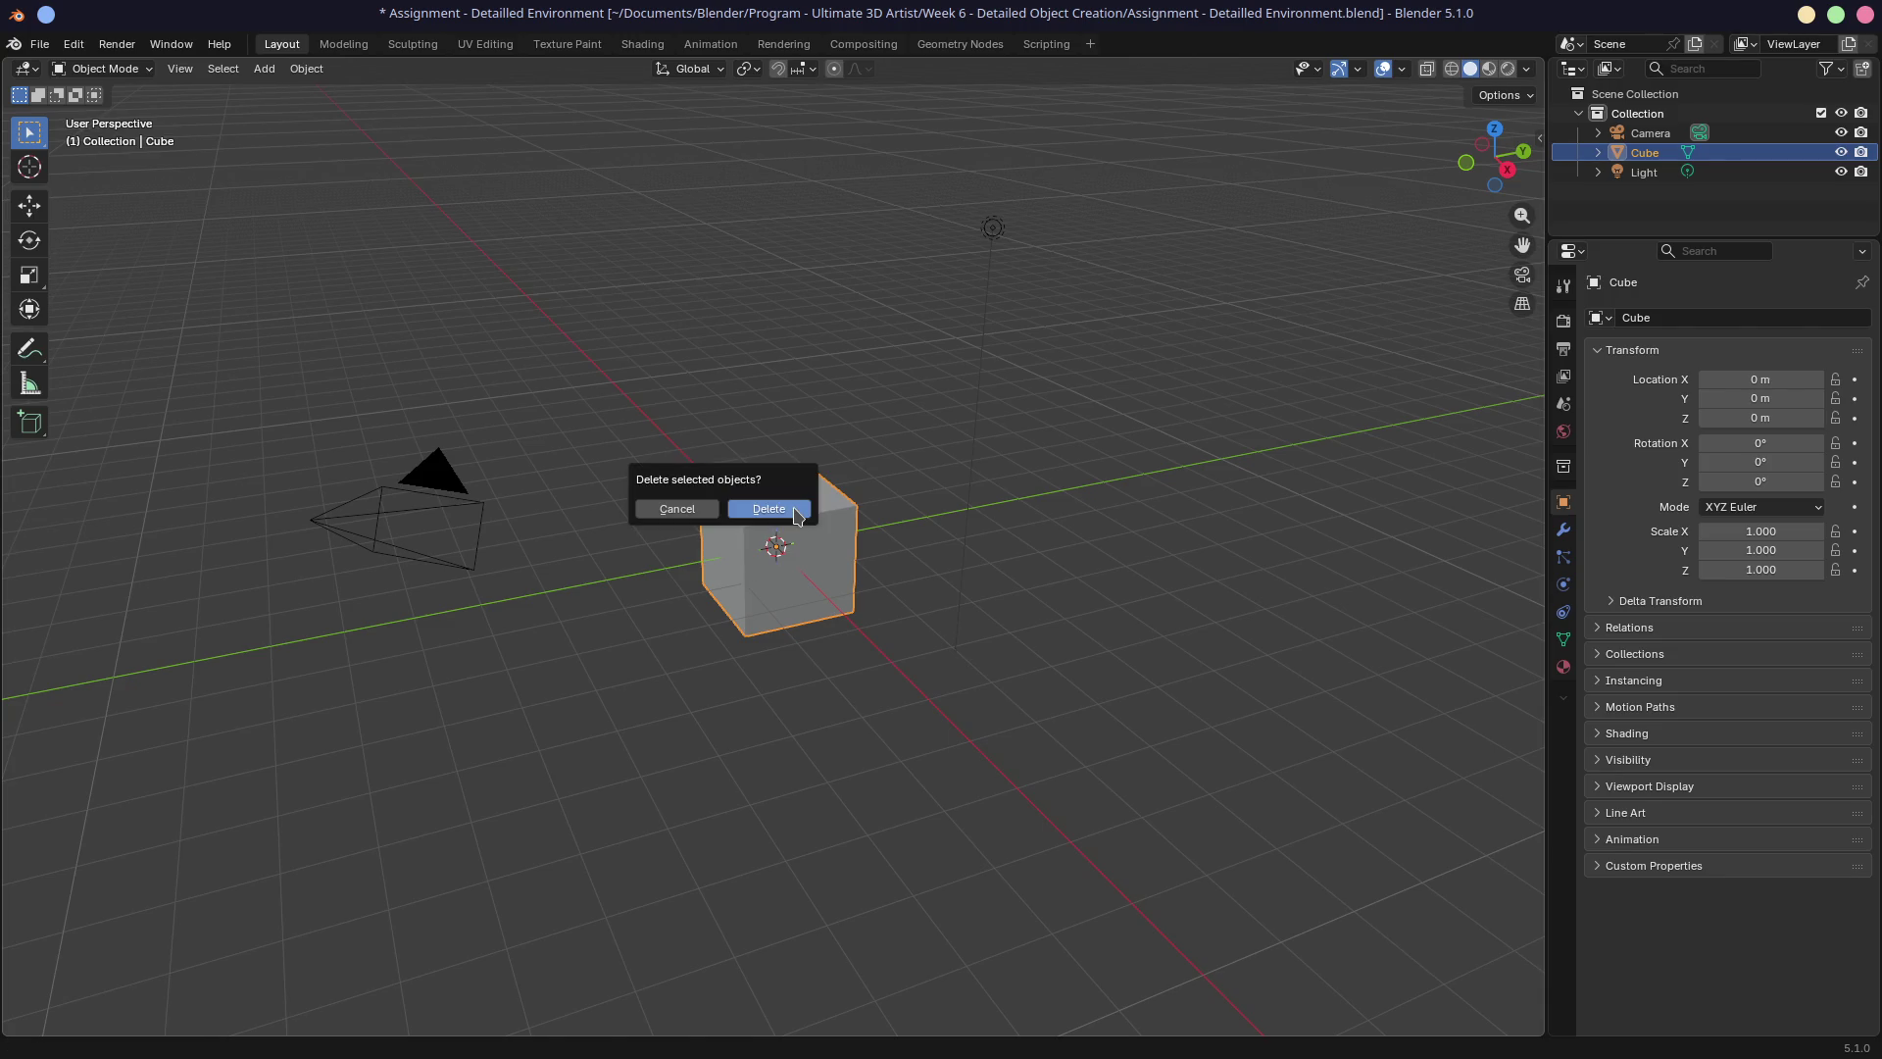
left_click(768, 509)
Box-select the camera and light and delete them both.
scroll(696, 368, "down", 3)
left_click_drag(501, 223, 1147, 652)
key("x")
left_click(1125, 627)
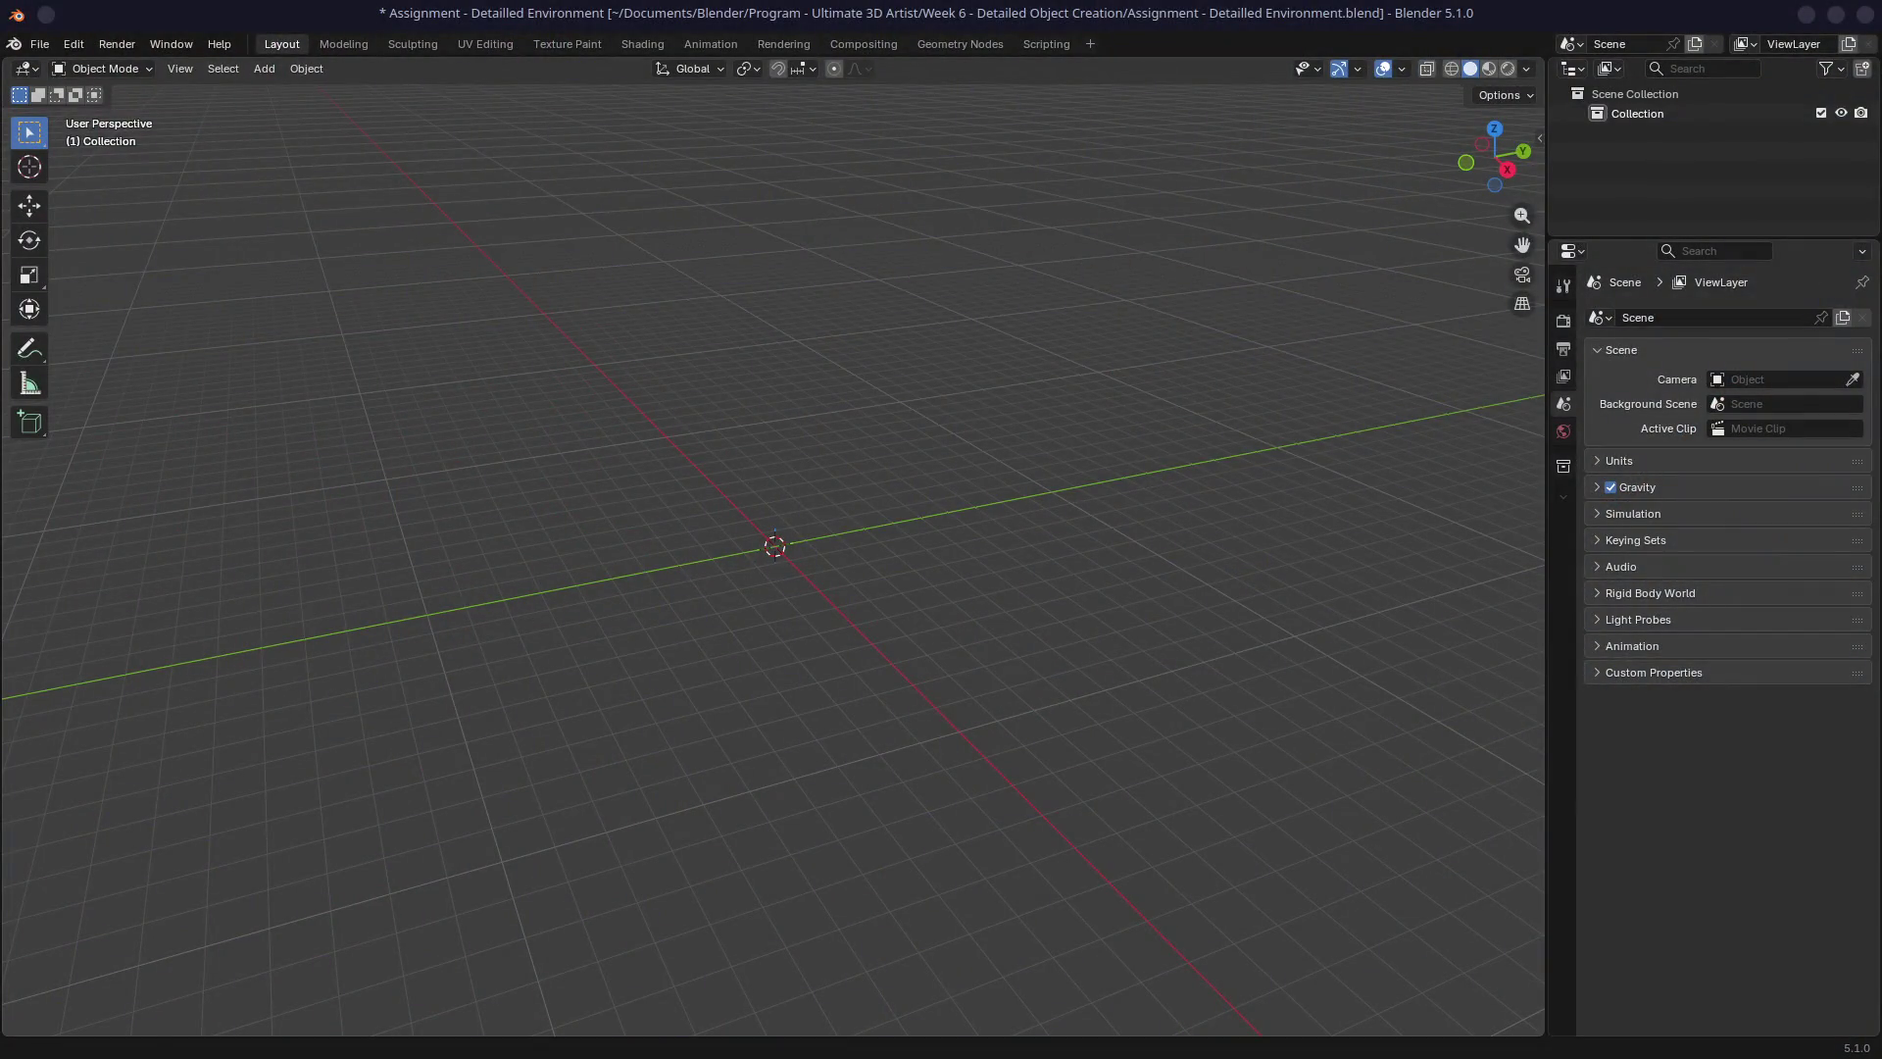
key("shift")
Add a plane at the scene centre and set its dimensions to 100 m in the Item panel.
key("shift+a")
mouse_move(694, 546)
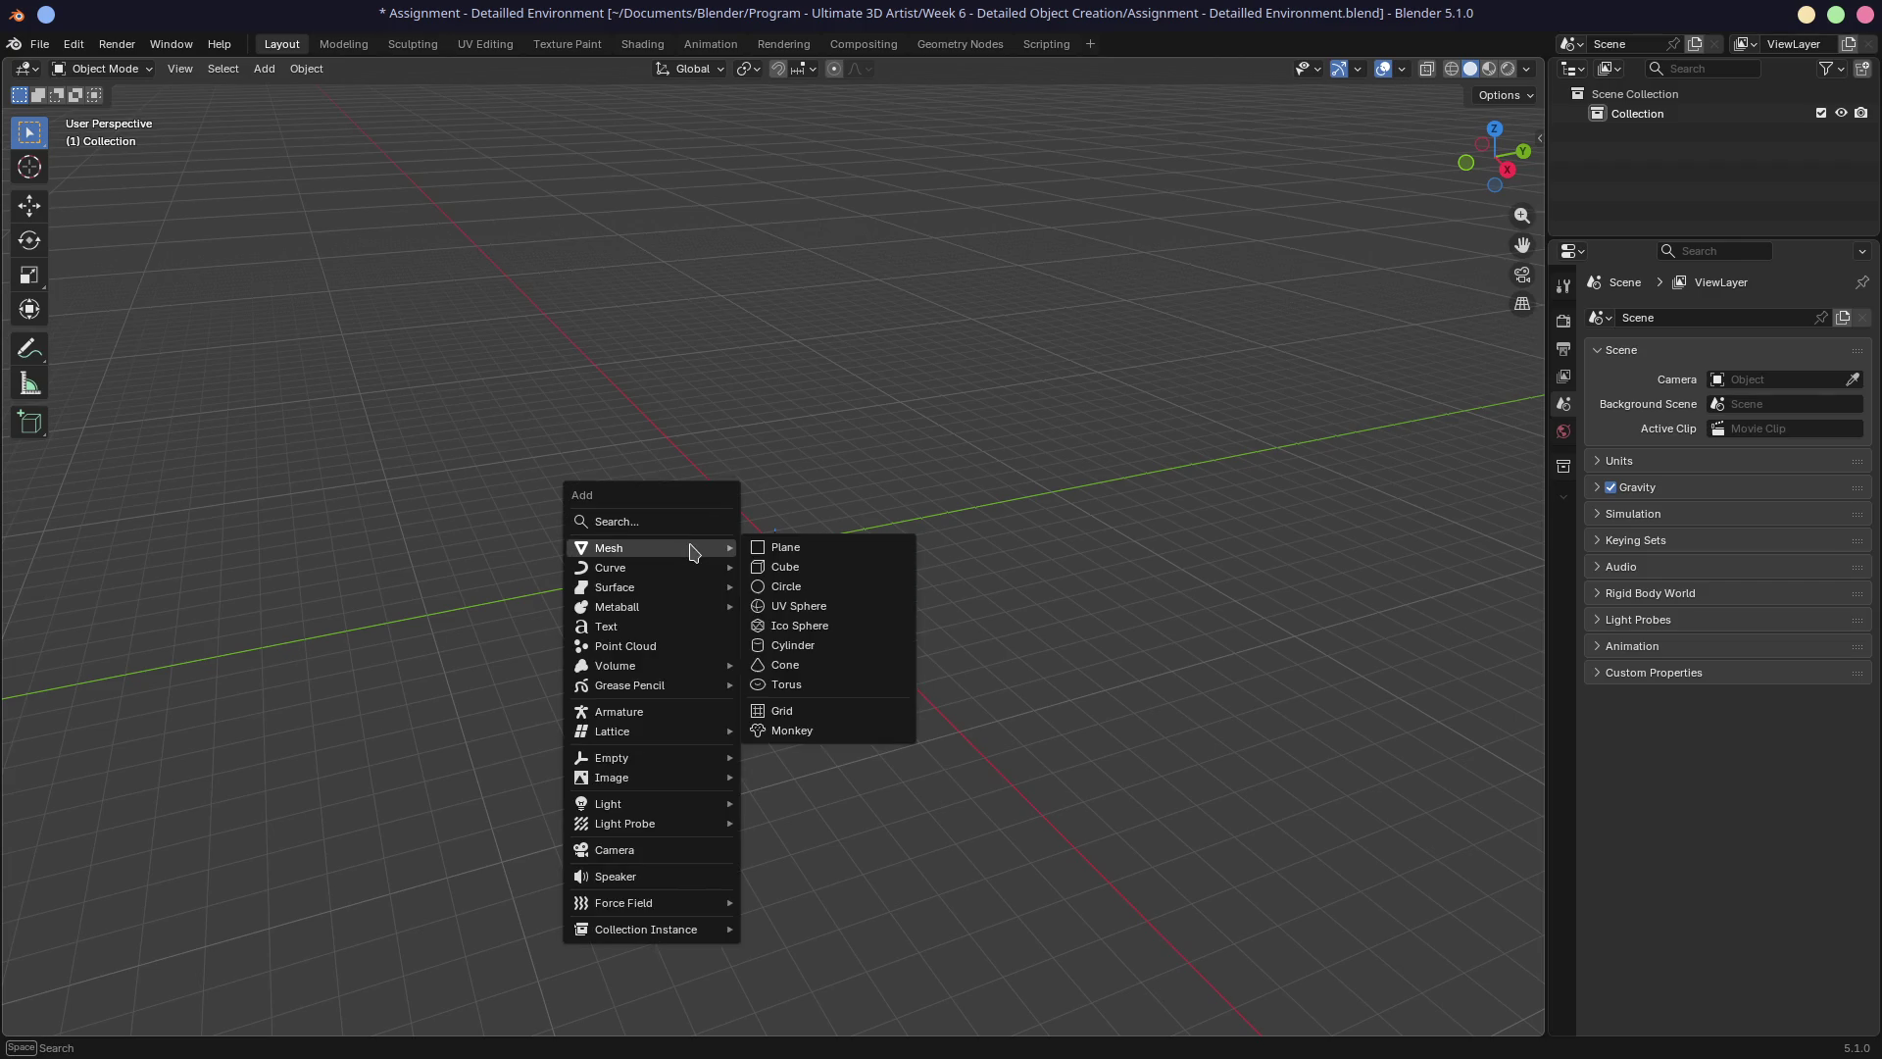
left_click(780, 545)
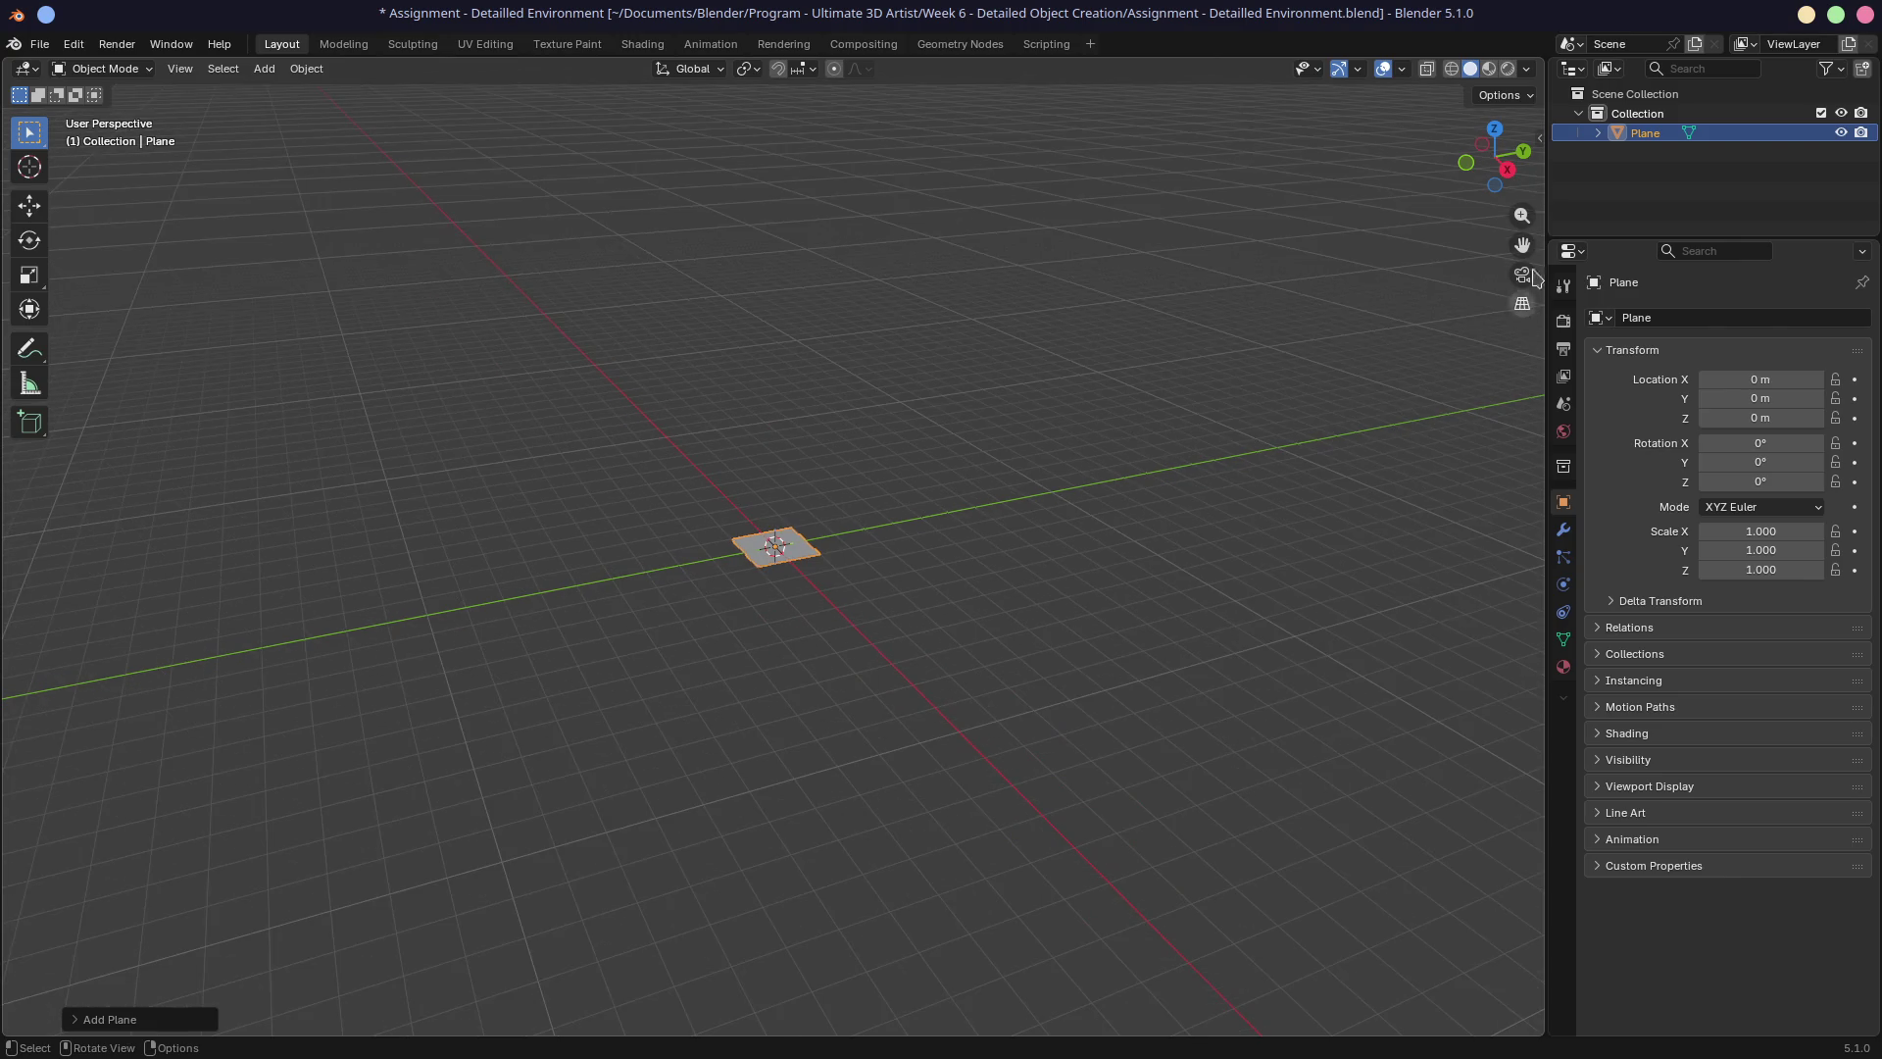
key("n")
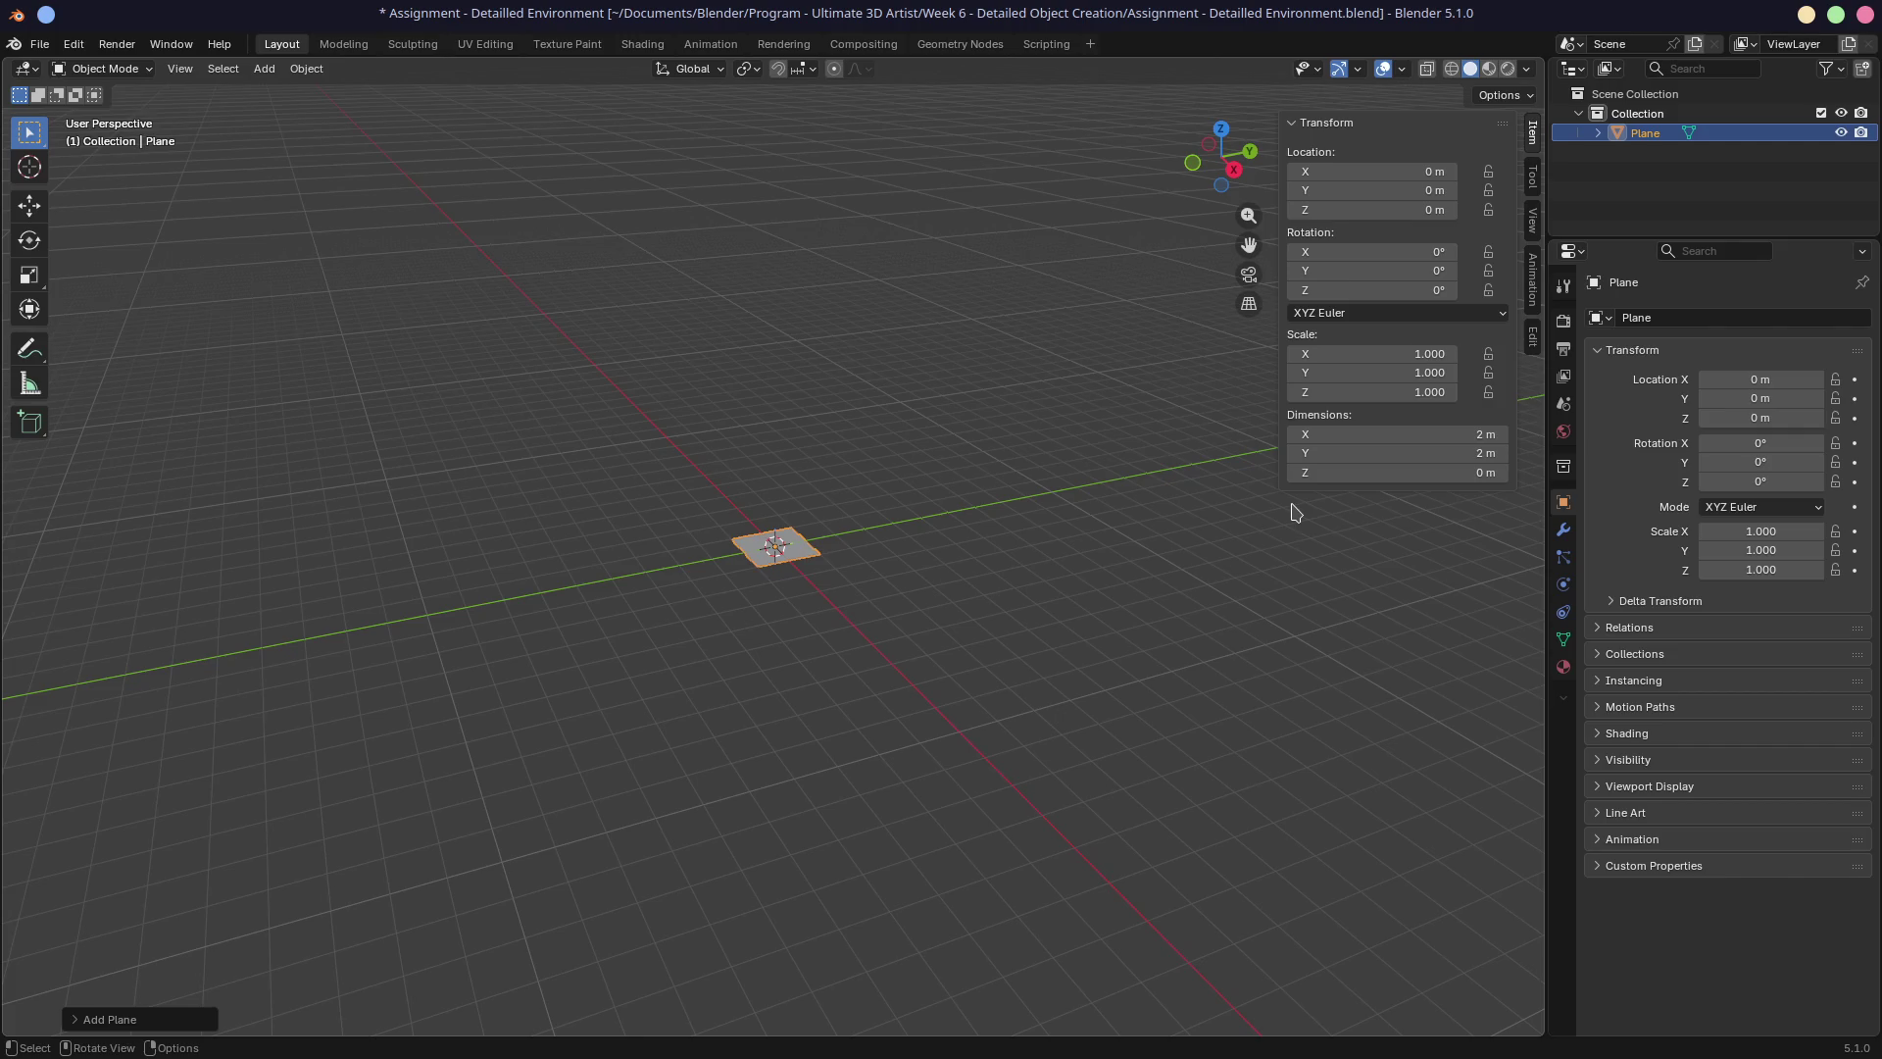
mouse_move(1392, 434)
left_mouse_down()
mouse_move(1370, 512)
mouse_move(1412, 438)
mouse_move(1434, 436)
left_mouse_up()
type("100")
key("Return")
middle_click_drag(990, 574, 884, 627)
scroll(885, 620, "down", 1)
scroll(885, 620, "up", 2)
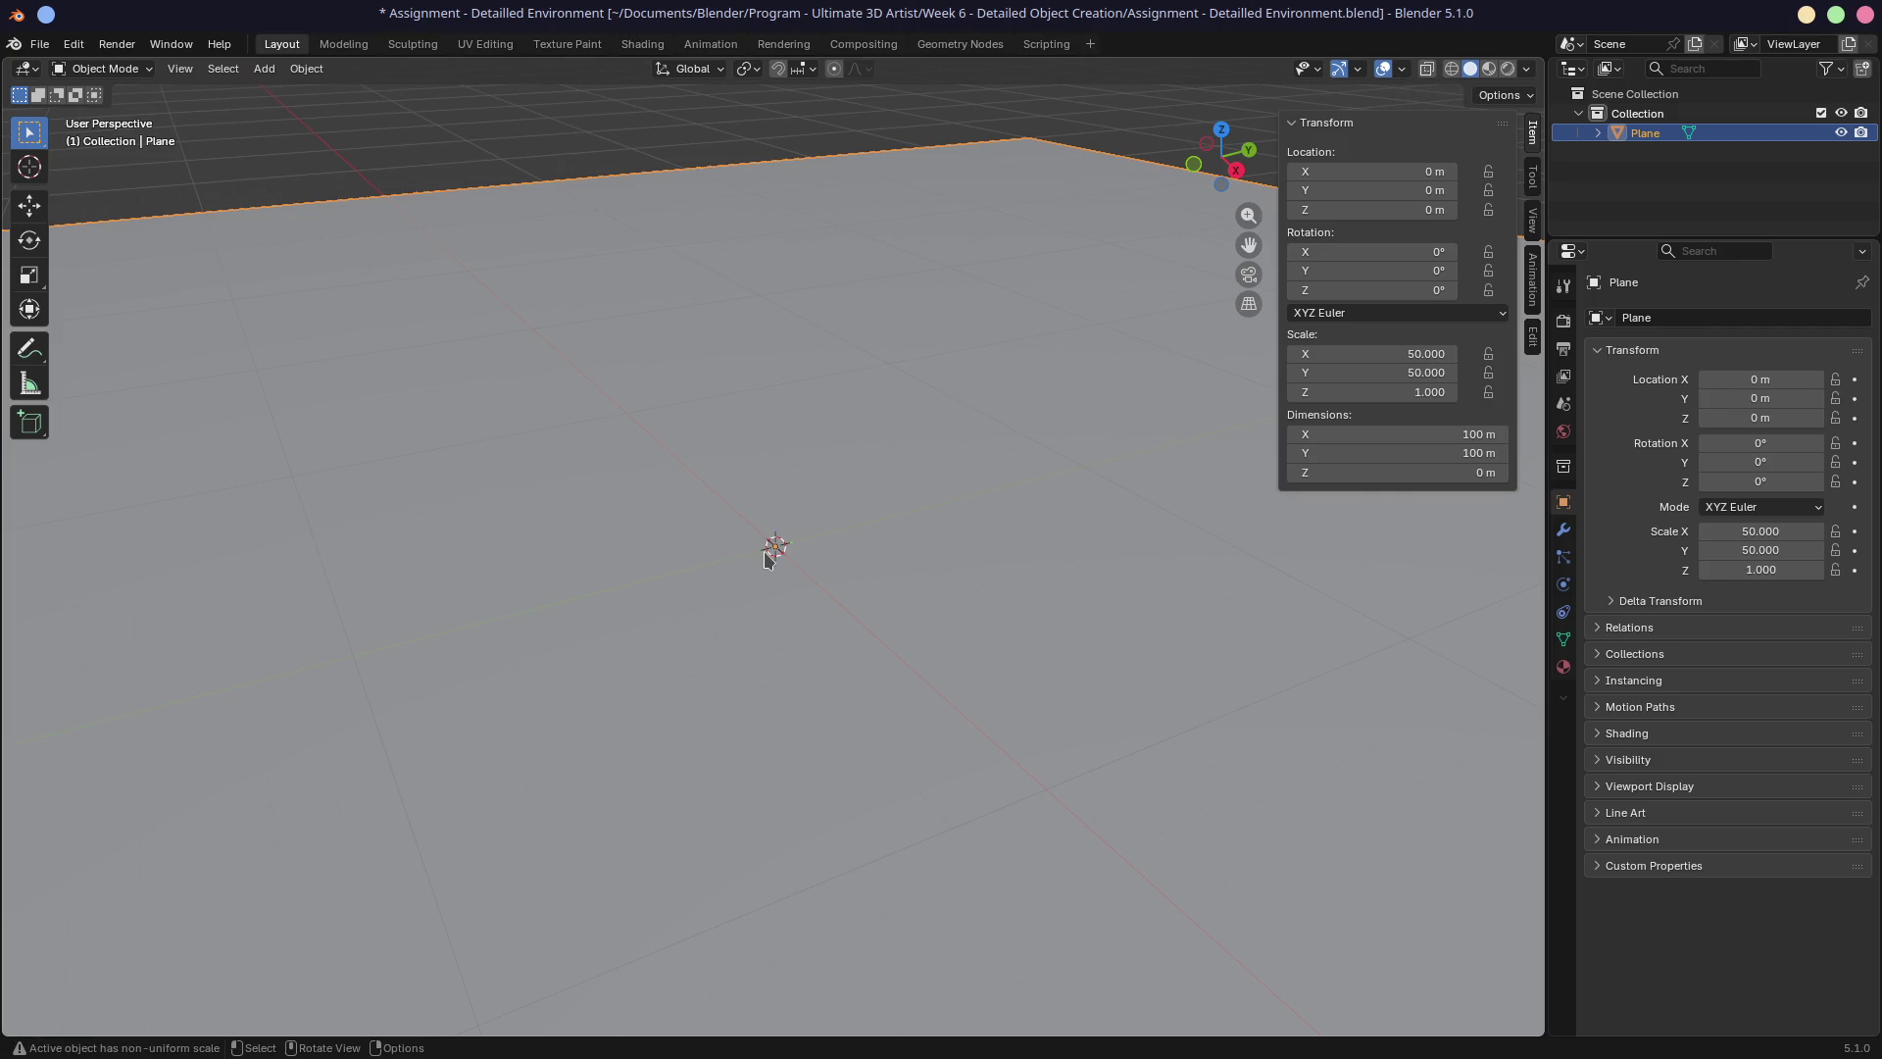
key("shift+a")
Add a cube, raise it along Z, and place three copies around the ground plane.
mouse_move(770, 545)
left_click(821, 565)
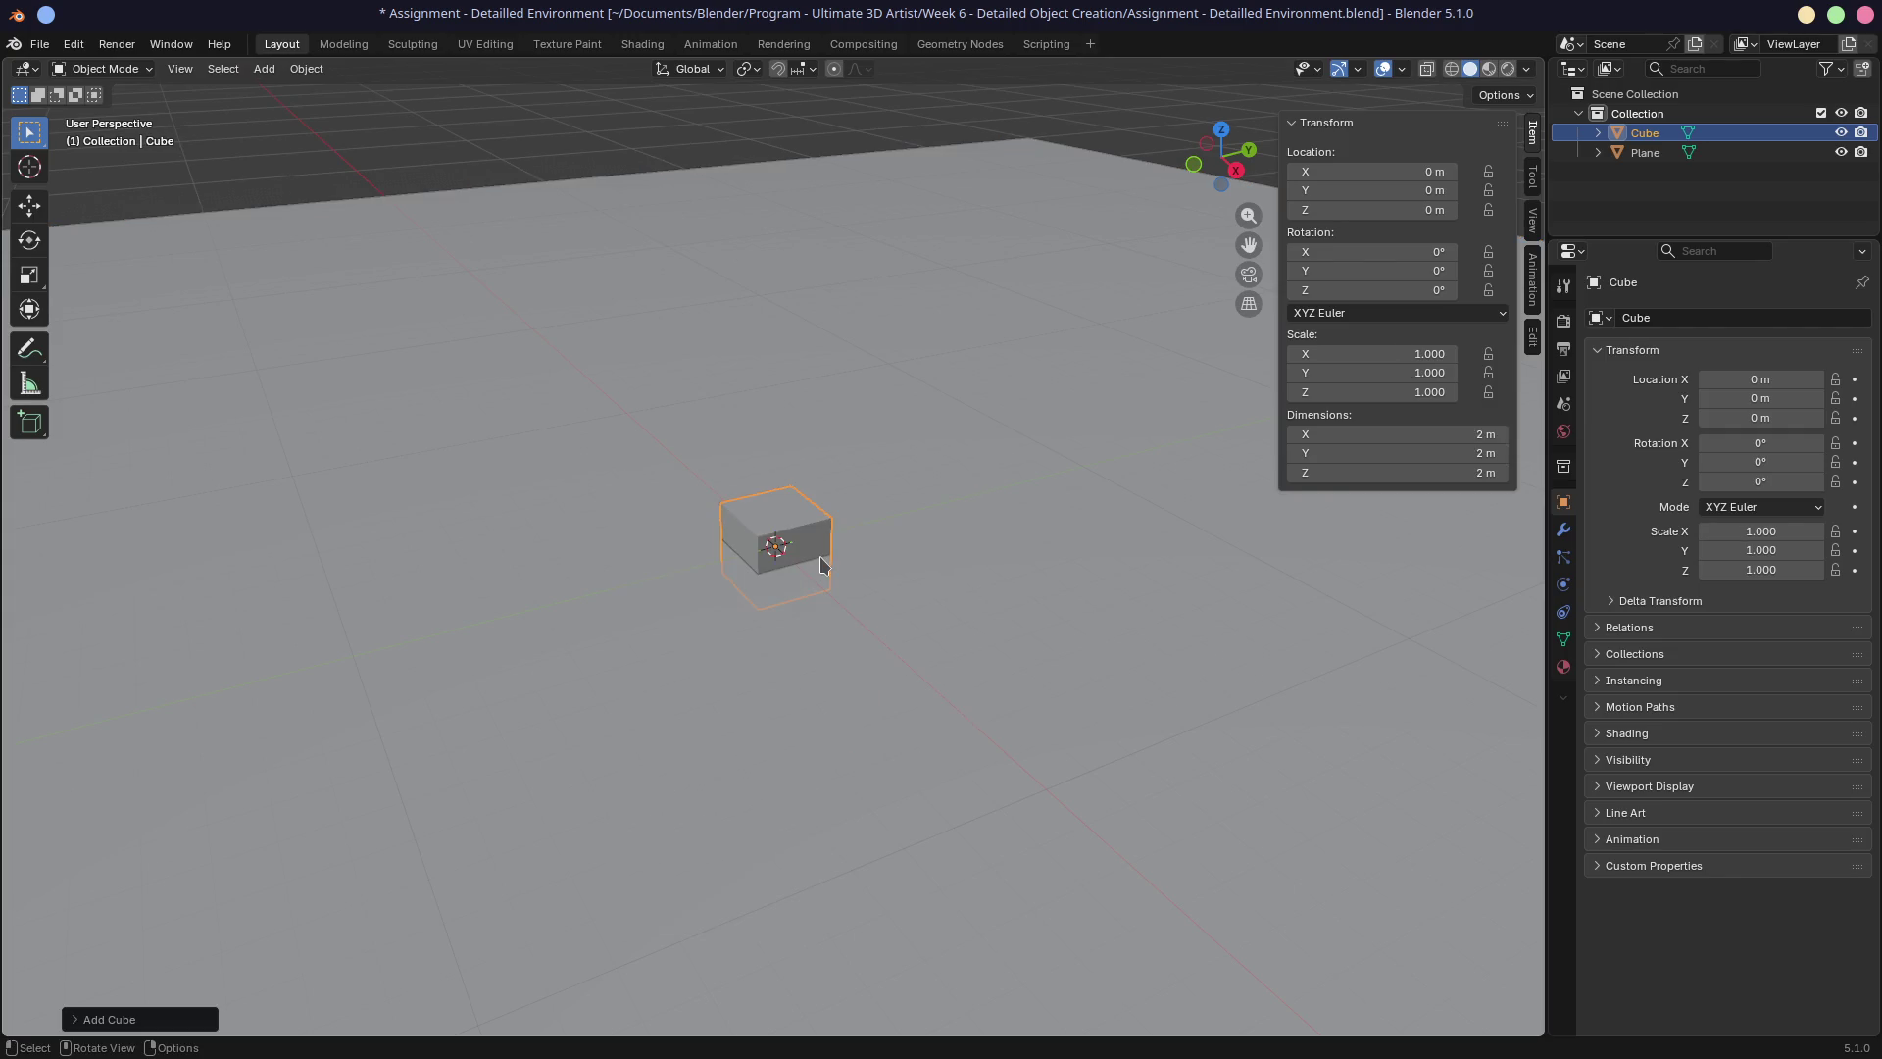
key("g")
key("z")
left_click(835, 523)
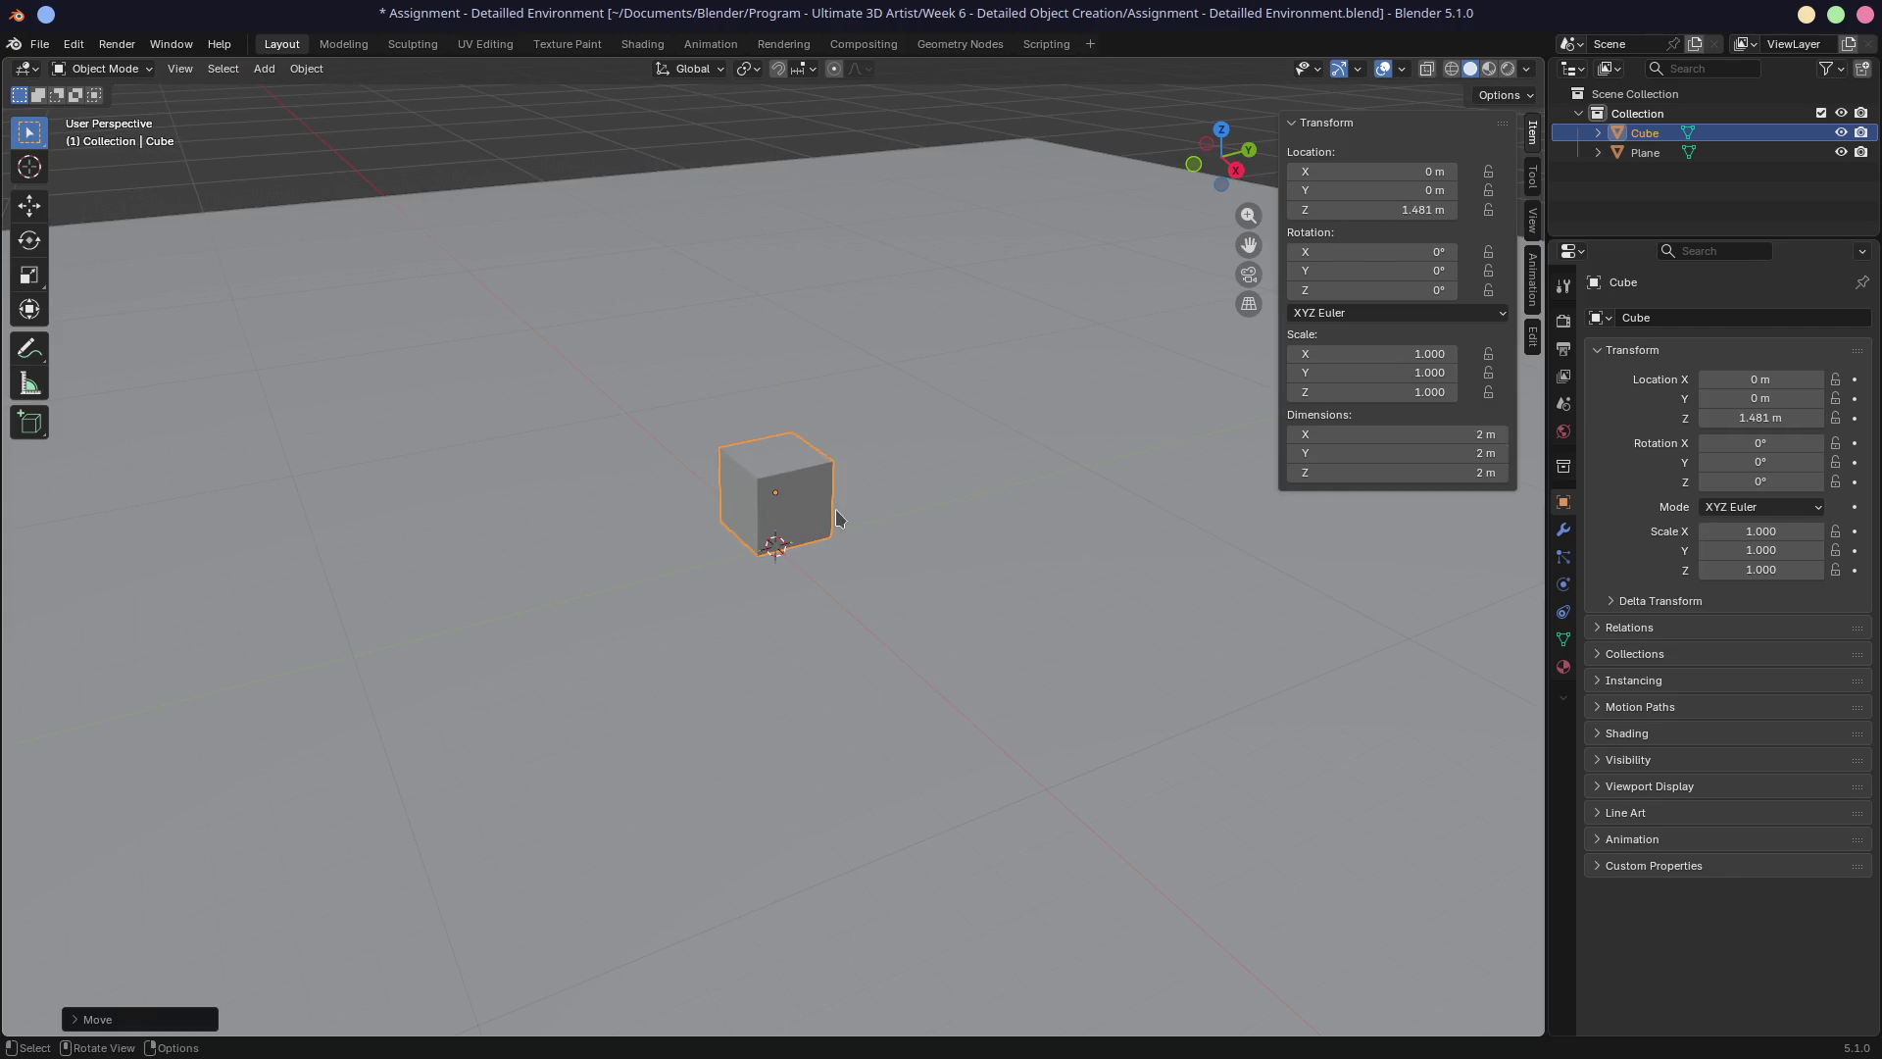
key("shift+d")
left_click(1171, 561)
key("shift+d")
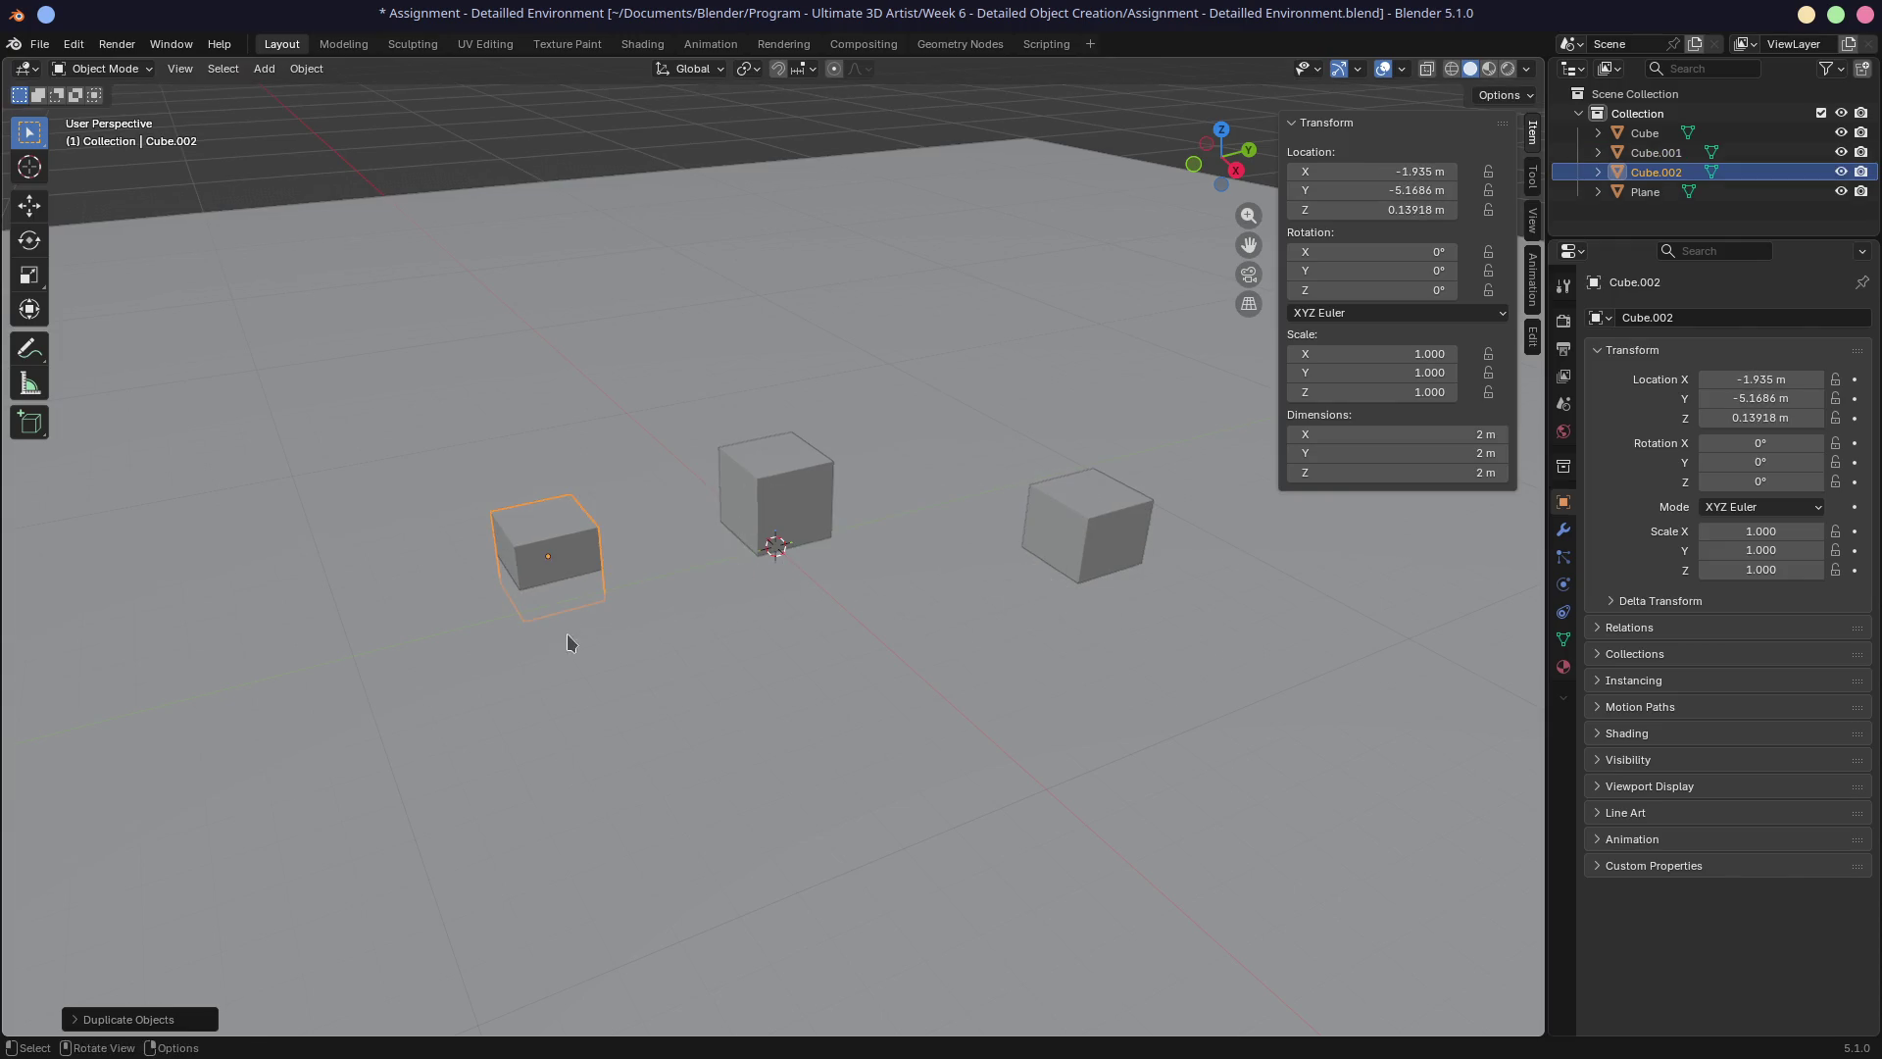
left_click(567, 642)
key("shift+d")
left_click(1143, 355)
Set viewport shading Object Color to Random so each cube gets its own colour.
mouse_move(908, 575)
middle_mouse_down()
mouse_move(1059, 501)
mouse_move(937, 546)
mouse_move(1009, 484)
middle_mouse_up()
mouse_move(831, 444)
middle_mouse_down()
mouse_move(755, 481)
mouse_move(634, 474)
mouse_move(671, 471)
middle_mouse_up()
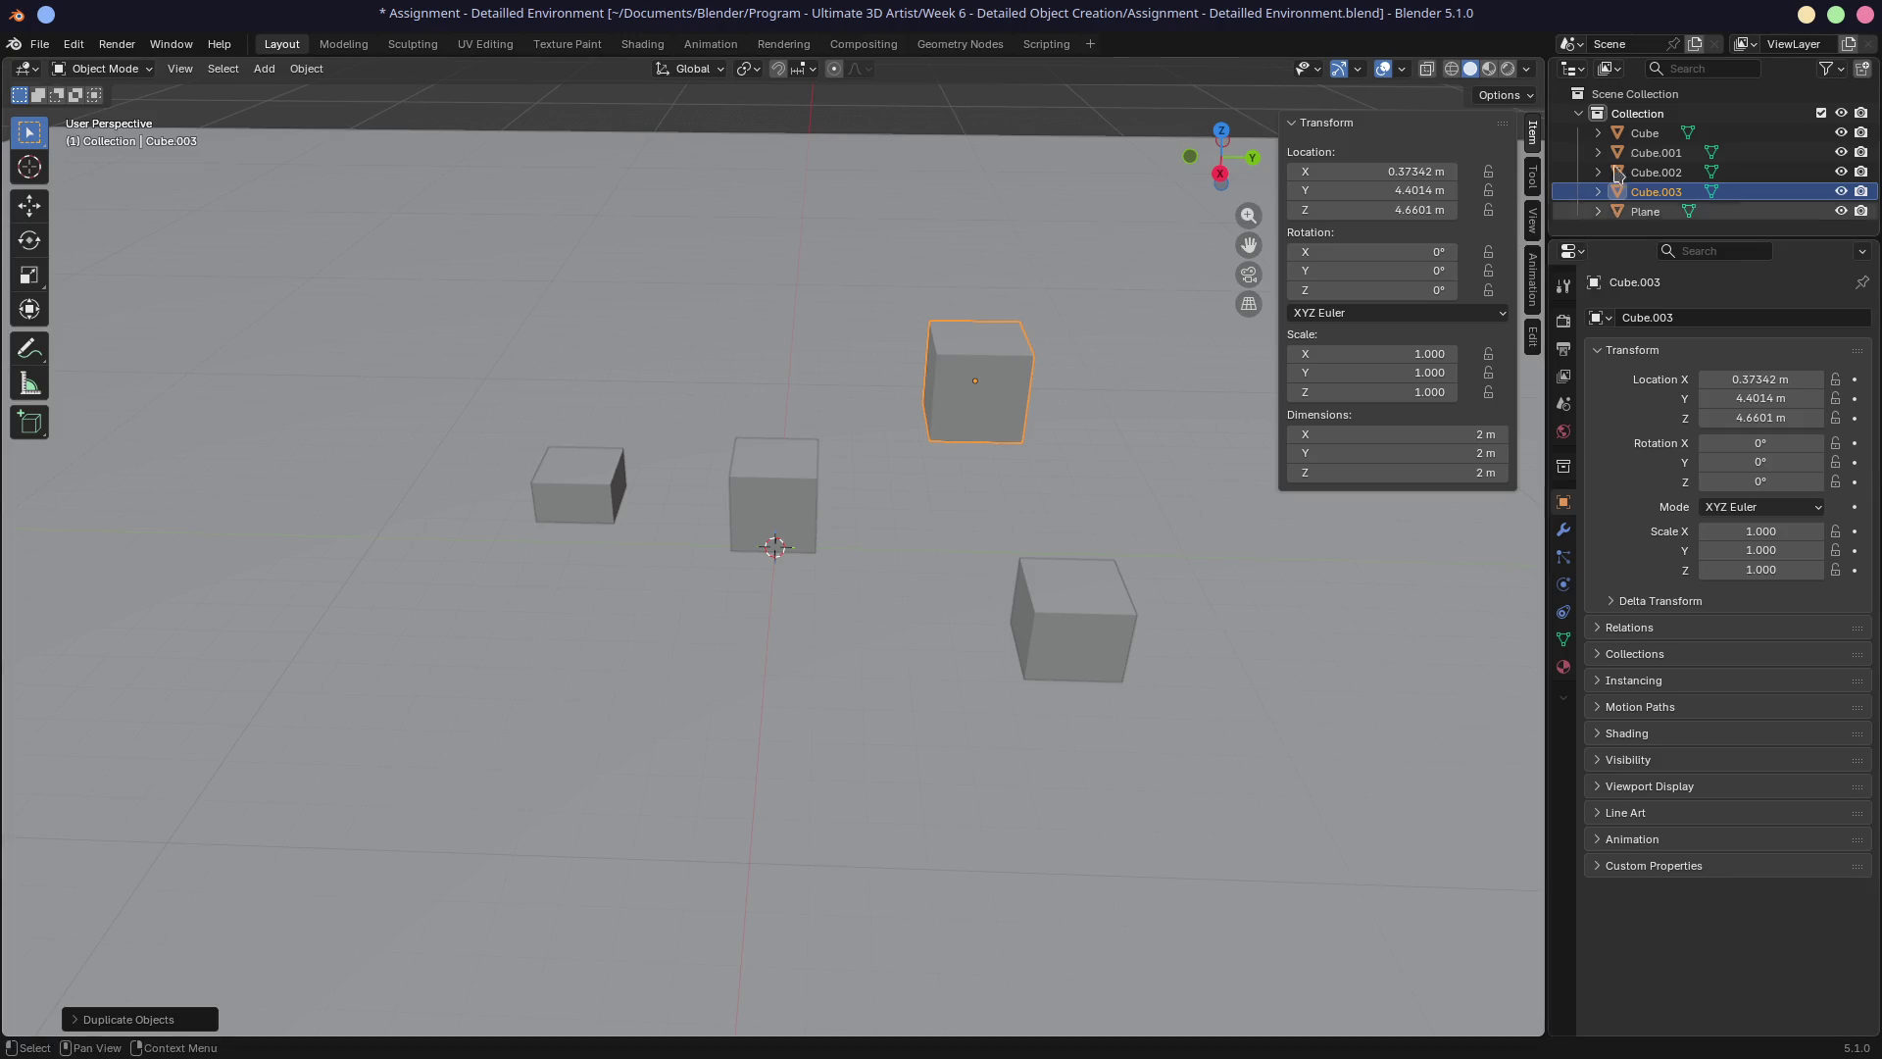
left_click(1526, 71)
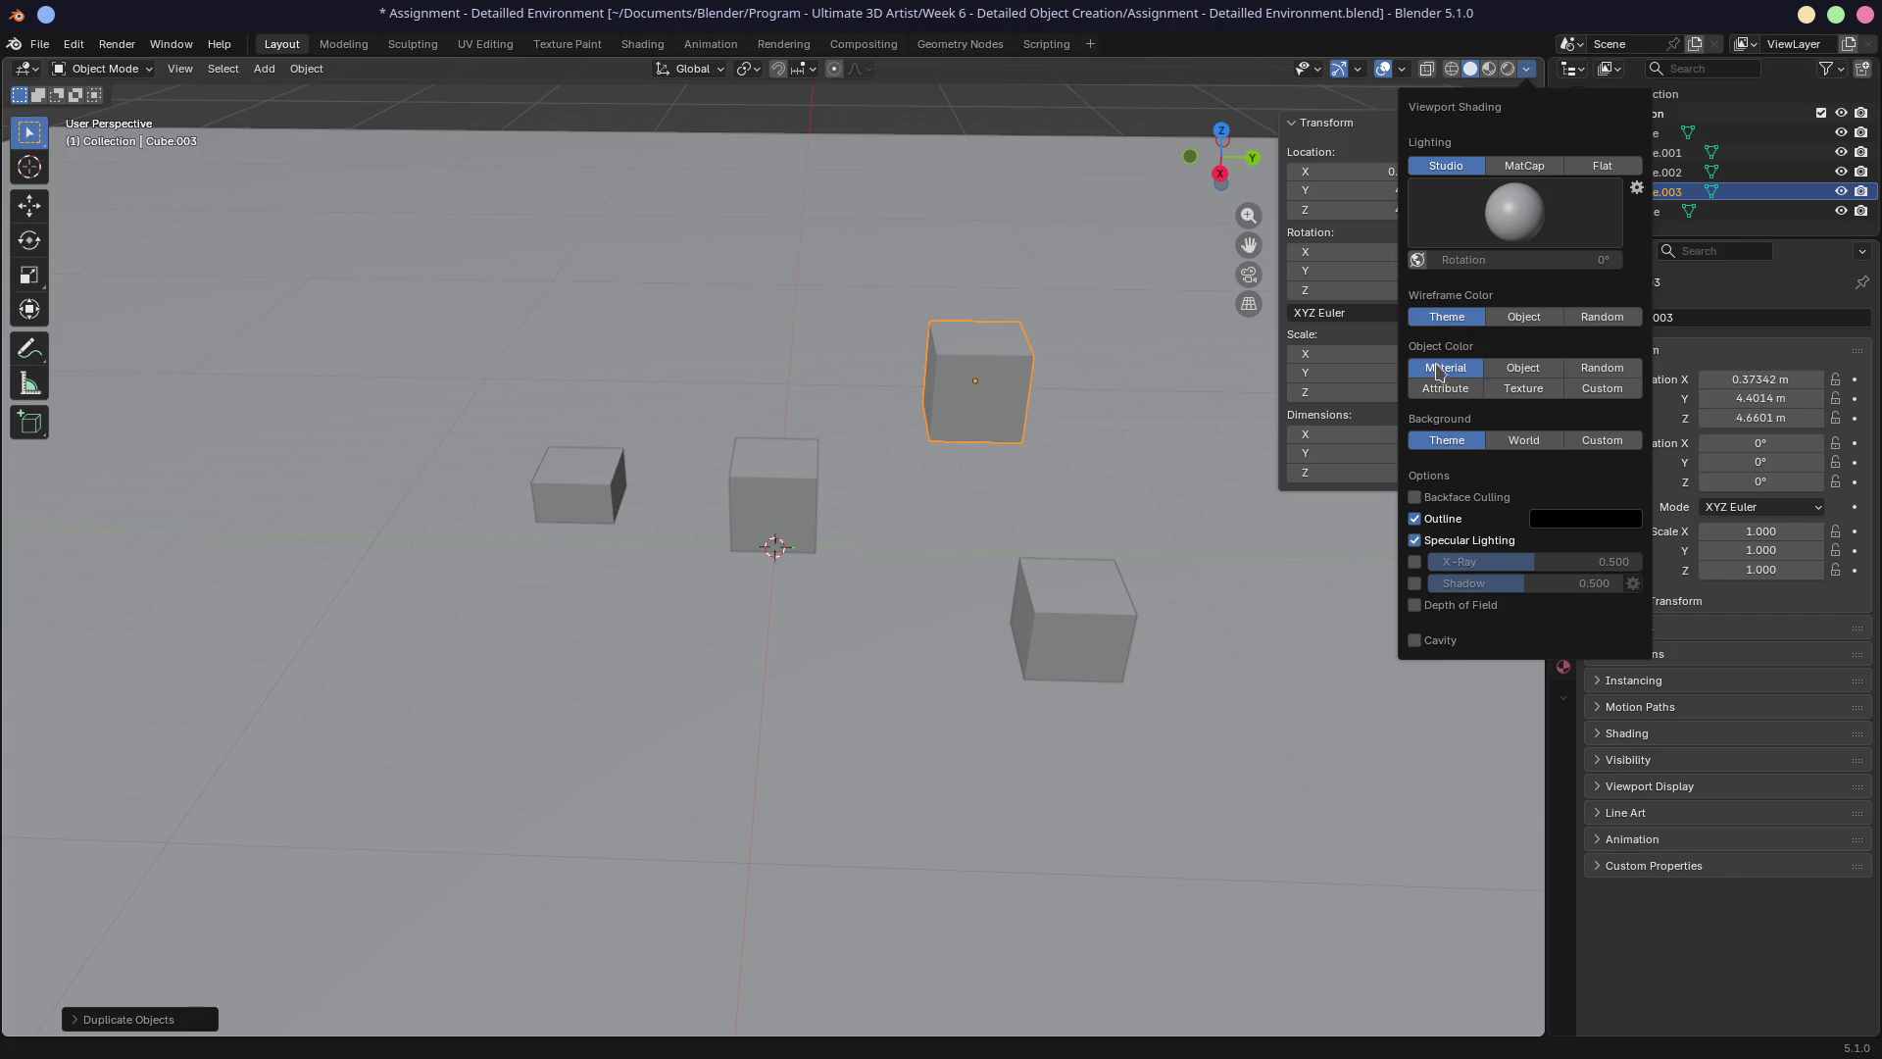
left_click(1581, 375)
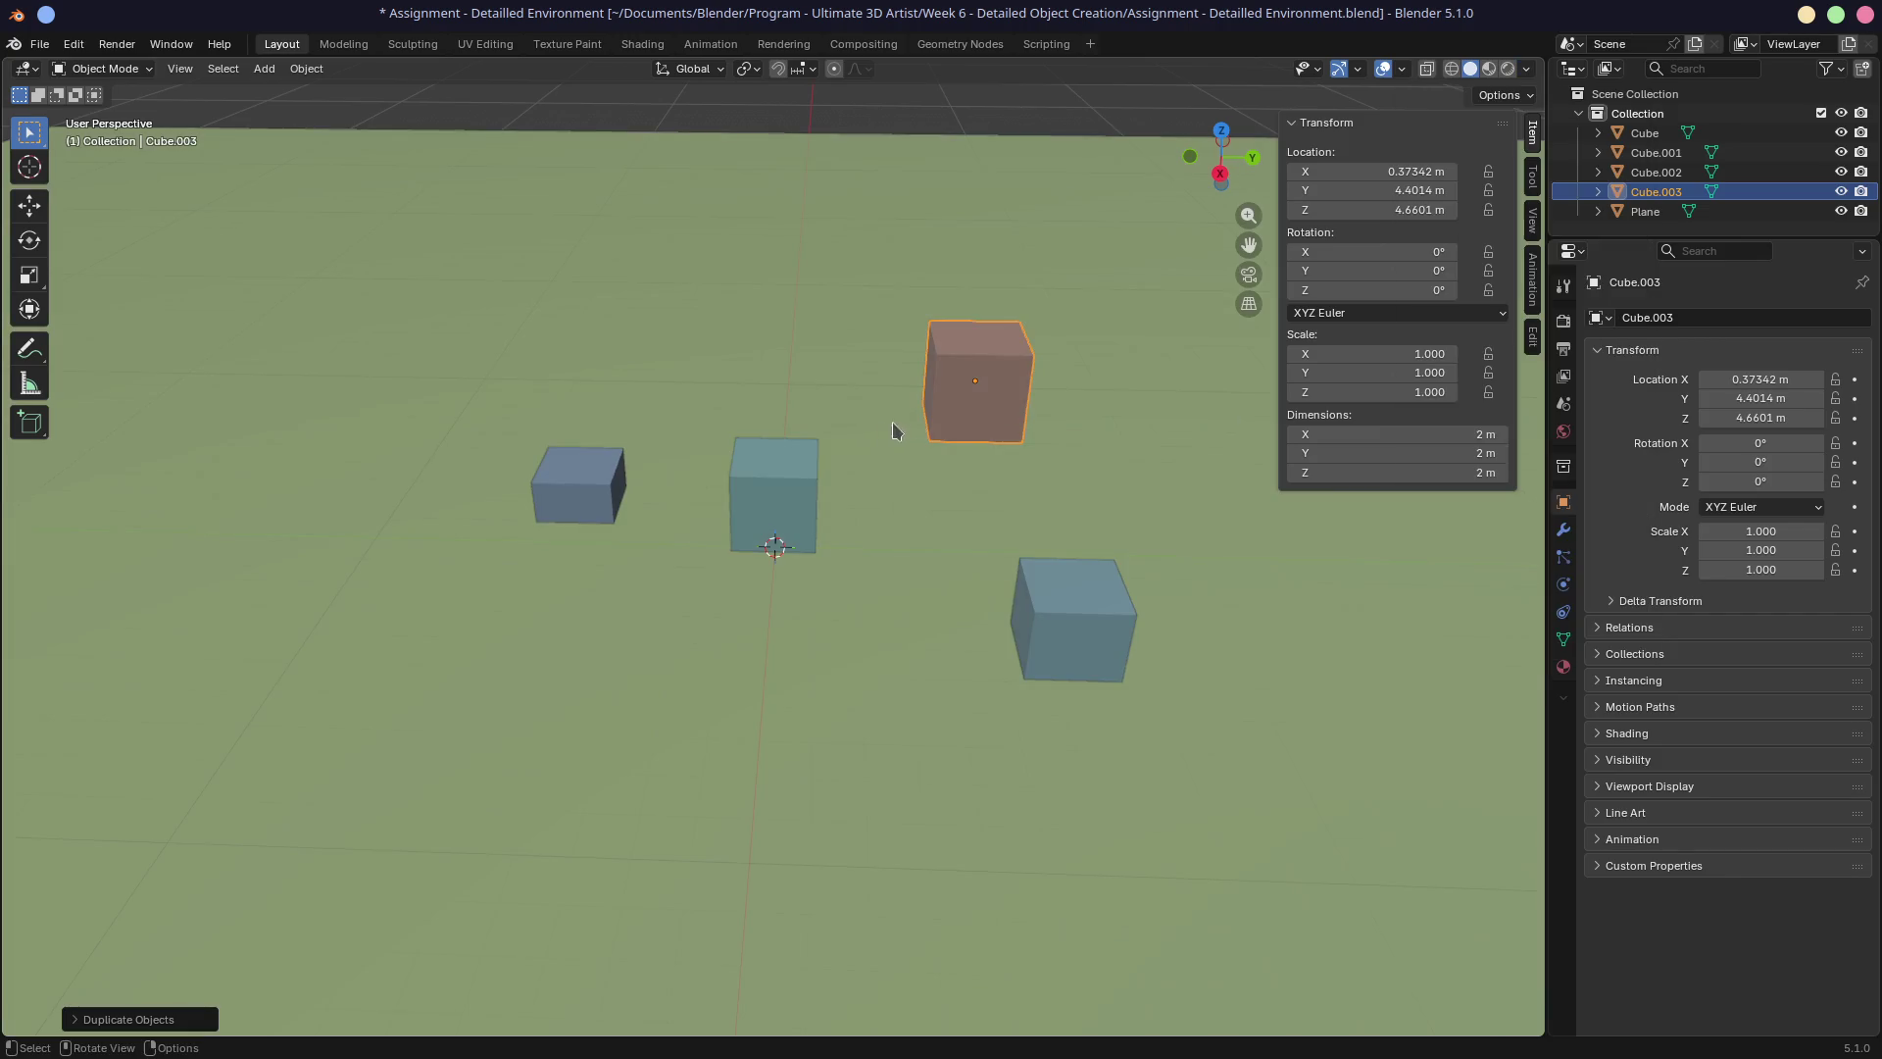
middle_click_drag(723, 449, 888, 437)
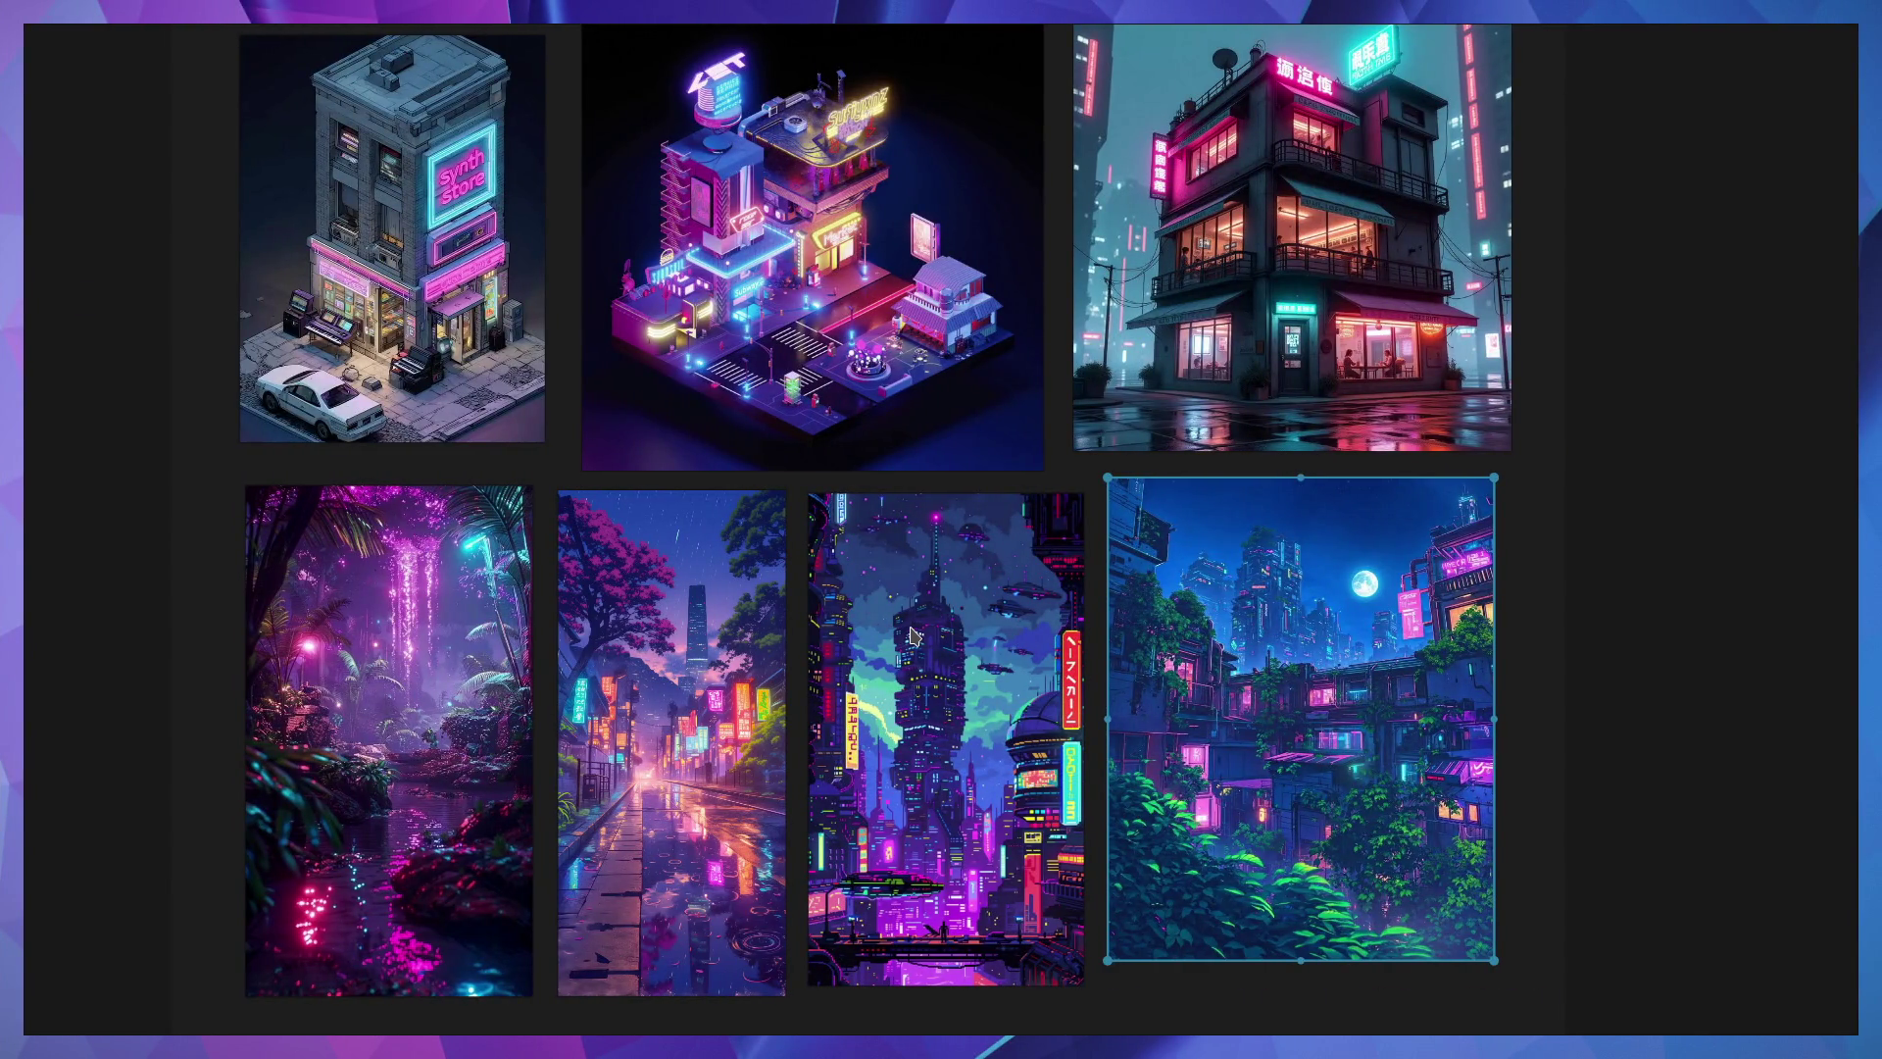
left_click(708, 784)
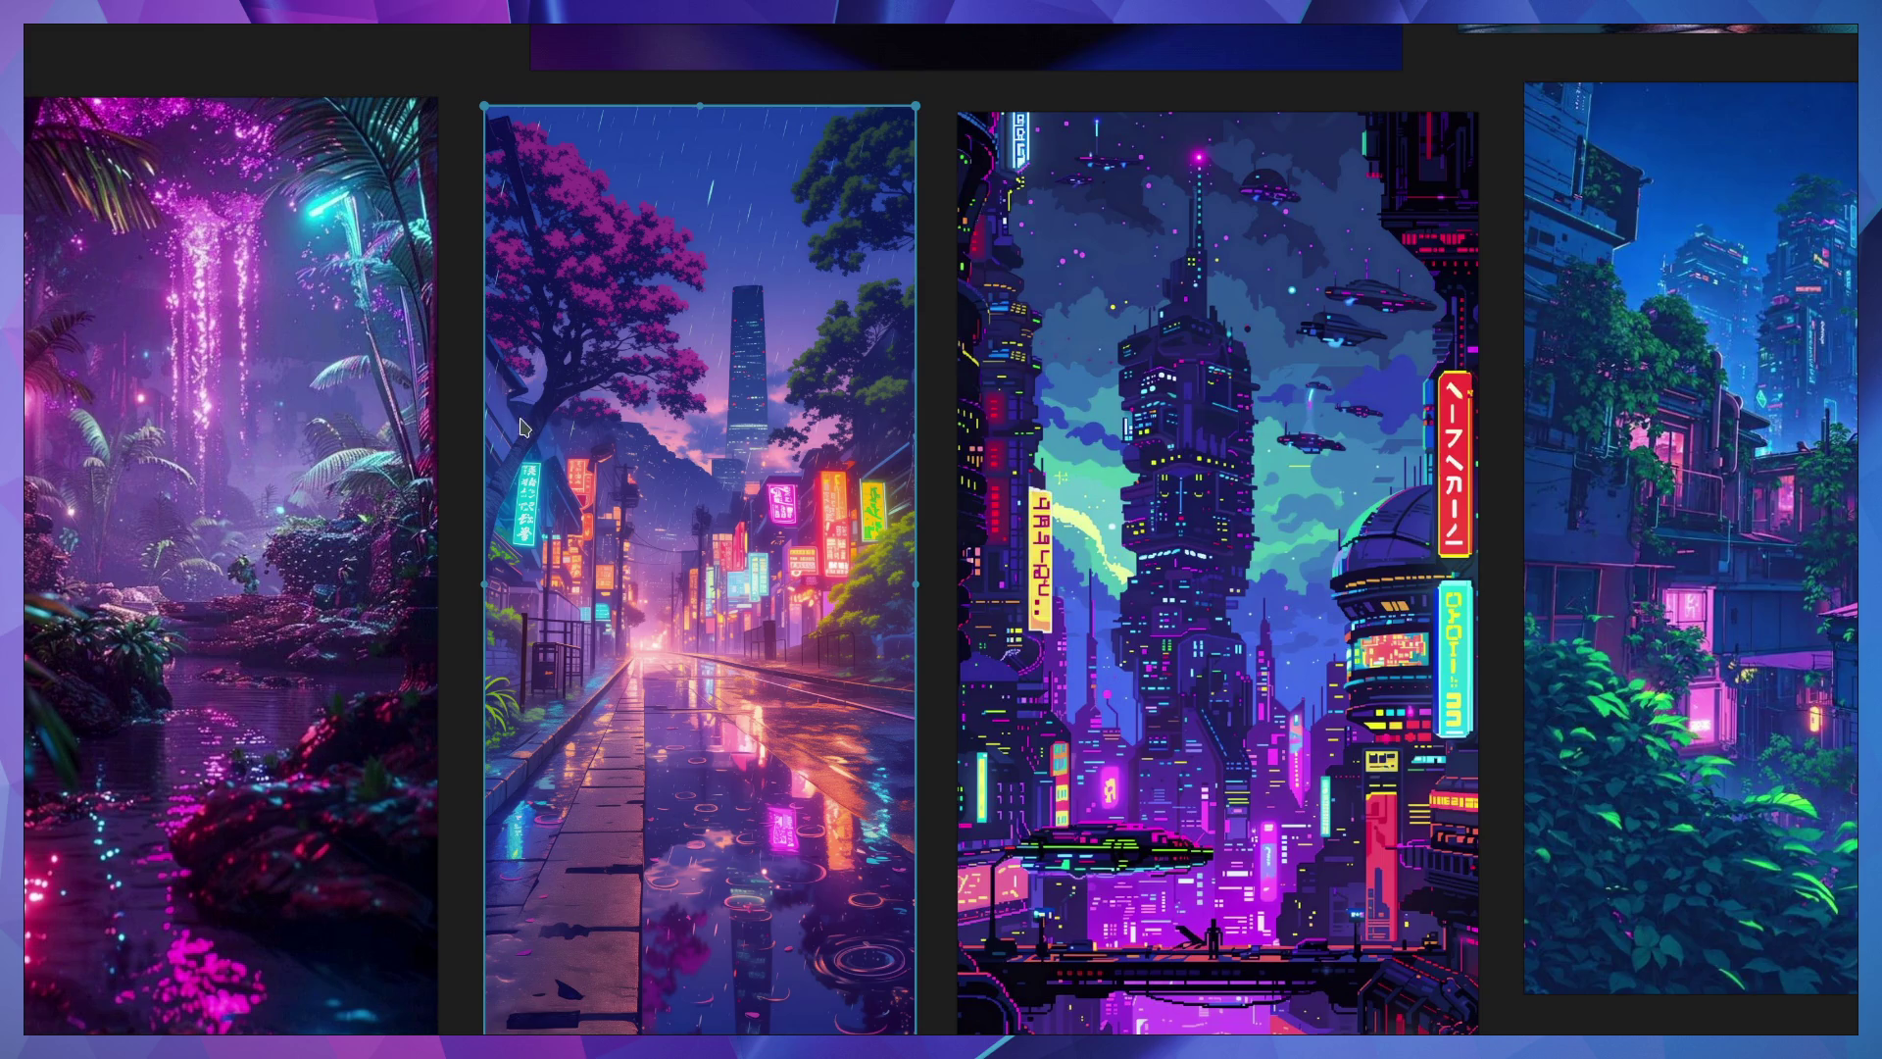
scroll(712, 570, "down", 2, "ctrl")
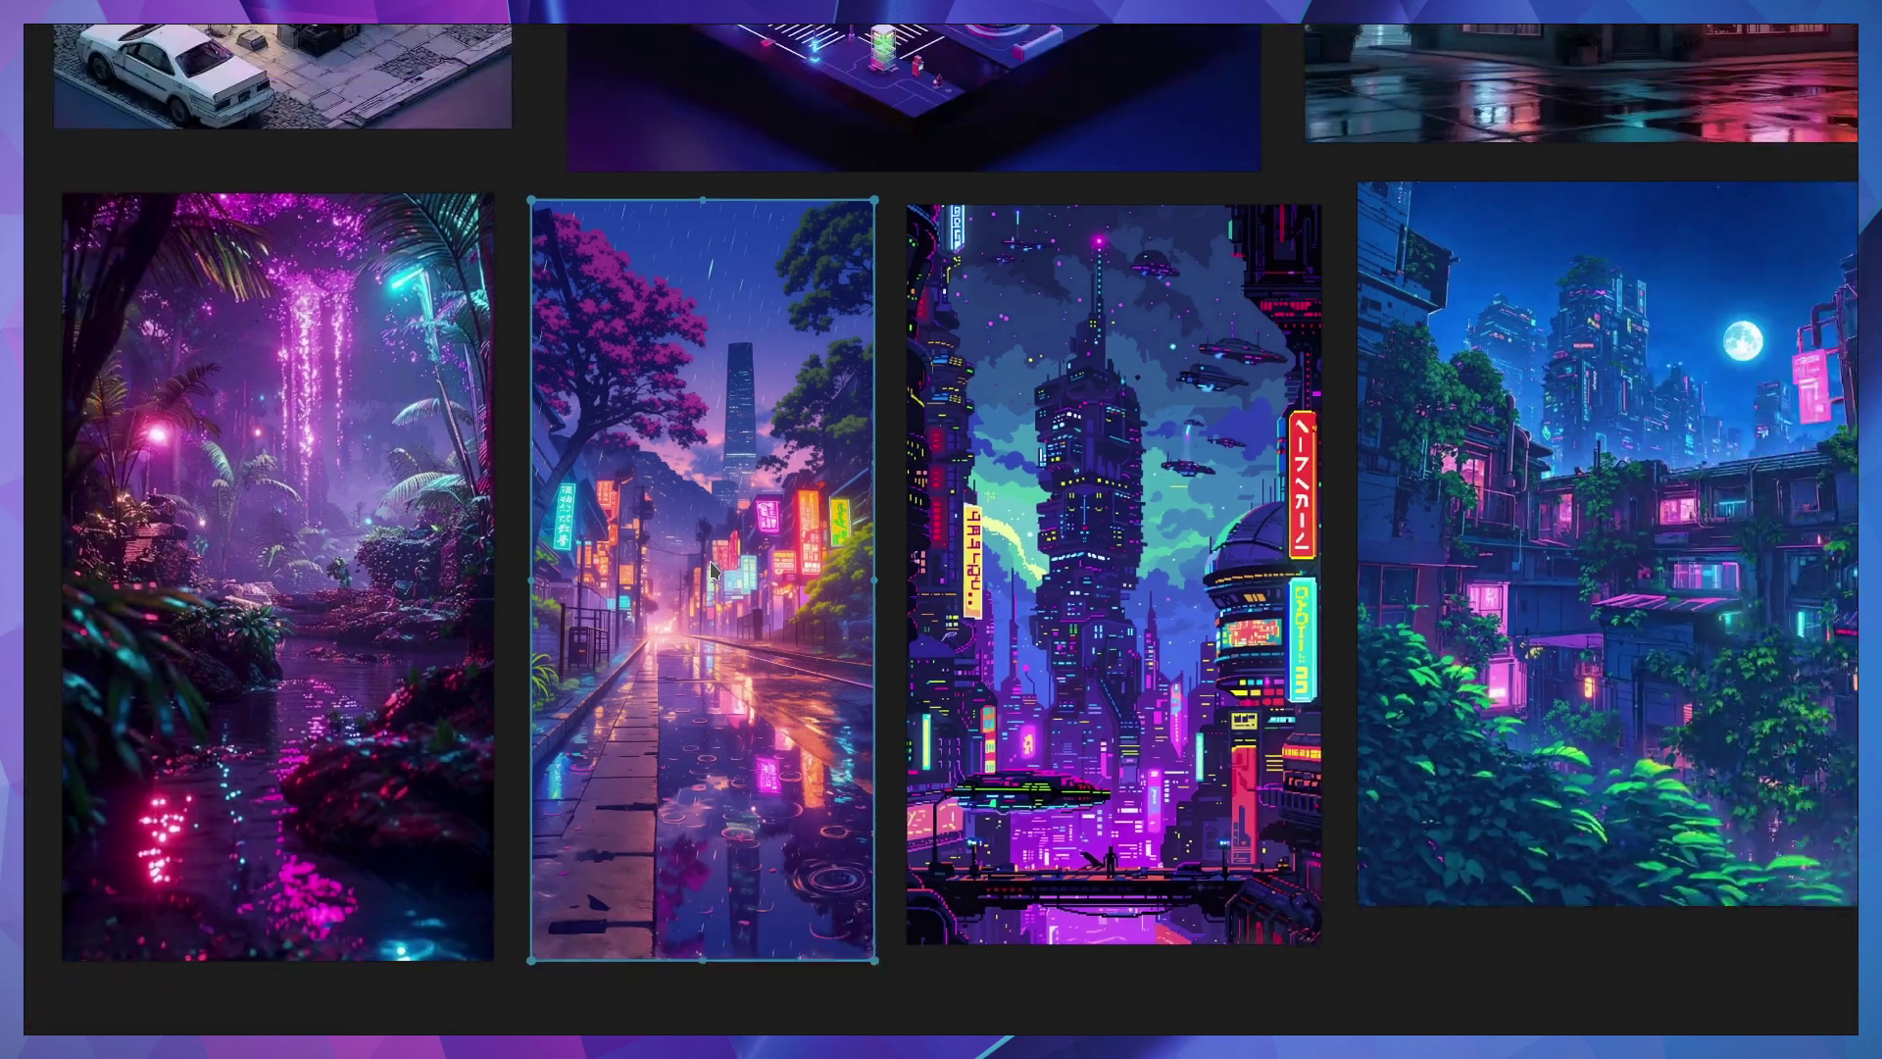
scroll(712, 571, "down", 1, "ctrl")
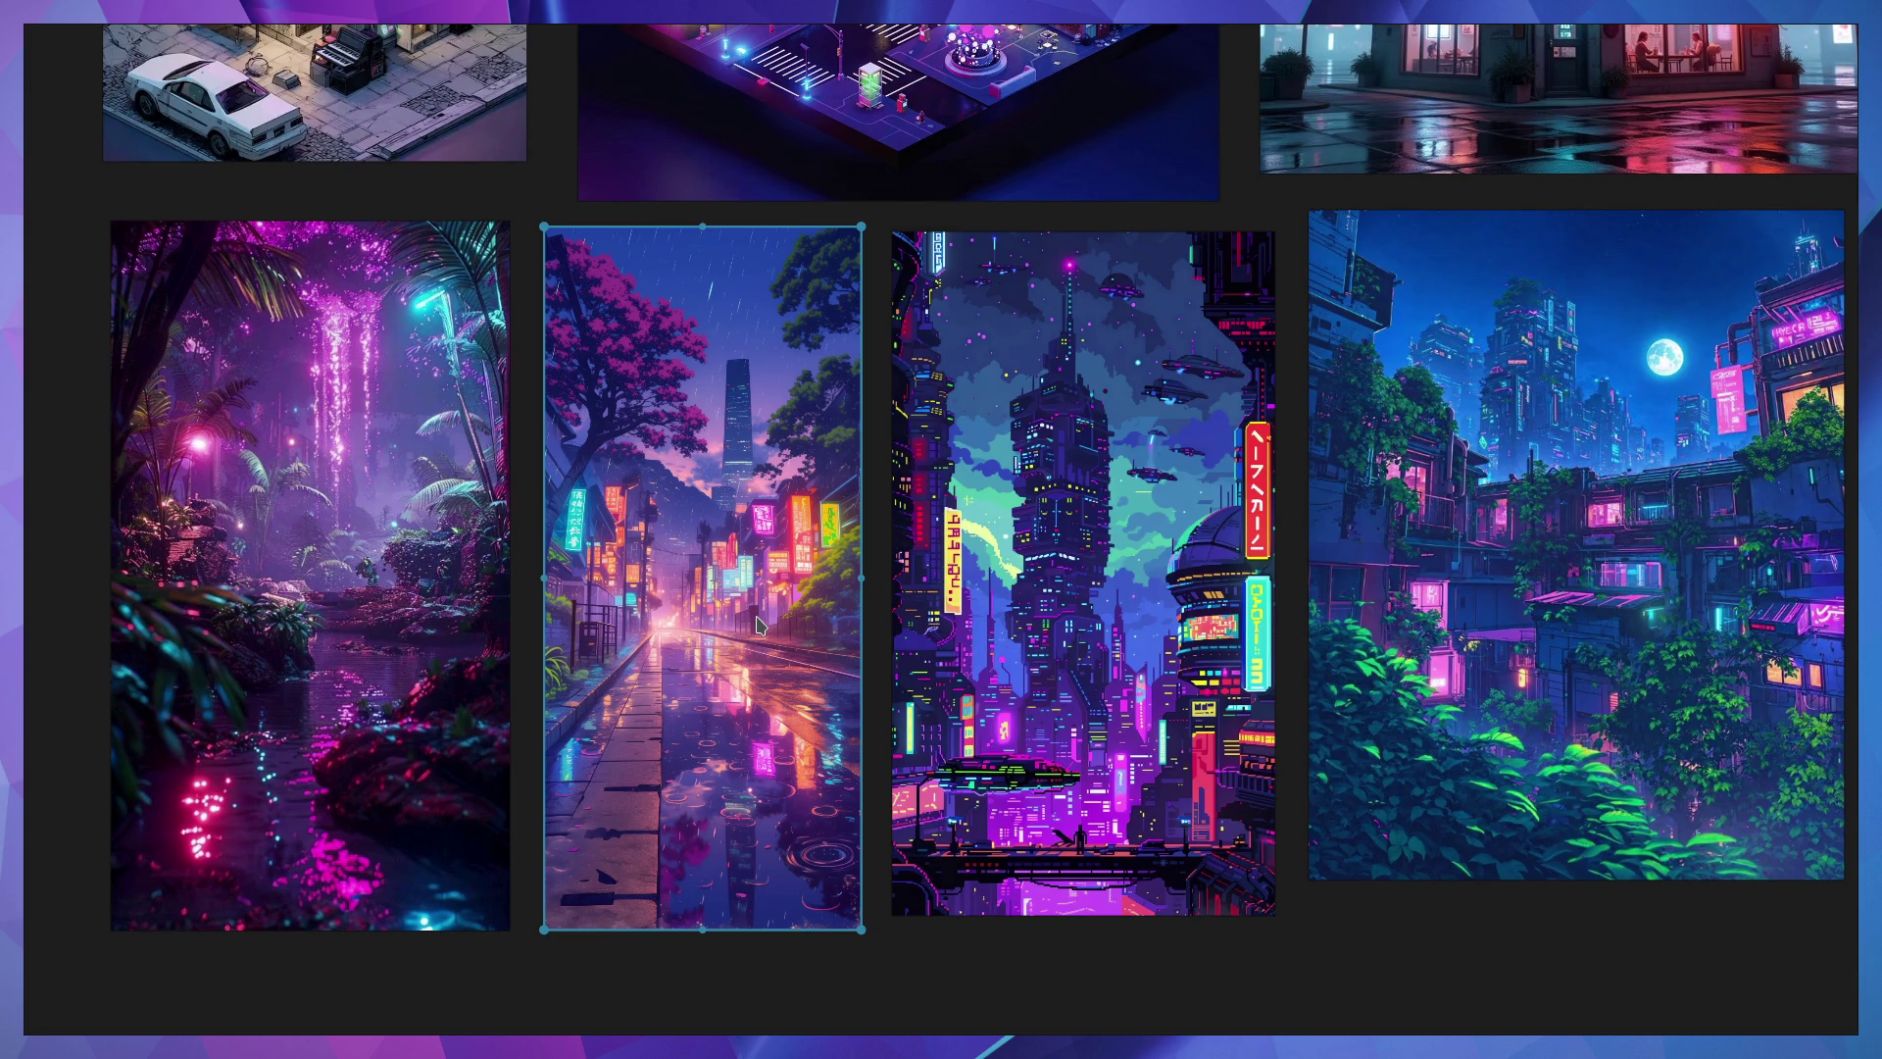
mouse_move(832, 422)
middle_mouse_down()
mouse_move(721, 563)
mouse_move(728, 727)
mouse_move(826, 557)
mouse_move(768, 468)
middle_mouse_up()
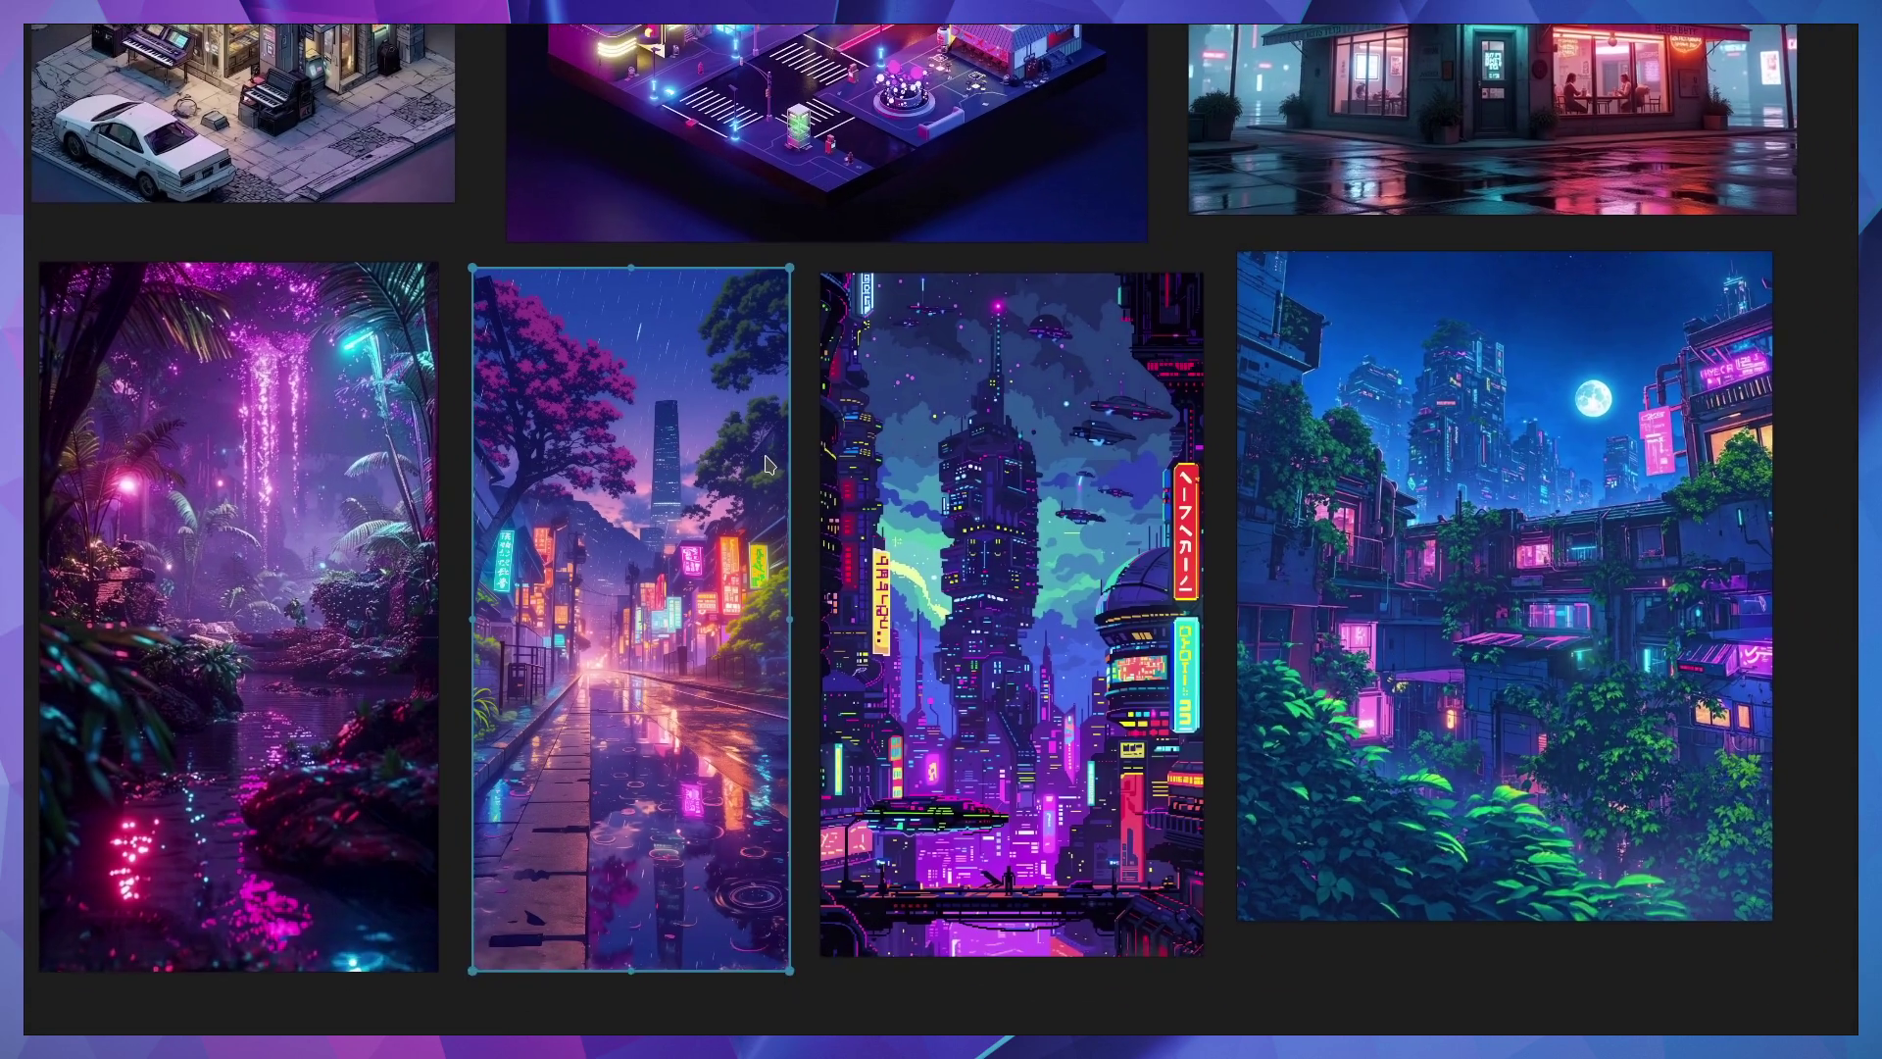
scroll(768, 465, "up", 5)
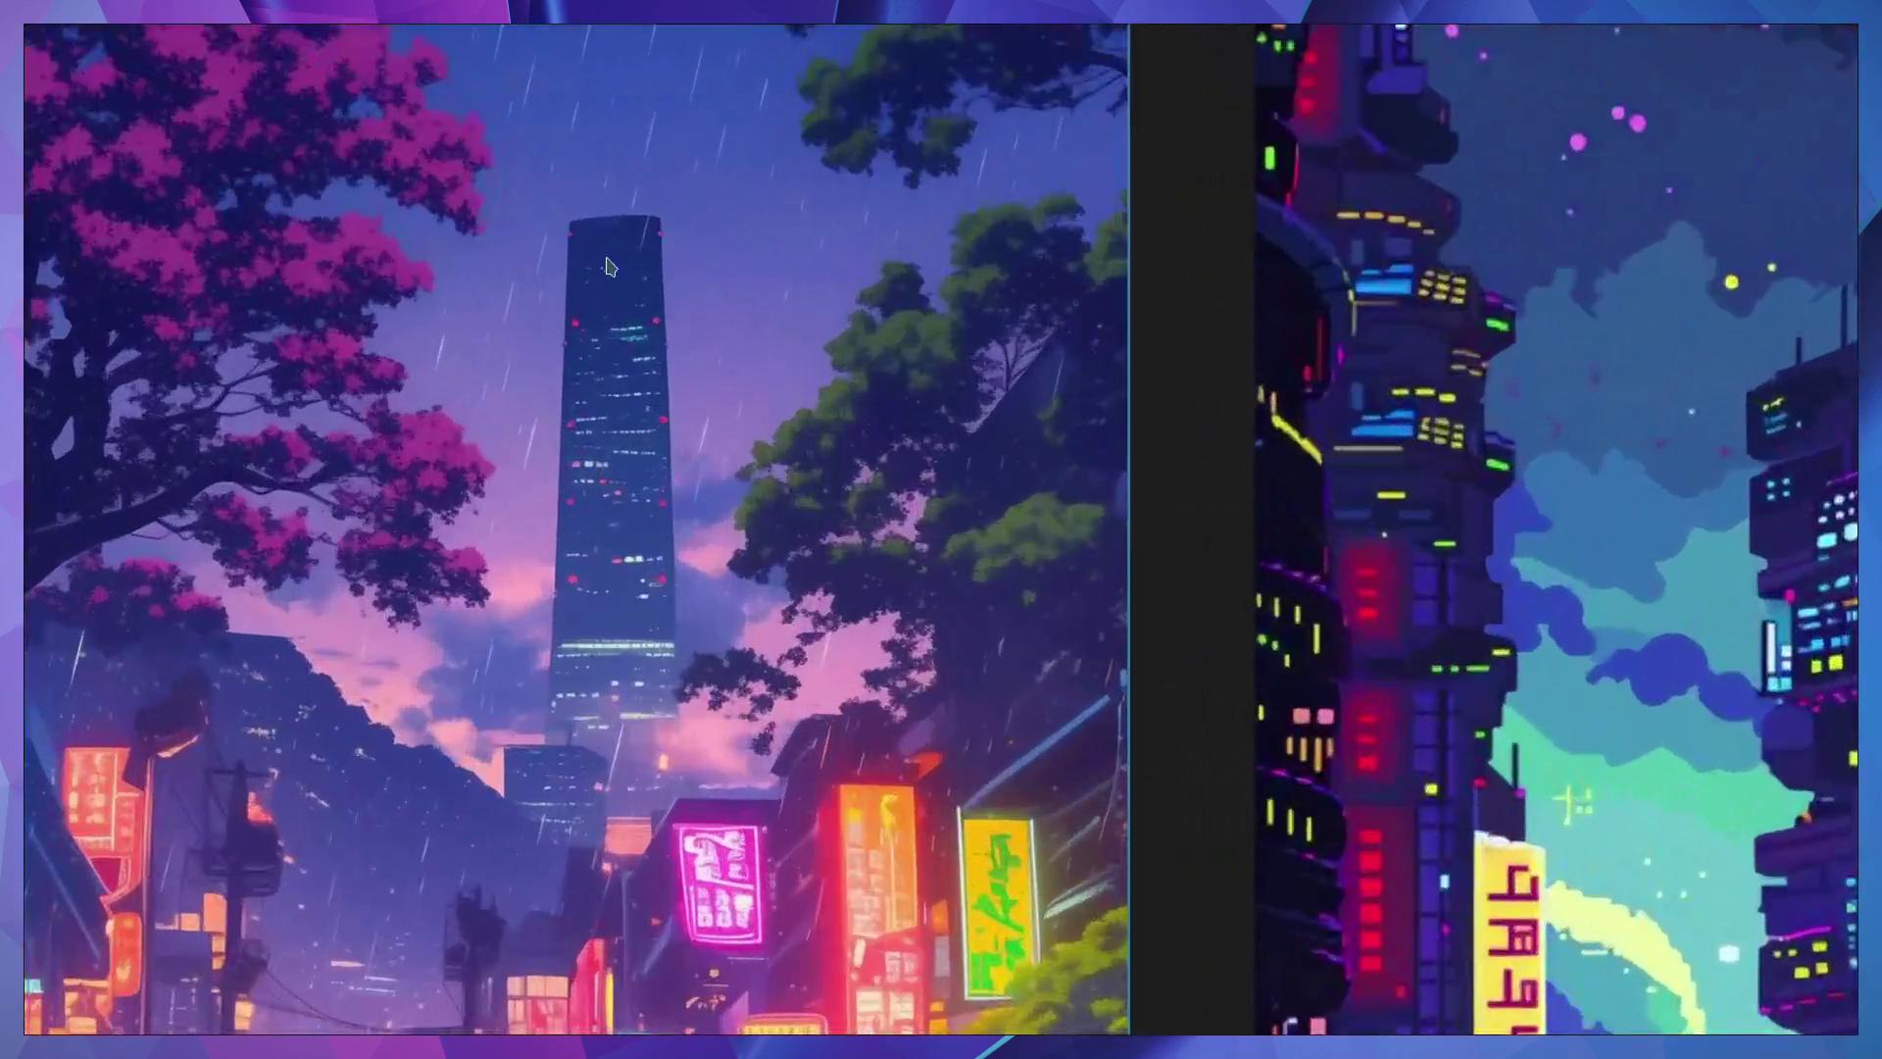
scroll(879, 588, "down", 3)
middle_click_drag(879, 588, 755, 534)
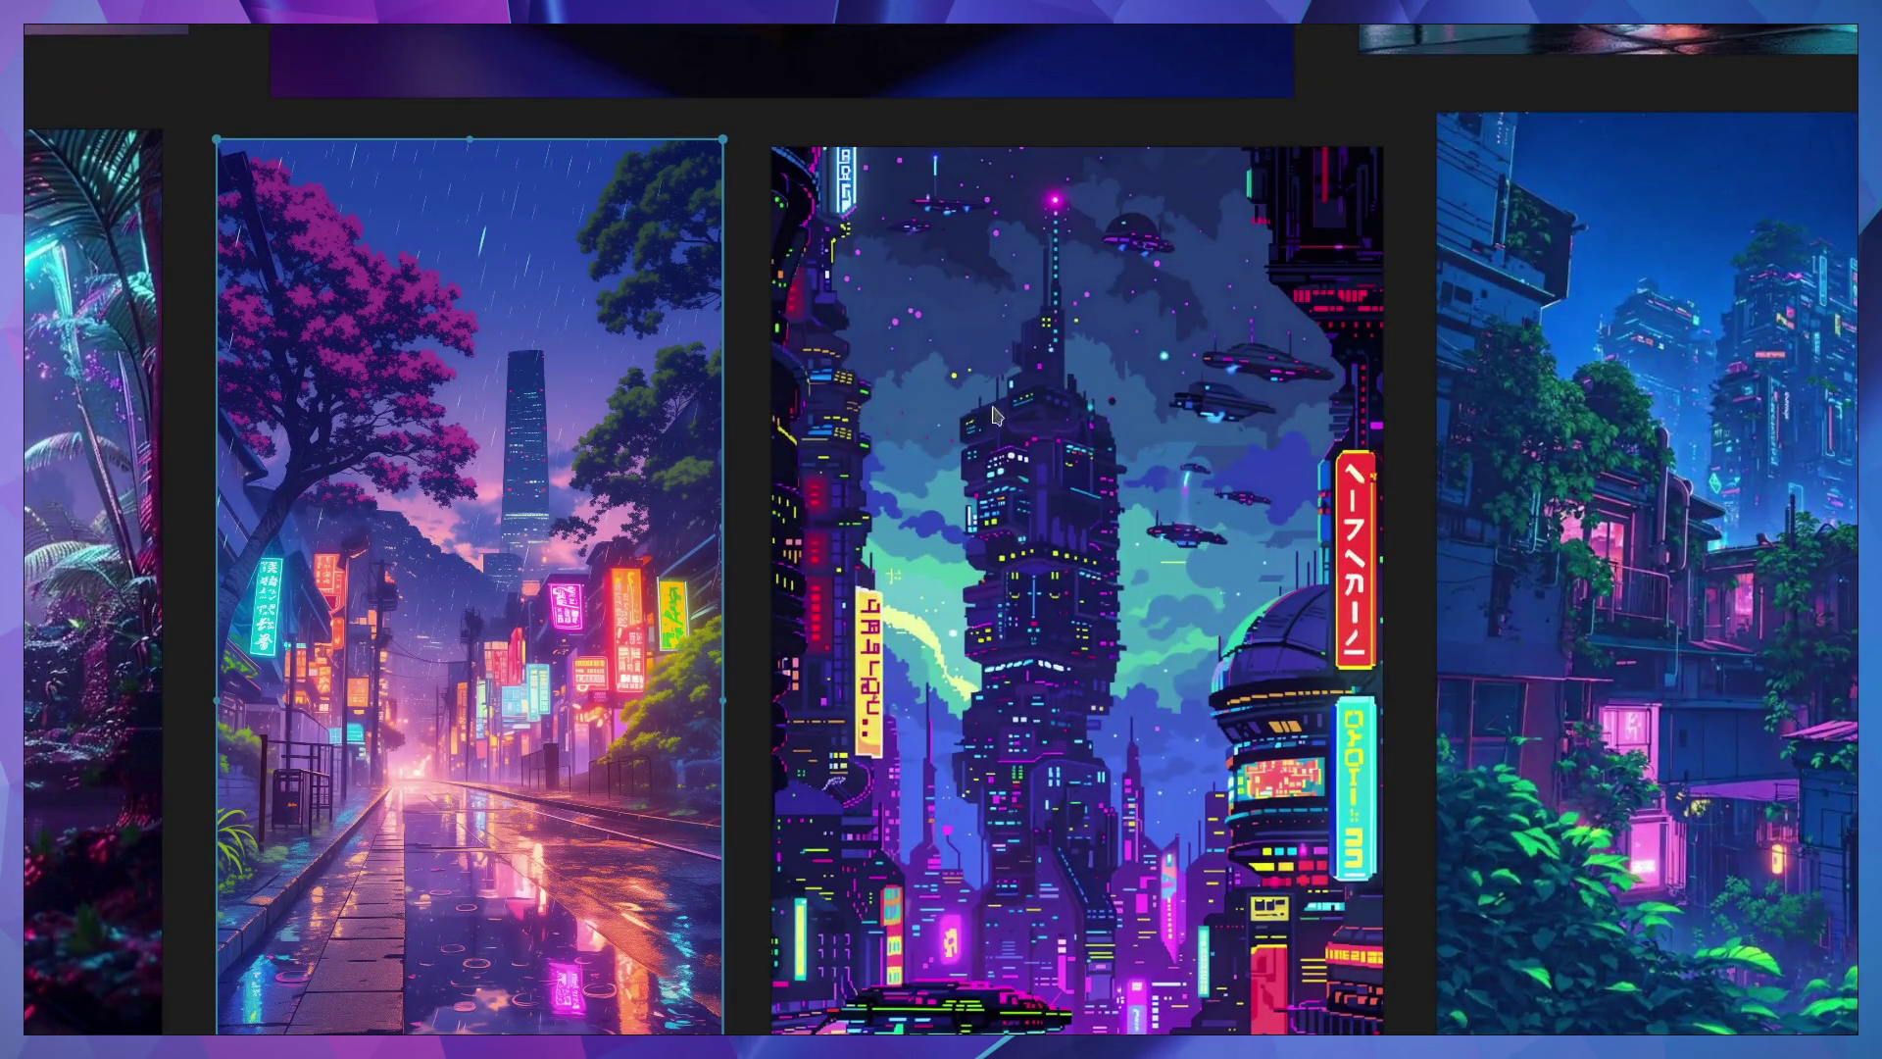
scroll(1047, 731, "down", 2)
middle_click_drag(1068, 745, 1027, 646)
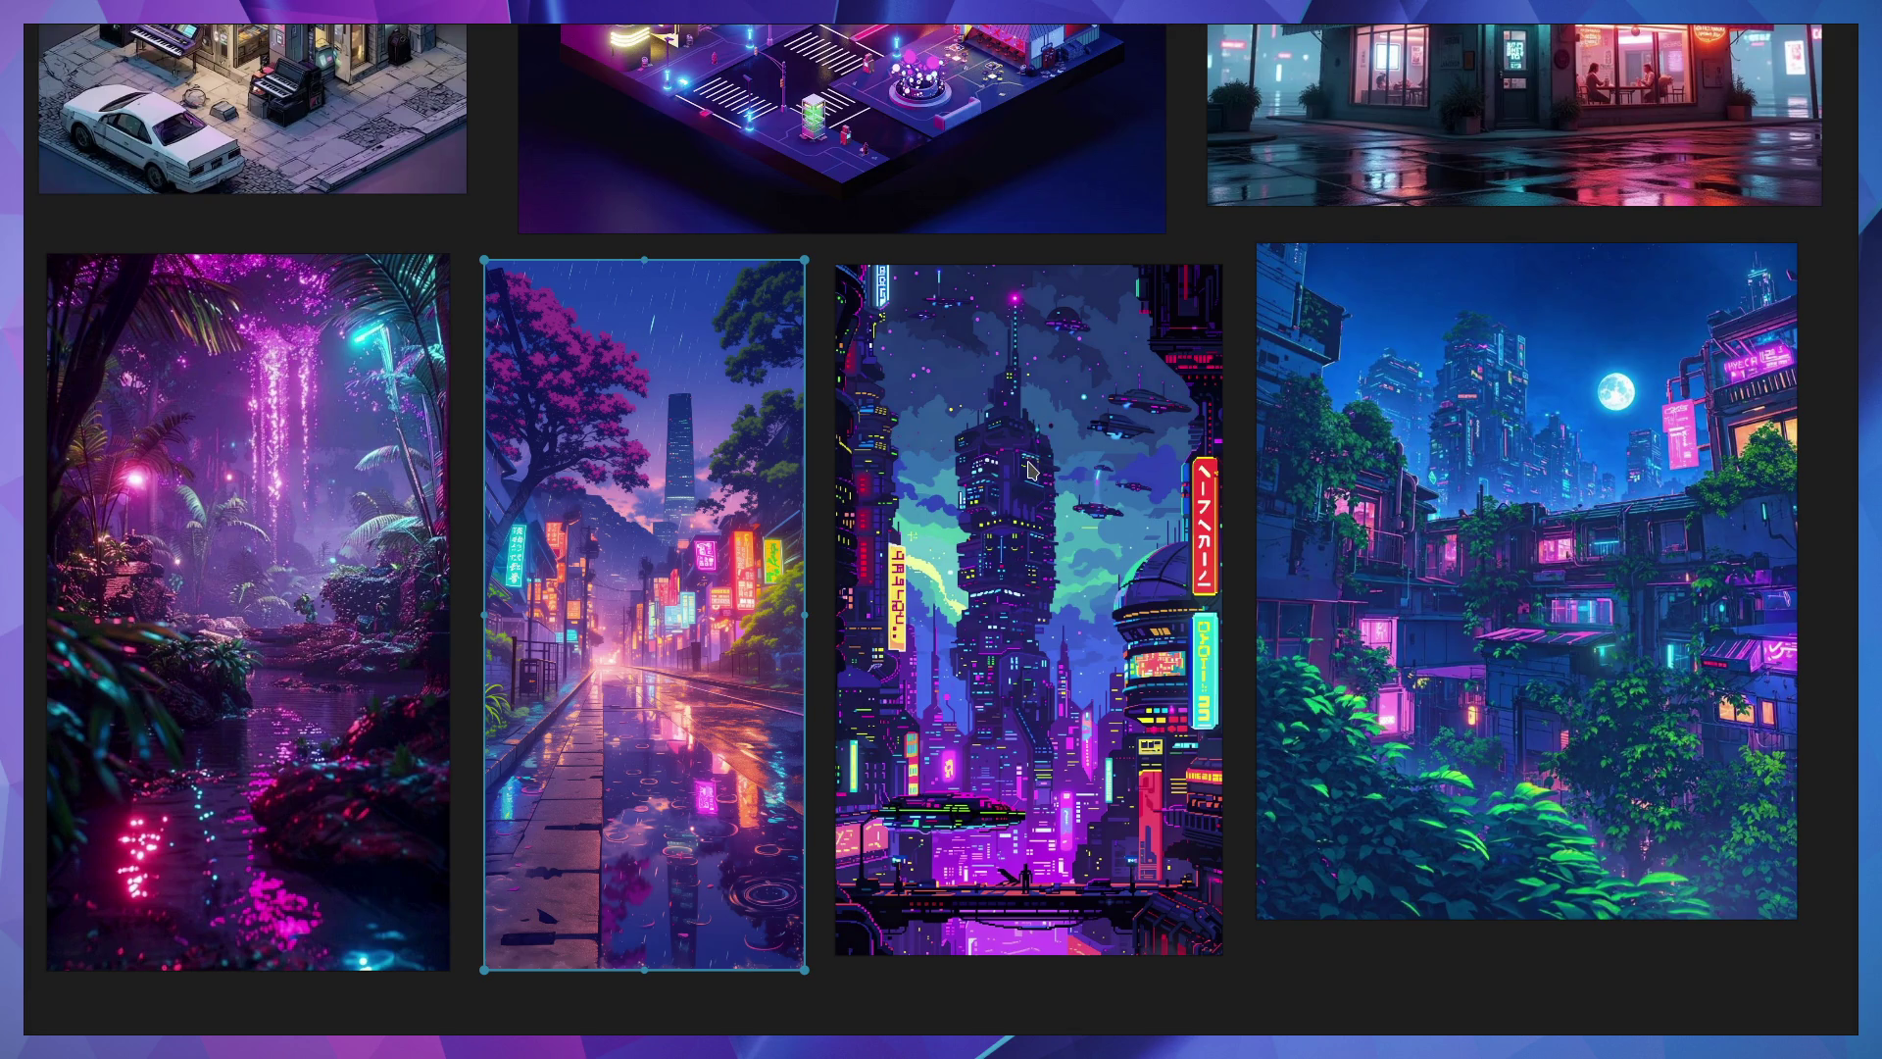
scroll(1036, 561, "down", 3)
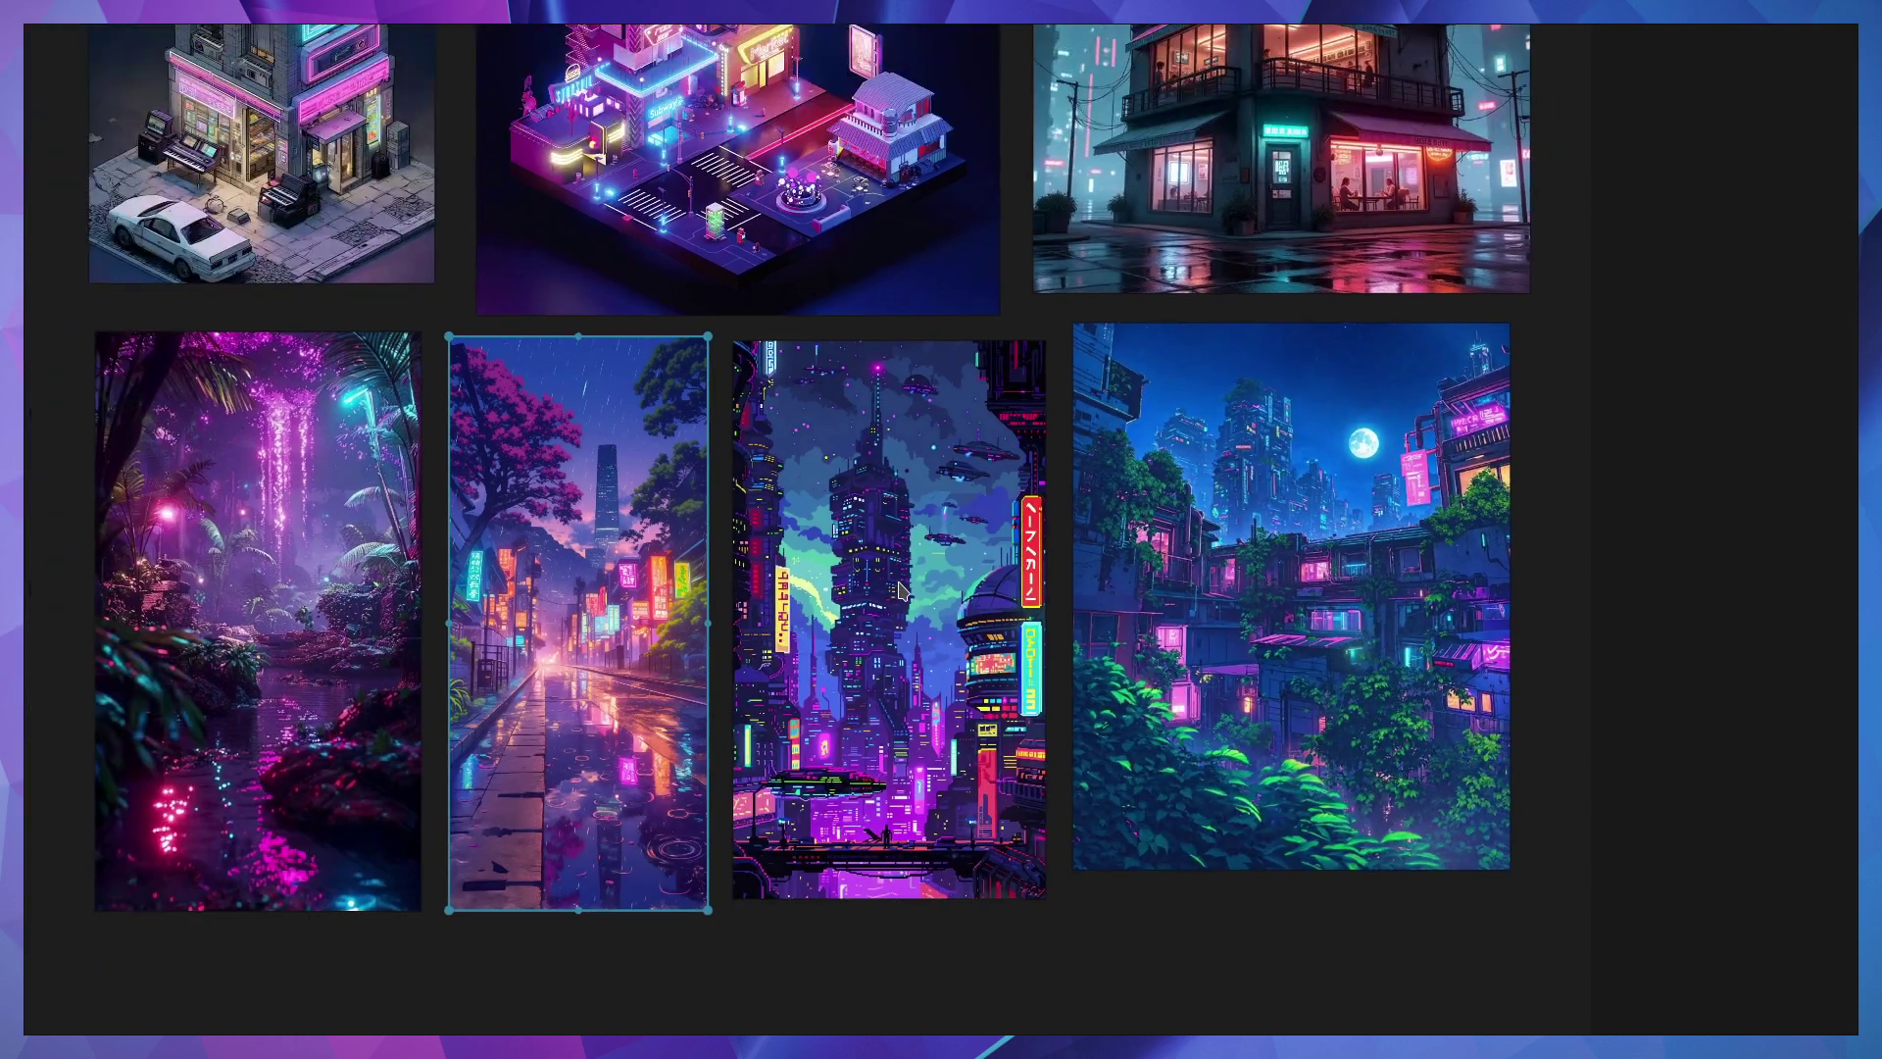
scroll(899, 589, "down", 3)
left_click(540, 376)
left_click_drag(534, 378, 608, 549)
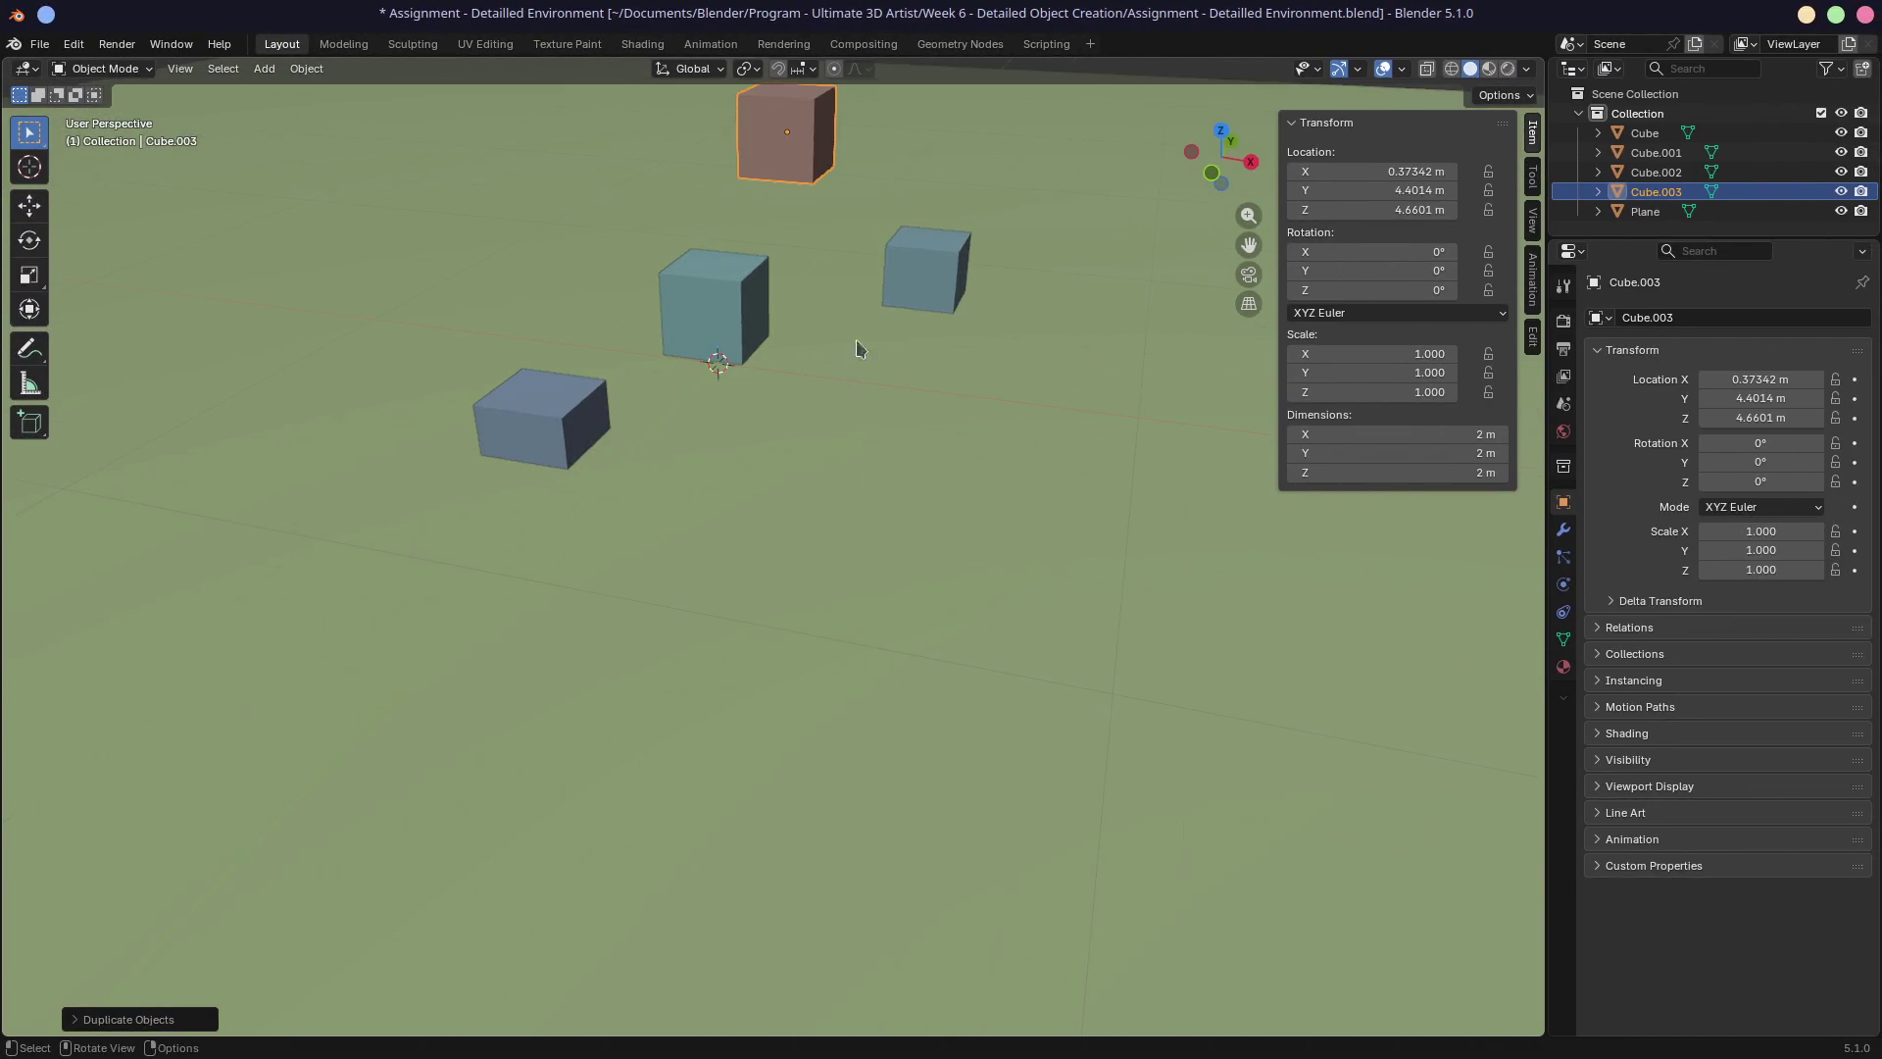
middle_click_drag(858, 348, 895, 467, "shift")
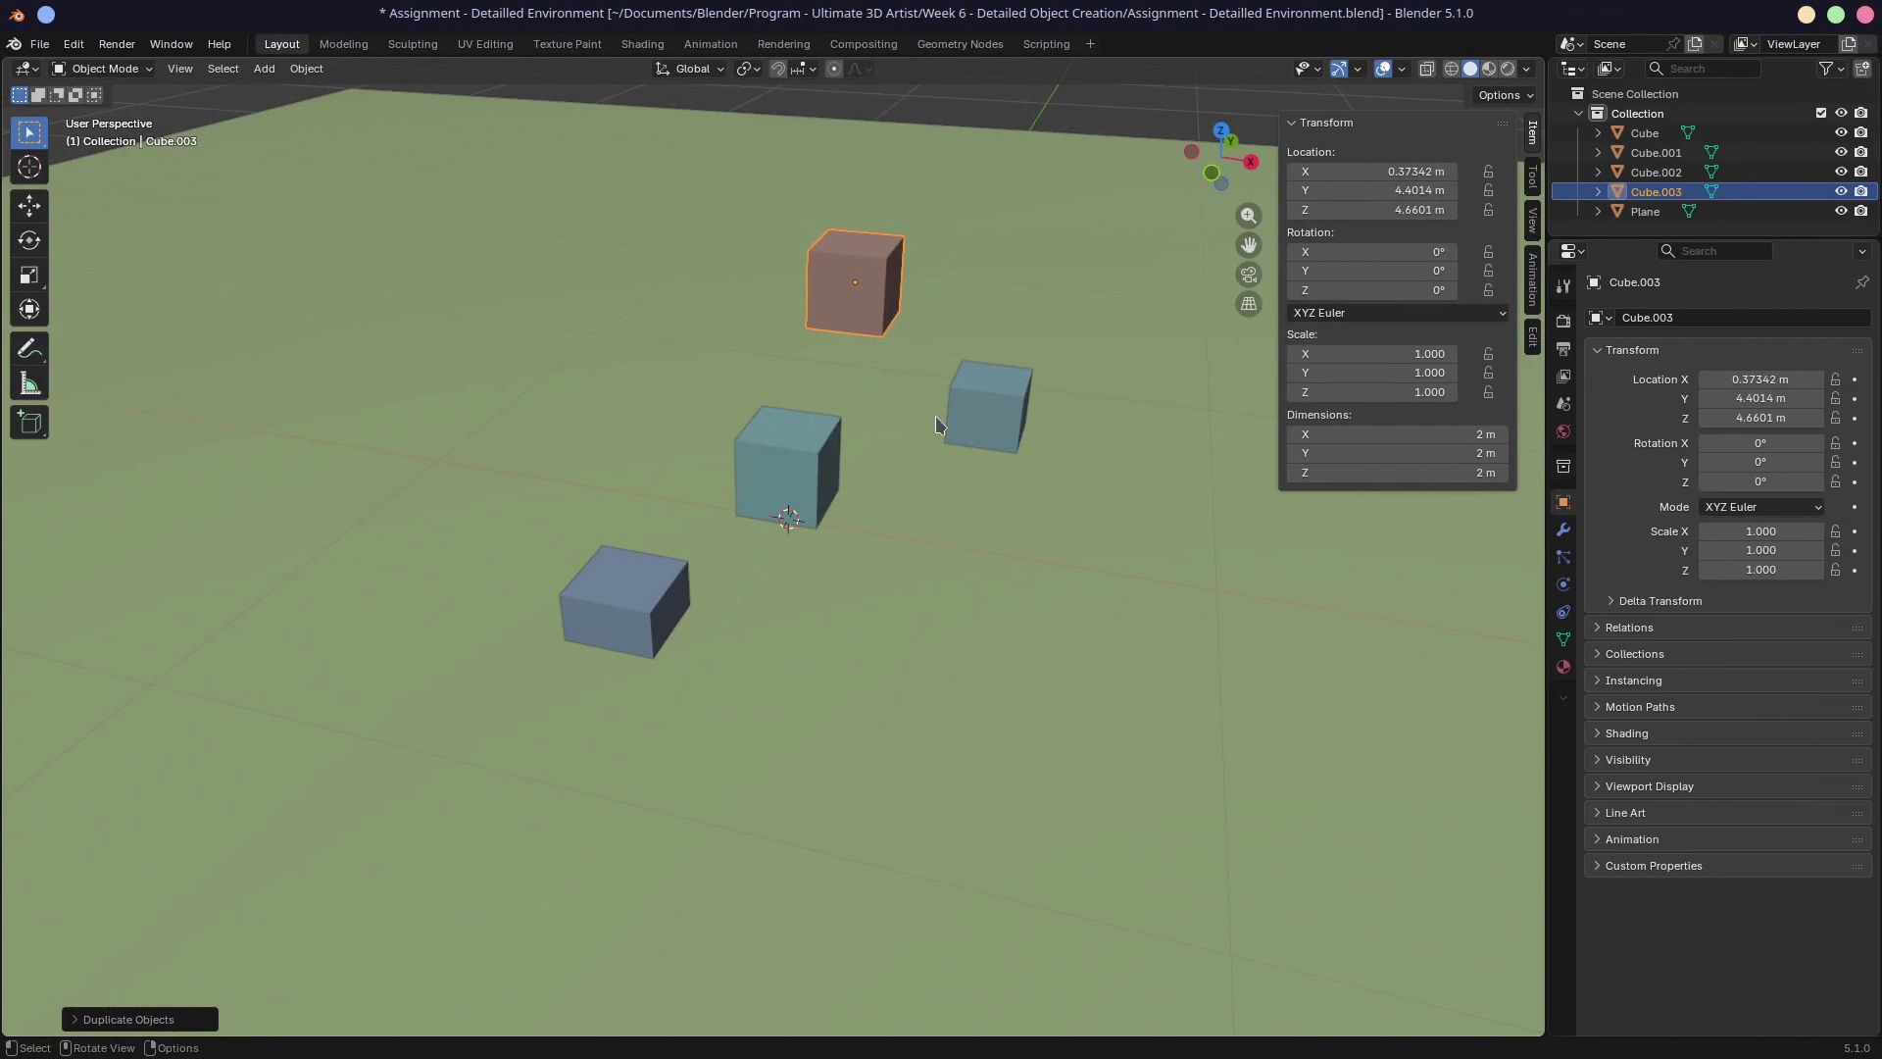
mouse_move(1002, 404)
middle_mouse_down()
mouse_move(869, 378)
mouse_move(950, 391)
middle_mouse_up()
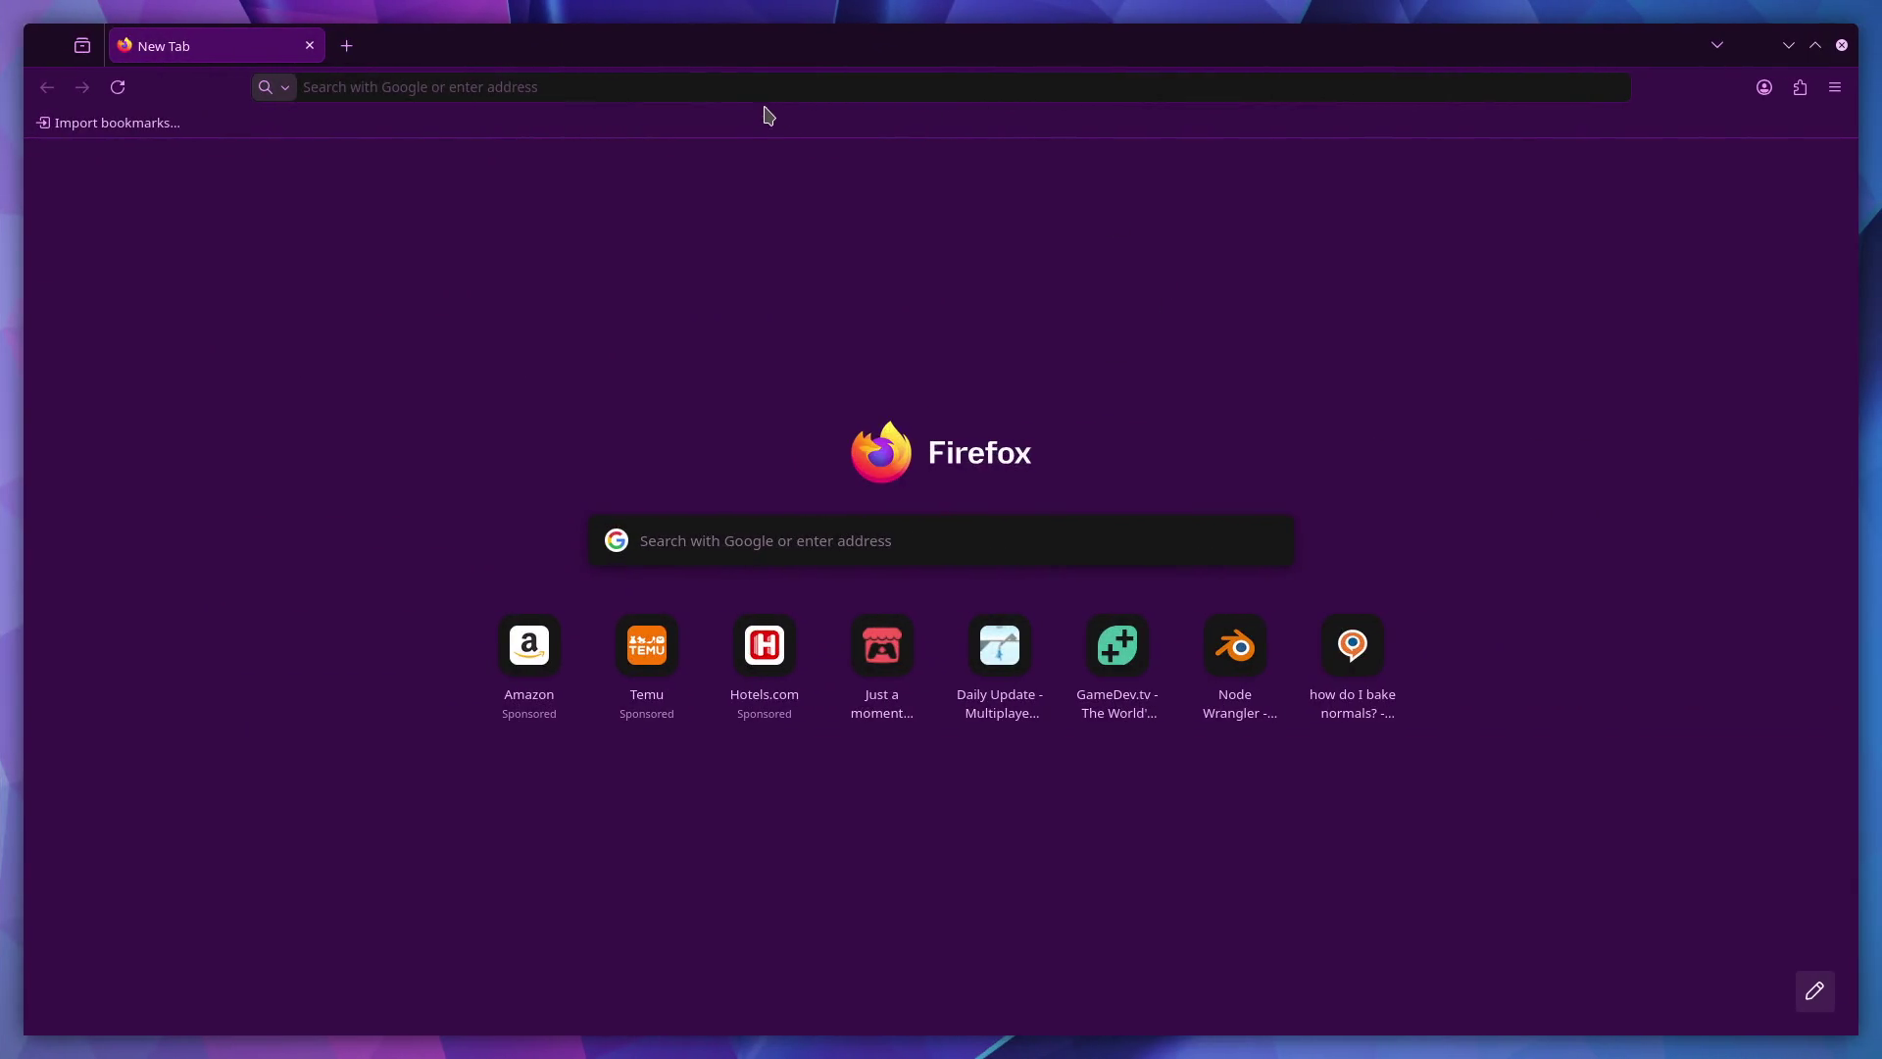
Search Google for 'taille gratte ciel' and open the Wikipedia skyscraper list.
left_click(708, 86)
type("ta")
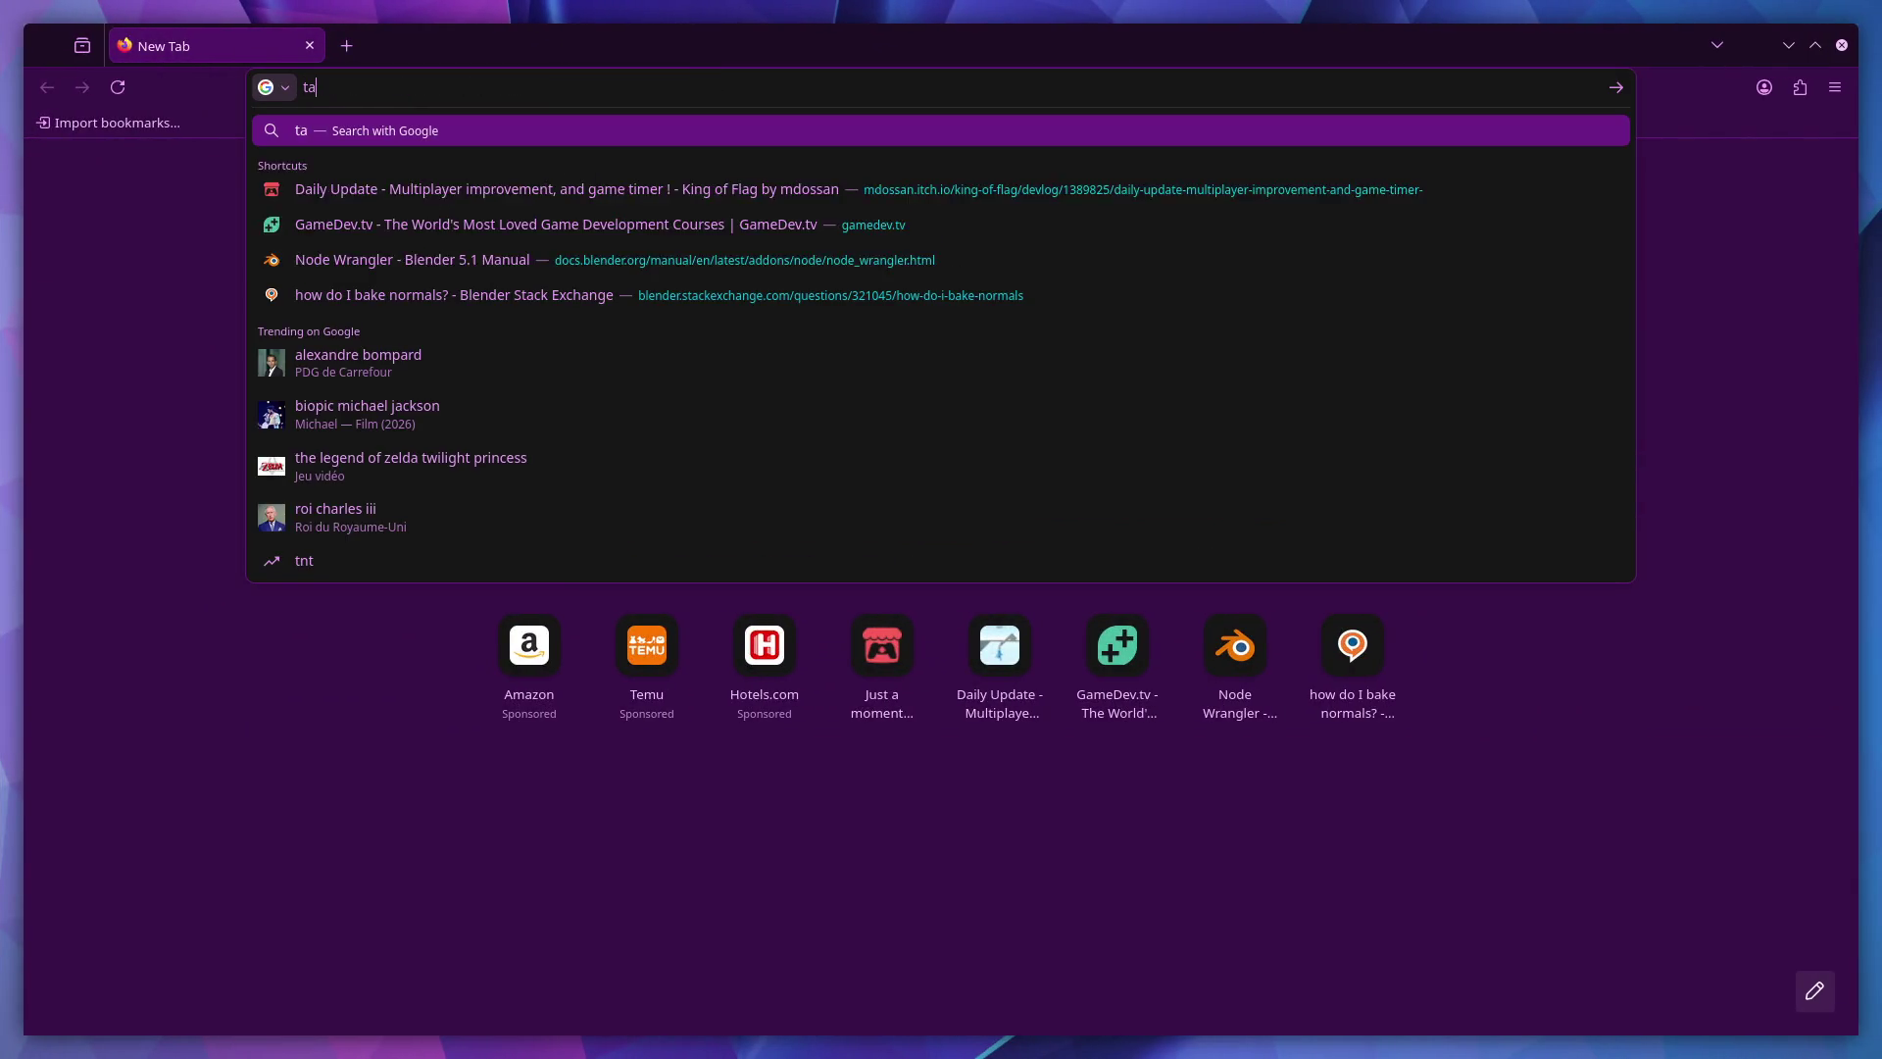
type("ille grat")
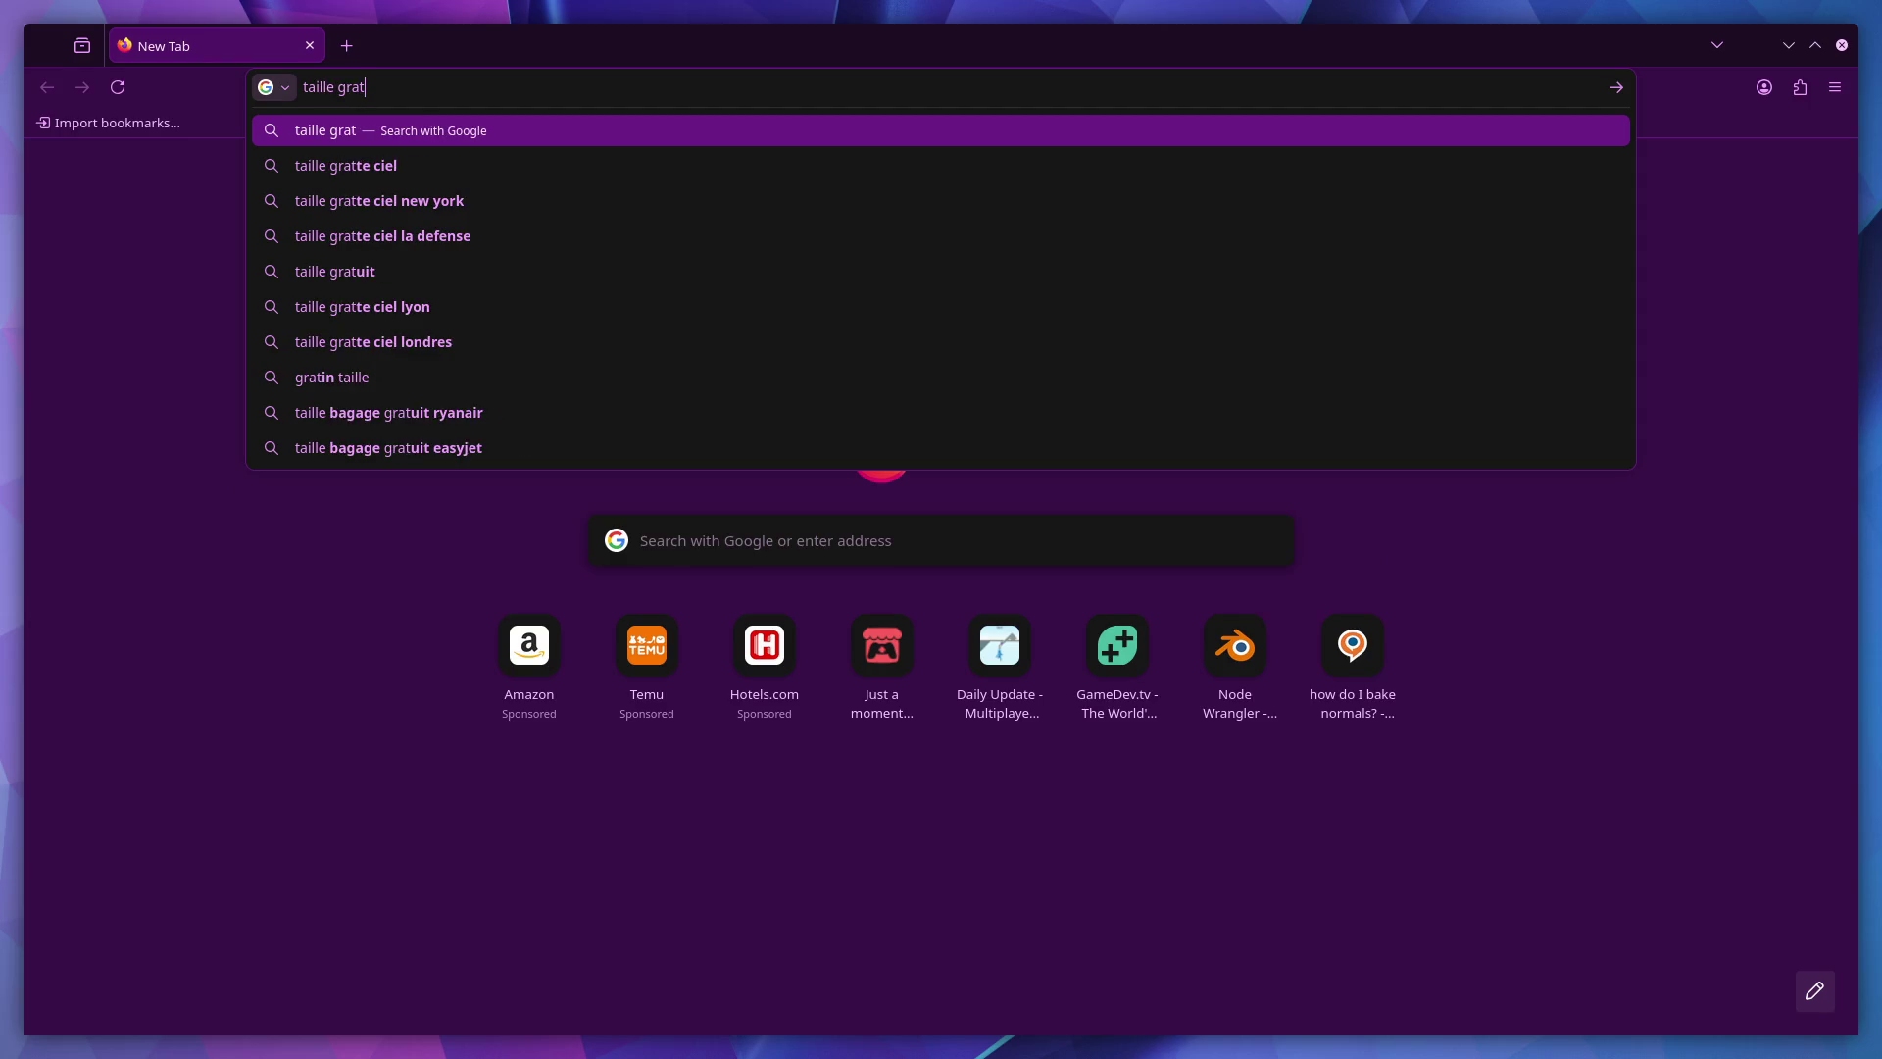
key("Down")
key("Return")
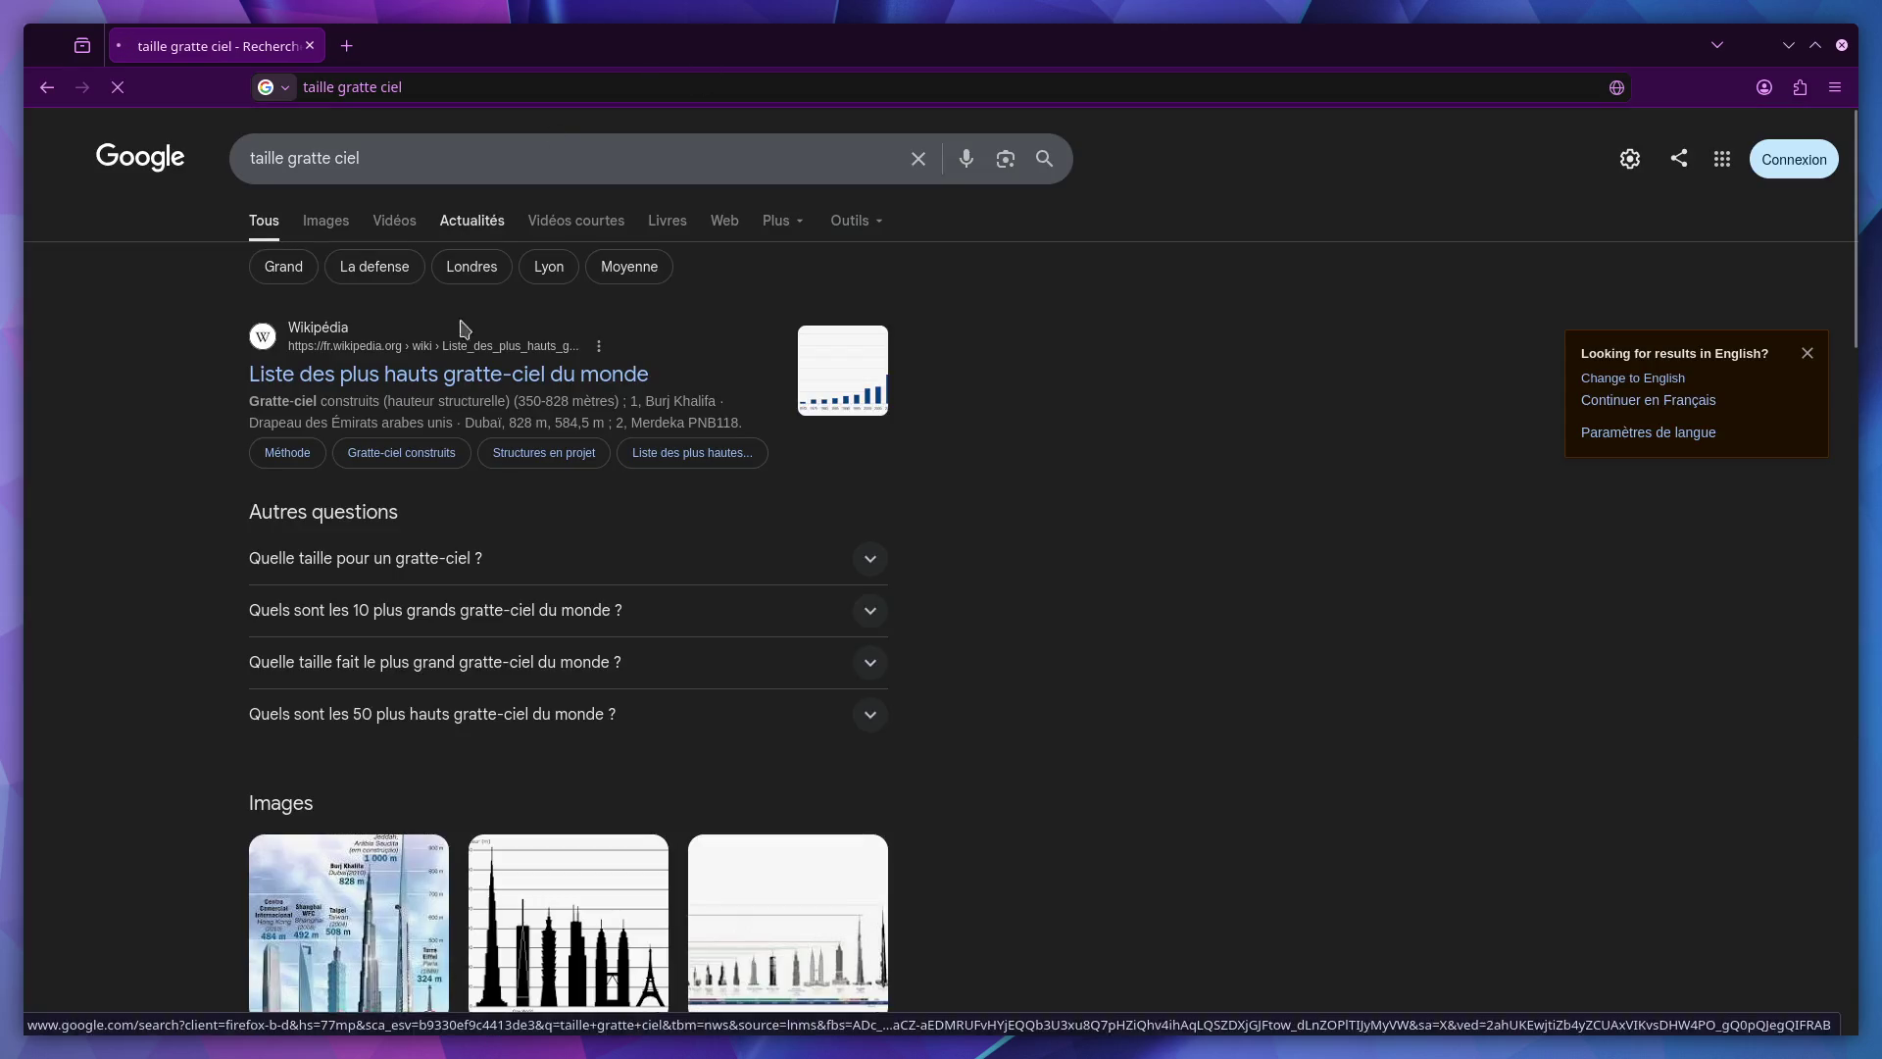
left_click(466, 394)
Dismiss the translate offer and scroll to the 350–828 m skyscraper table.
scroll(928, 490, "down", 5)
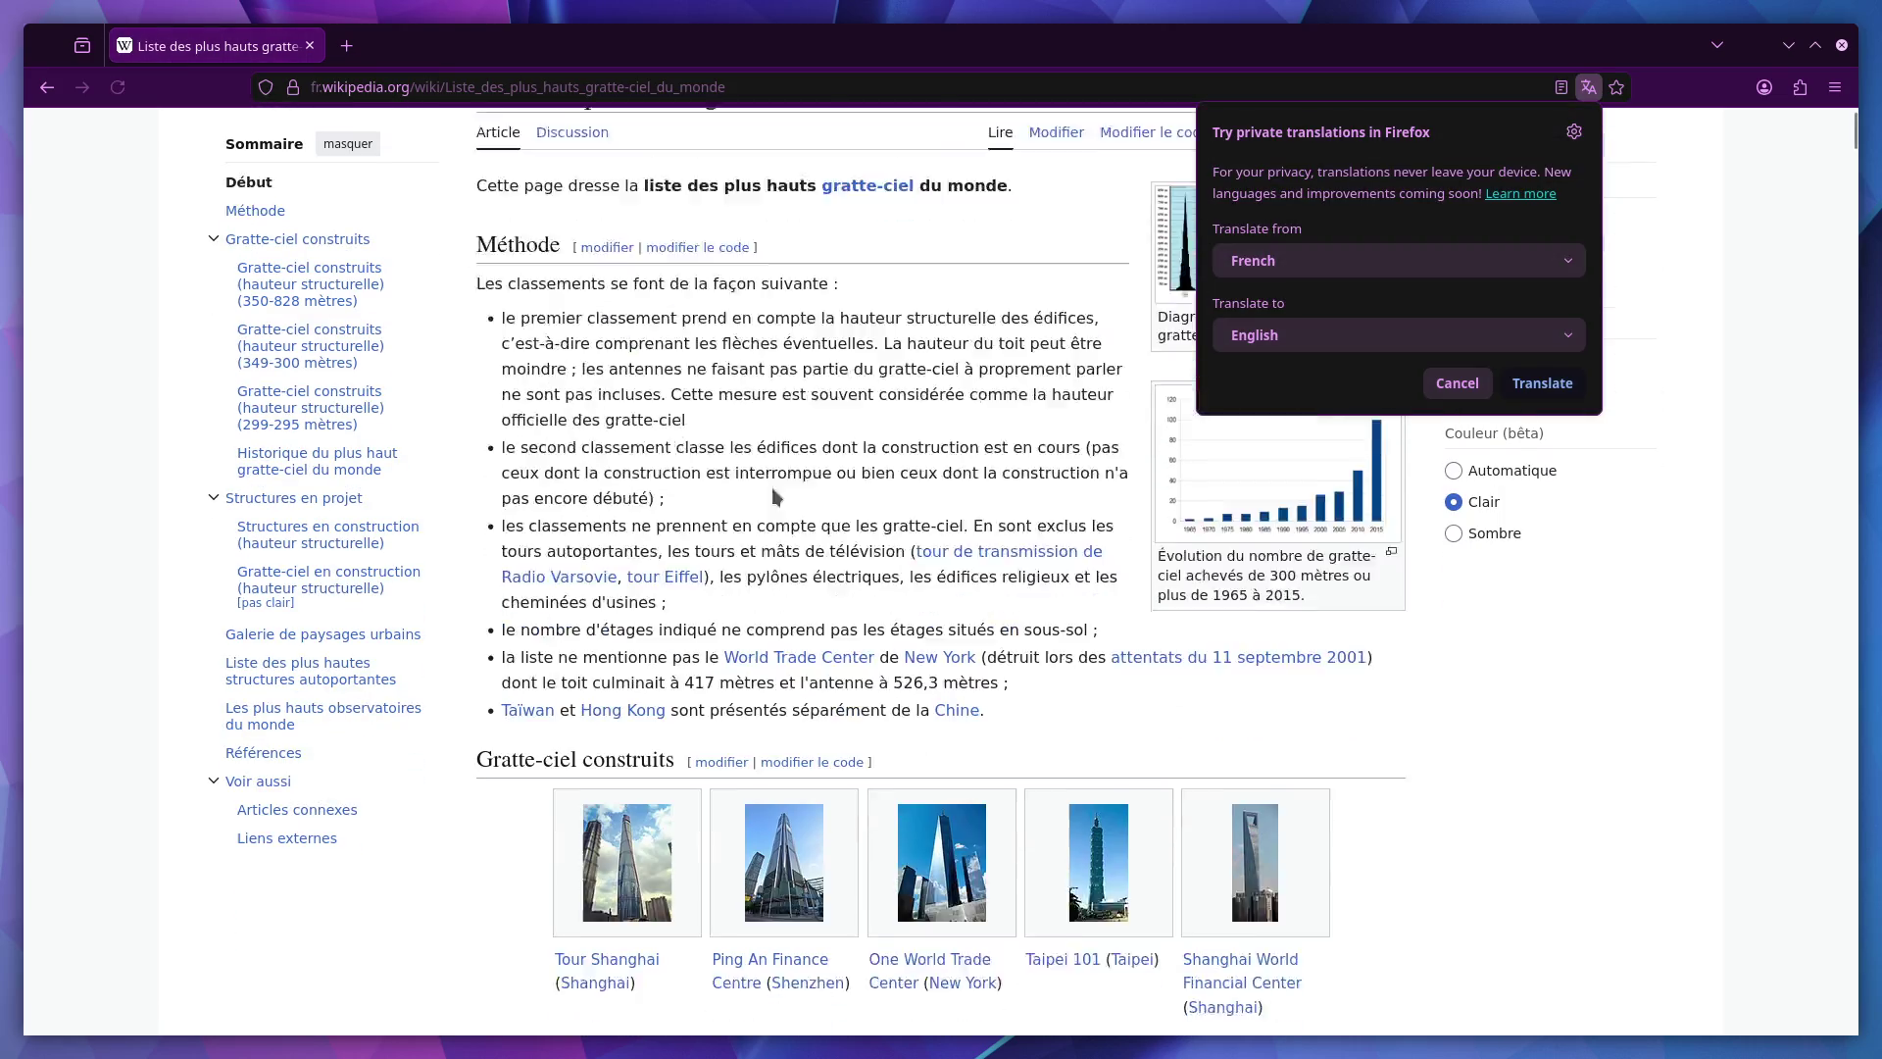
left_click(1589, 87)
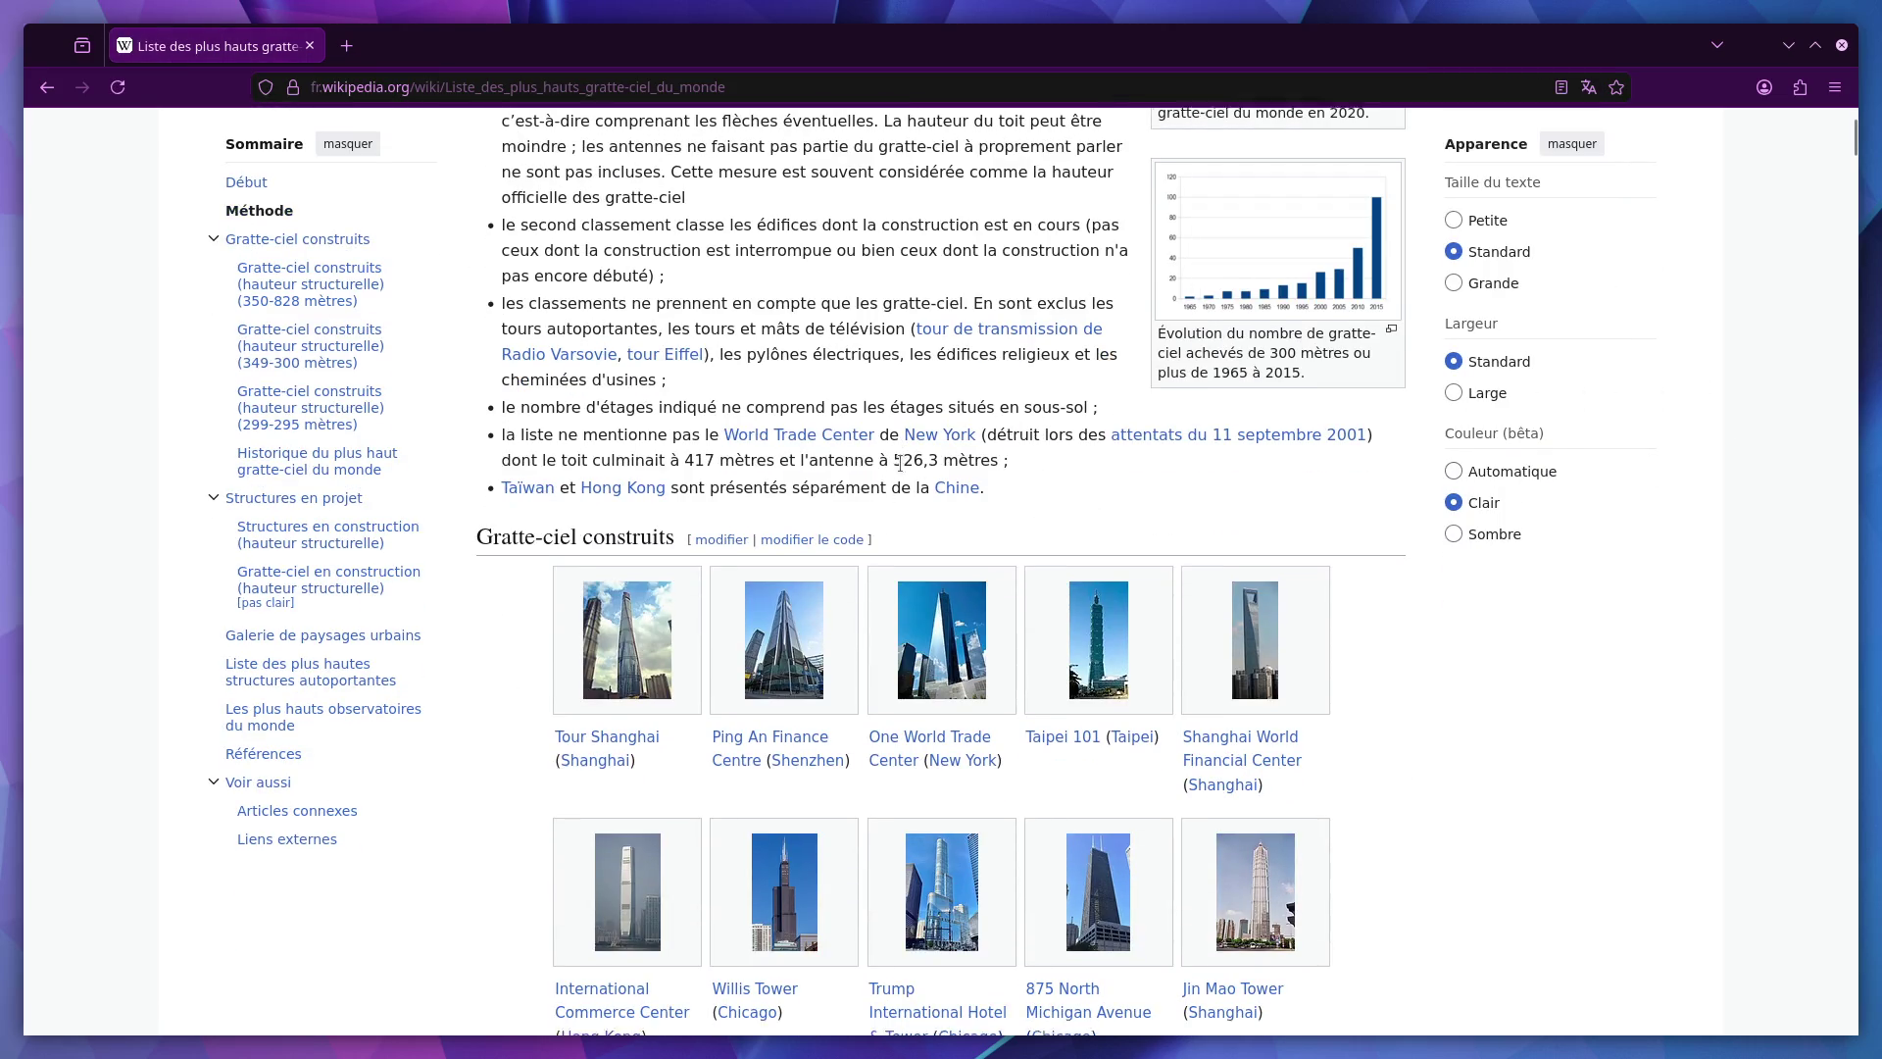
scroll(902, 470, "down", 3)
scroll(900, 470, "down", 10)
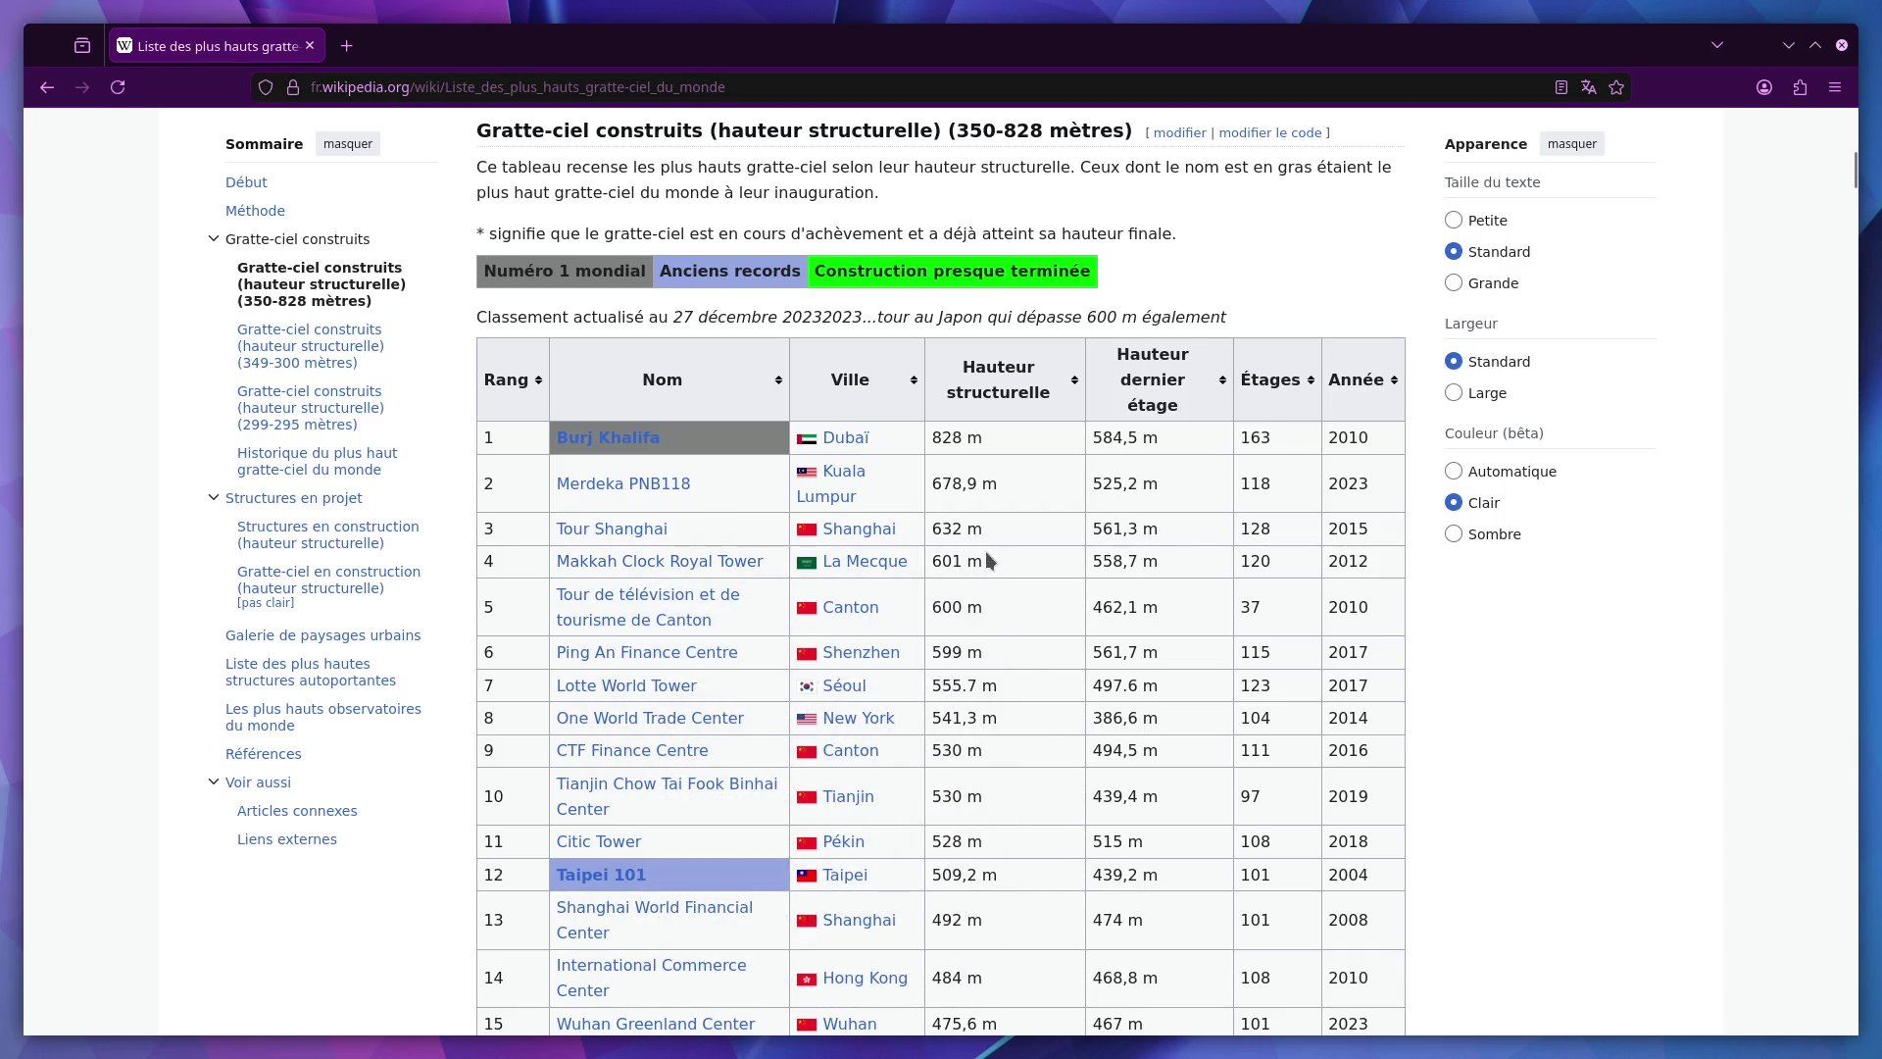
scroll(987, 551, "down", 6)
scroll(986, 551, "up", 2)
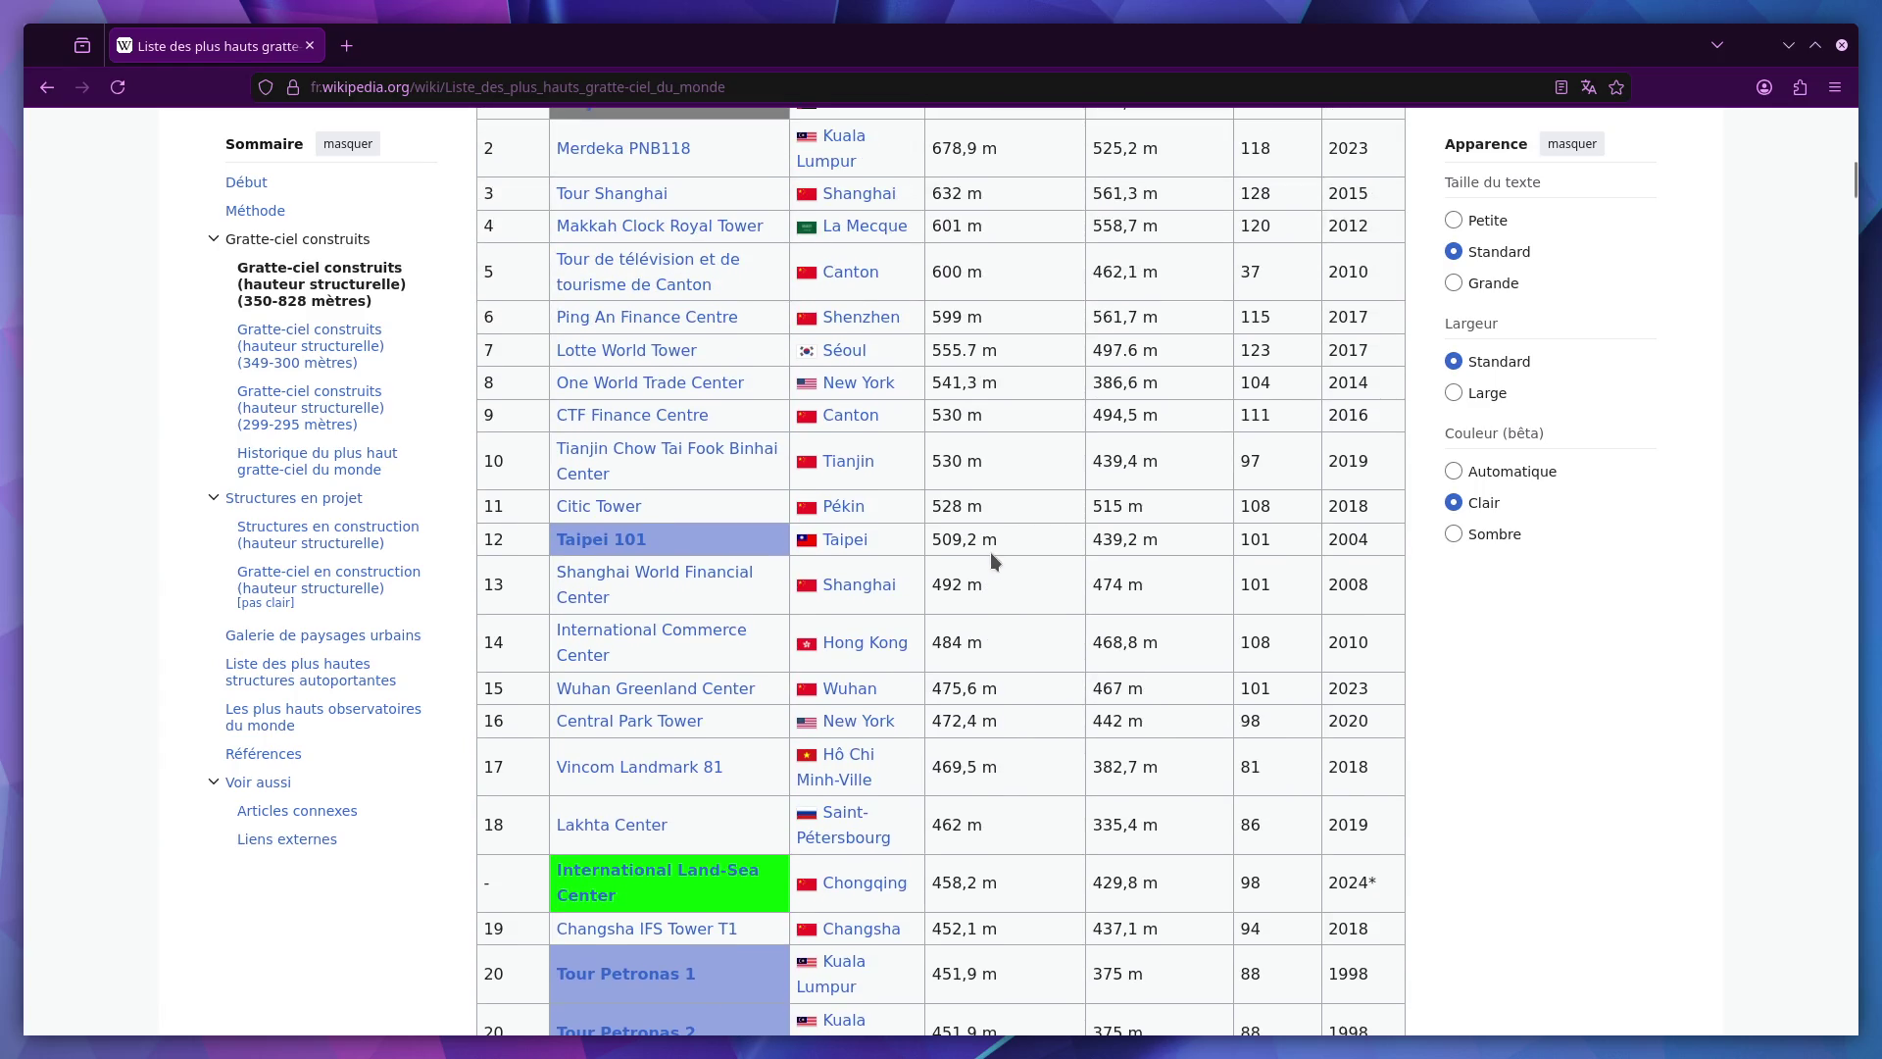
scroll(991, 557, "down", 3)
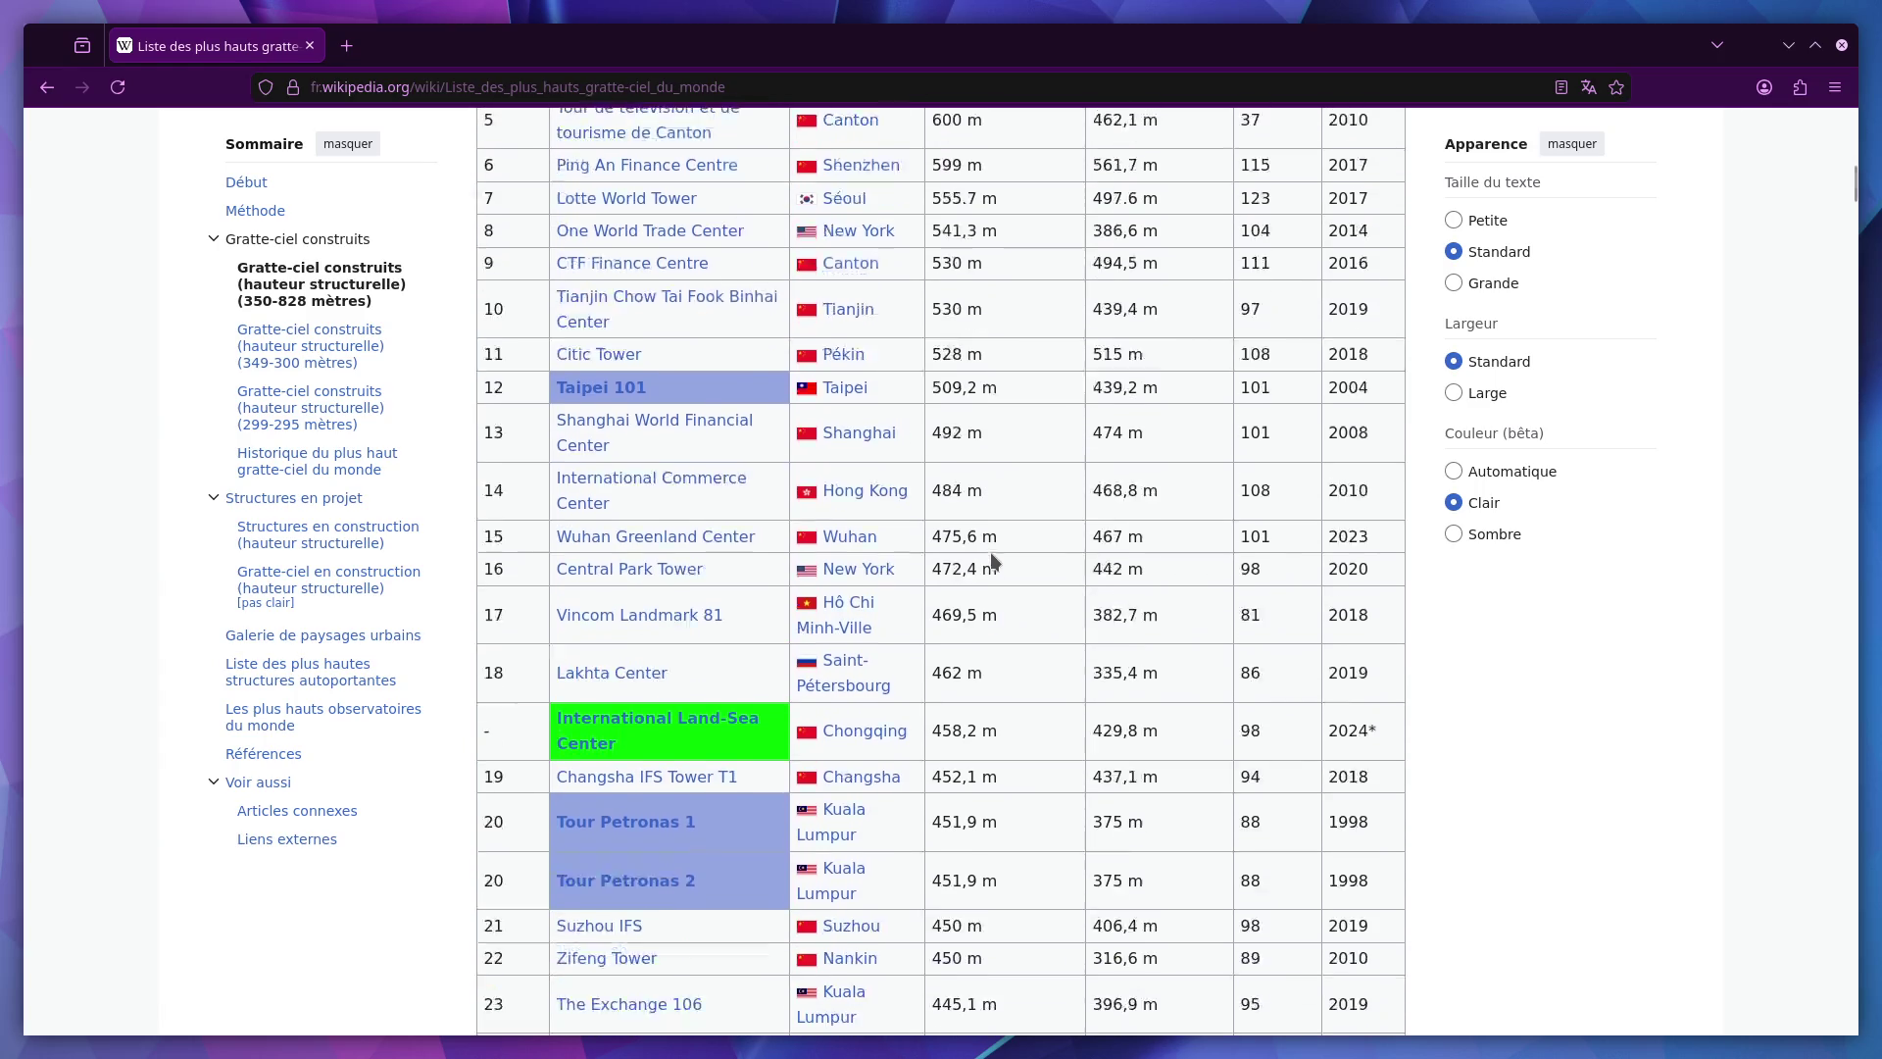
scroll(990, 554, "down", 1)
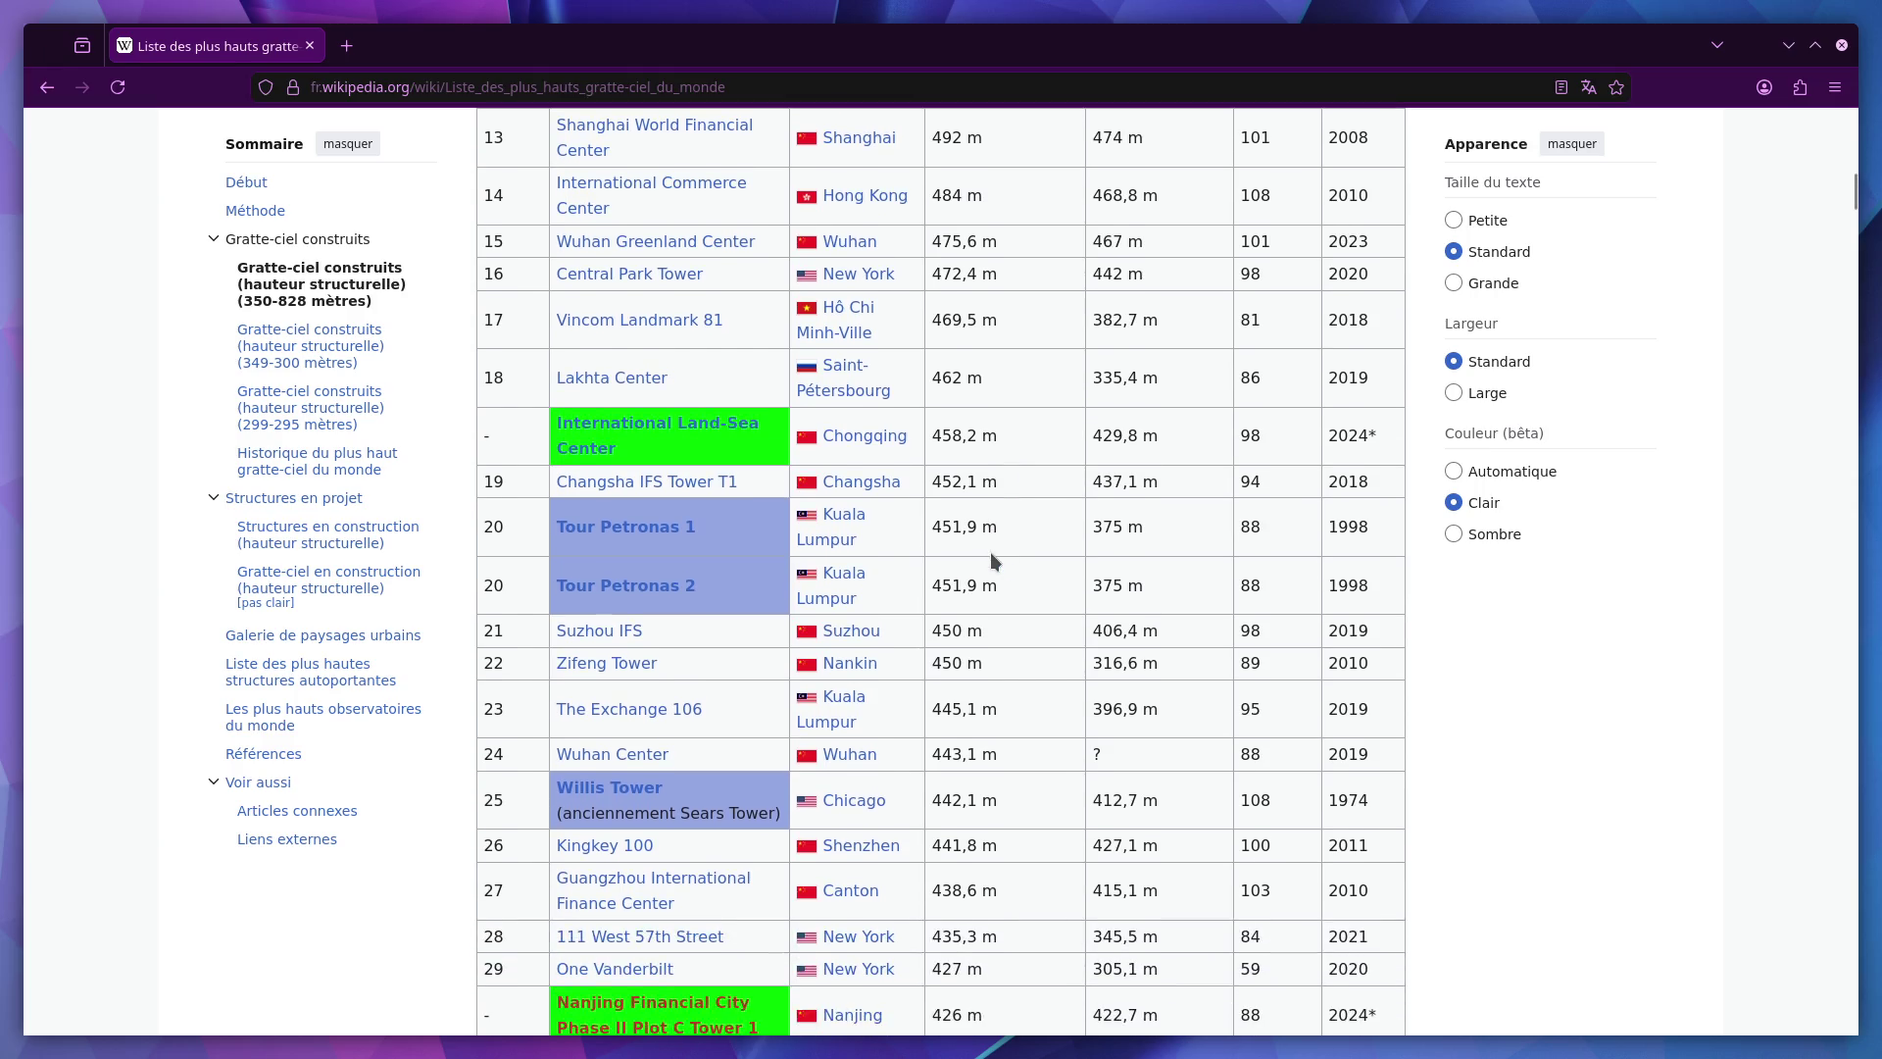
scroll(990, 554, "up", 6)
scroll(991, 554, "up", 2)
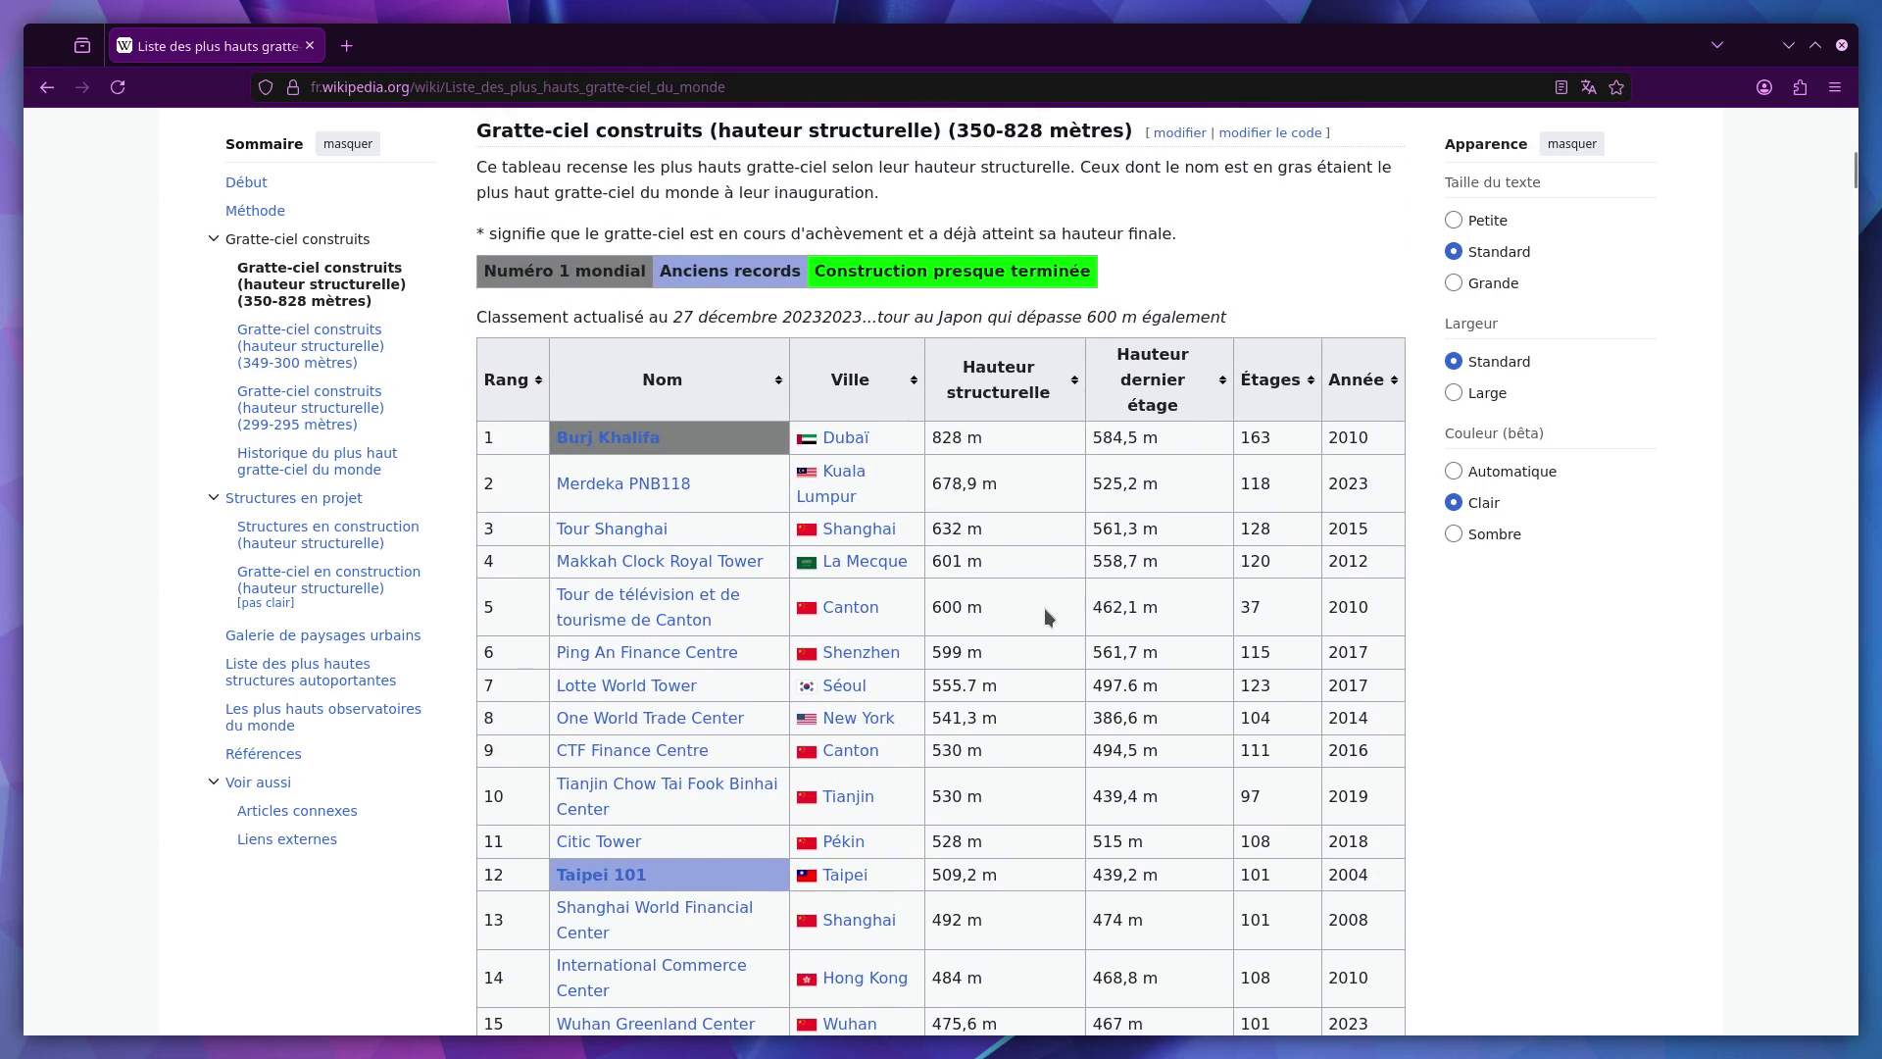
scroll(1044, 612, "down", 7)
scroll(1038, 628, "up", 3)
scroll(1037, 627, "down", 4)
scroll(1039, 636, "up", 7)
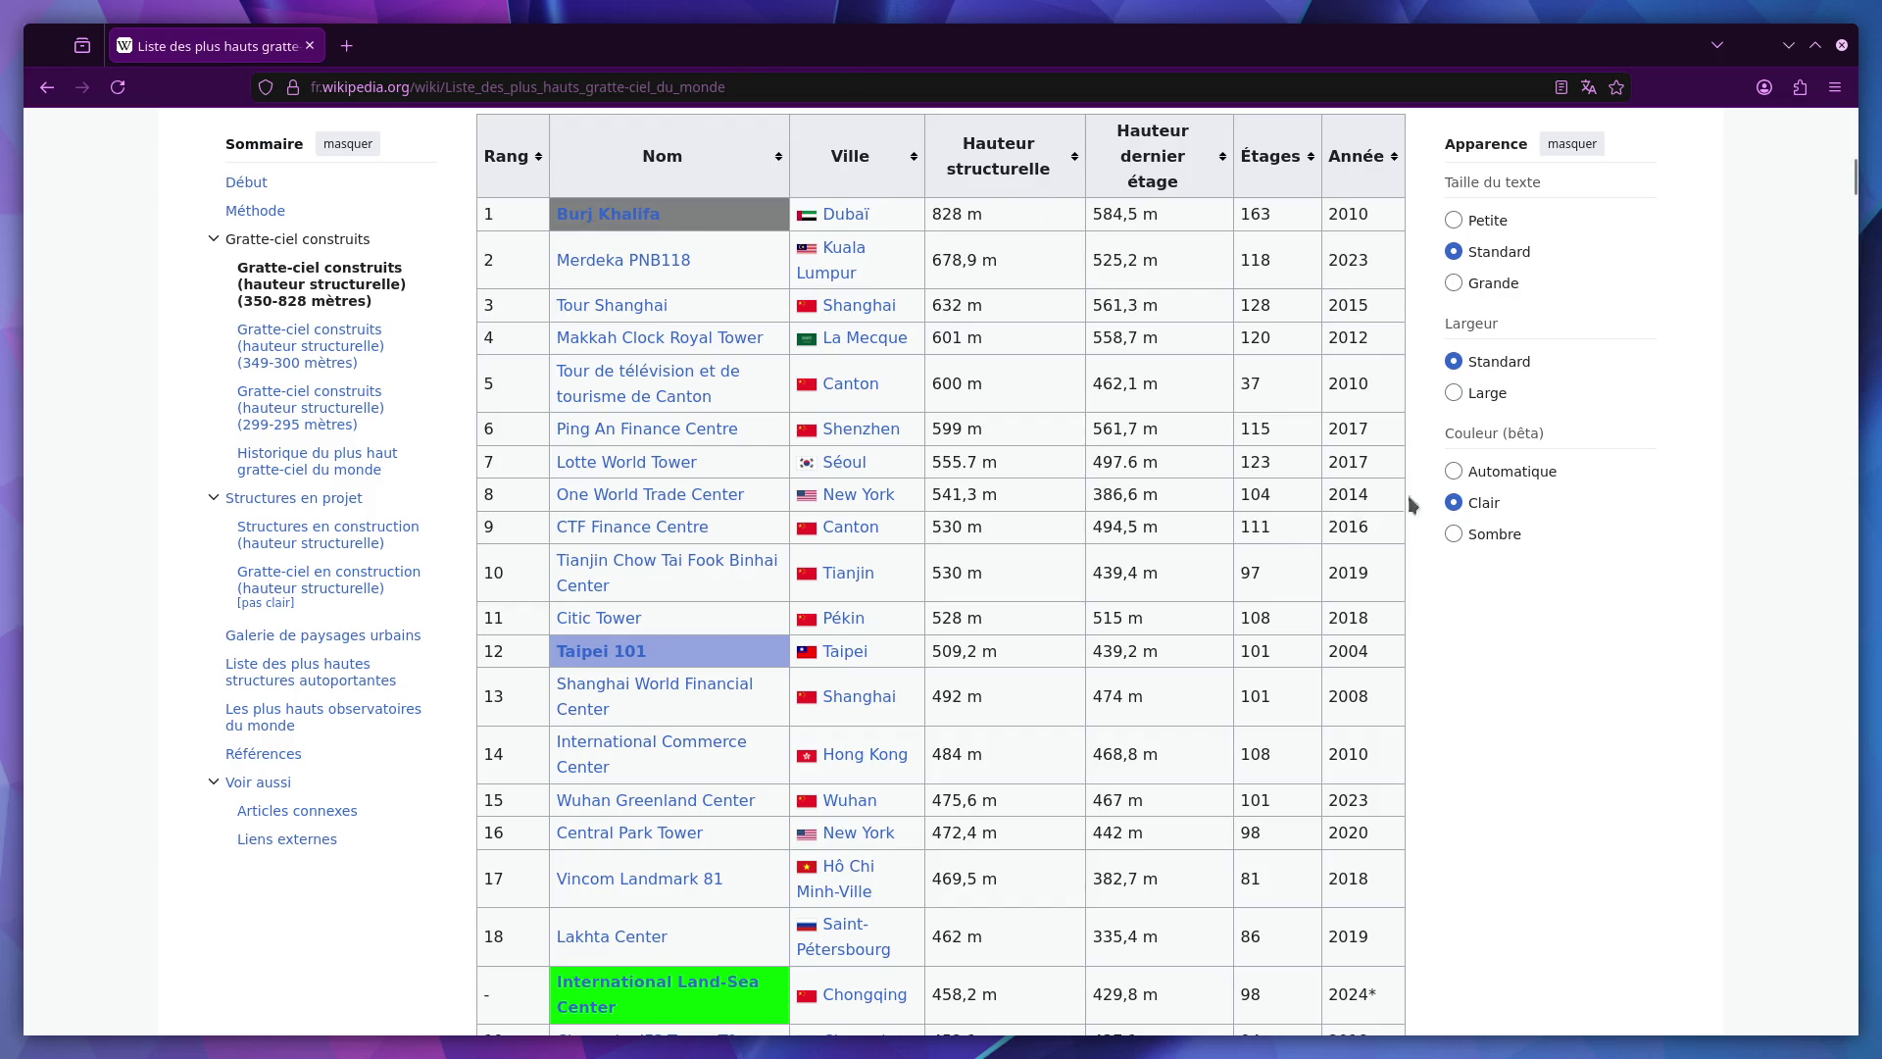
scroll(1078, 588, "down", 3)
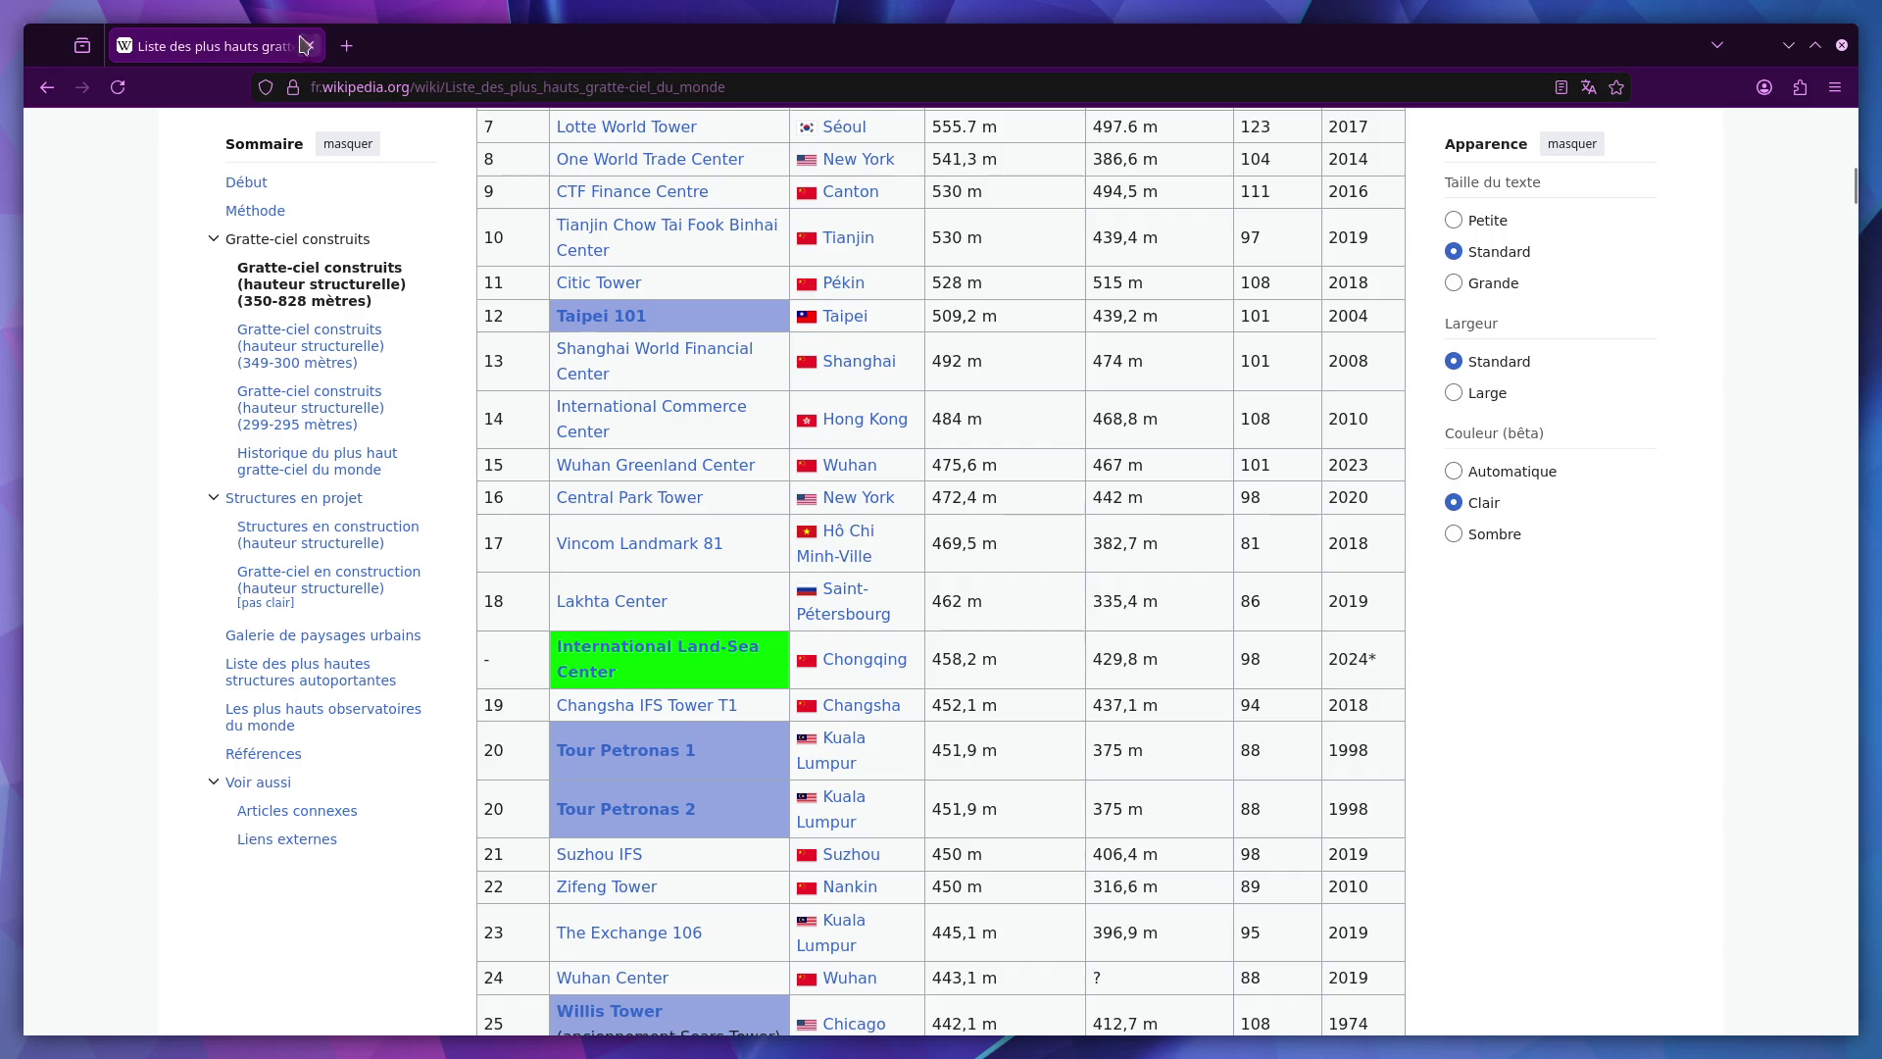
left_click(347, 46)
type("game")
key("Return")
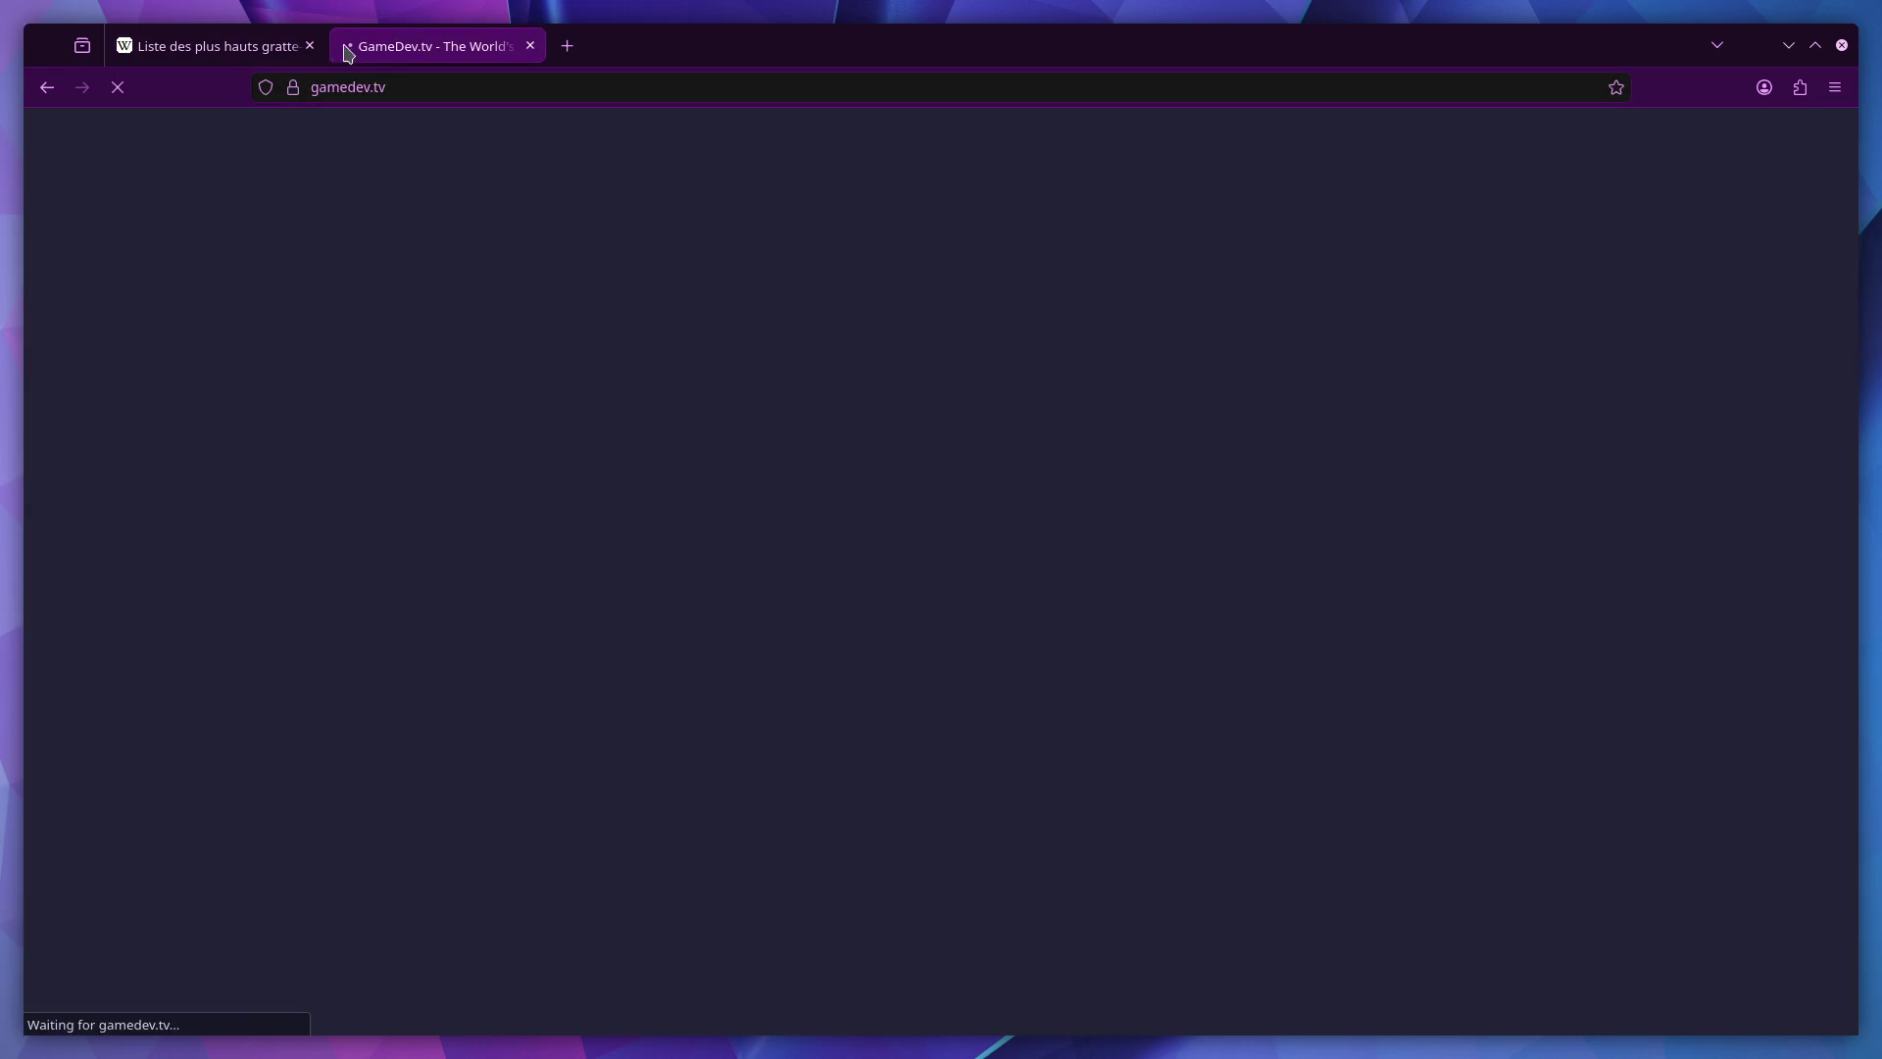
left_click(1494, 159)
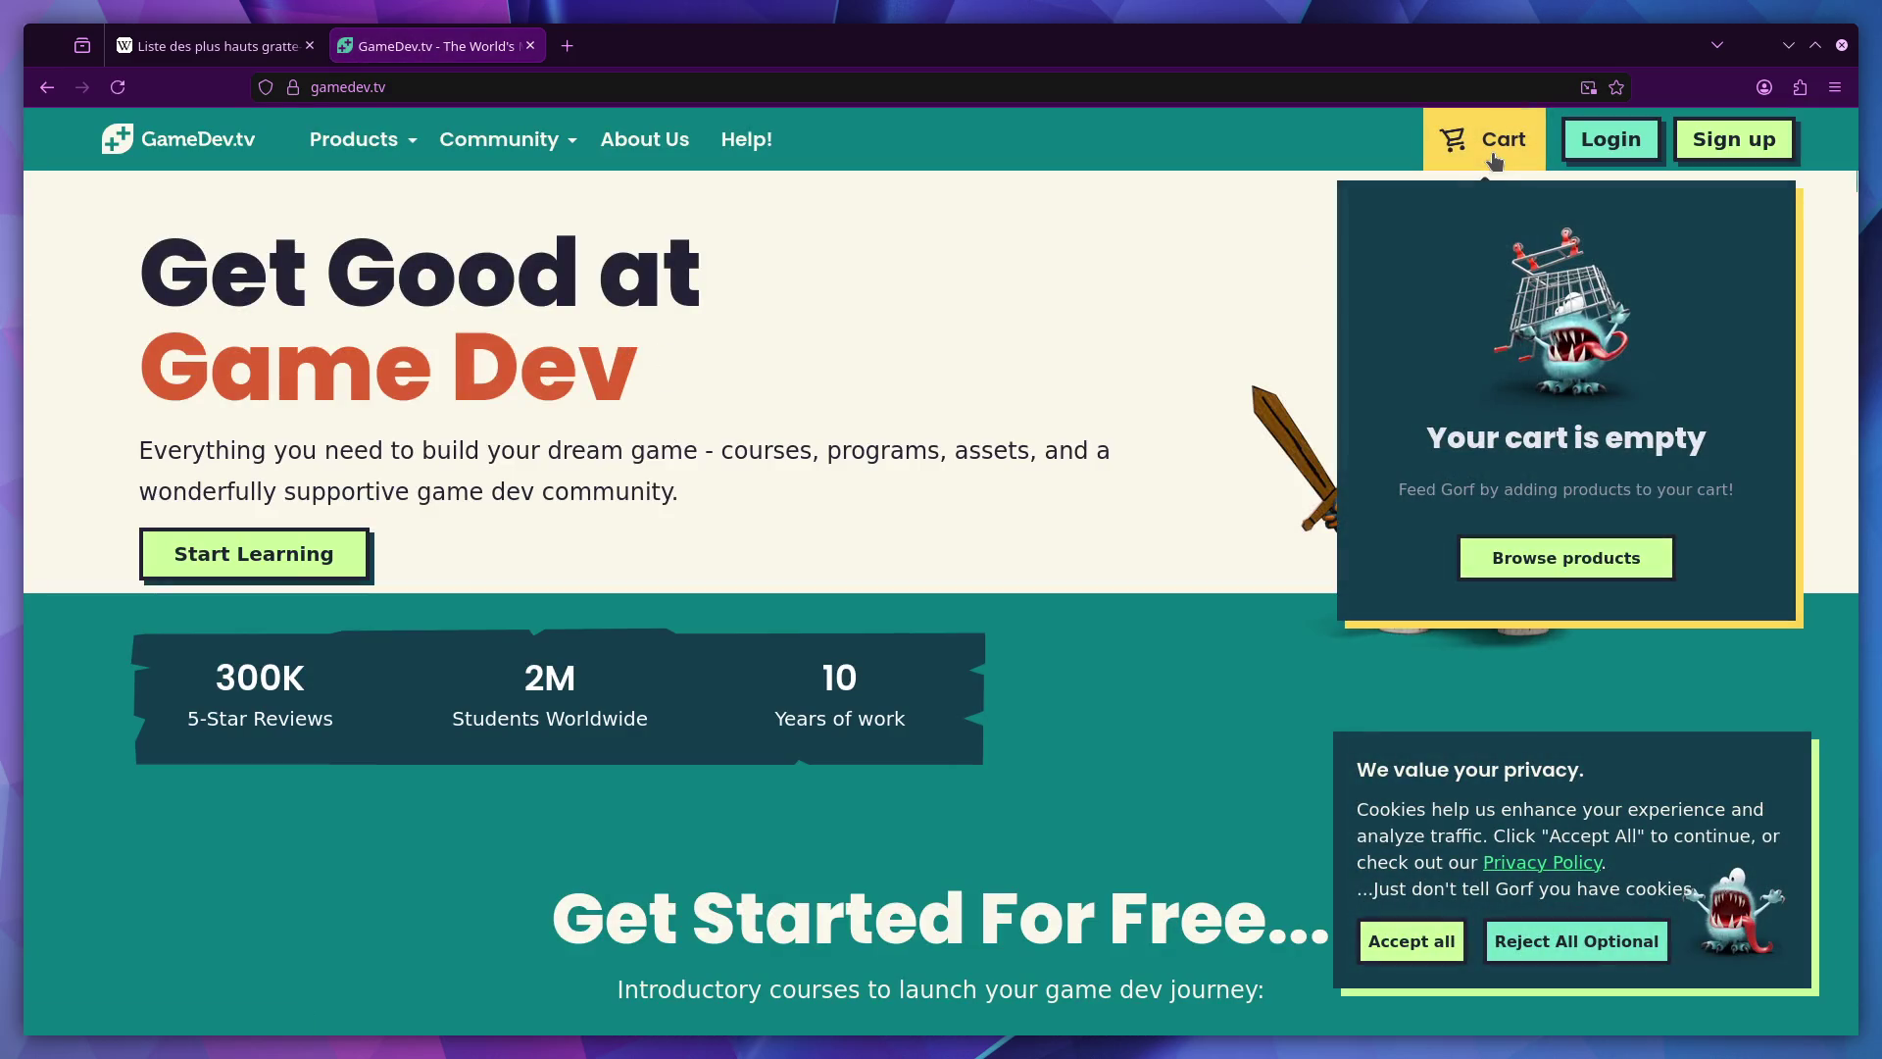
mouse_move(354, 139)
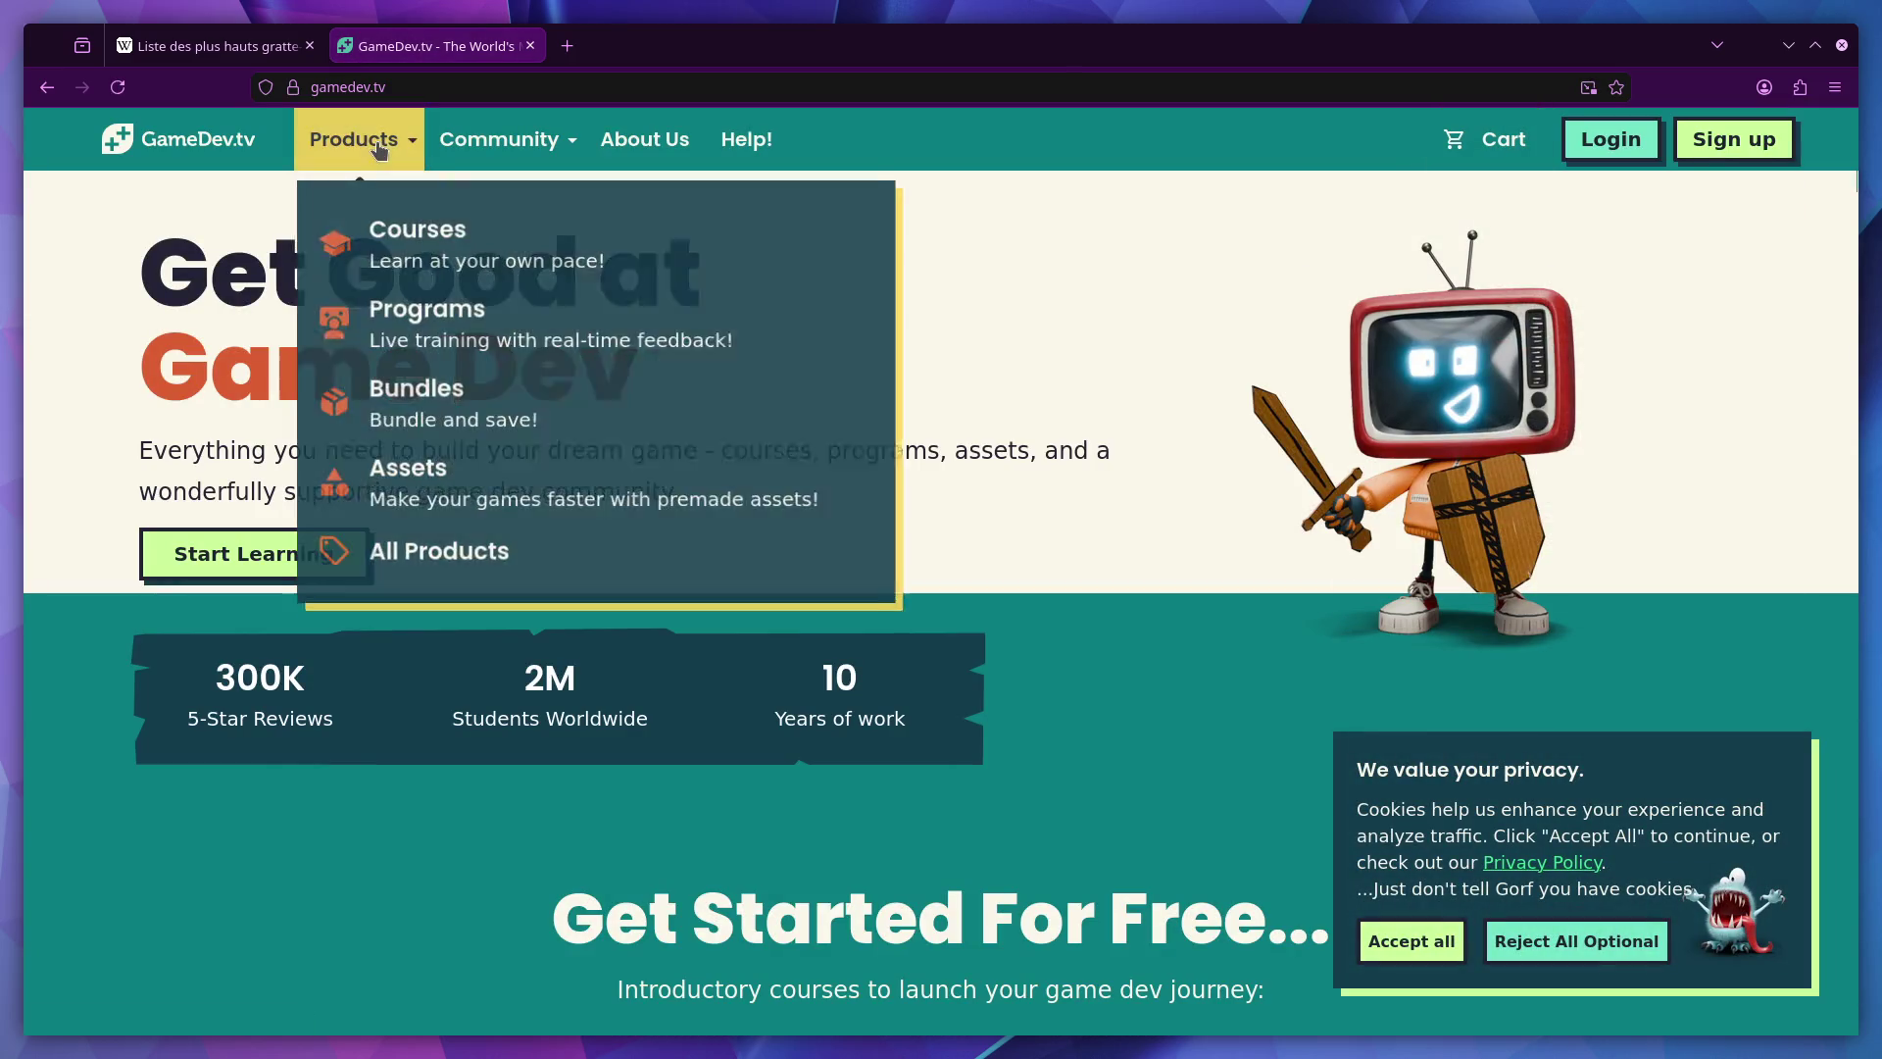
left_click(438, 324)
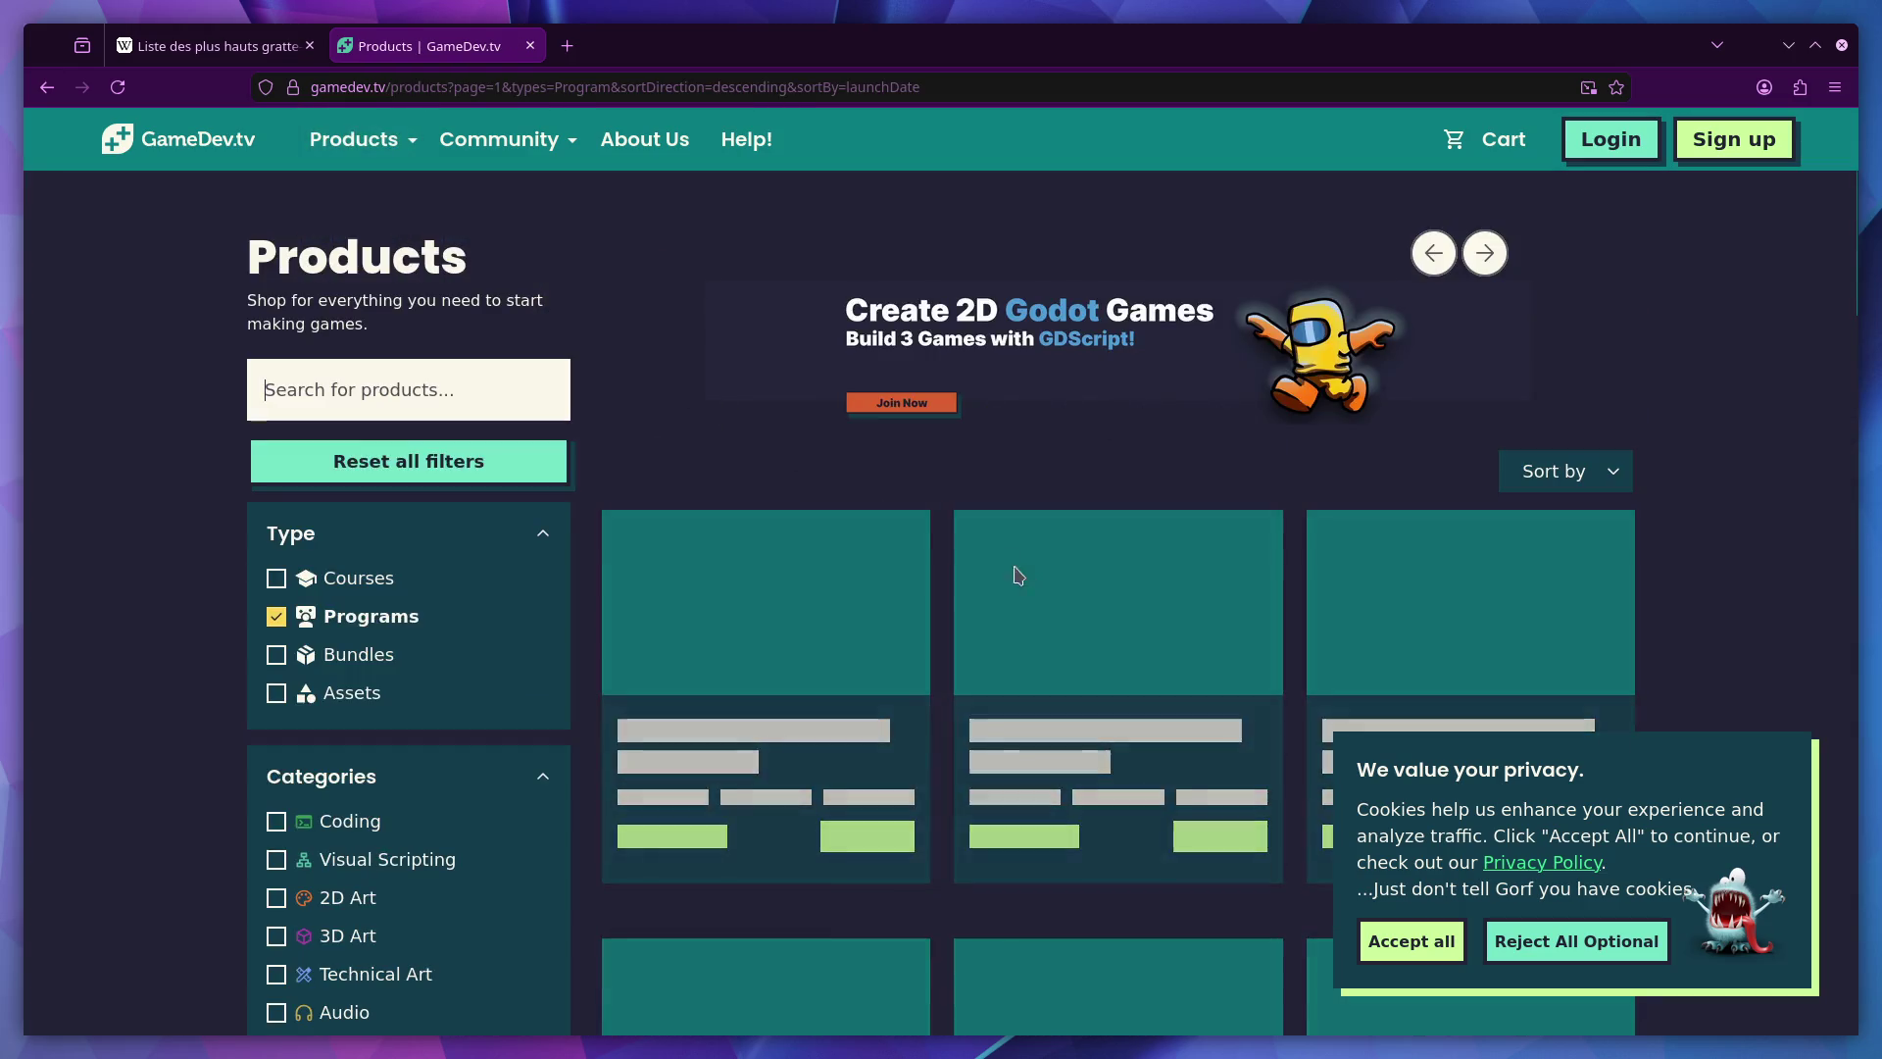
left_click(1416, 938)
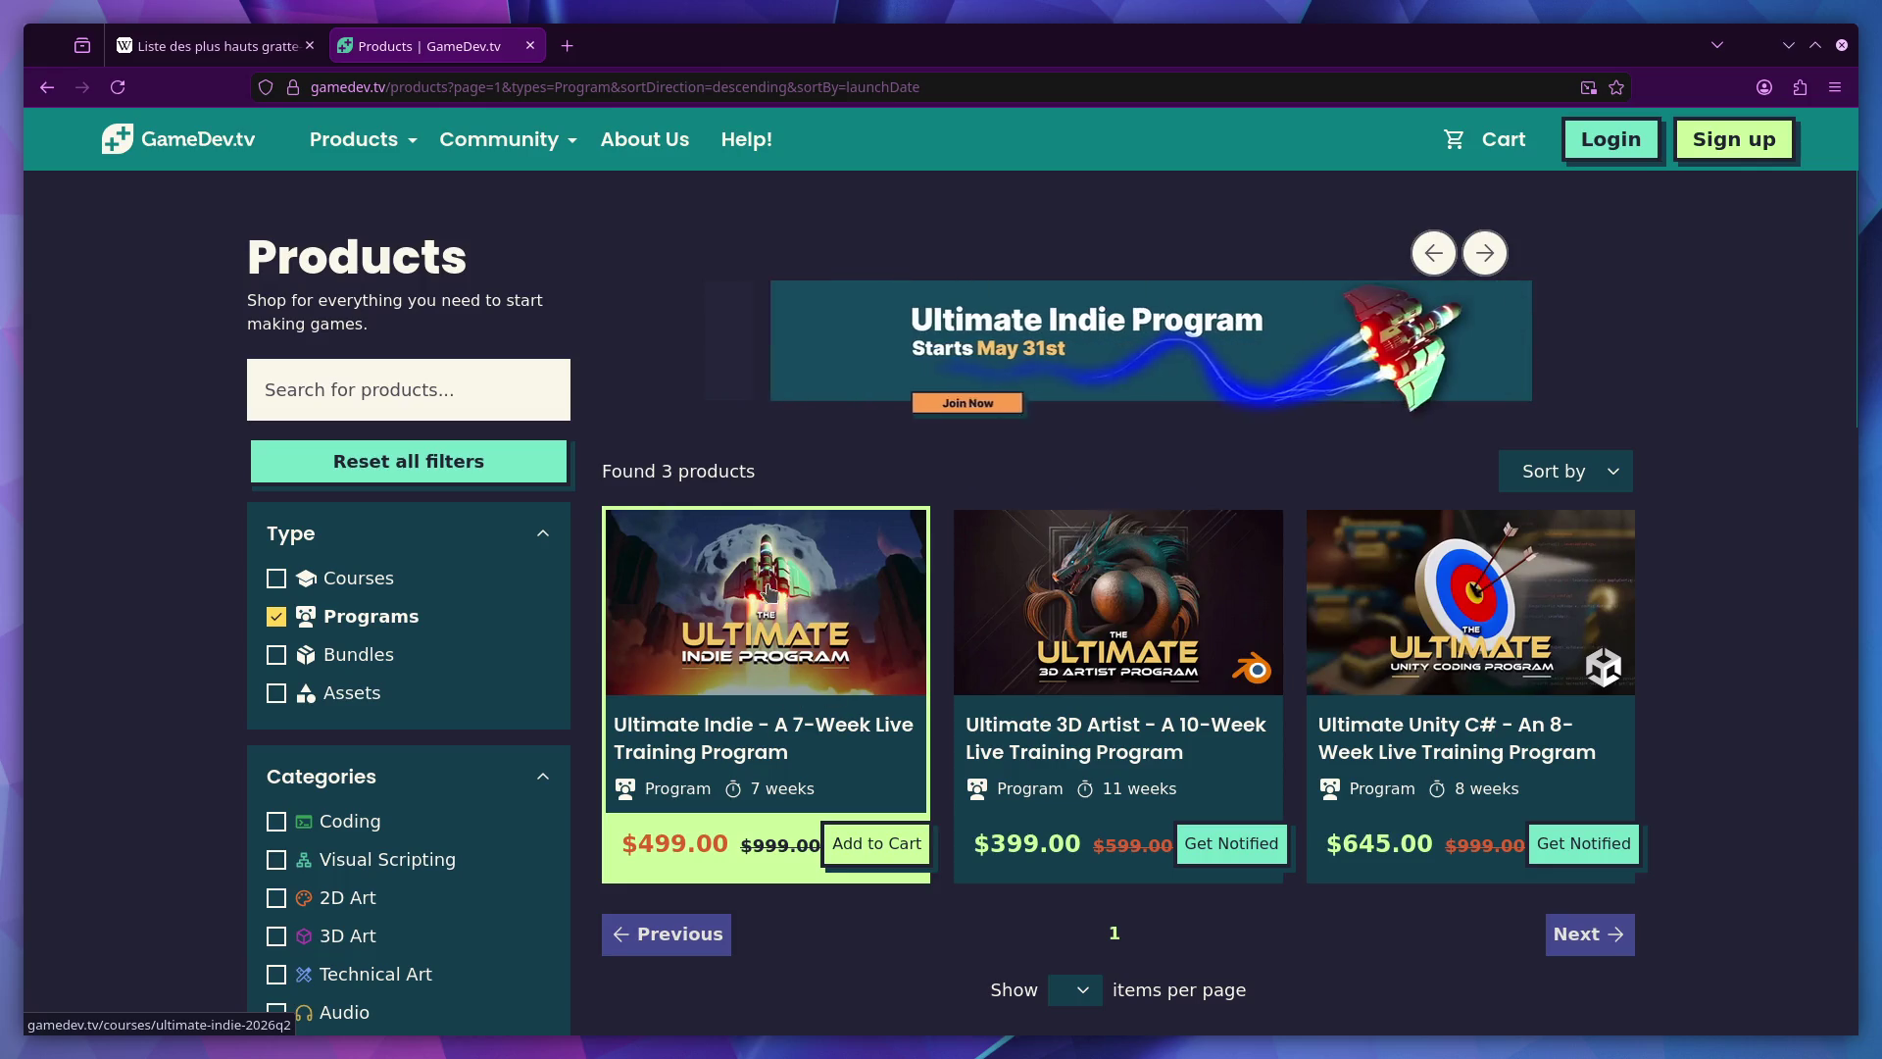
left_click(1138, 657)
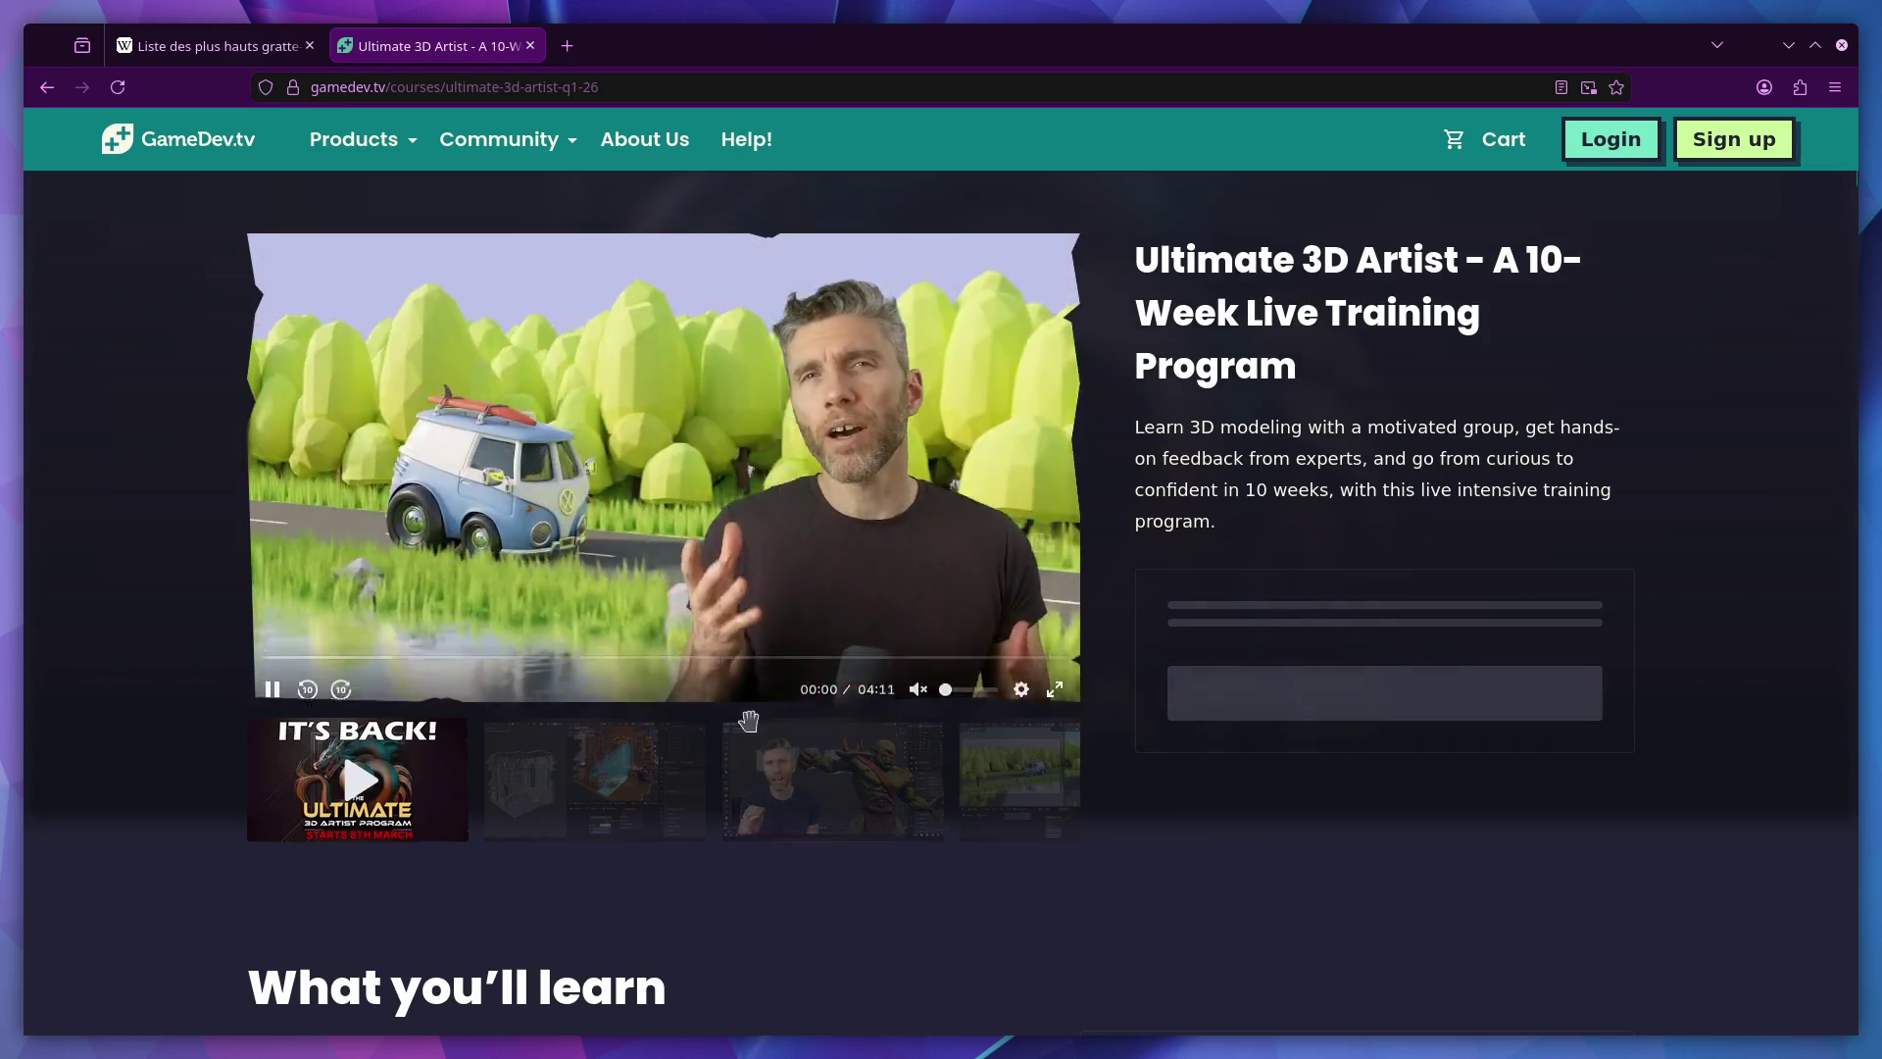
left_click(845, 529)
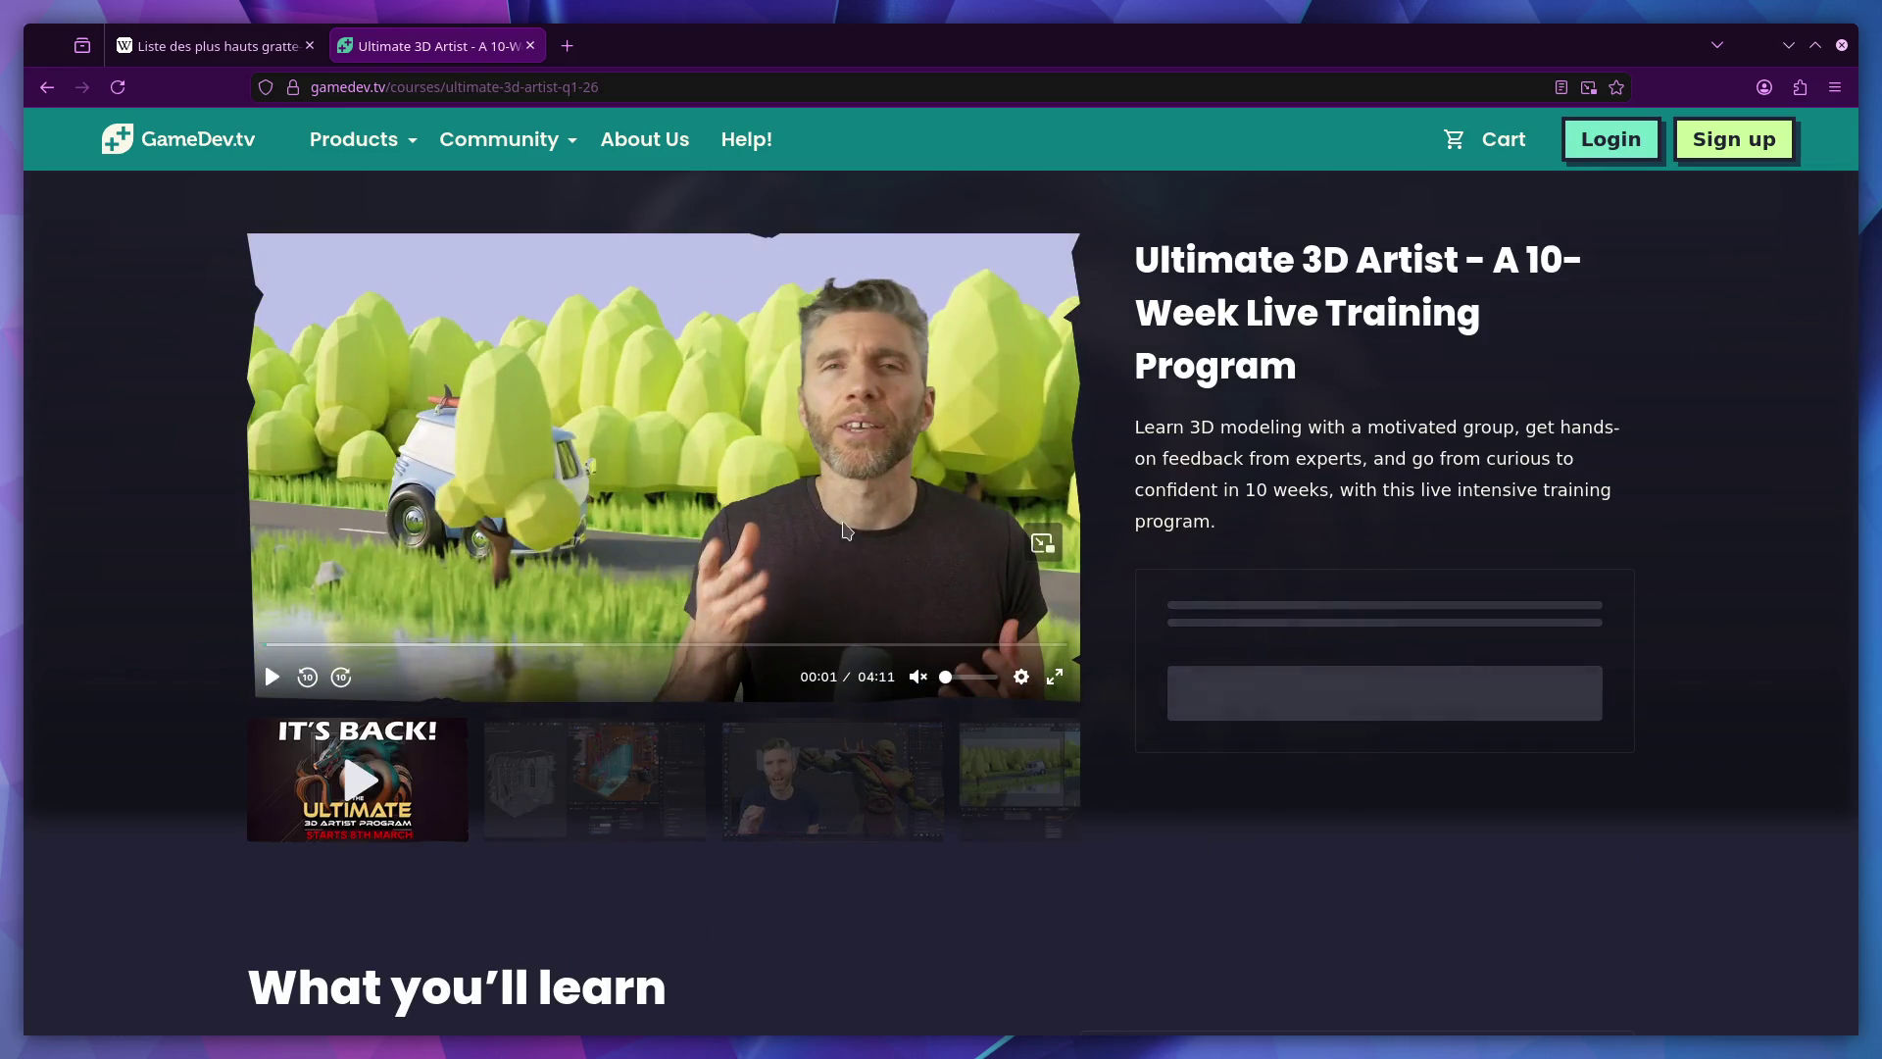
scroll(845, 530, "down", 15)
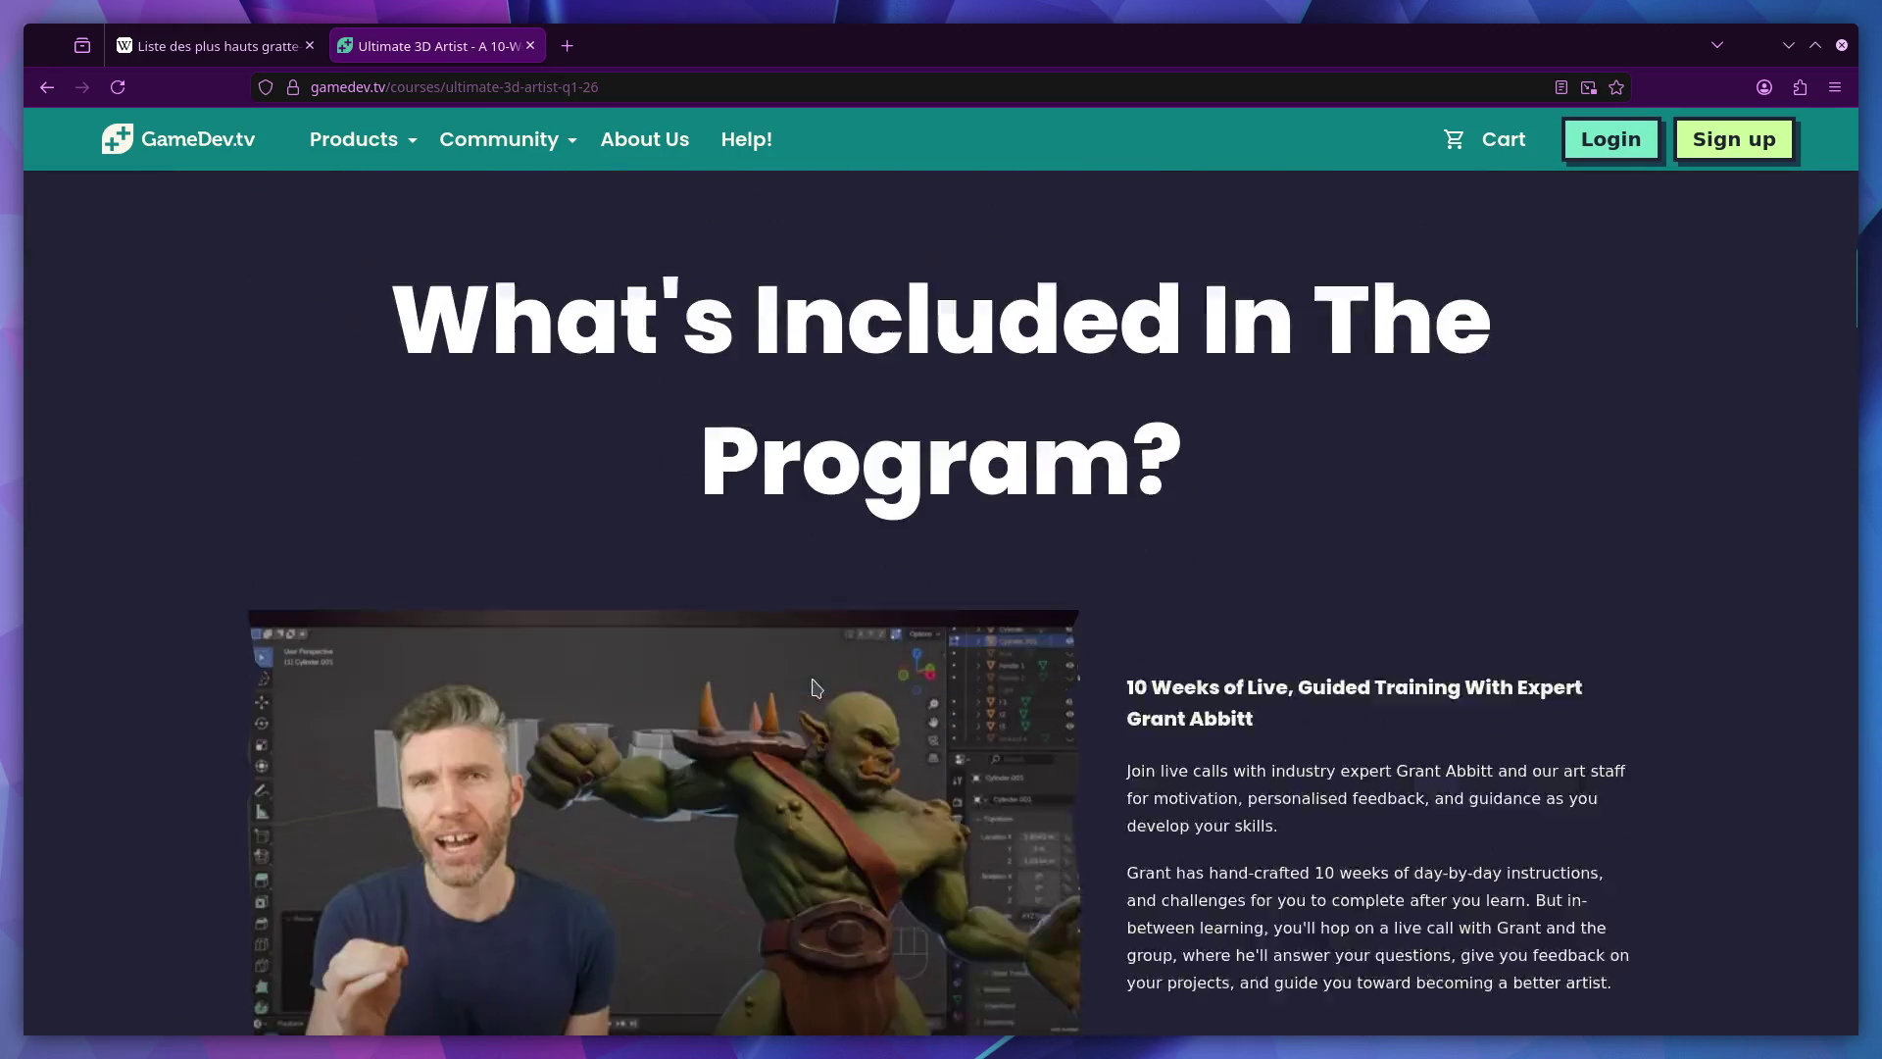
scroll(817, 686, "down", 10)
scroll(816, 681, "up", 7)
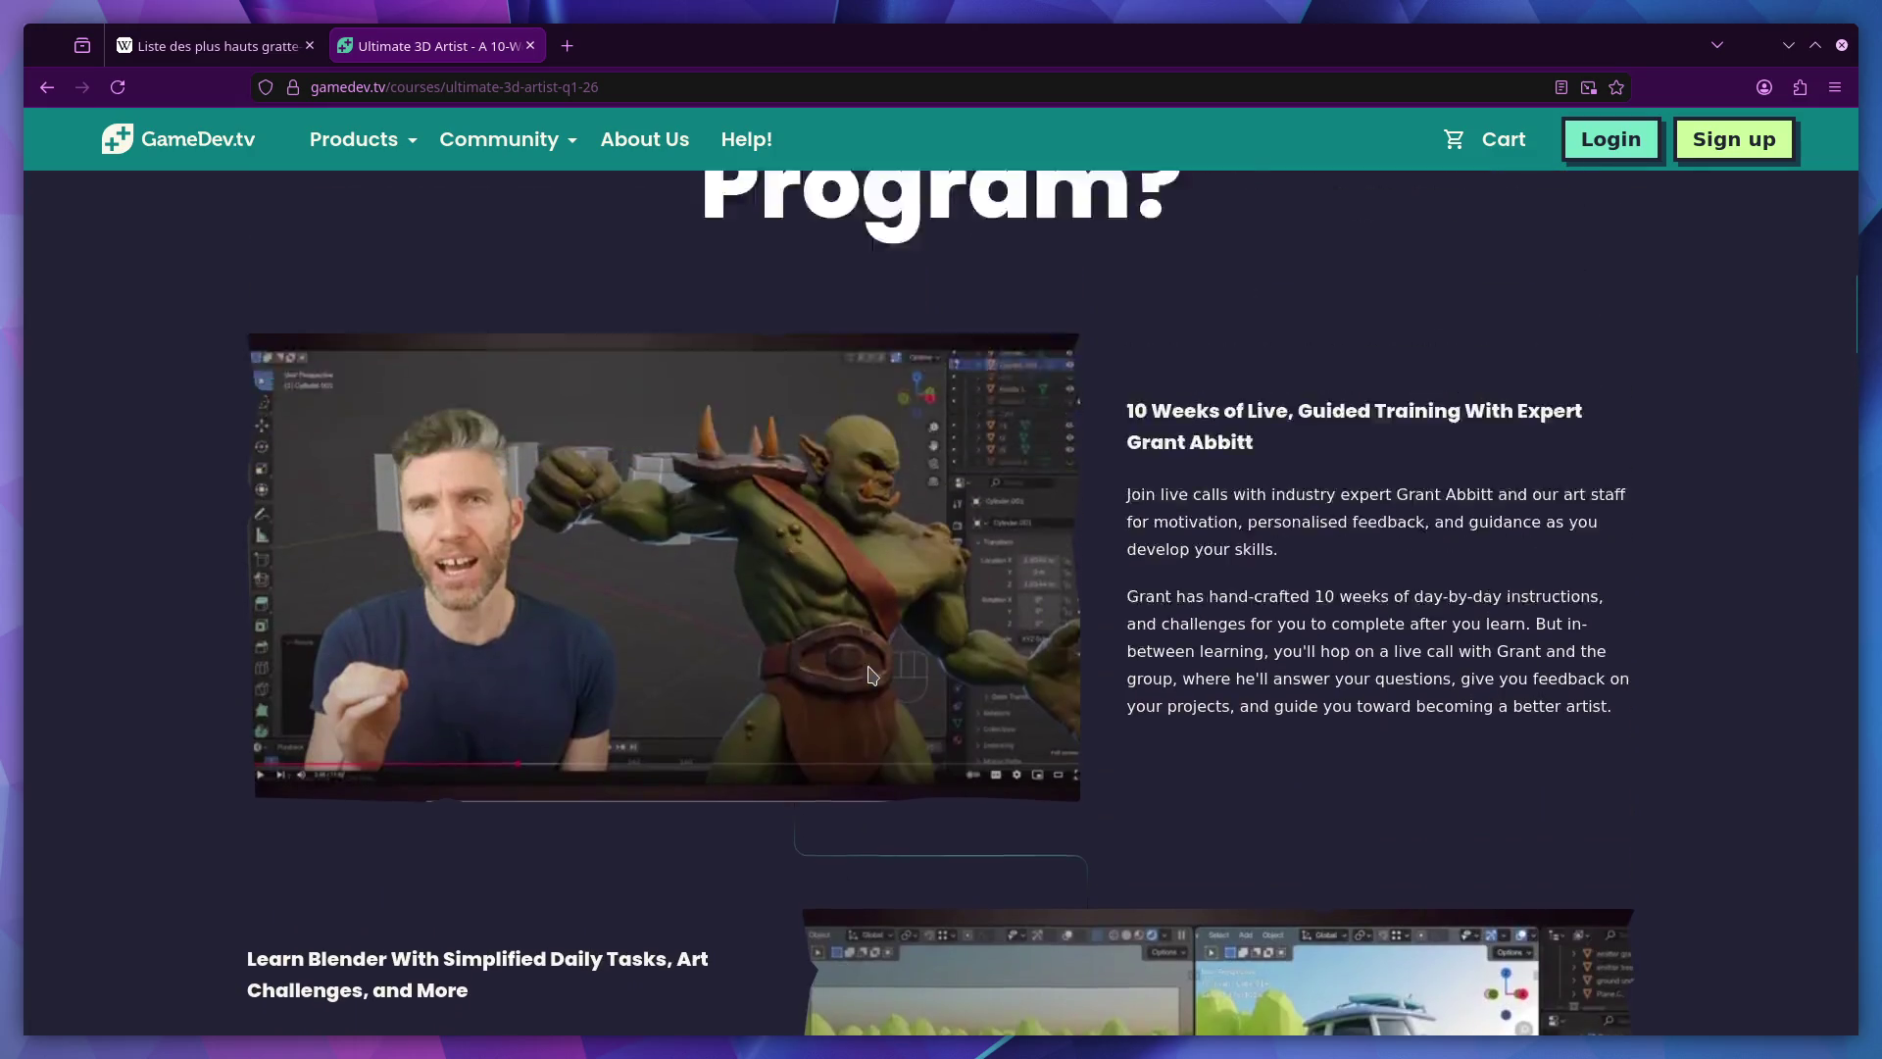
scroll(869, 673, "up", 2)
scroll(824, 665, "down", 3)
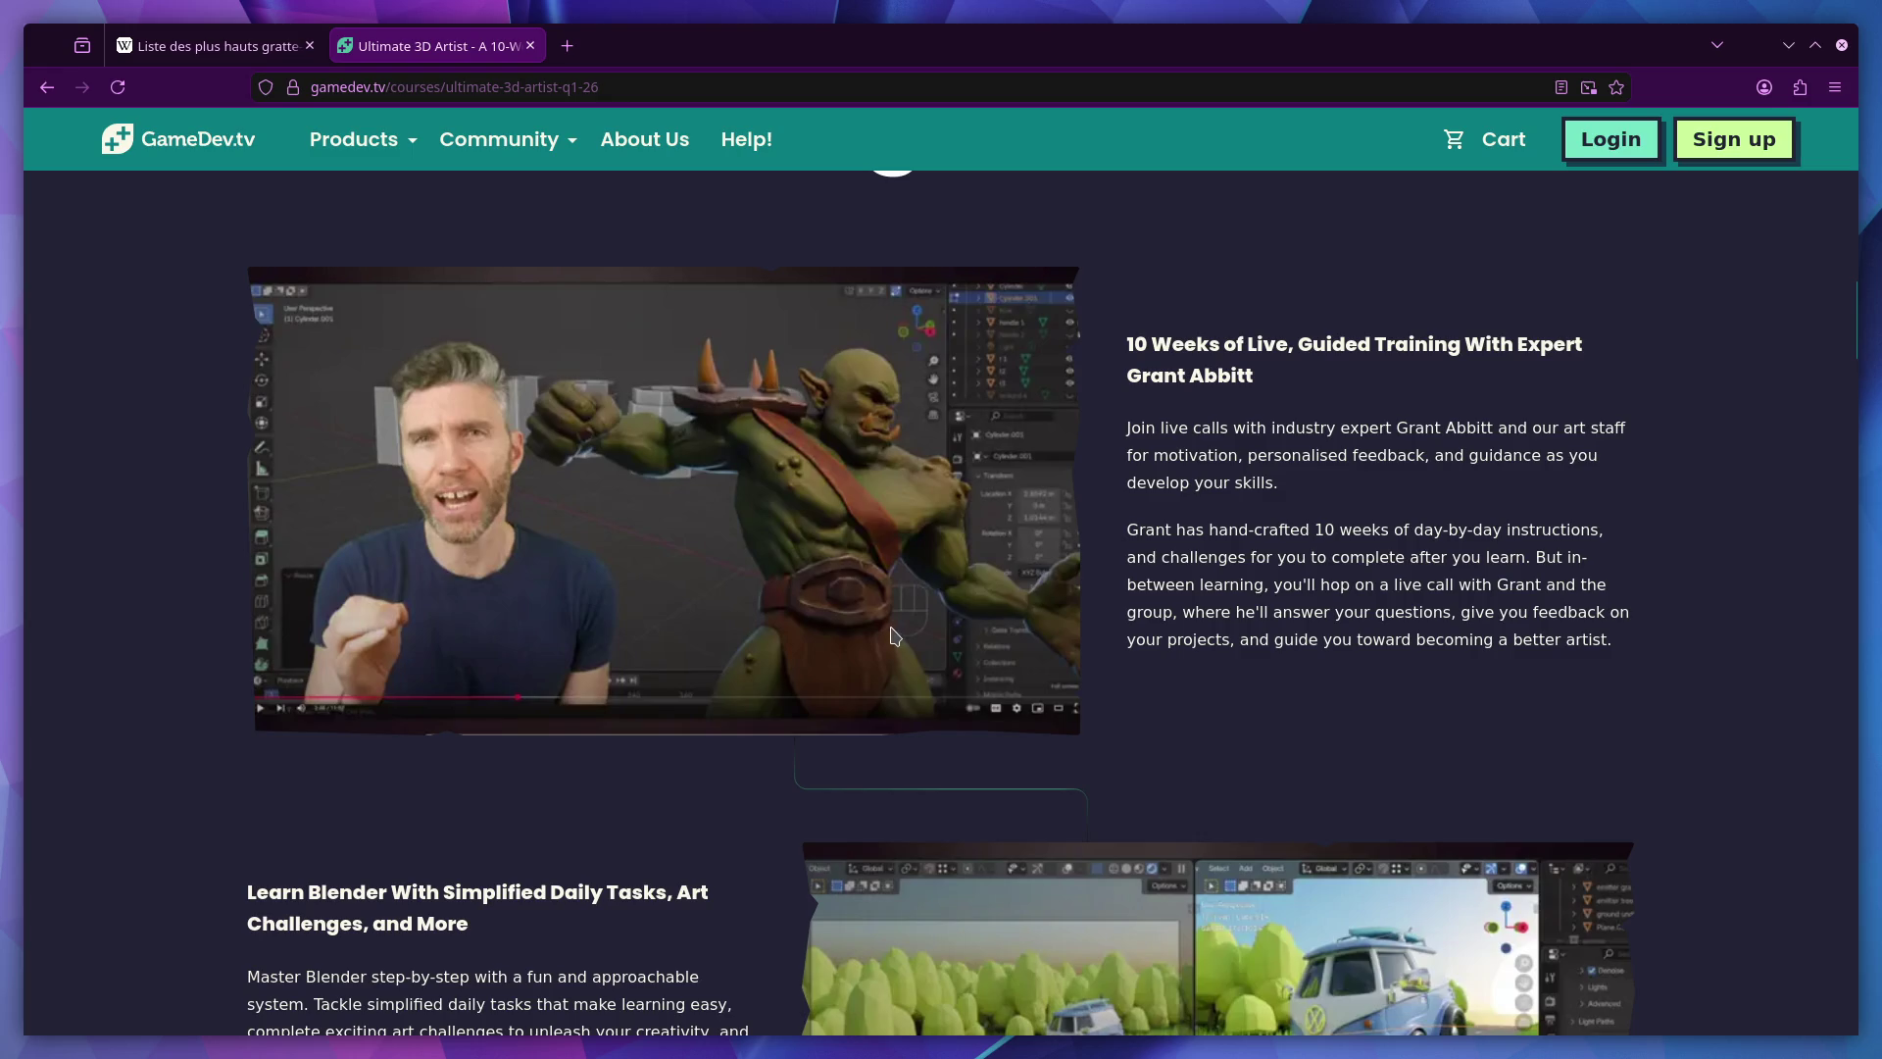
scroll(745, 559, "down", 10)
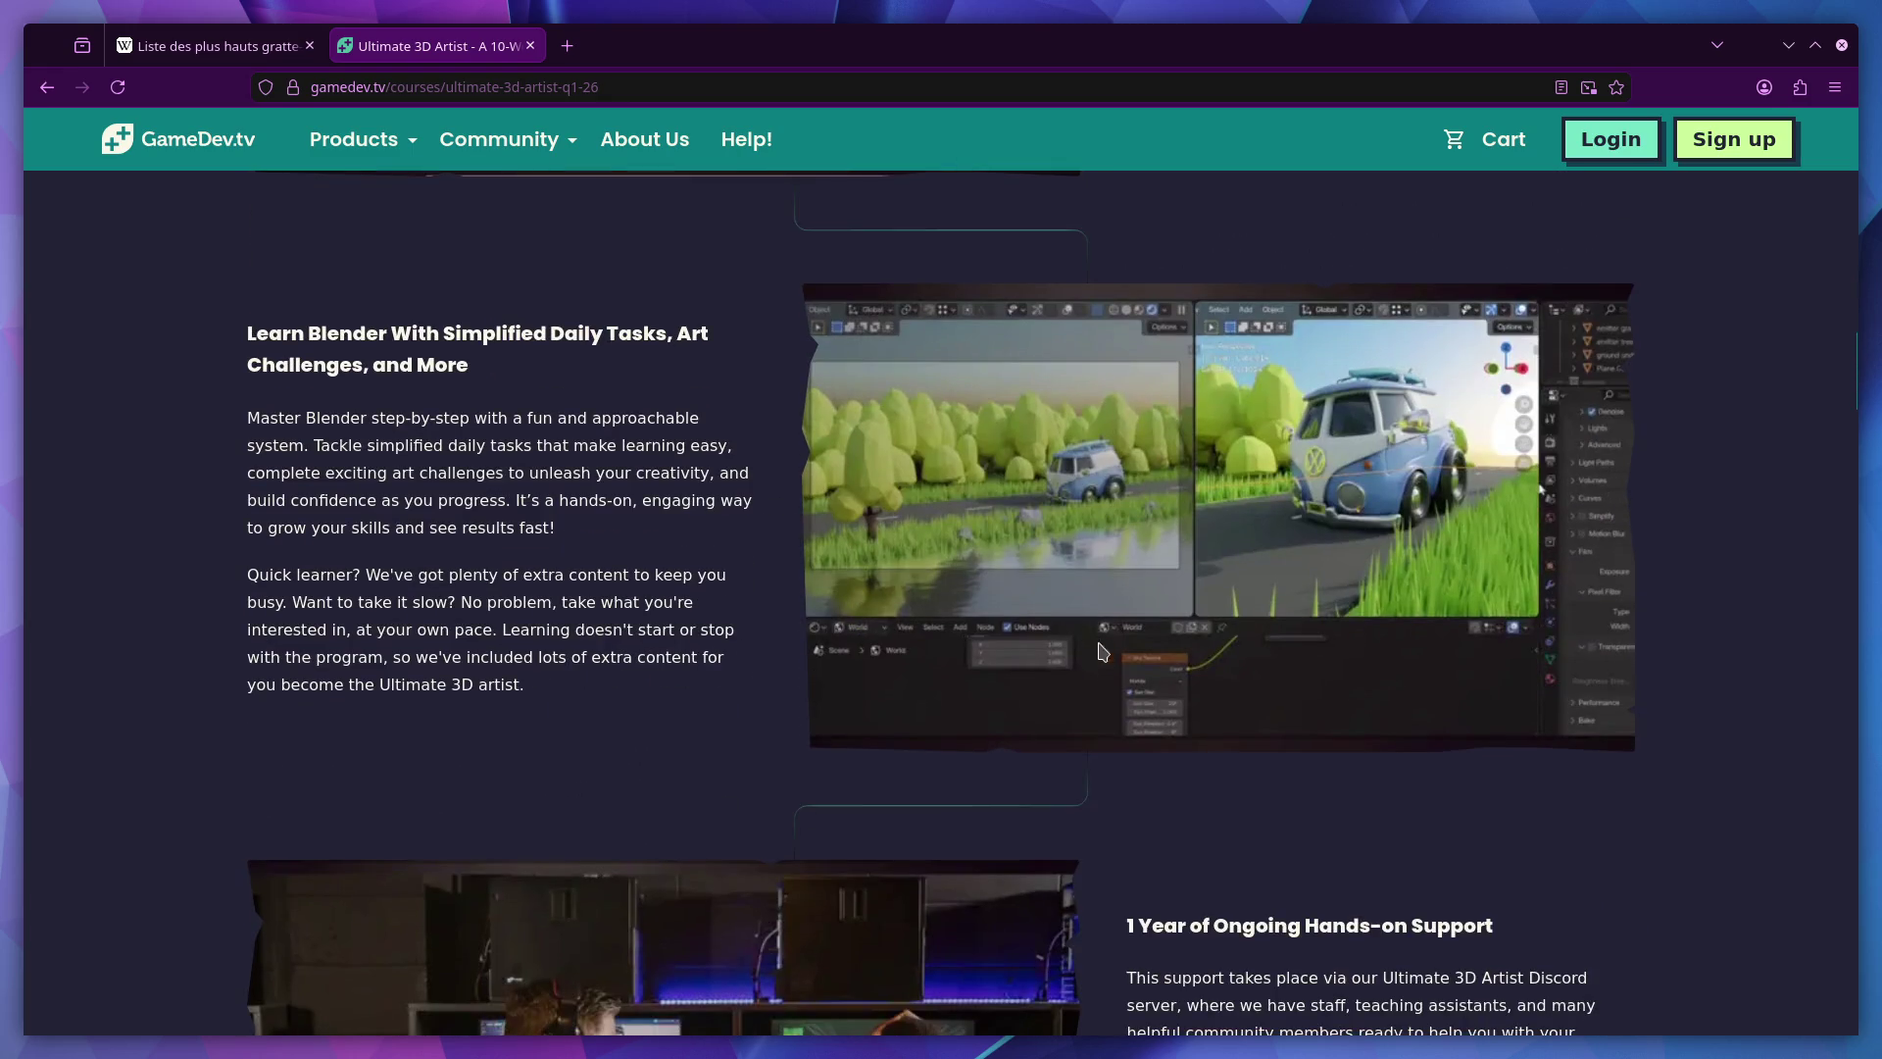
scroll(814, 585, "down", 20)
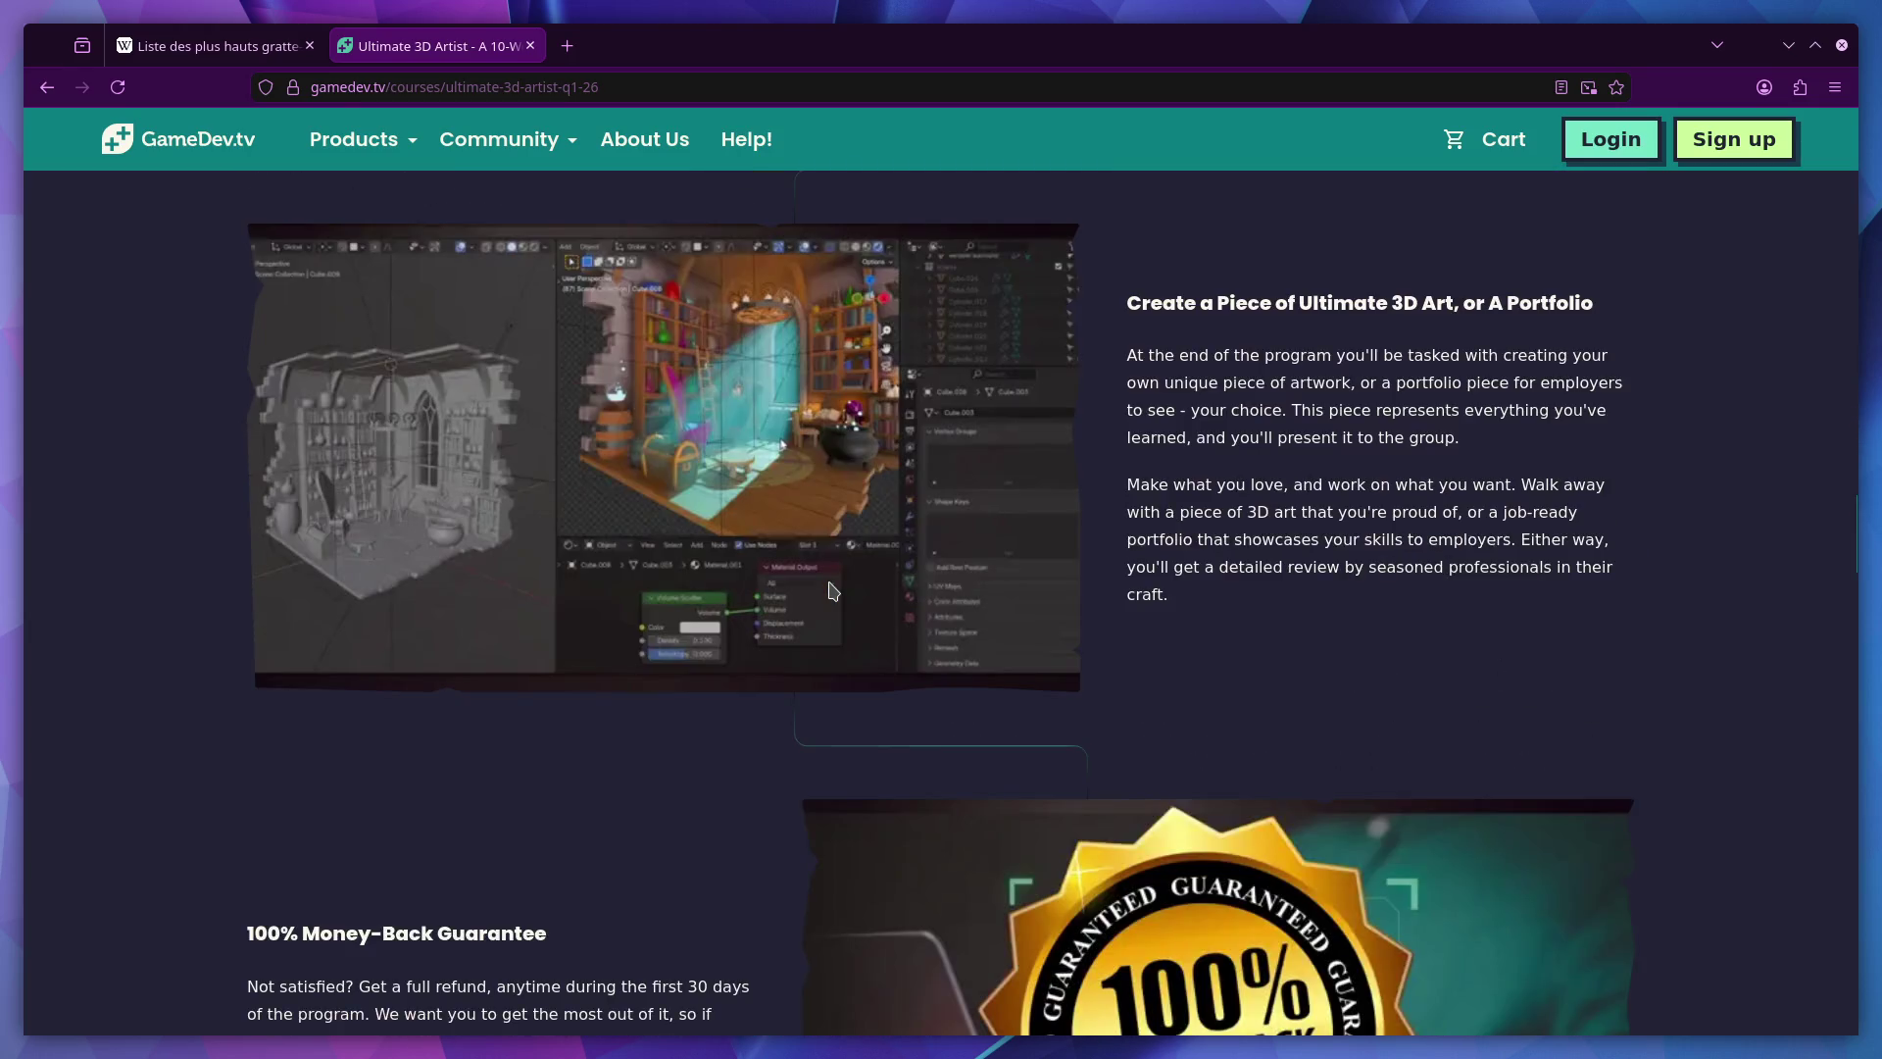
scroll(829, 588, "down", 20)
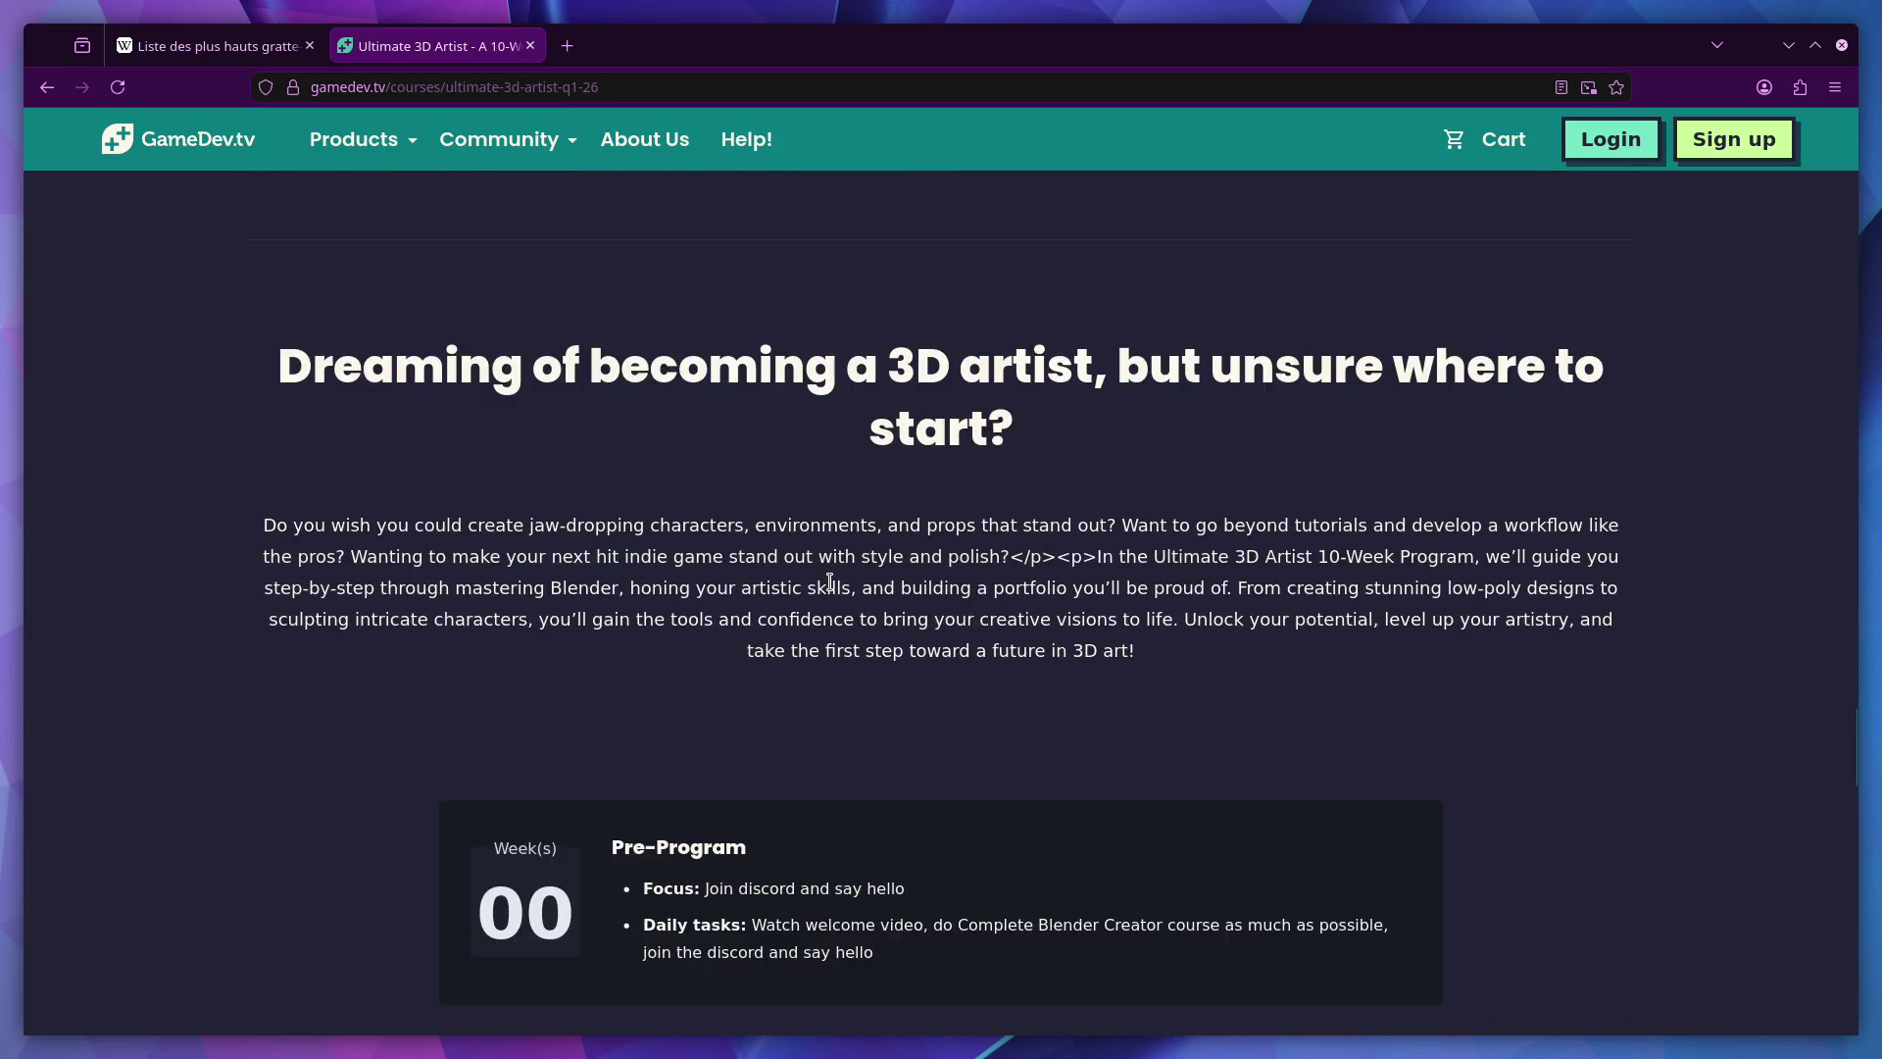
scroll(834, 592, "down", 12)
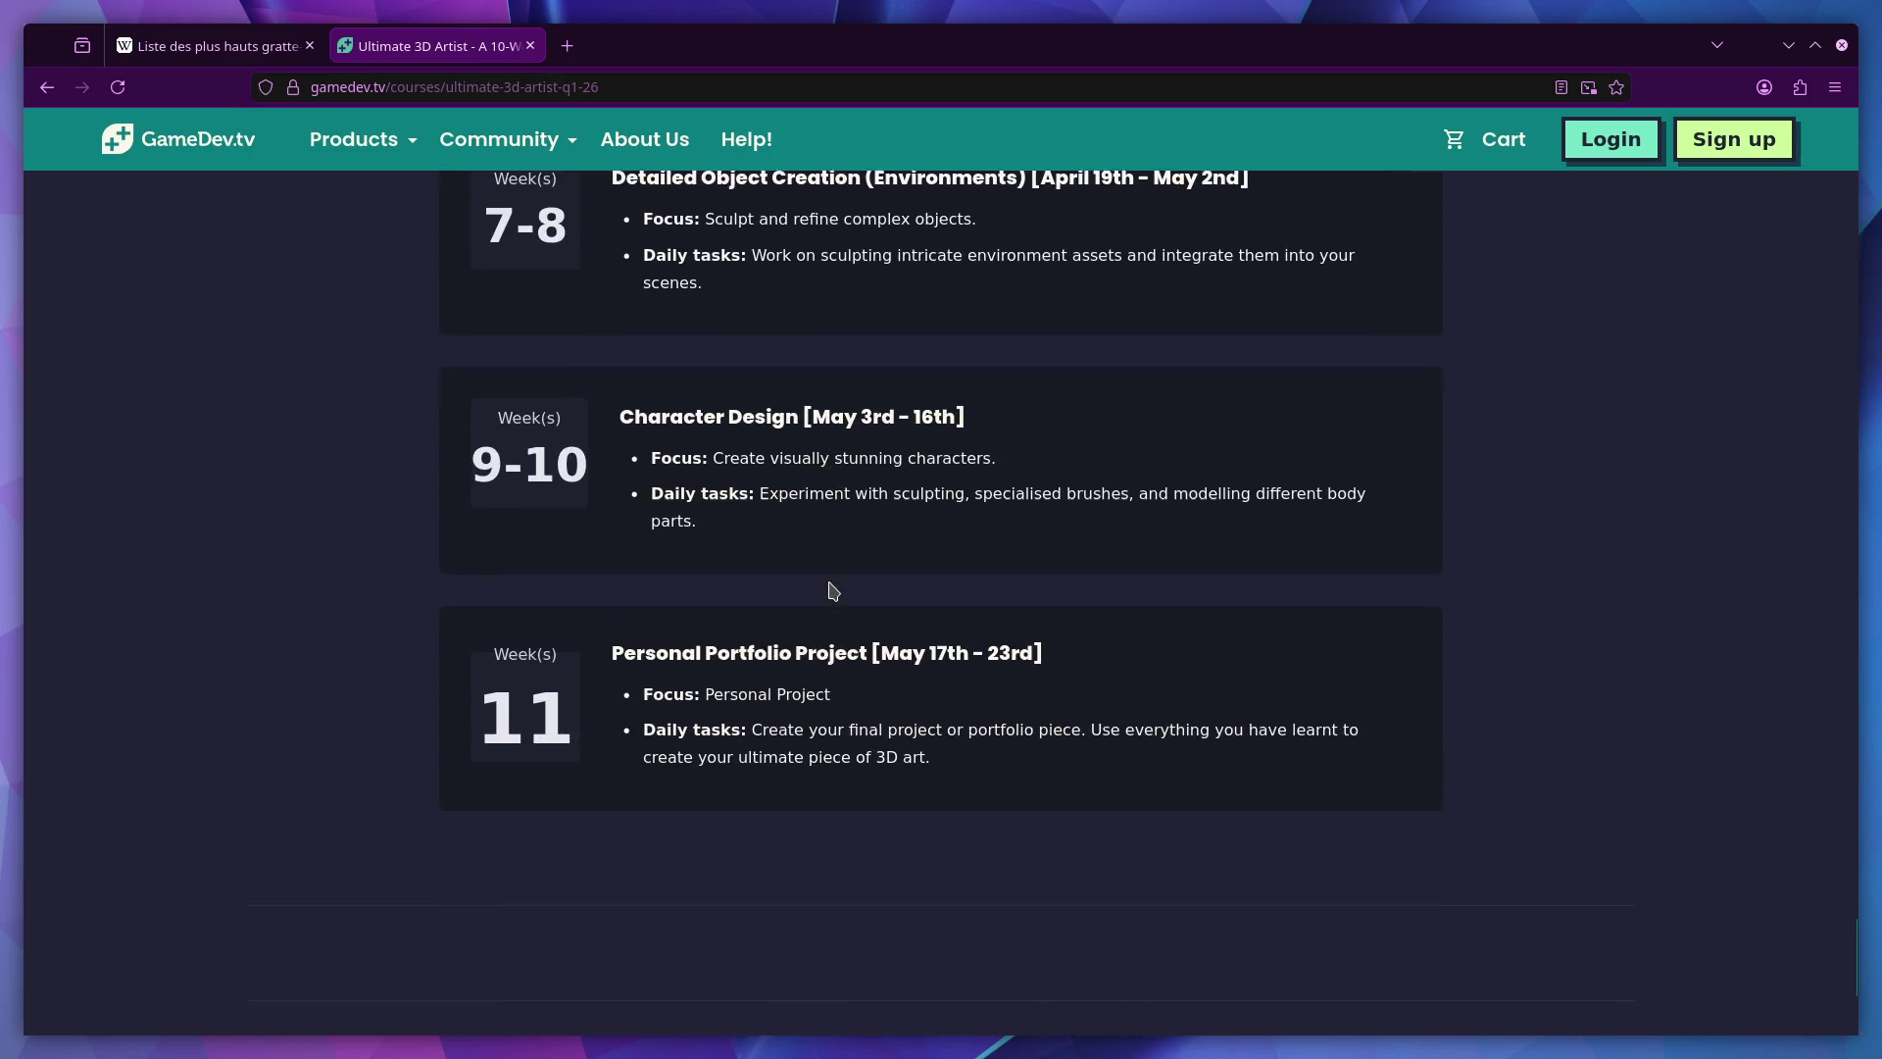
scroll(829, 593, "up", 5)
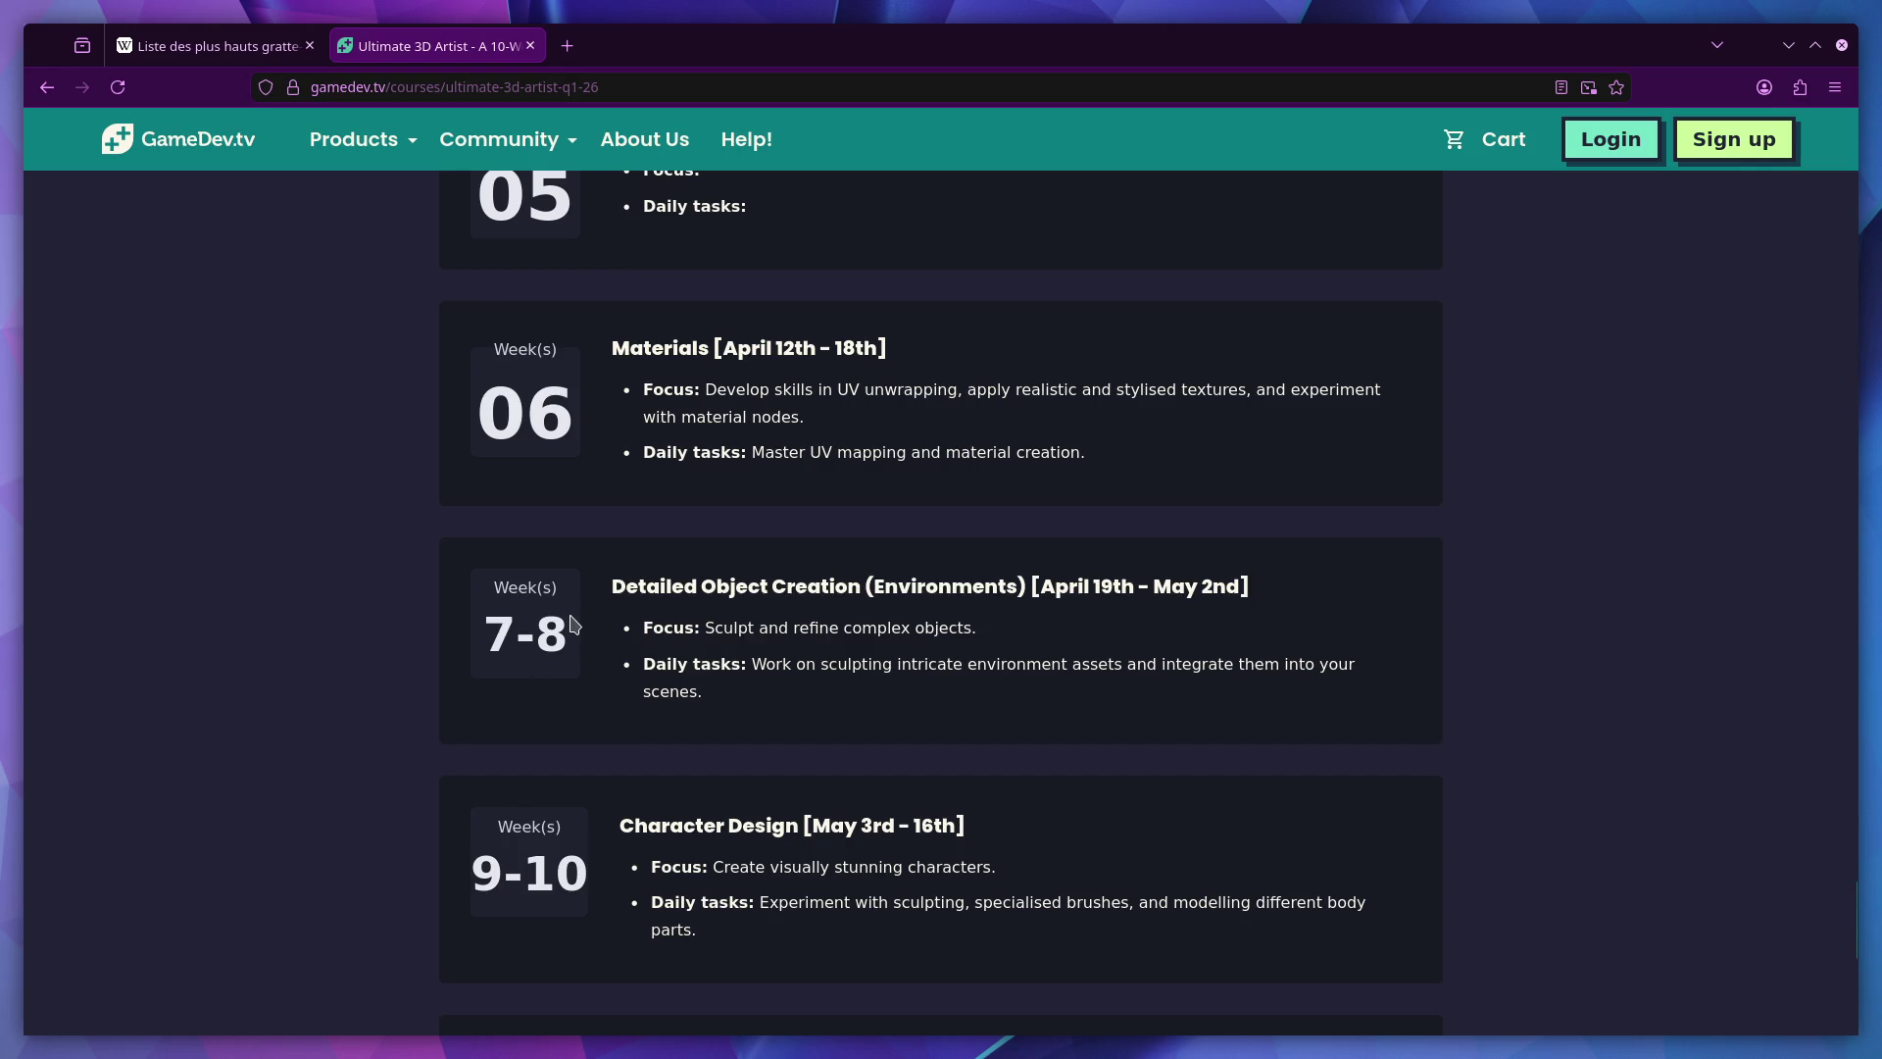
scroll(573, 625, "down", 2)
scroll(559, 516, "down", 5)
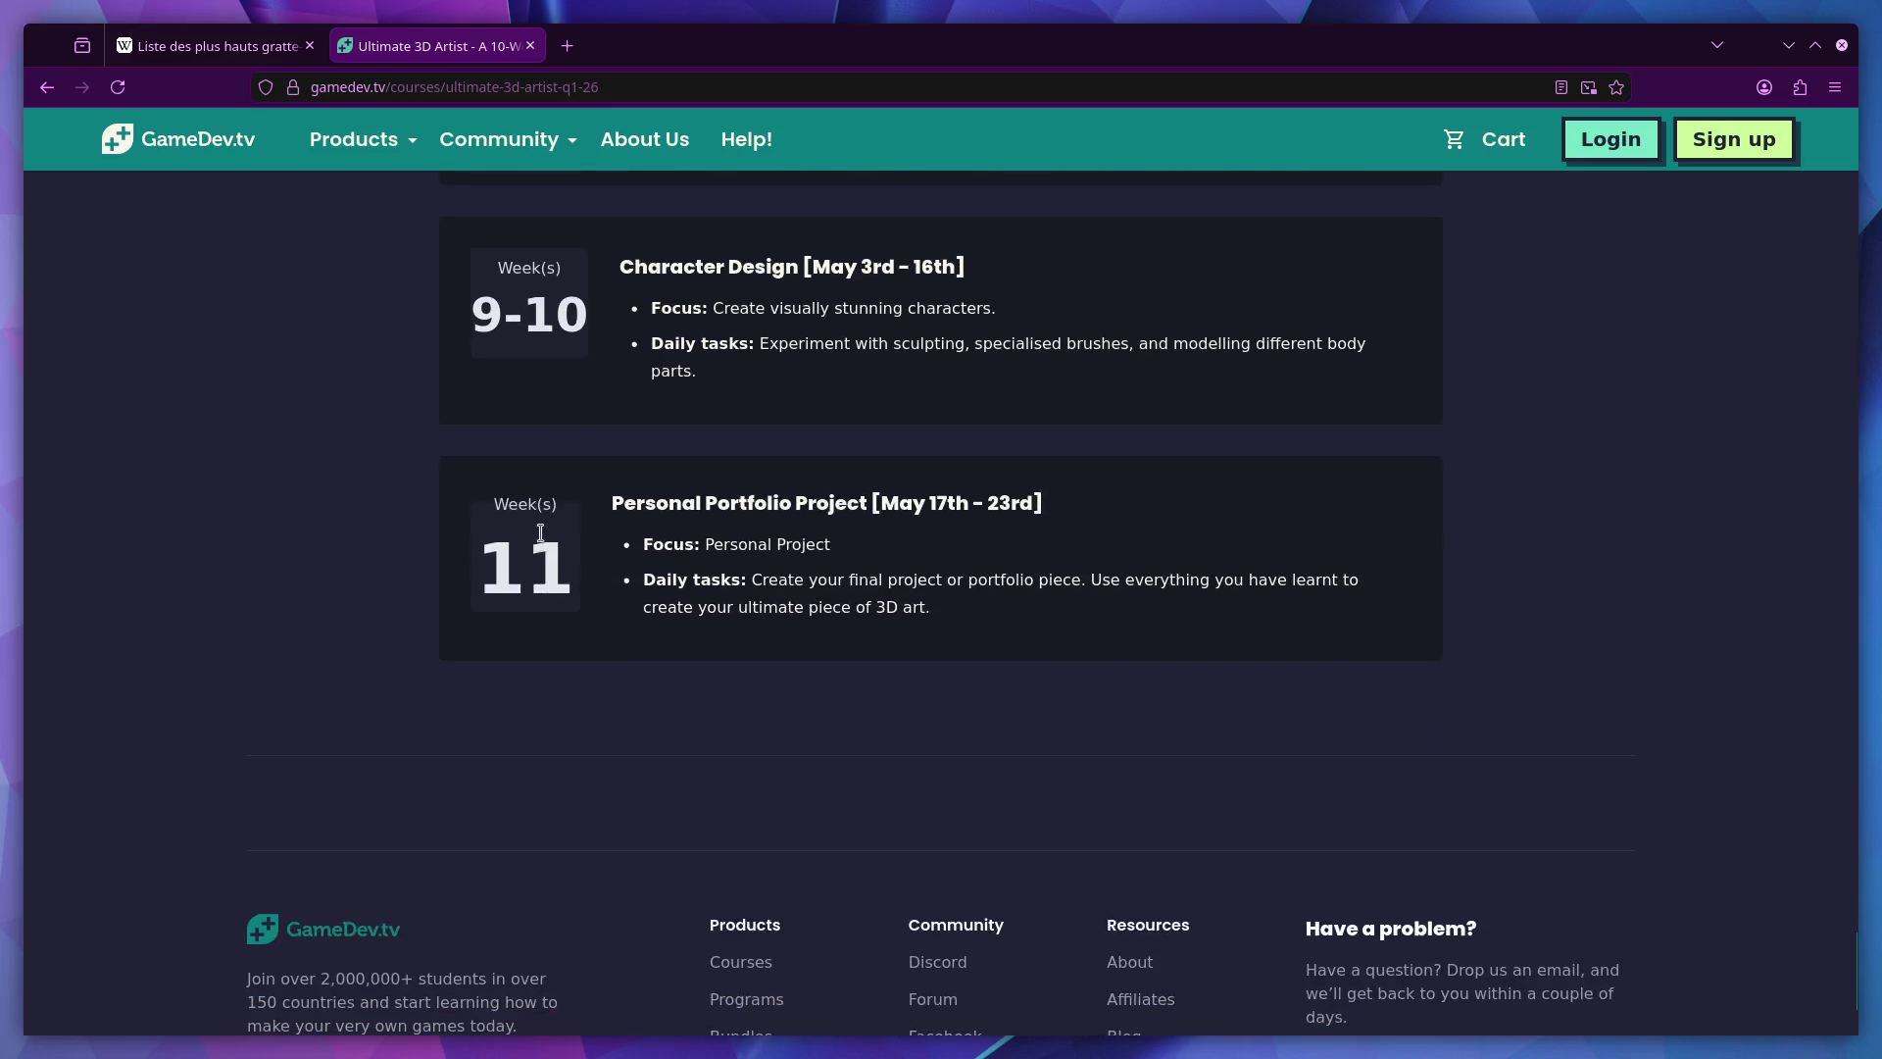
scroll(555, 471, "up", 5)
scroll(600, 576, "up", 2)
scroll(609, 588, "down", 2)
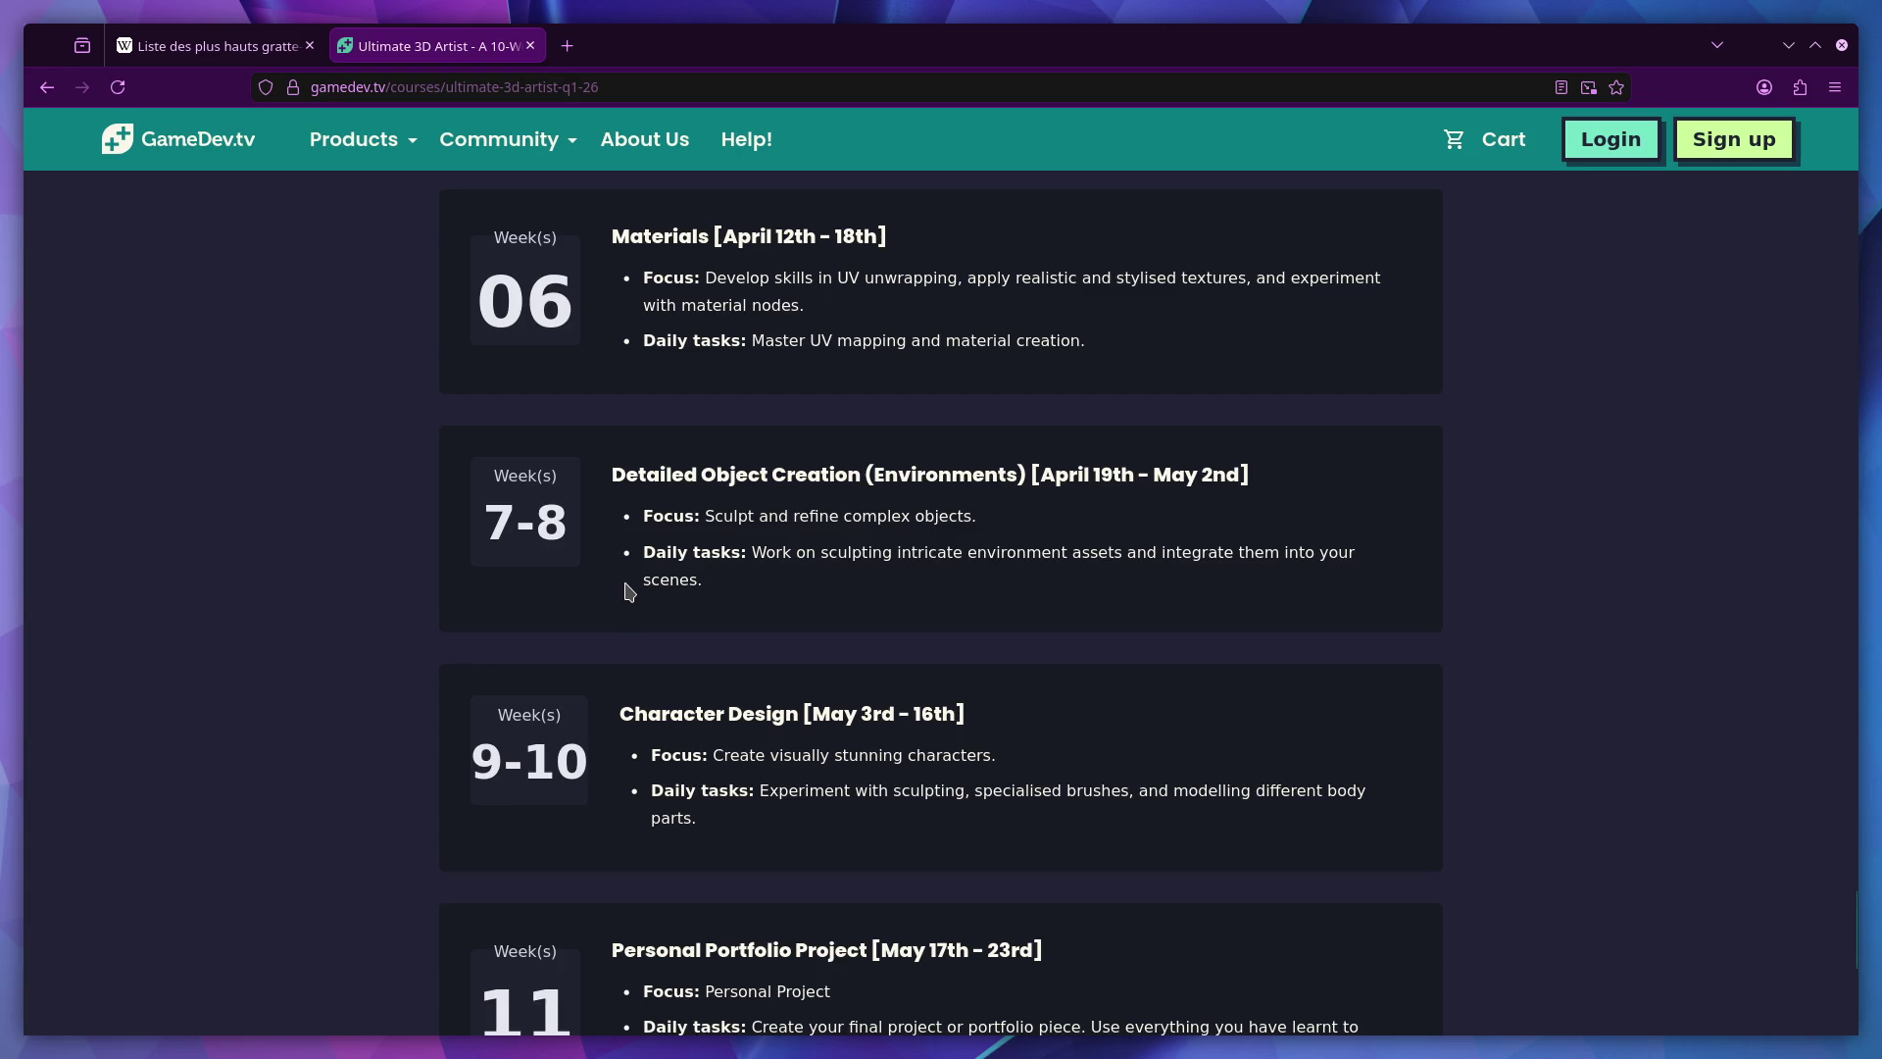
scroll(628, 591, "down", 2)
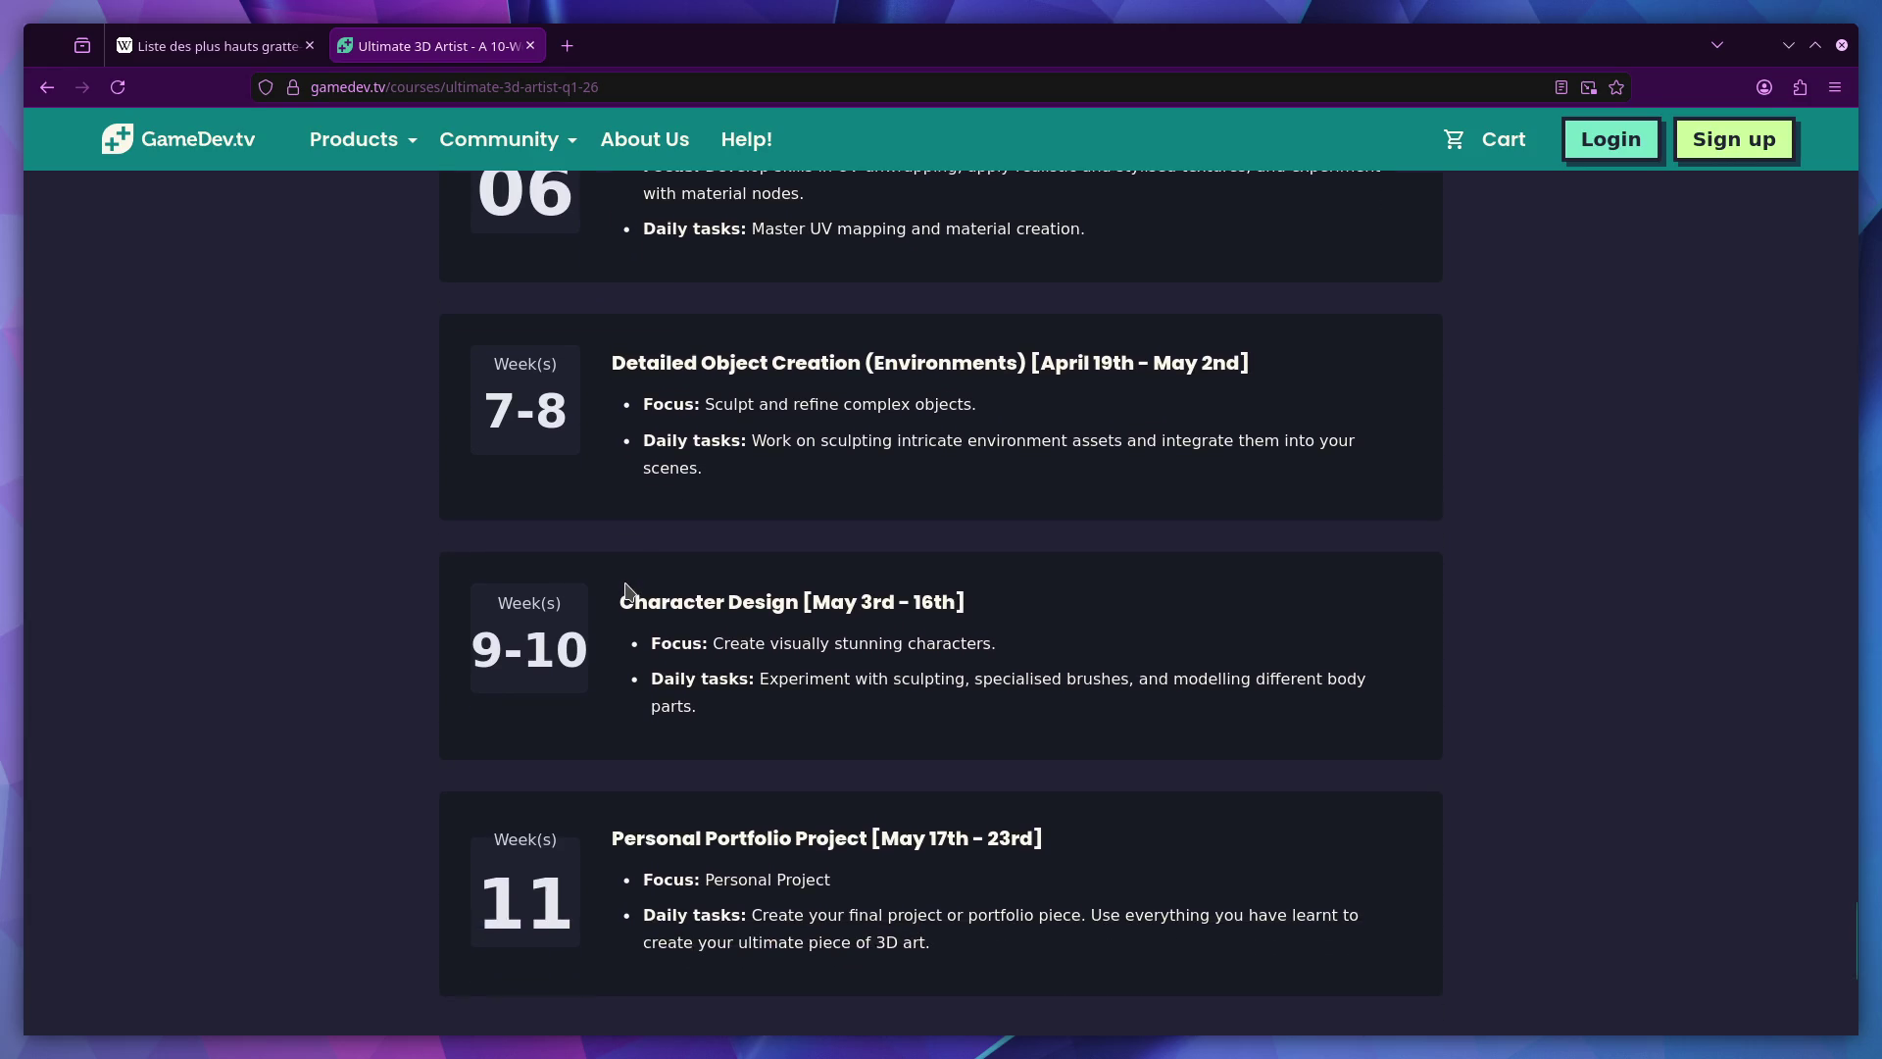
Open itch.io in a new tab and search for the game's creator.
left_click(574, 48)
type("itch.io/")
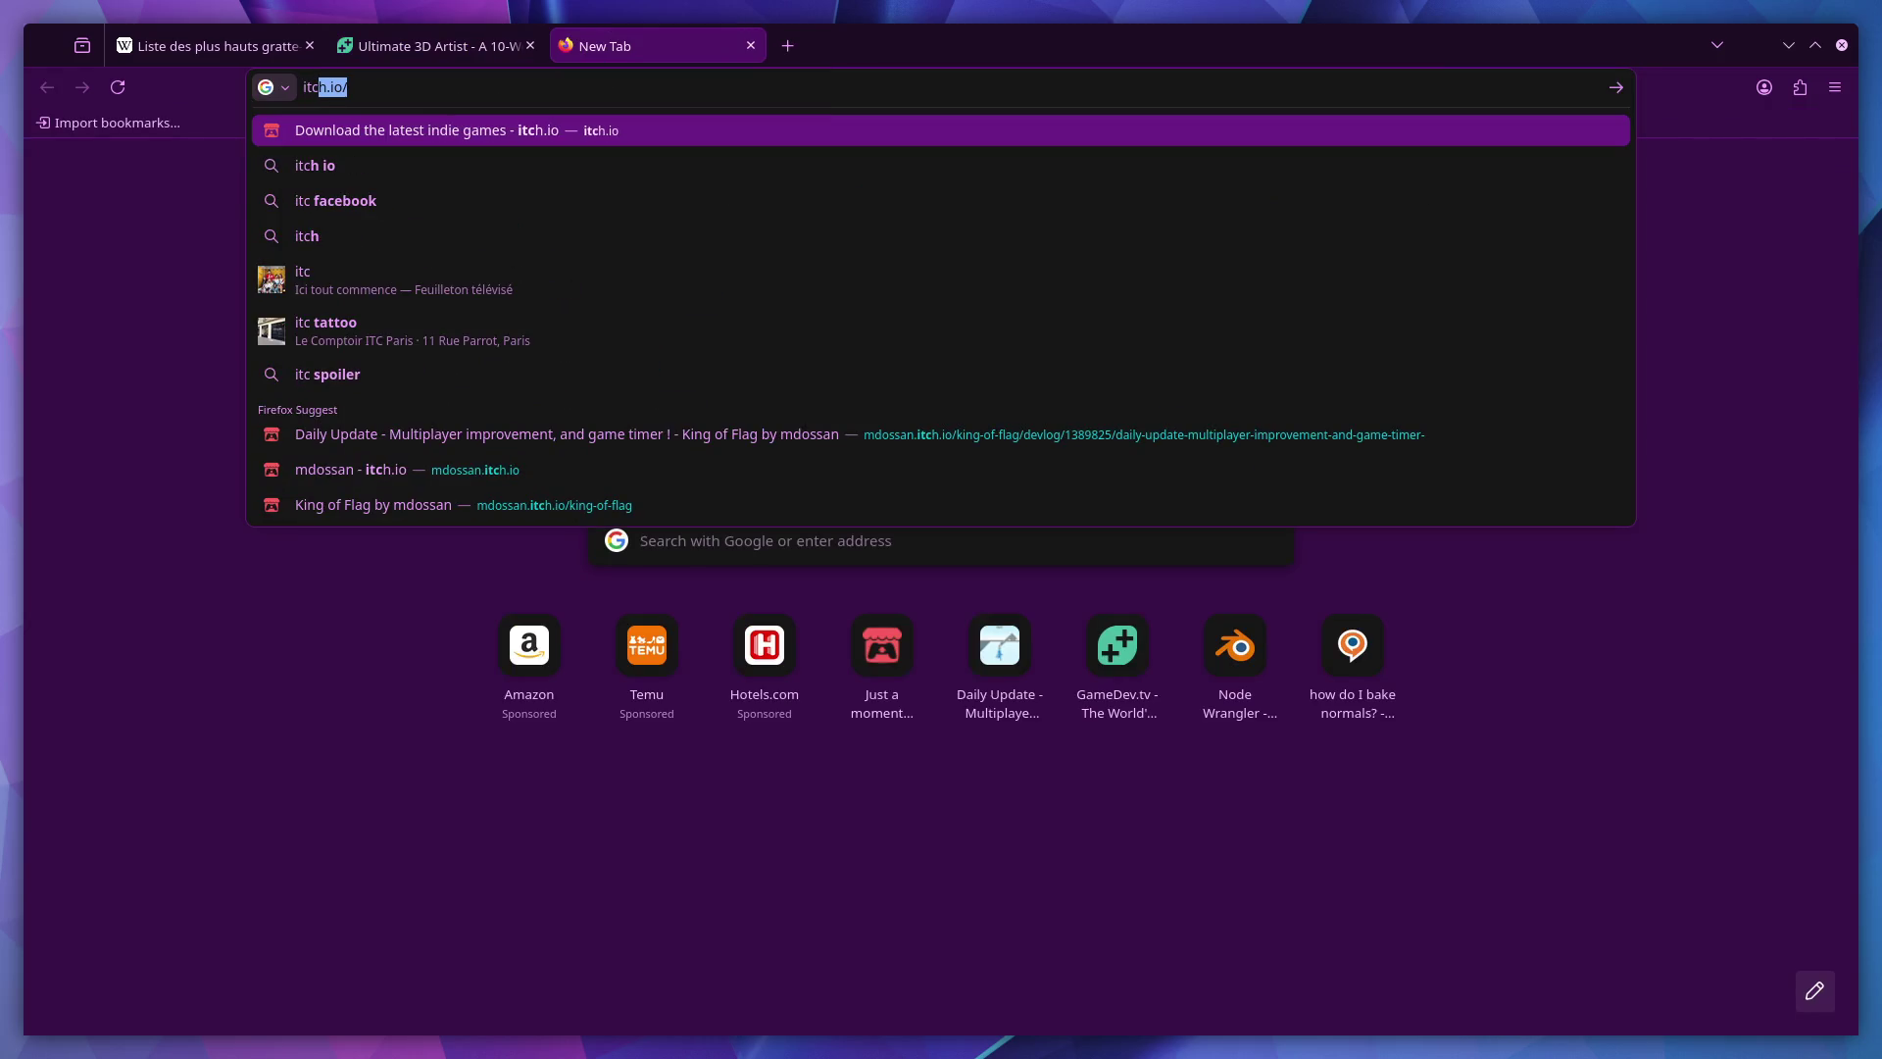
key("Return")
type("mdo")
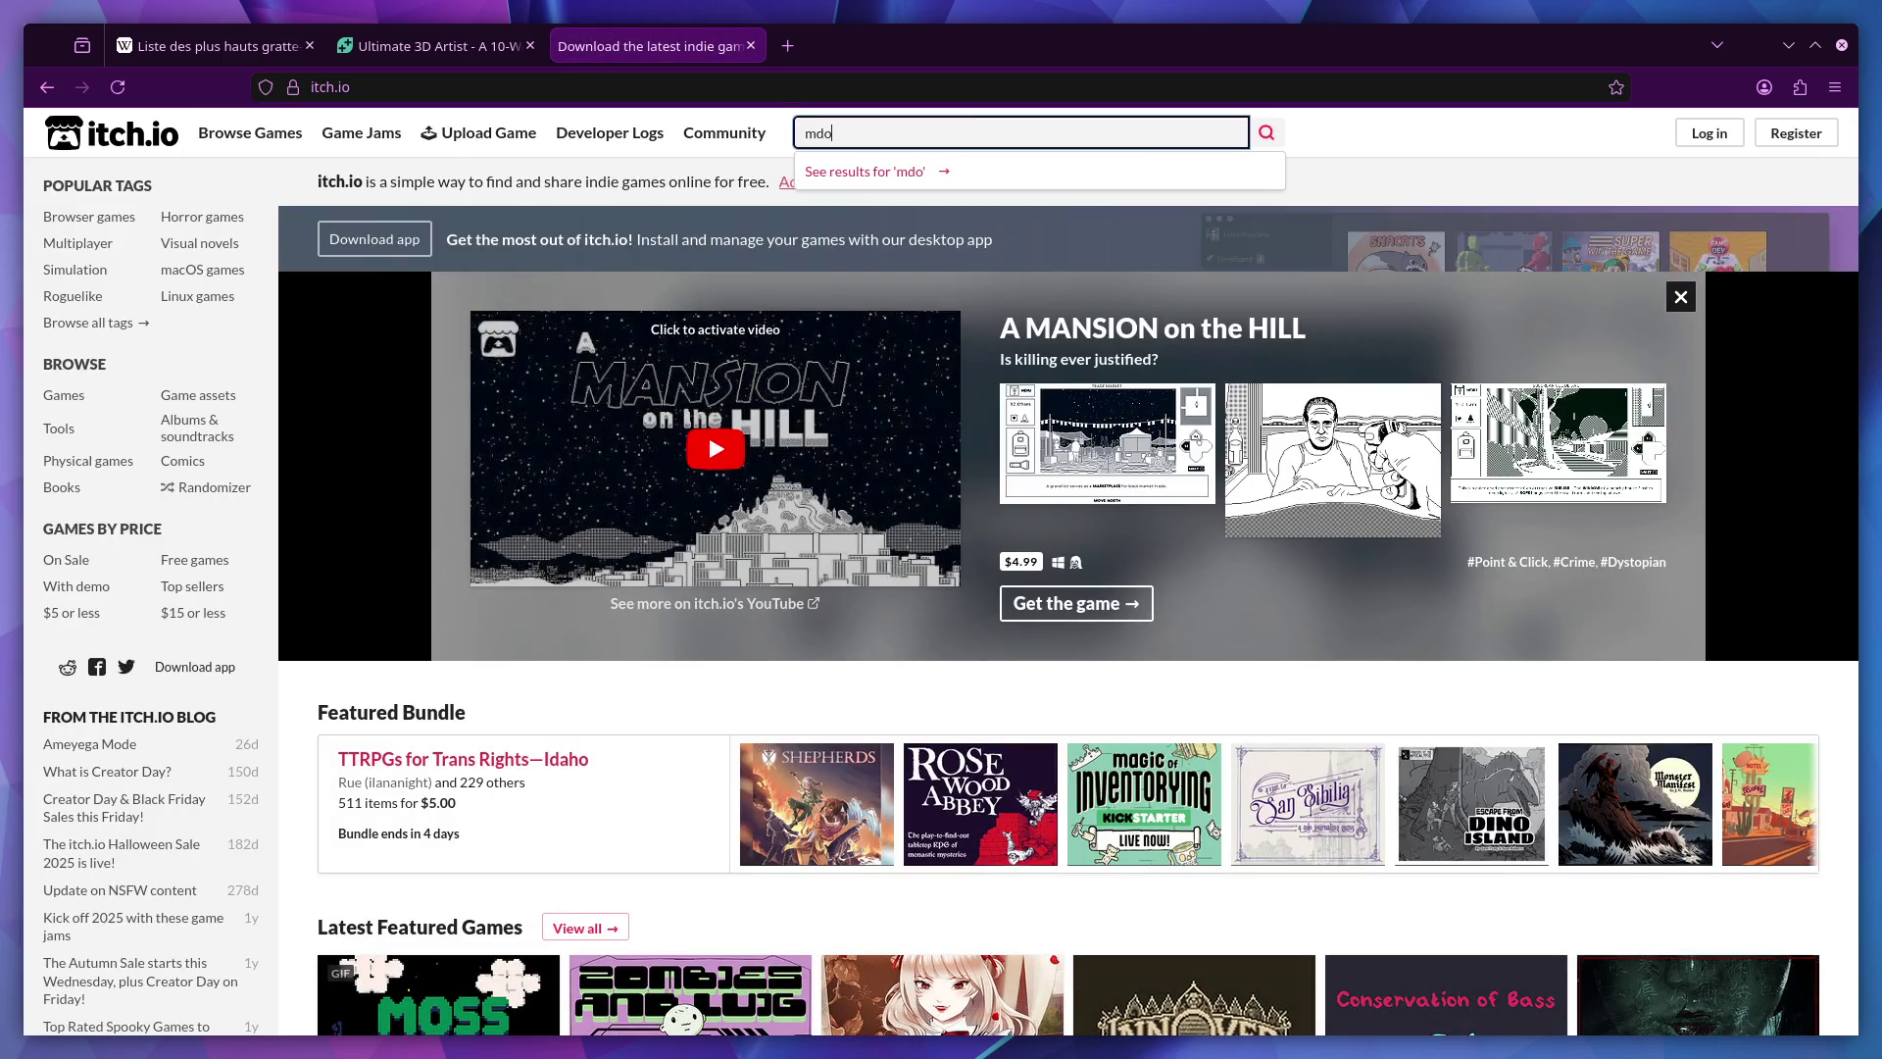
type("san")
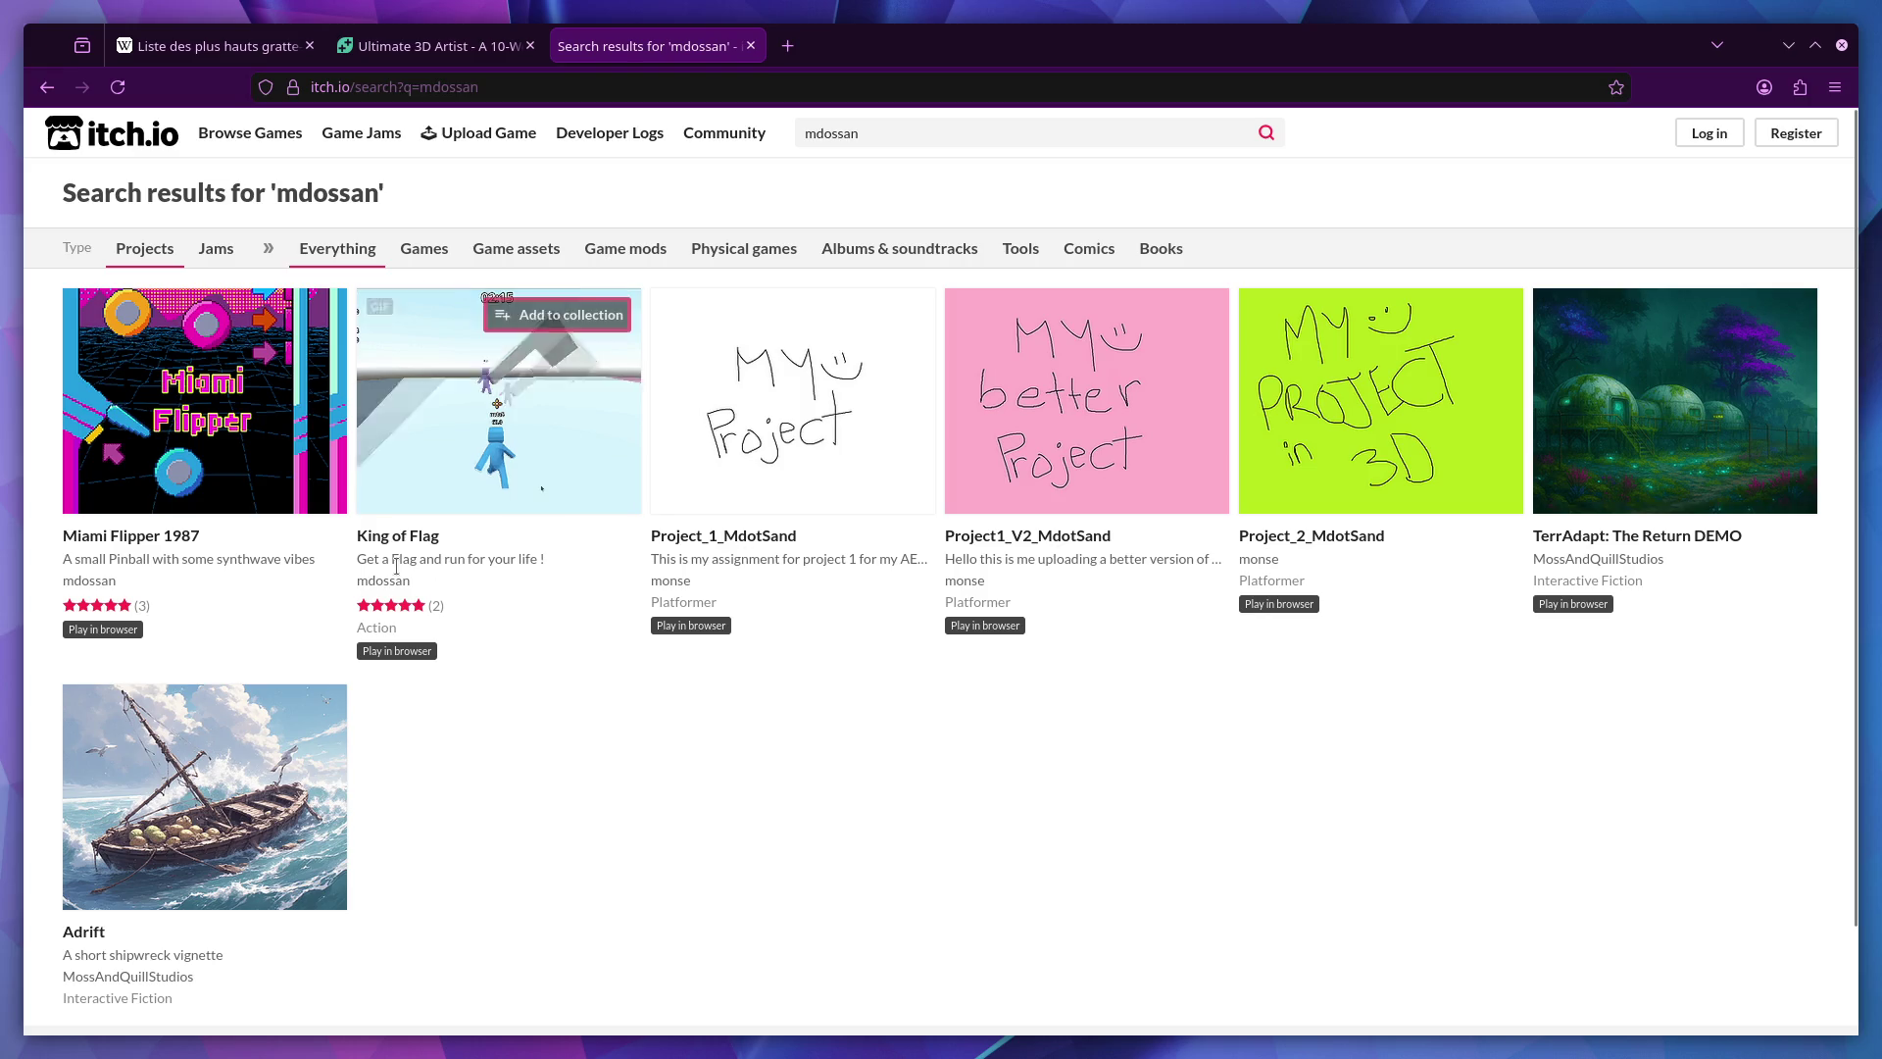
mouse_move(448, 461)
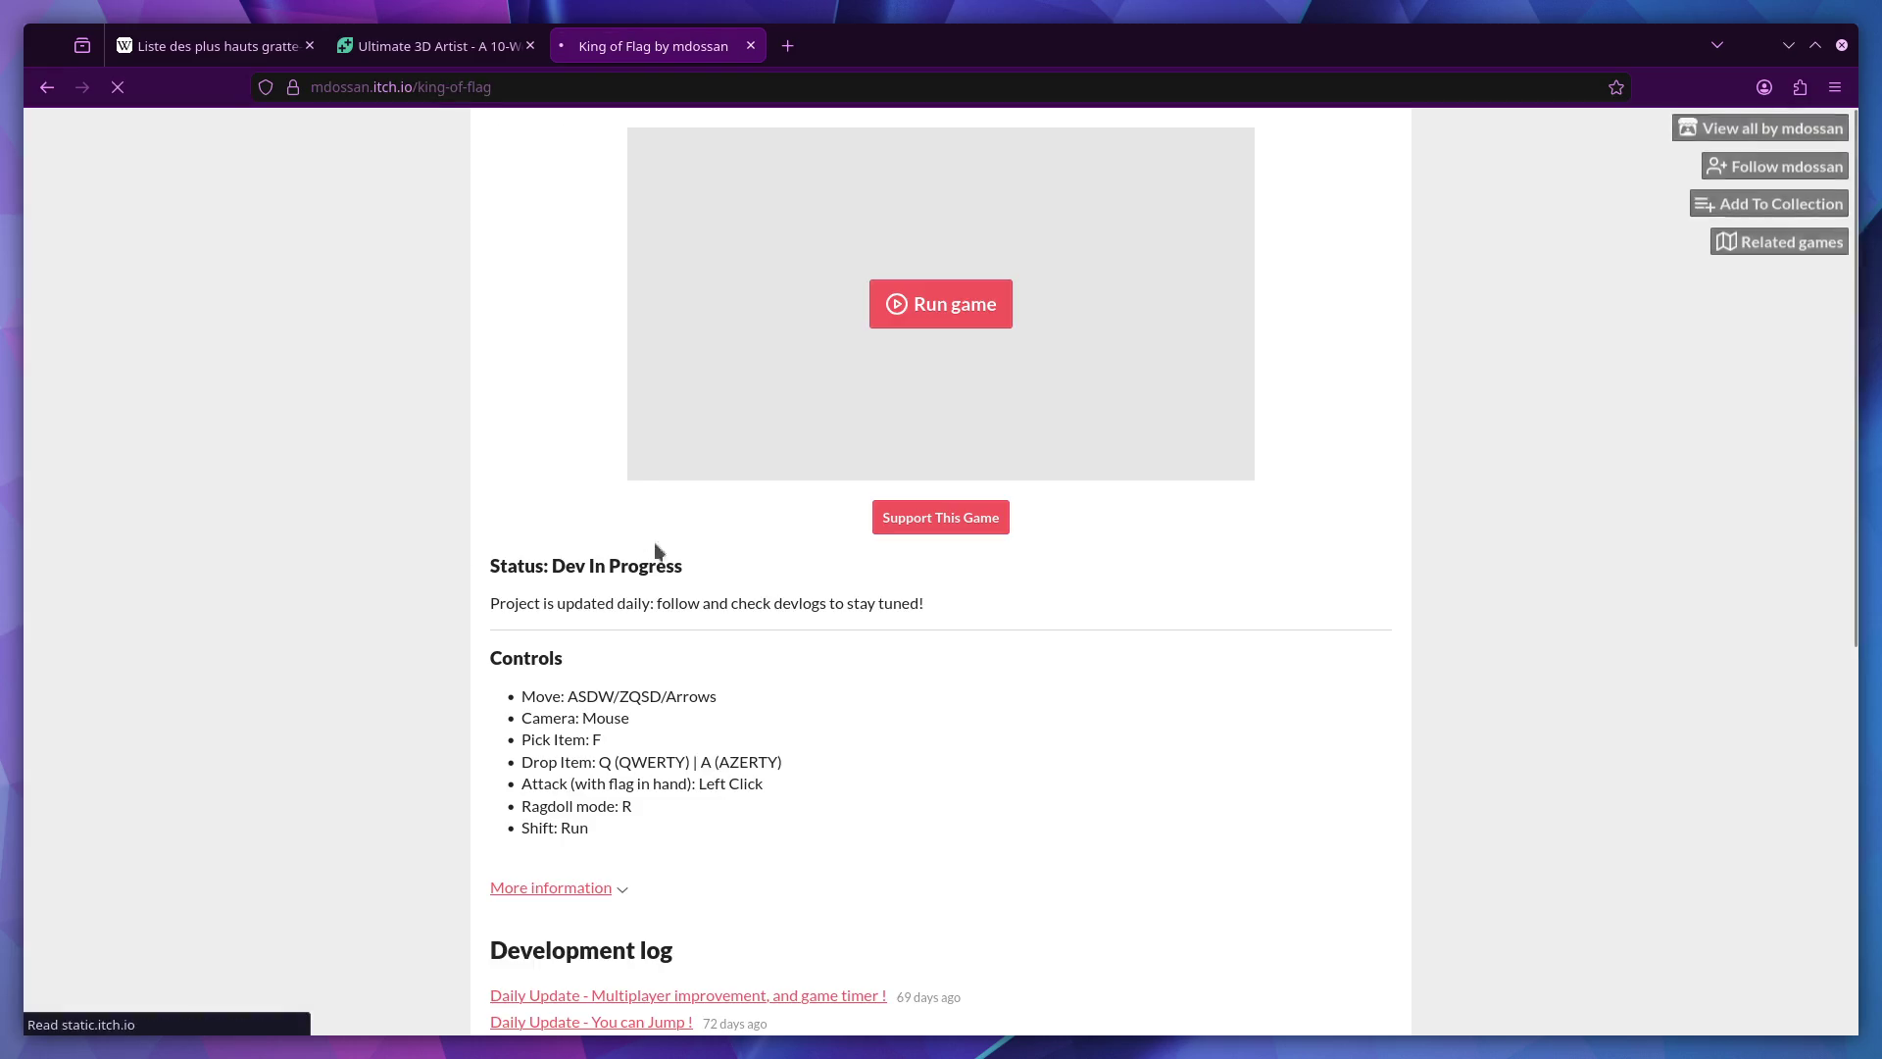
Read the King of Flag multiplayer improvement devlog, then return to the GameDev.tv course tab.
scroll(643, 750, "down", 3)
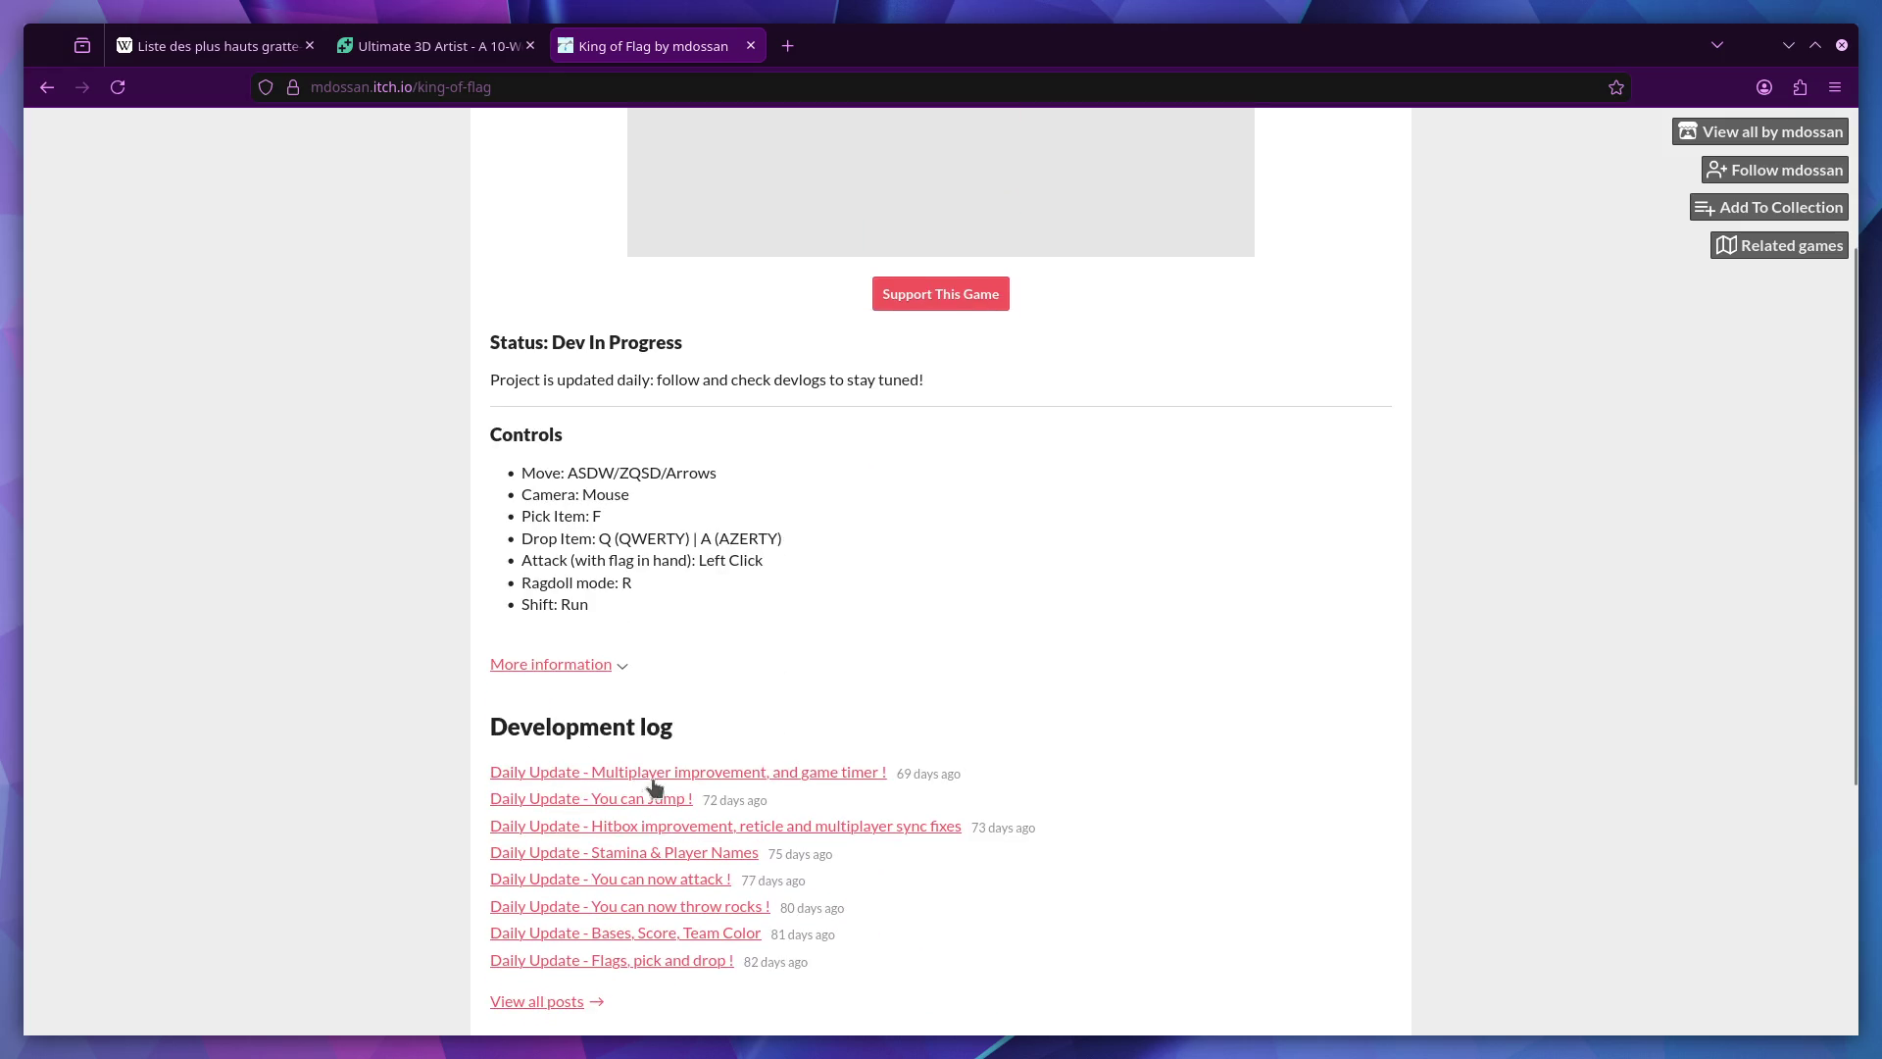
left_click(690, 771)
scroll(771, 756, "down", 3)
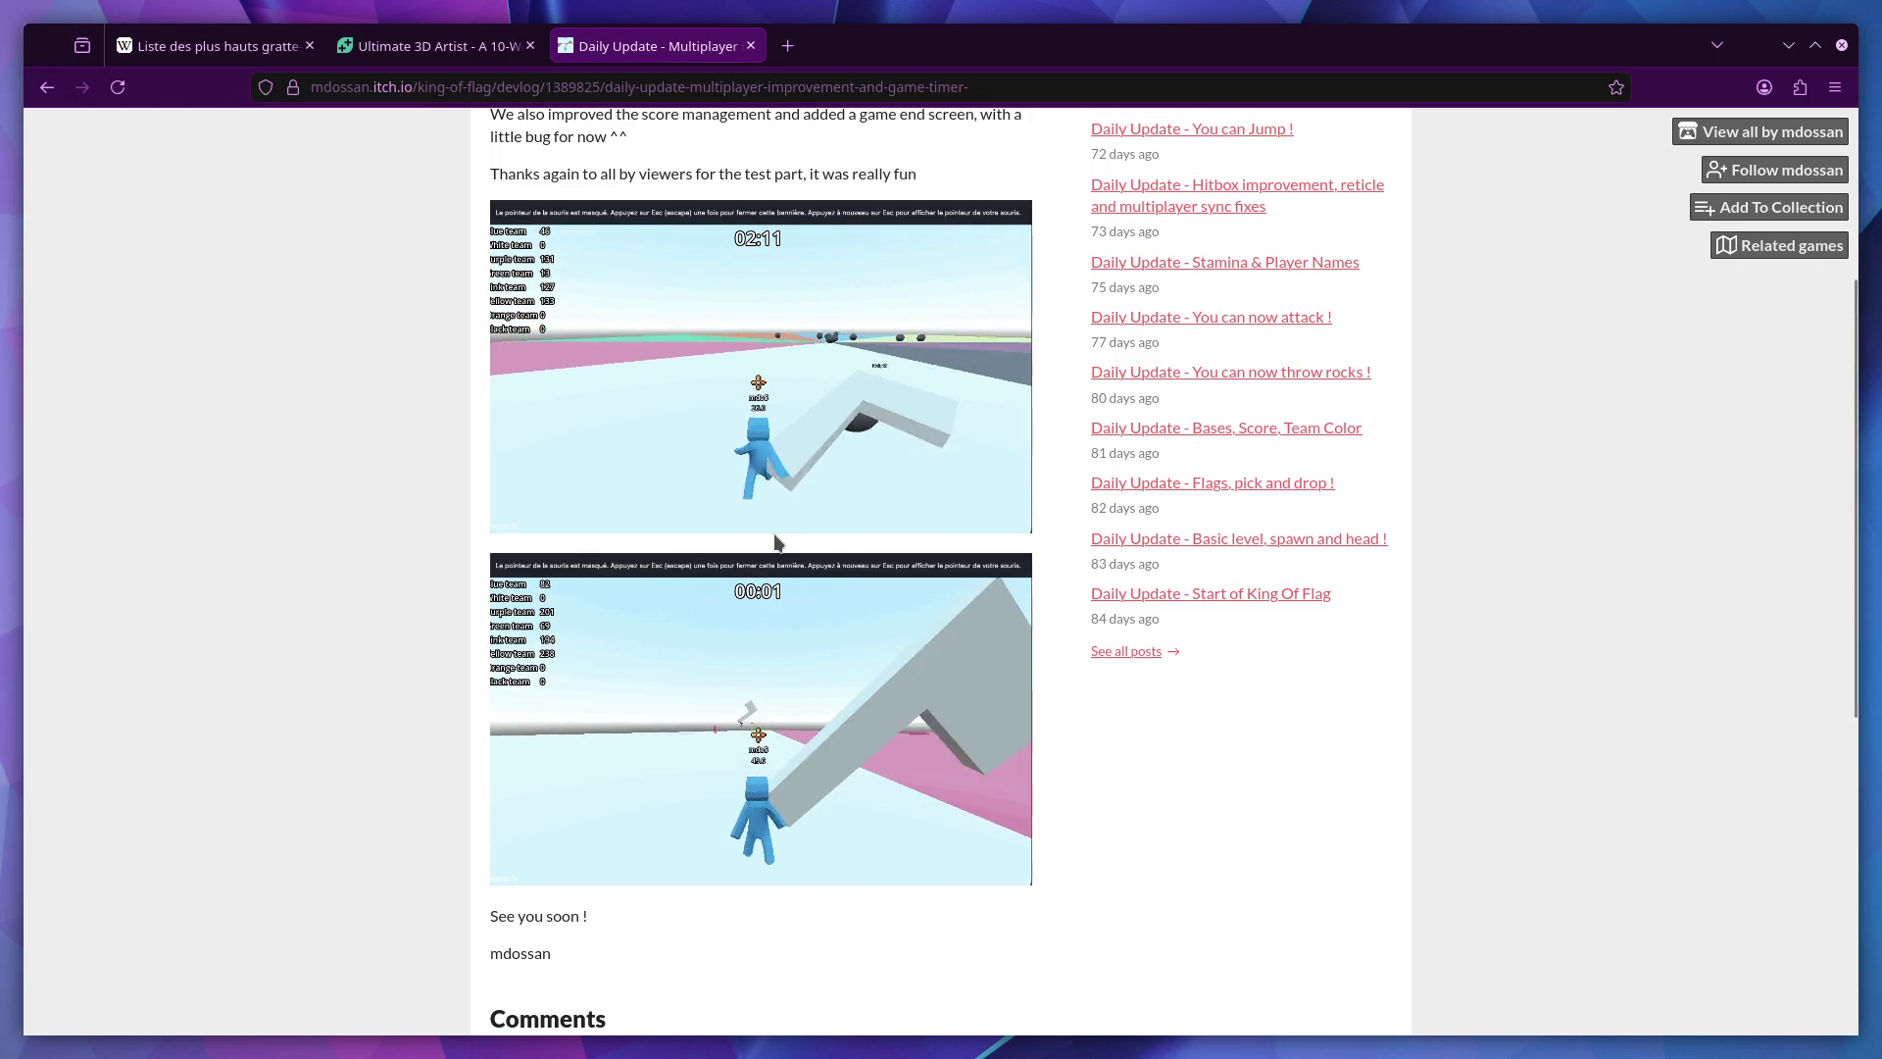
scroll(785, 559, "up", 3)
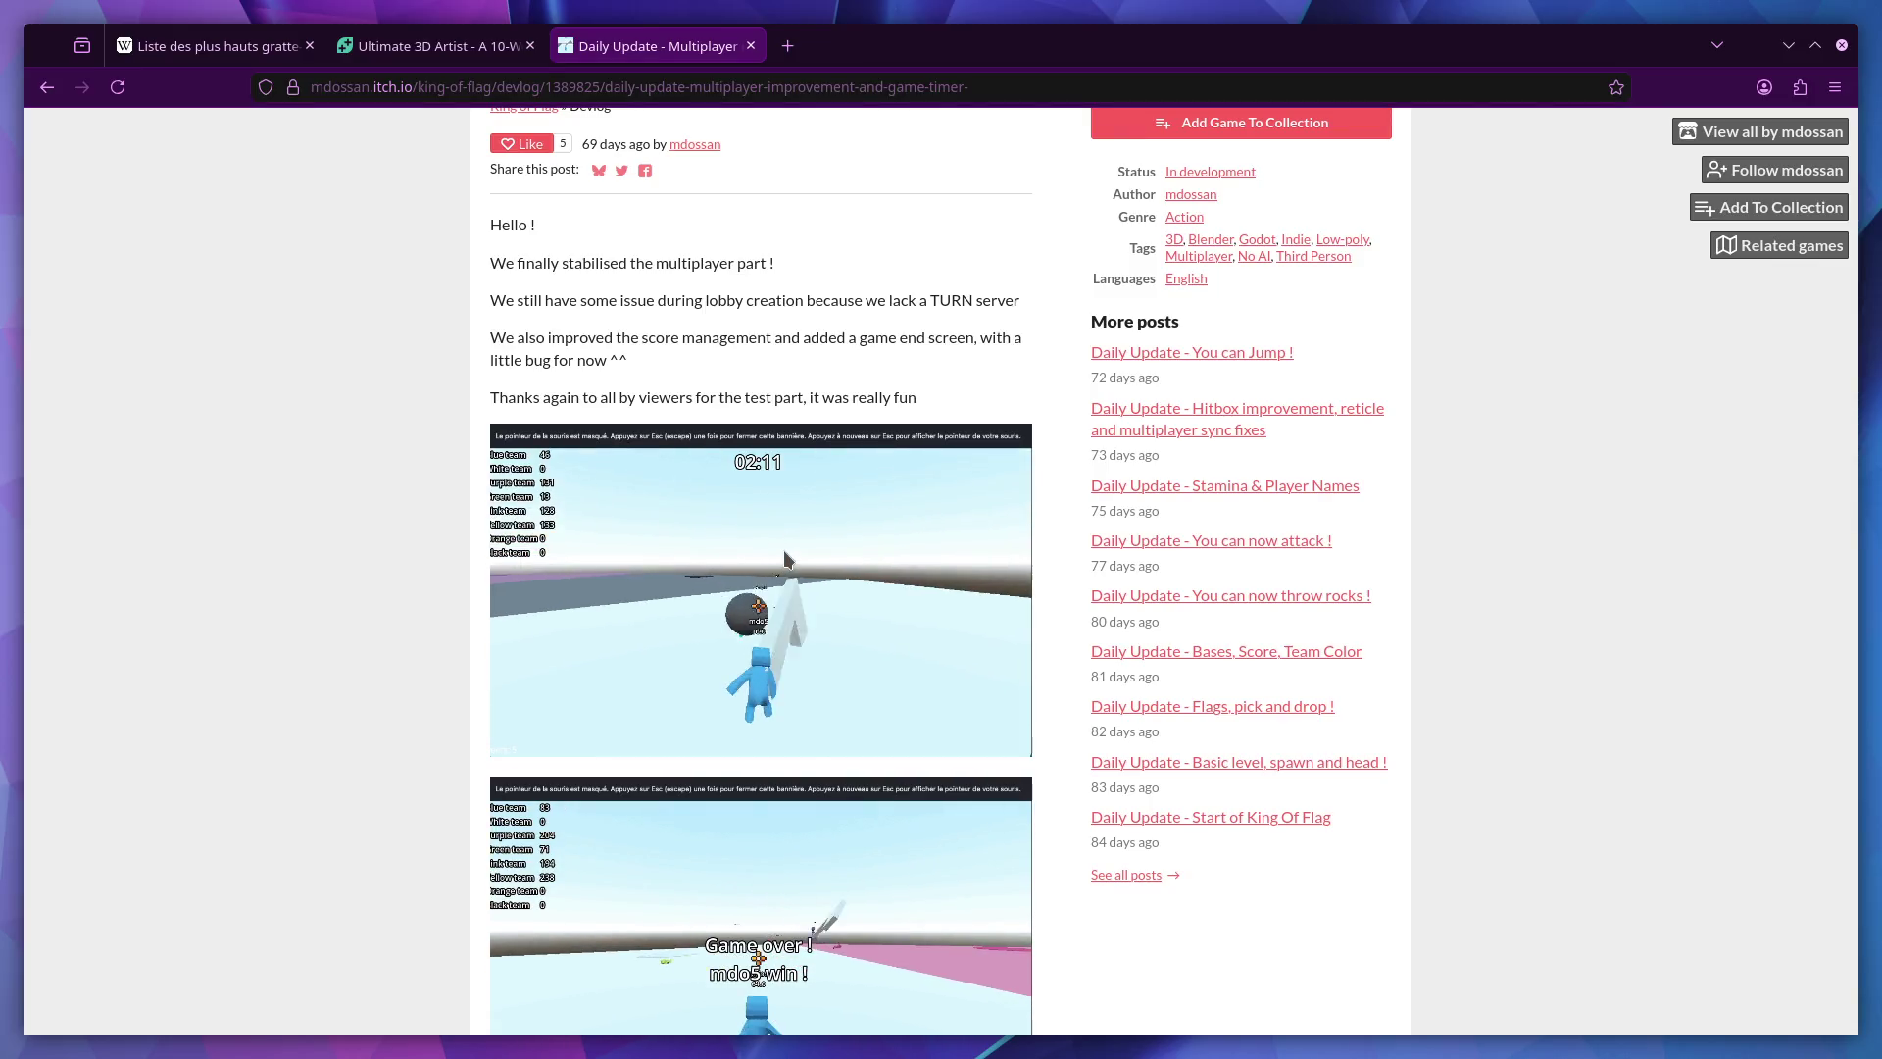
scroll(784, 559, "down", 2)
scroll(784, 559, "down", 3)
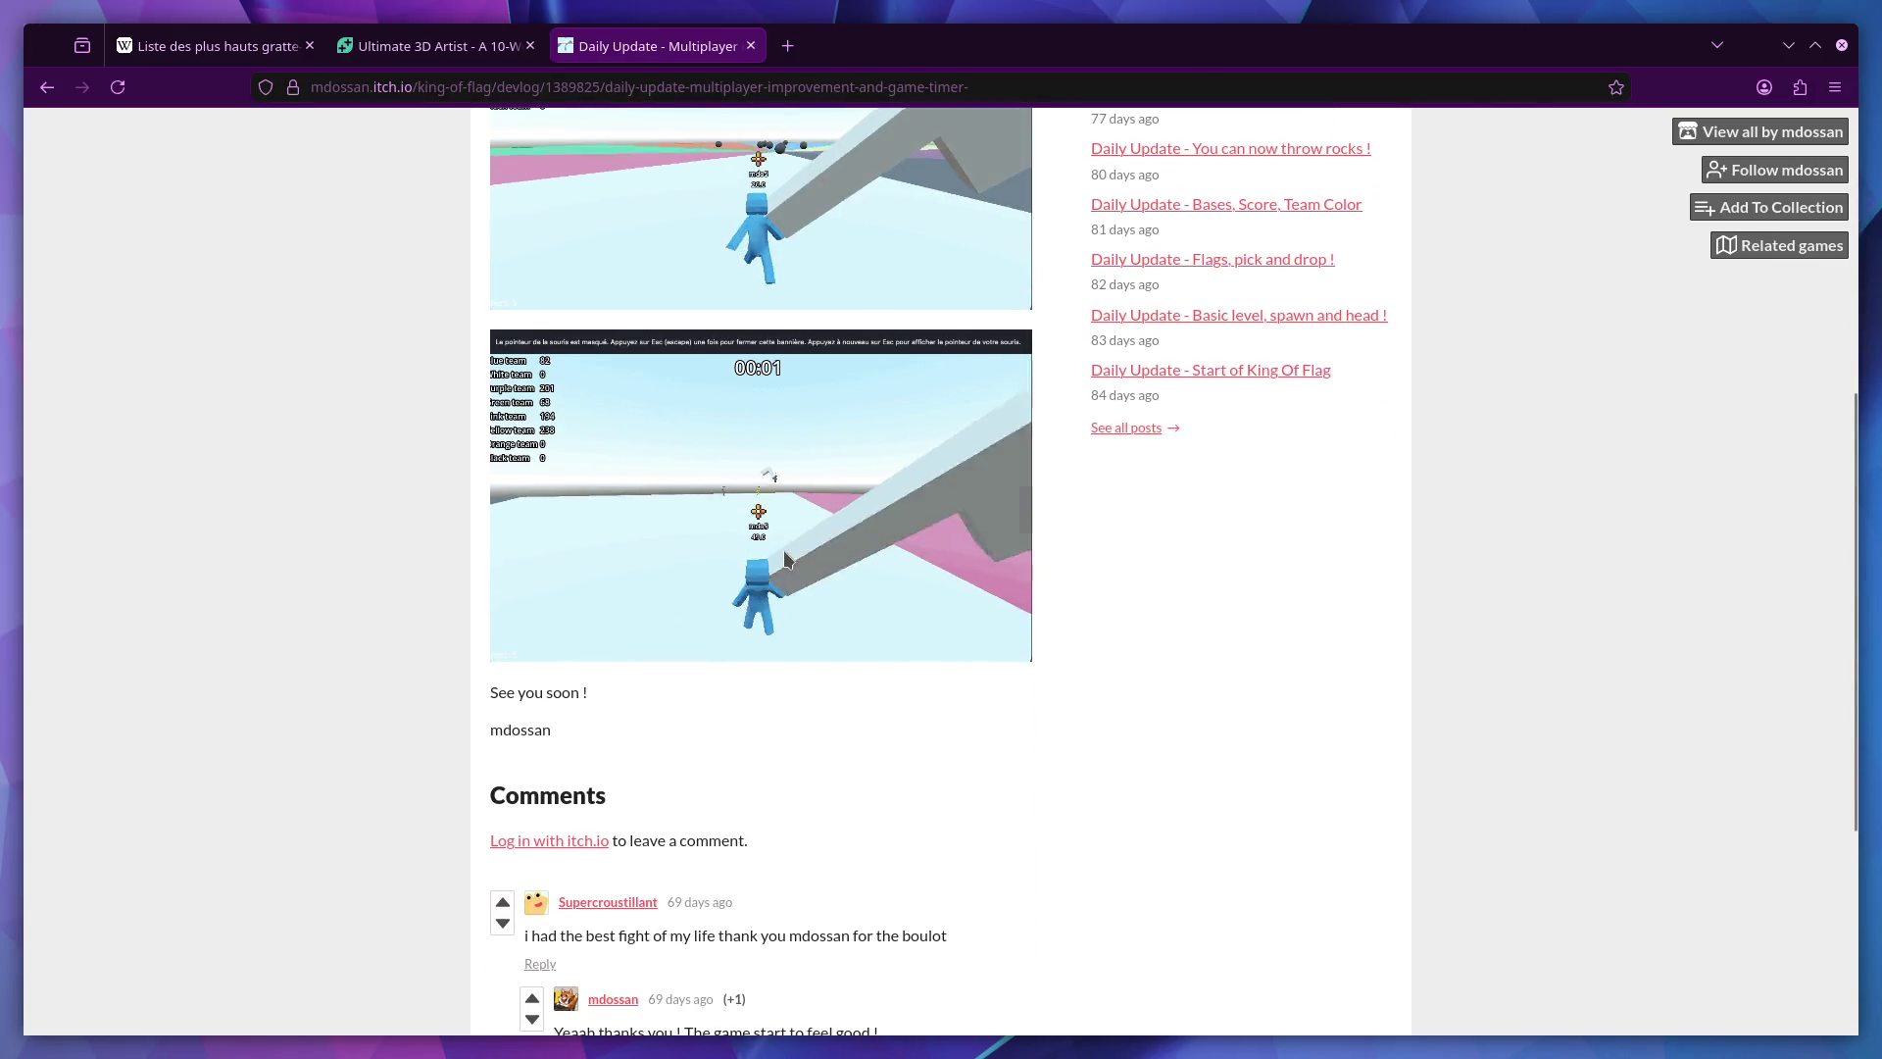
scroll(784, 559, "down", 5)
scroll(785, 550, "up", 10)
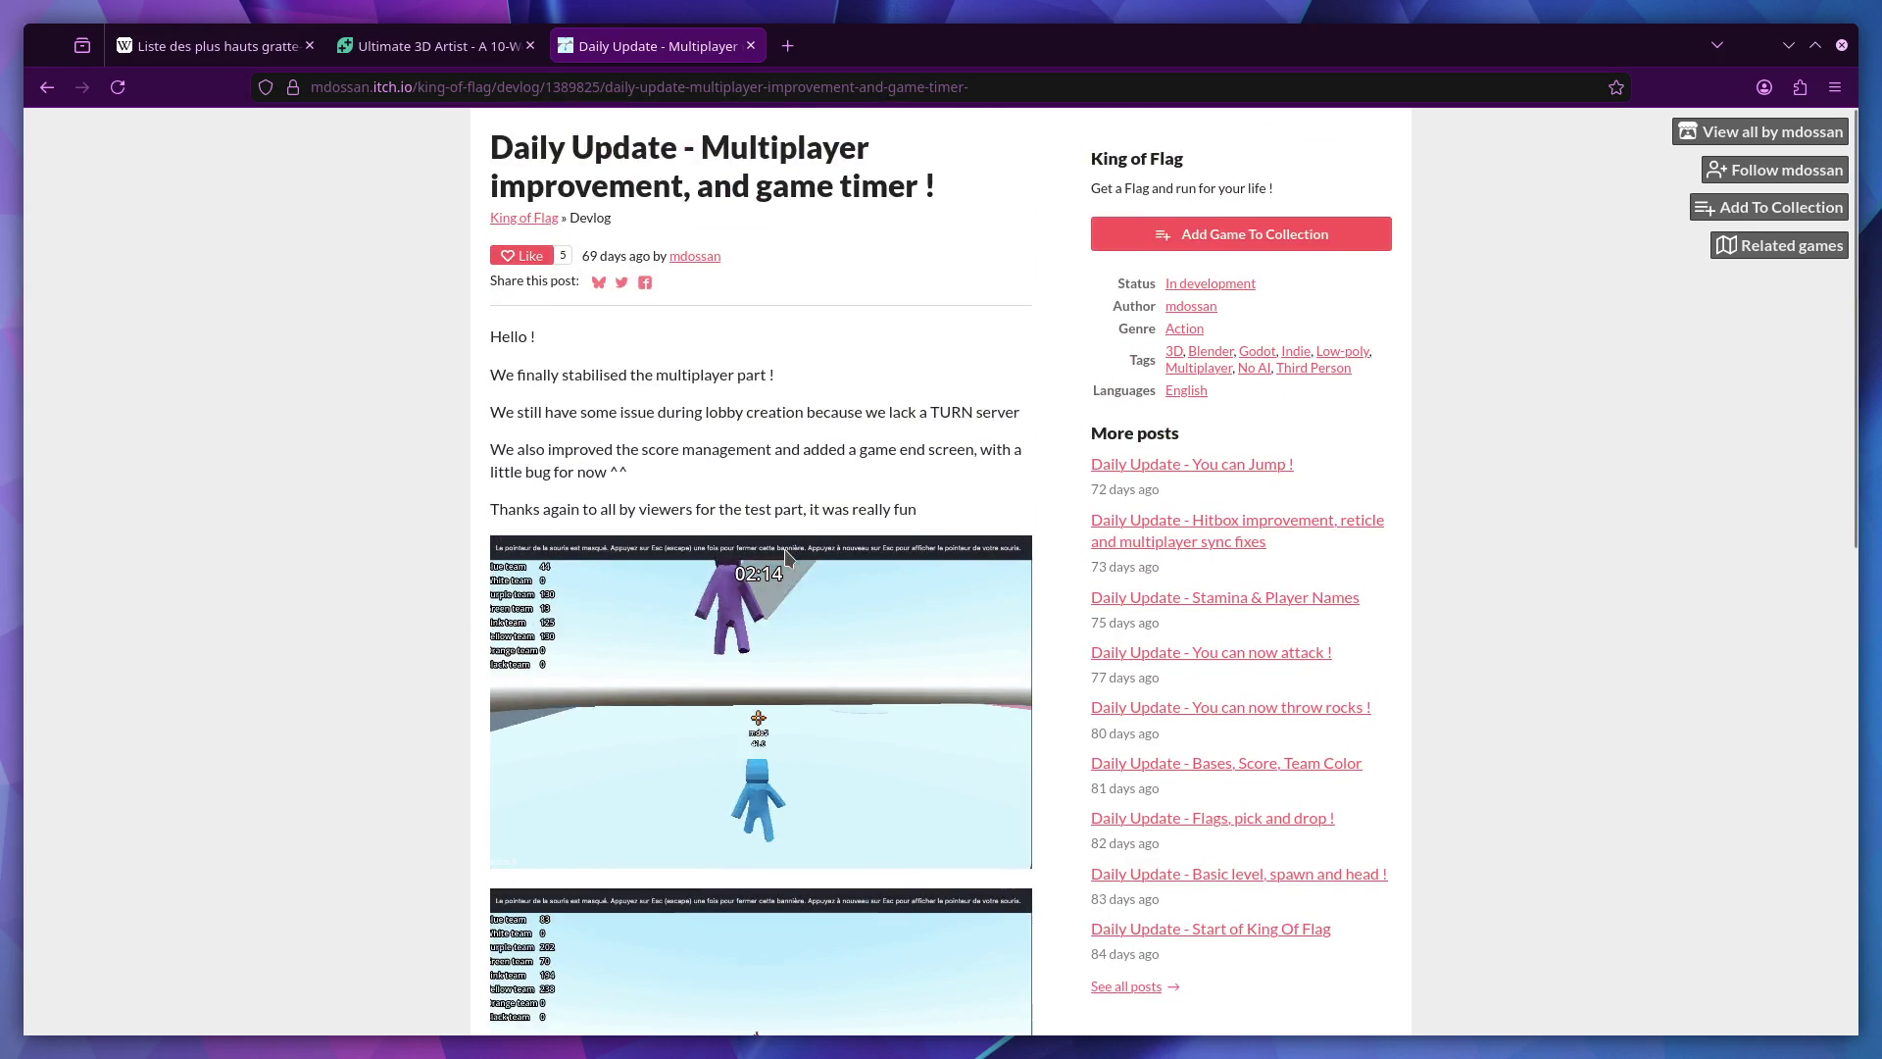
scroll(785, 550, "down", 4)
scroll(784, 543, "up", 1)
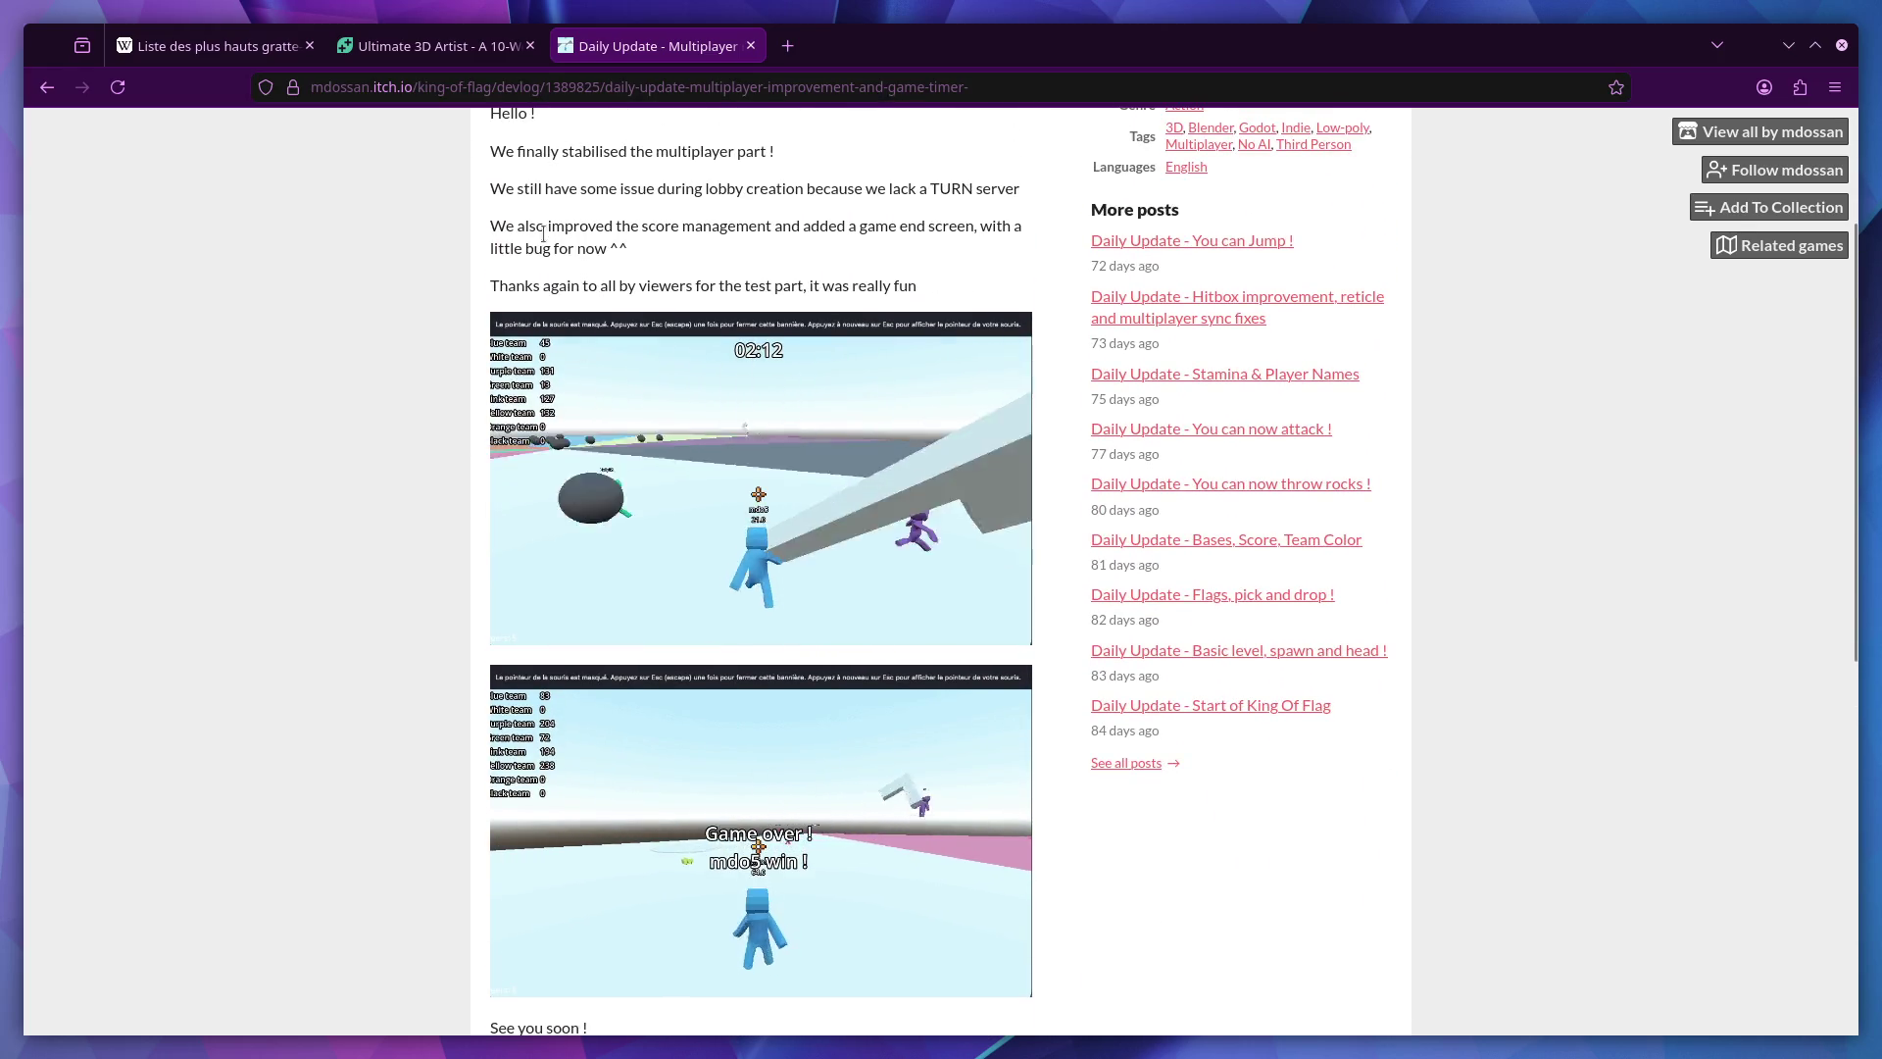
left_click(431, 46)
scroll(745, 388, "up", 20)
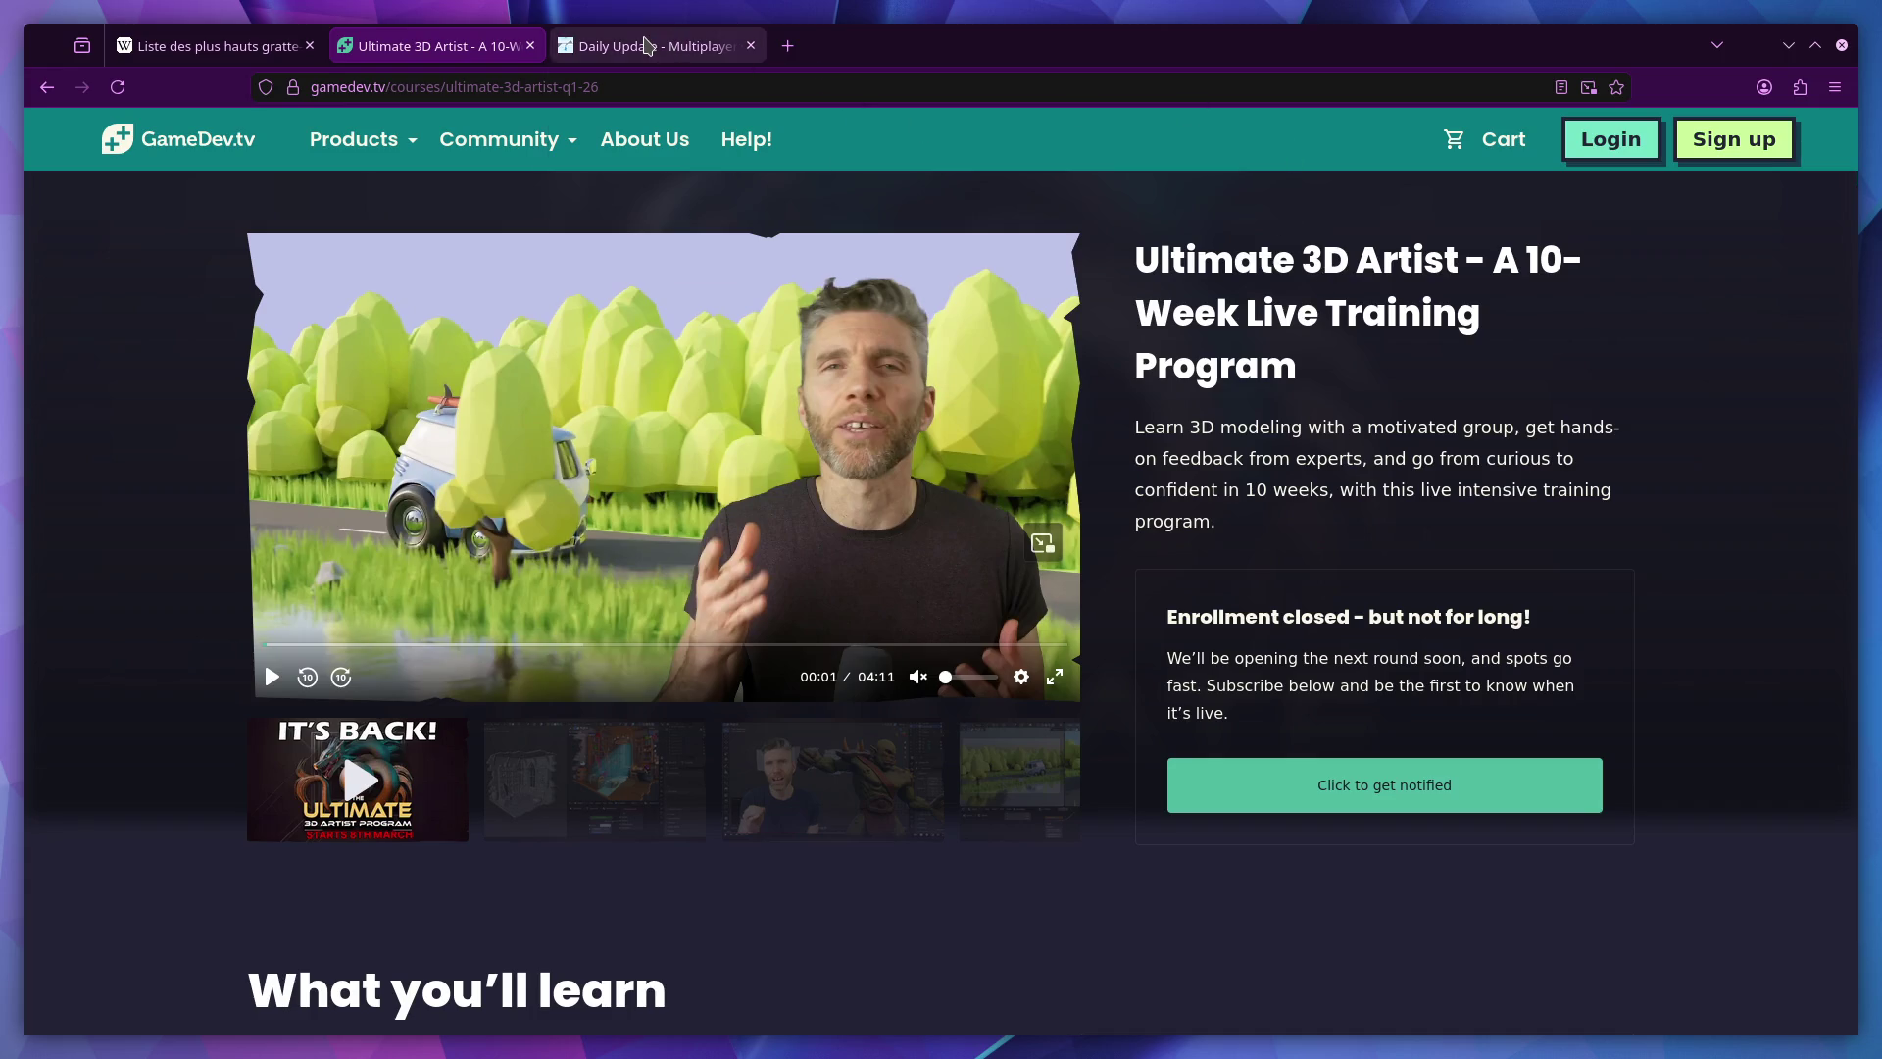
Switch to the King of Flag devlog tab and scroll through it.
mouse_move(647, 45)
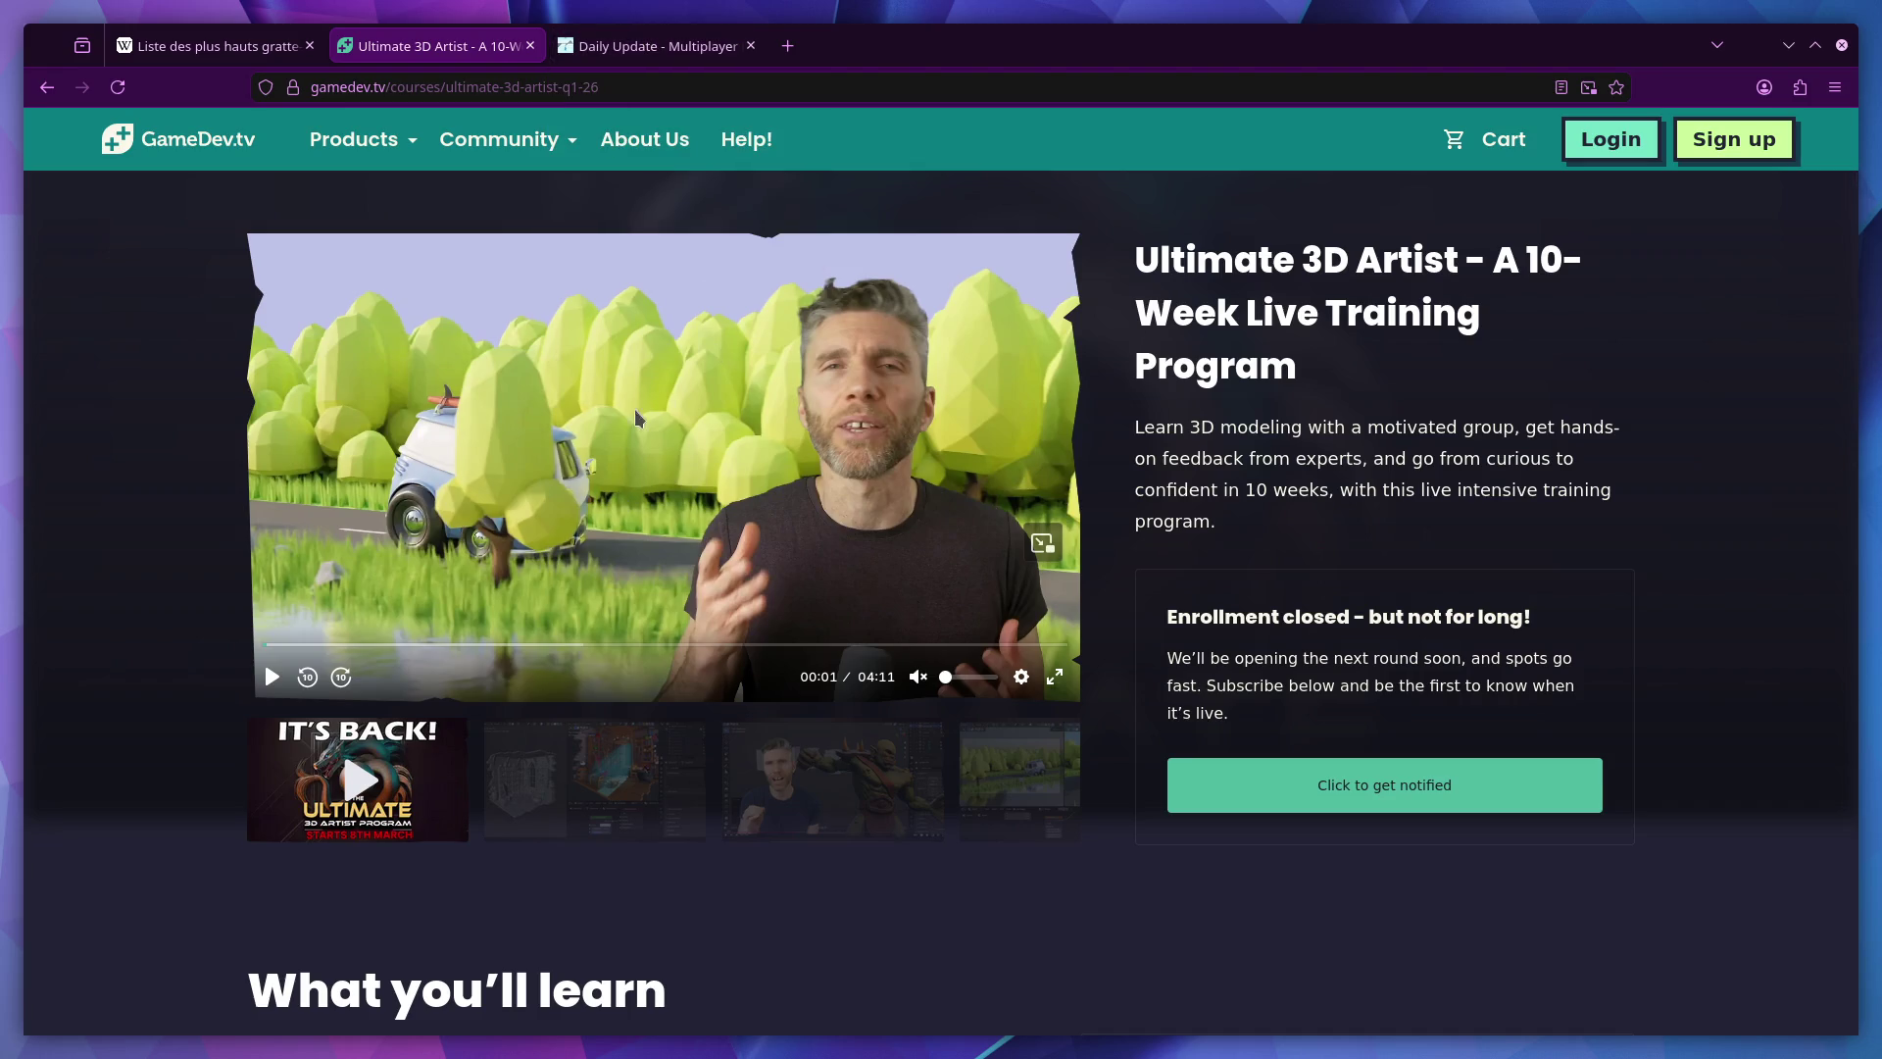
left_click(647, 45)
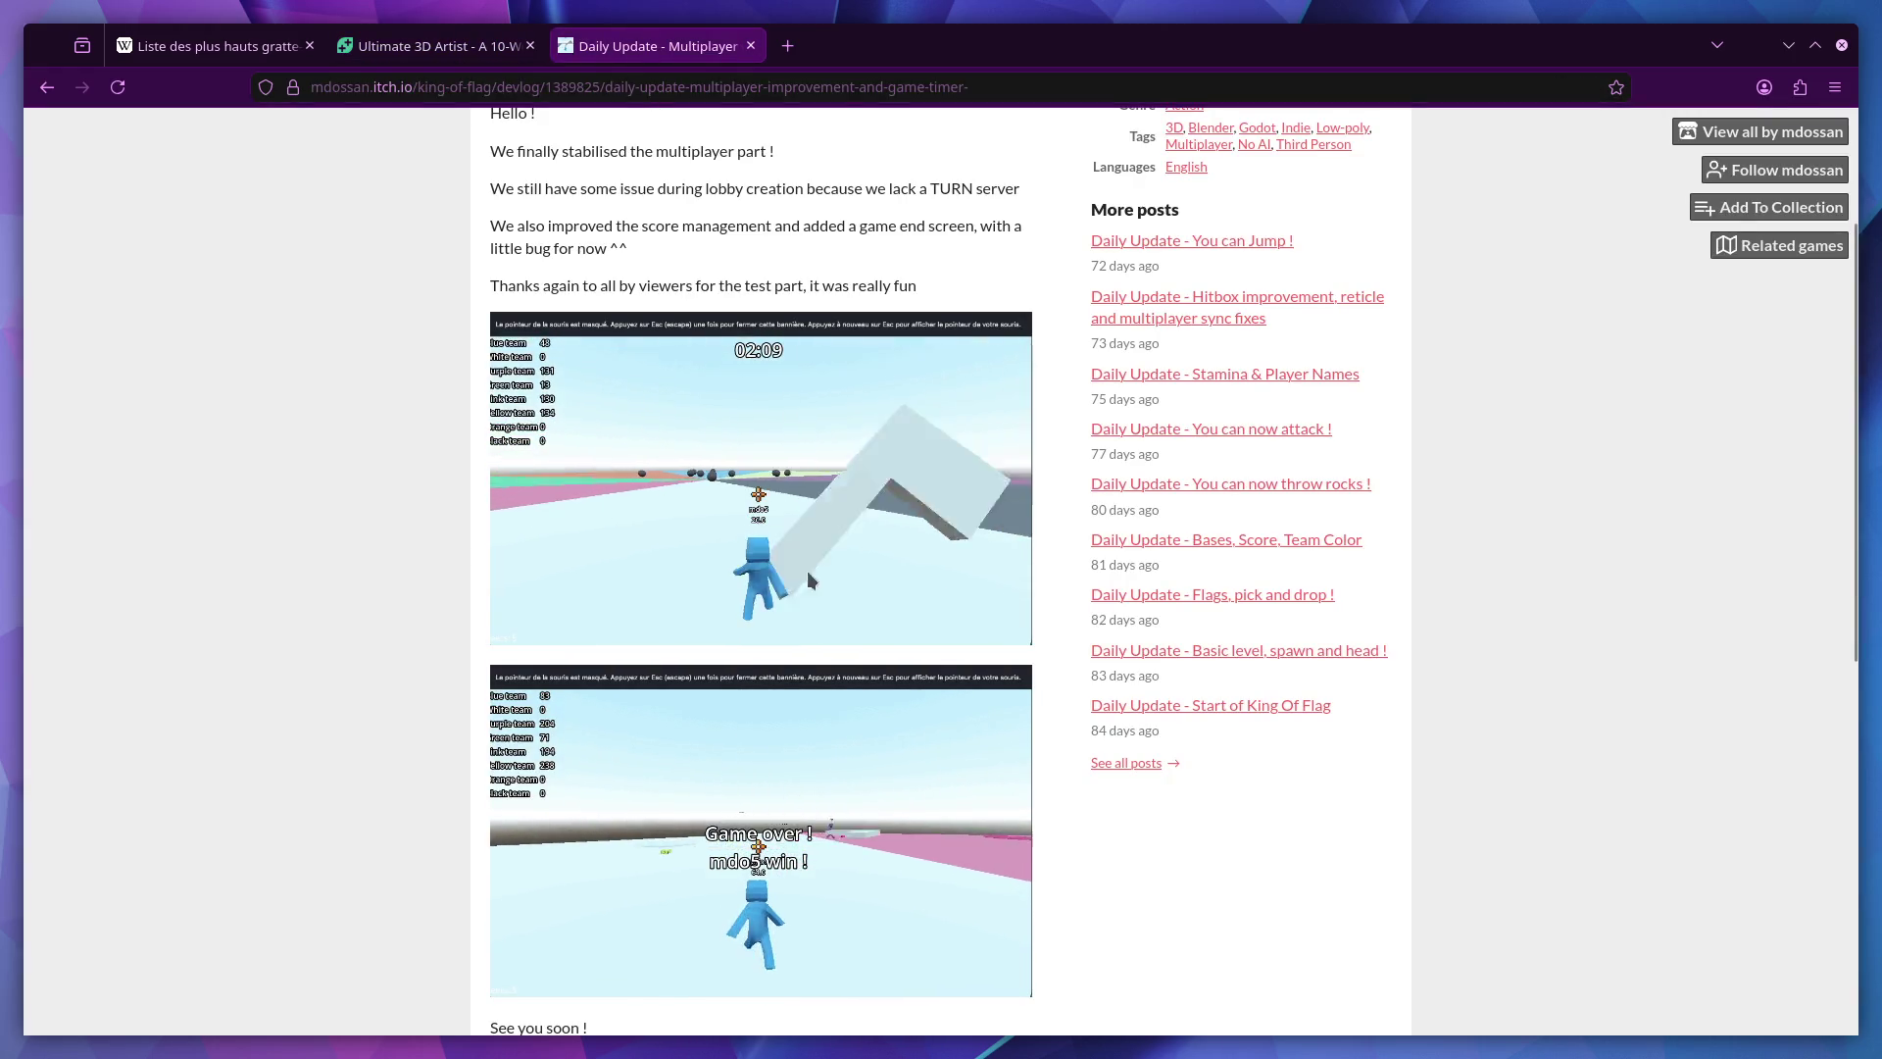
scroll(818, 412, "down", 3)
scroll(855, 528, "up", 4)
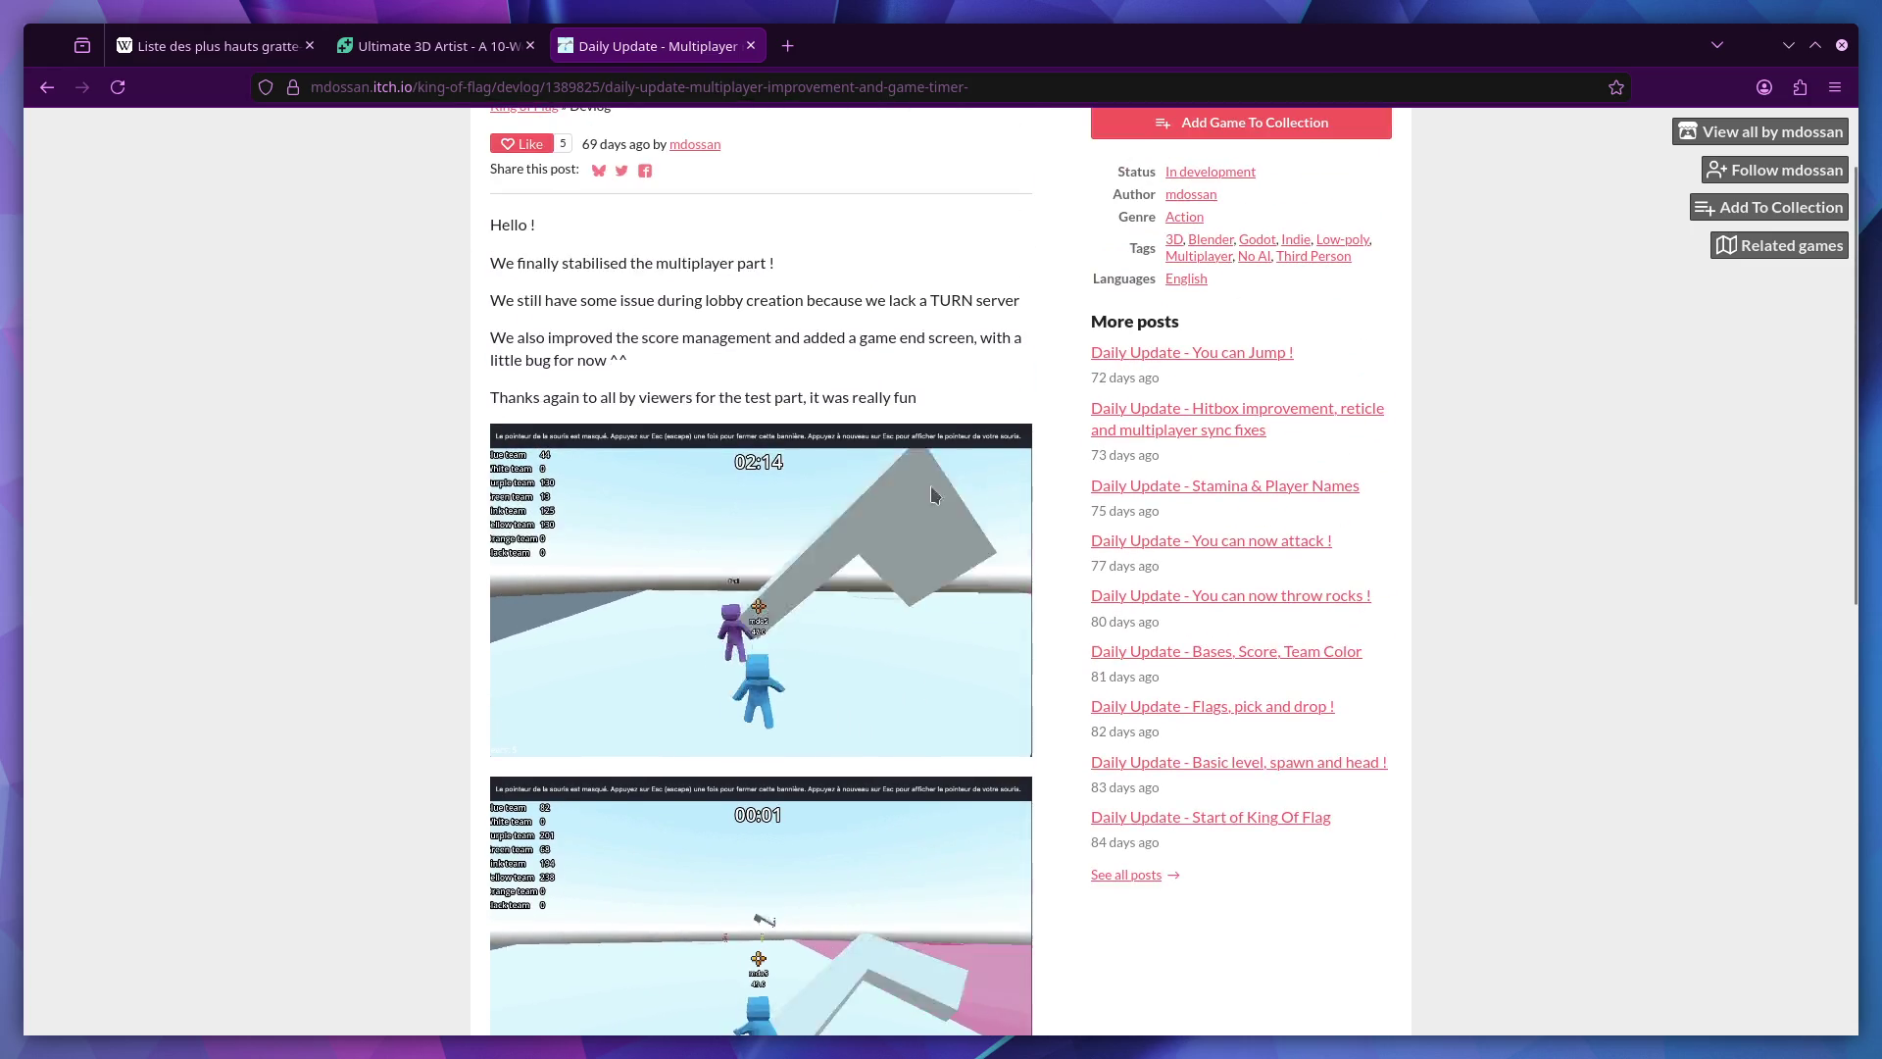
scroll(796, 659, "down", 3)
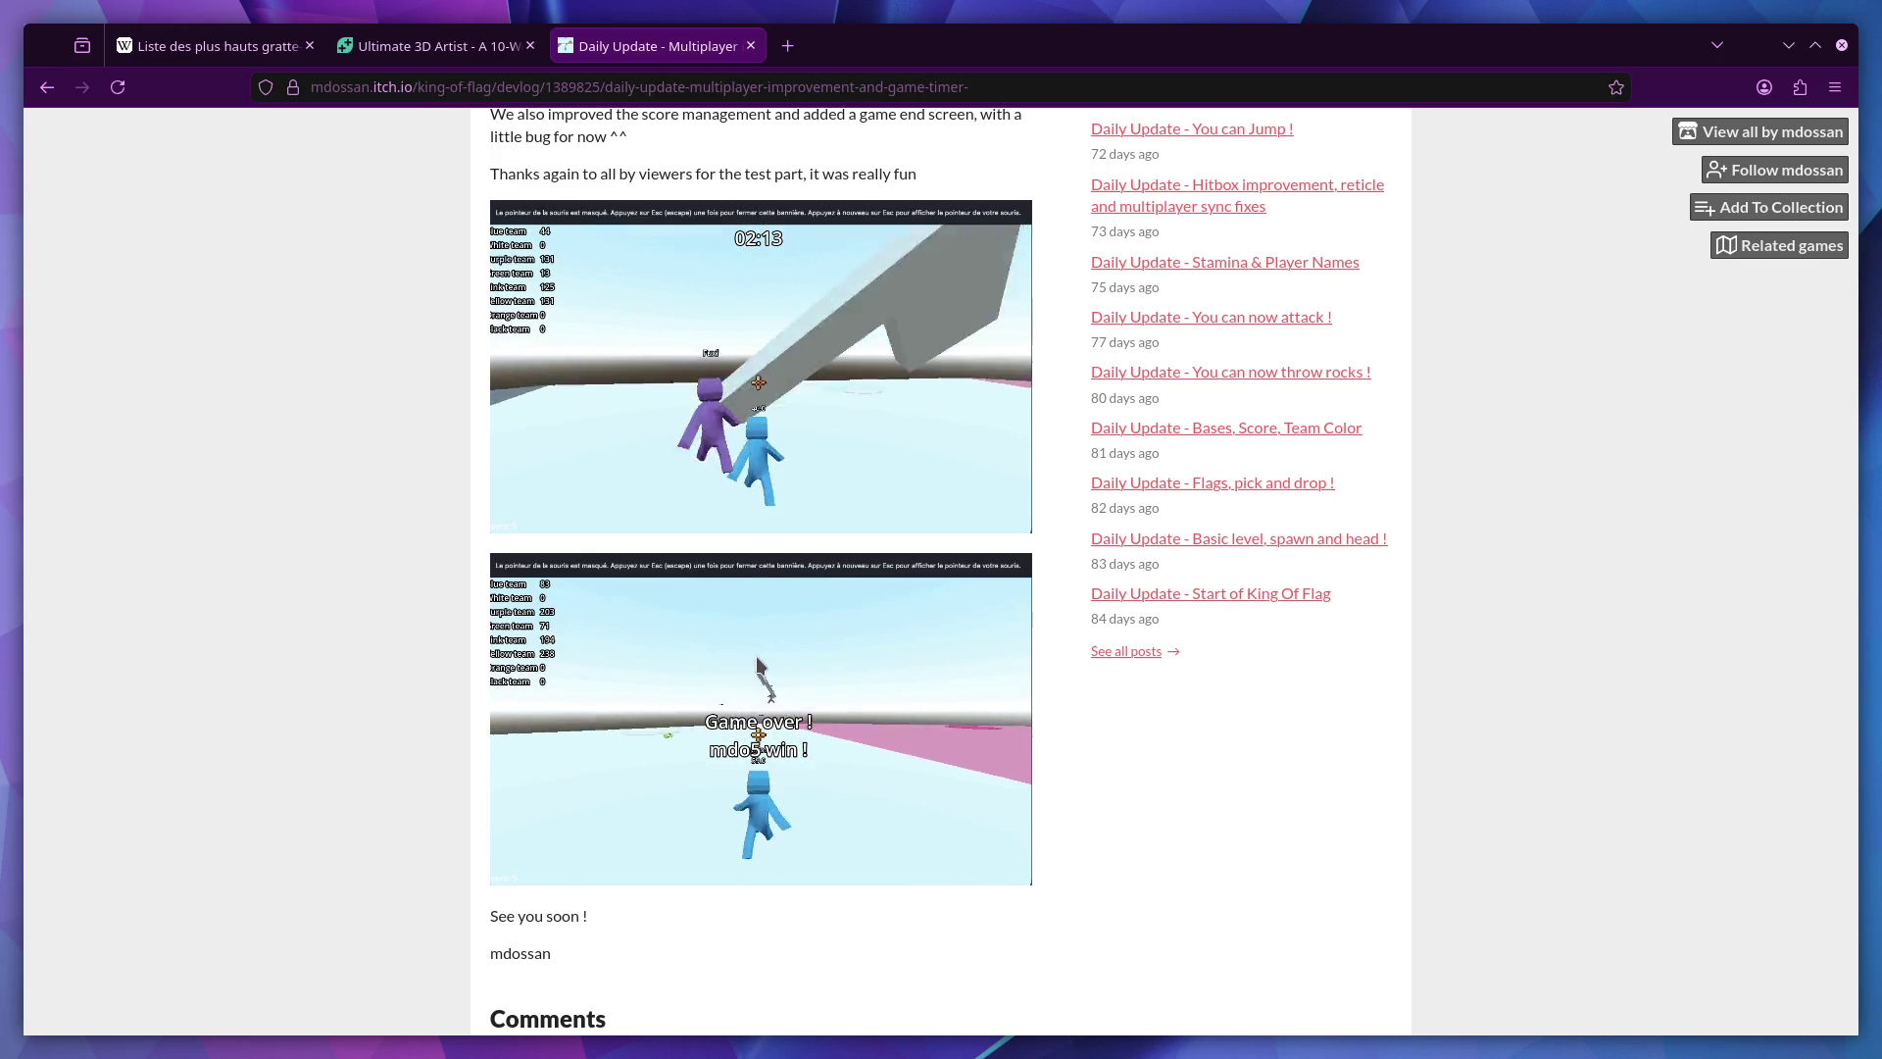
On GameDev.tv, list the live training Programs, then close that tab.
key("ctrl+Page_Up")
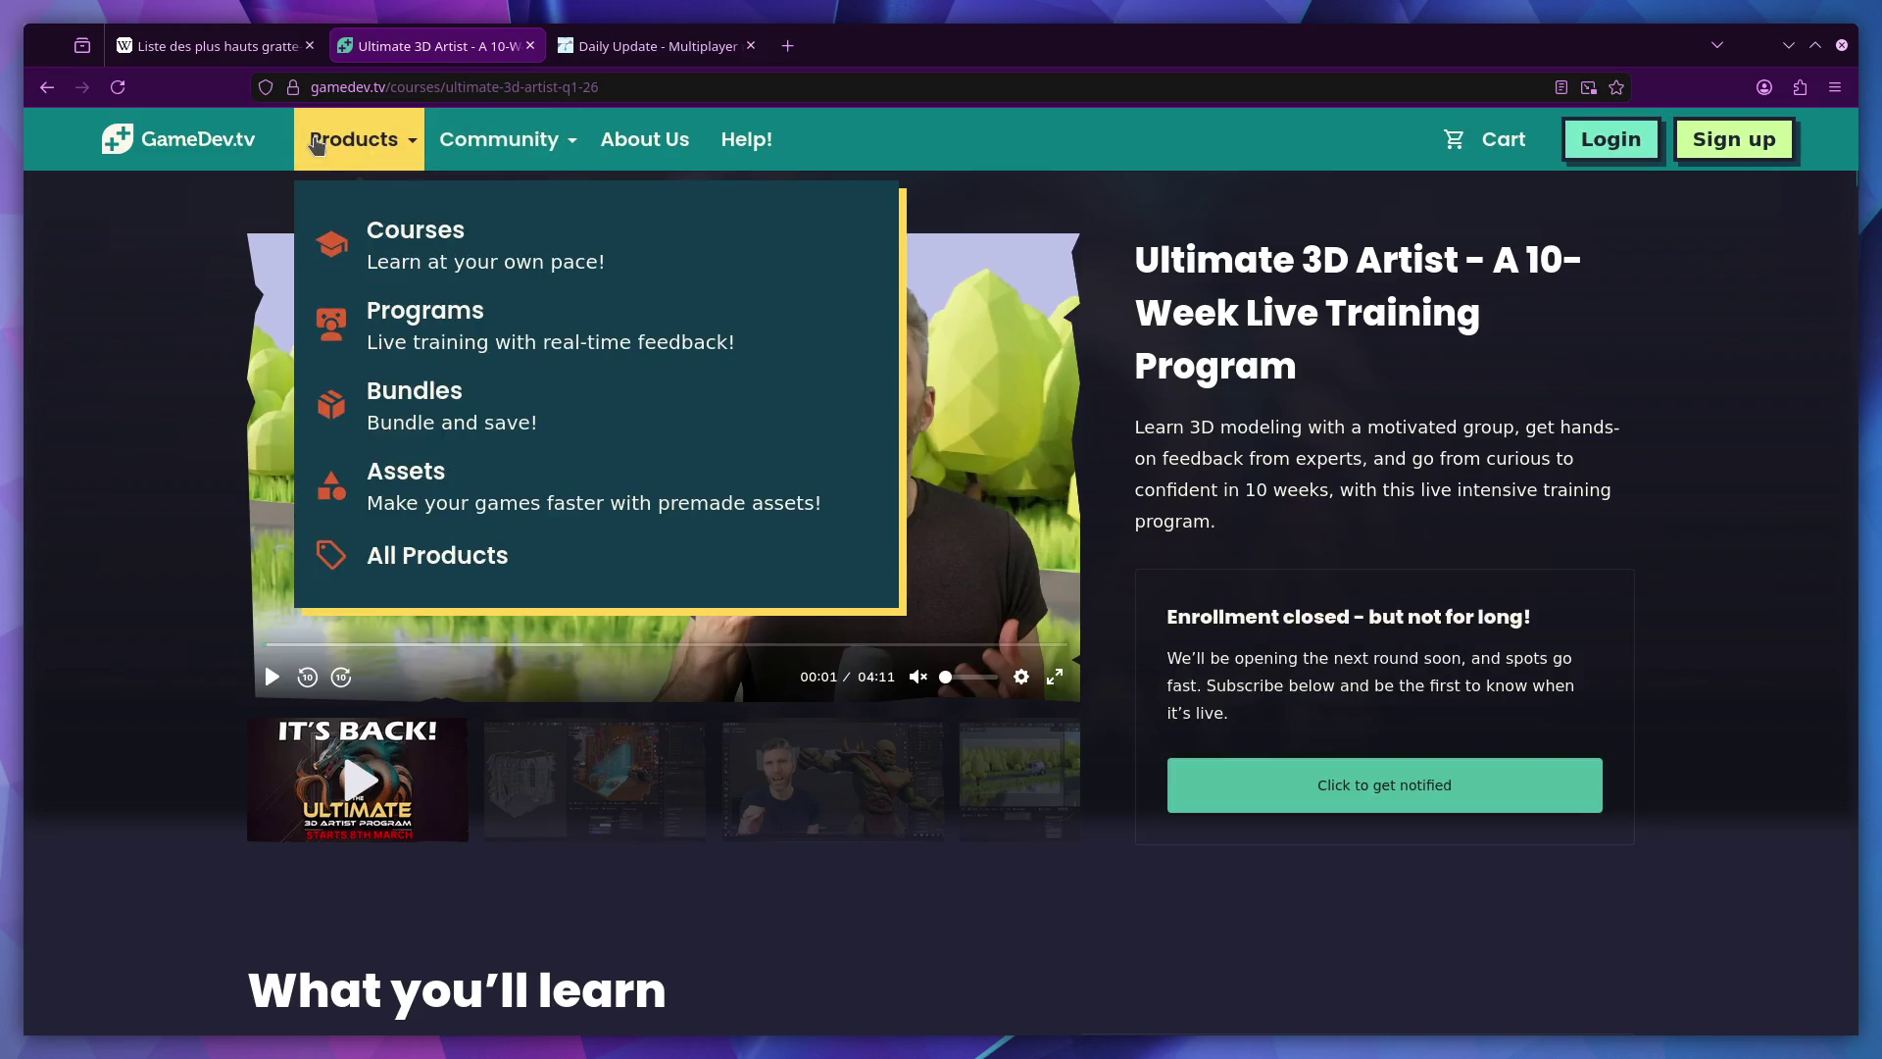
mouse_move(354, 140)
left_click(411, 309)
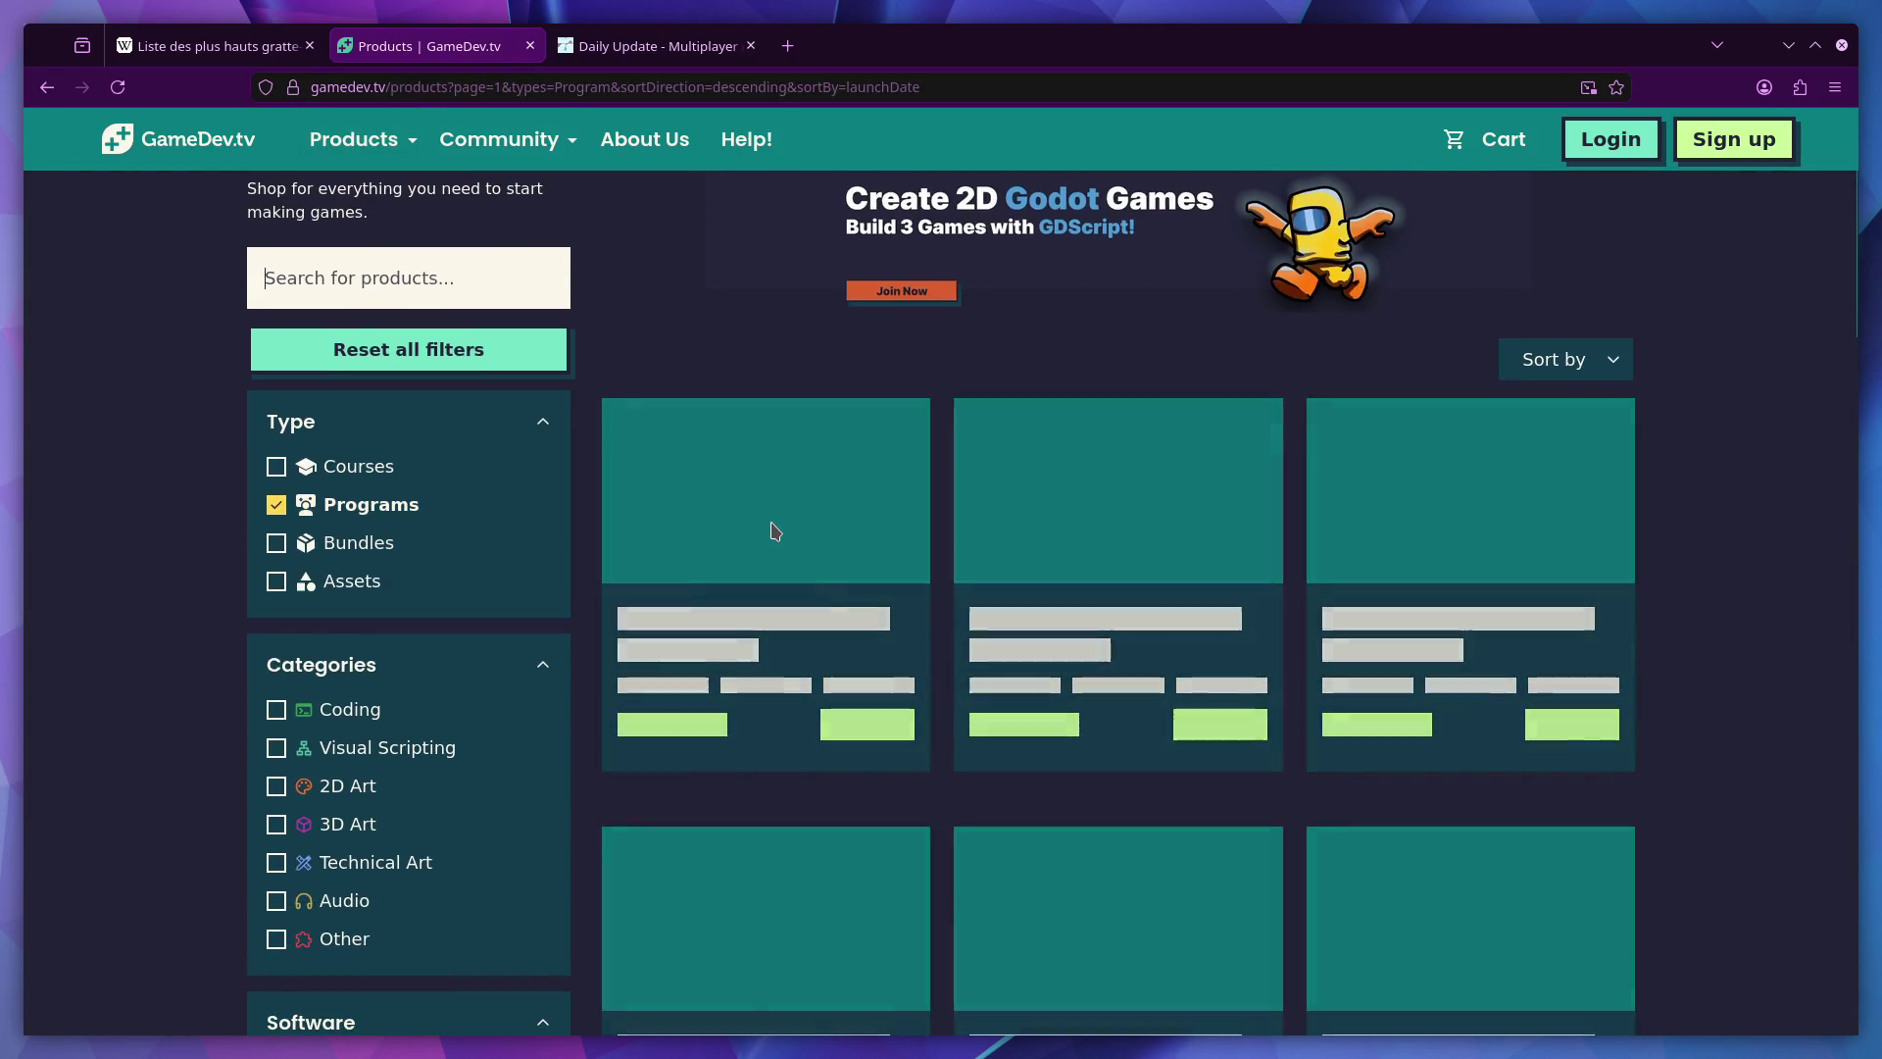
middle_click(446, 51)
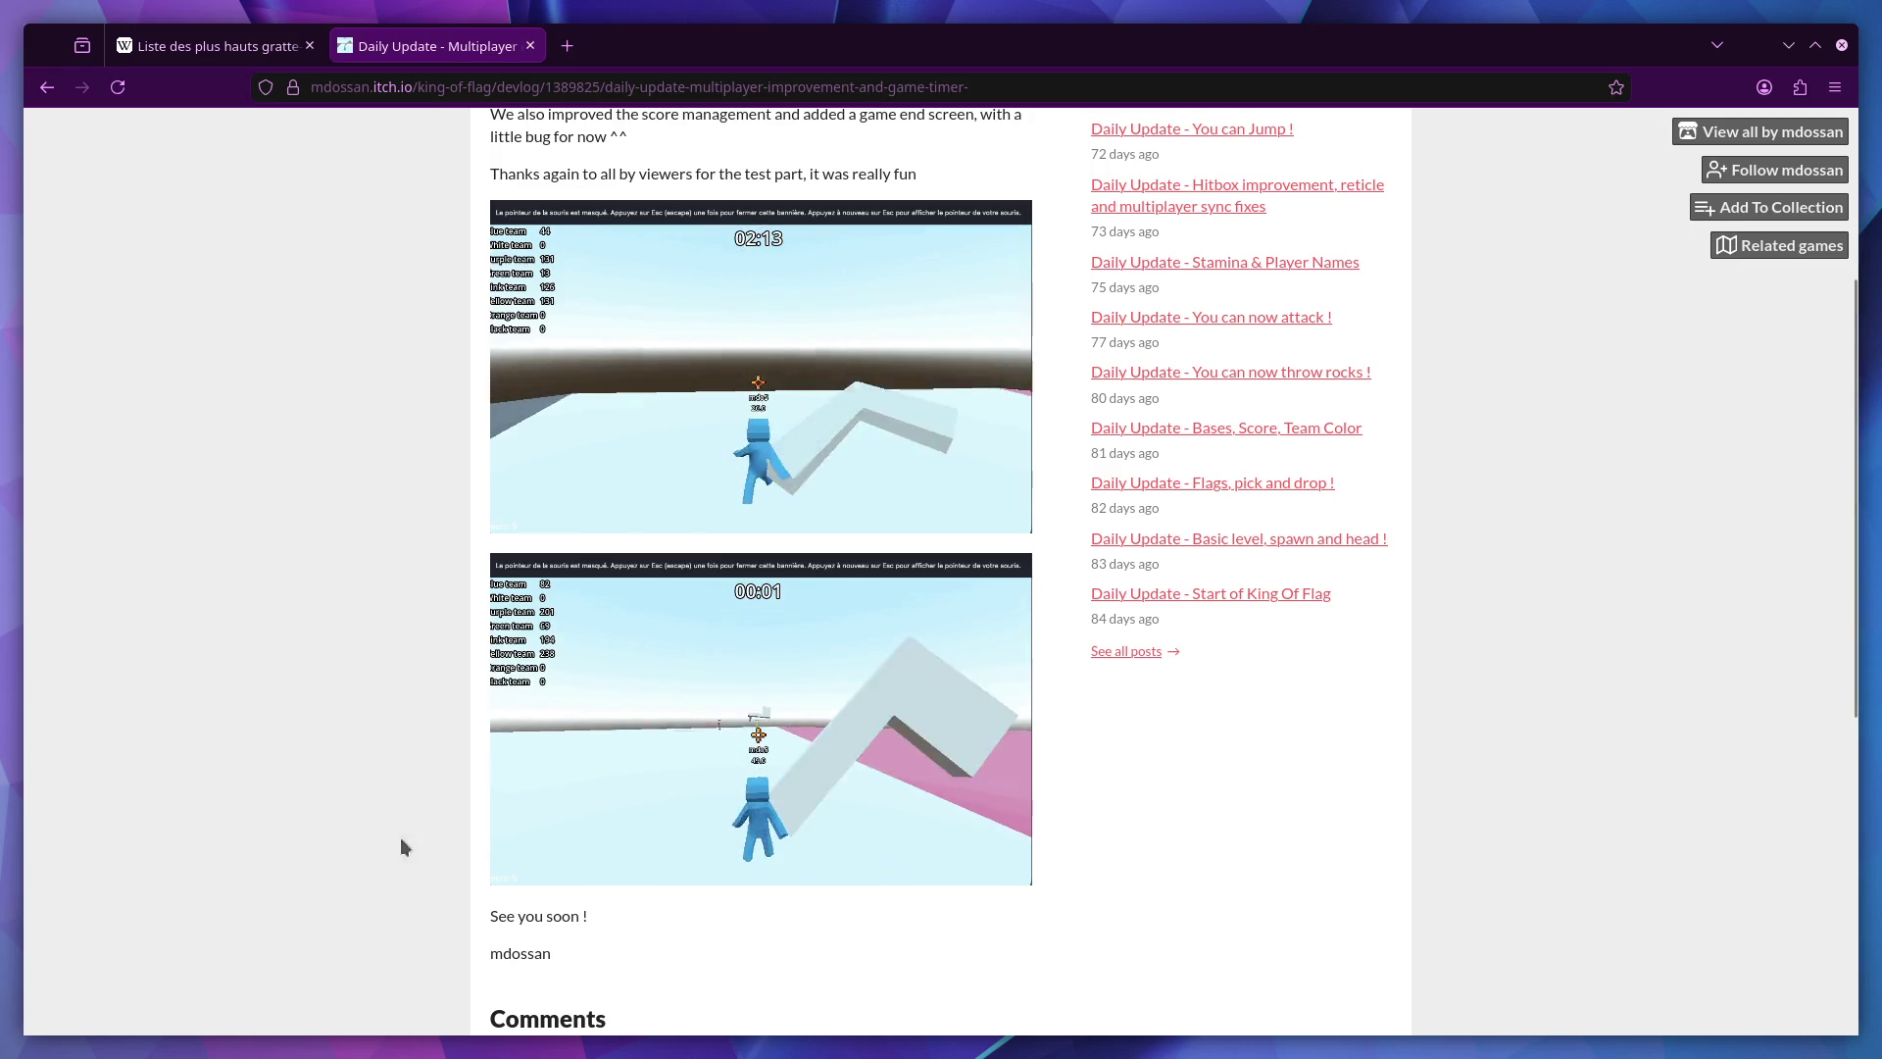
Scroll the King of Flag devlog down to the player comments.
scroll(391, 828, "down", 4)
scroll(409, 668, "down", 2)
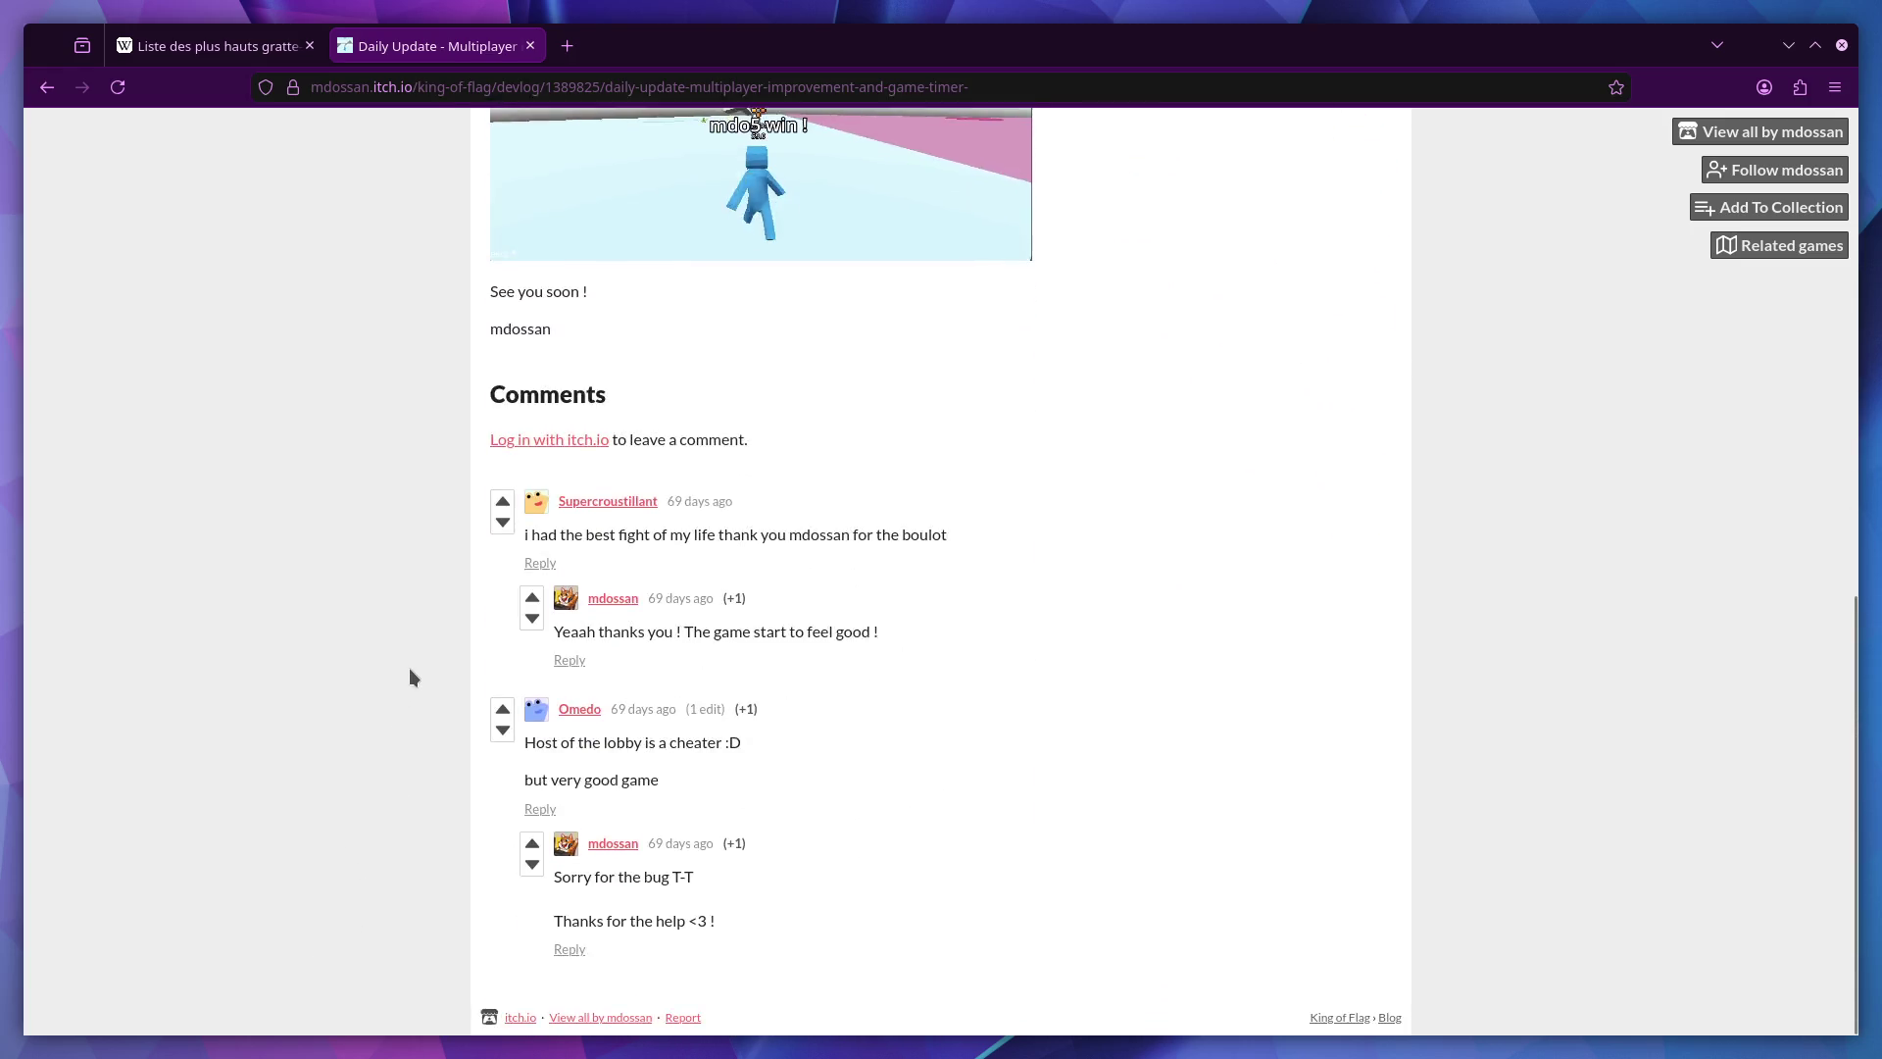
scroll(409, 667, "up", 7)
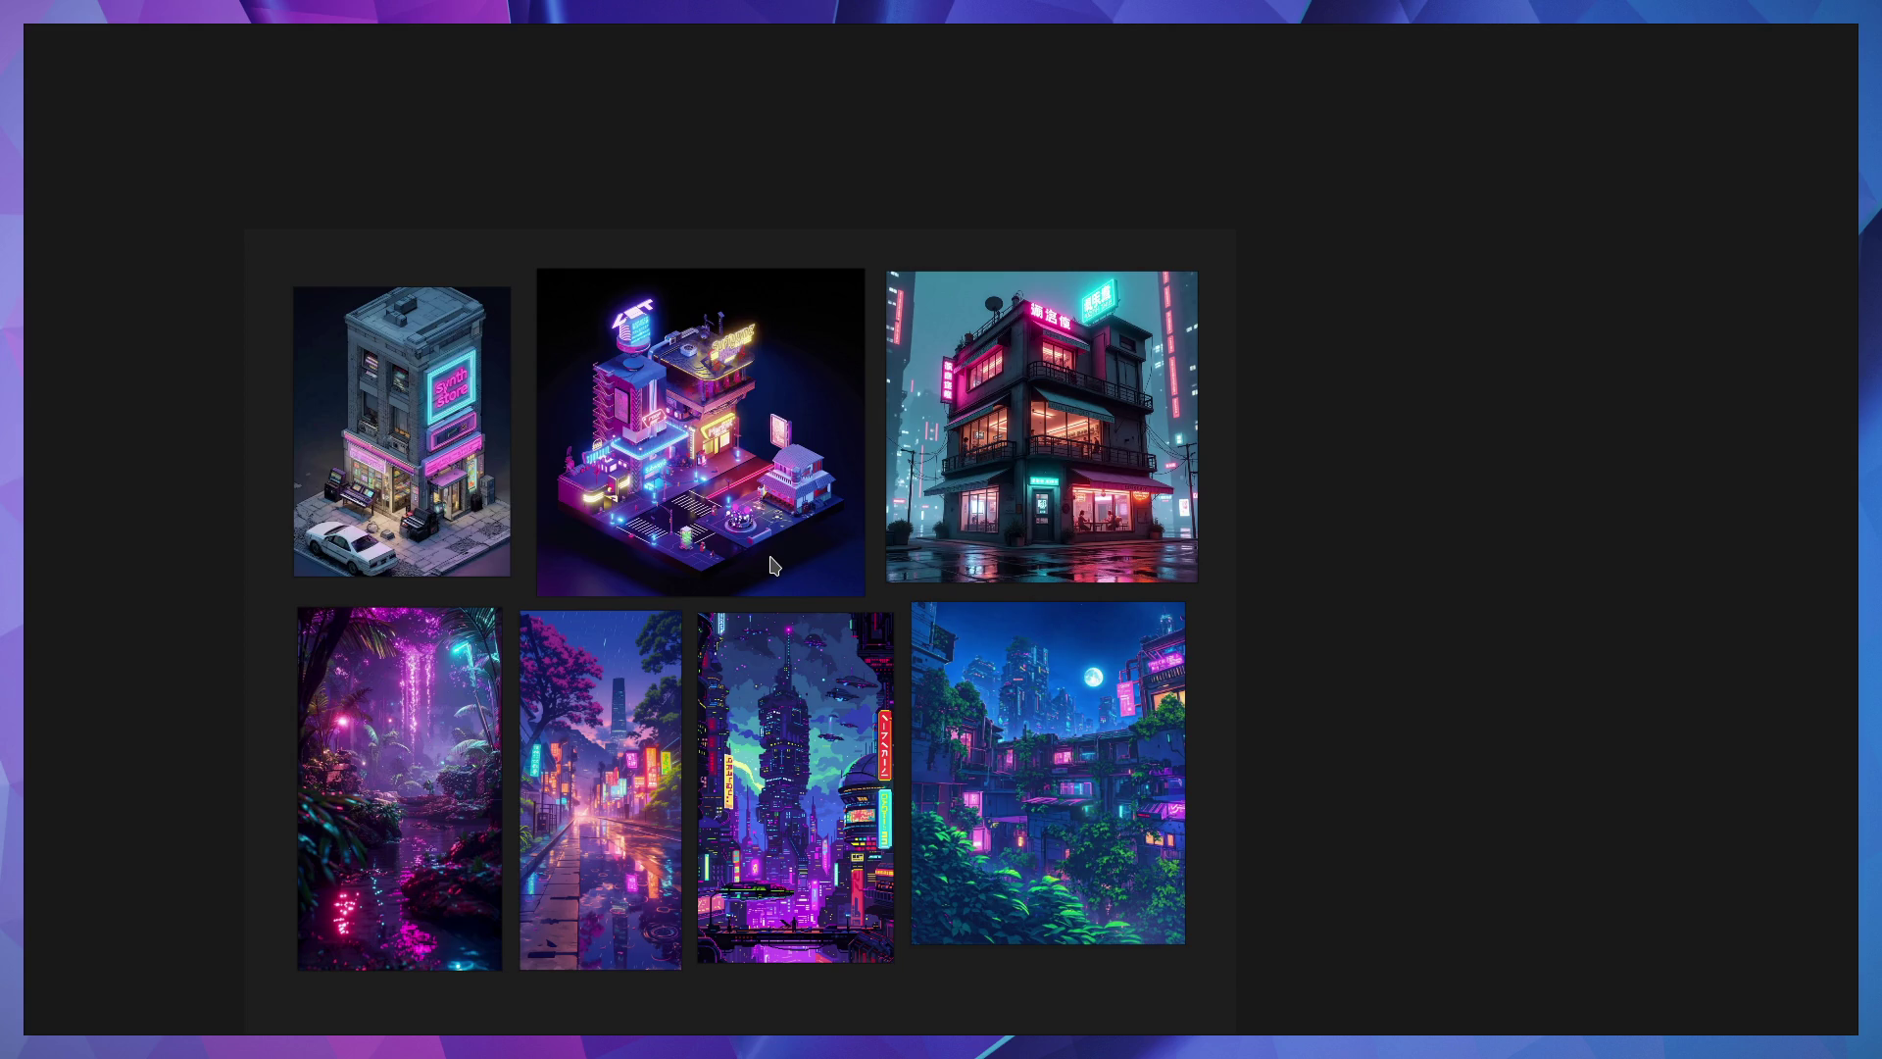
Bring Firefox back and scroll through the King of Flag devlog post.
key("alt+Tab")
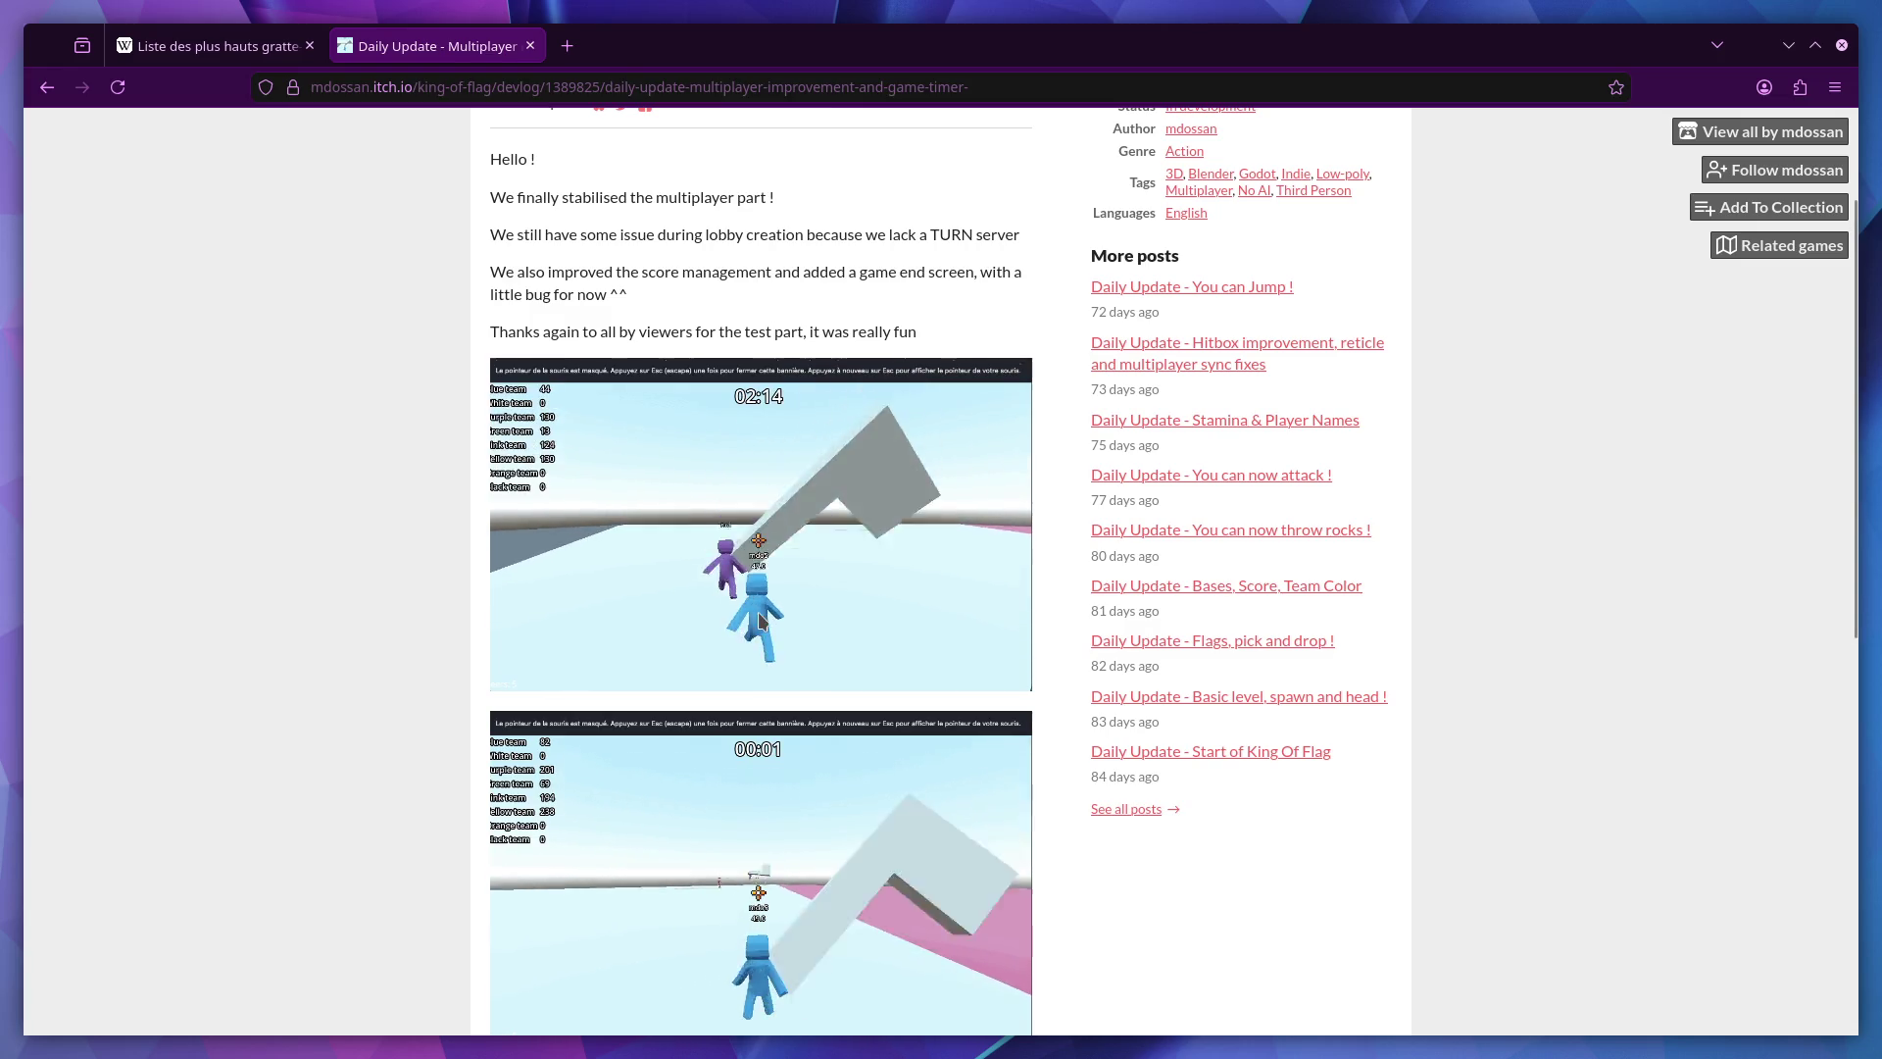
scroll(745, 824, "down", 3)
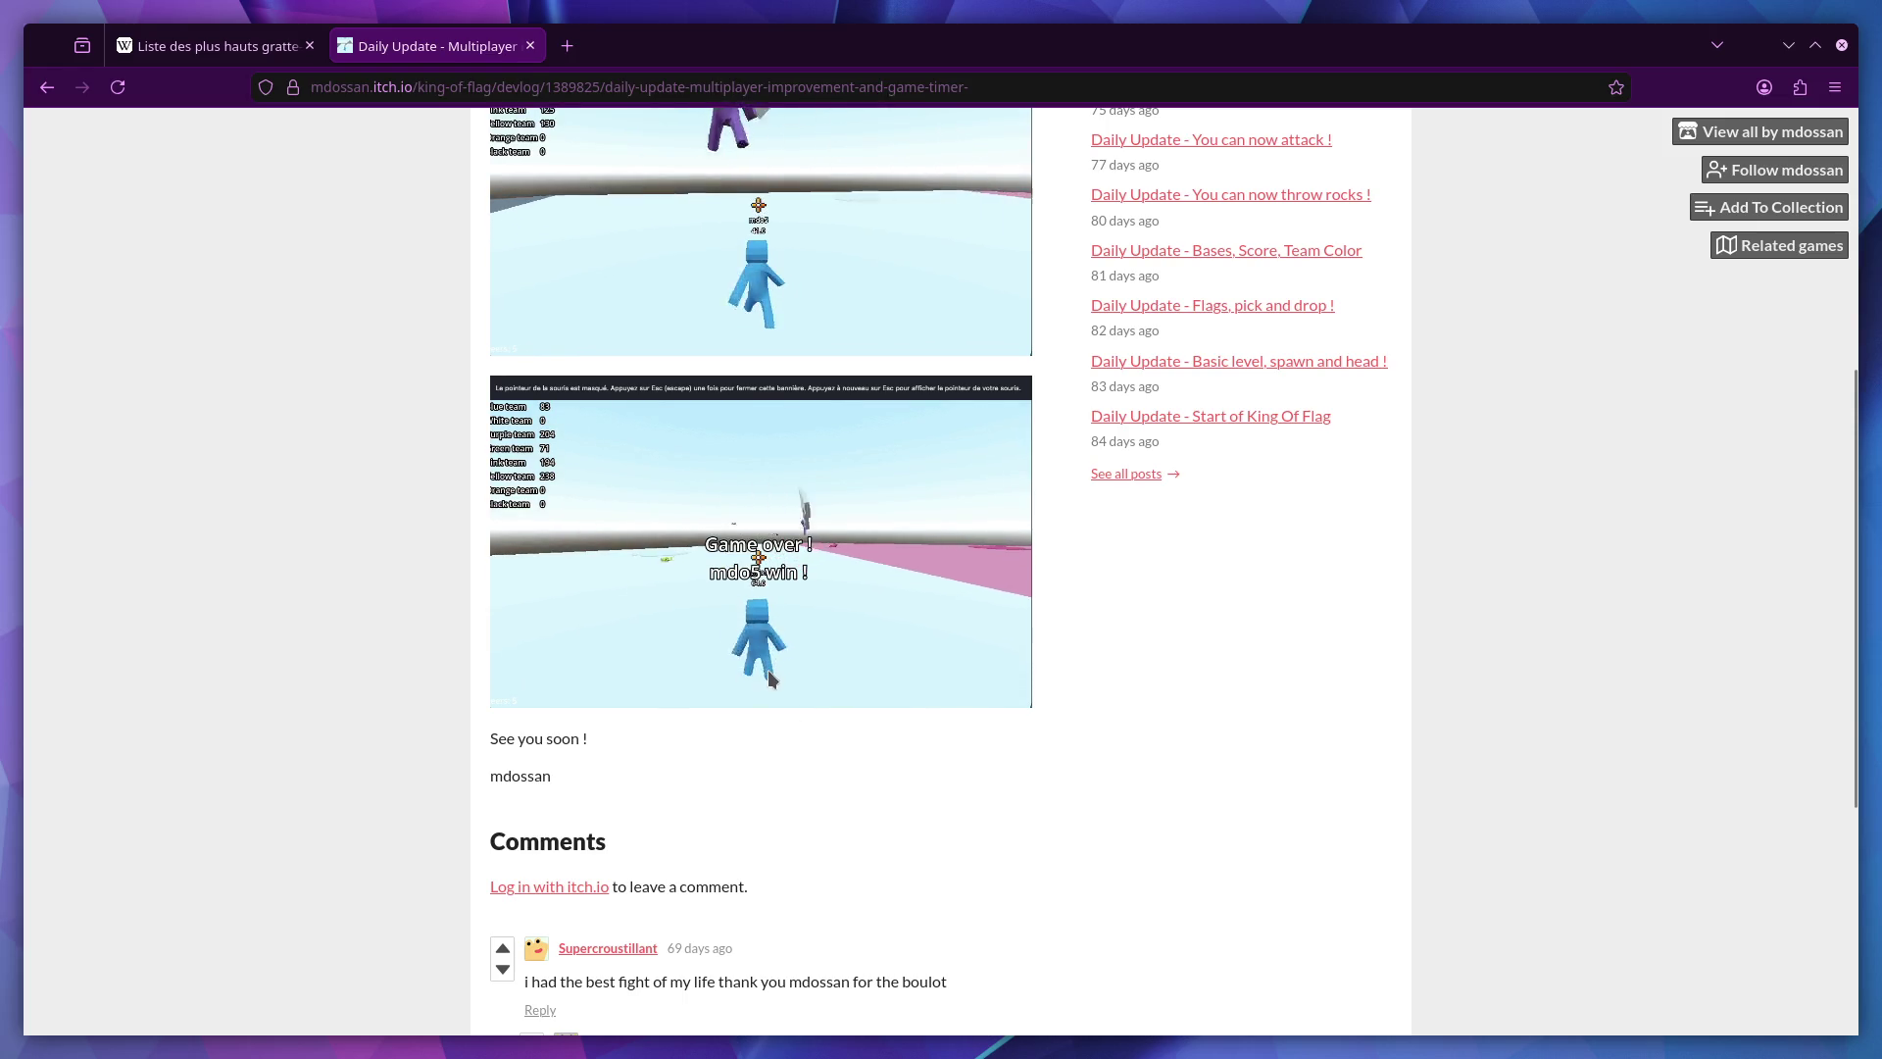
scroll(769, 677, "up", 2)
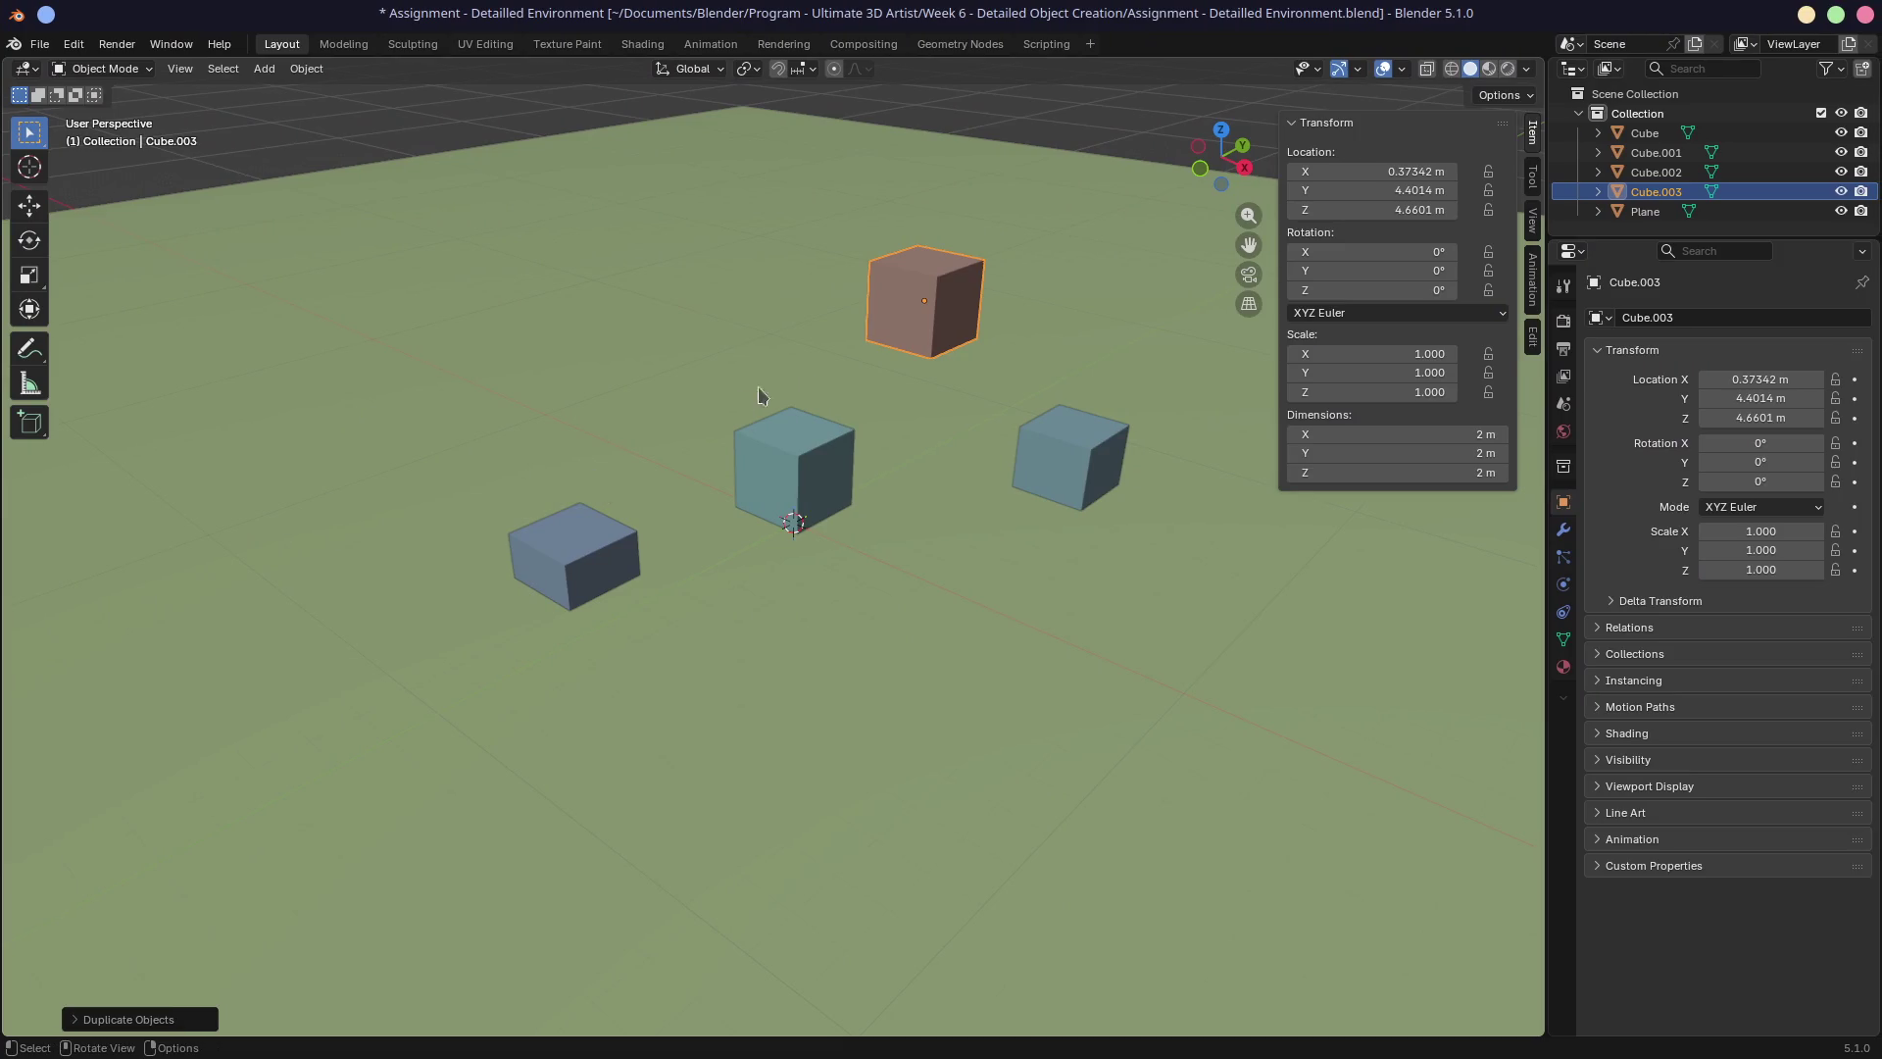
Set Cube.003's height dimension to 500 m.
left_click(1441, 473)
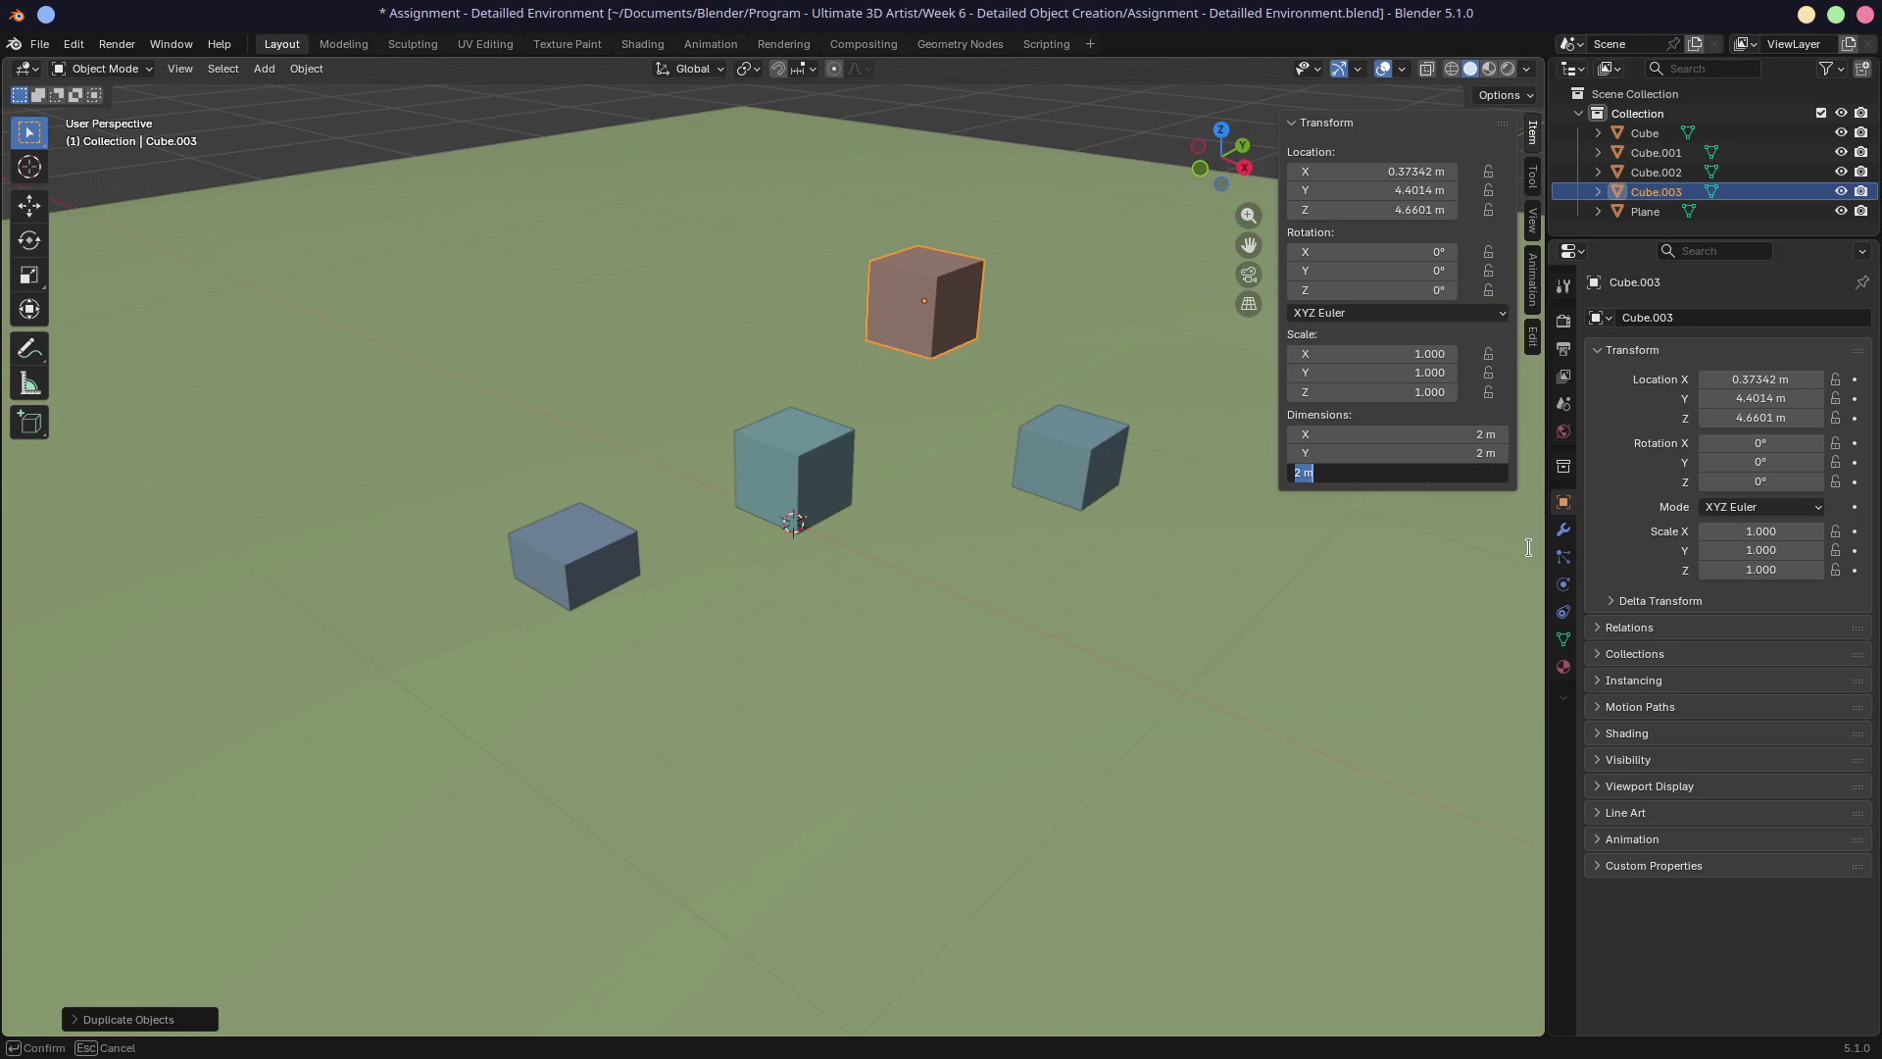
type("500")
key("Return")
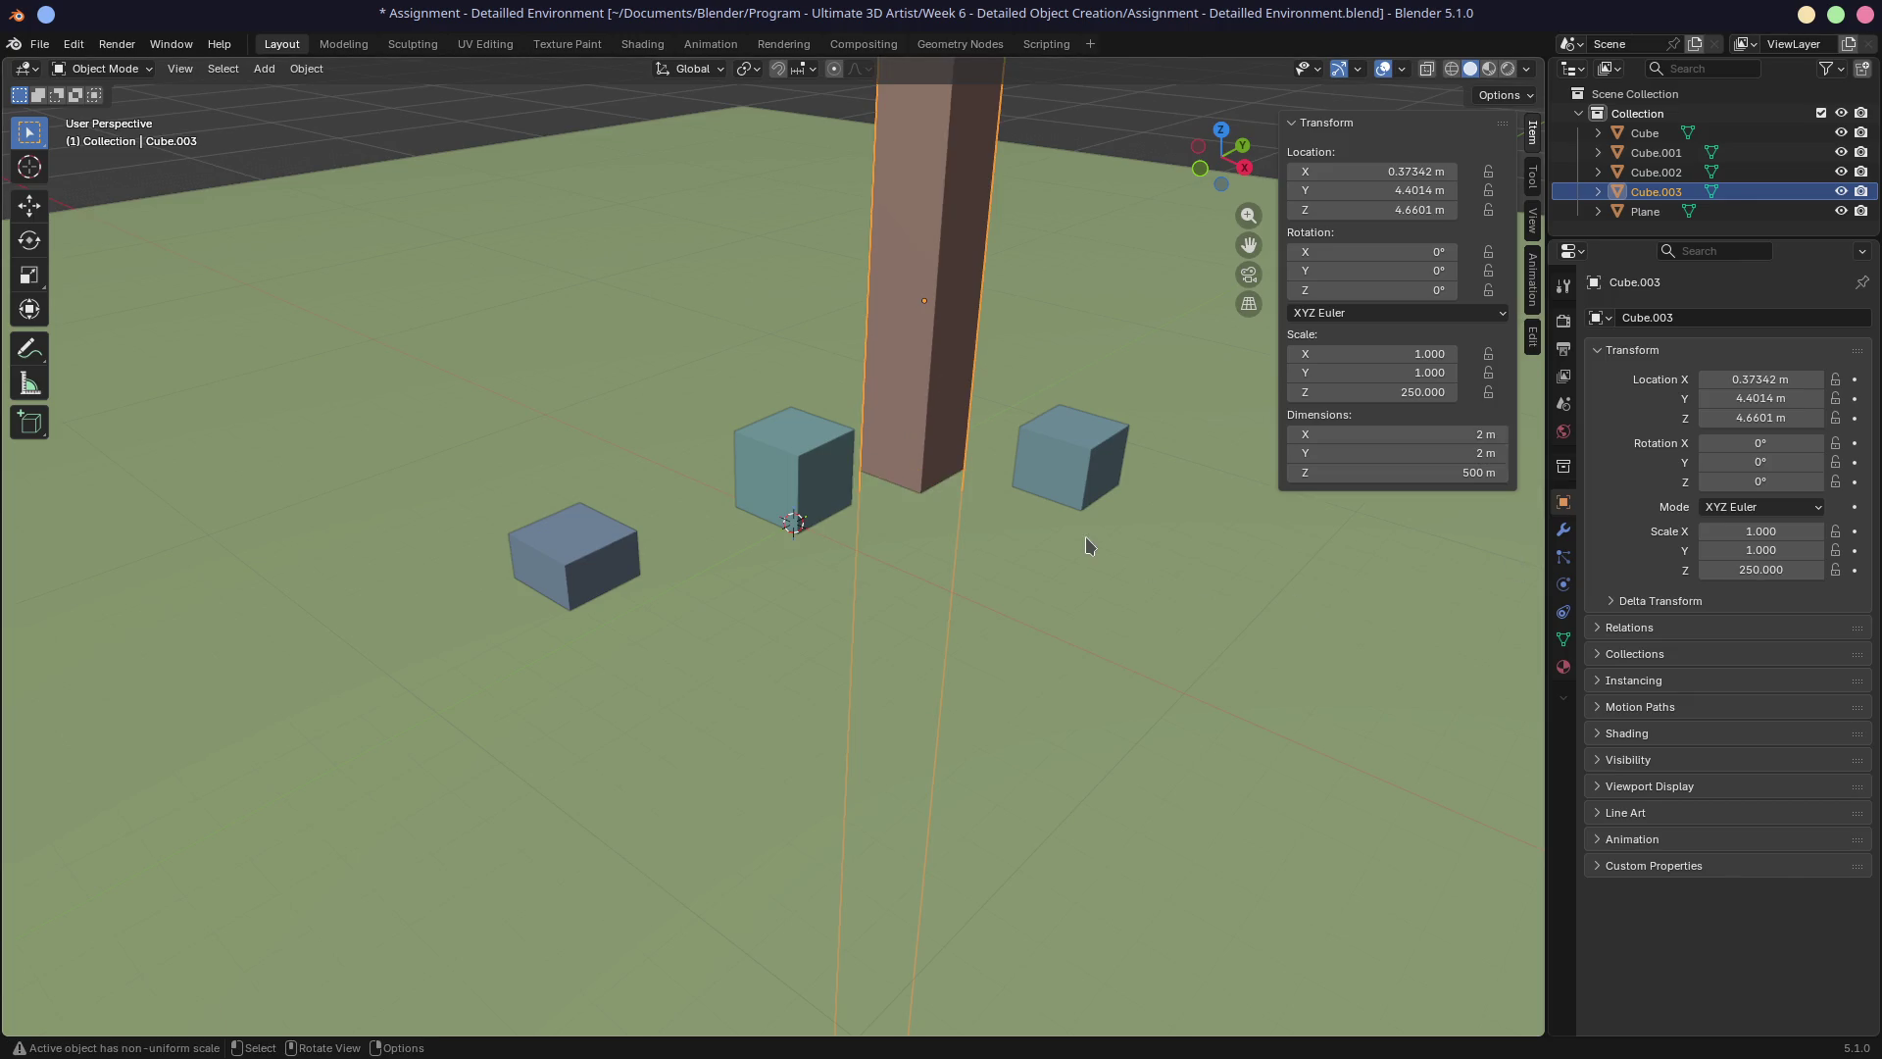
scroll(1088, 539, "down", 6)
scroll(1088, 545, "down", 6)
scroll(1084, 548, "up", 4)
Delete the 500 m tall Cube.003.
mouse_move(974, 558)
middle_mouse_down()
mouse_move(1013, 496)
mouse_move(950, 509)
middle_mouse_up()
scroll(950, 509, "down", 4)
scroll(956, 511, "up", 3)
scroll(957, 510, "up", 2)
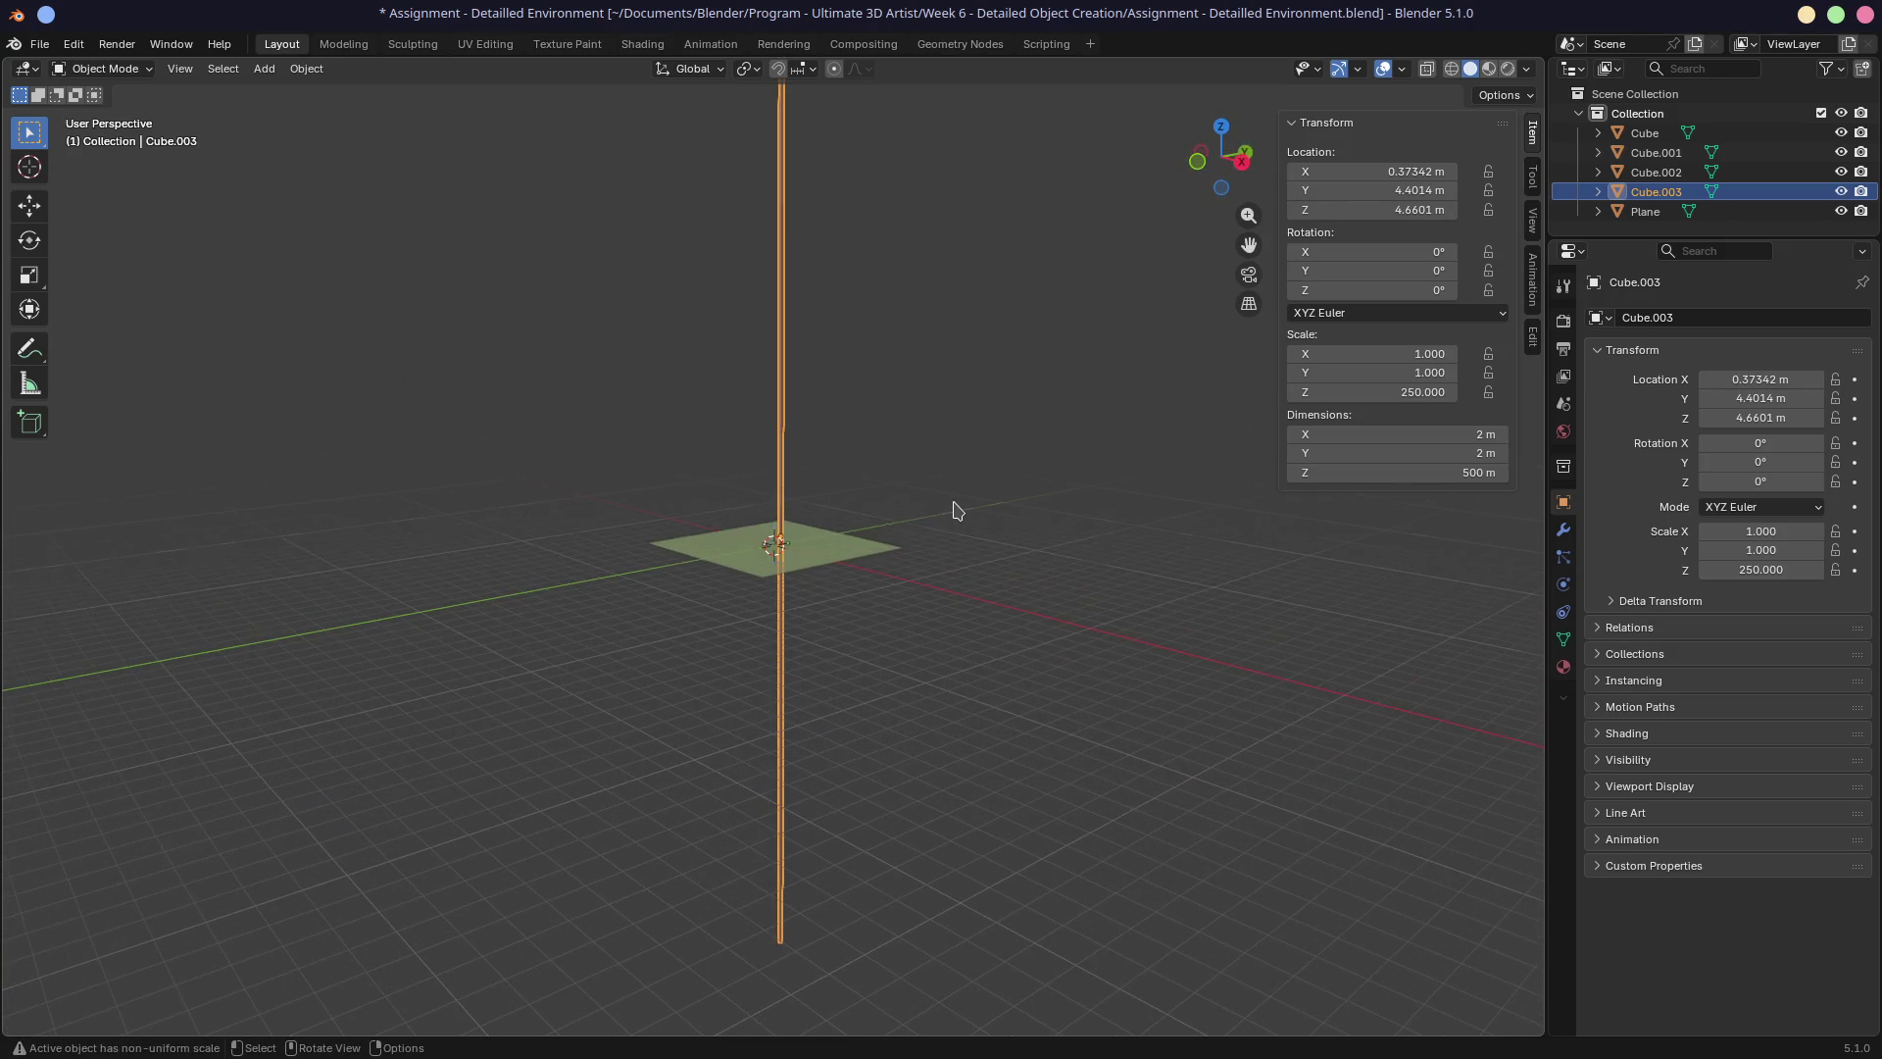
scroll(957, 510, "up", 2)
mouse_move(950, 517)
middle_mouse_down()
mouse_move(936, 615)
mouse_move(953, 585)
middle_mouse_up()
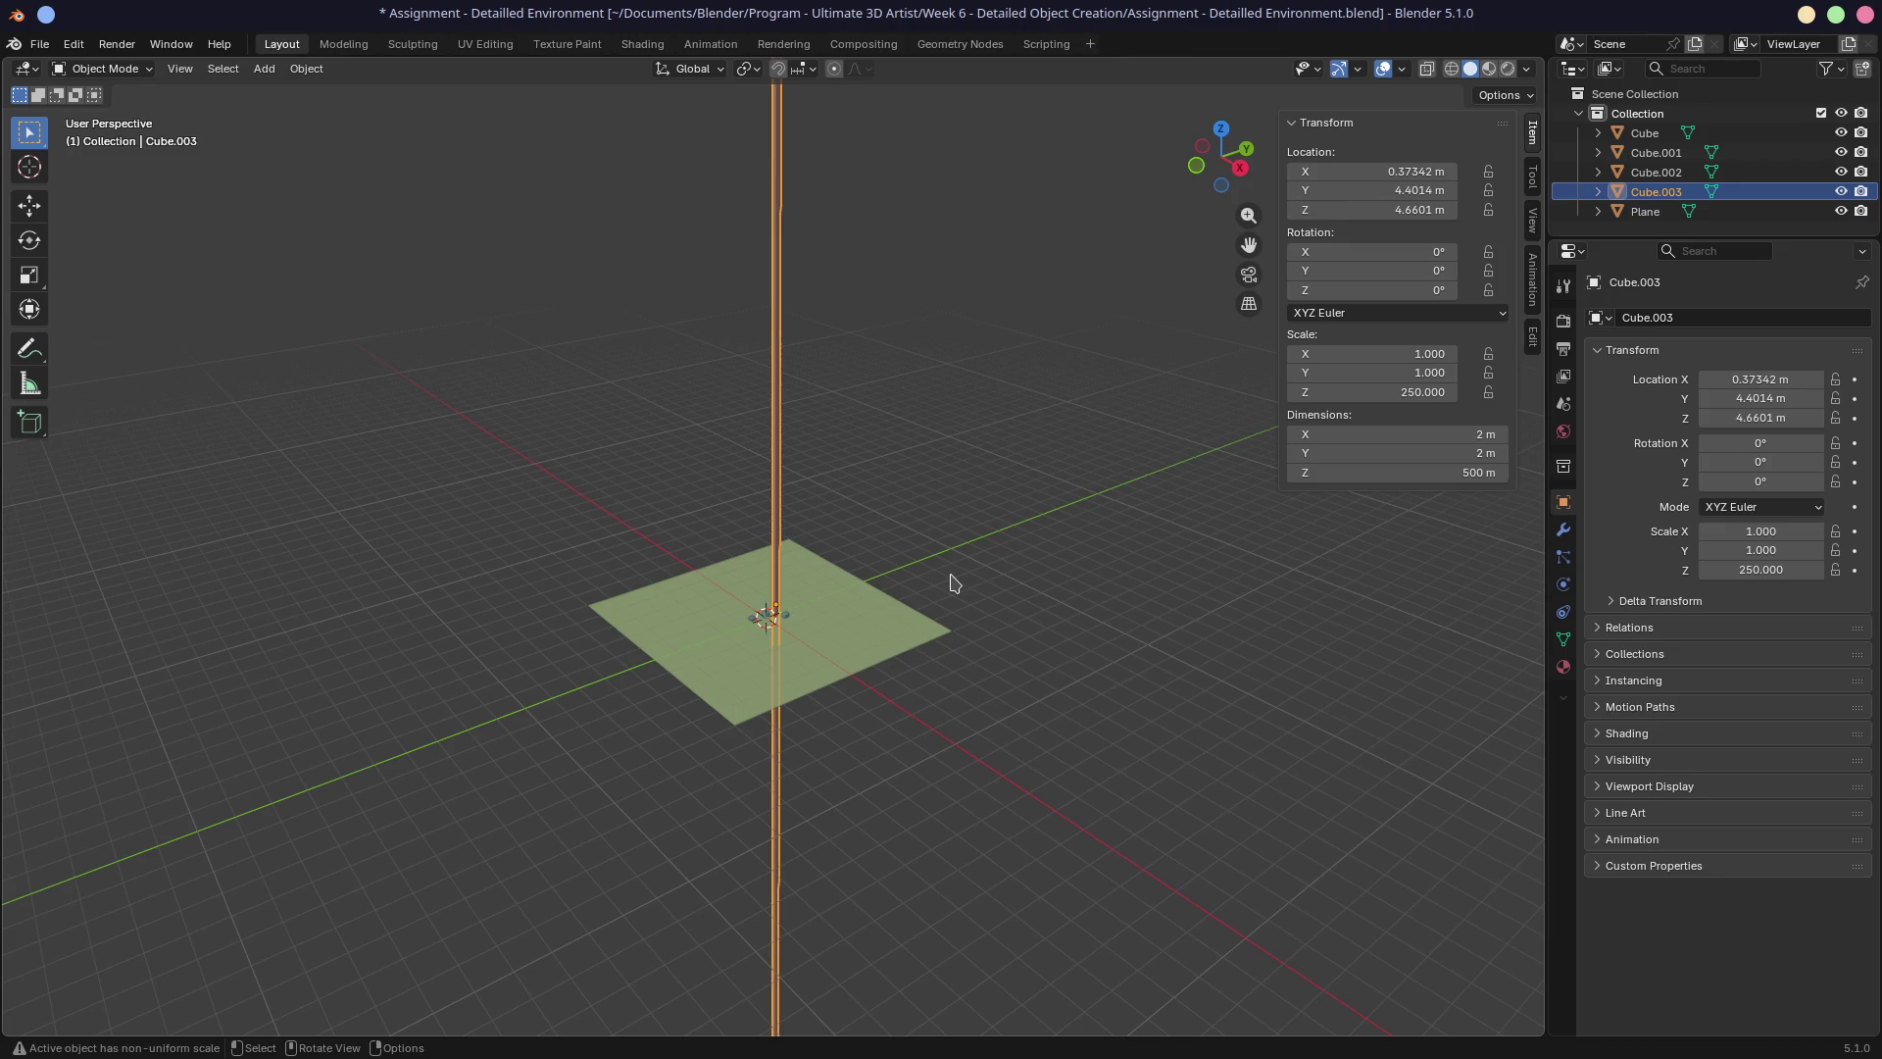
key("x")
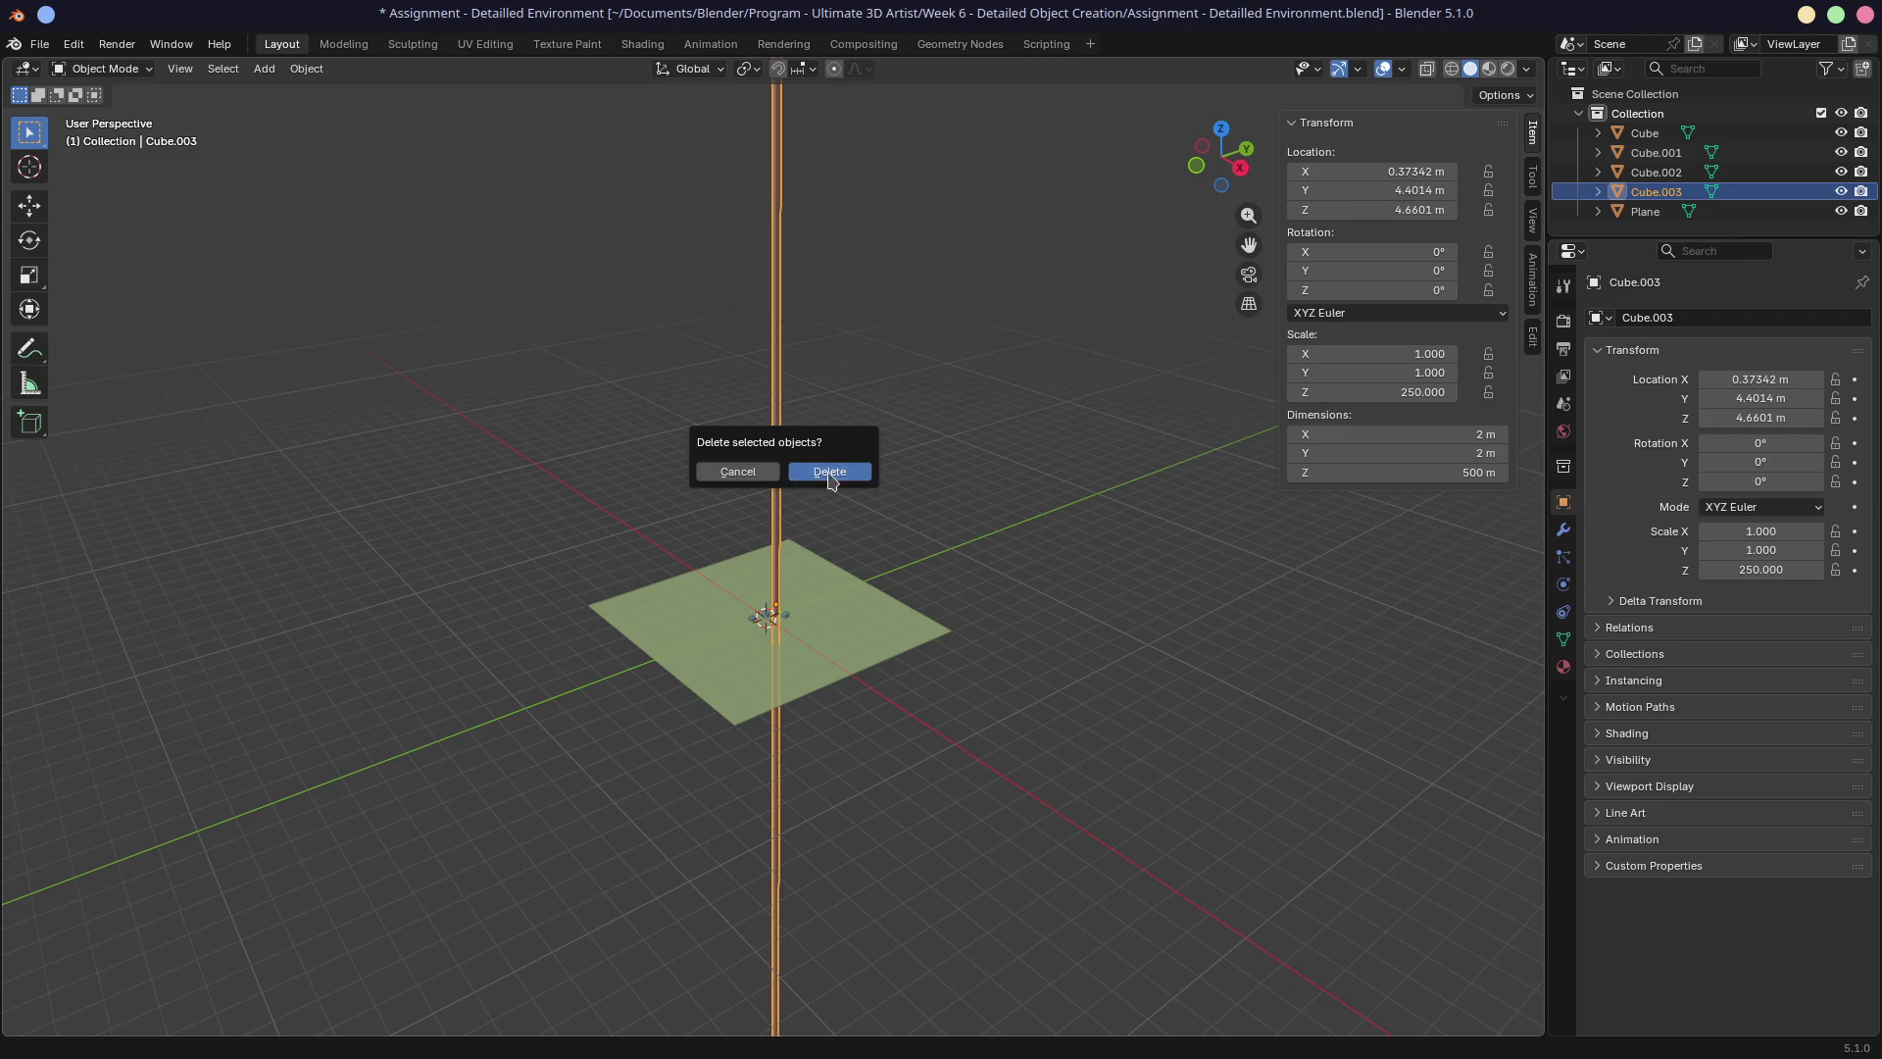
left_click(797, 480)
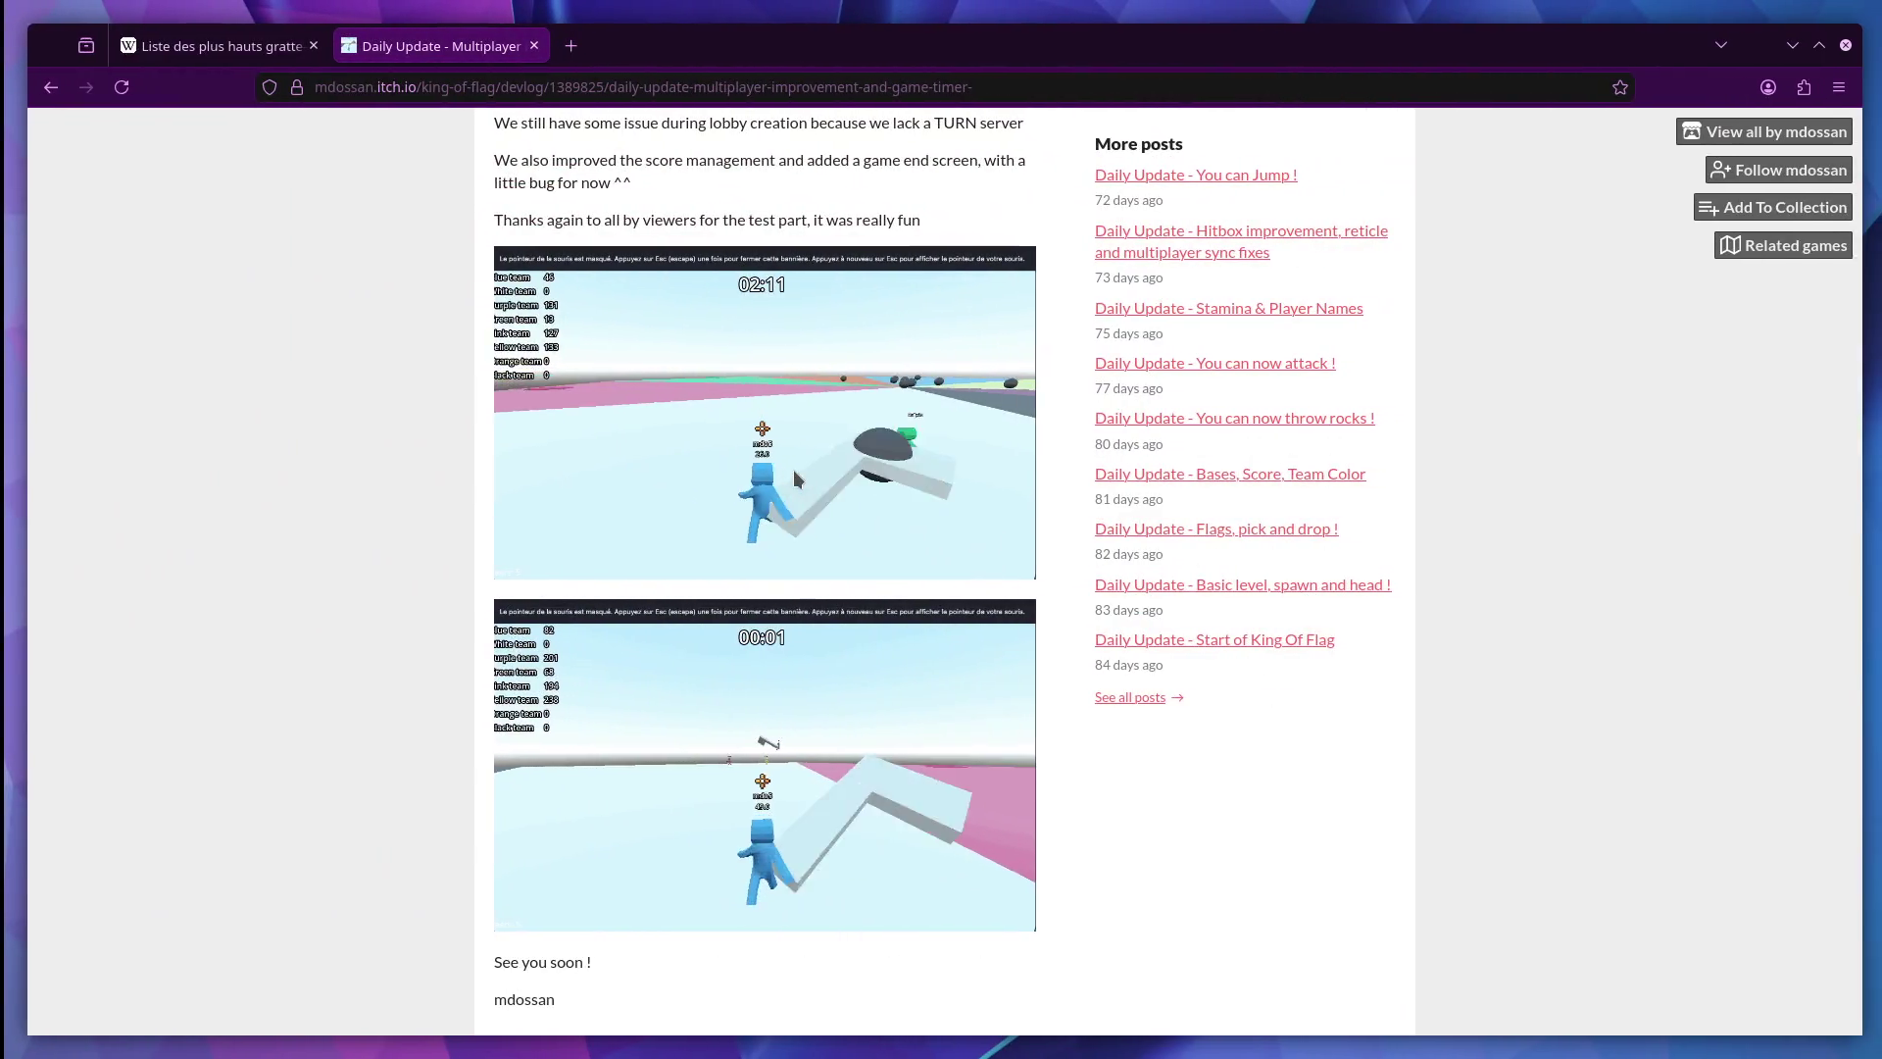
Search Google in a new tab for average house size ('taille moyenne maision').
left_click(573, 49)
type("ta")
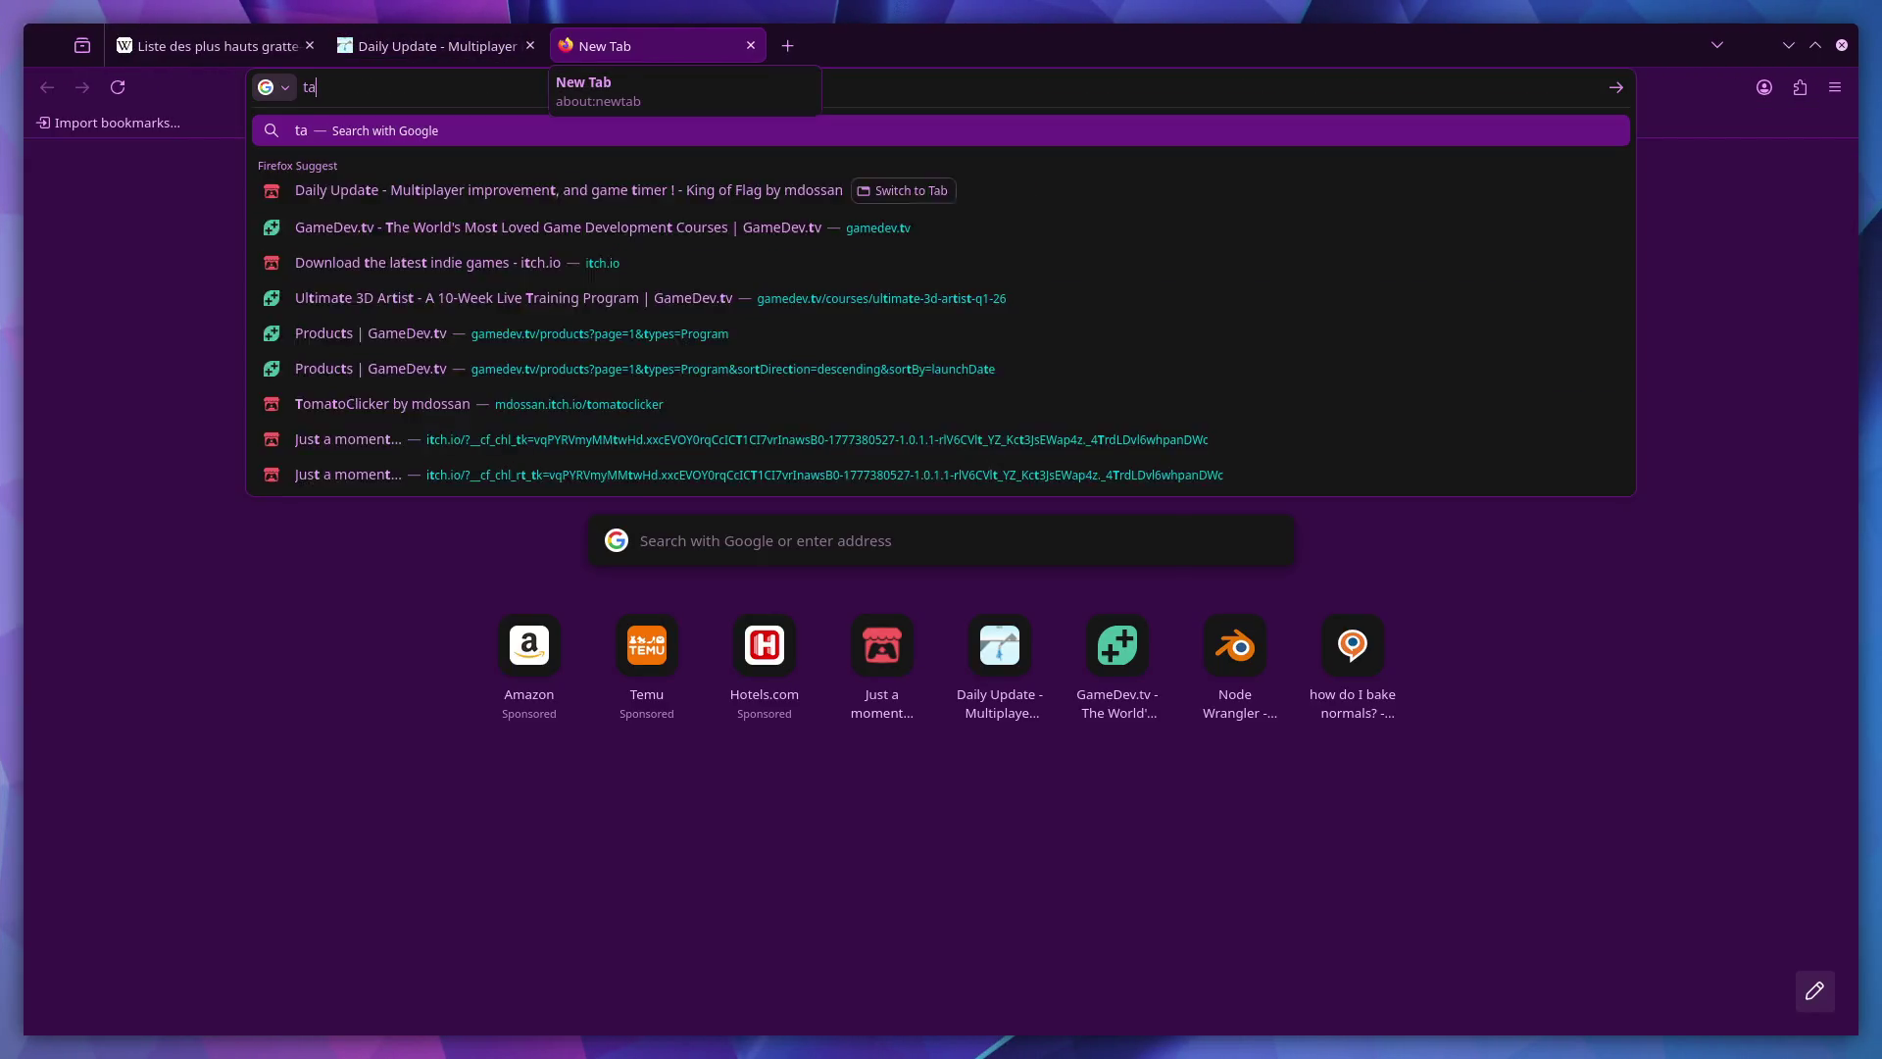
type("ille moyenne mai")
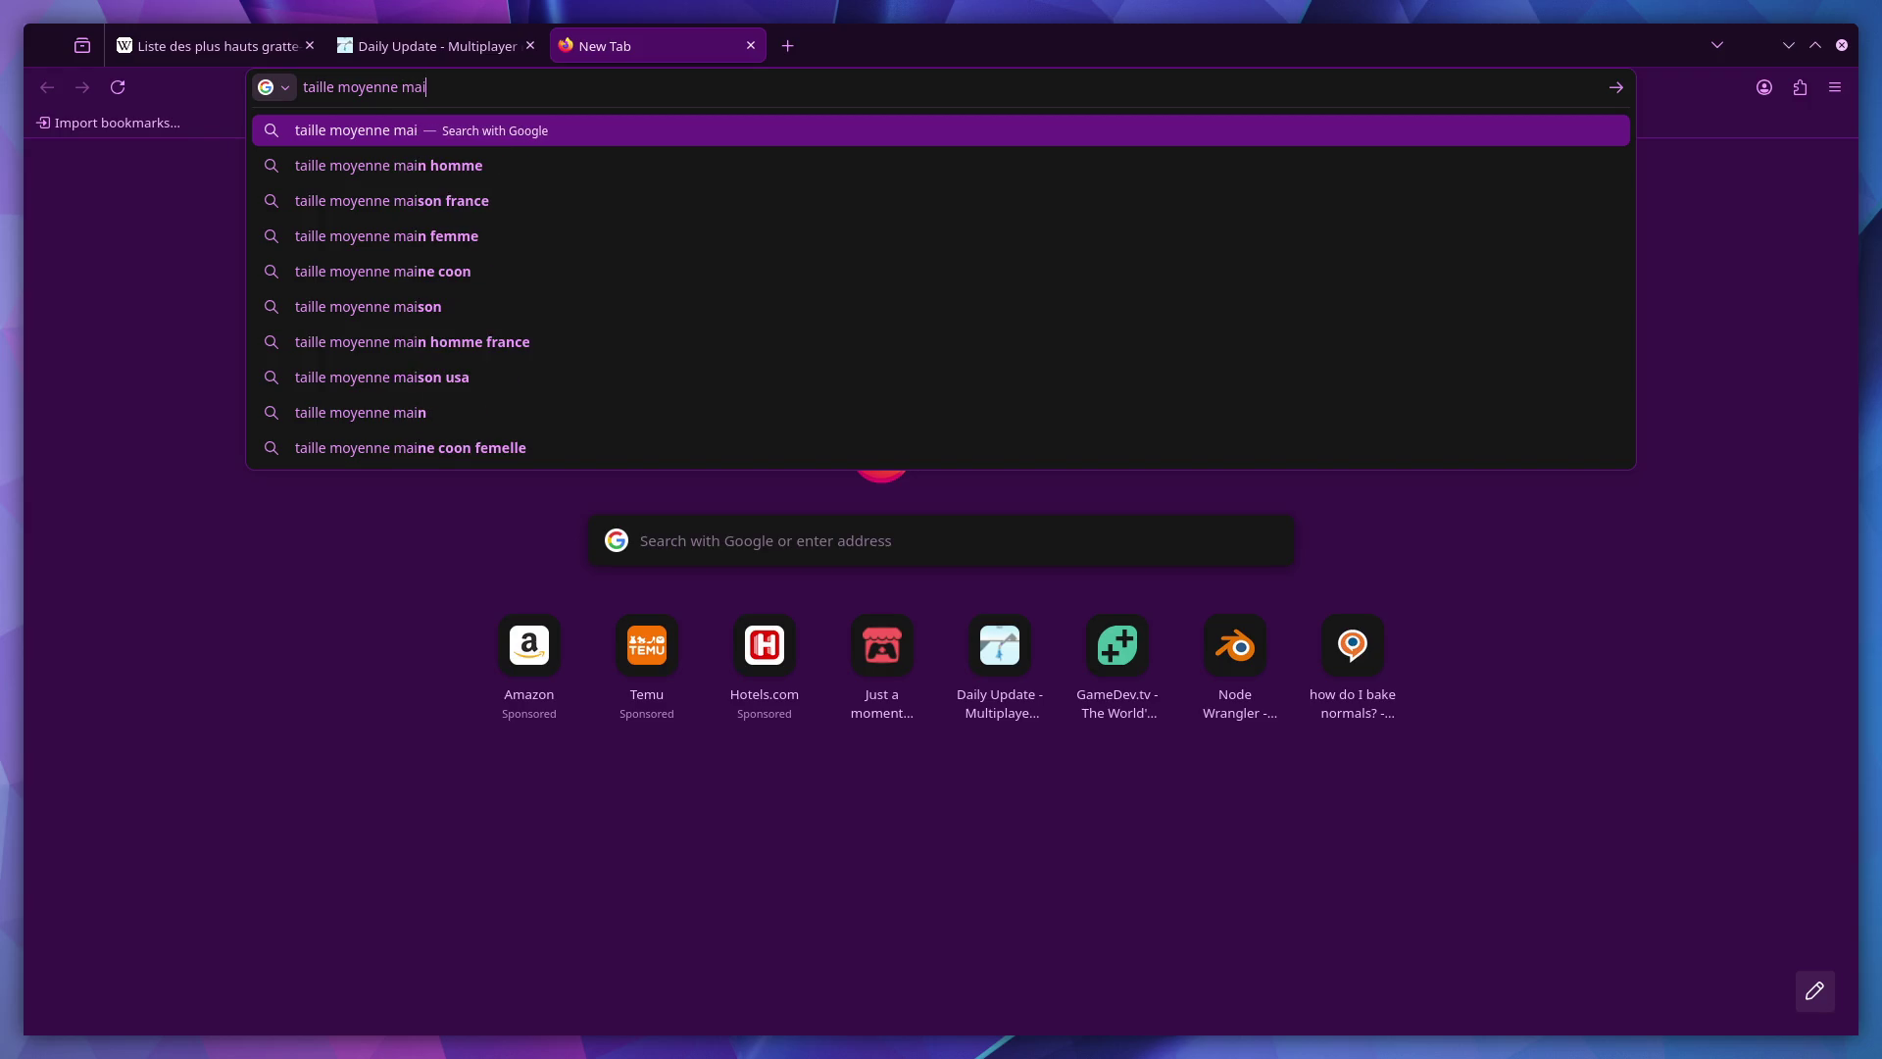
type("sion")
key("Return")
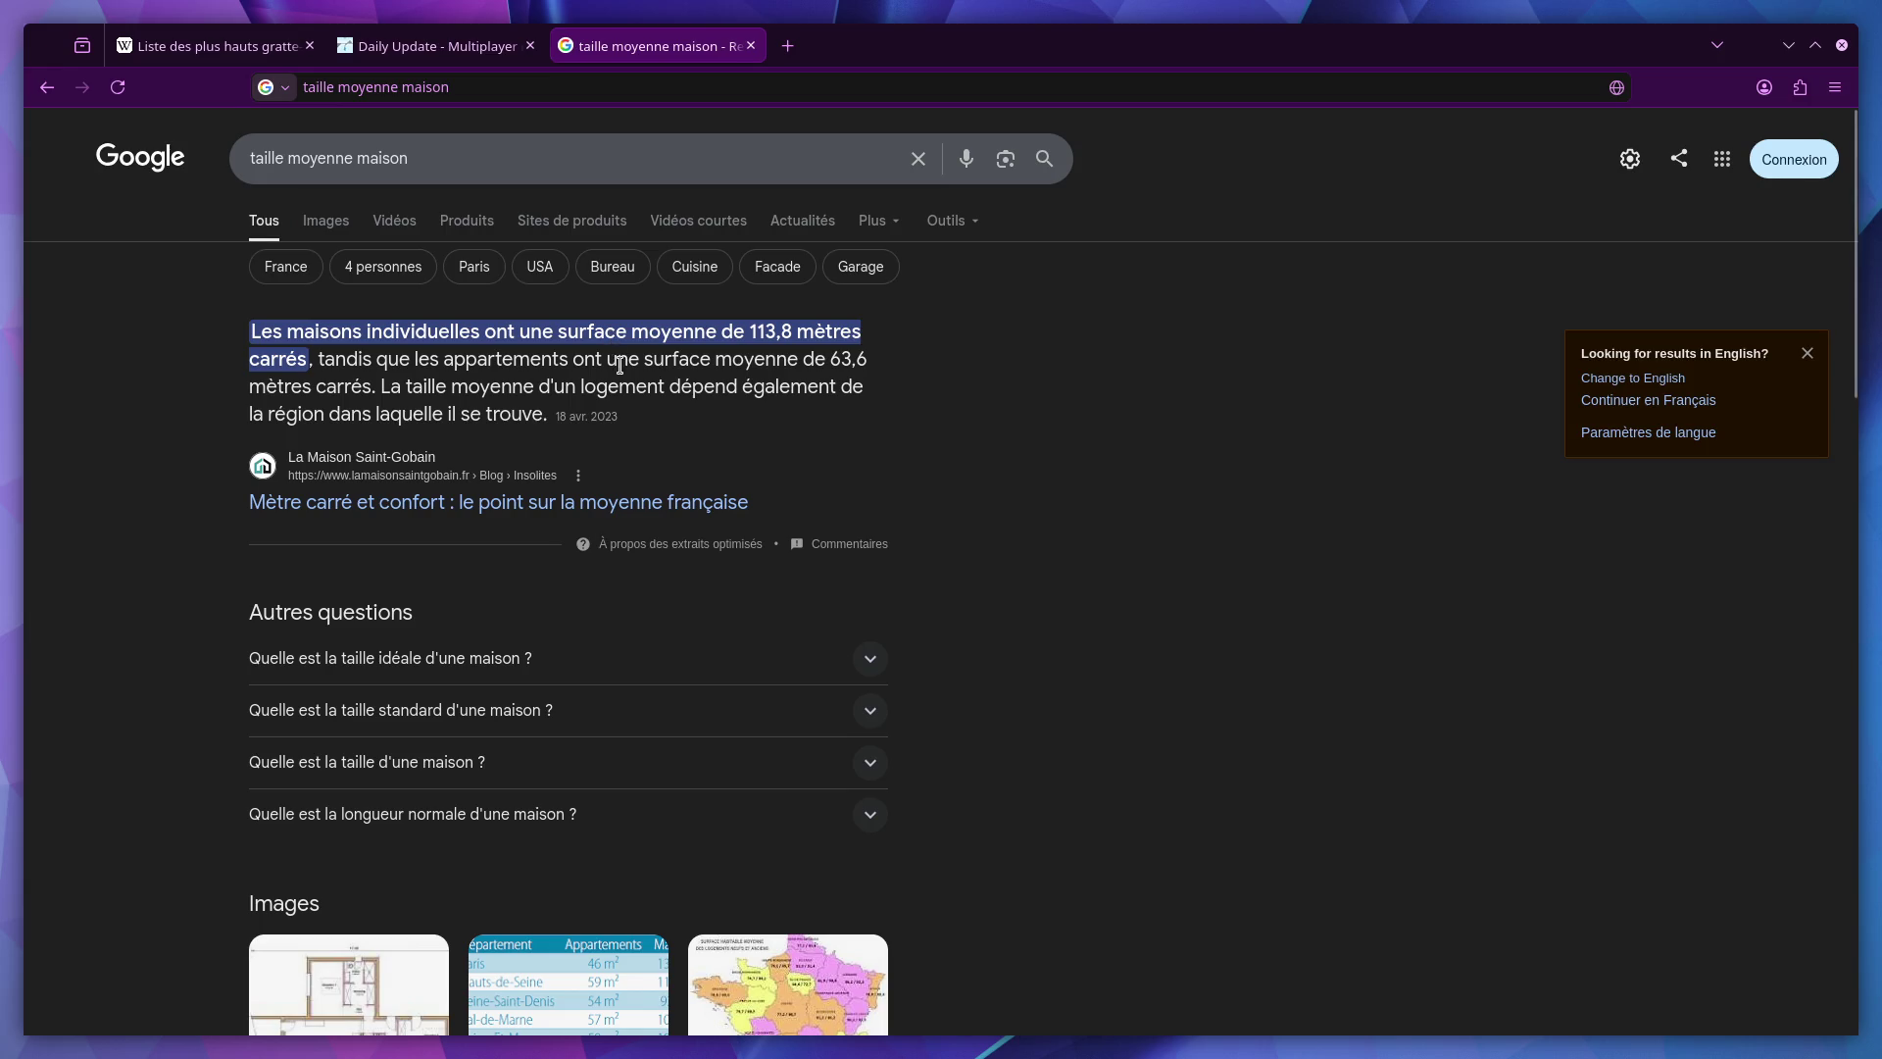
scroll(585, 514, "down", 2)
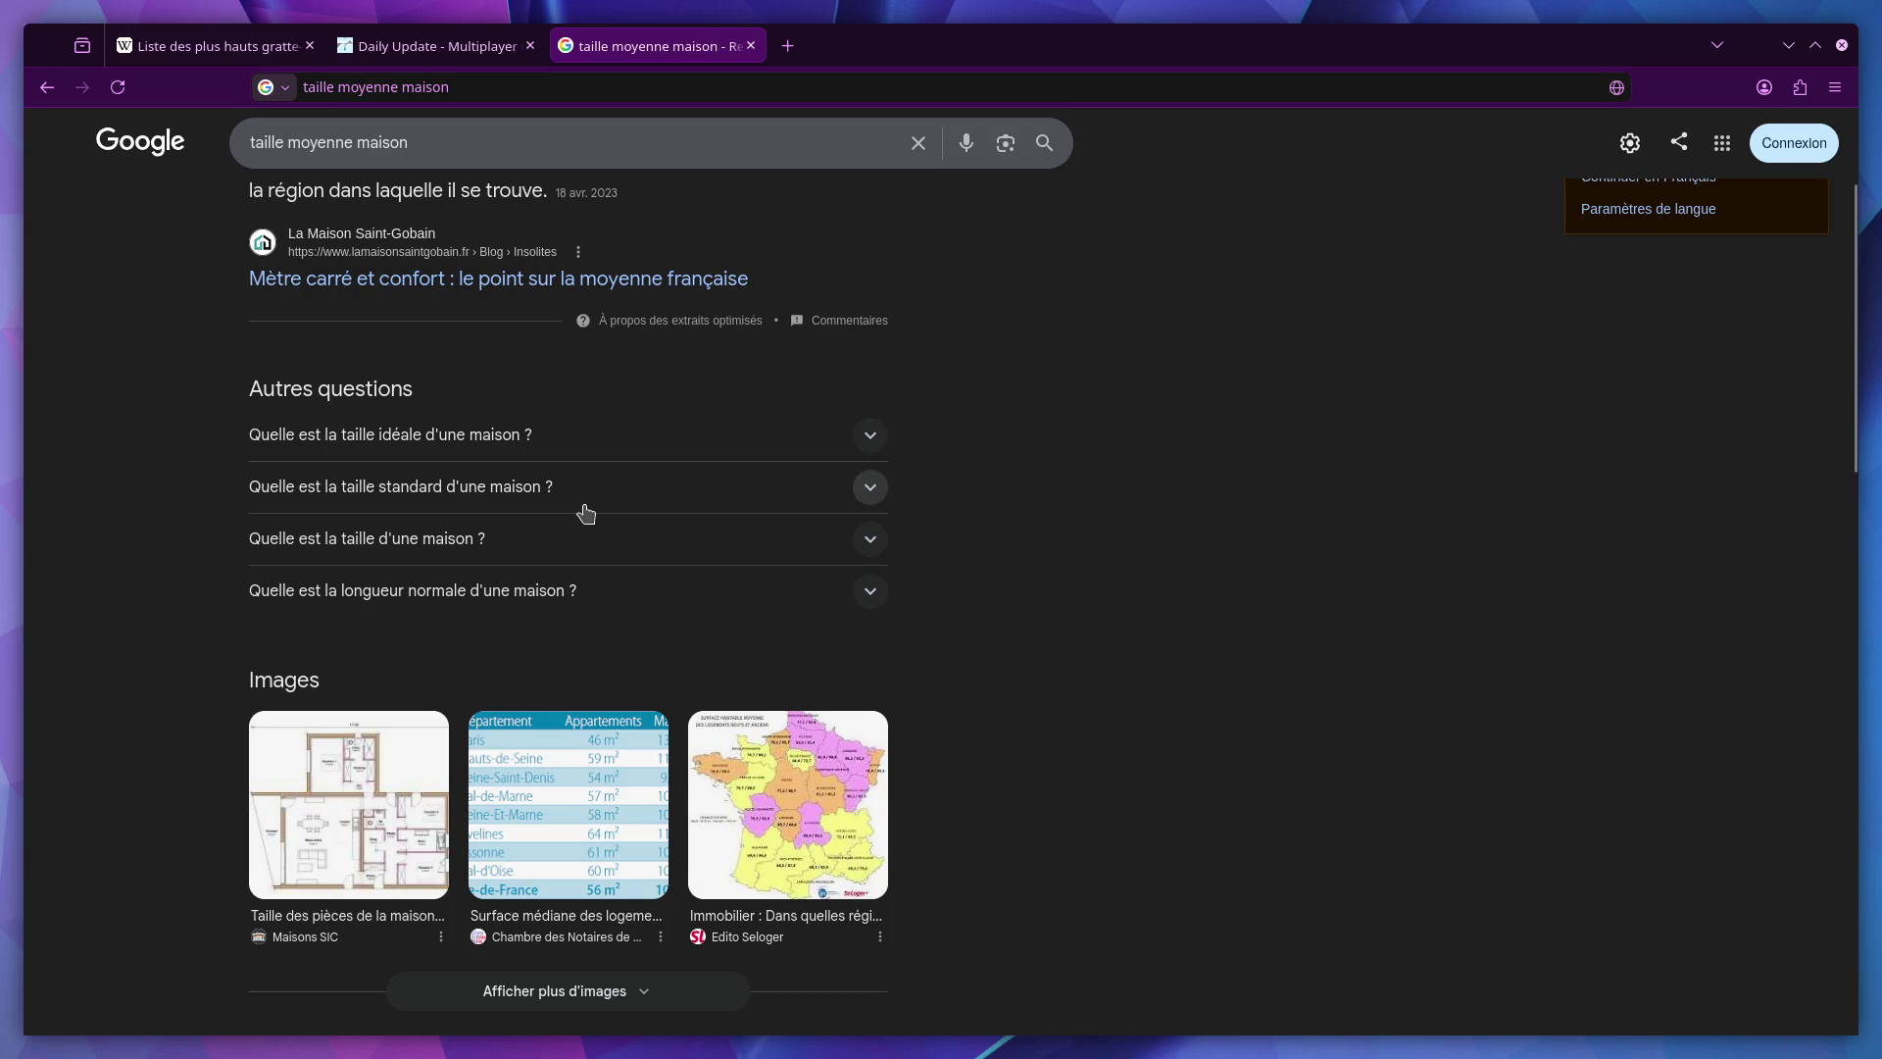
Open the floor-plan image's source page, browse the room areas, and return to Blender.
left_click(379, 851)
left_click(1176, 428)
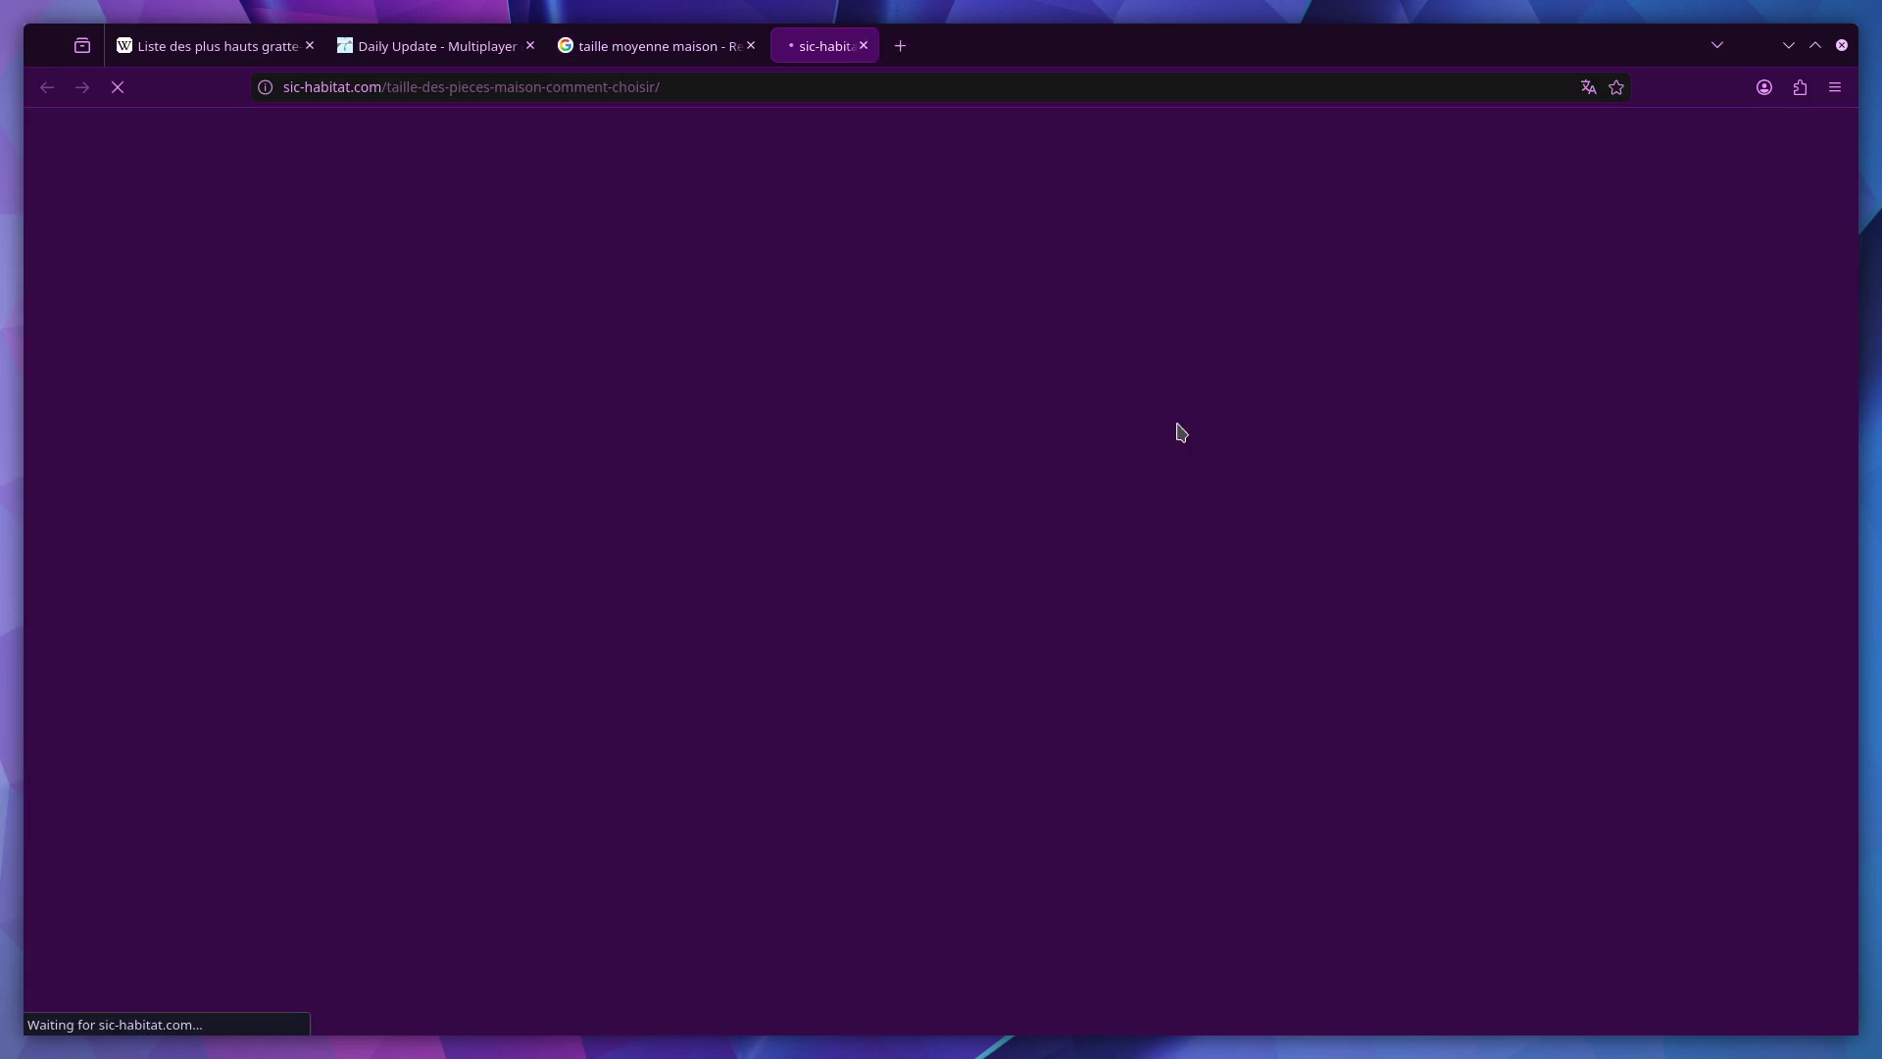
scroll(760, 627, "down", 4)
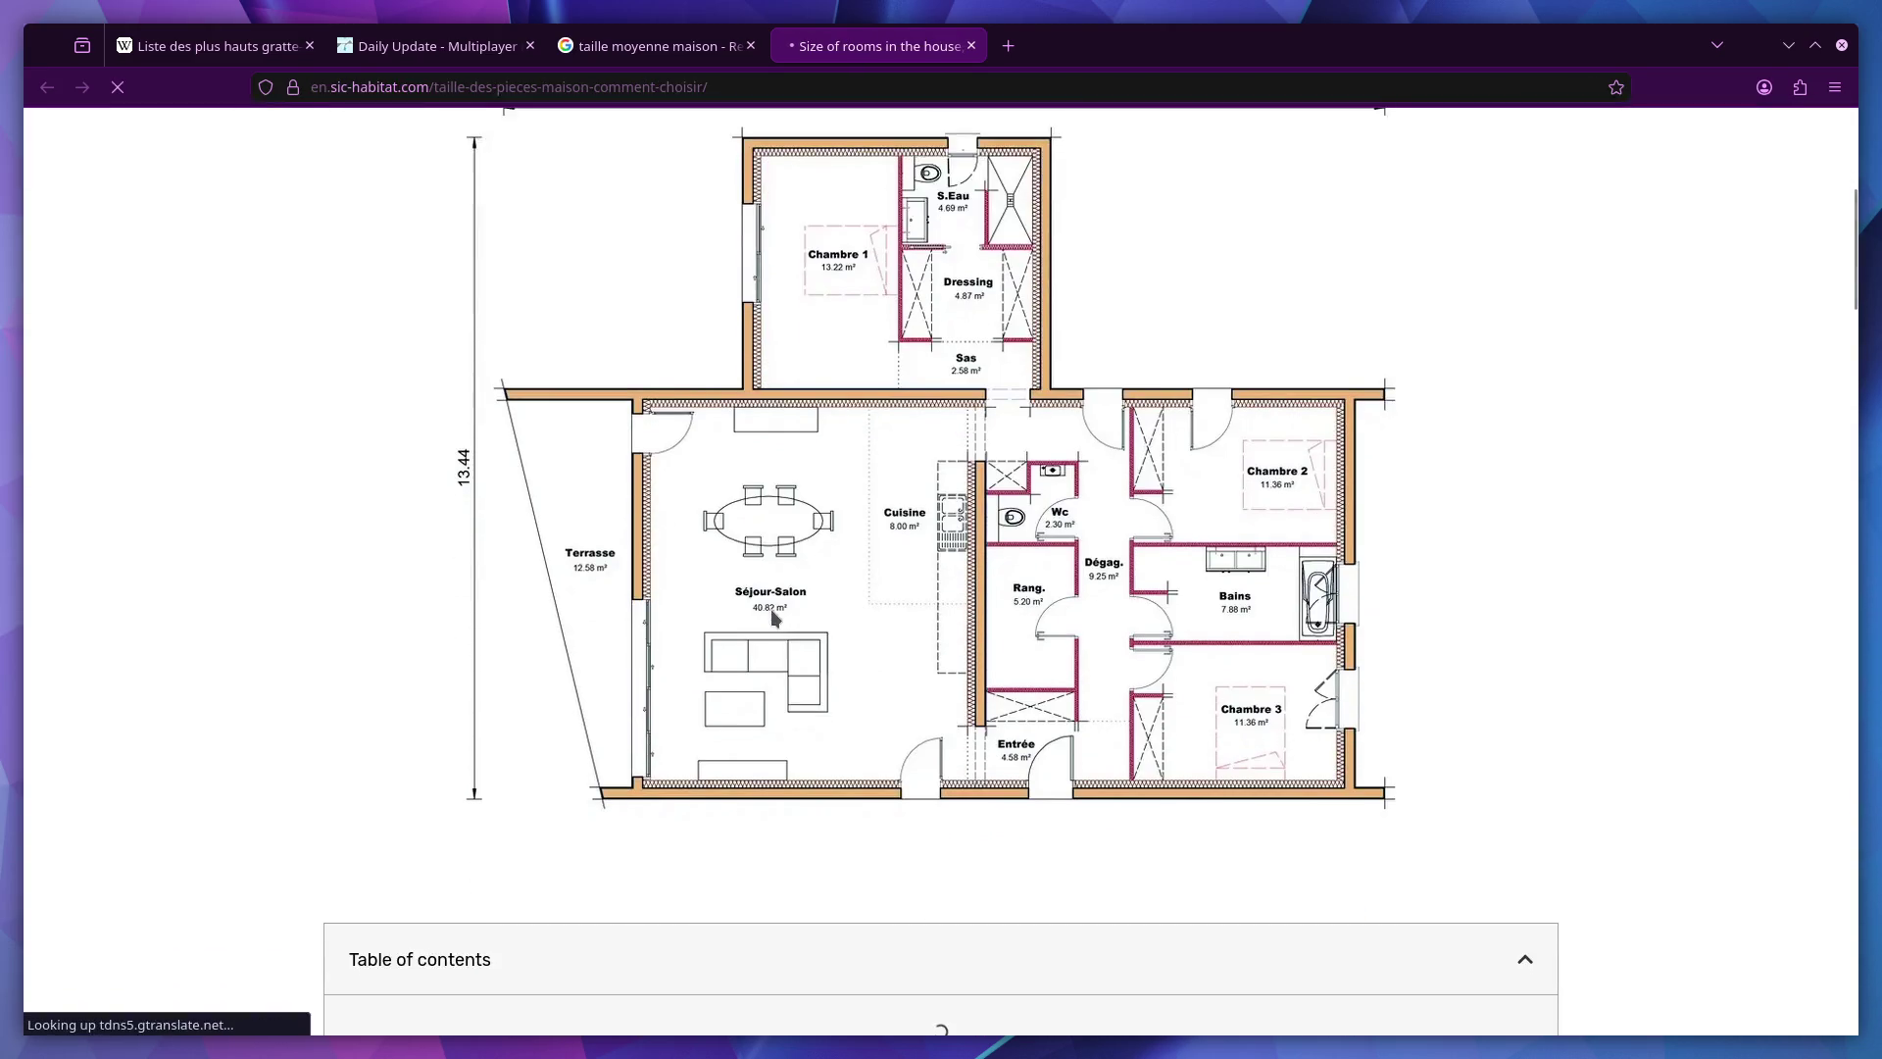
scroll(791, 588, "down", 1, "ctrl")
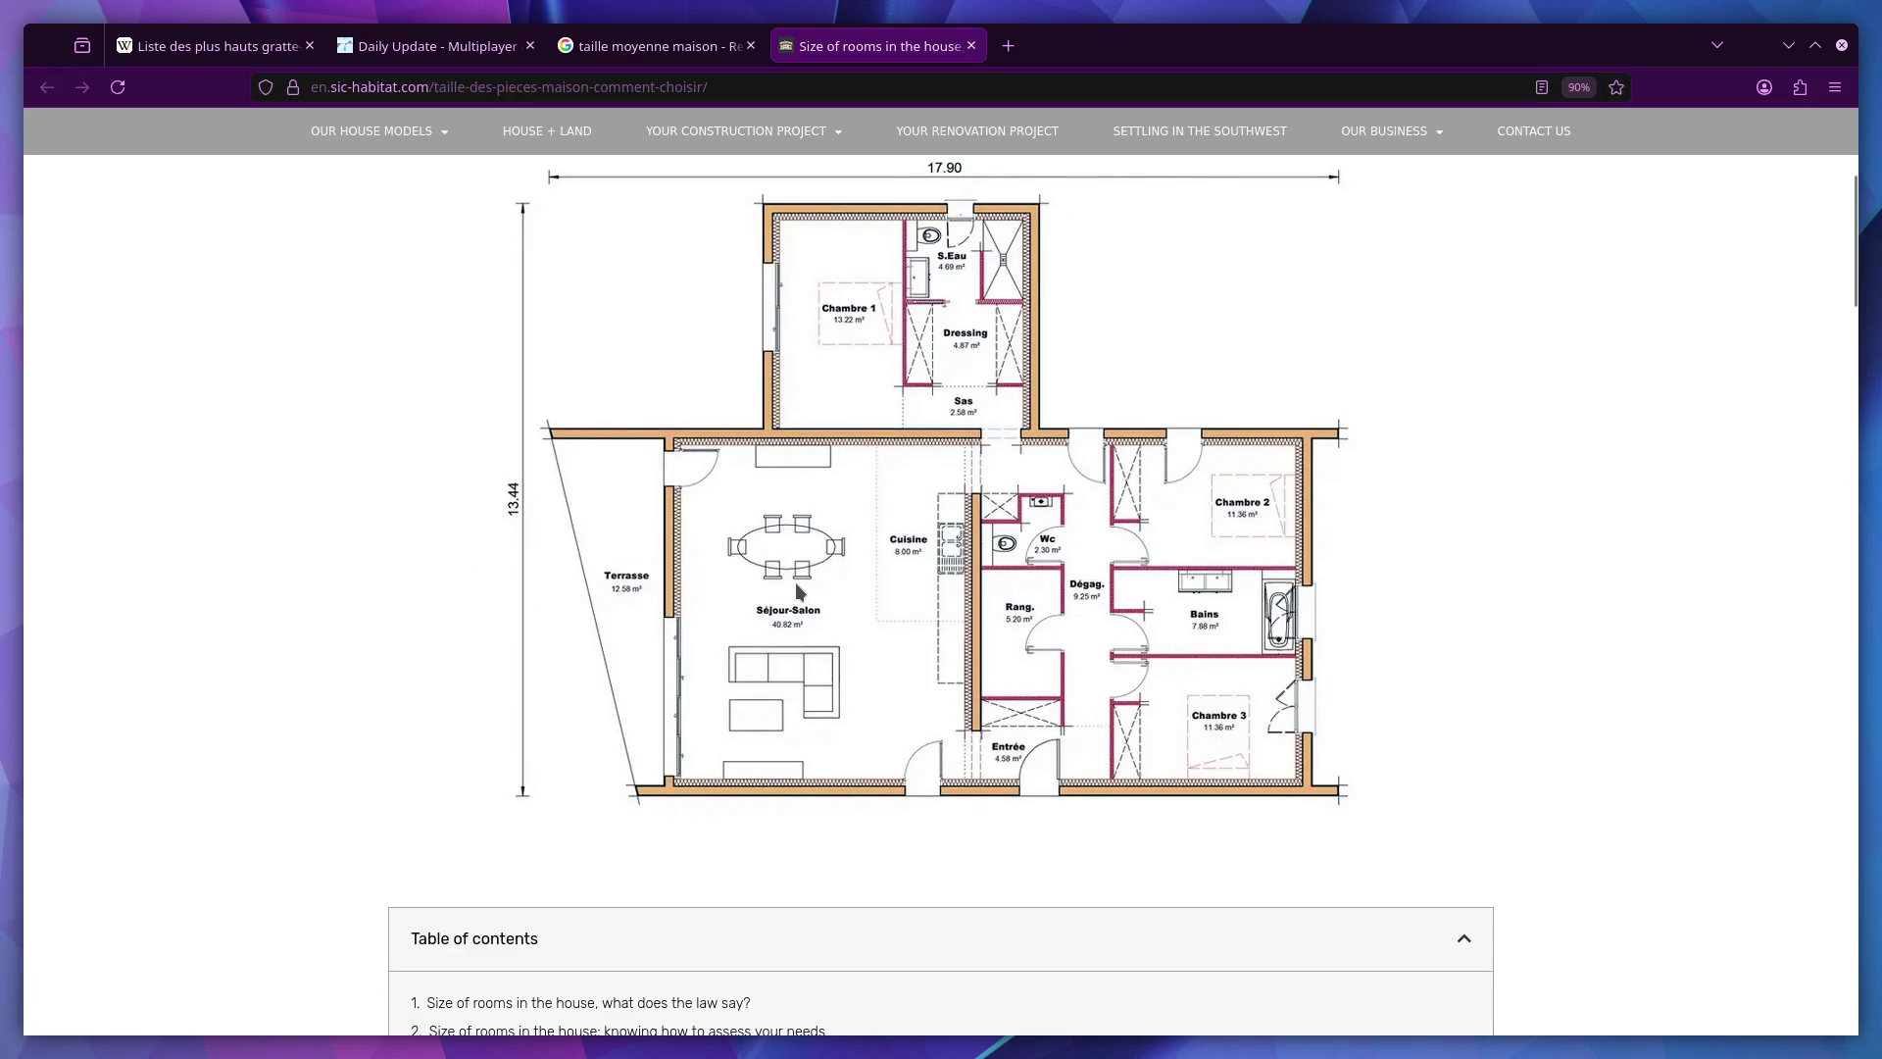
scroll(796, 582, "up", 1)
key("ctrl+super+Right")
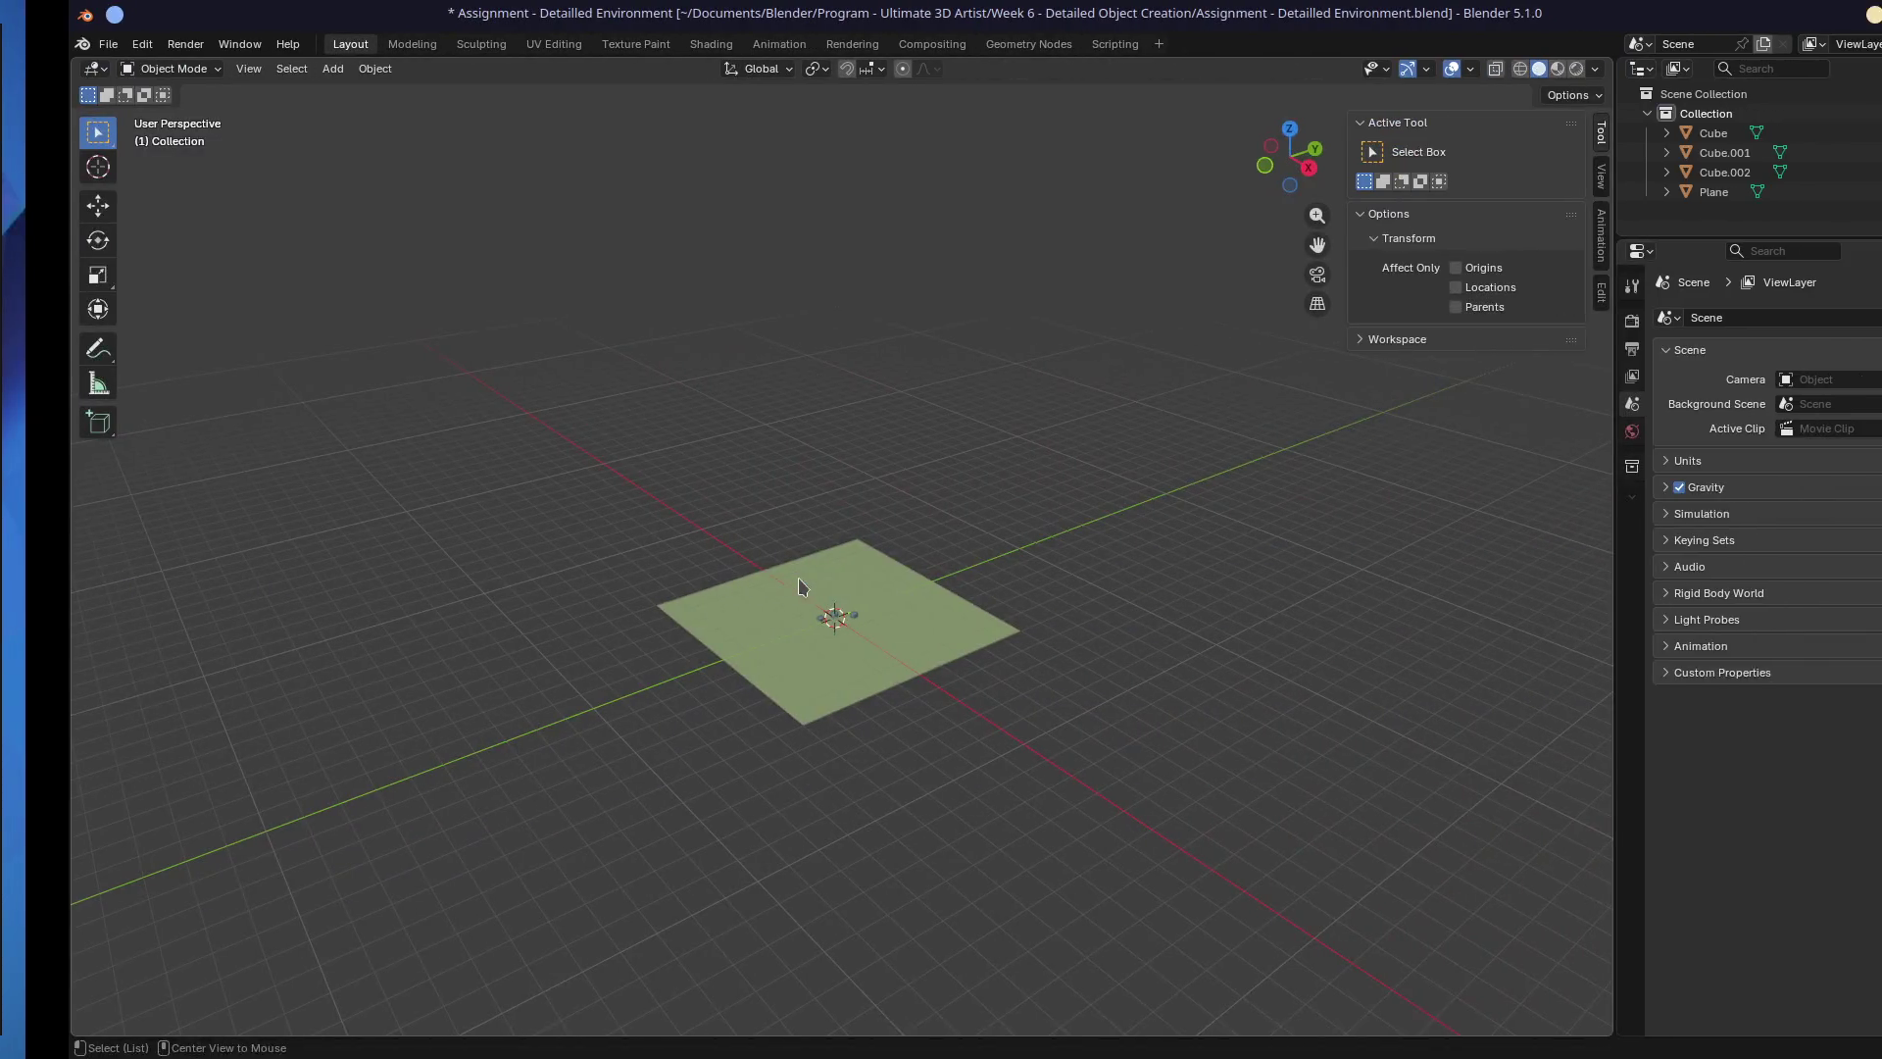
Resize the middle reference cube to 17 m in X and 13 m in Y.
scroll(835, 633, "up", 5)
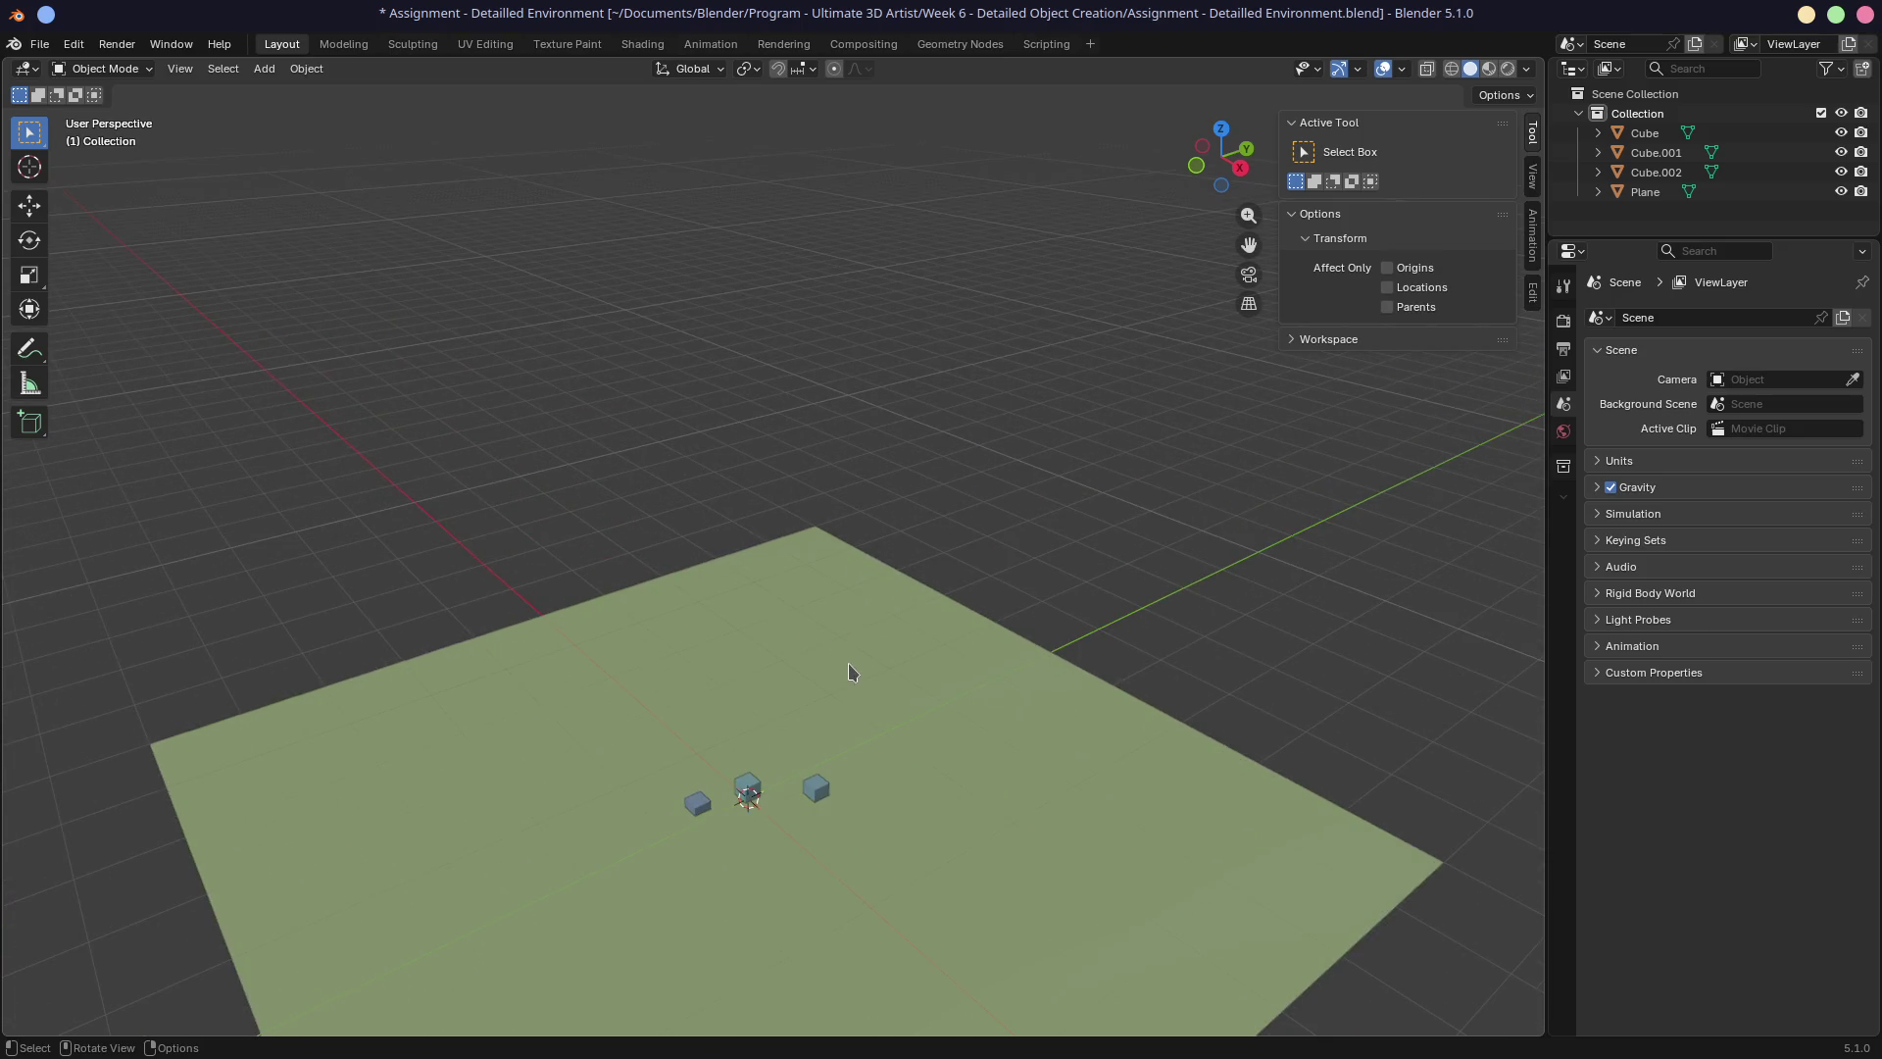
left_click(748, 788)
middle_click_drag(958, 585, 1043, 353, "shift")
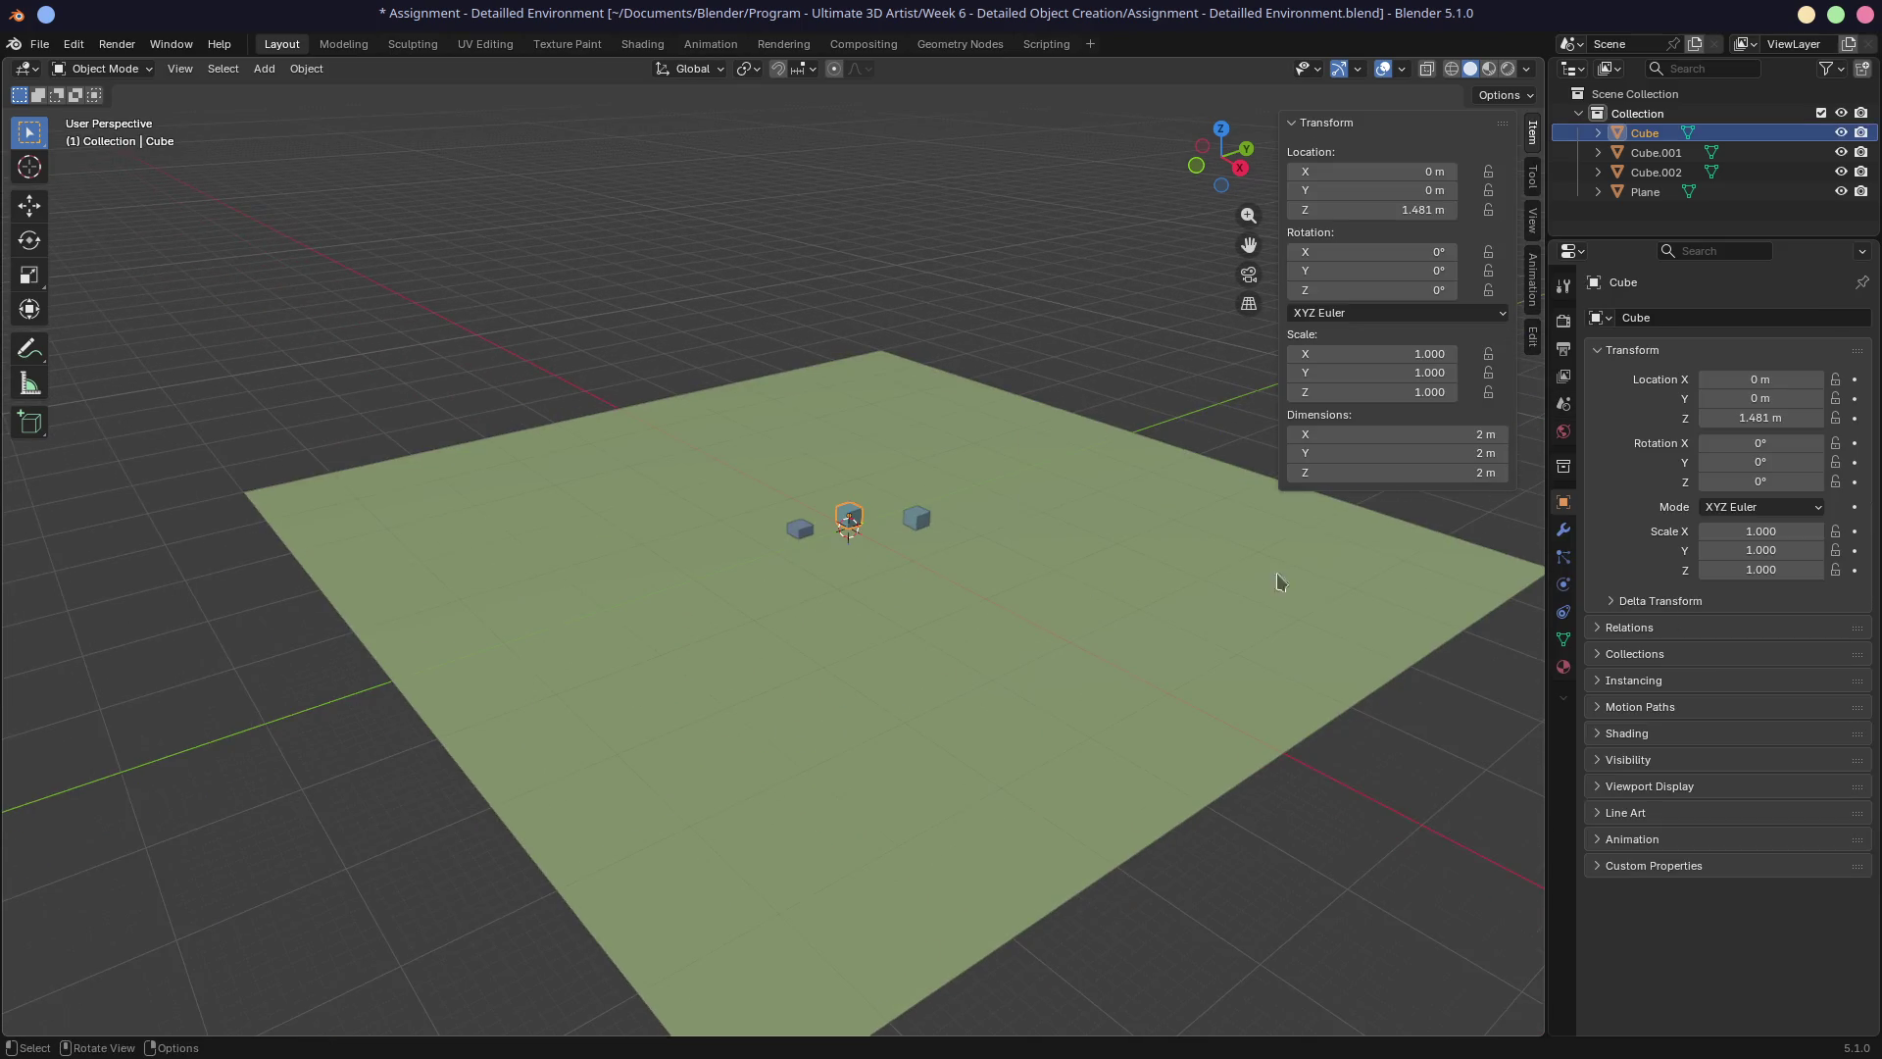
left_click(1392, 436)
key("Return")
left_click(1420, 454)
type("13")
key("Return")
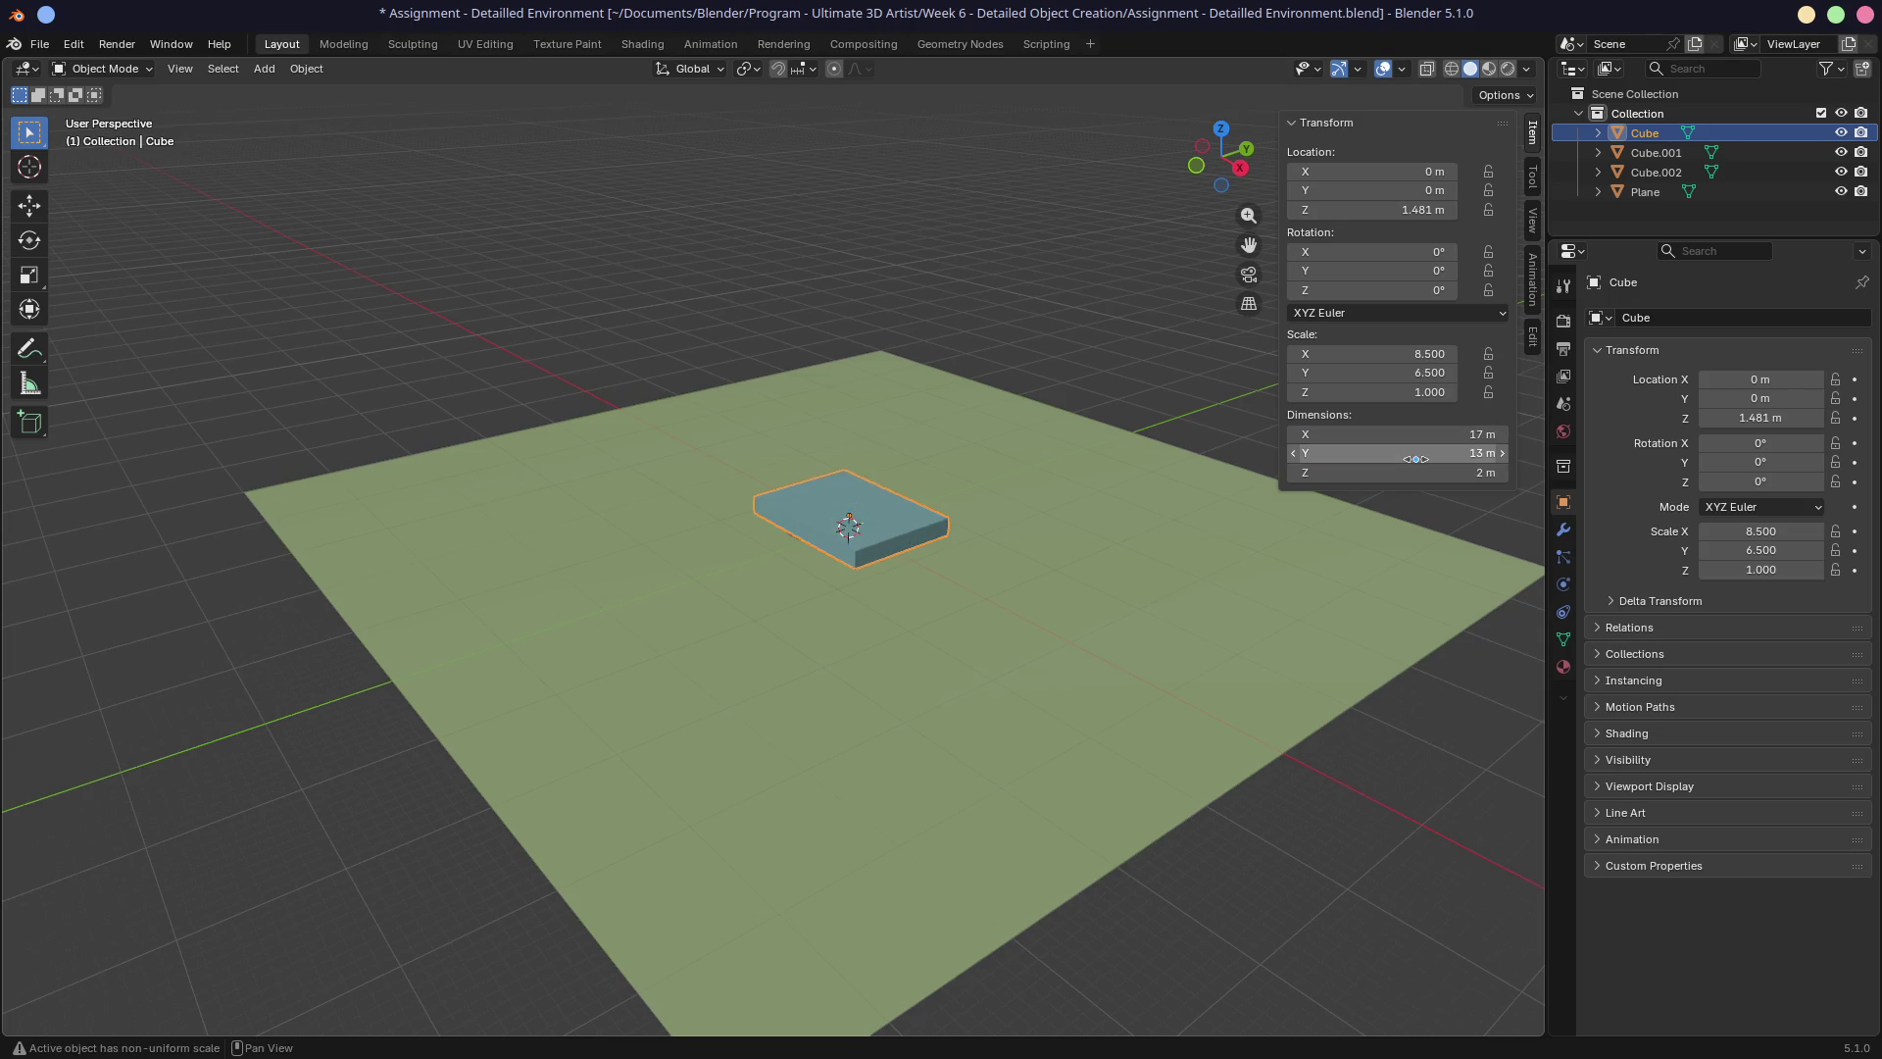
scroll(966, 592, "up", 4)
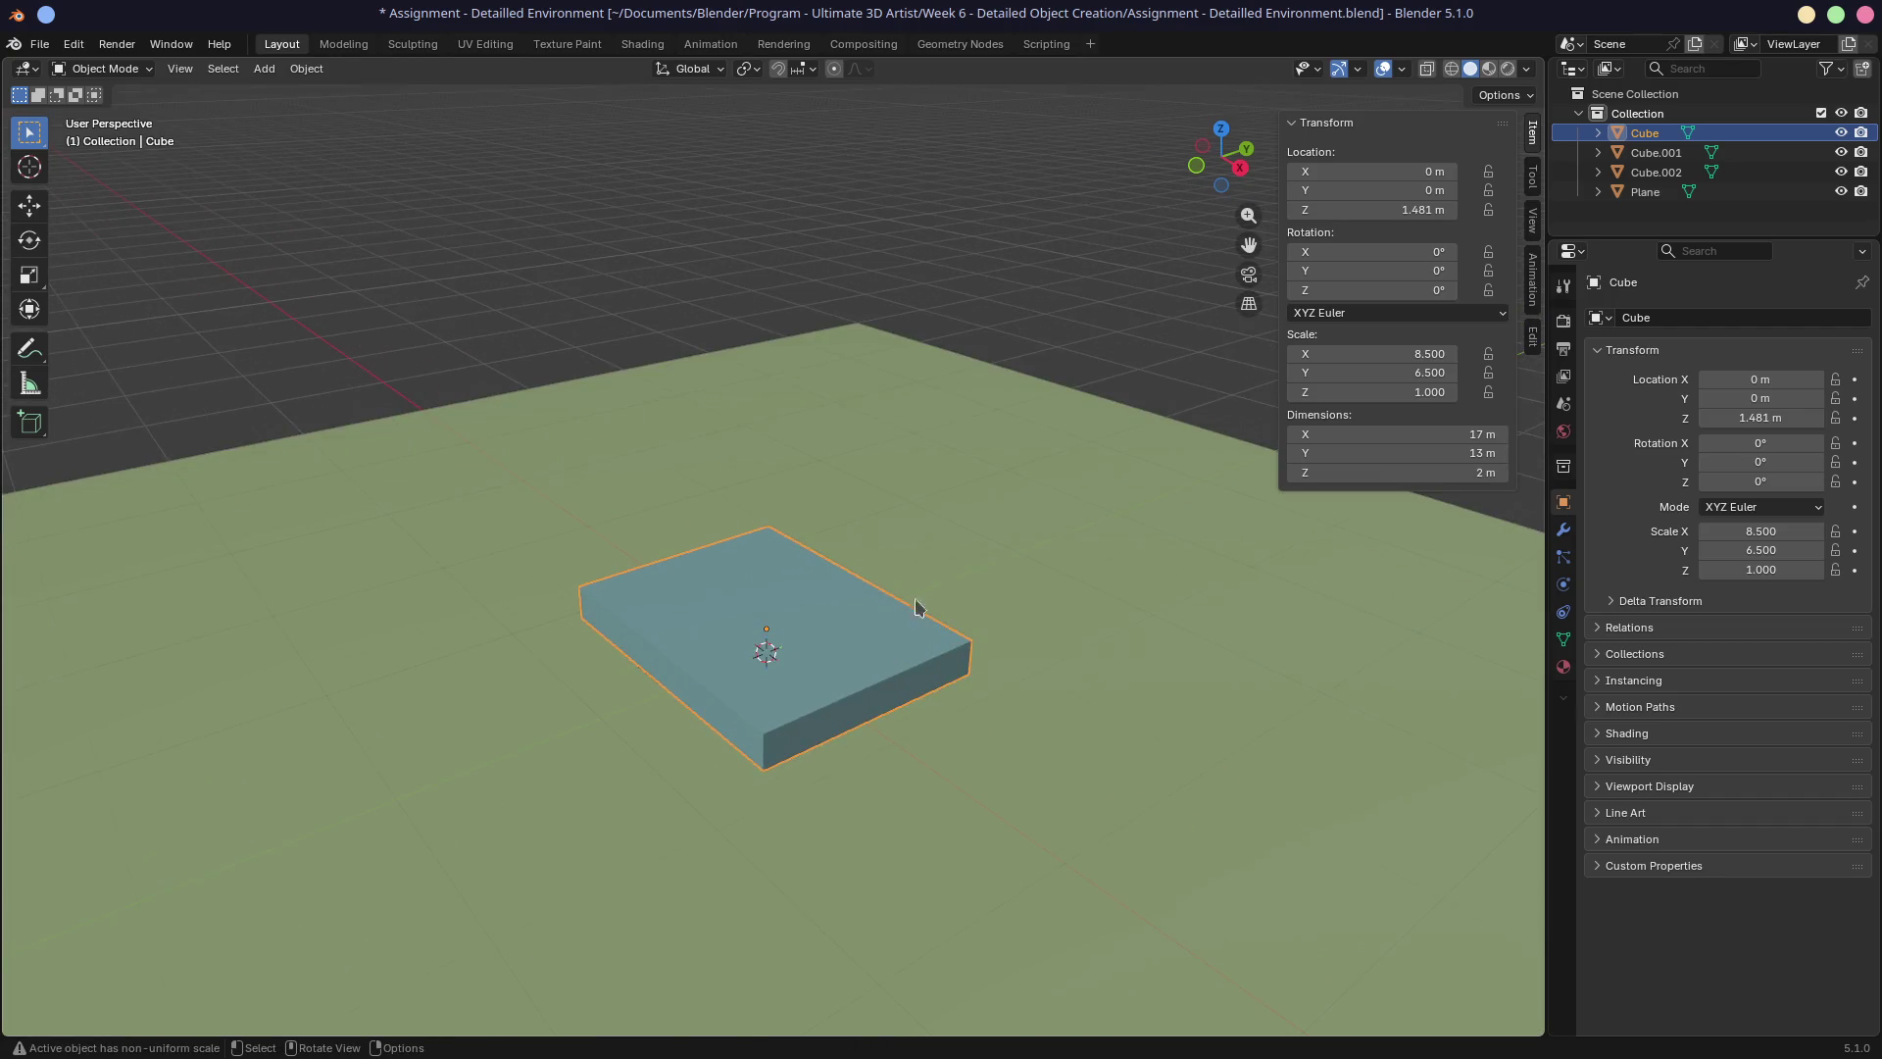
Move the slab and set its origin to its bottom face via the 3D cursor.
key("g")
left_click(857, 492)
mouse_move(857, 491)
middle_mouse_down()
mouse_move(797, 126)
mouse_move(895, 450)
mouse_move(958, 379)
mouse_move(921, 454)
middle_mouse_up()
key("Tab")
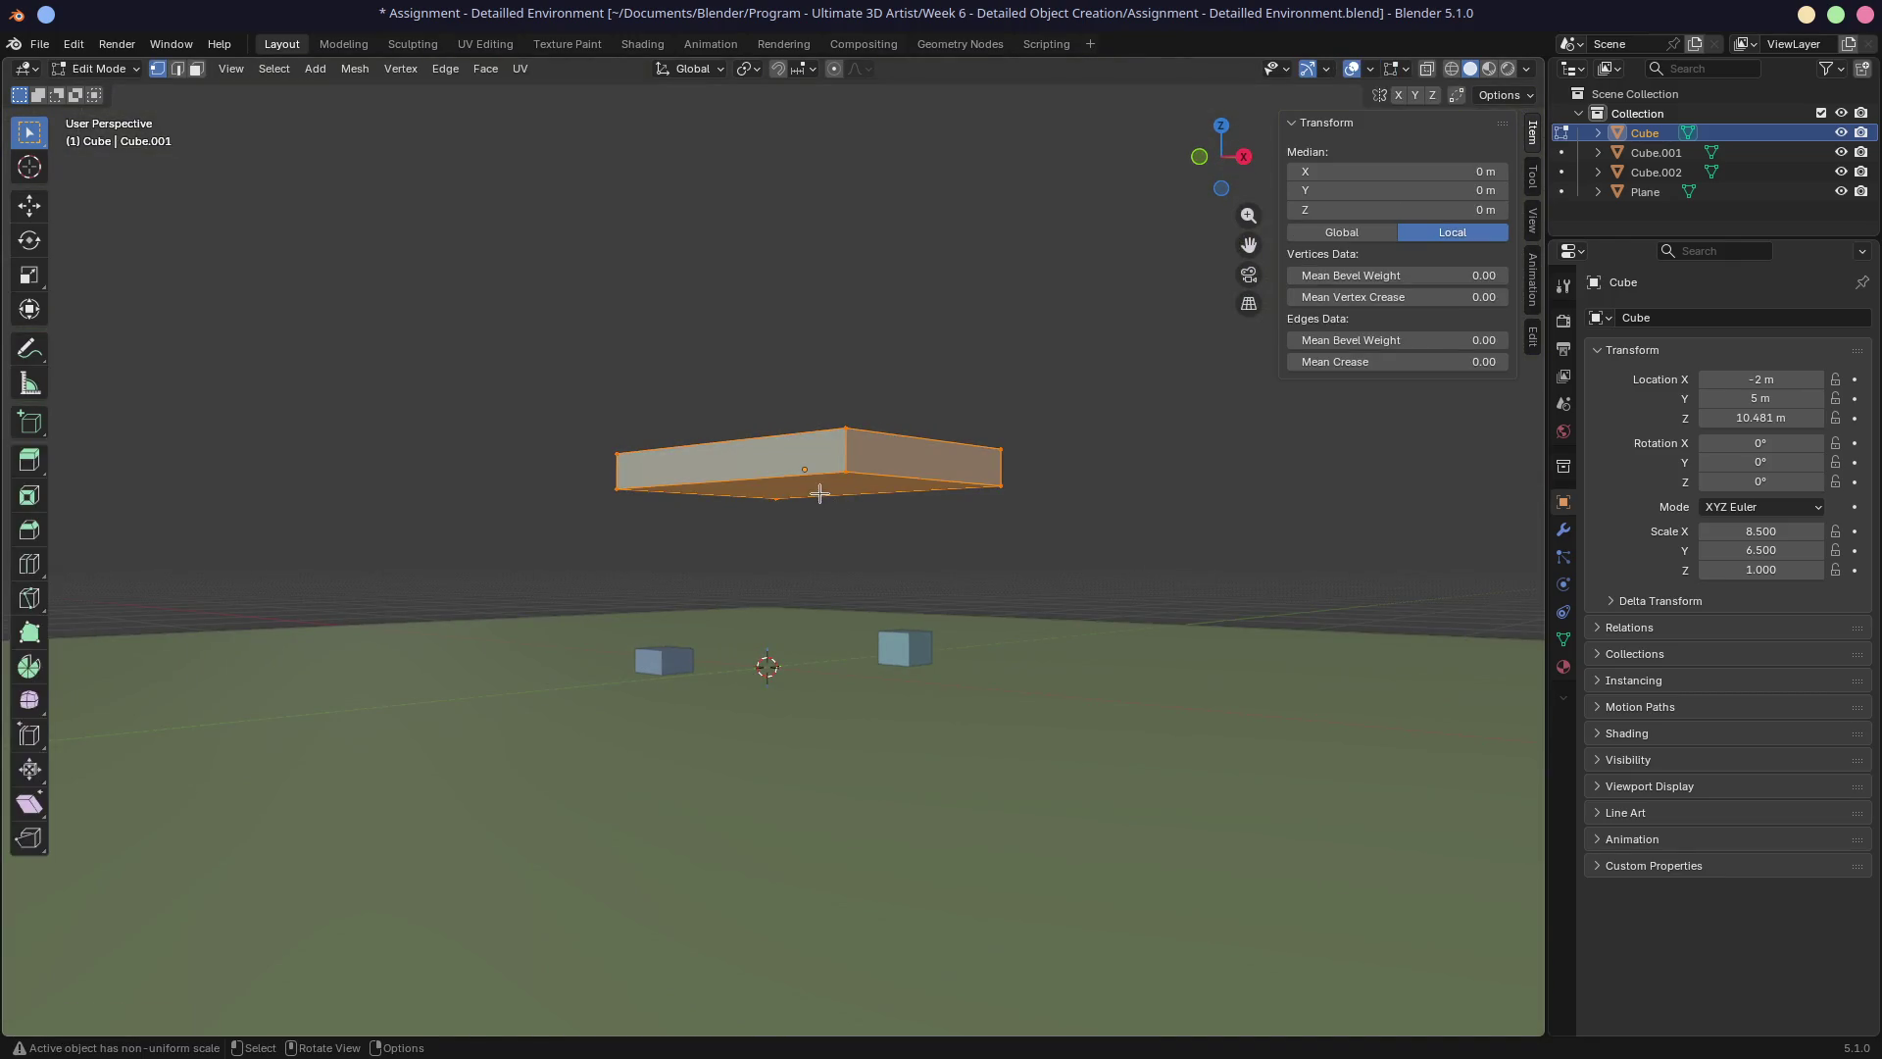
left_click(819, 486)
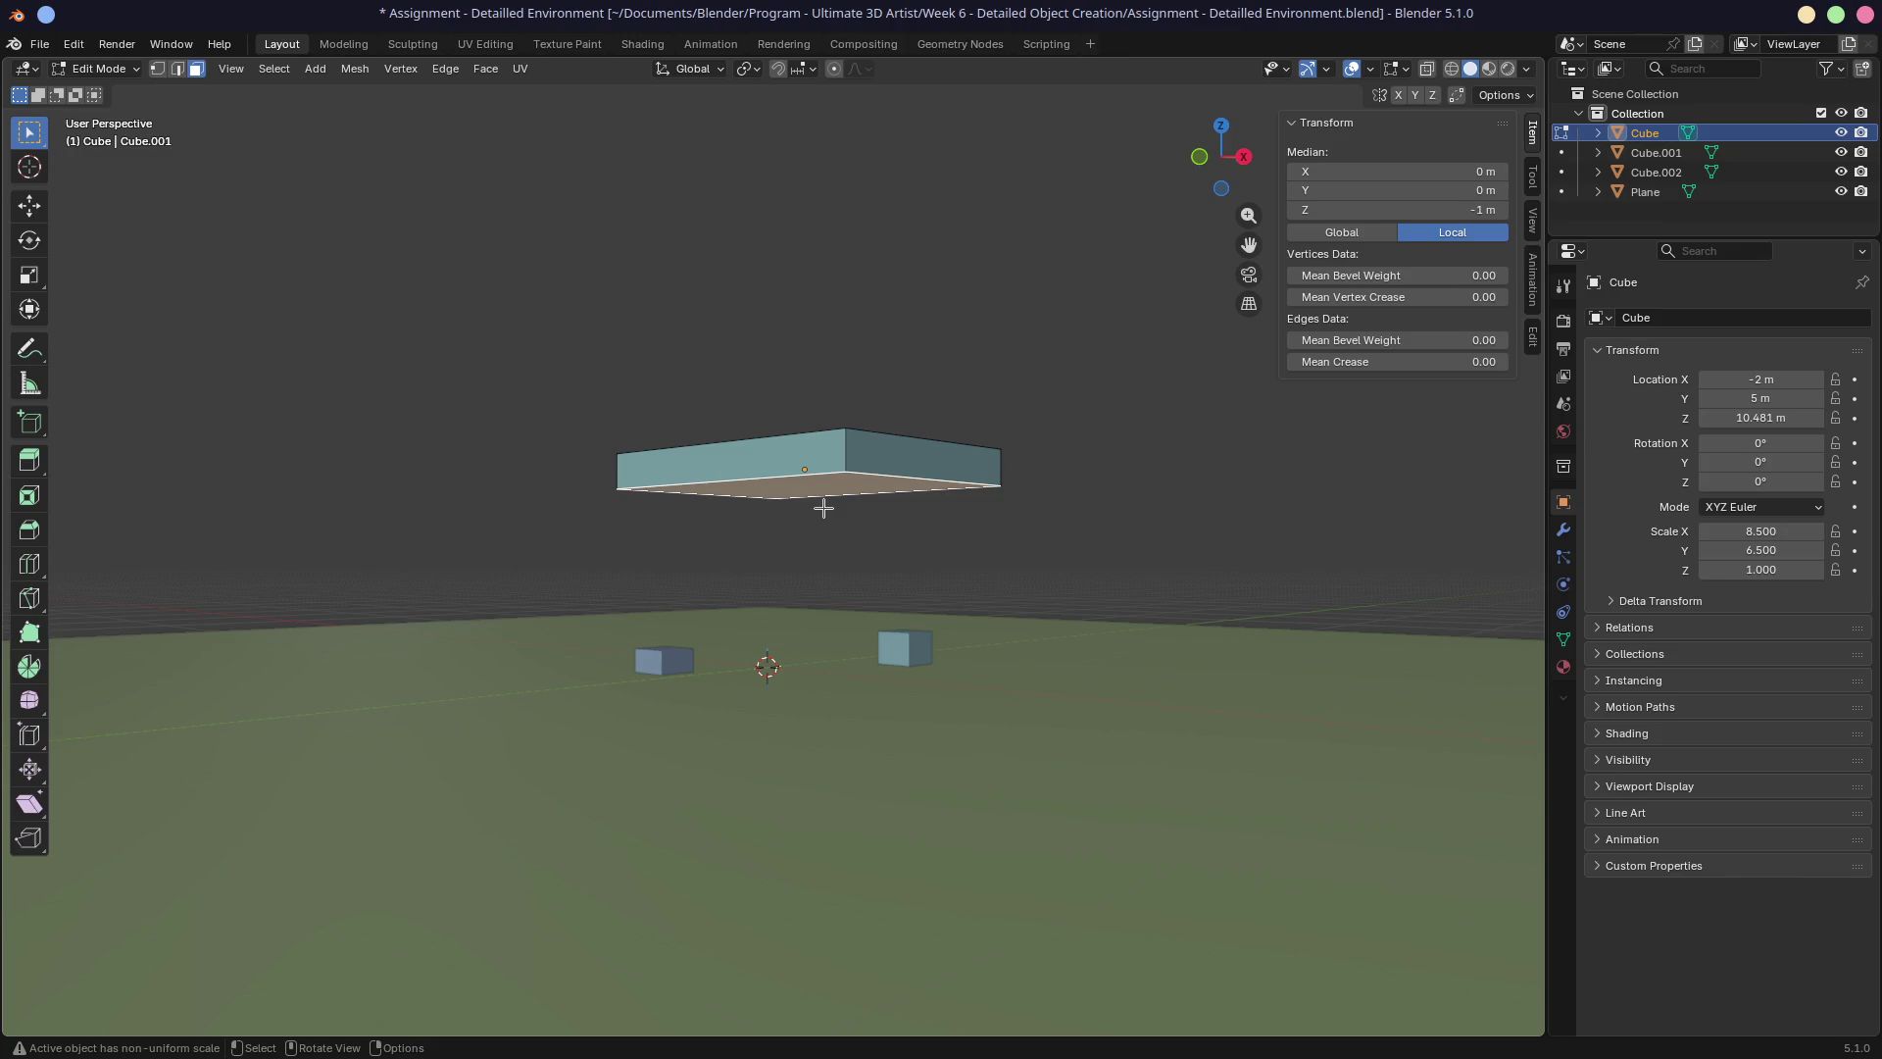
key("shift+s")
left_click(829, 618)
key("Tab")
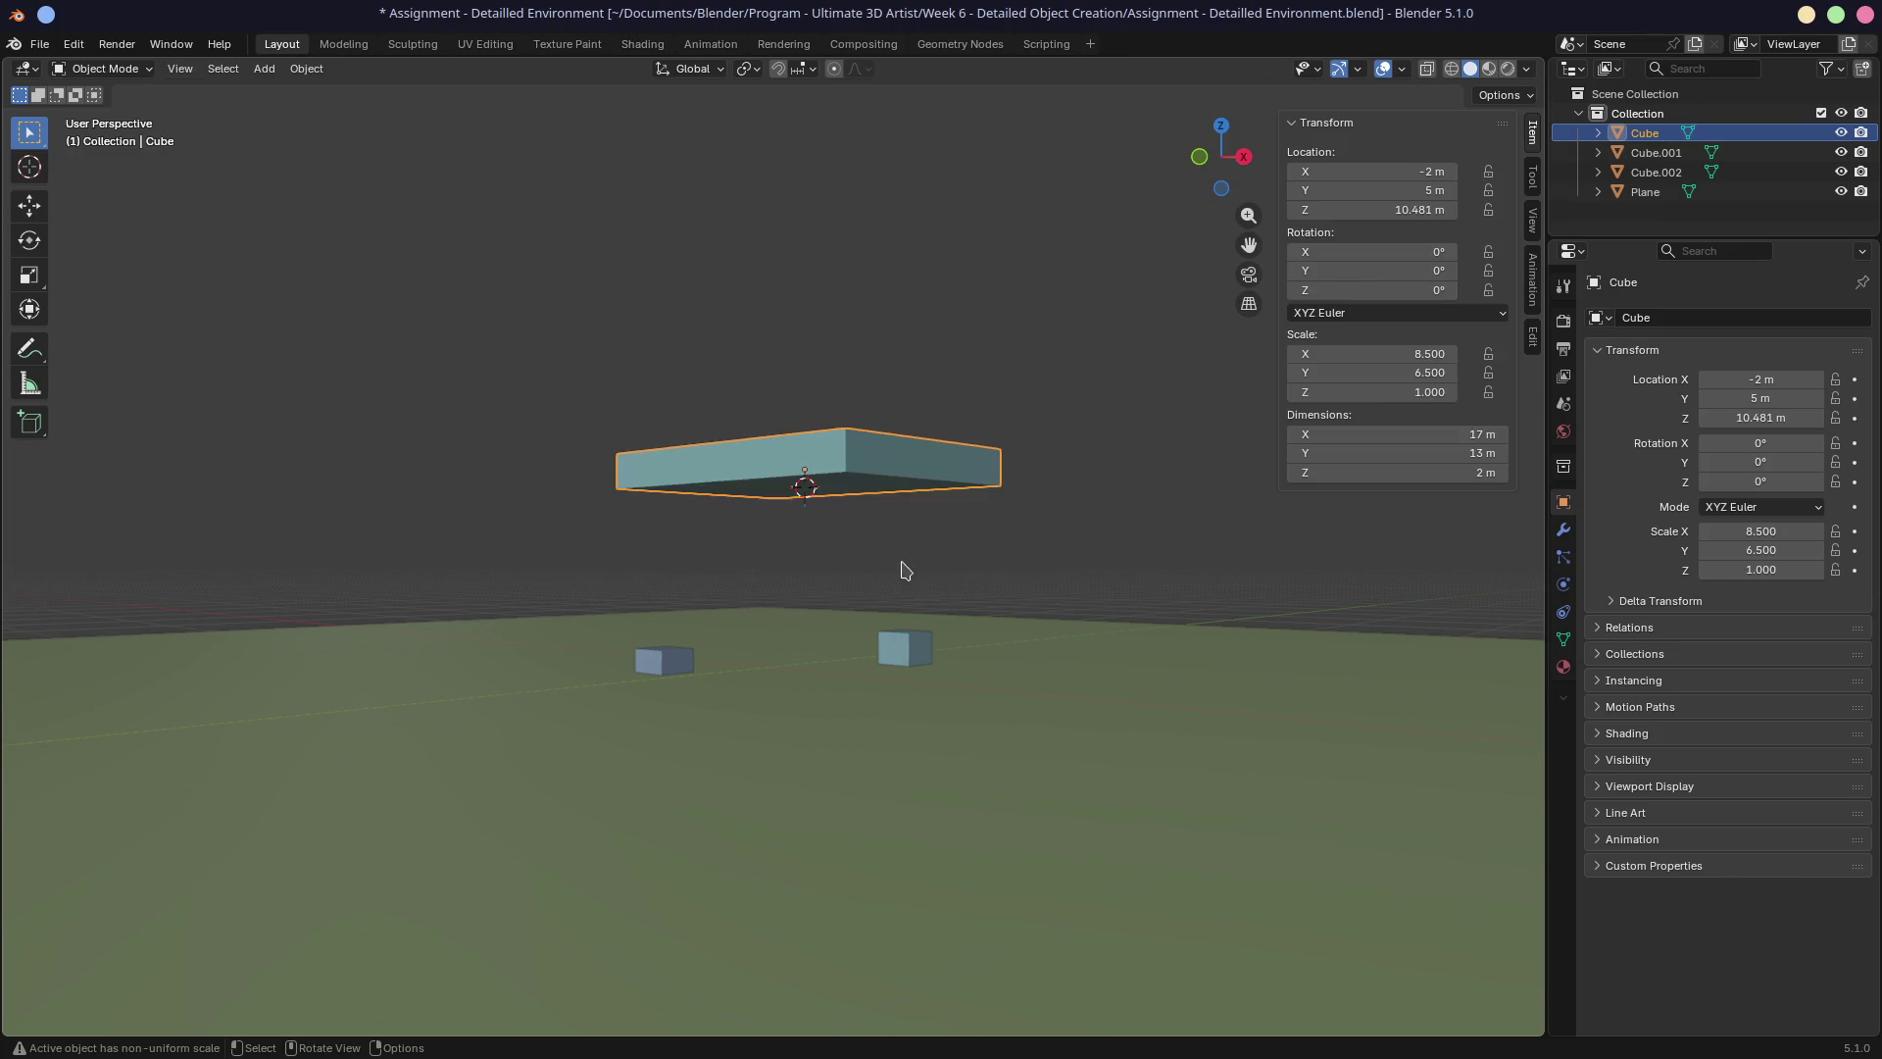
right_click(905, 570)
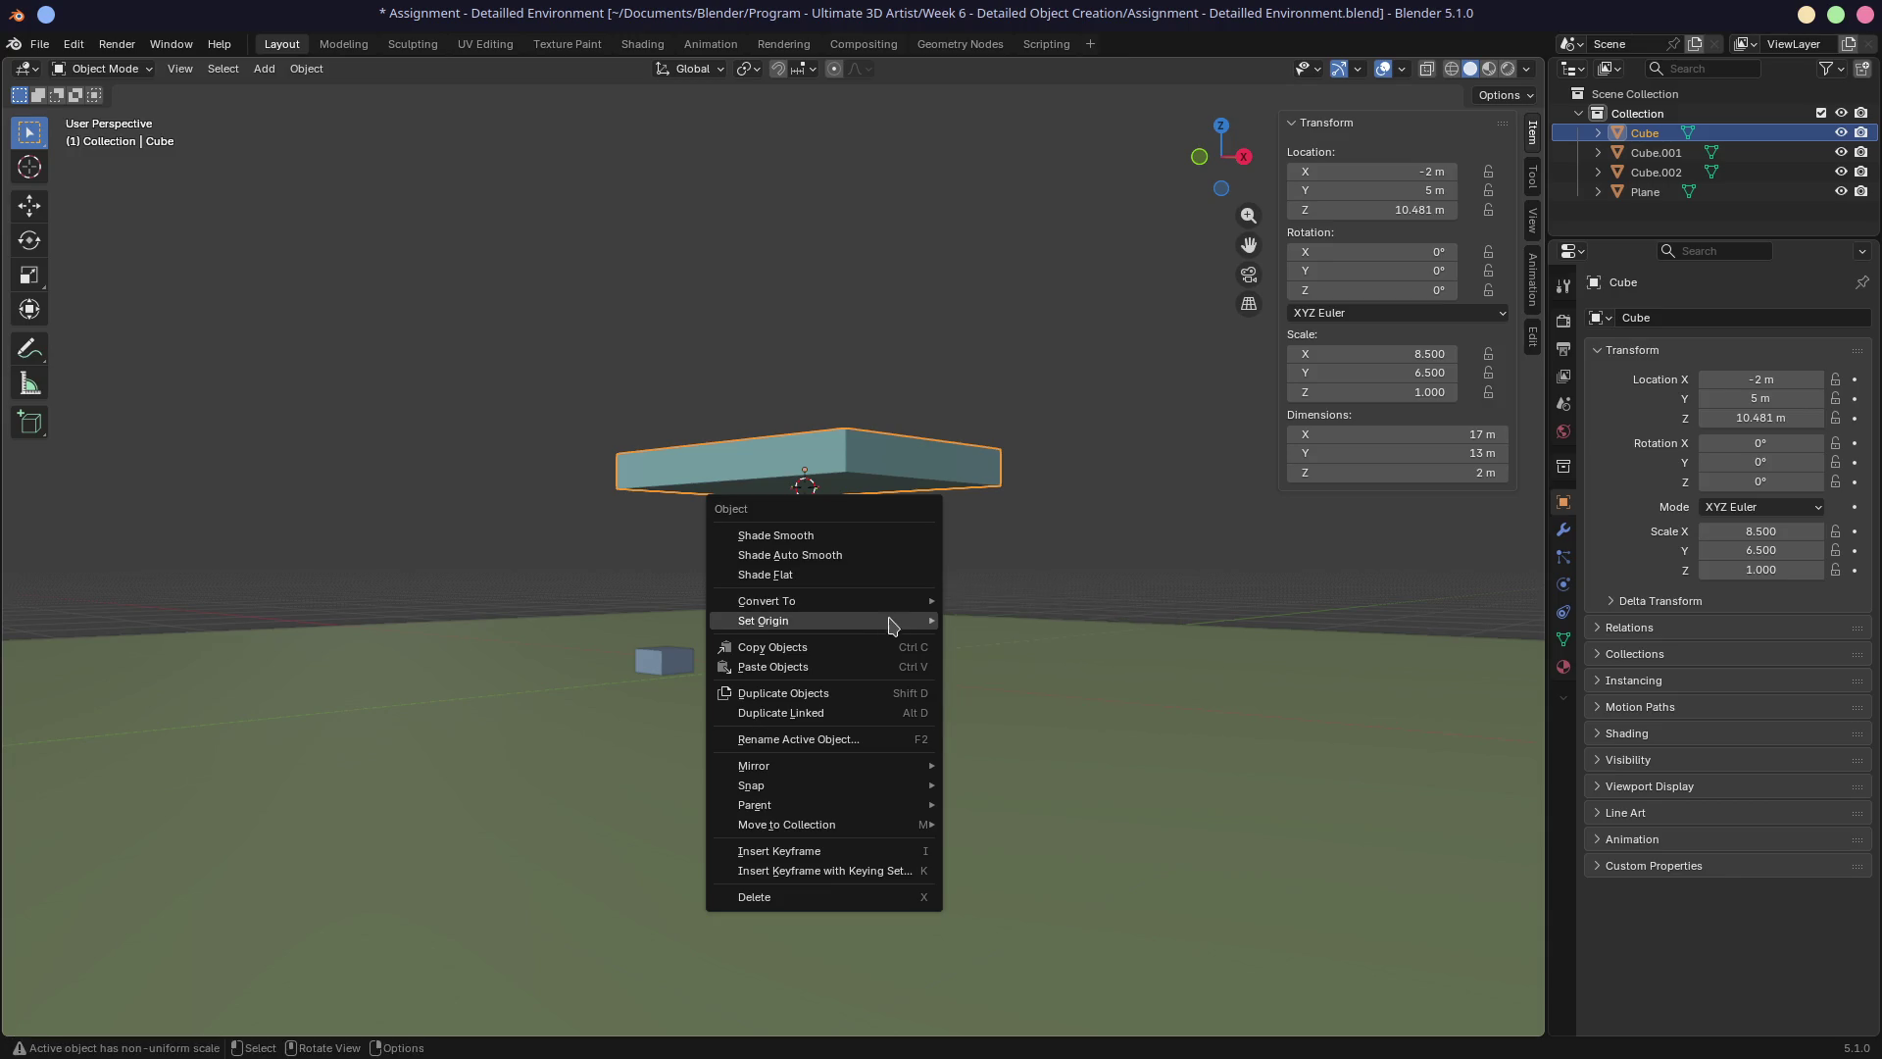
mouse_move(892, 625)
left_click(995, 662)
Set the snapping target to Face for moving objects.
mouse_move(906, 505)
middle_mouse_down()
mouse_move(871, 582)
mouse_move(778, 433)
mouse_move(752, 168)
middle_mouse_up()
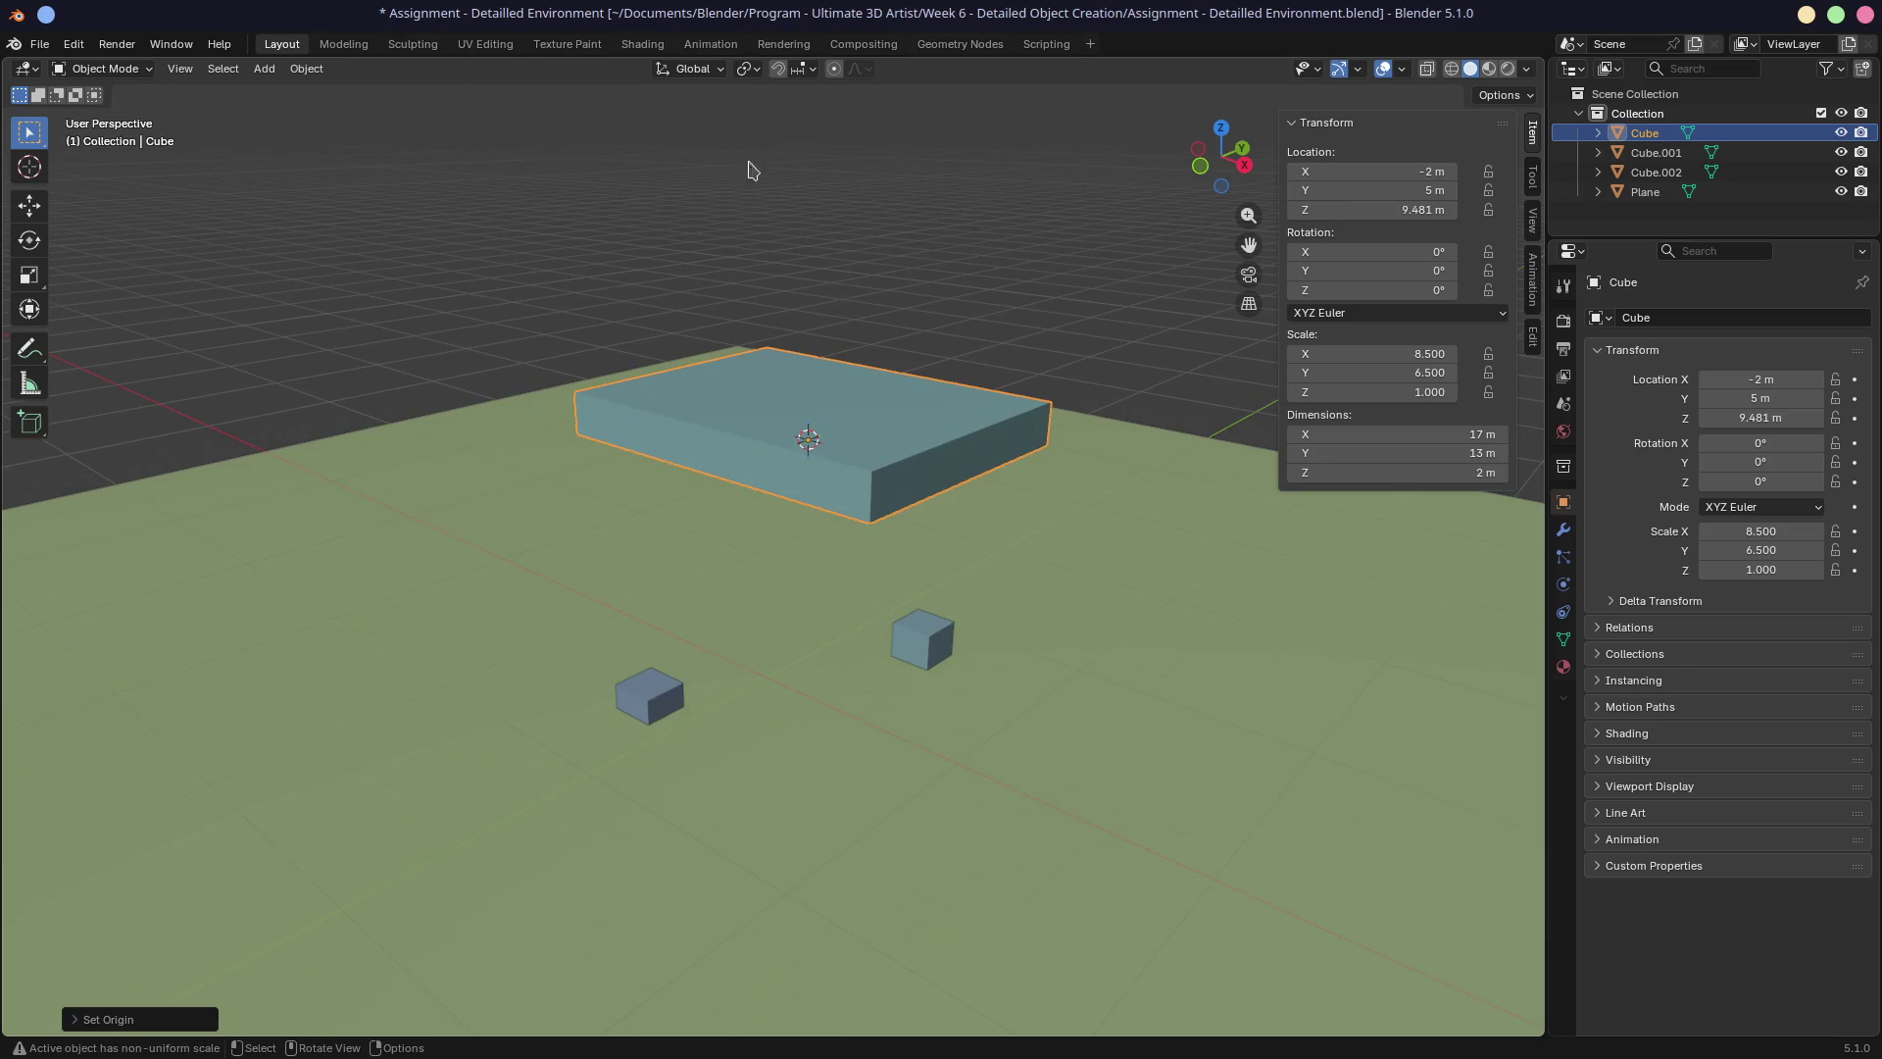
left_click(804, 69)
left_click(742, 248)
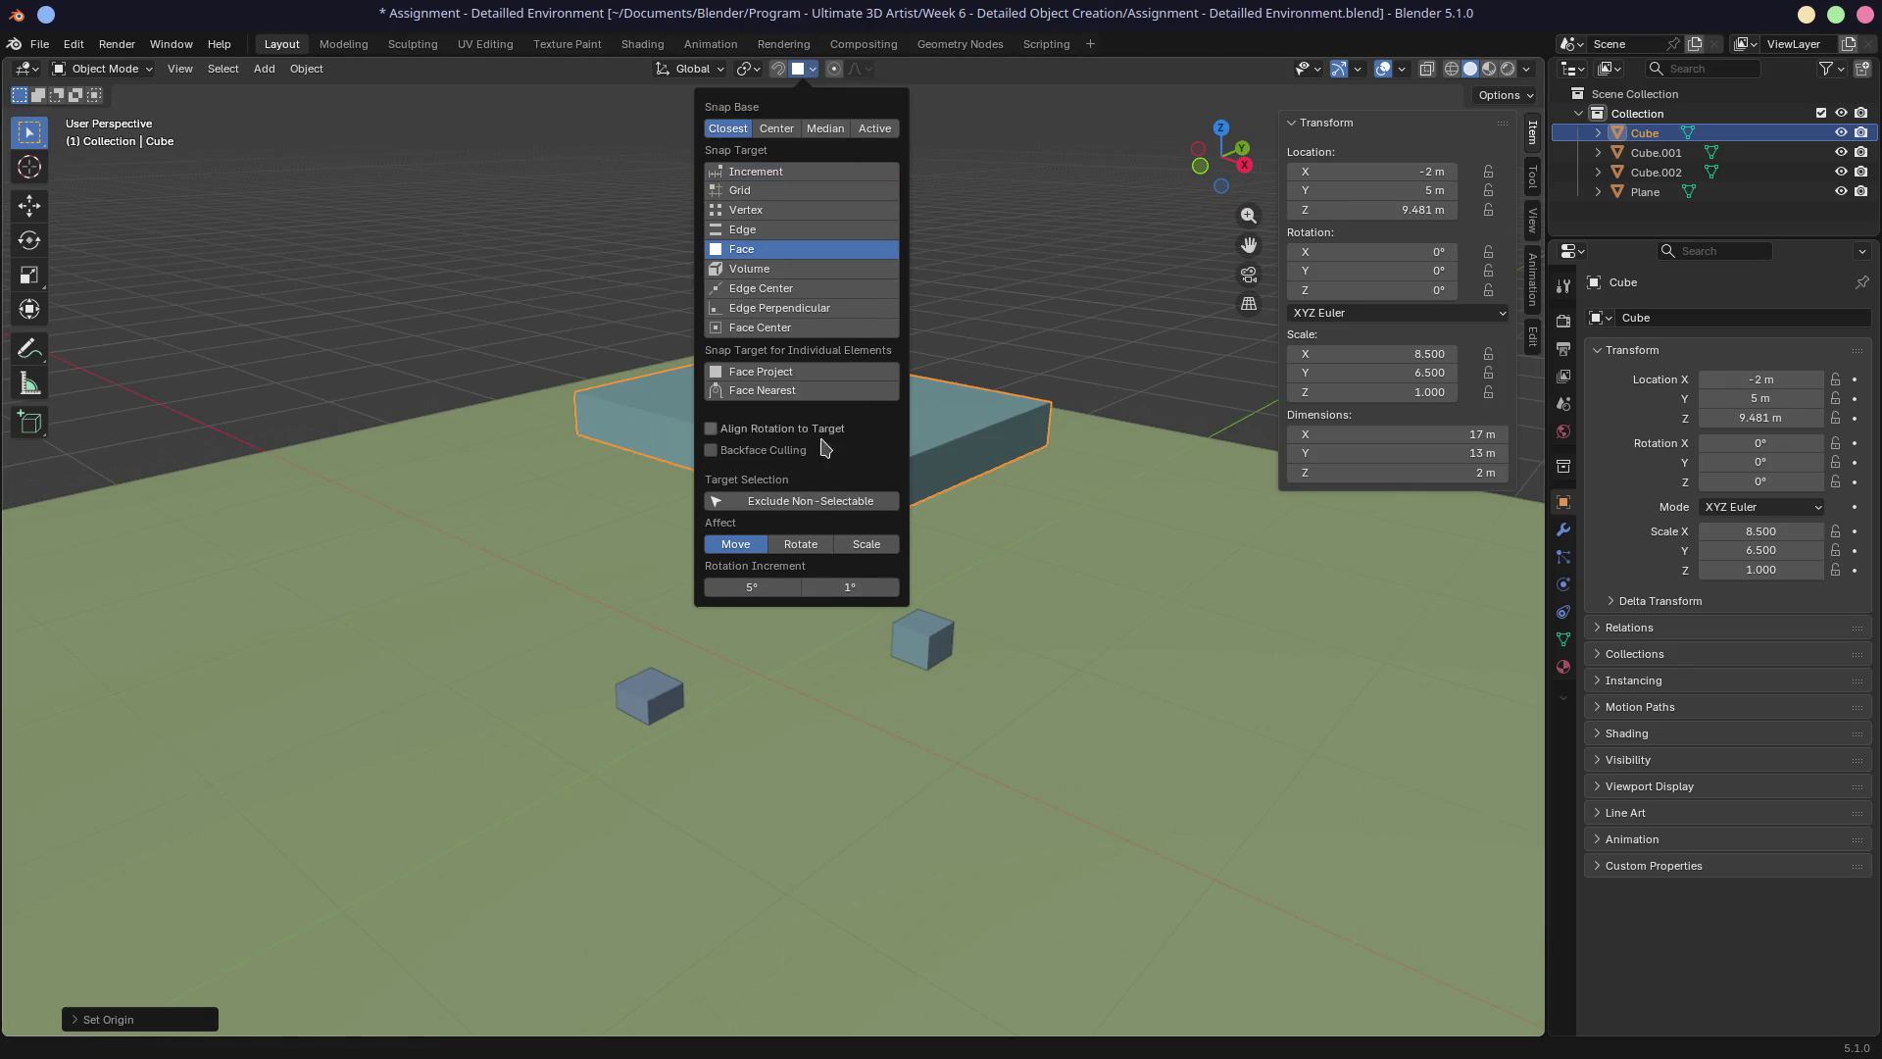
Move the 17 × 13 m slab onto the ground plane so its base sits at Z 0 m.
key("g")
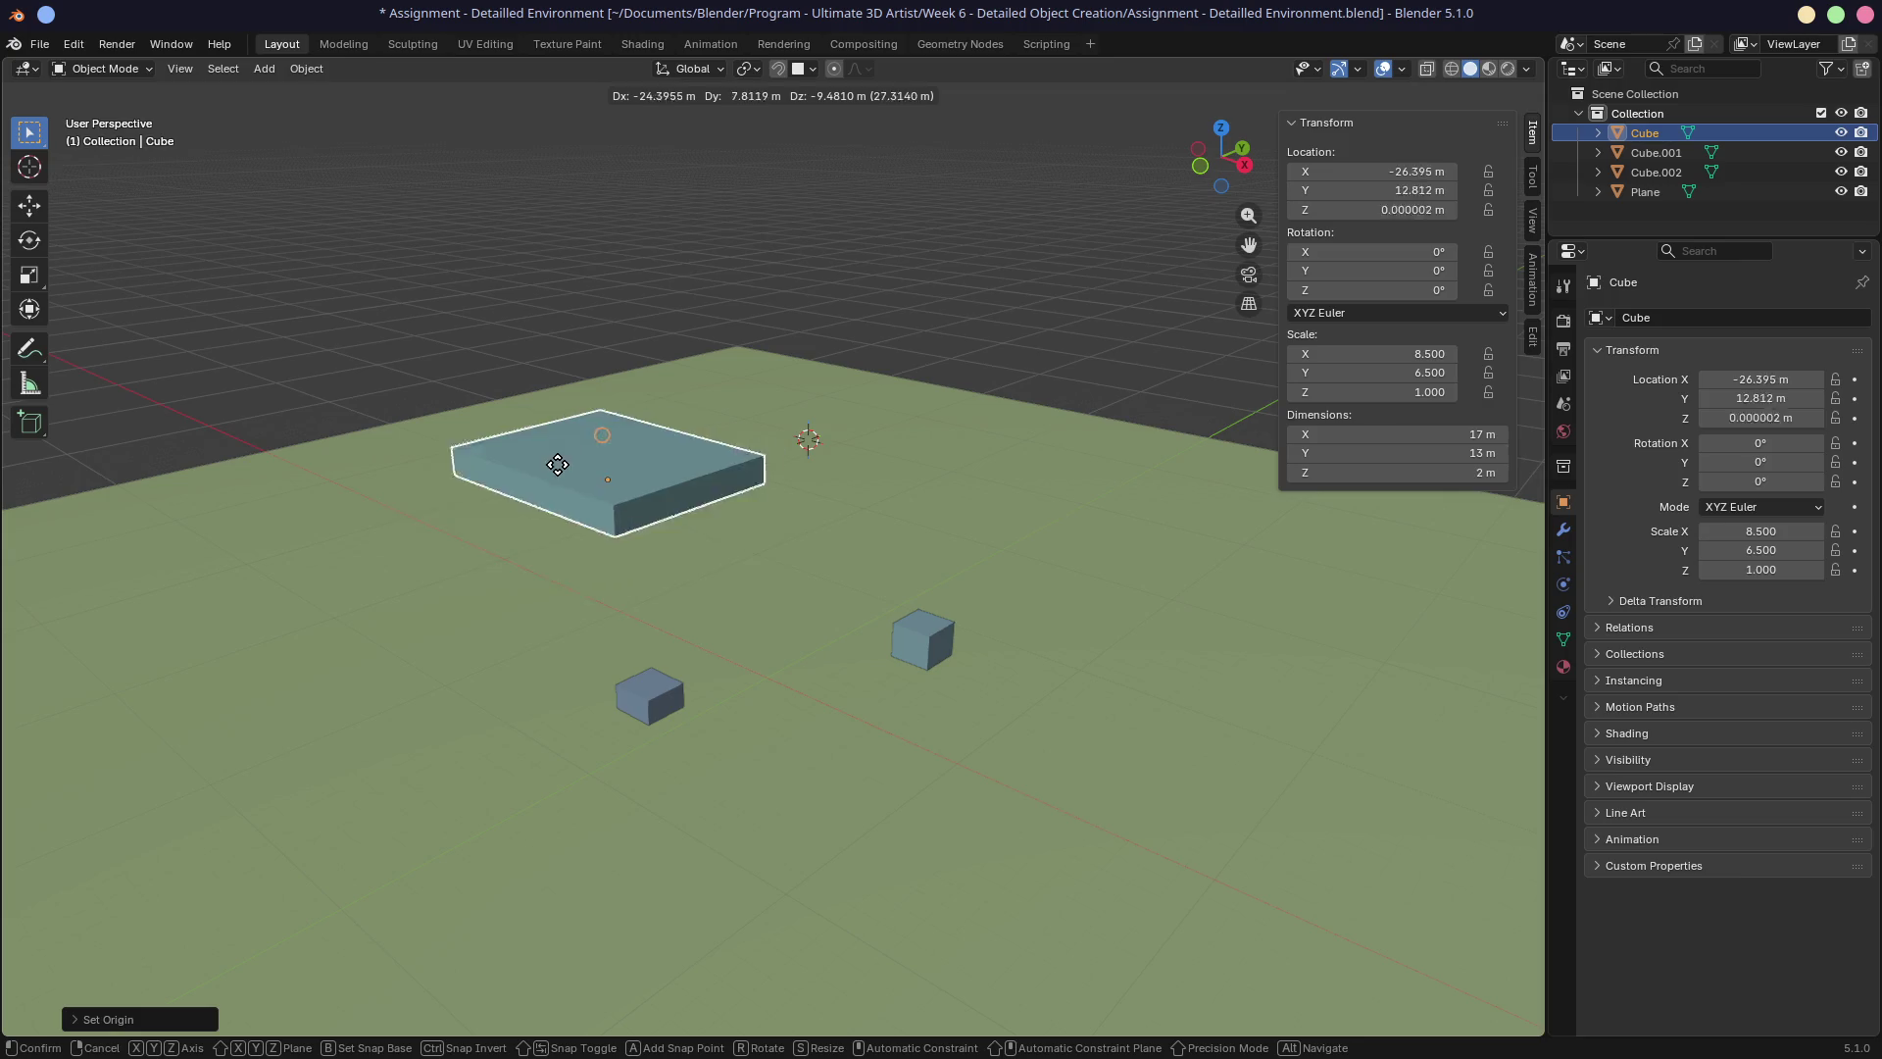
left_click(778, 470)
mouse_move(806, 441)
middle_mouse_down()
mouse_move(837, 399)
mouse_move(763, 459)
middle_mouse_up()
scroll(934, 522, "up", 3)
mouse_move(934, 522)
middle_mouse_down()
mouse_move(939, 479)
mouse_move(936, 530)
middle_mouse_up()
scroll(939, 507, "down", 3)
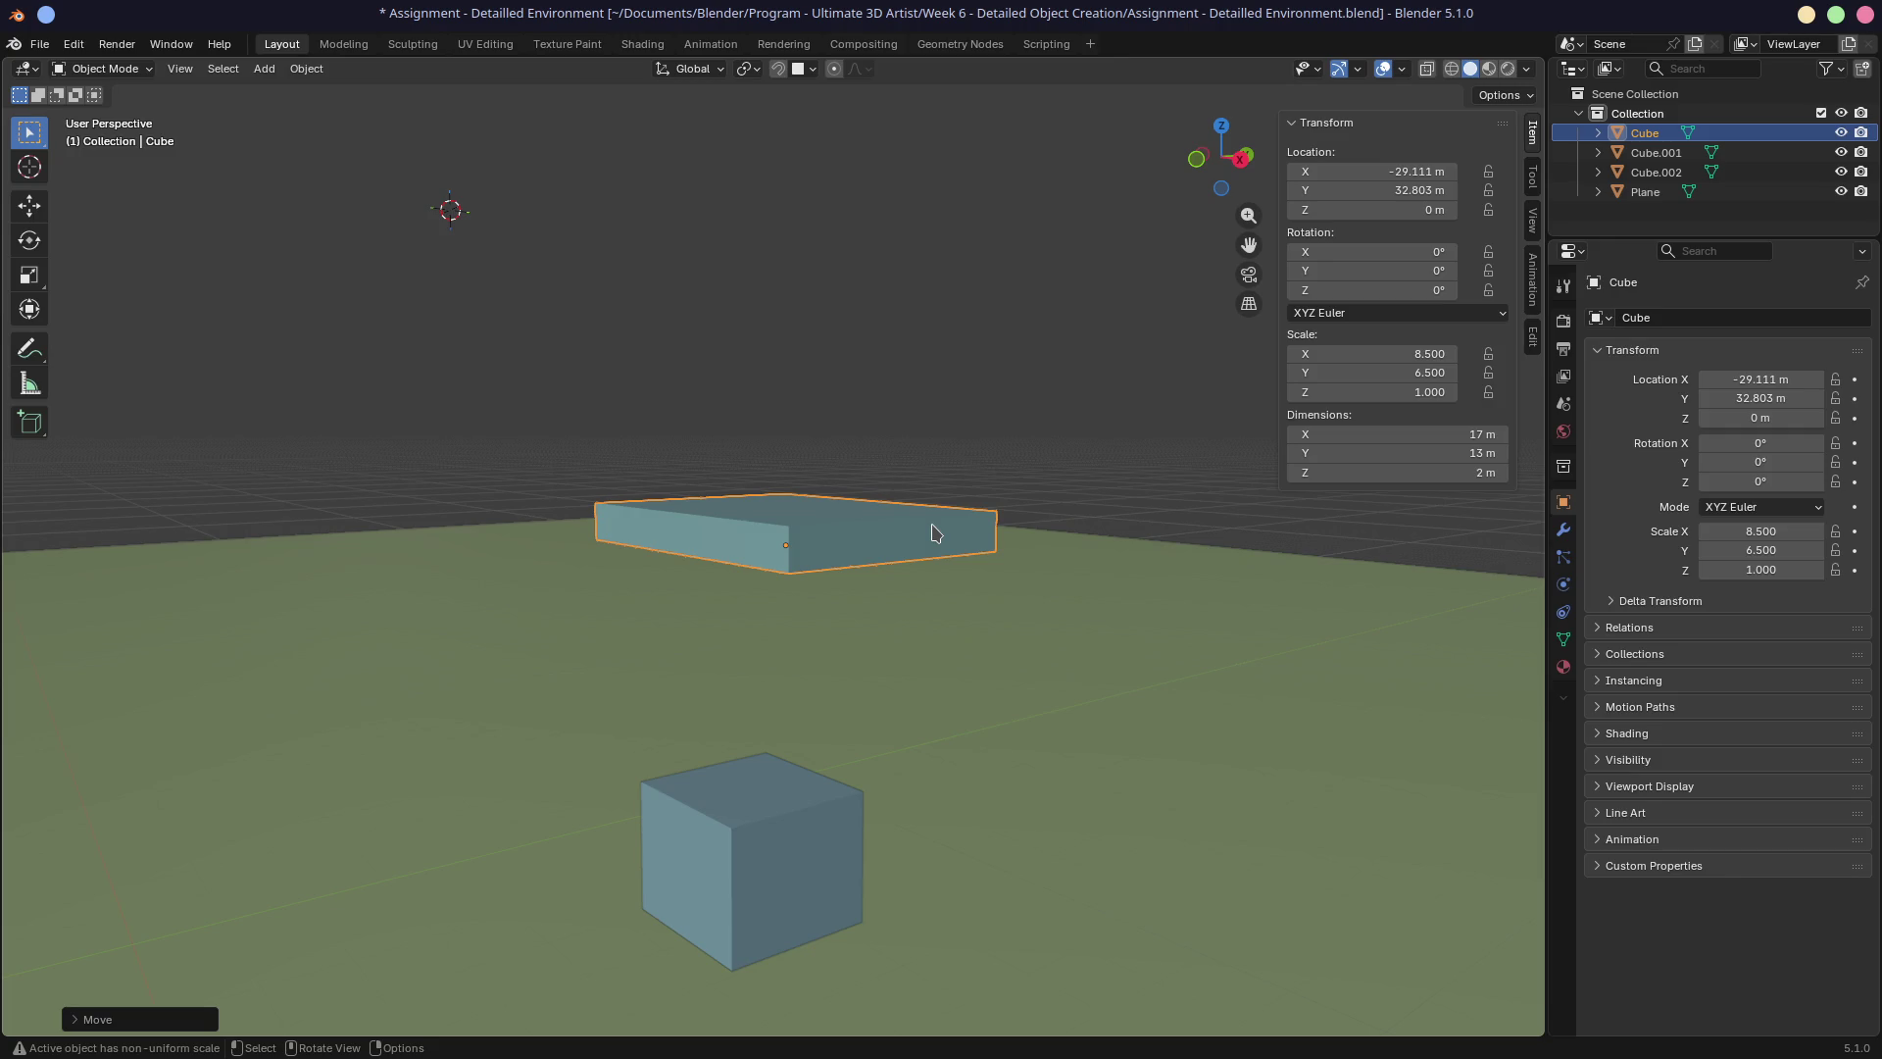
middle_click_drag(975, 520, 847, 548)
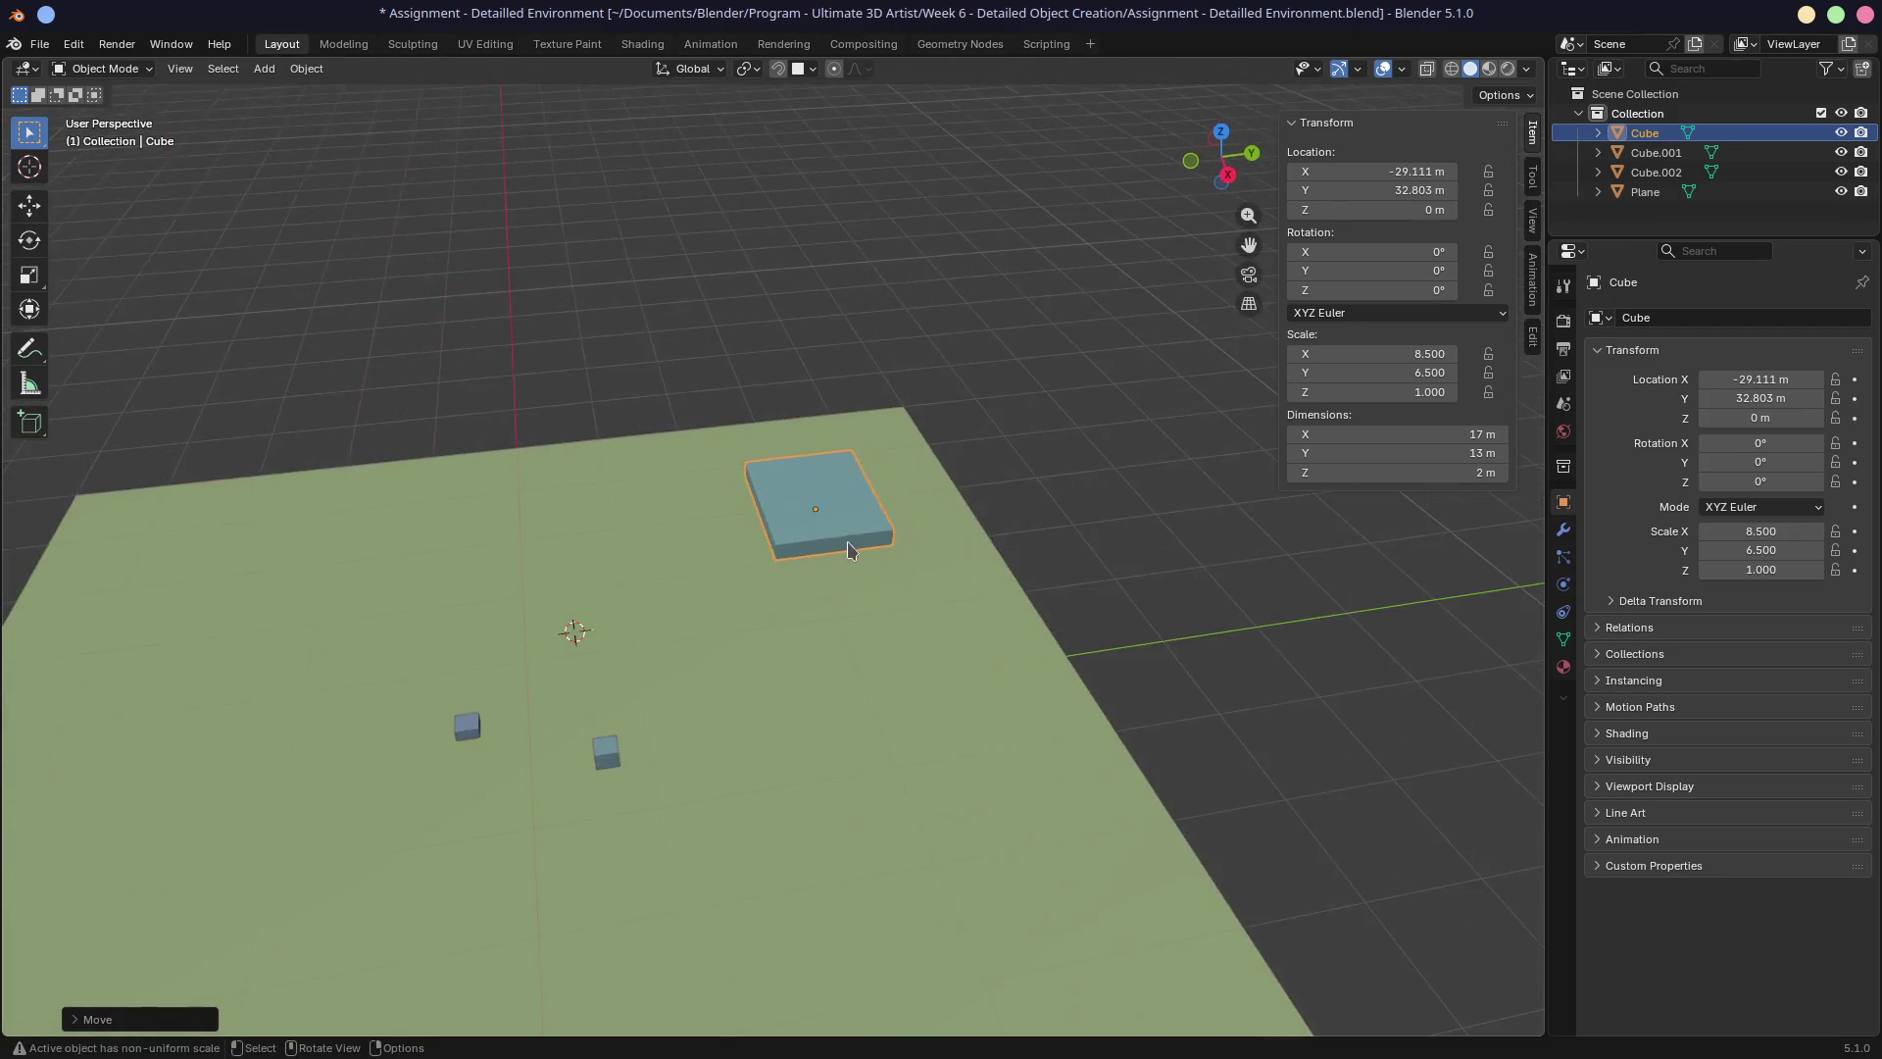
Duplicate the large house slab as linked copy Cube.003 and set it beside the original.
mouse_move(718, 632)
middle_mouse_down("shift")
mouse_move(853, 491)
mouse_move(794, 659)
middle_mouse_up("shift")
scroll(830, 520, "up", 3)
left_click(740, 752)
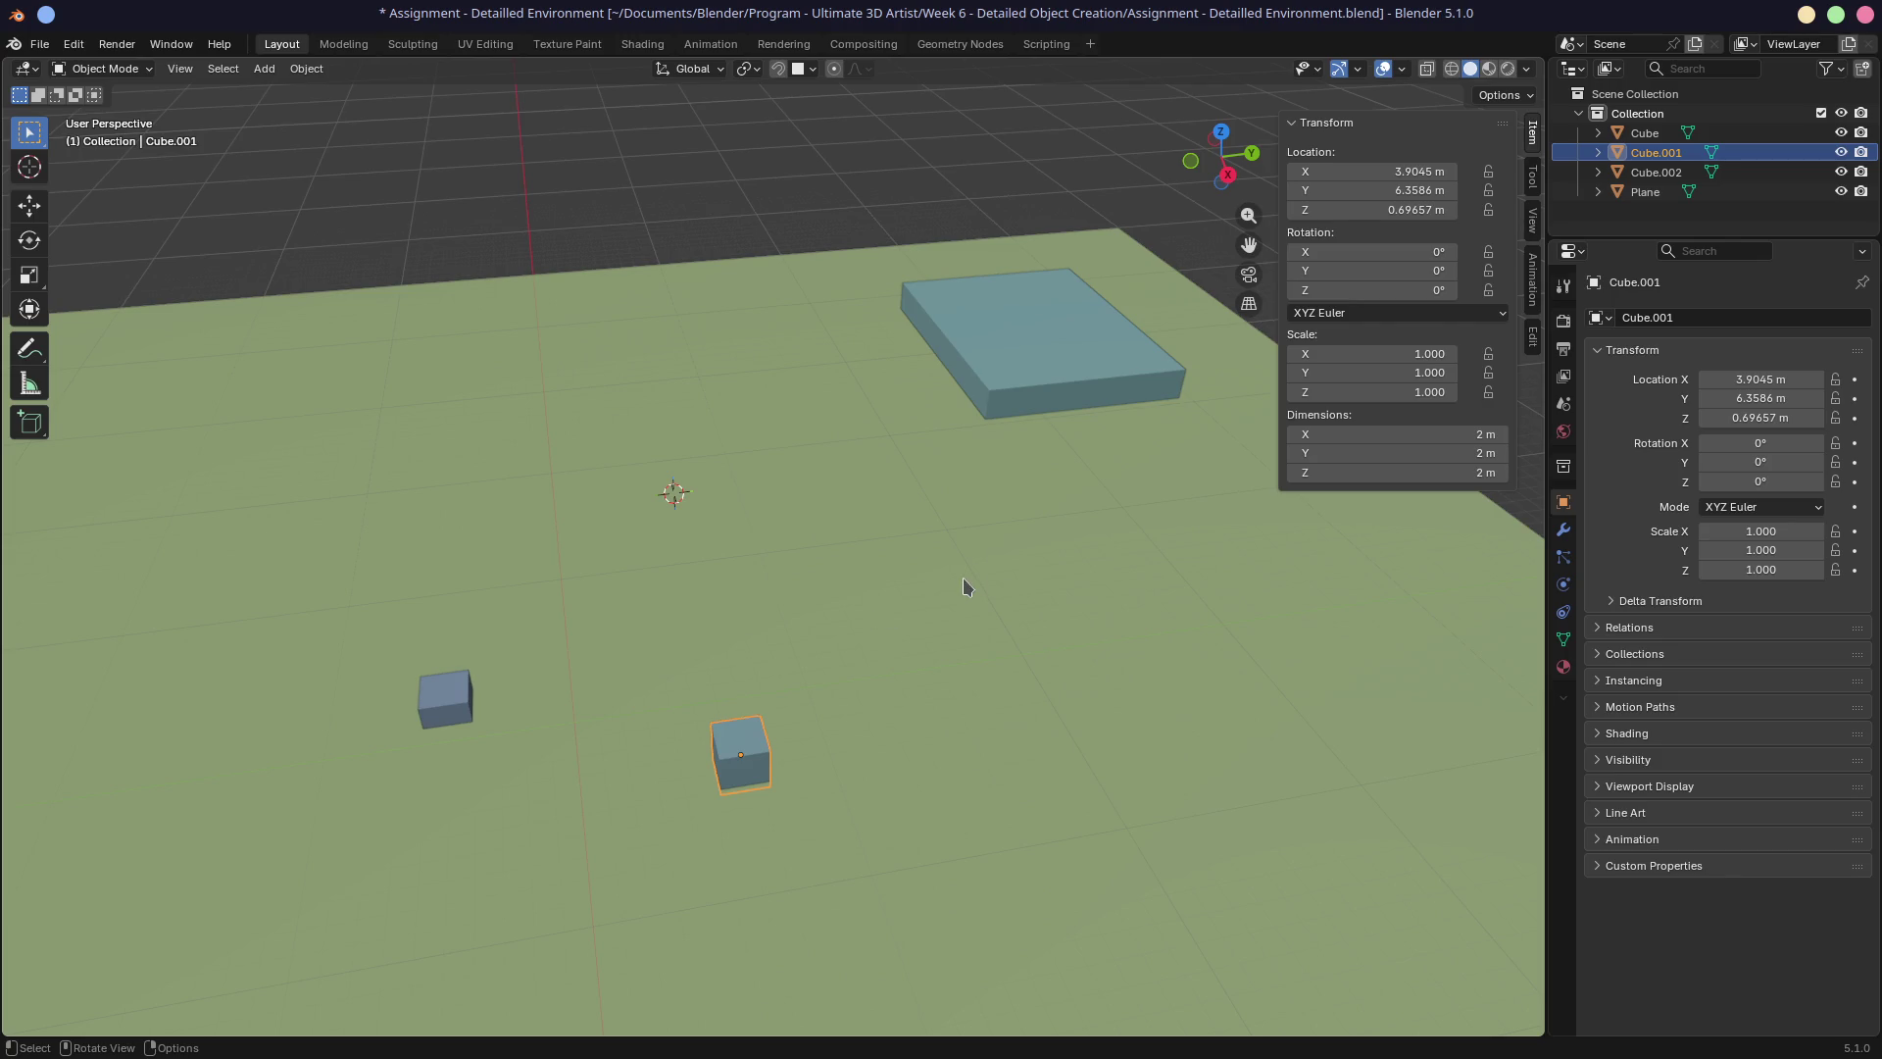
middle_click_drag(1045, 477, 1033, 357)
left_click(1026, 356)
key("shift+d")
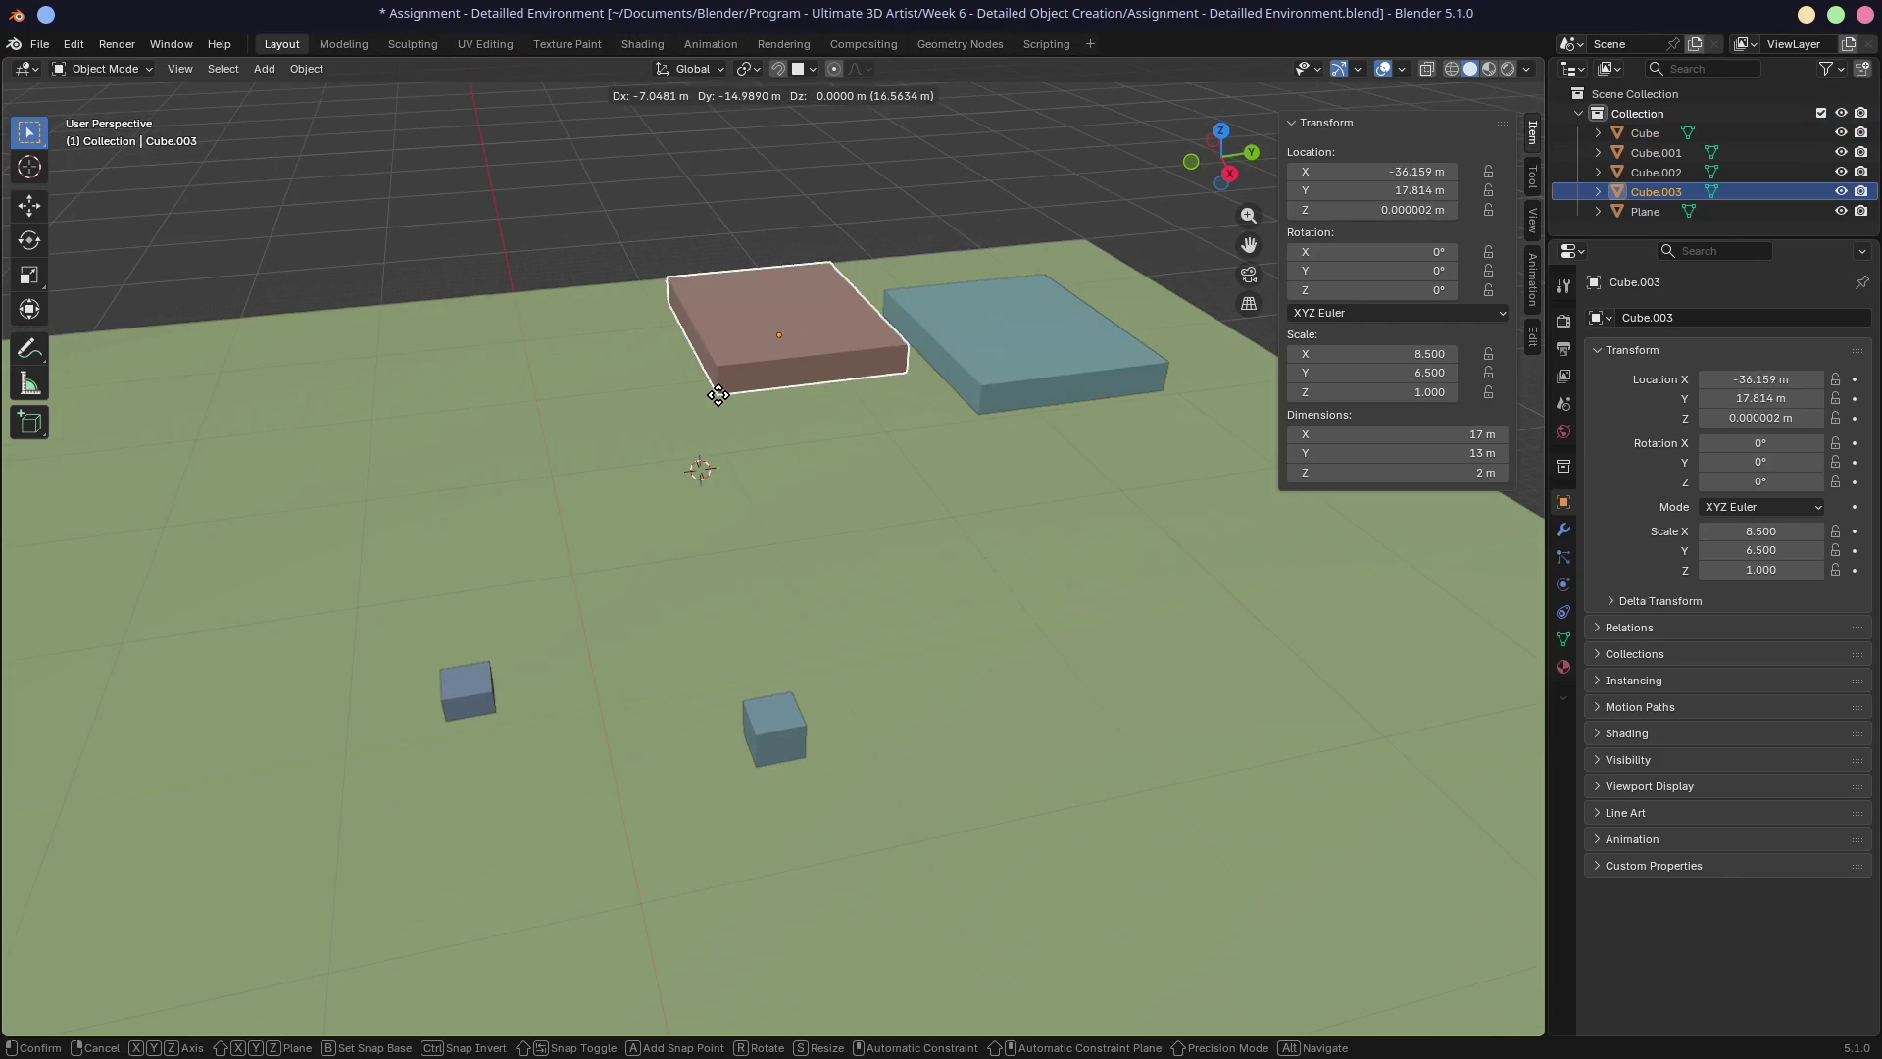
left_click(689, 454)
middle_click_drag(630, 483, 697, 483)
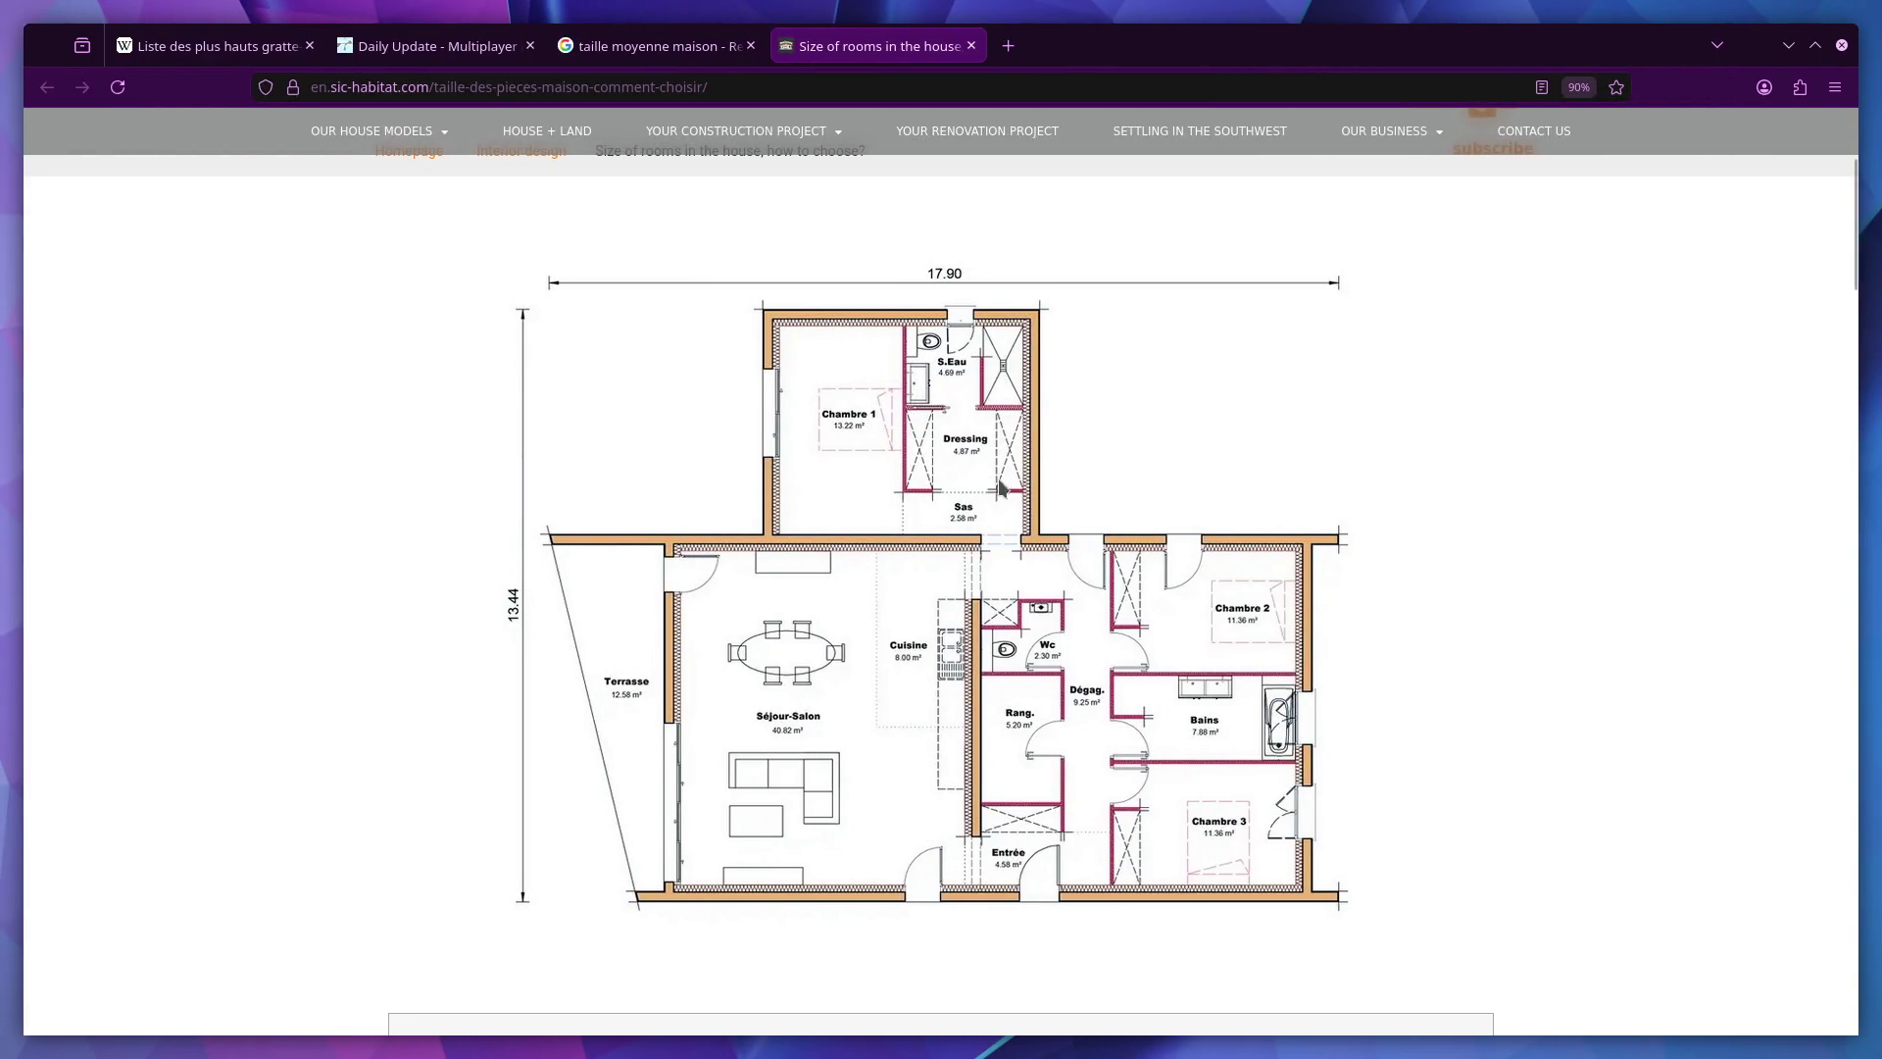
Scroll through the room-size article and dismiss the newsletter sign-up popup.
scroll(1017, 500, "down", 5)
scroll(1018, 500, "down", 15)
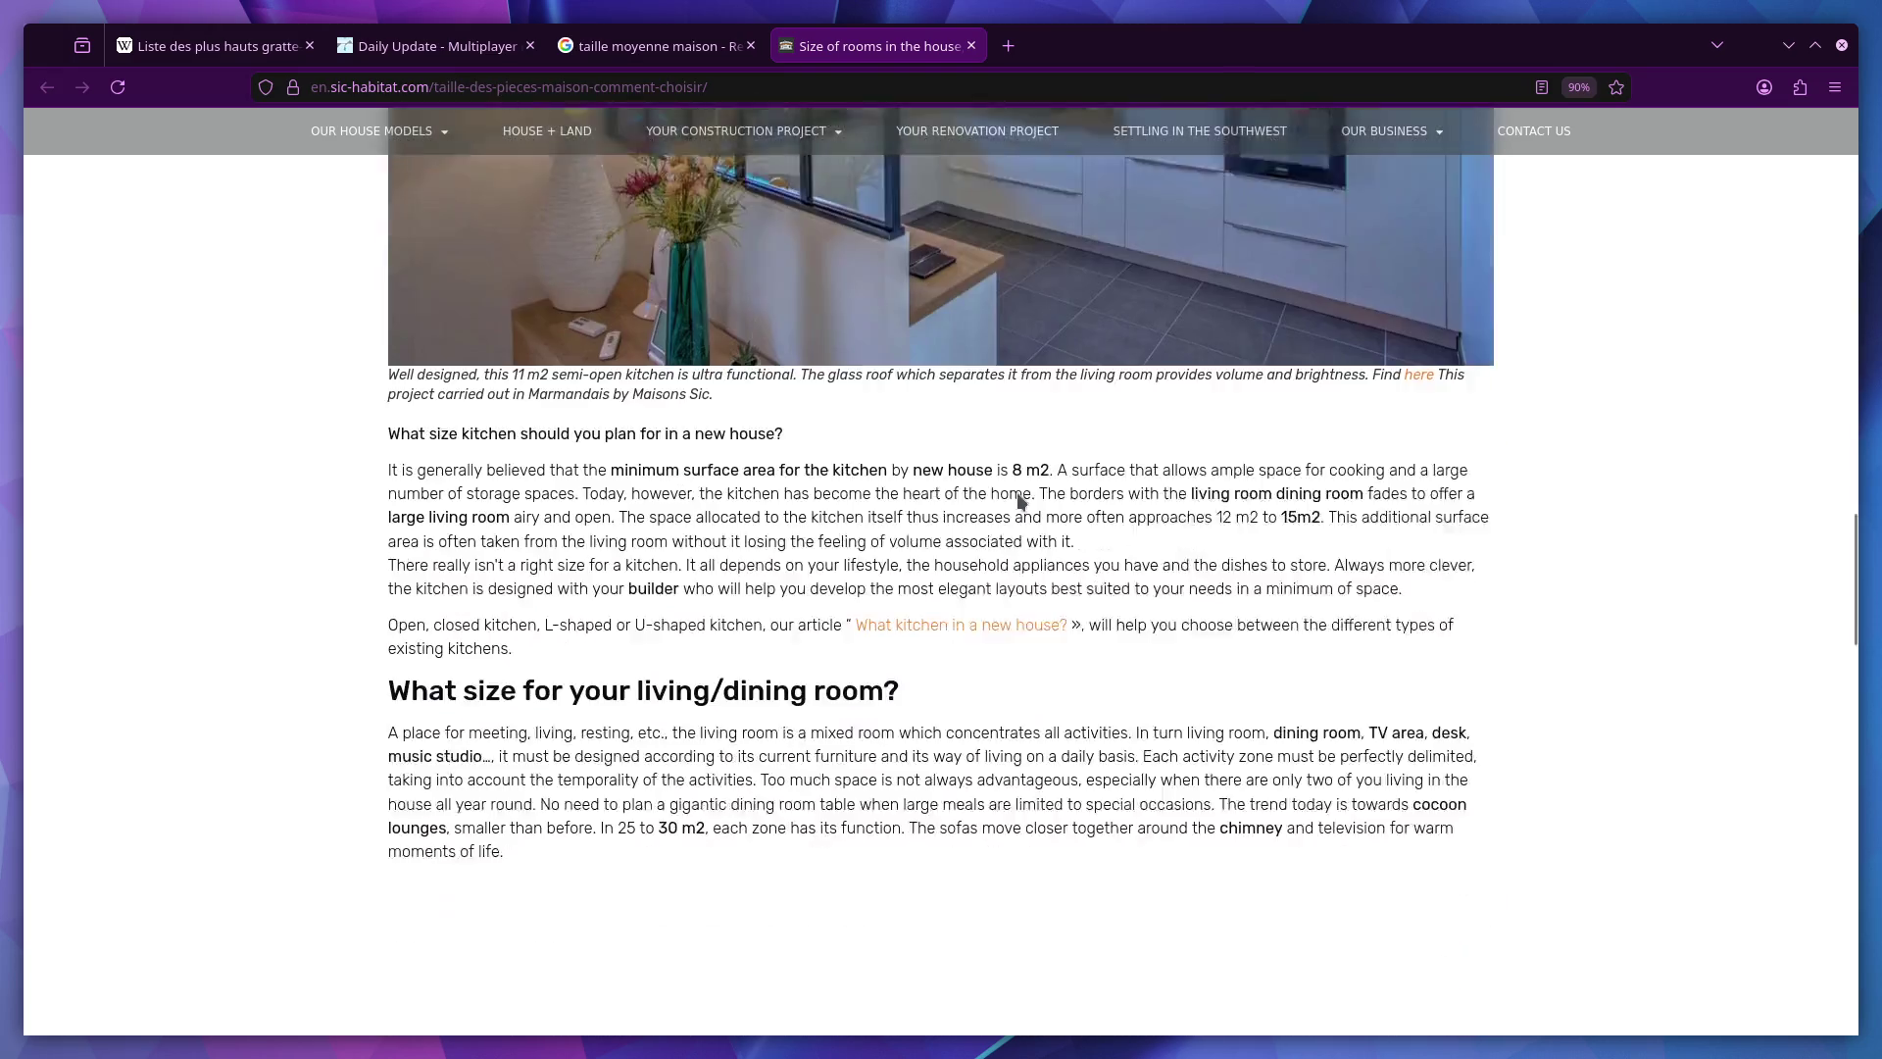
scroll(1018, 500, "down", 15)
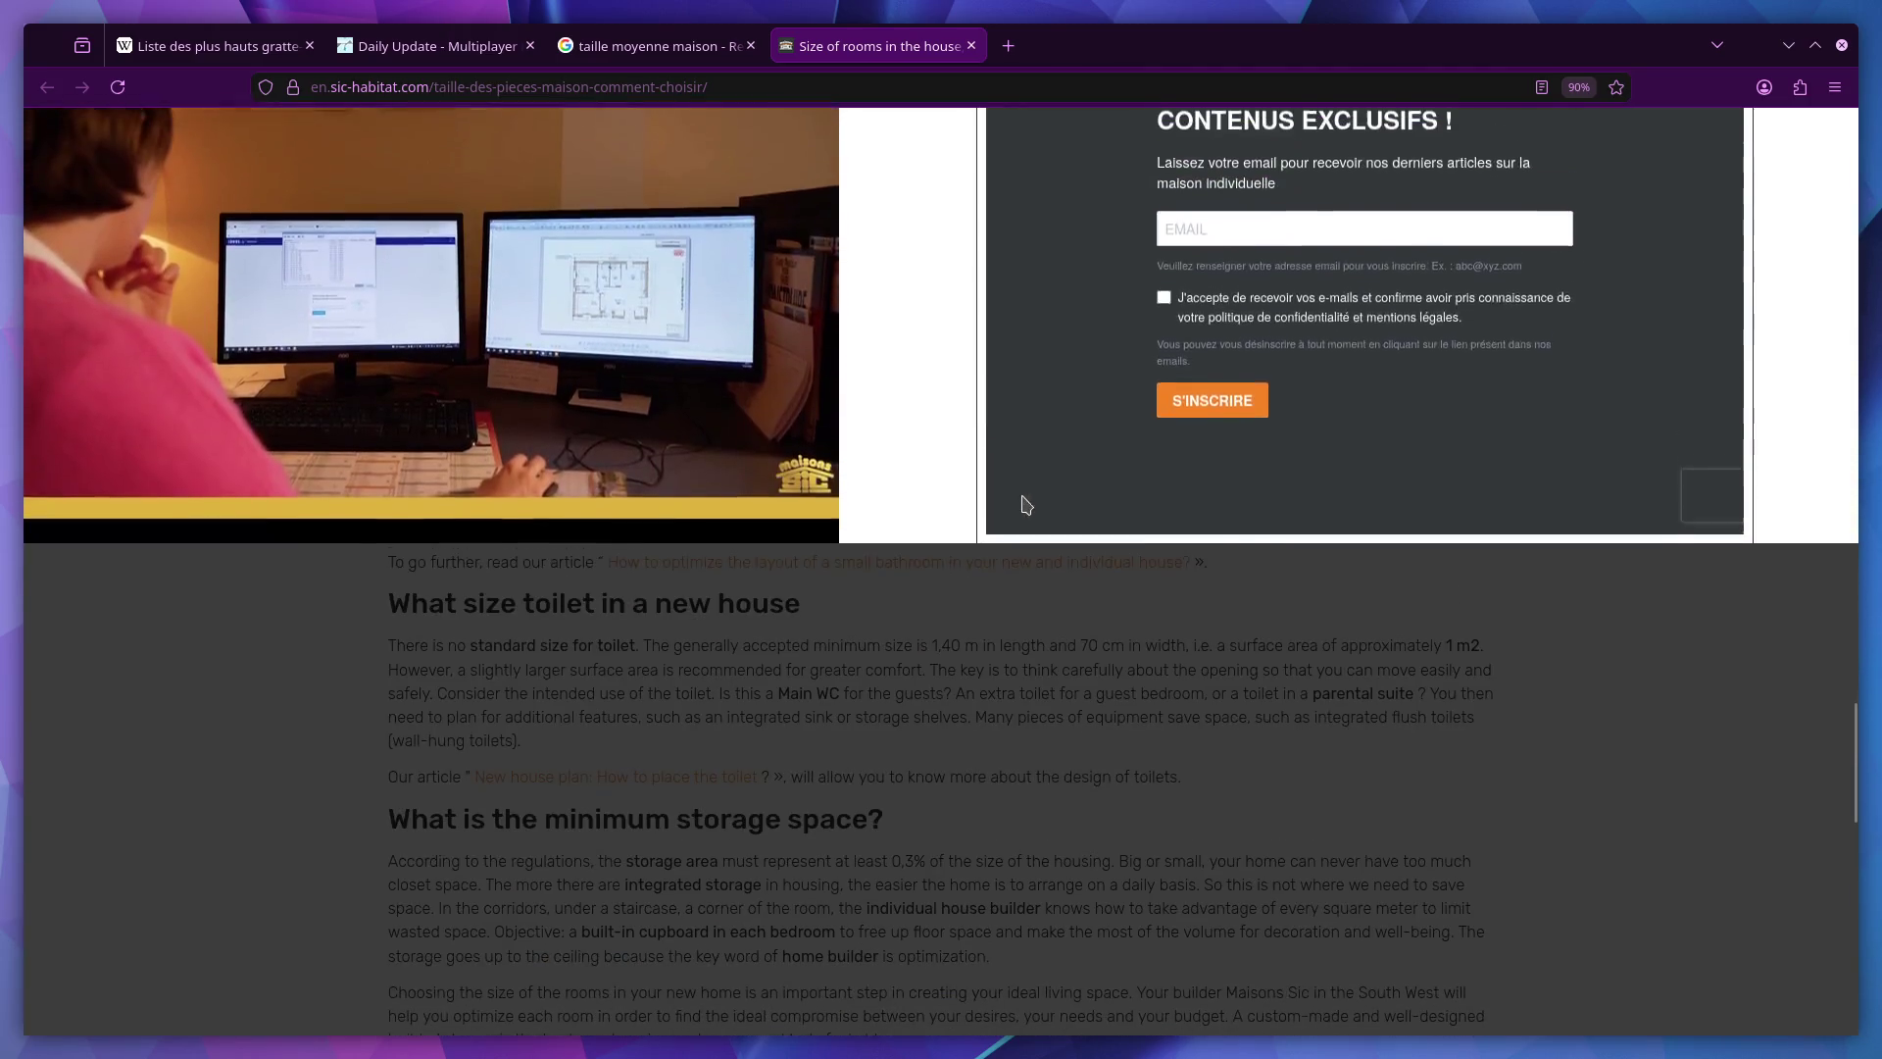
scroll(1345, 593, "down", 5)
left_click(1343, 591)
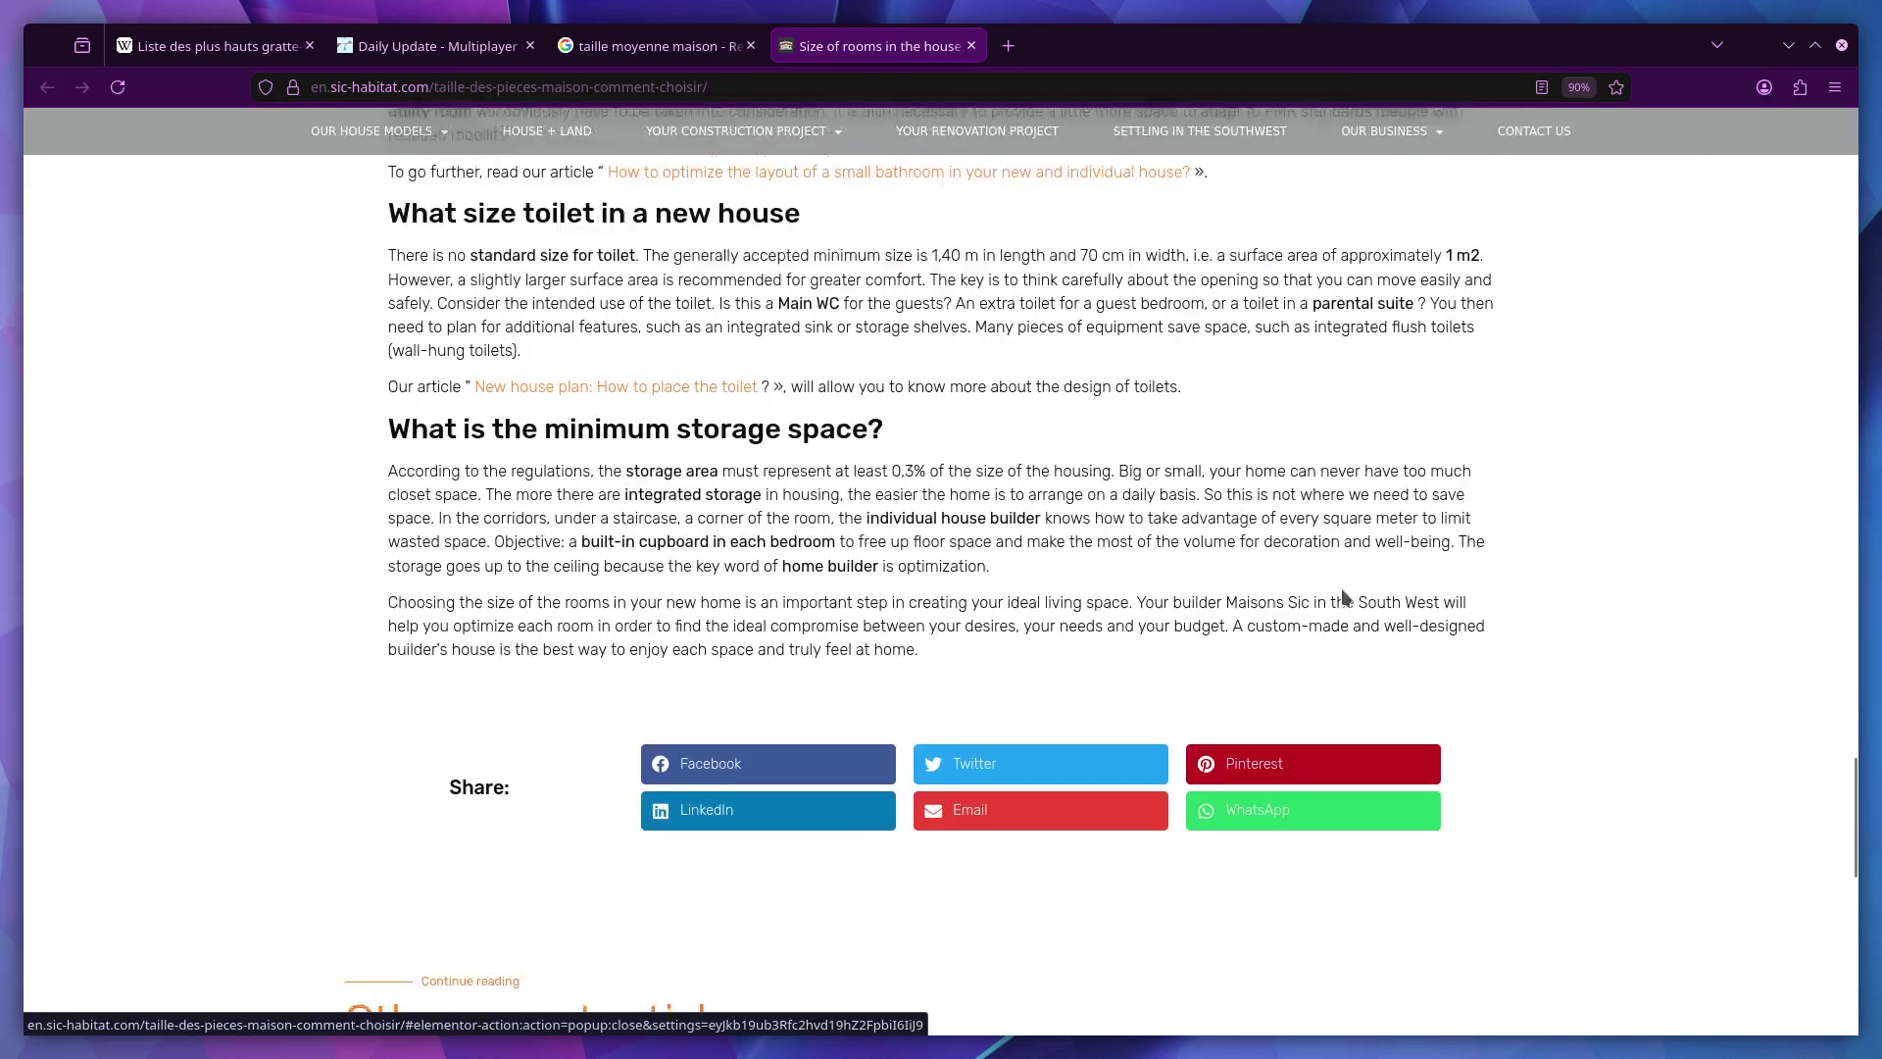
scroll(1342, 589, "down", 2)
scroll(1343, 589, "up", 3)
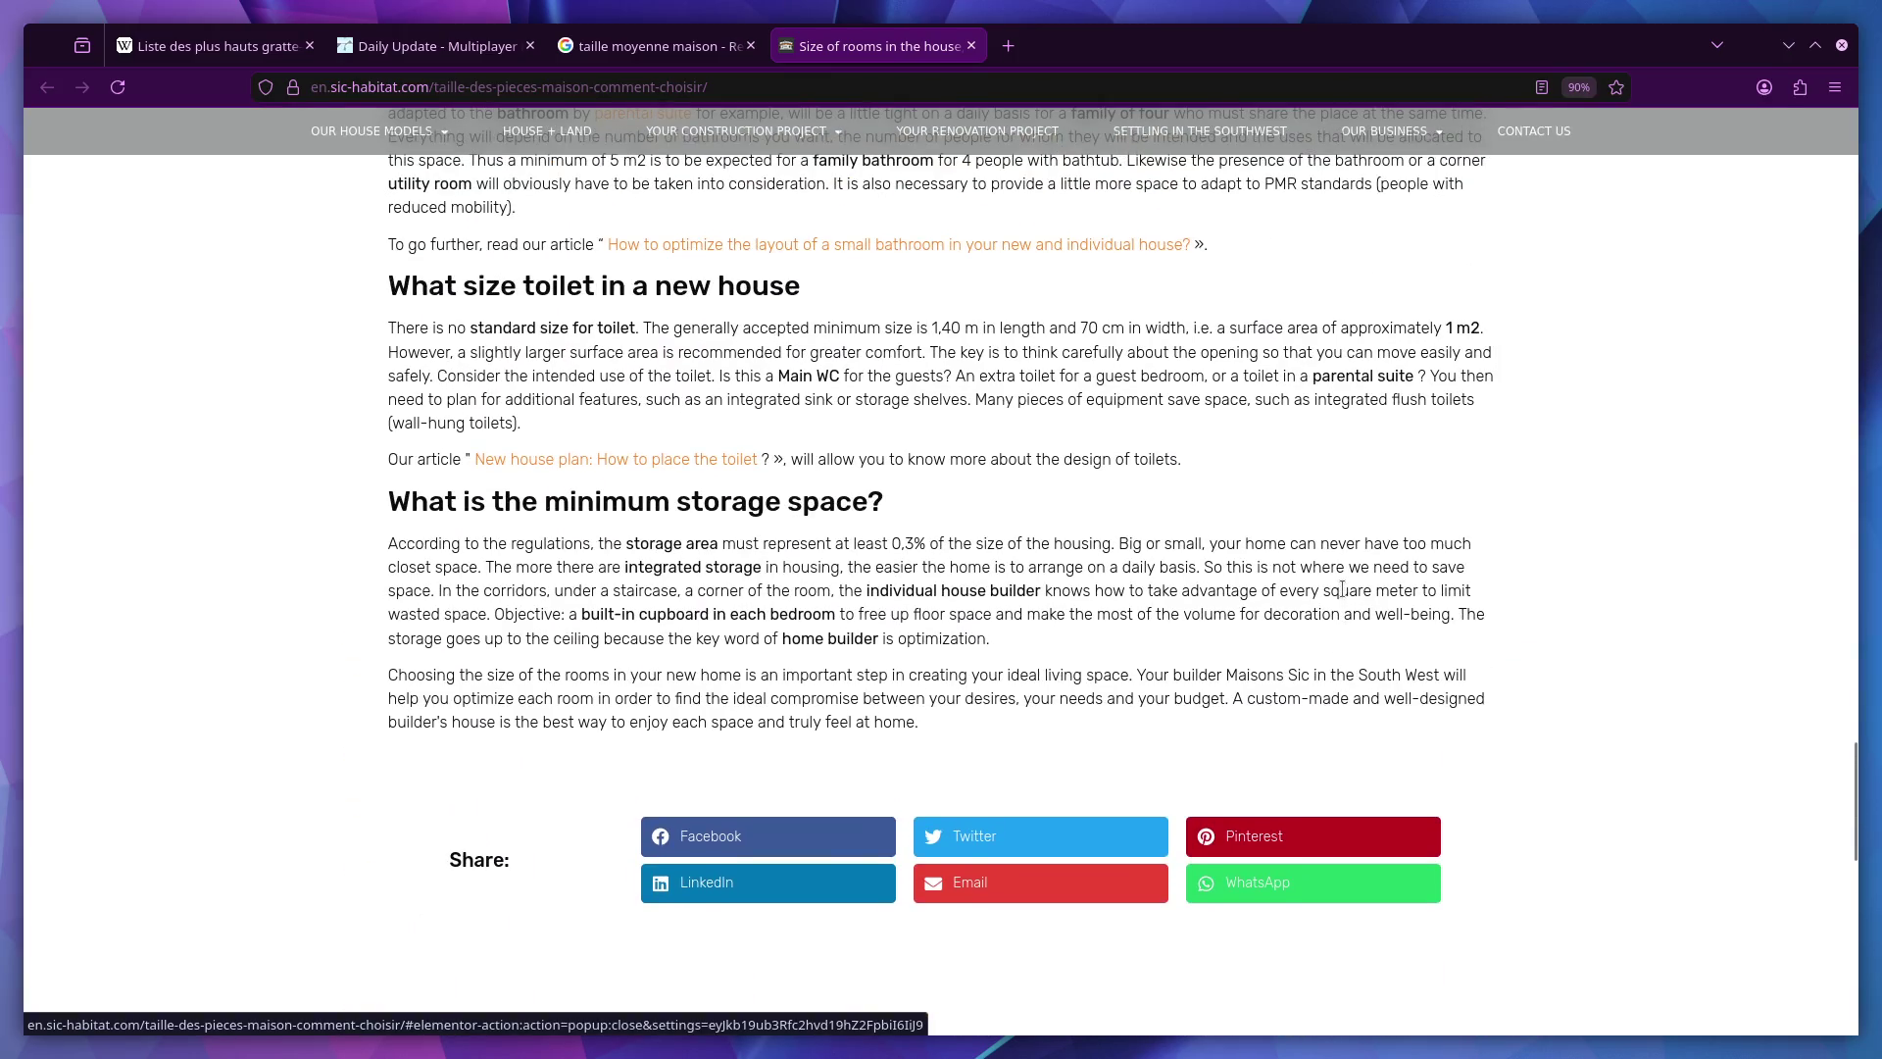
scroll(1341, 589, "up", 5)
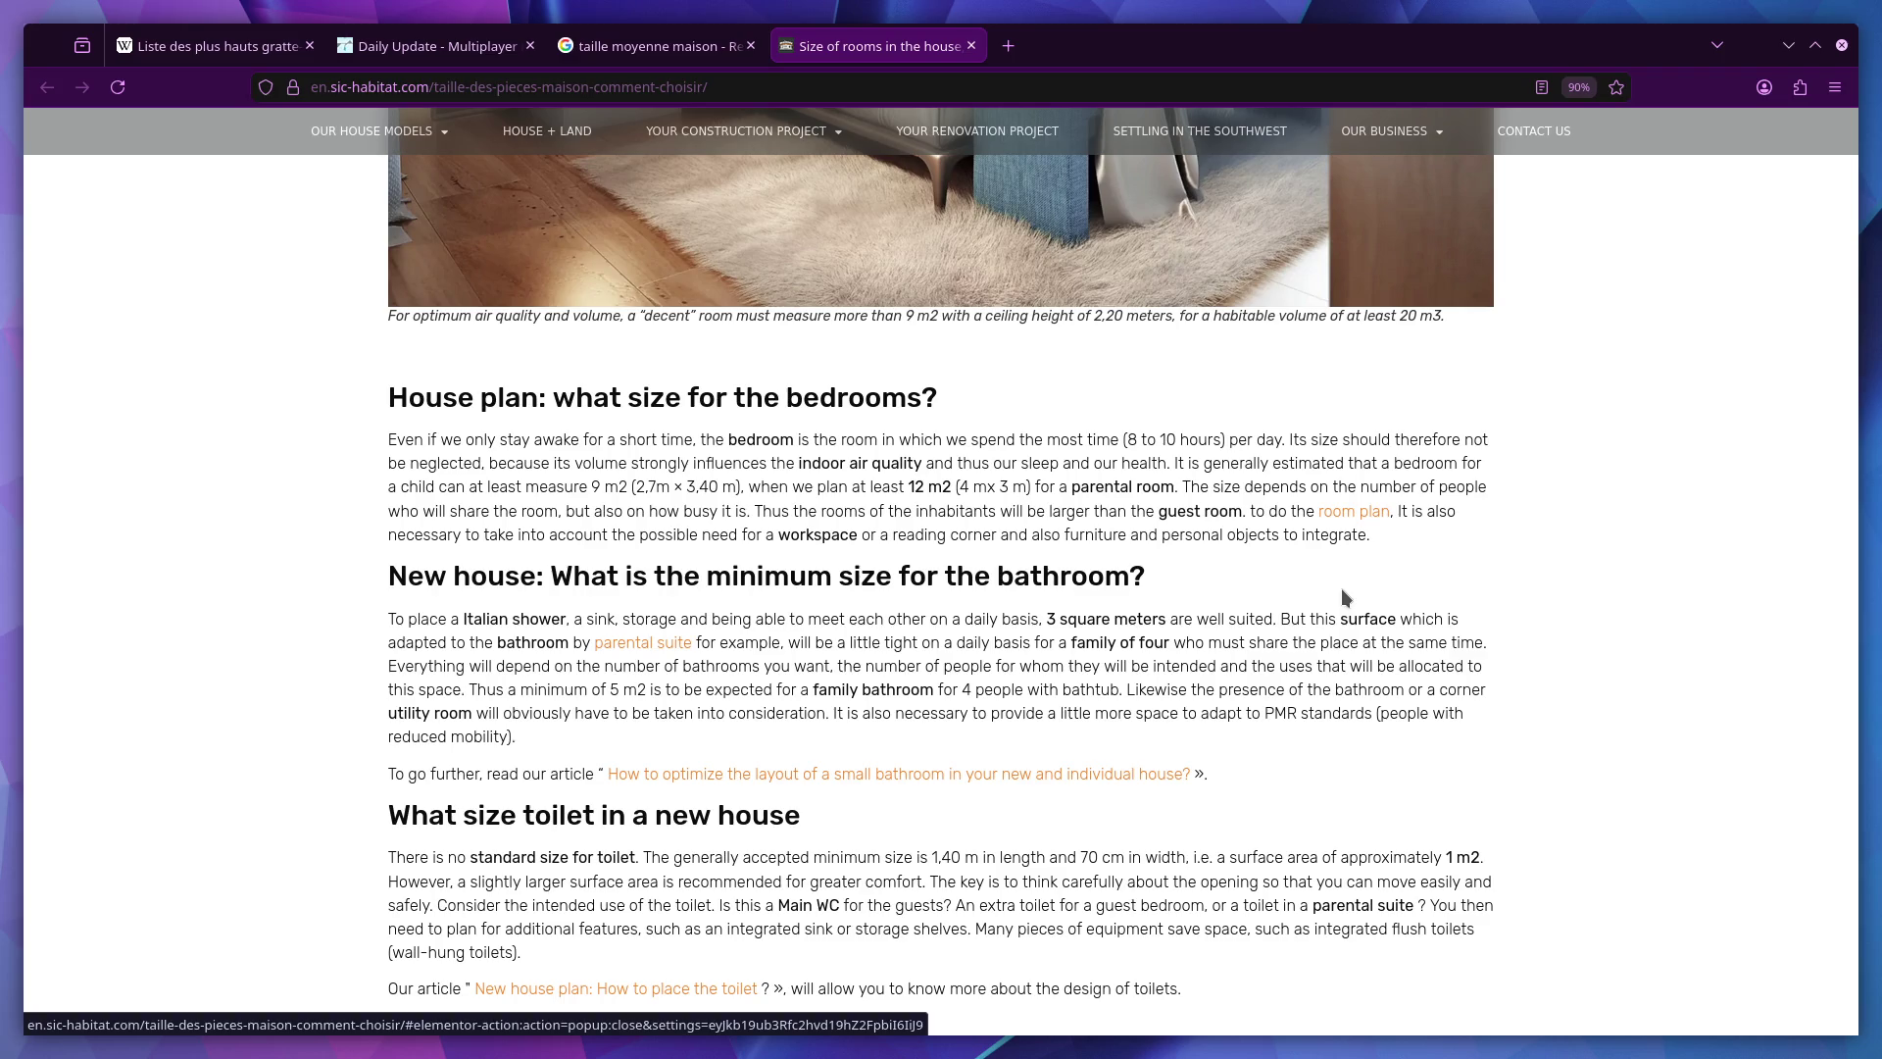
scroll(1343, 591, "up", 10)
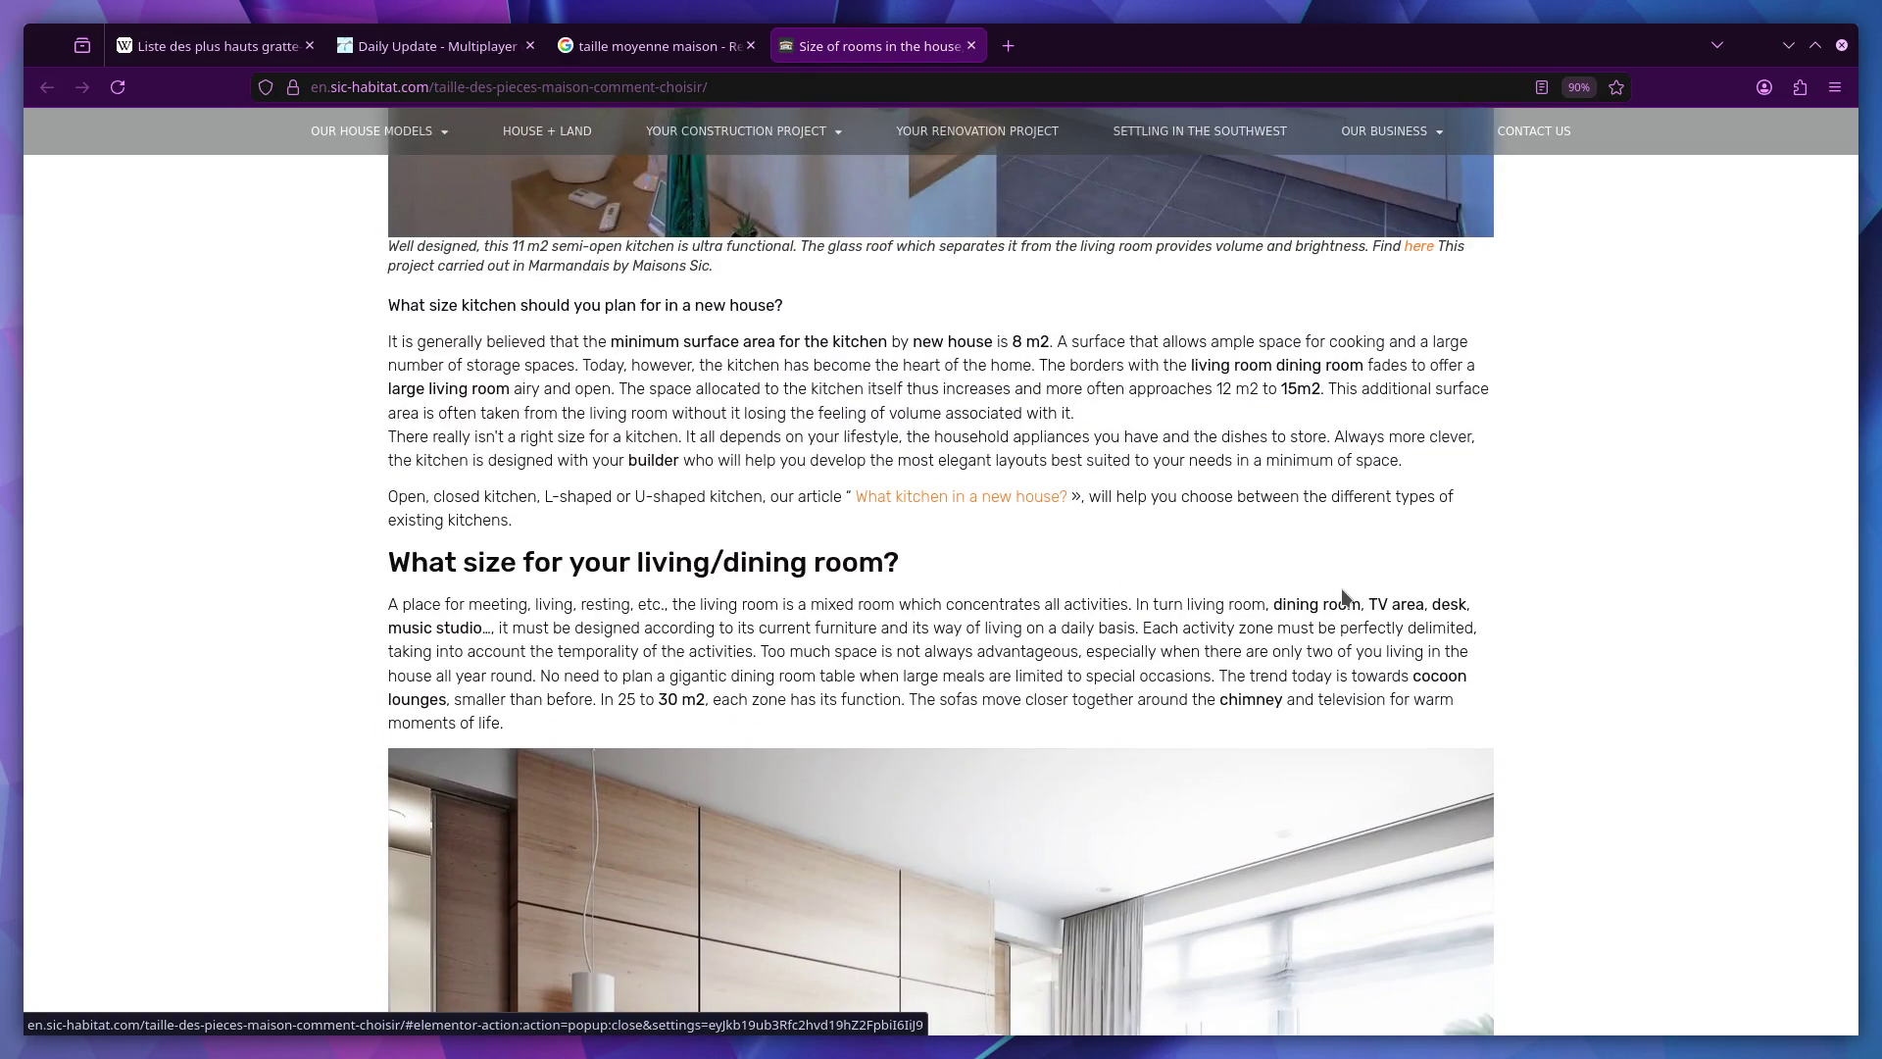
Find 'hei' on the page and step through the 4 matches to the ceiling-height one.
key("ctrl+f")
type("hei")
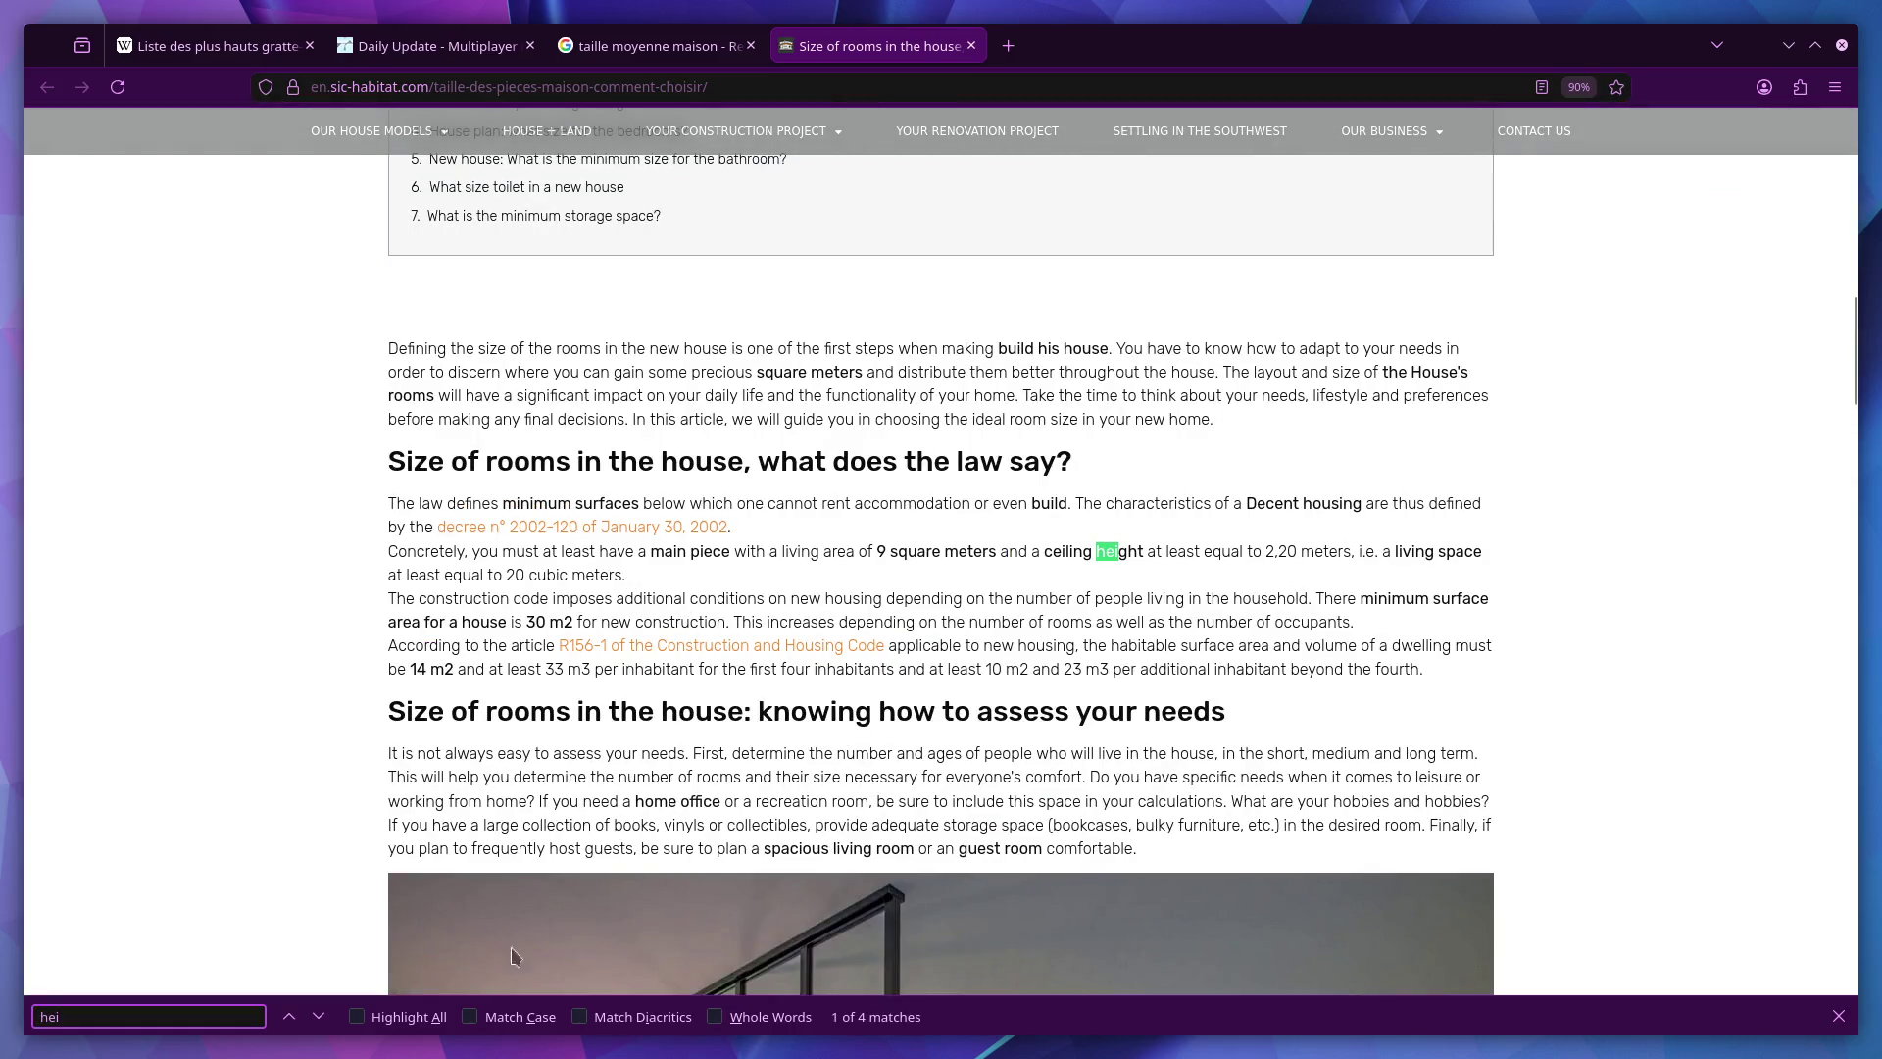
left_click(324, 1023)
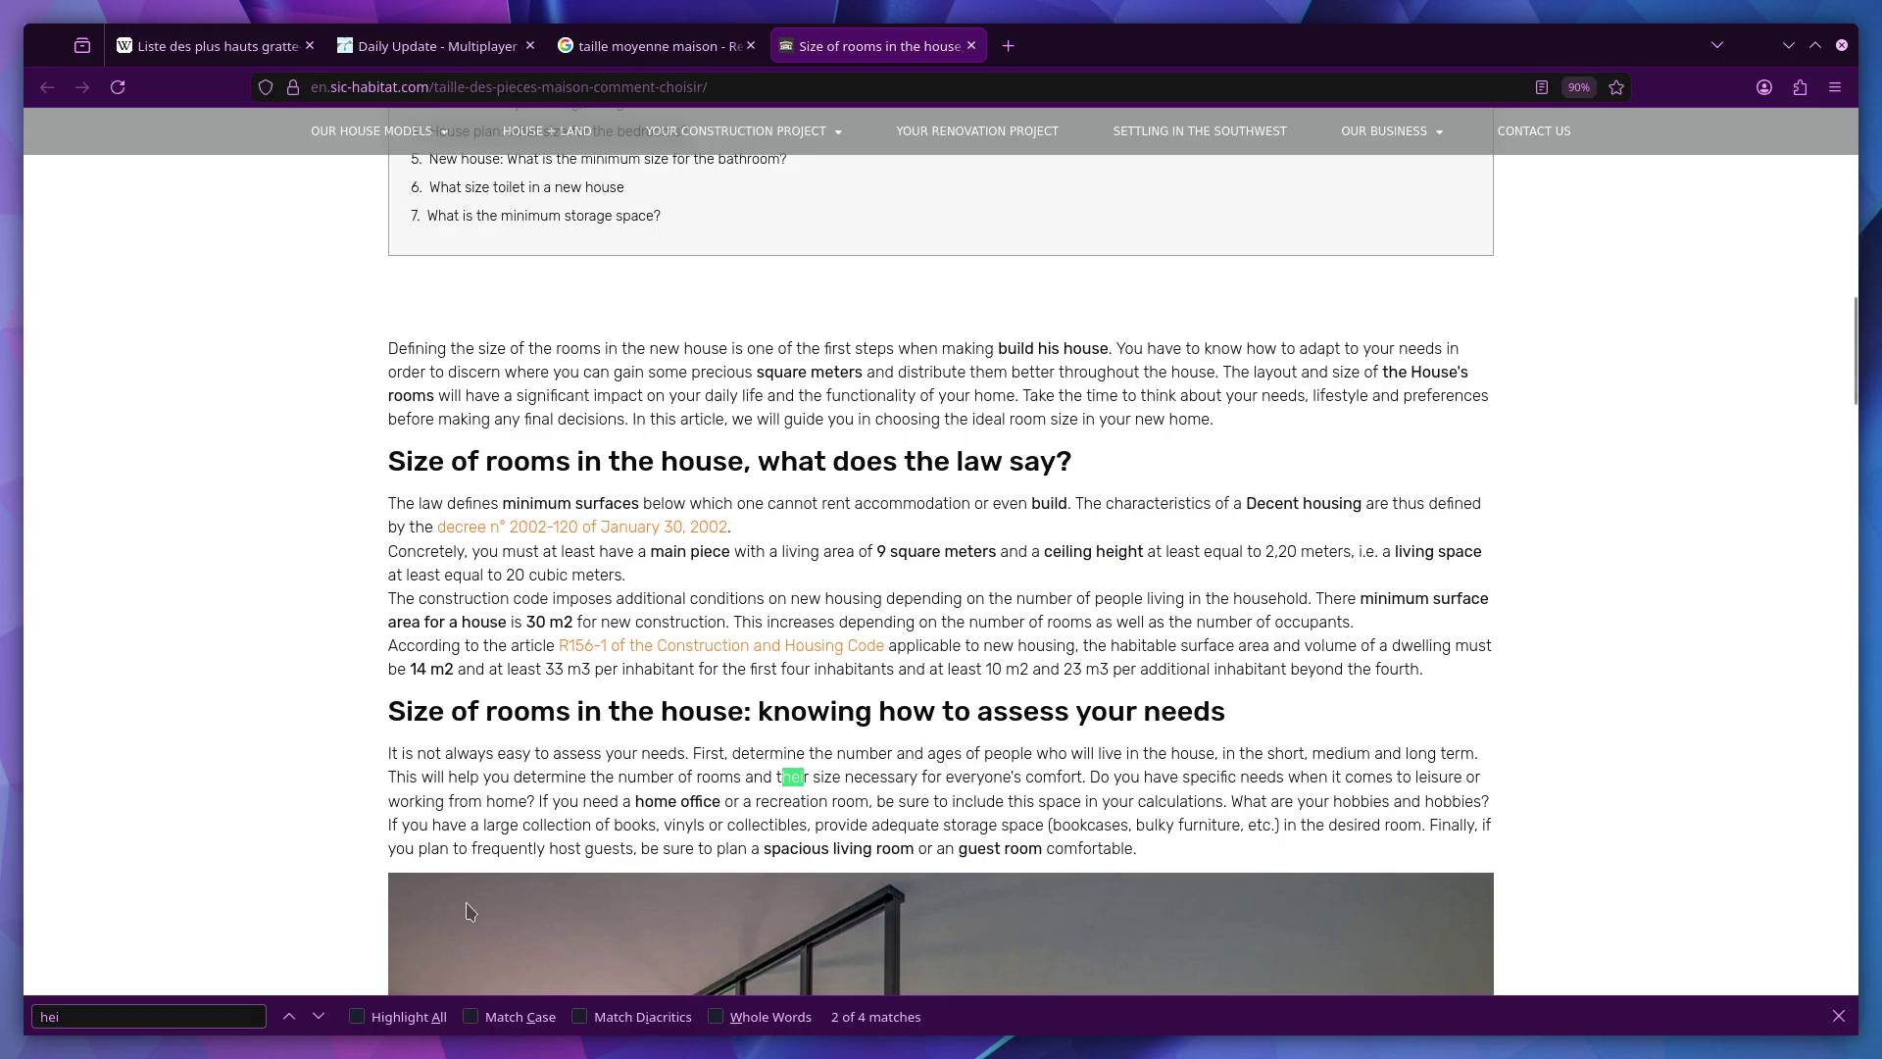
scroll(422, 948, "down", 2)
scroll(437, 946, "down", 3)
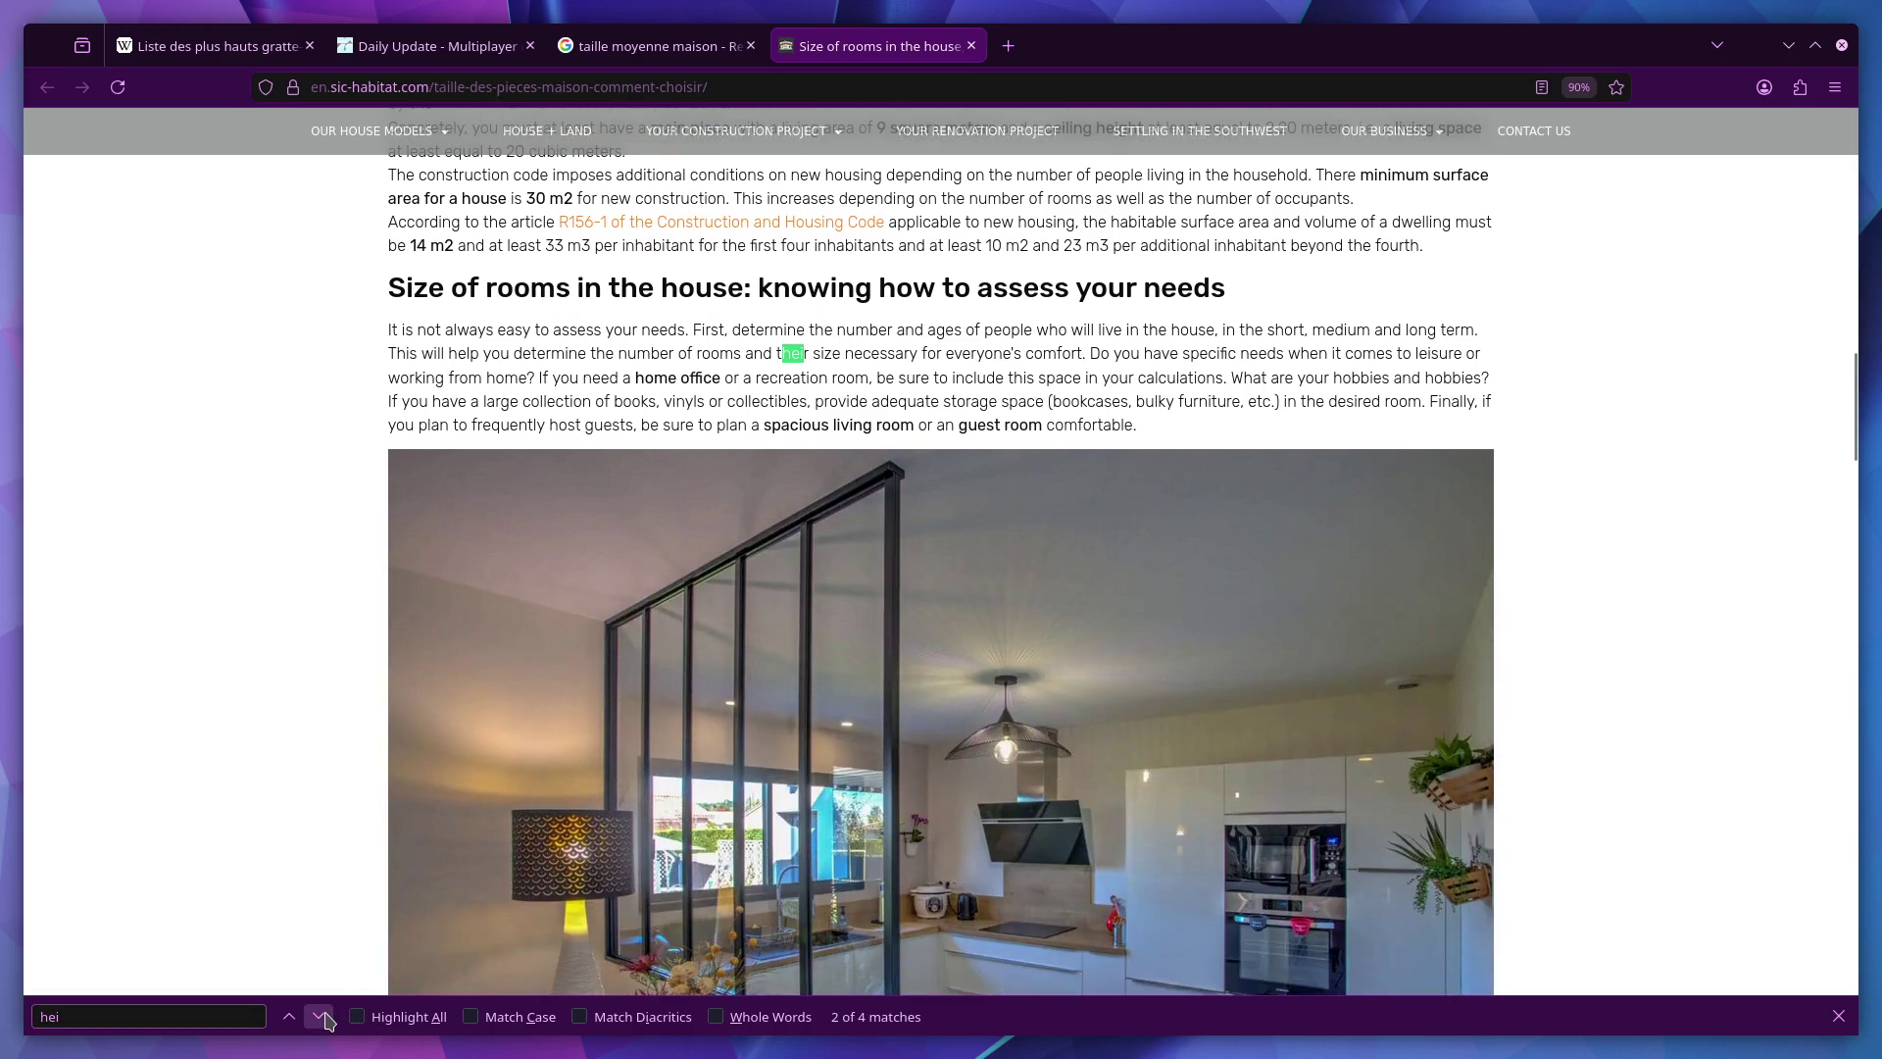
left_click(323, 1019)
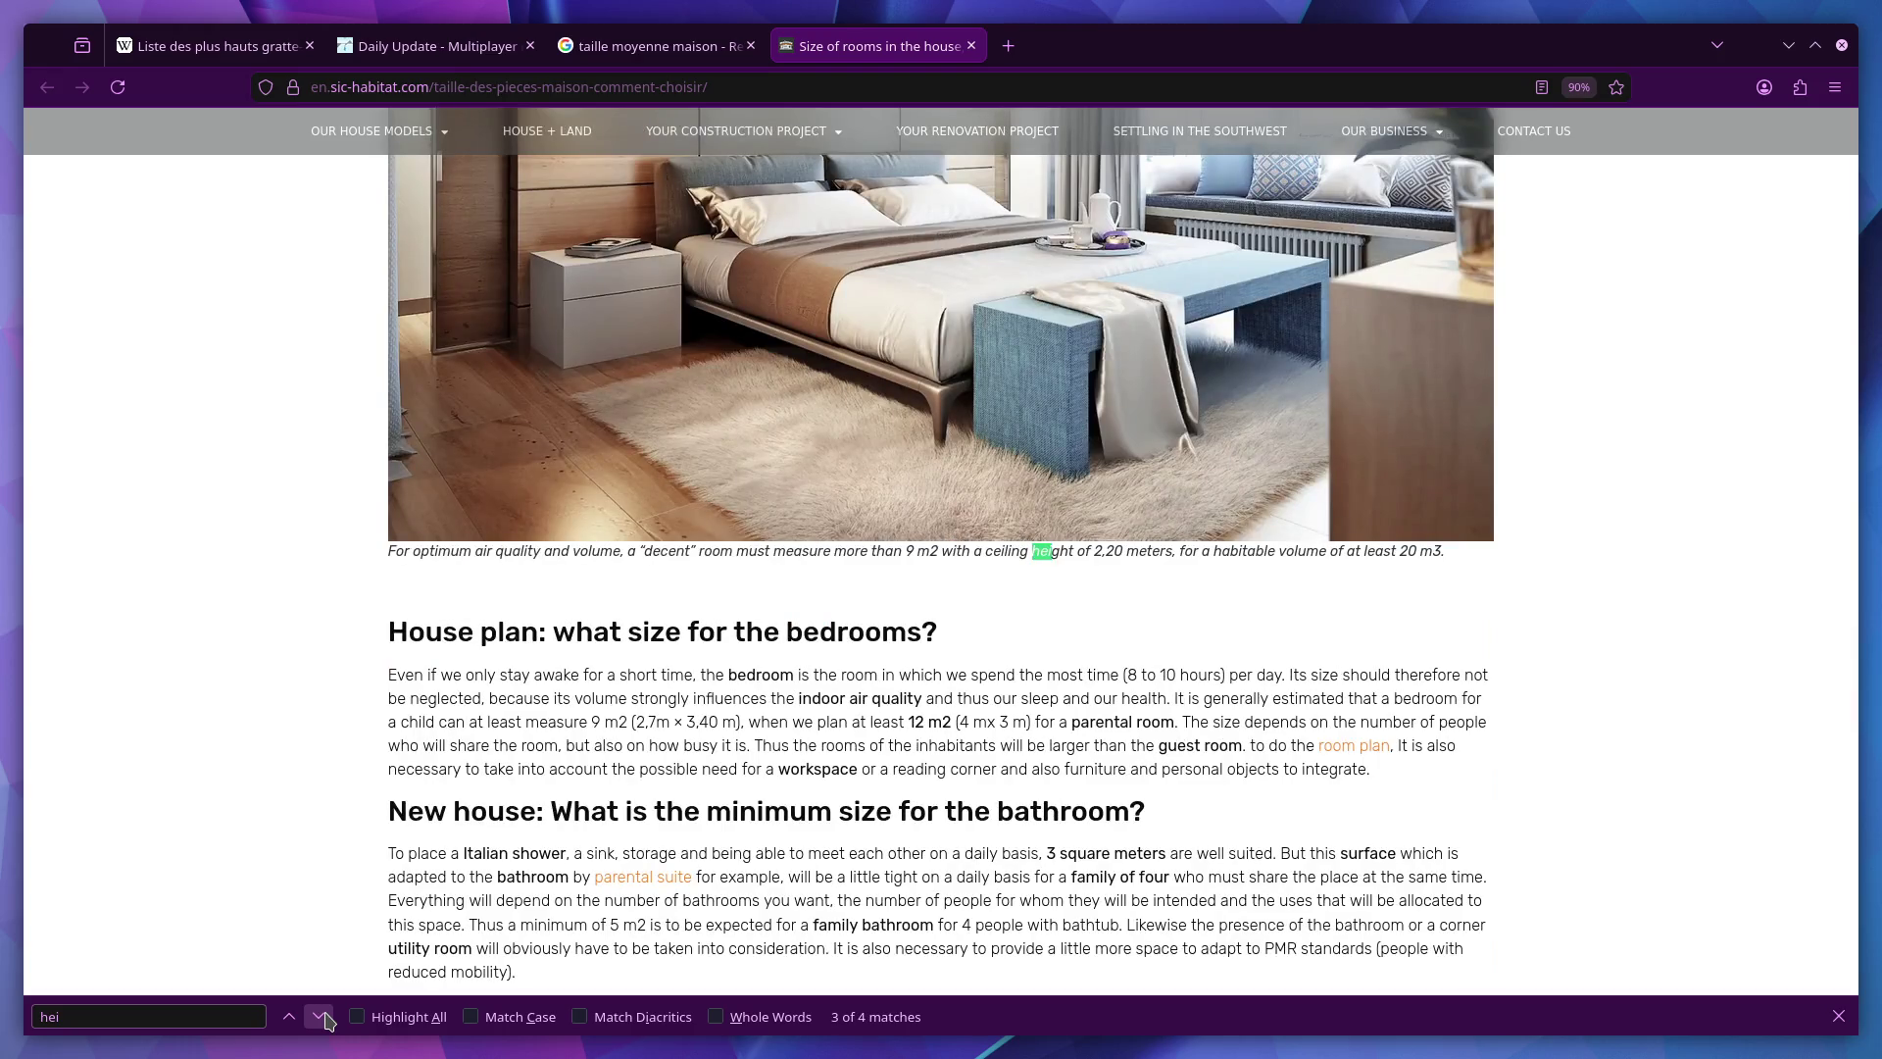
left_click(324, 1019)
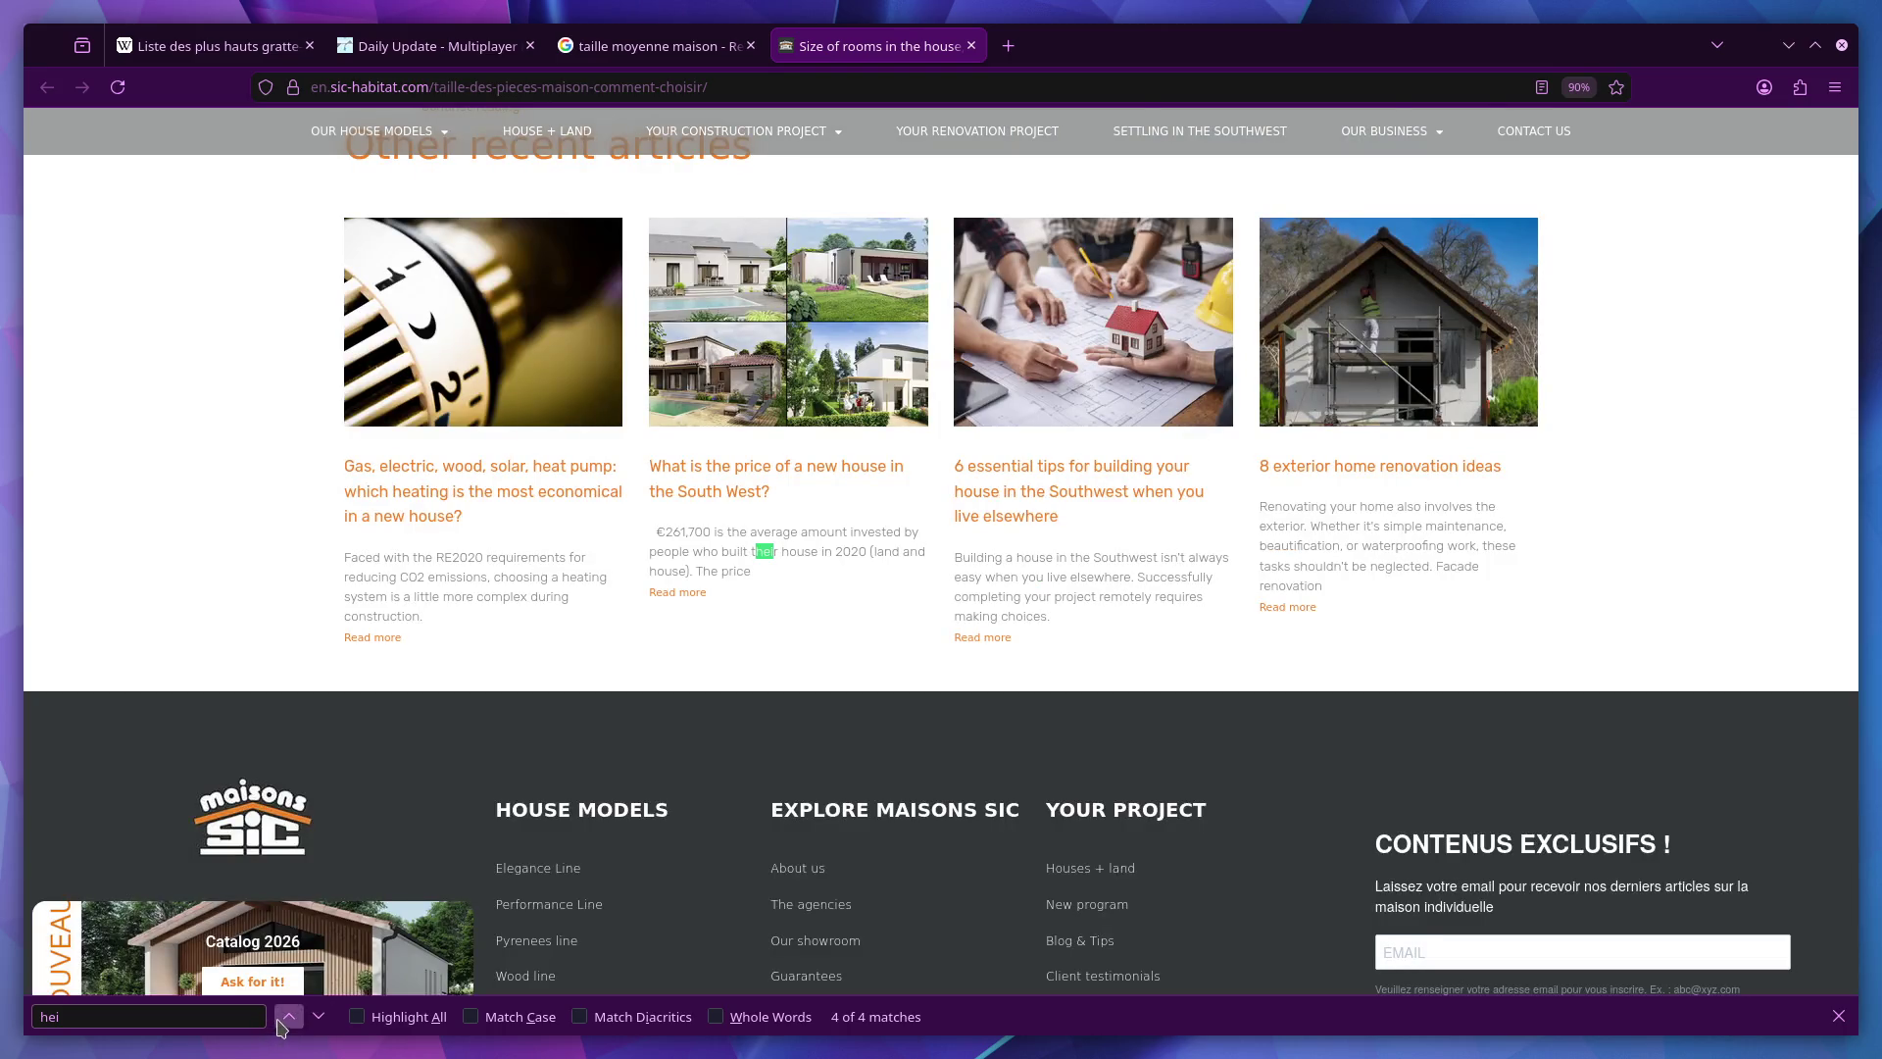
left_click(288, 1018)
left_click(288, 1019)
left_click(288, 1019)
Read around the 2.20 m minimum ceiling height passage, then return to Blender.
scroll(535, 547, "down", 2)
scroll(549, 581, "up", 4)
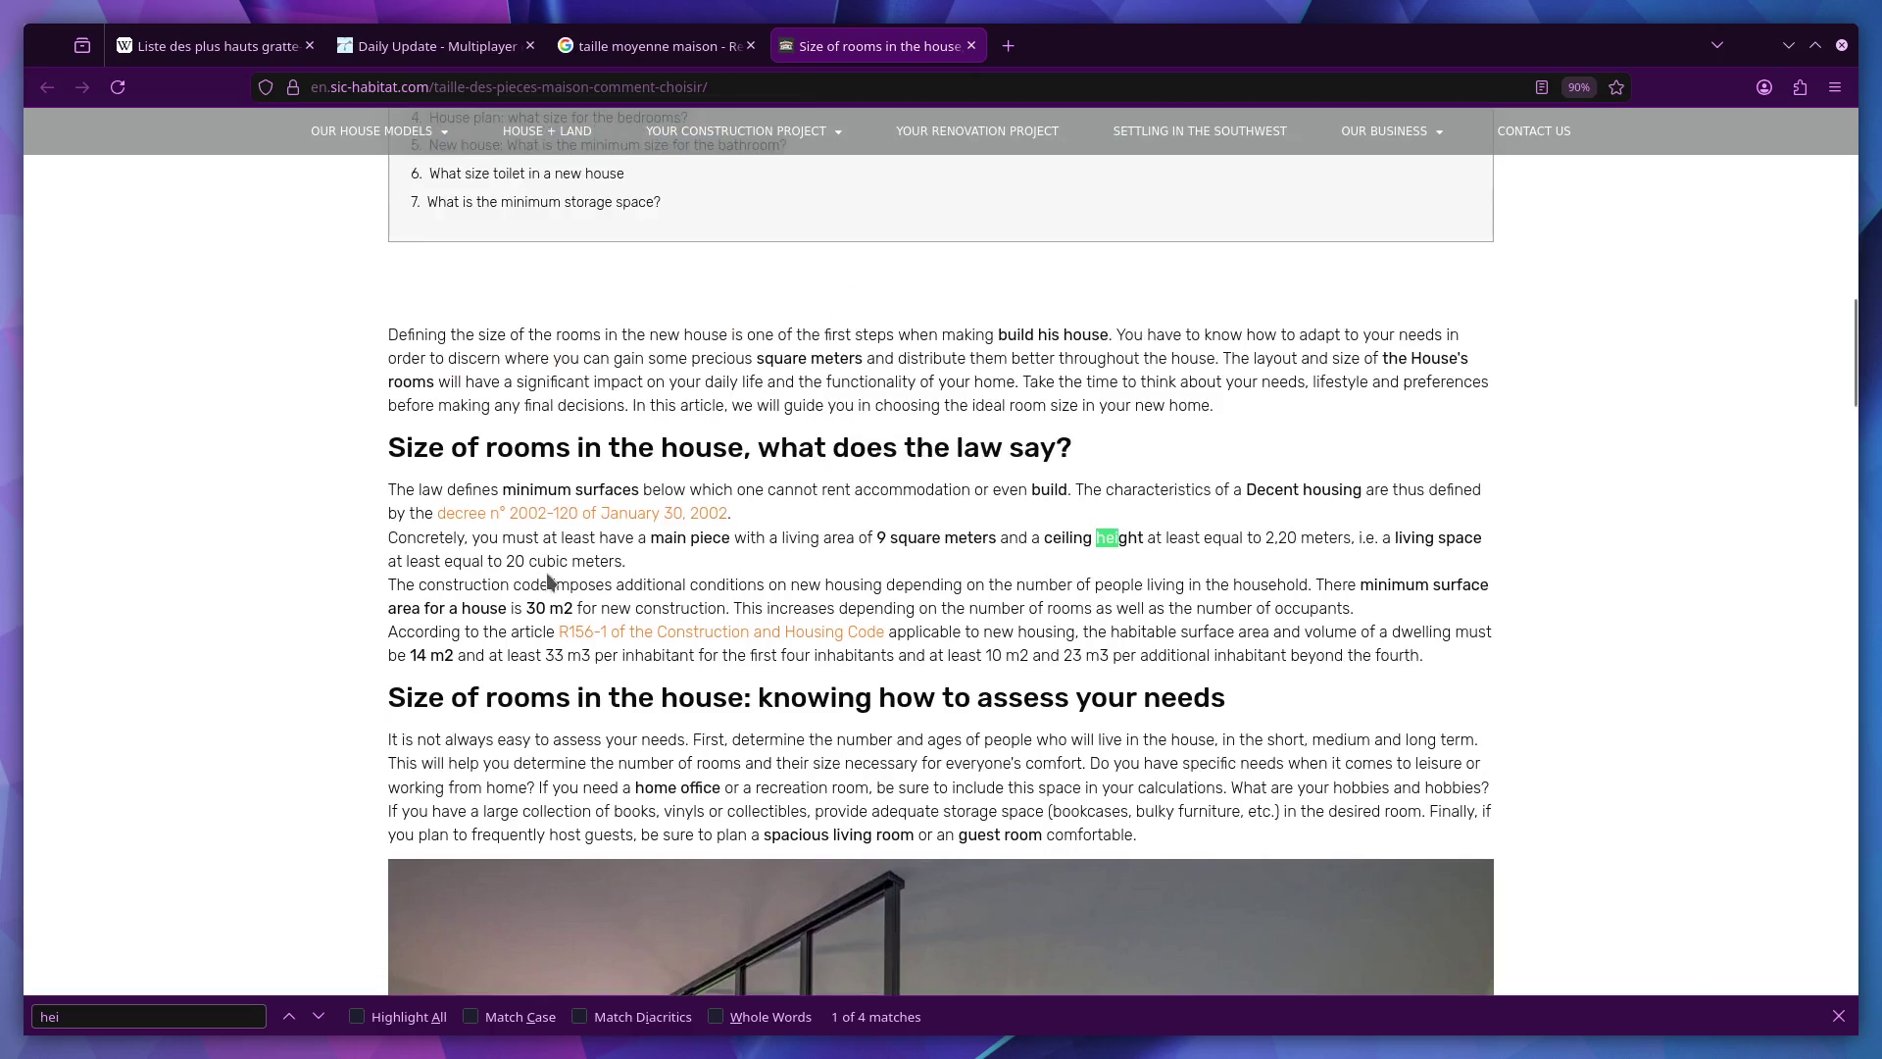
scroll(563, 588, "up", 10)
scroll(453, 643, "down", 5)
scroll(453, 652, "down", 3)
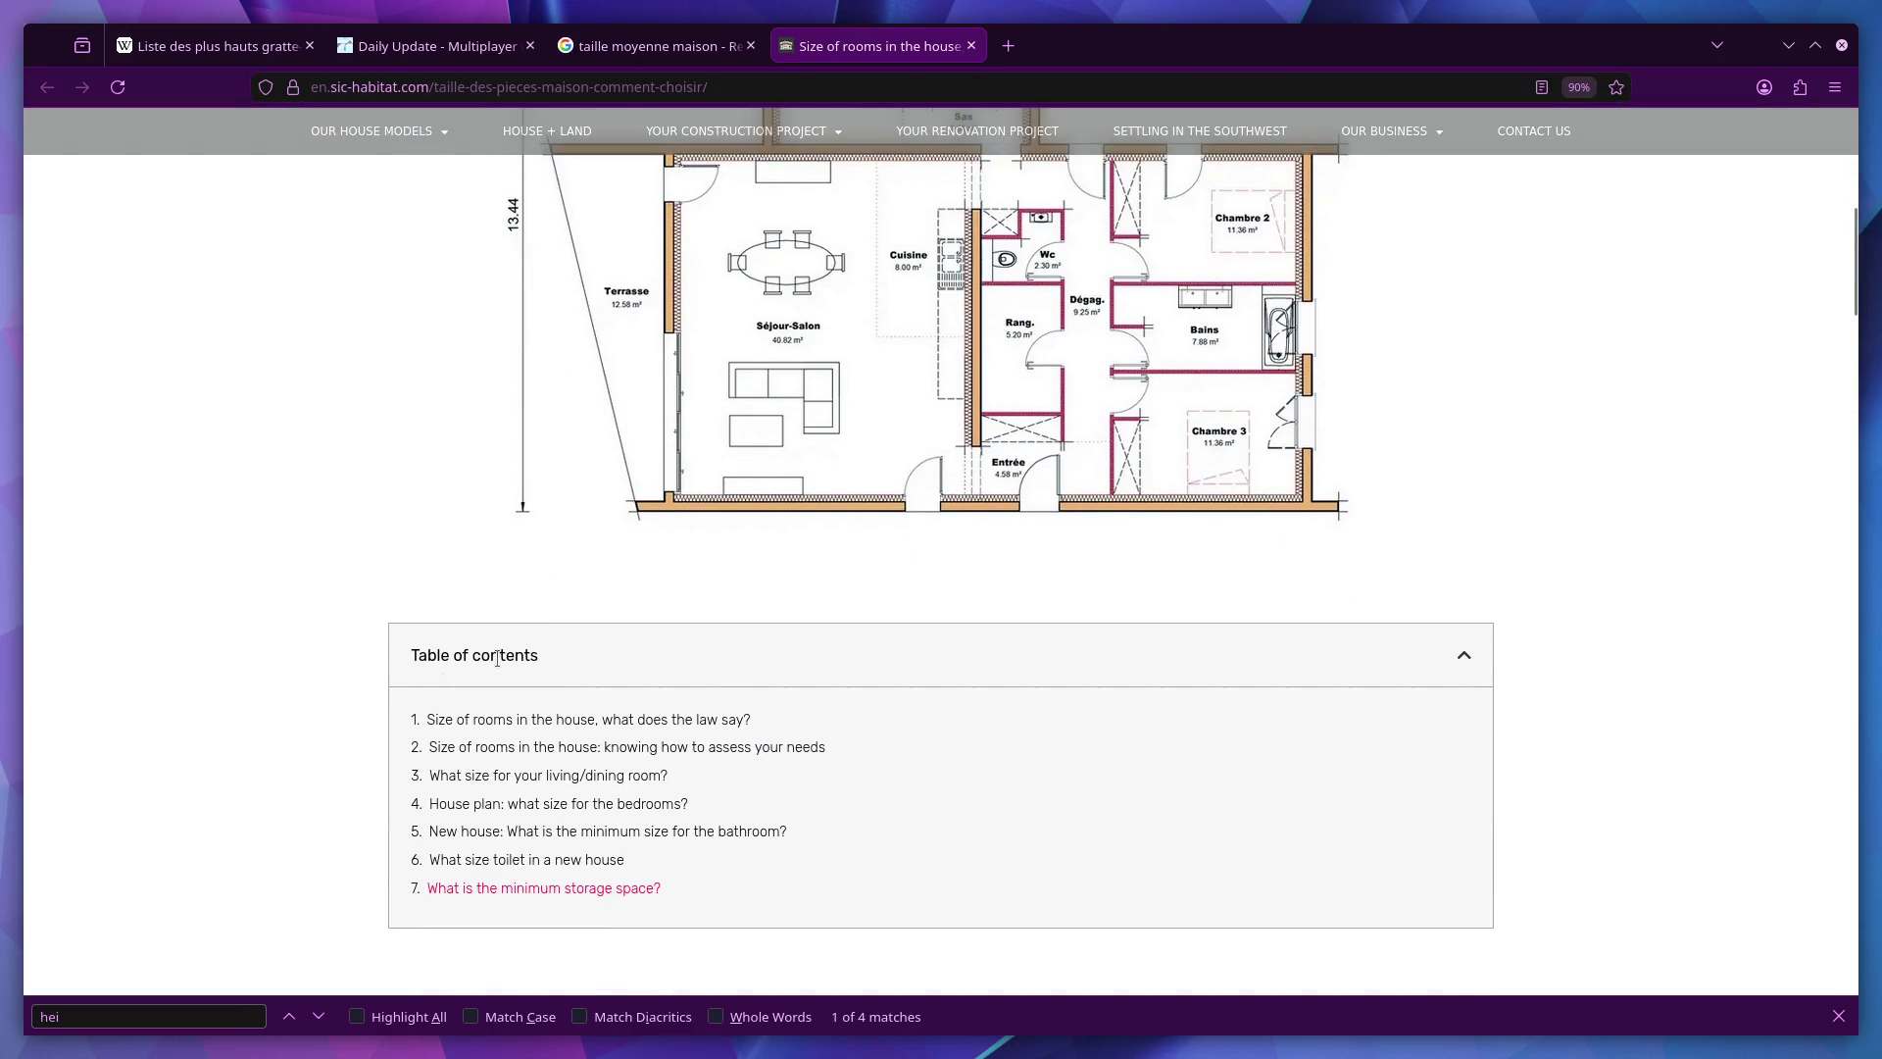
scroll(584, 673, "down", 9)
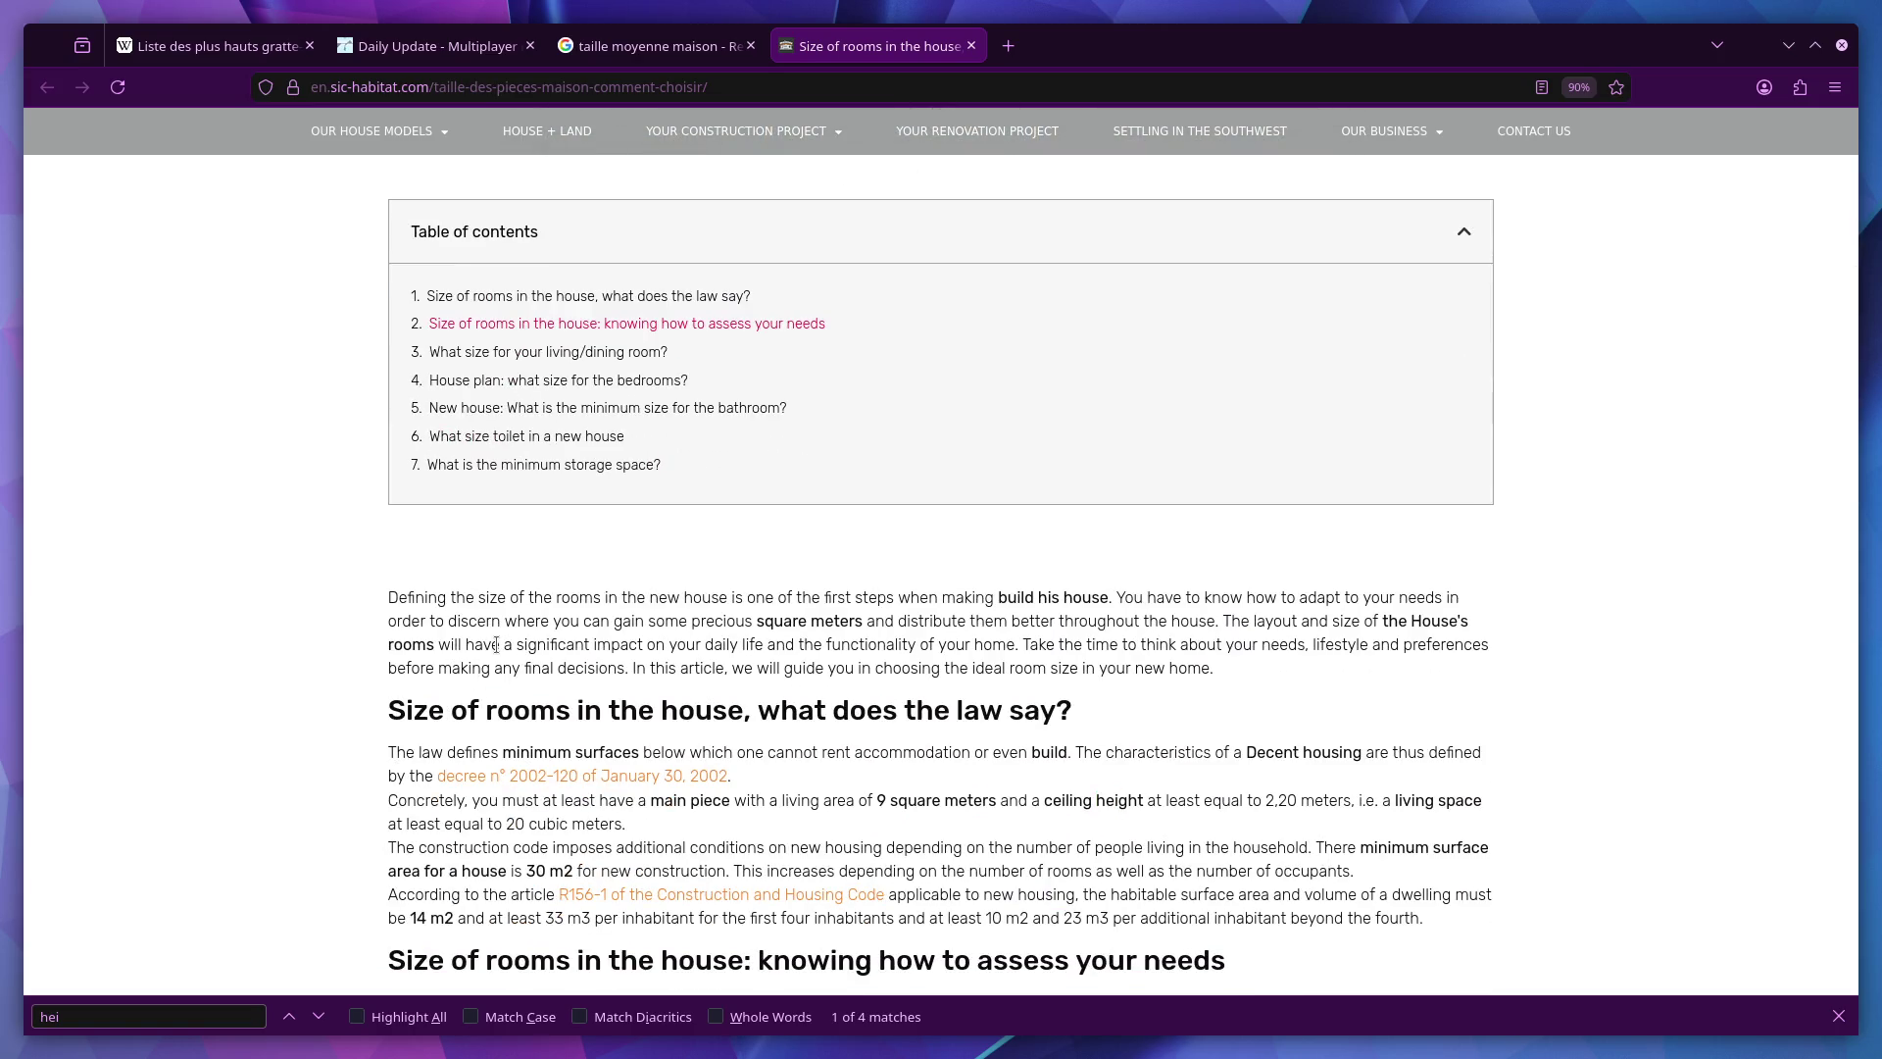
key("ctrl+super+Right")
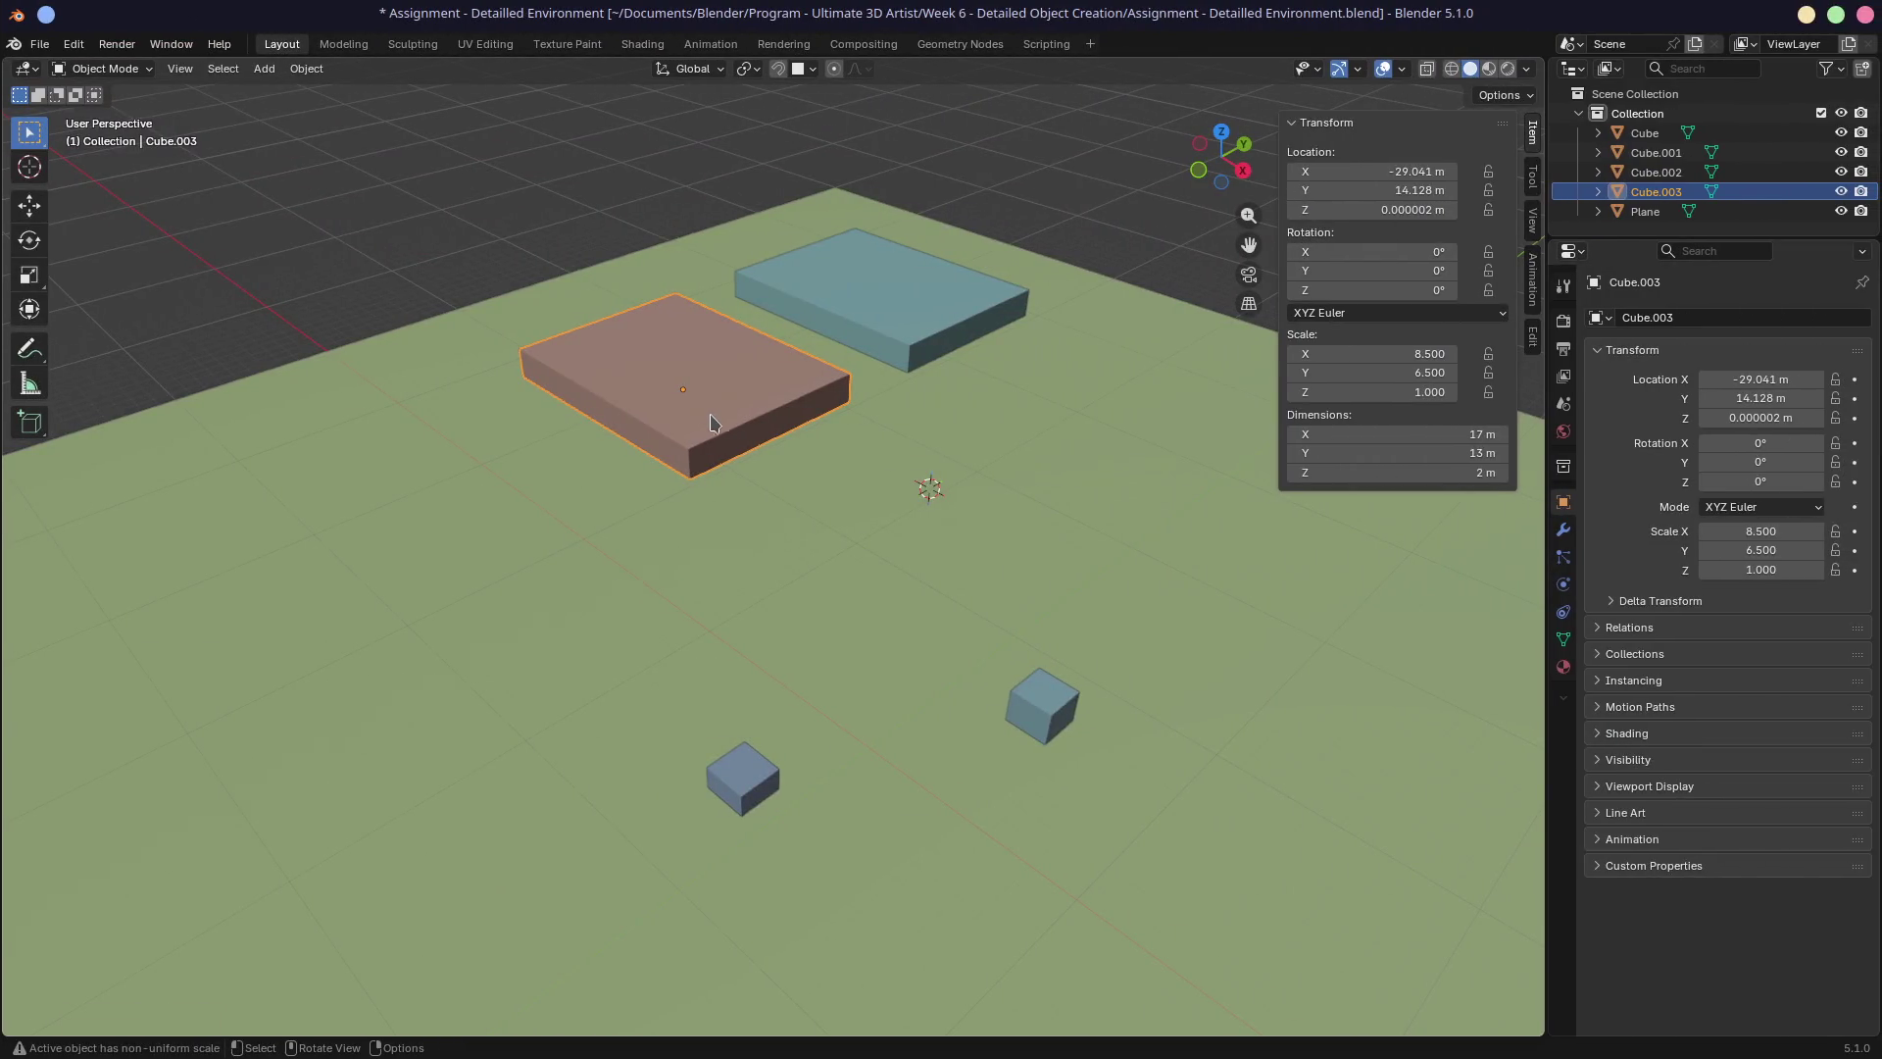
Set the brown block Cube.003's Z dimension to 10 m.
key("Tab")
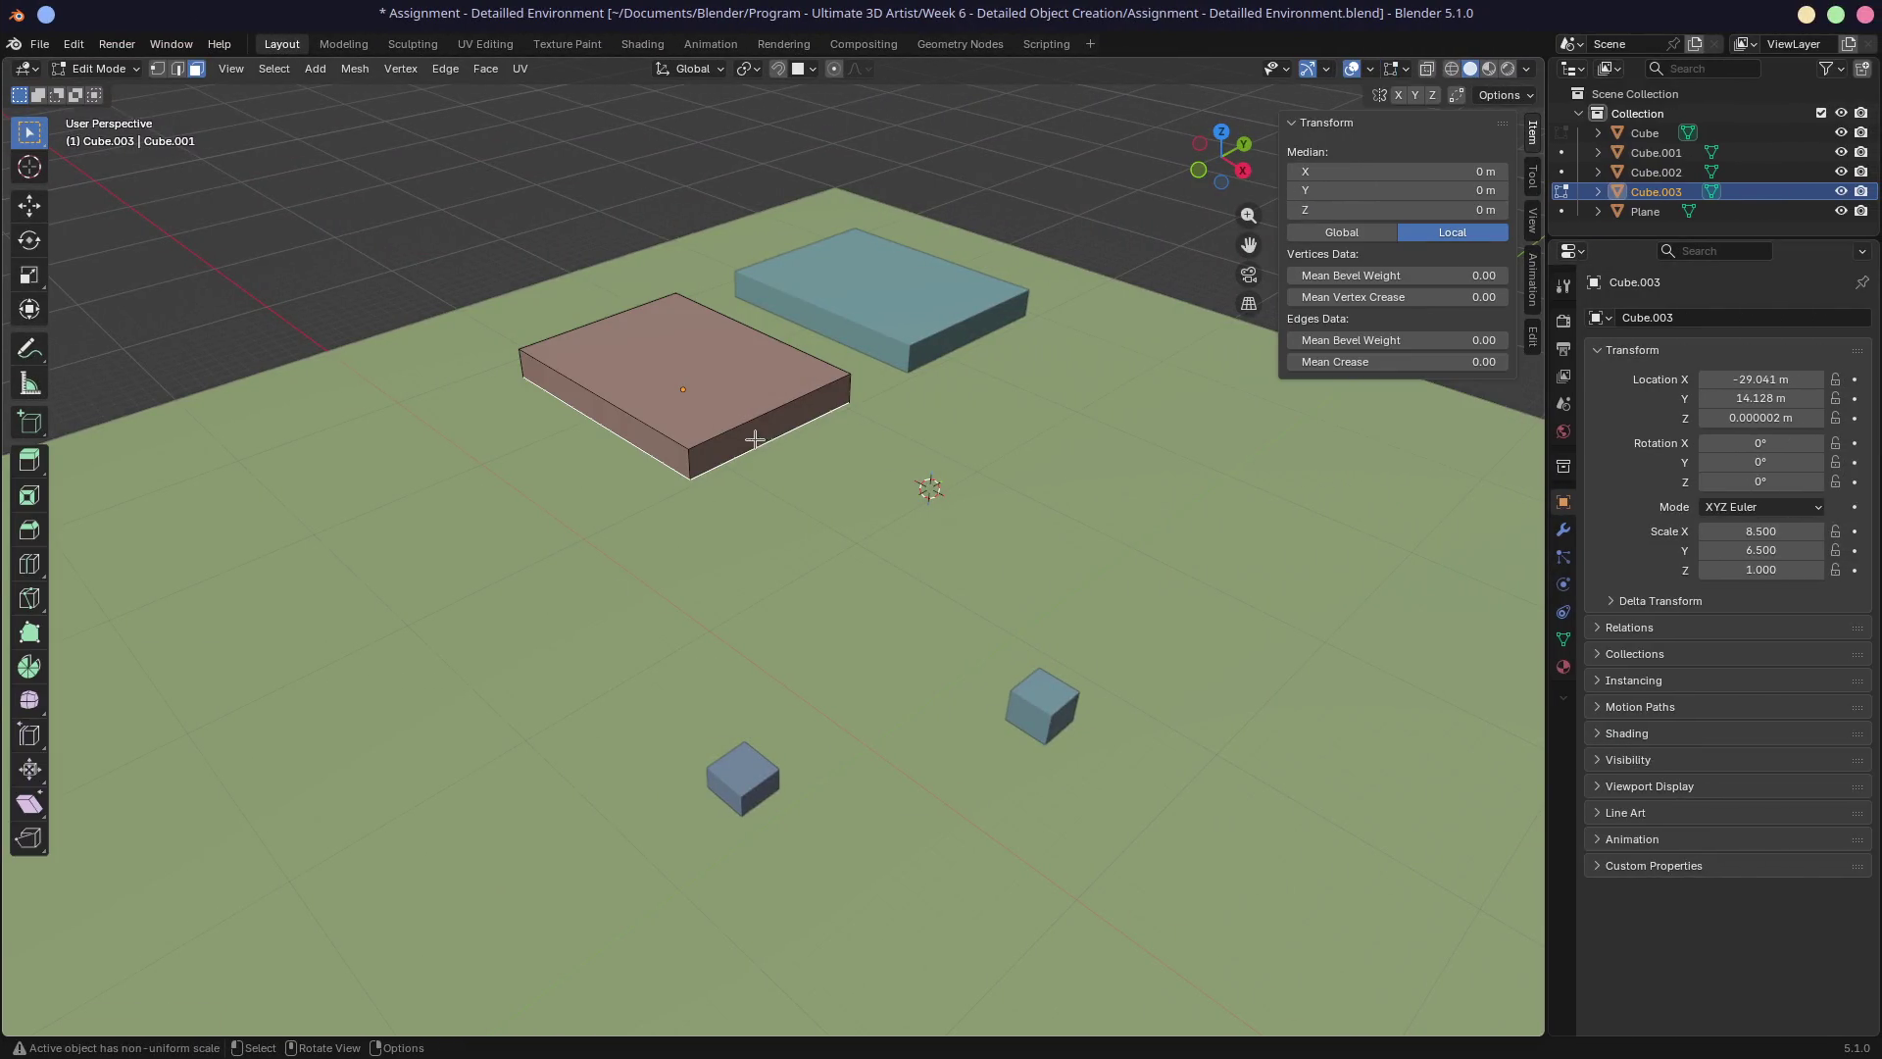
key("Tab")
left_click(1403, 478)
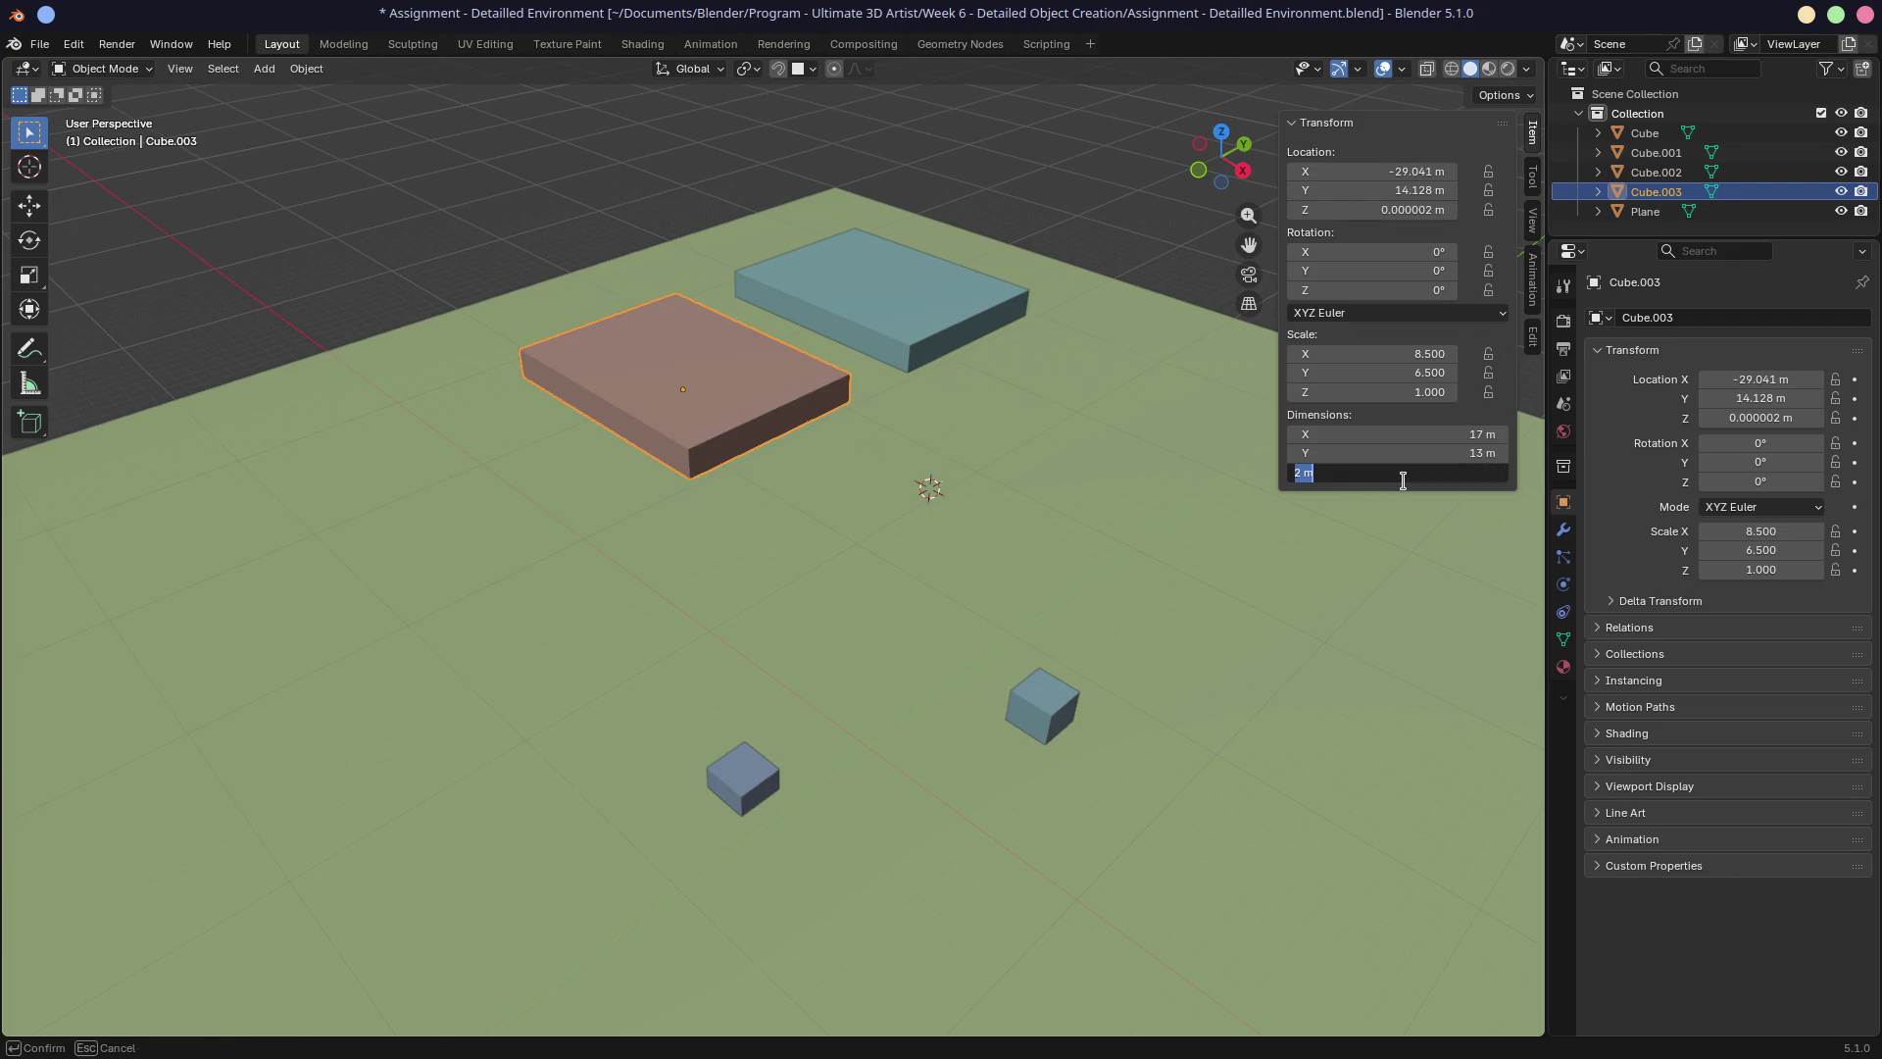
type("10")
key("Return")
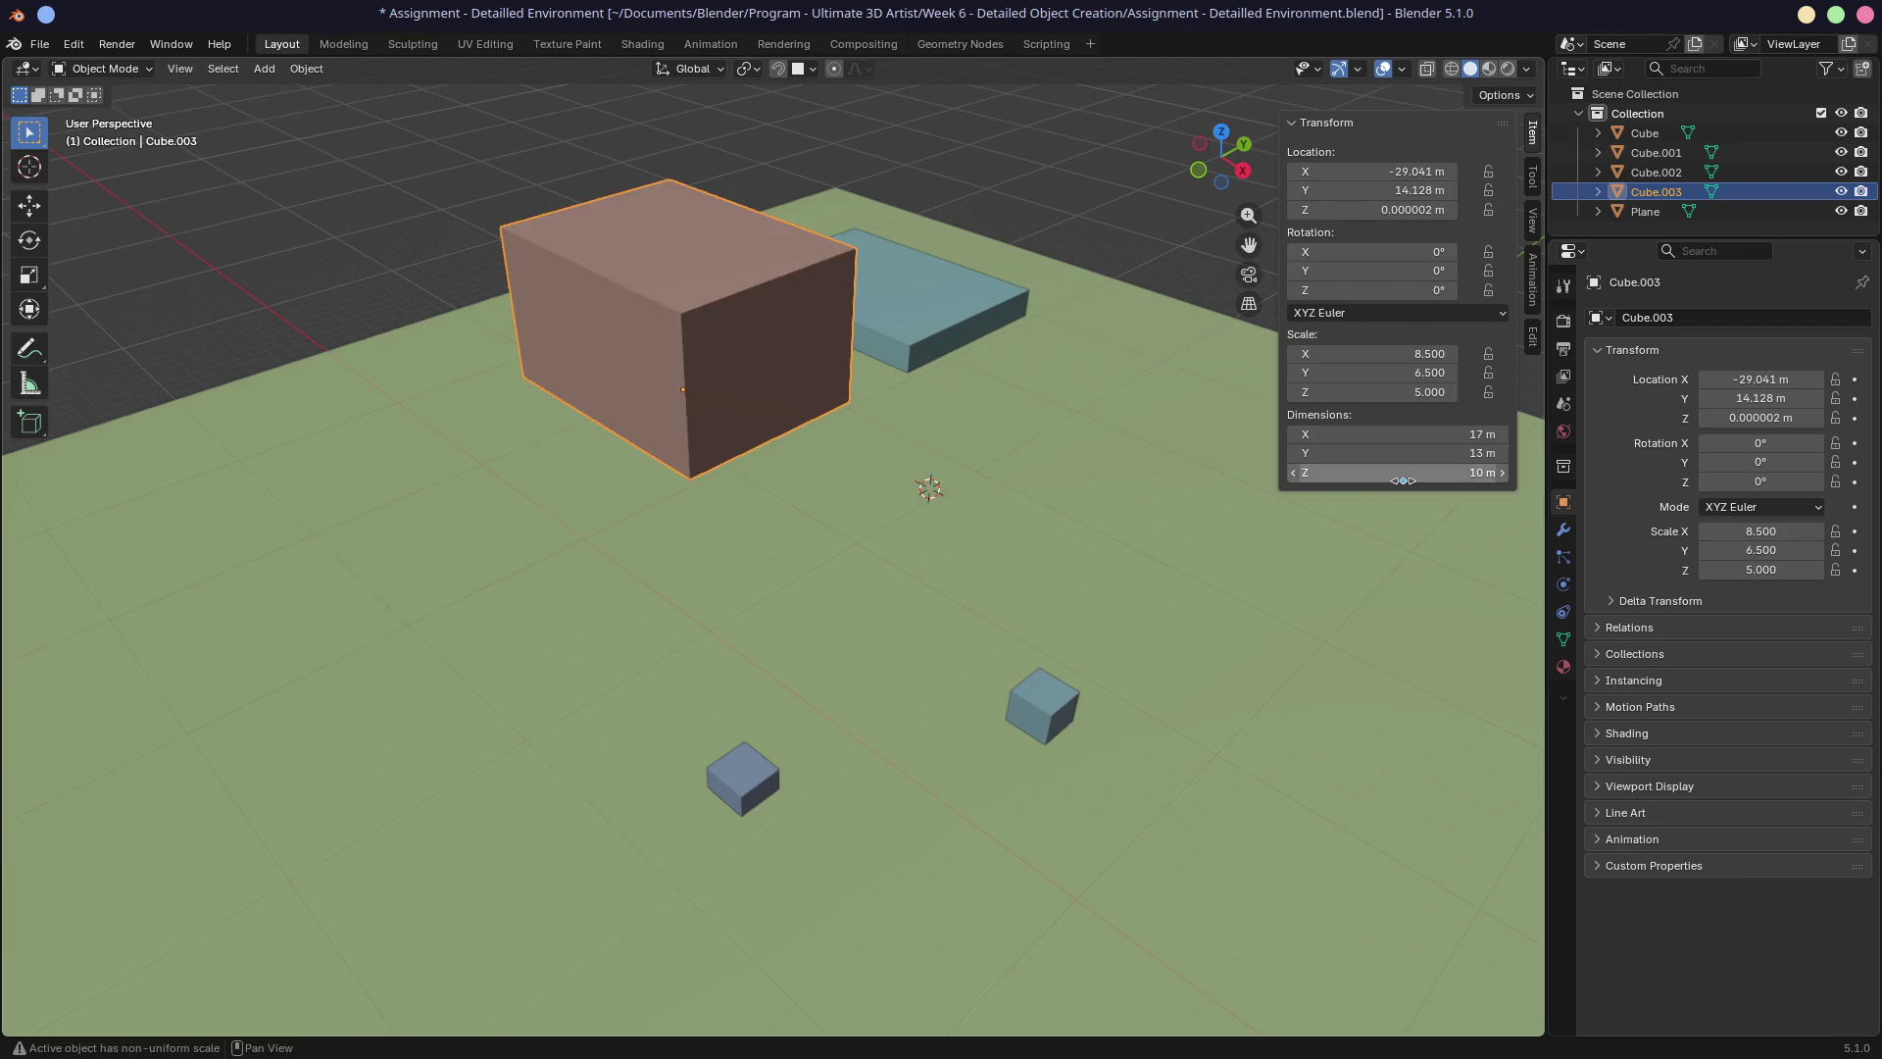
mouse_move(1265, 461)
middle_mouse_down()
mouse_move(1077, 427)
mouse_move(1026, 391)
mouse_move(912, 400)
mouse_move(1176, 414)
mouse_move(1516, 518)
mouse_move(942, 488)
mouse_move(1030, 487)
mouse_move(902, 523)
middle_mouse_up()
Select the teal block Cube and set its Z dimension to 16 m.
left_click(980, 339)
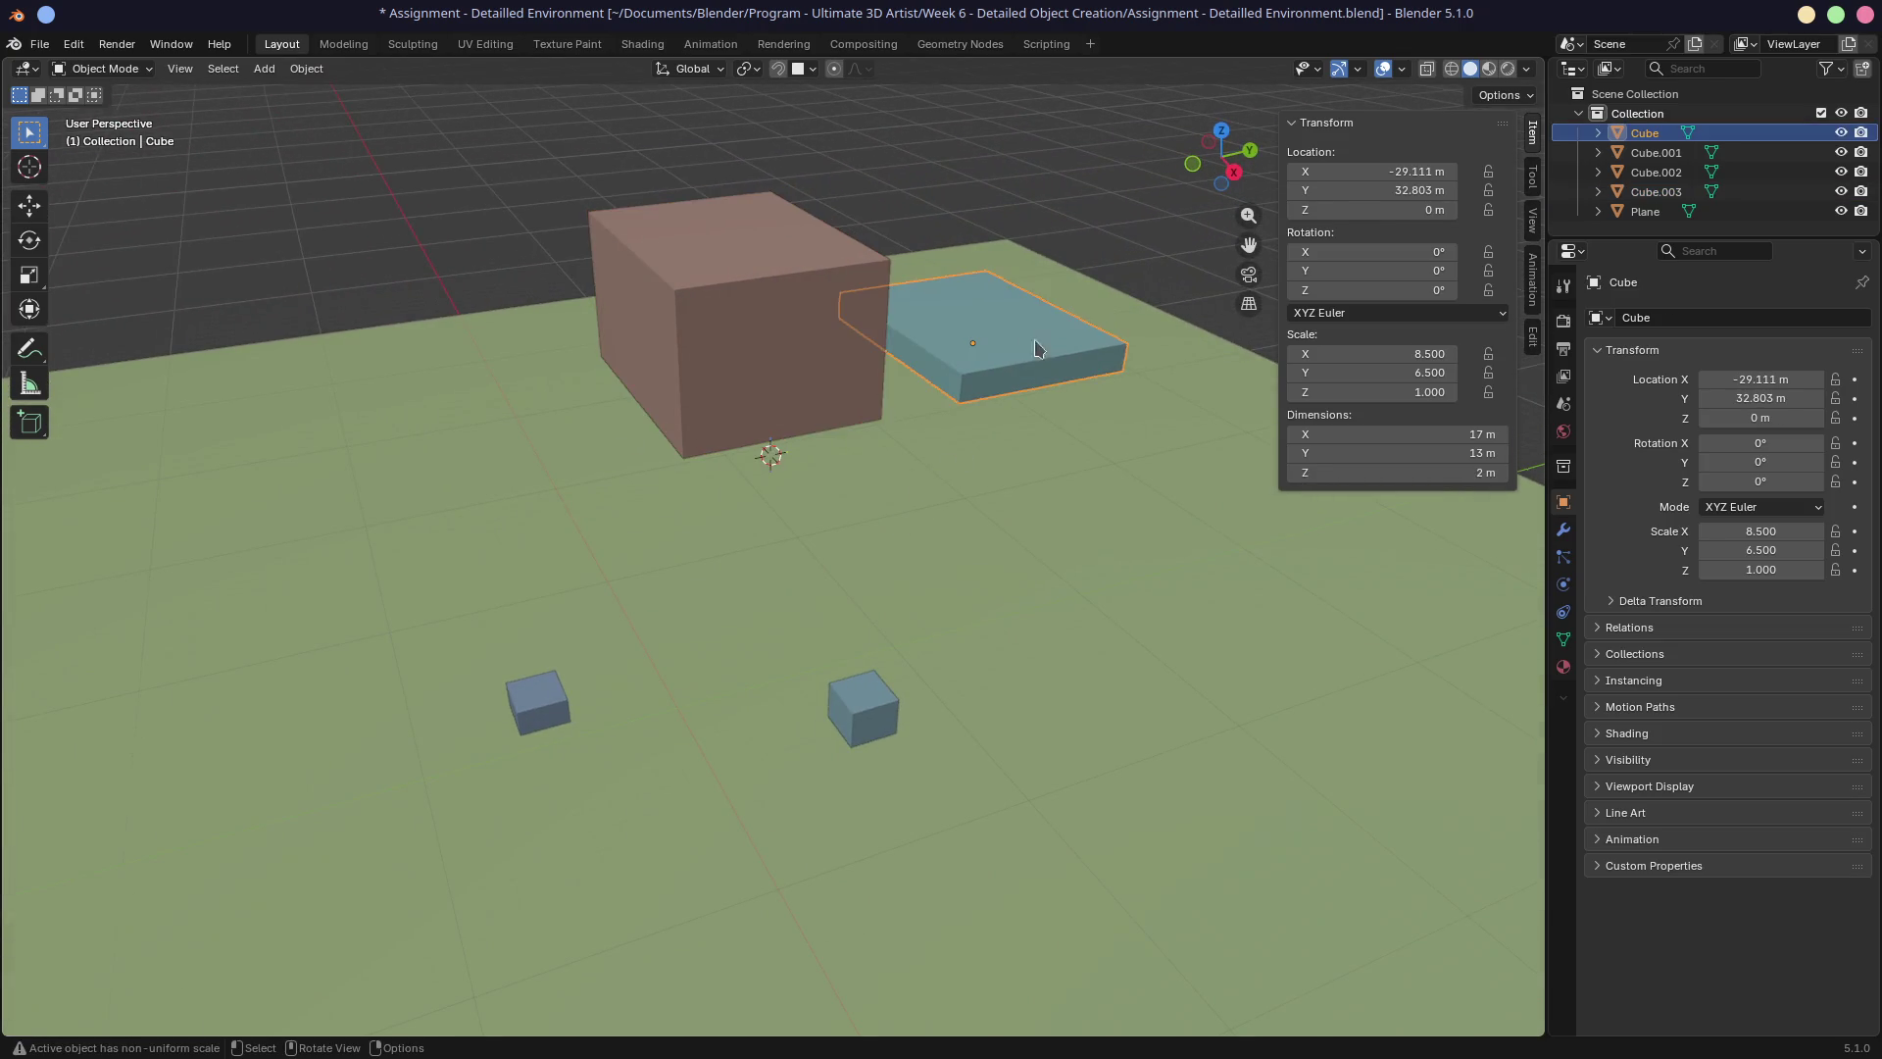
left_click_drag(1411, 479, 1411, 479)
left_click(1411, 479)
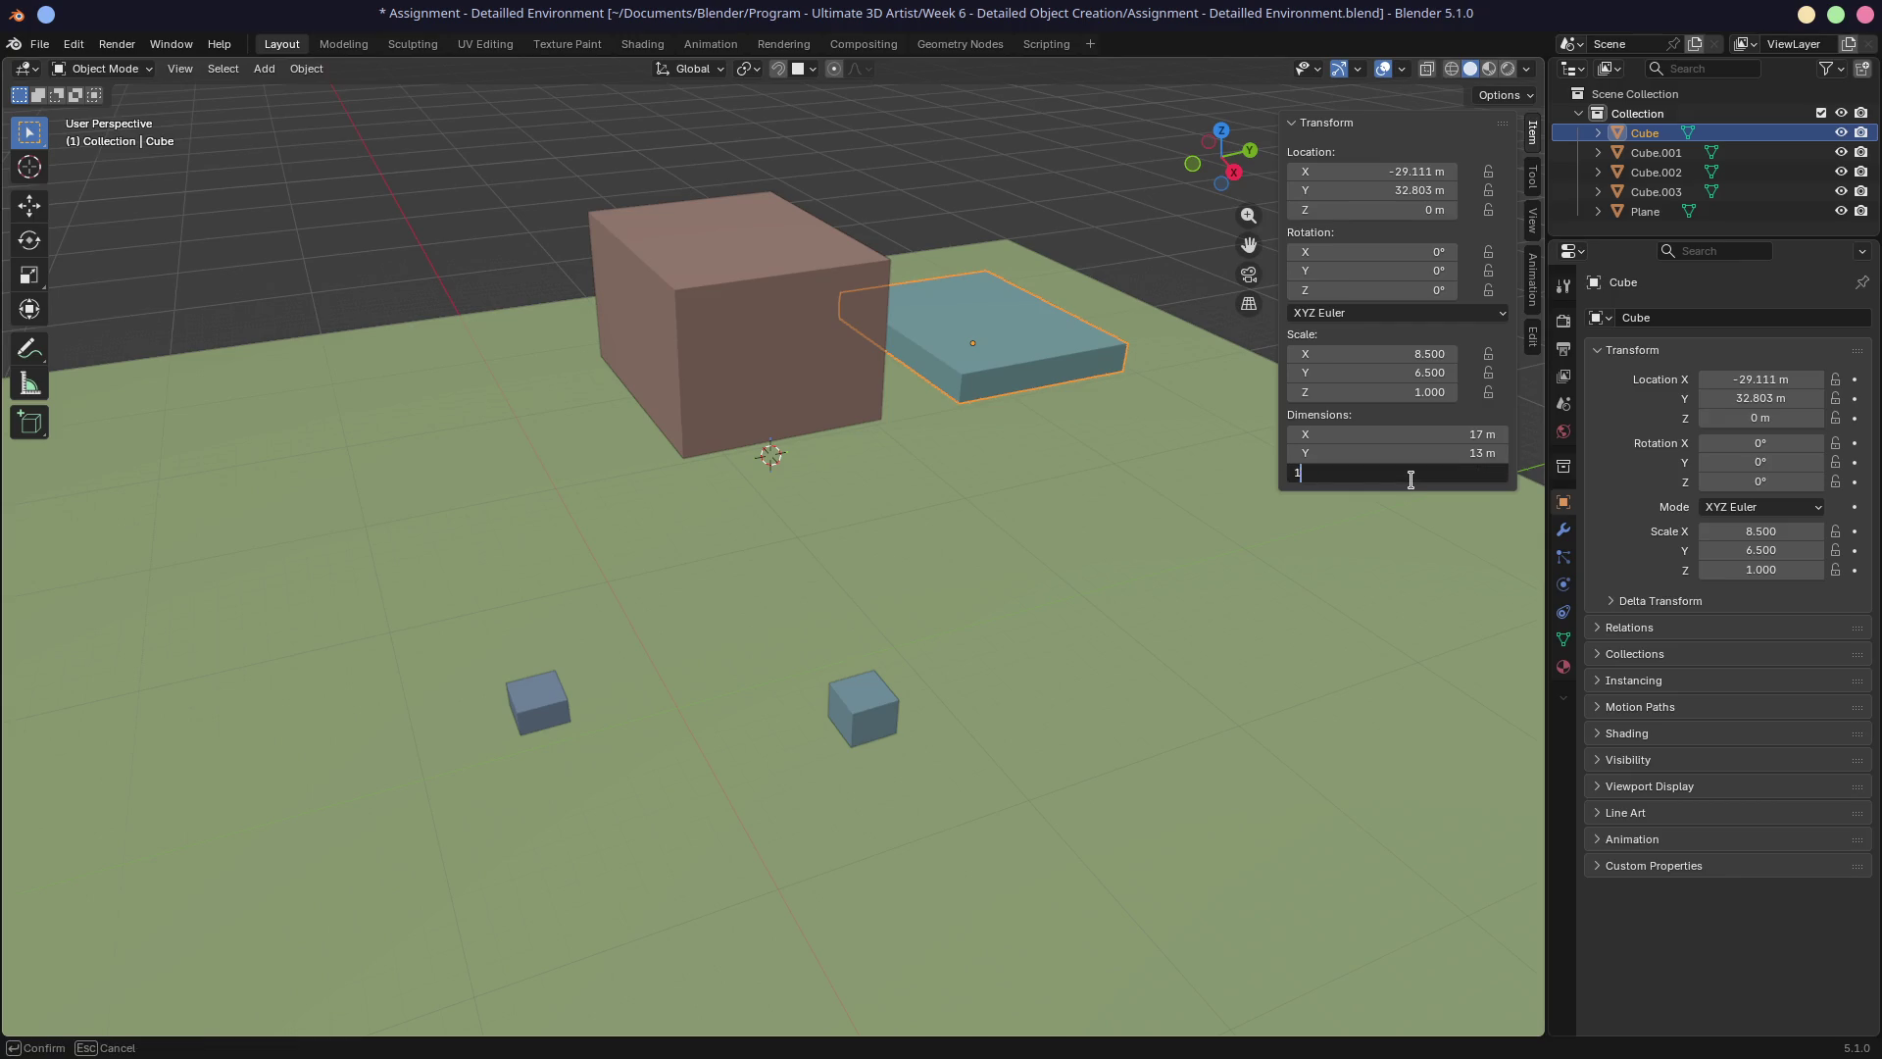
type("16")
key("Return")
mouse_move(879, 271)
middle_mouse_down()
mouse_move(815, 231)
mouse_move(748, 232)
mouse_move(880, 232)
middle_mouse_up()
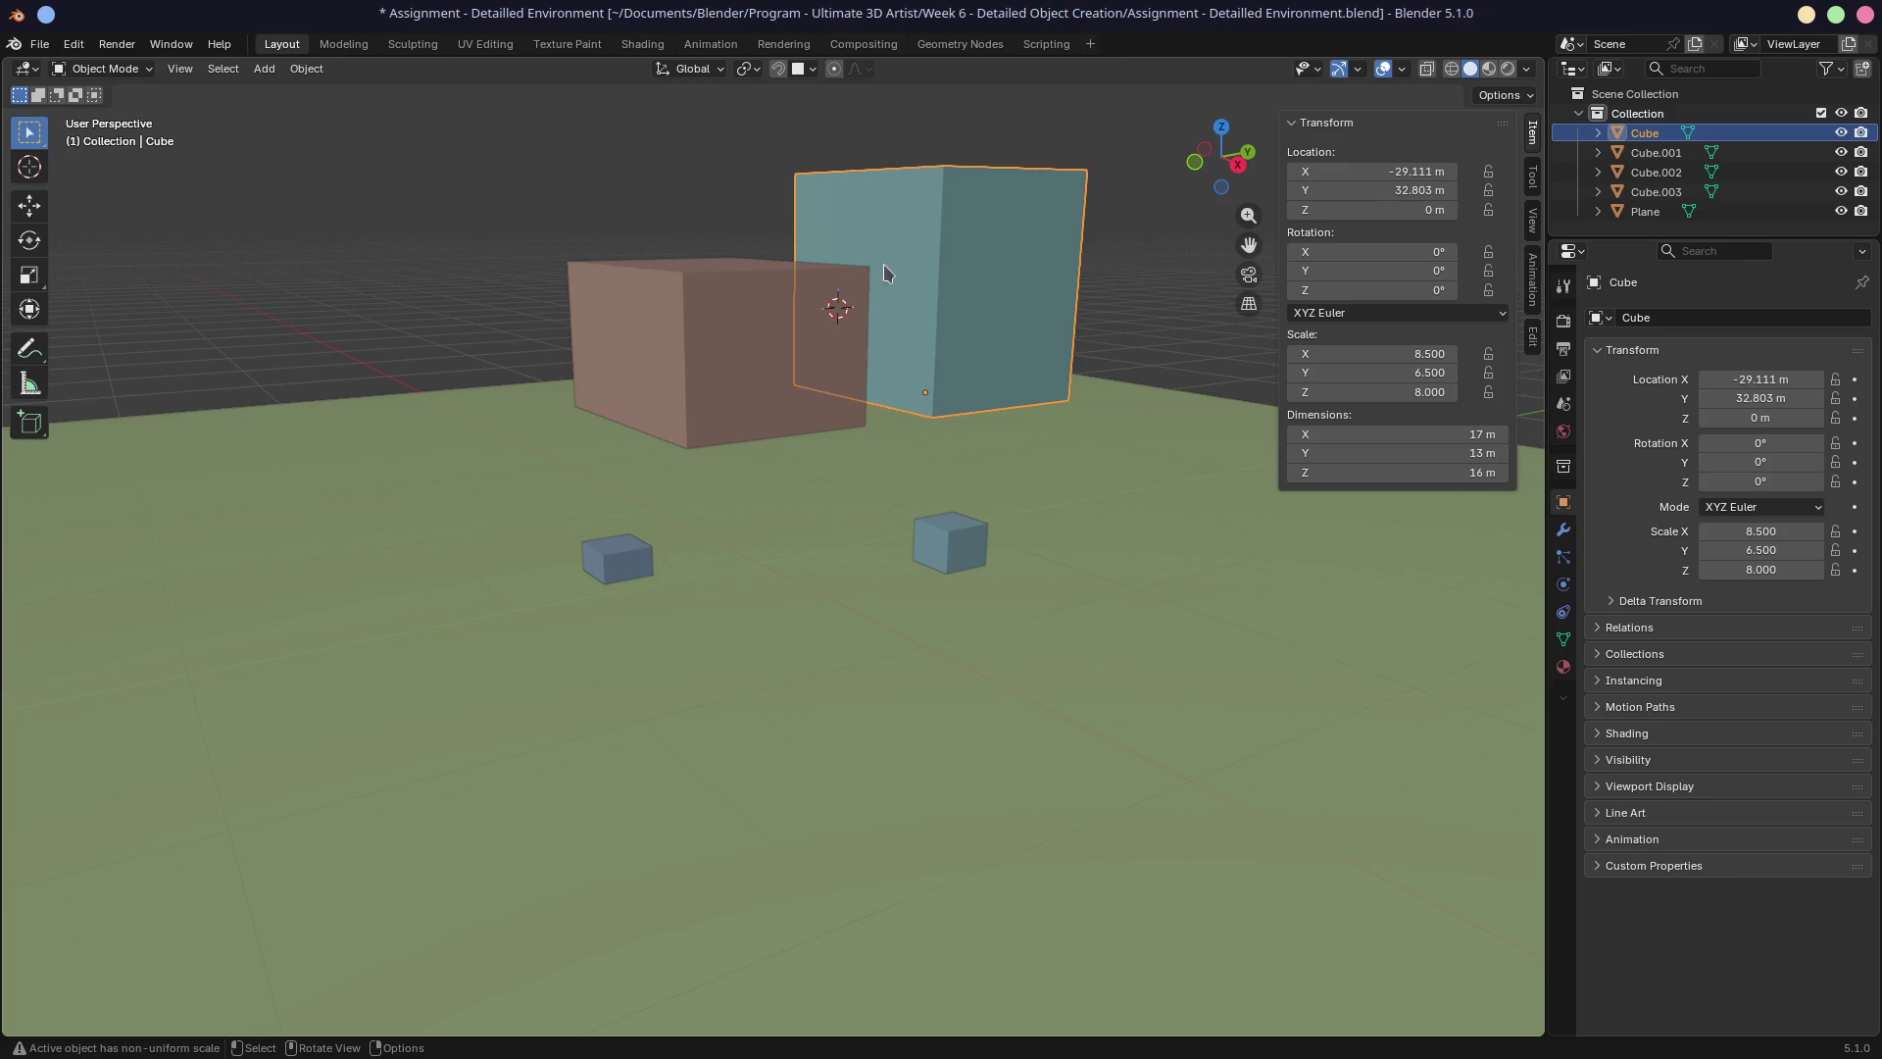
mouse_move(863, 380)
middle_mouse_down()
mouse_move(899, 420)
mouse_move(931, 412)
middle_mouse_up()
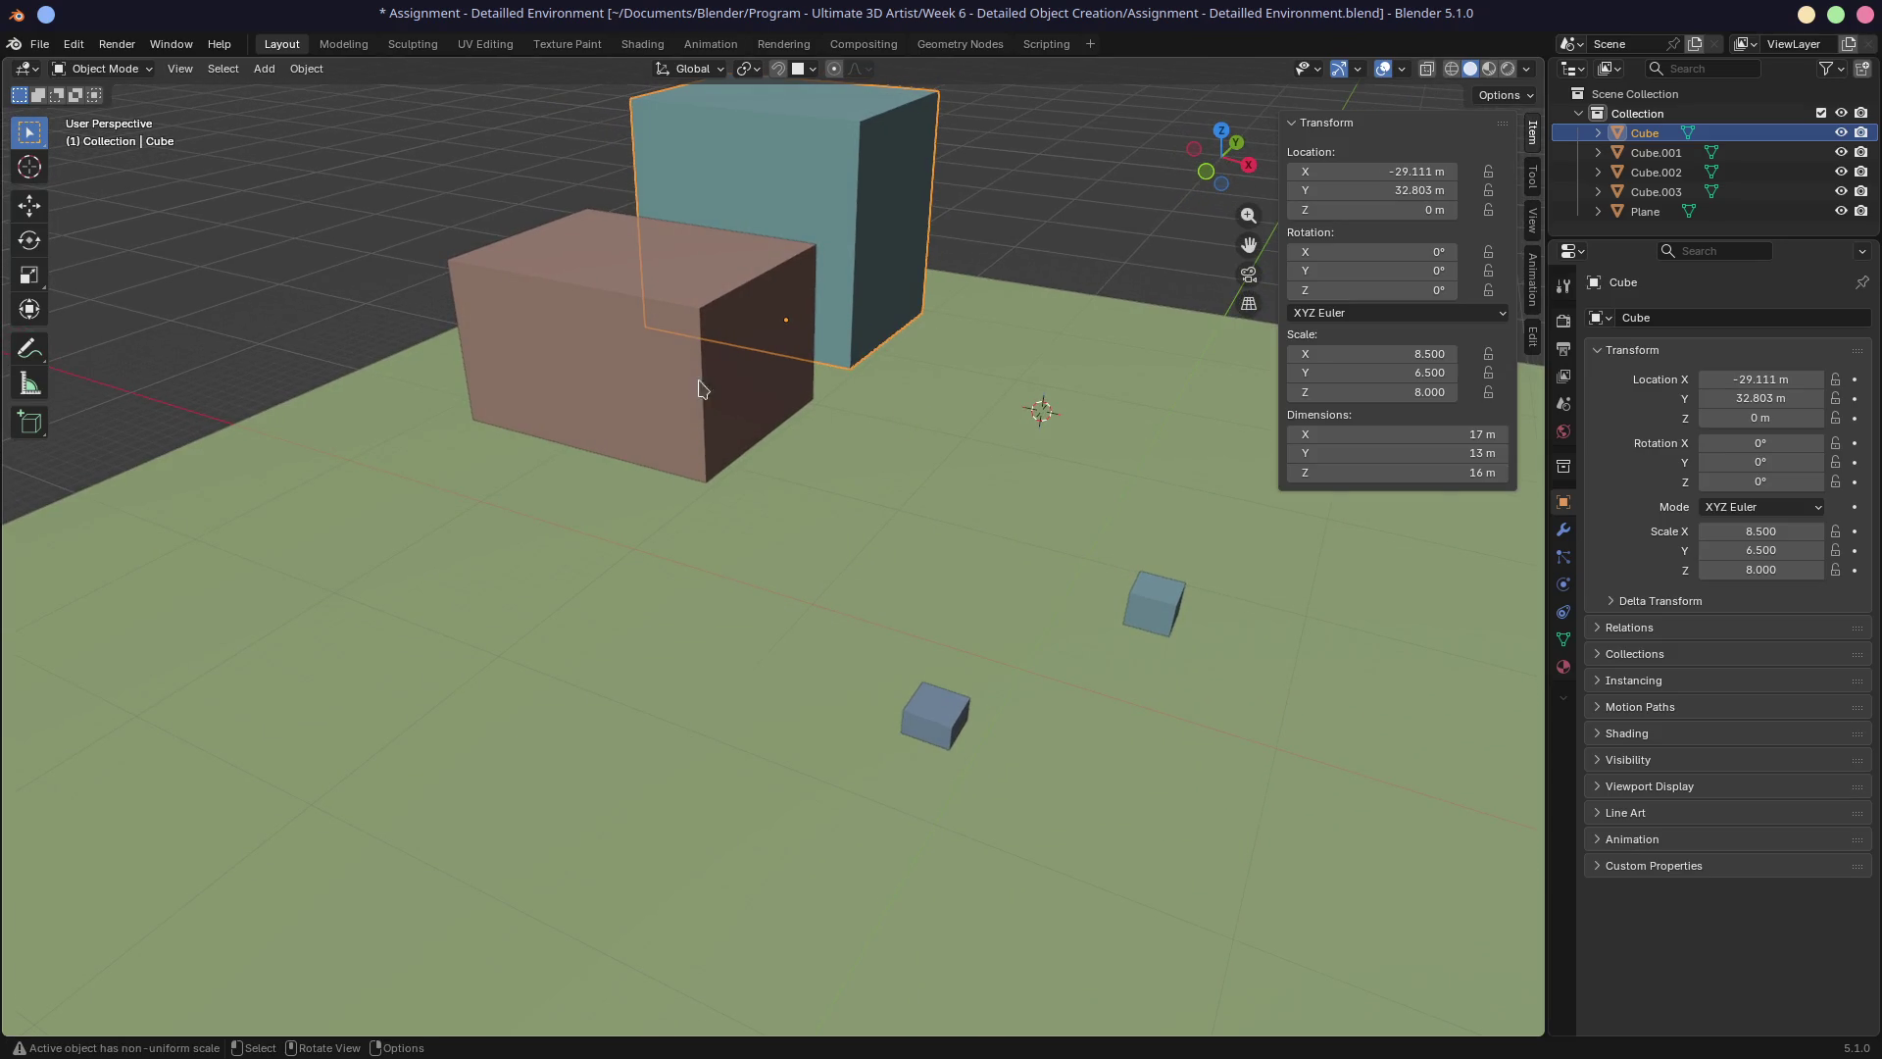
Duplicate the 10 m brown block as Cube.004 and place it near the teal tower.
left_click(692, 383)
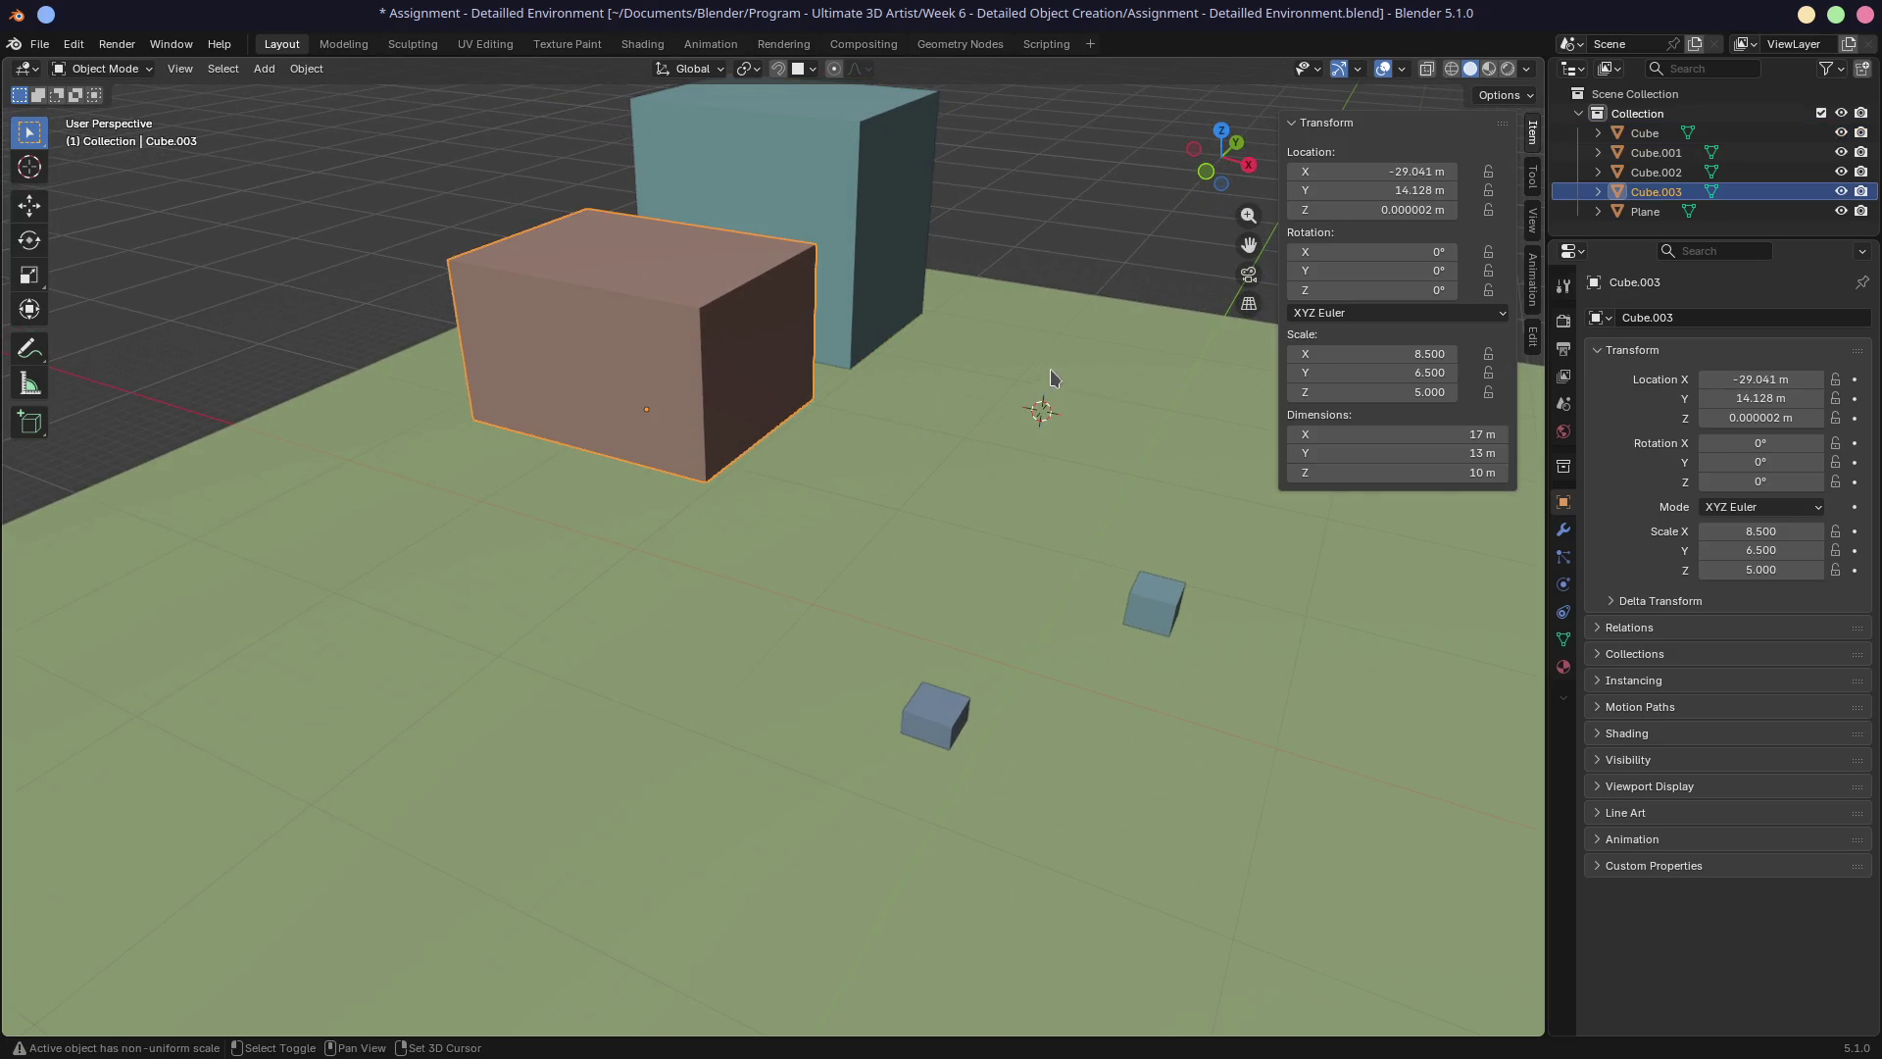
key("shift+d")
left_click(1216, 382)
mouse_move(1182, 431)
middle_mouse_down()
mouse_move(835, 412)
mouse_move(781, 432)
mouse_move(804, 472)
middle_mouse_up()
scroll(808, 469, "down", 2)
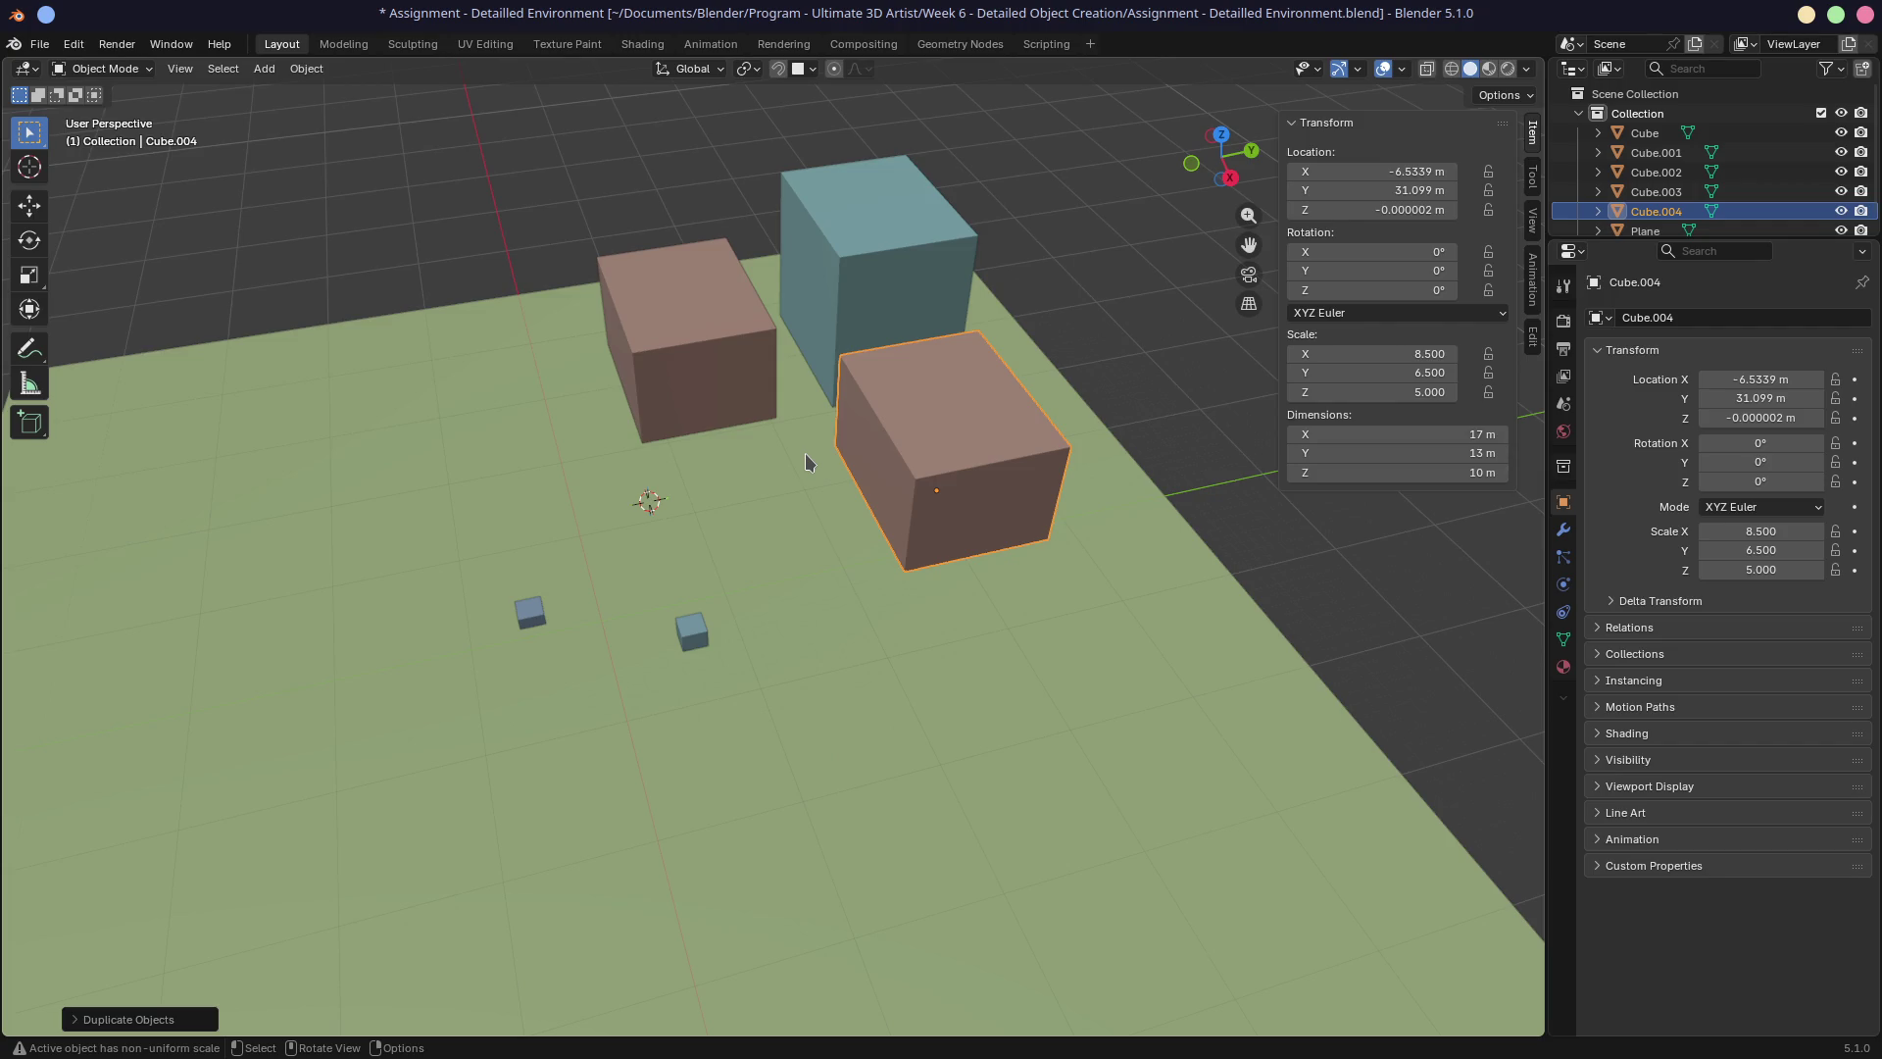
Rotate Cube.004 90° about Z (rz90) and move it in front of the teal tower.
mouse_move(806, 461)
middle_mouse_down()
mouse_move(819, 495)
mouse_move(832, 479)
middle_mouse_up()
type("rz")
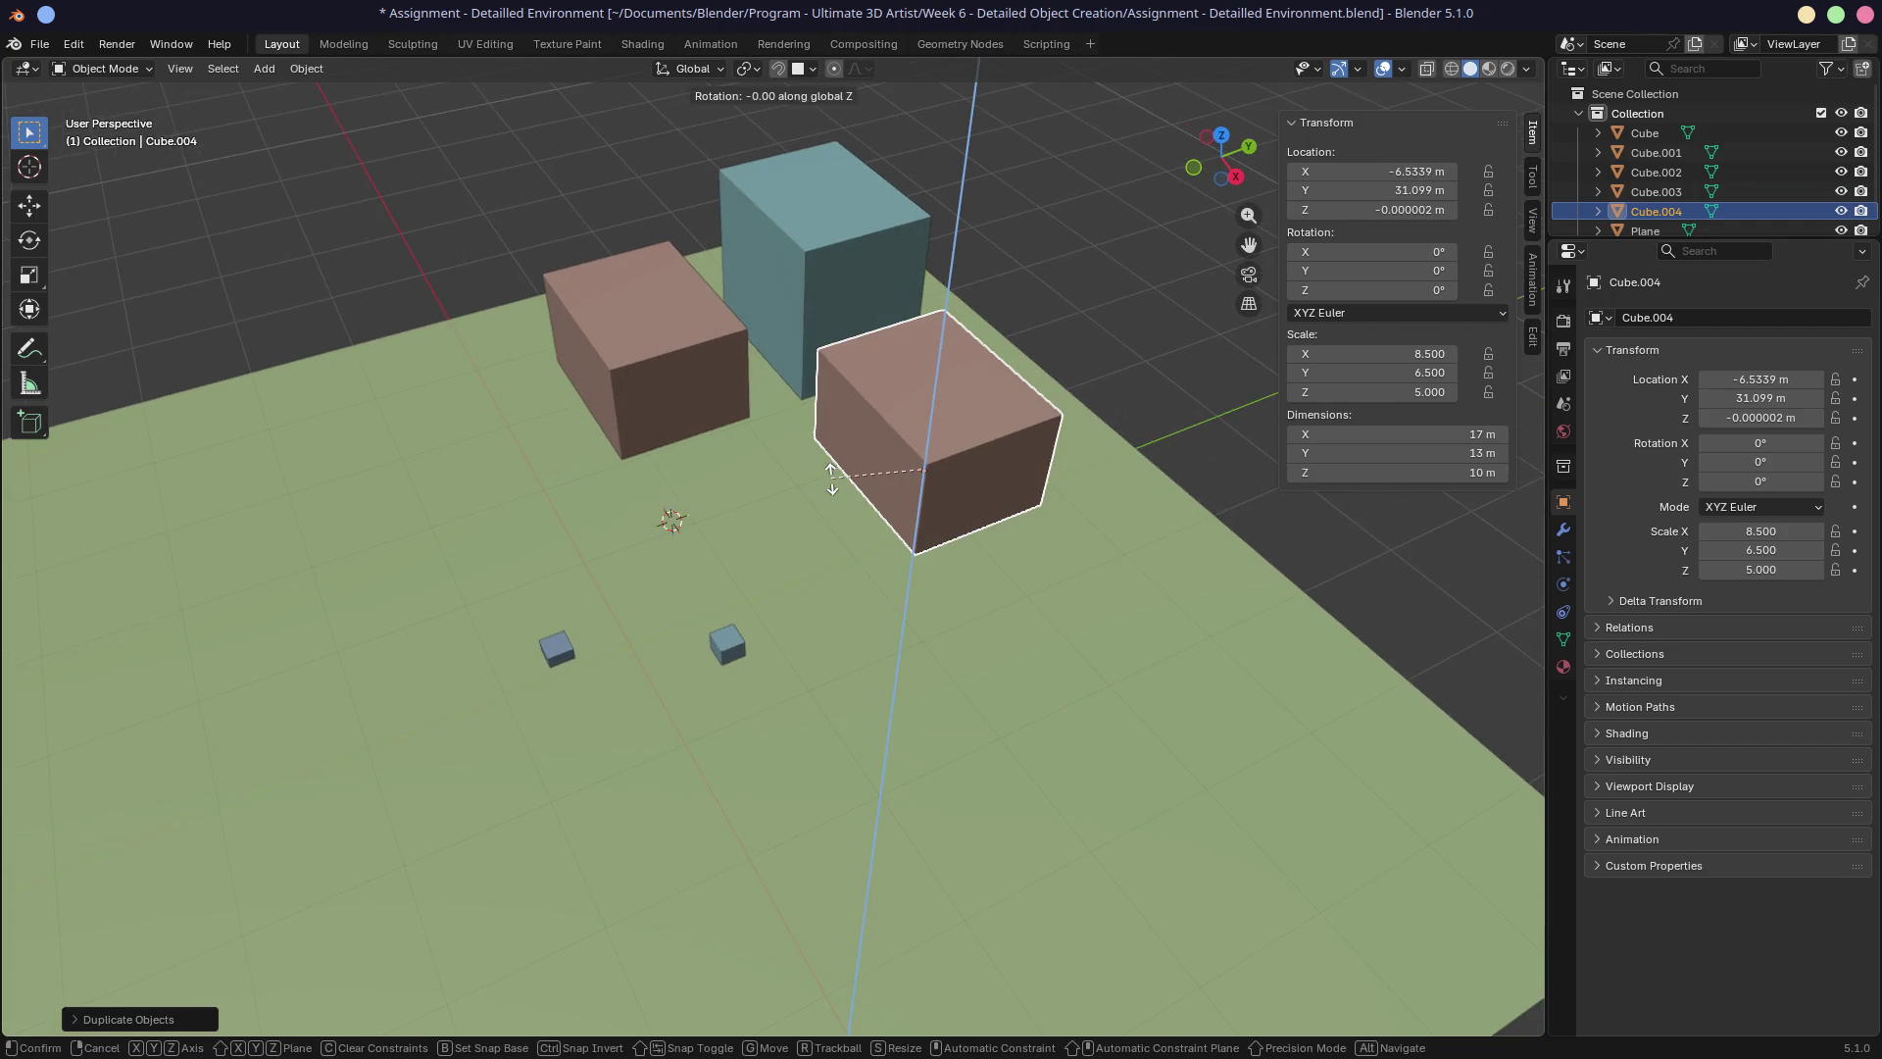
type("90")
key("Return")
middle_click_drag(791, 474, 882, 477)
key("g")
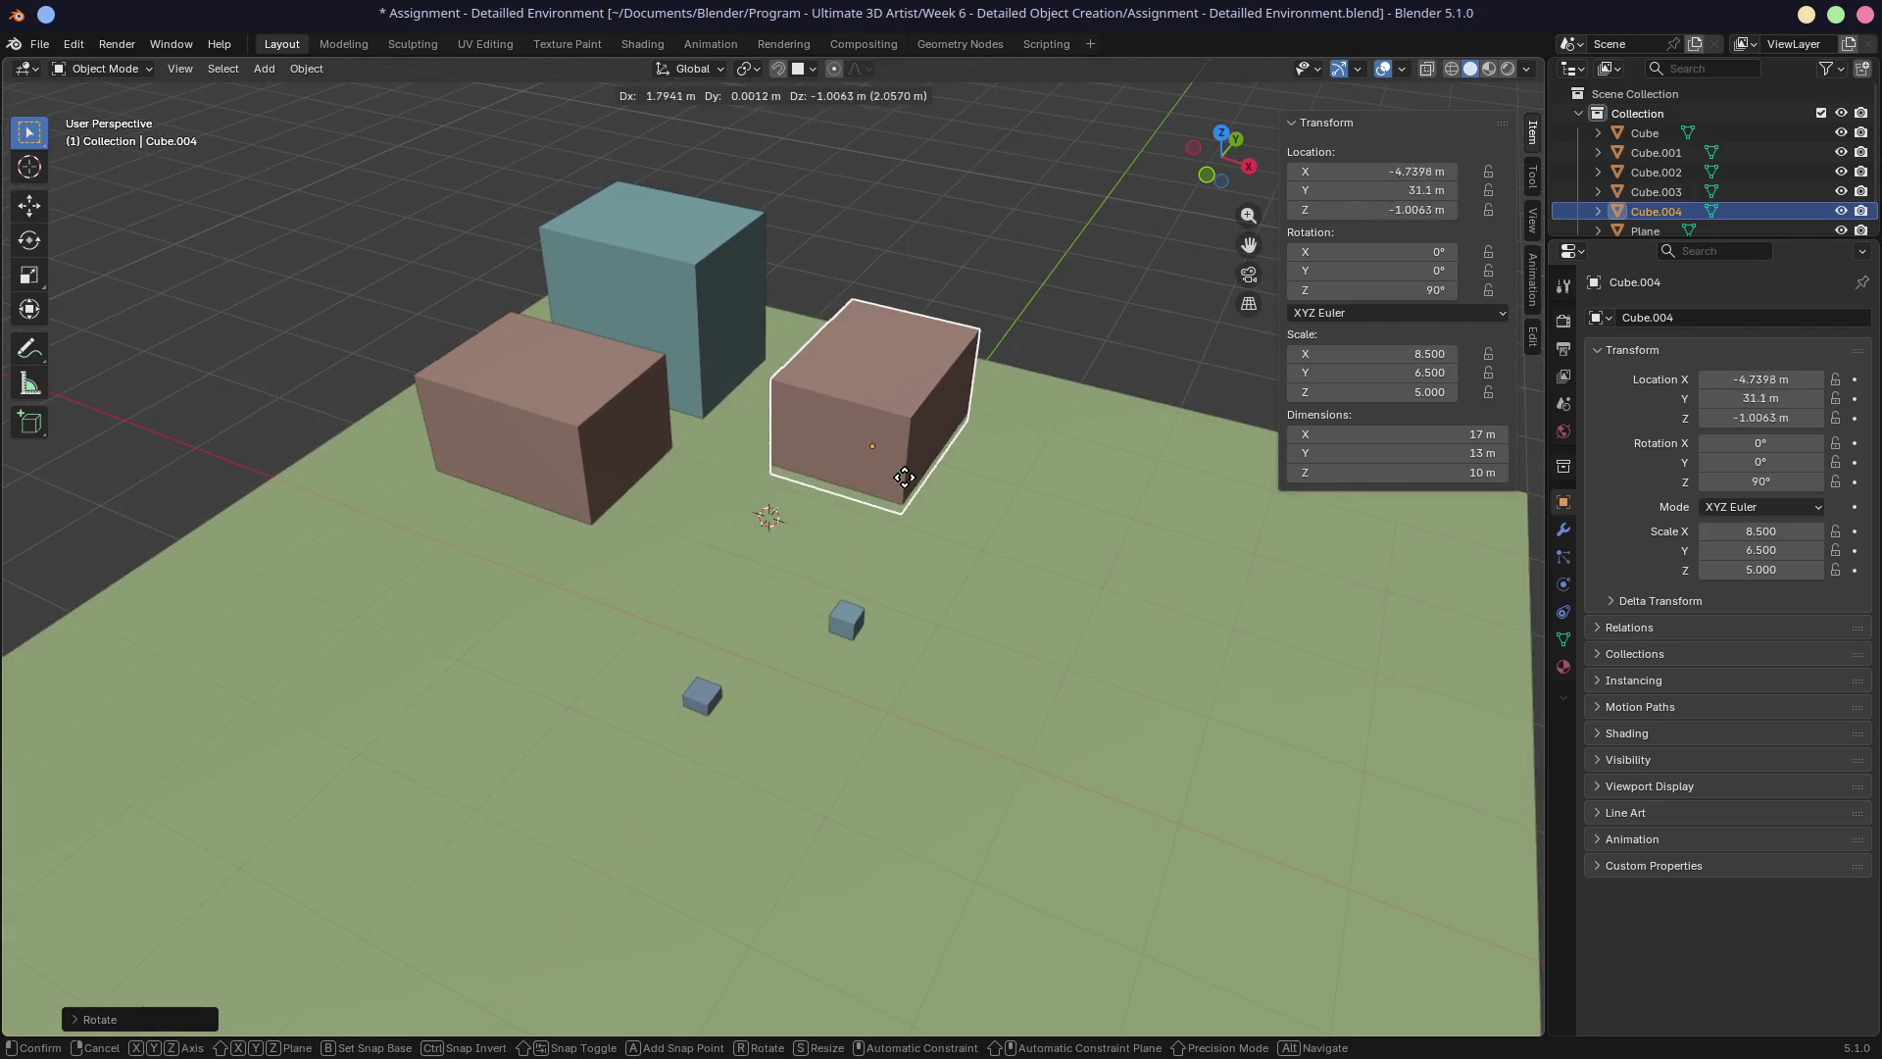
left_click(941, 545)
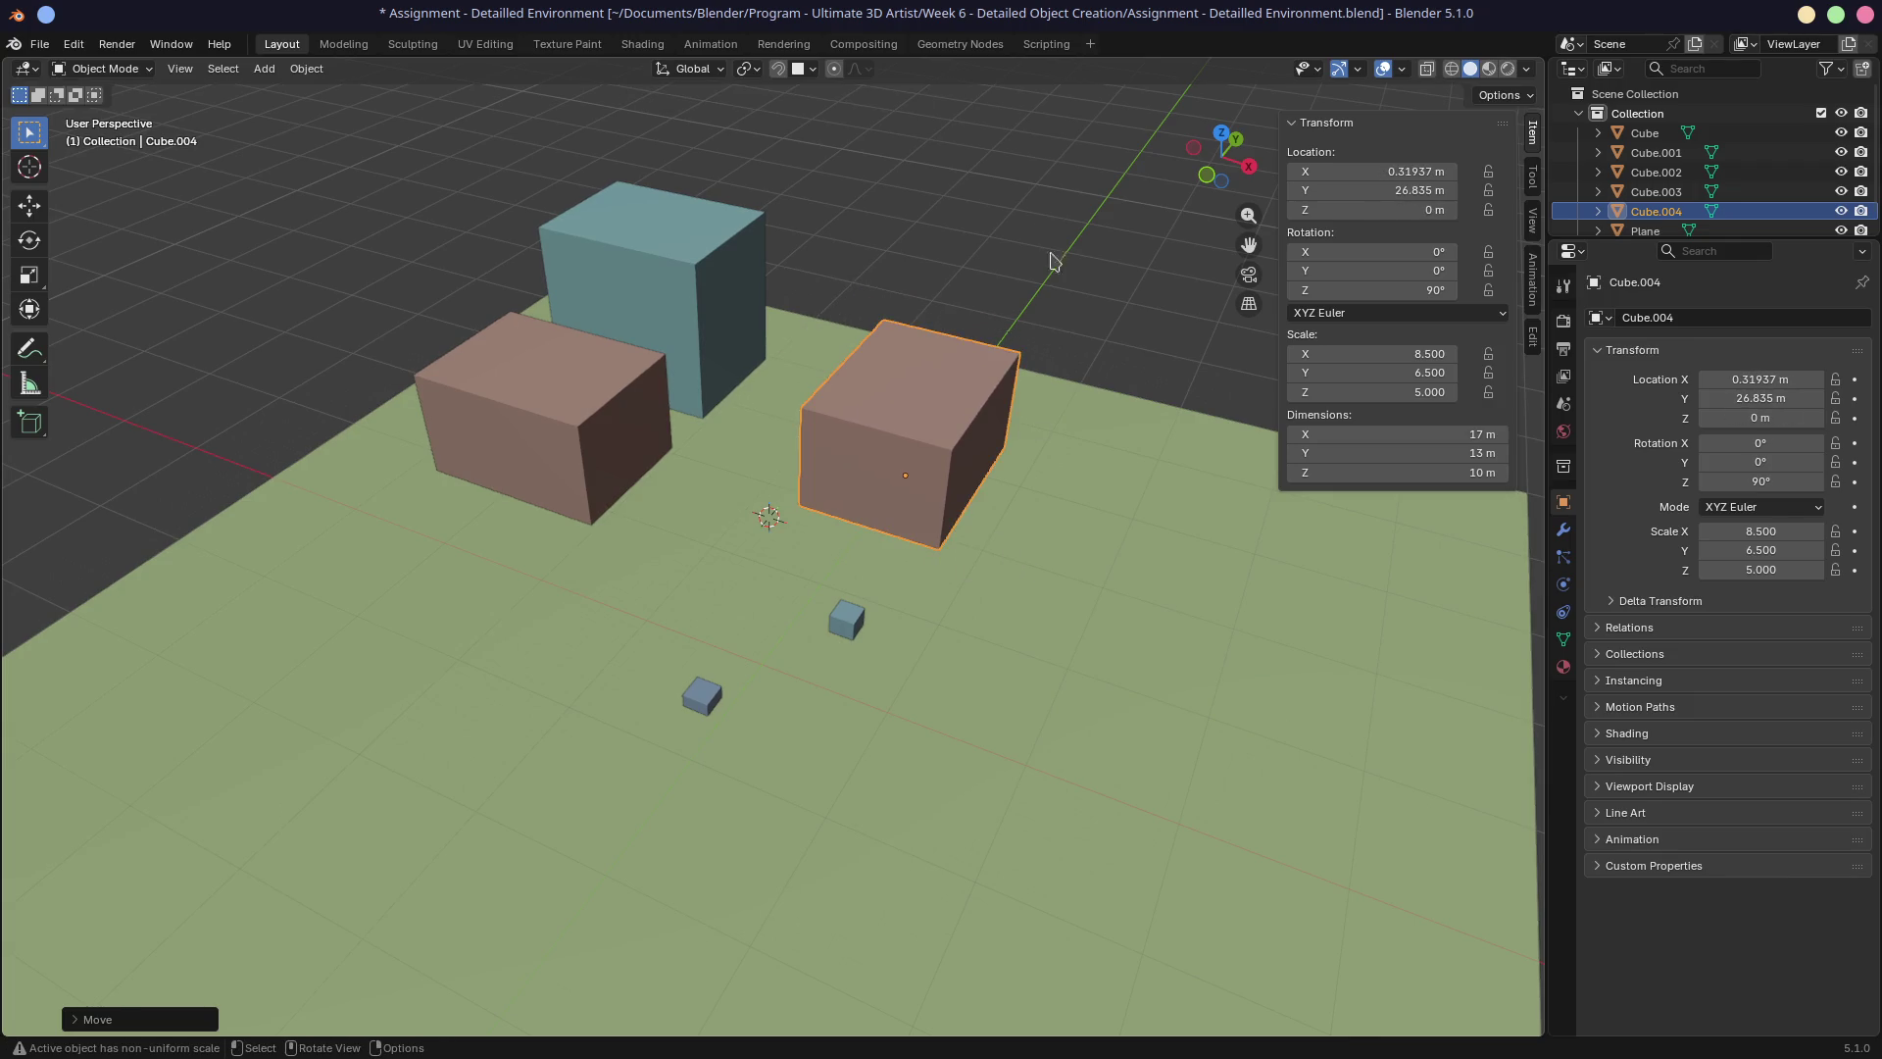
Set the snap base to Center, leaving Cube.004 at X 10.737 m, Y 23.033 m.
left_click(805, 70)
left_click(792, 129)
key("g")
left_click(1002, 539)
mouse_move(1002, 538)
middle_mouse_down()
mouse_move(915, 487)
mouse_move(819, 487)
middle_mouse_up()
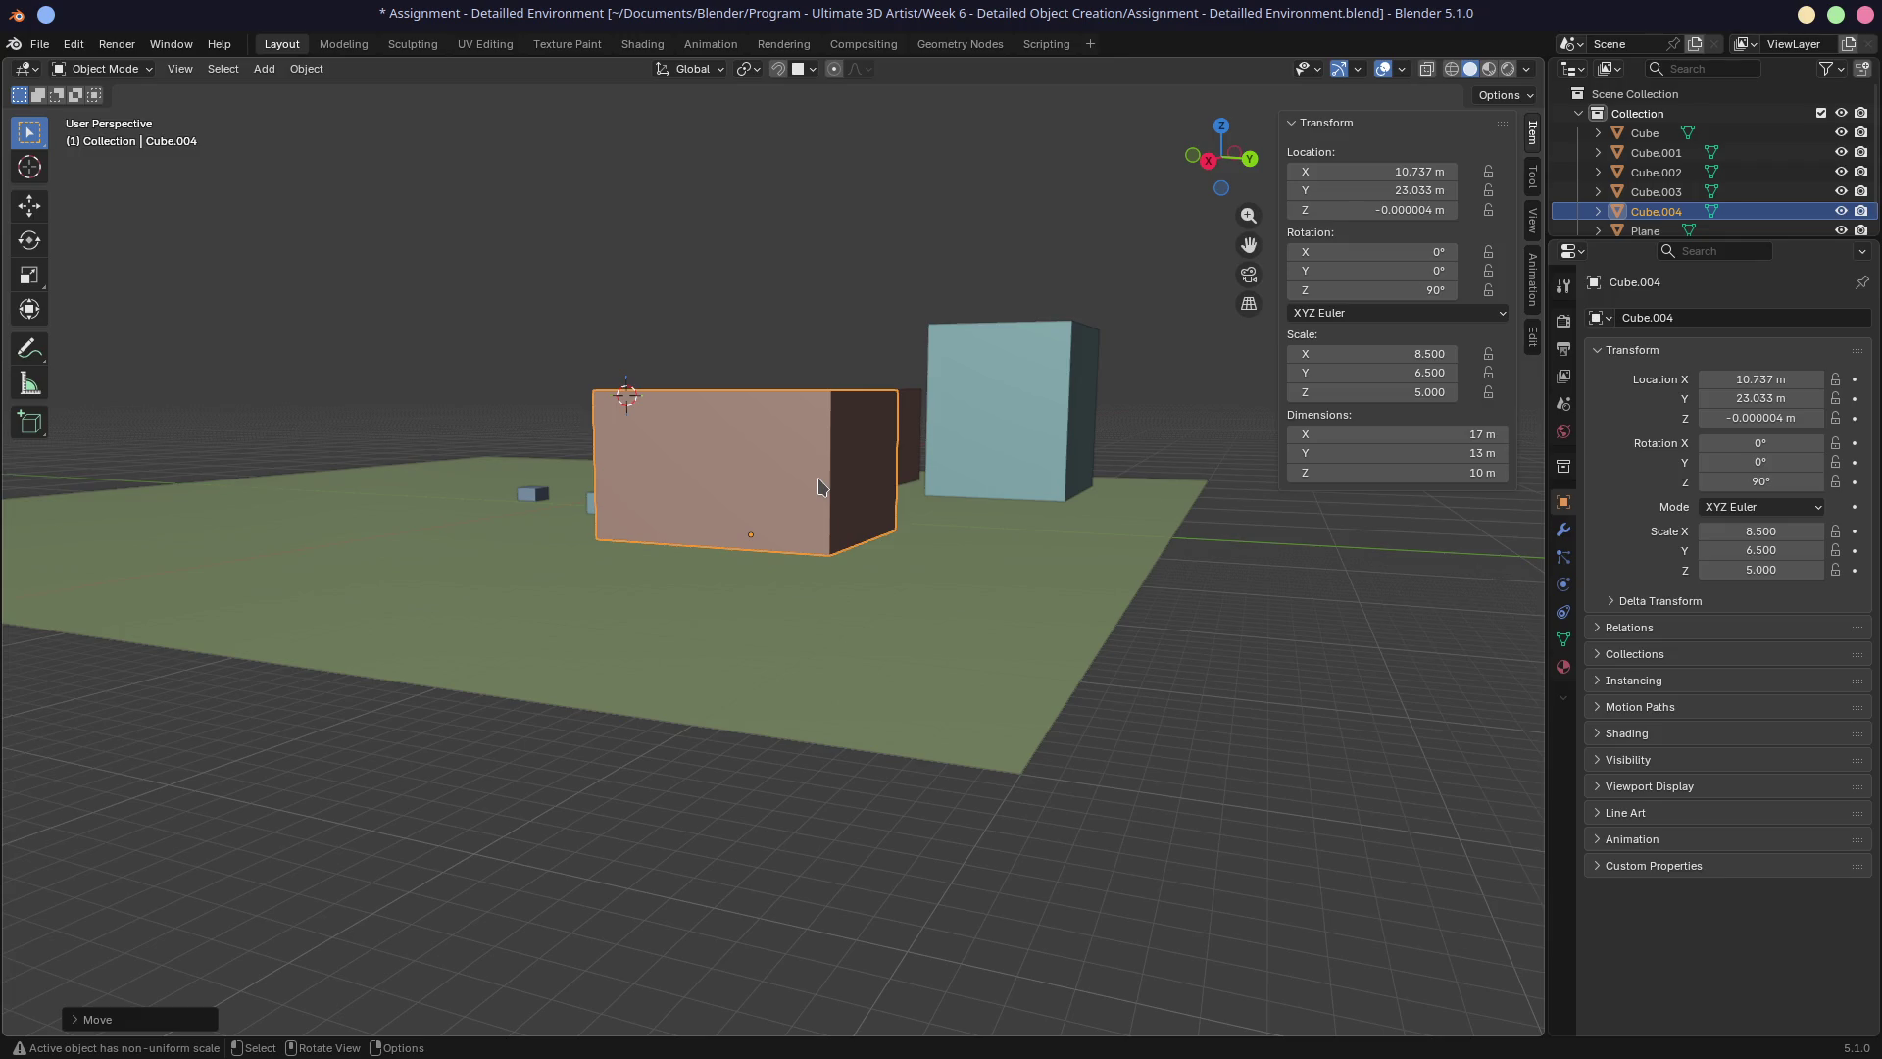
middle_click_drag(811, 475, 718, 560)
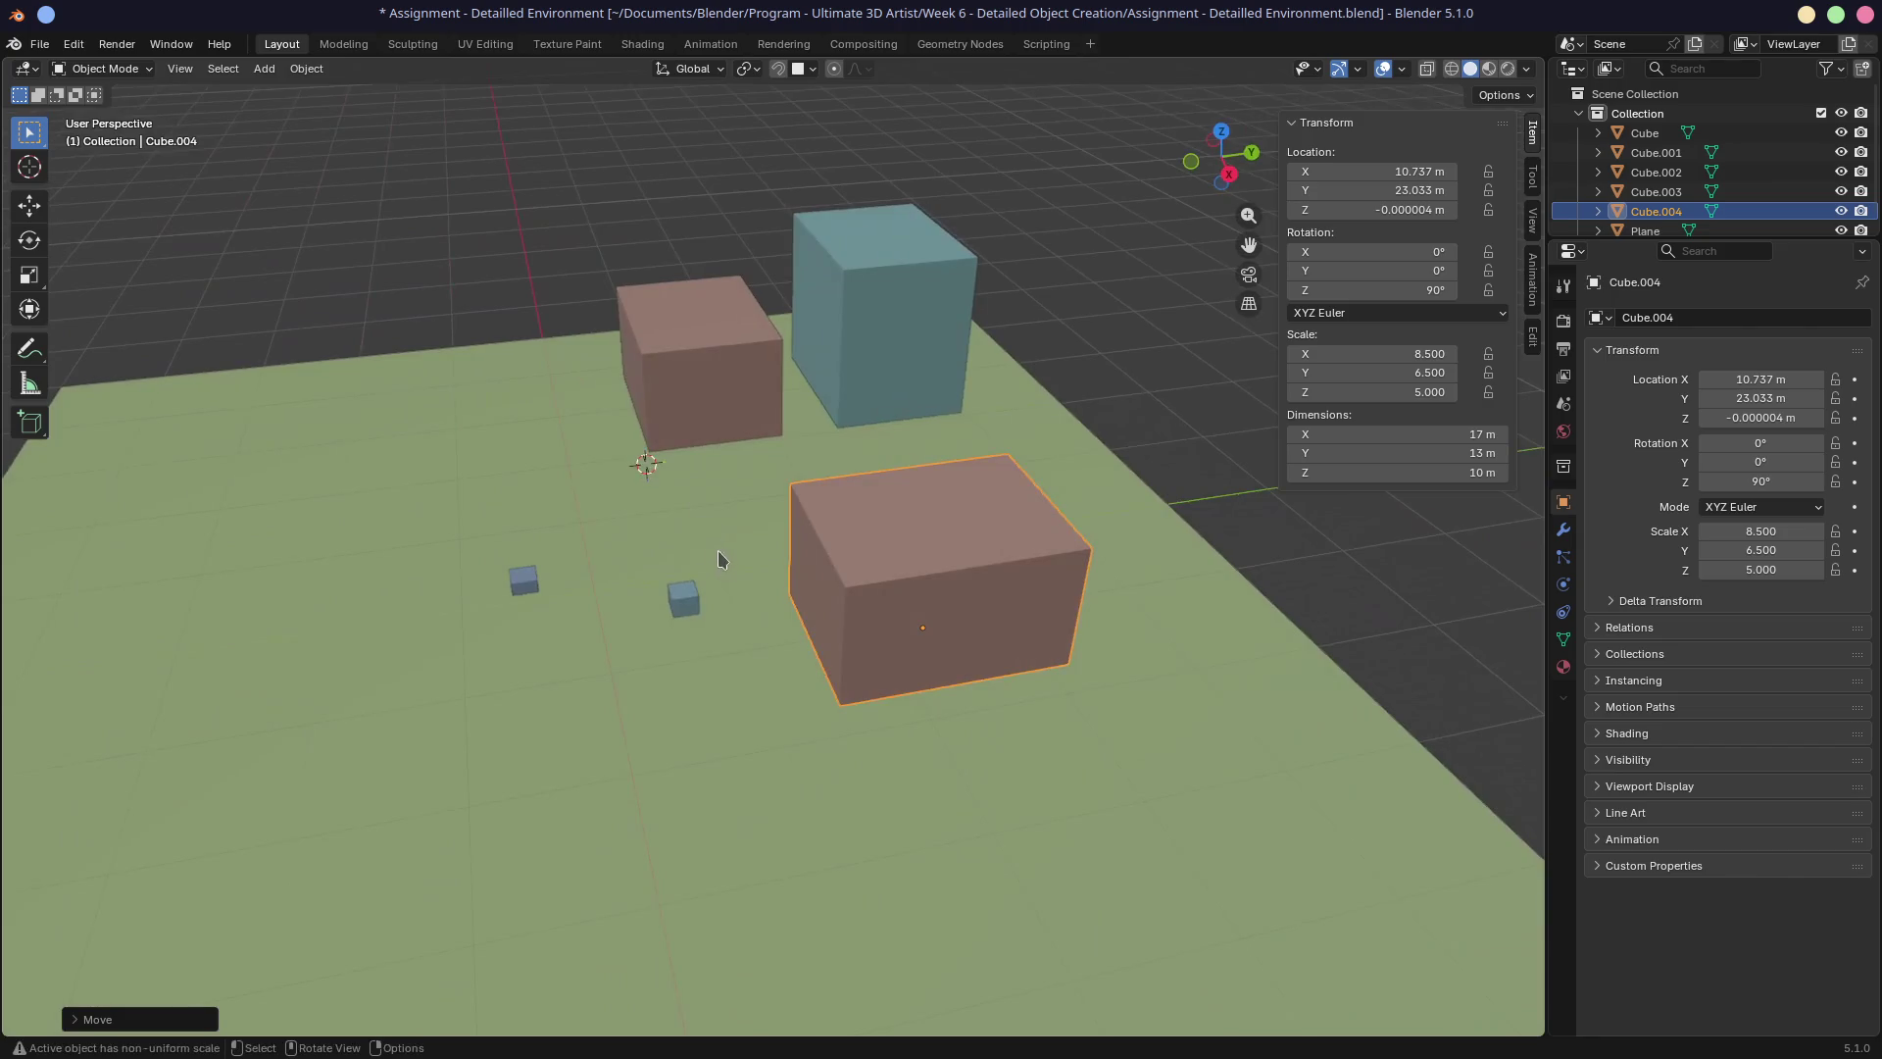
Delete both small reference cubes one after the other, confirming Delete each time.
left_click(686, 602)
key("x")
left_click(676, 600)
left_click(523, 581)
key("x")
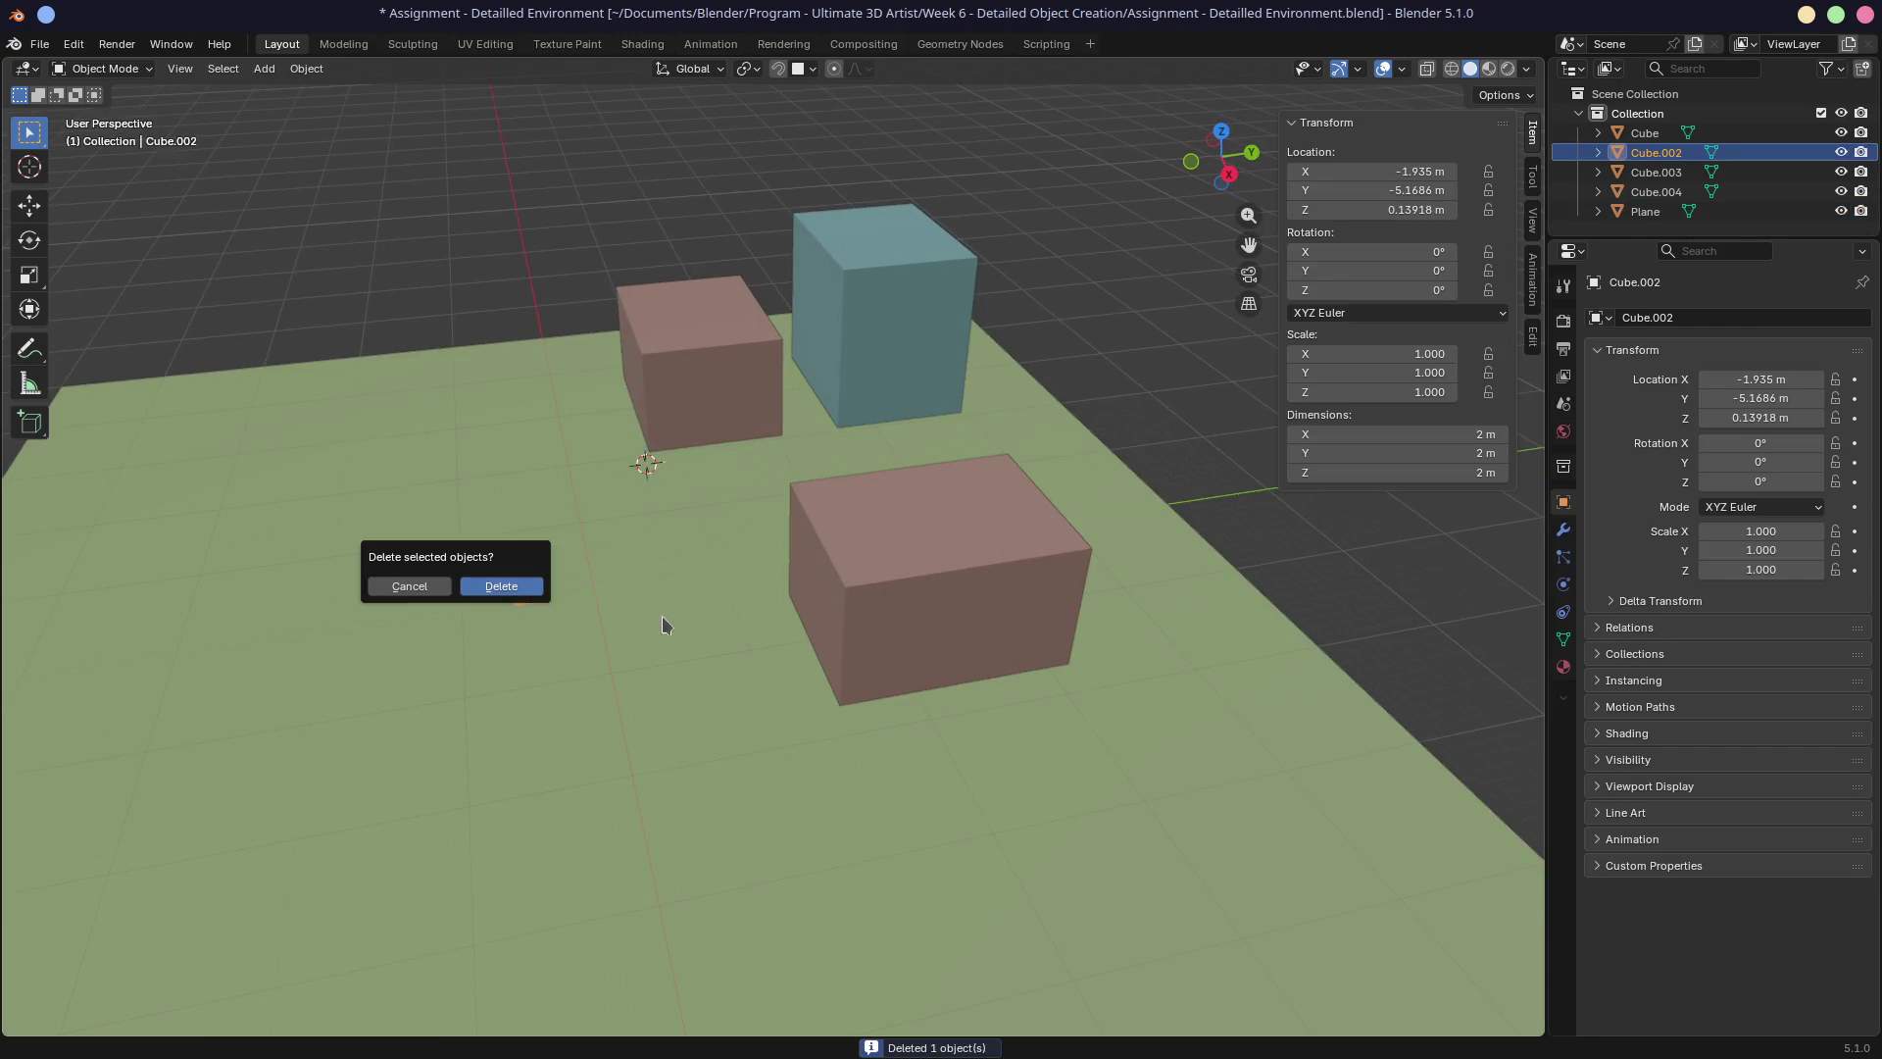
left_click(530, 585)
mouse_move(588, 573)
middle_mouse_down()
mouse_move(776, 545)
mouse_move(851, 498)
mouse_move(857, 530)
middle_mouse_up()
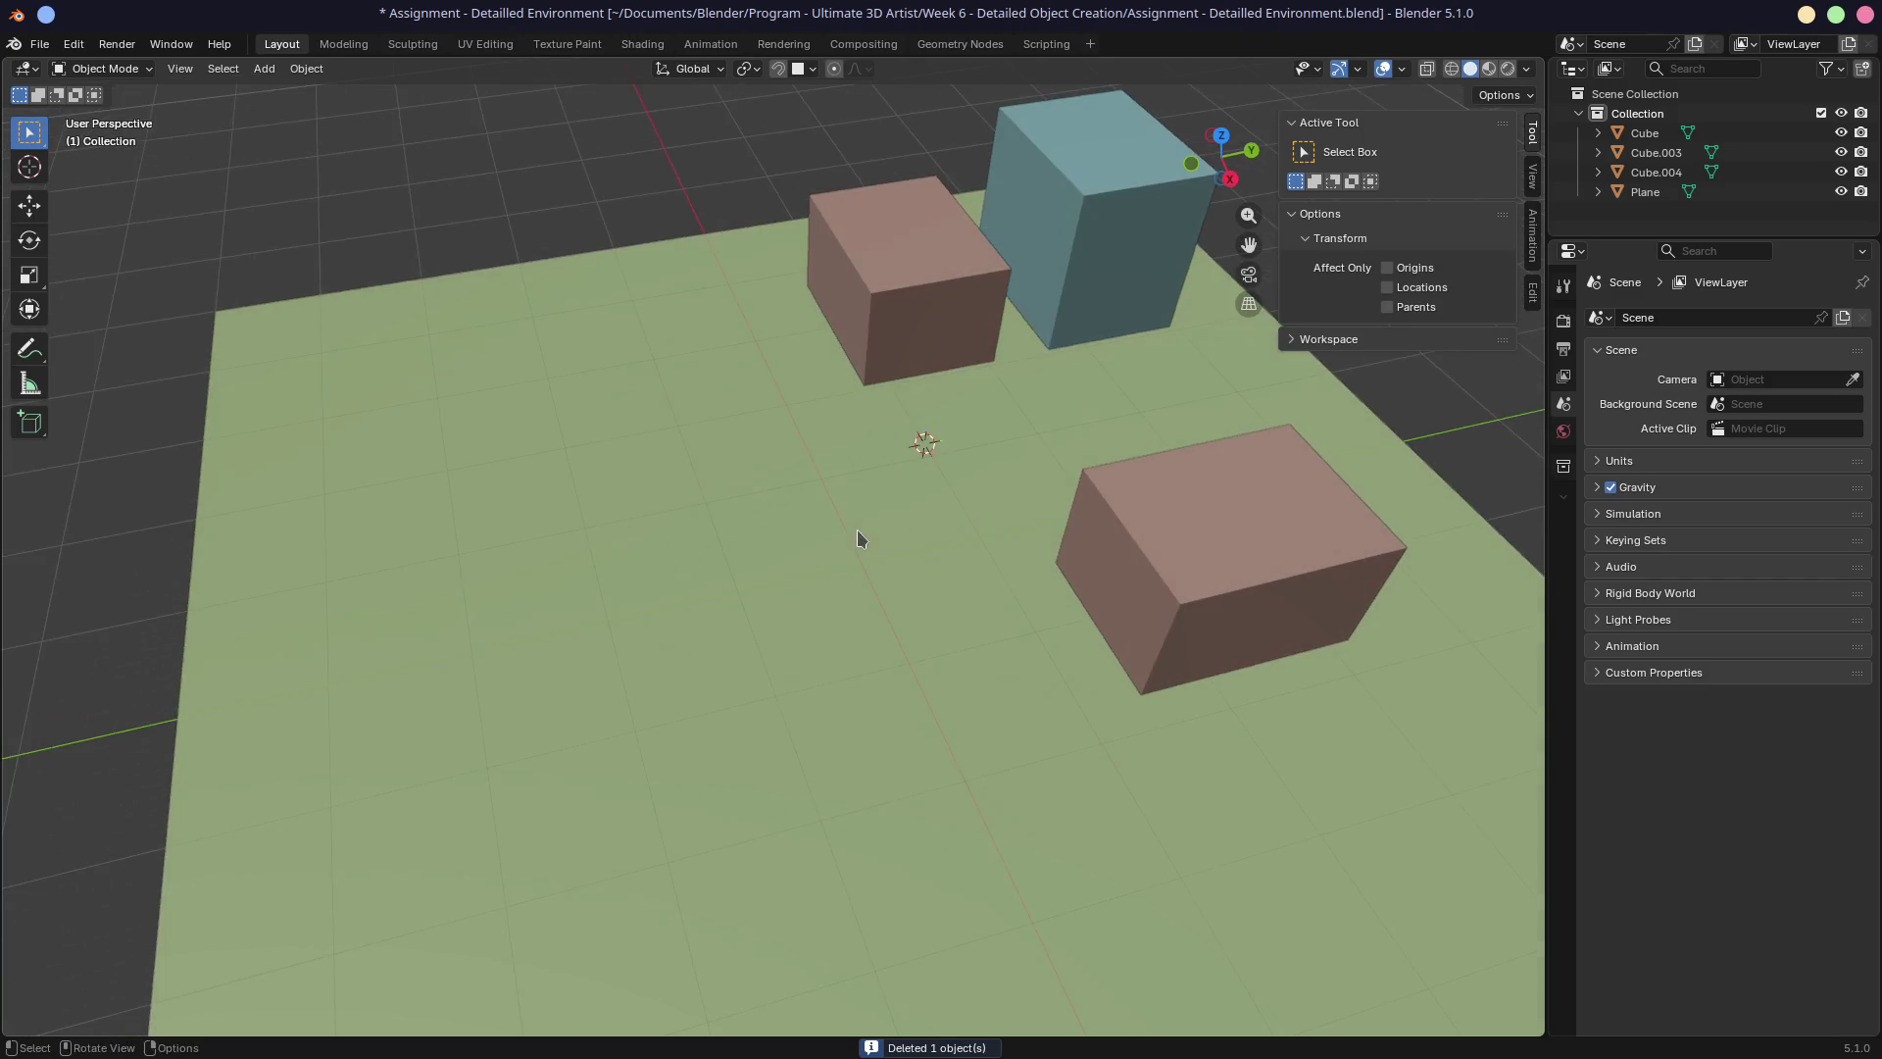
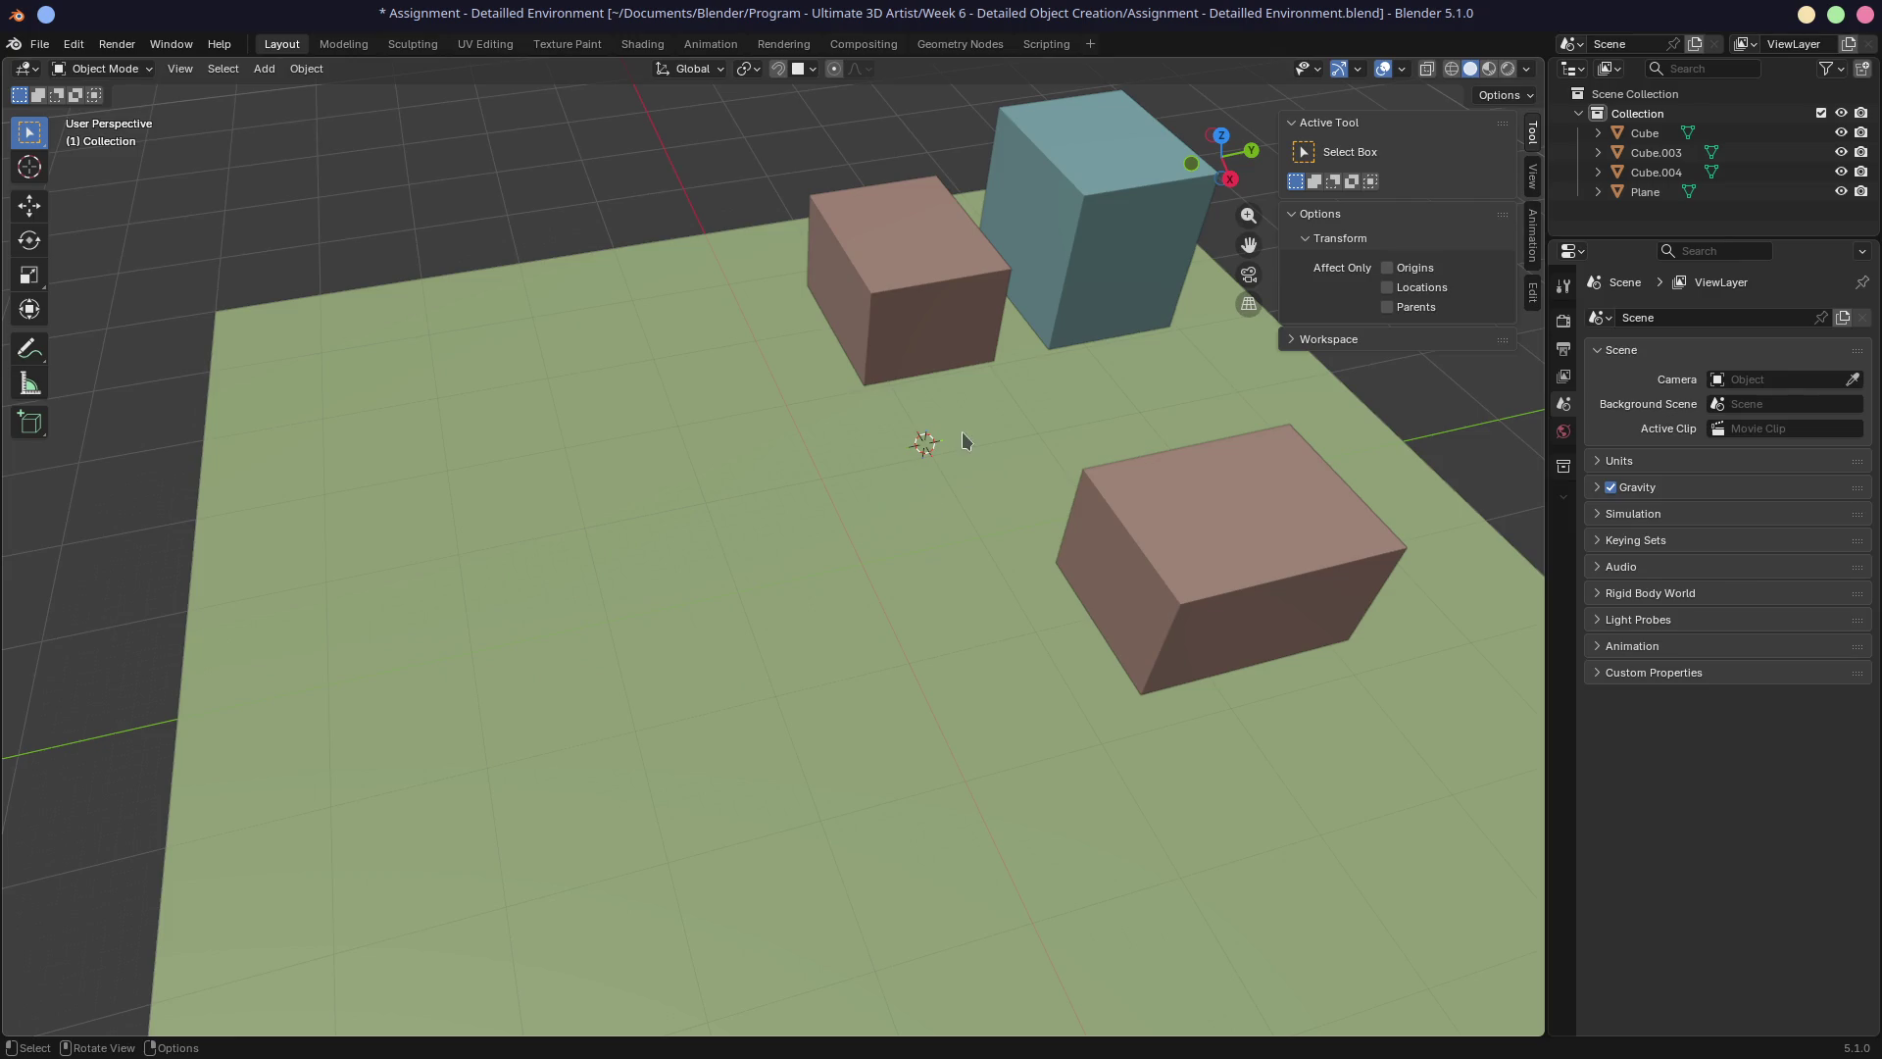
Reposition the left brown cube on the green ground.
mouse_move(891, 496)
middle_mouse_down()
mouse_move(984, 496)
mouse_move(931, 396)
mouse_move(841, 409)
middle_mouse_up()
scroll(1061, 583, "up", 3)
left_click(1061, 582)
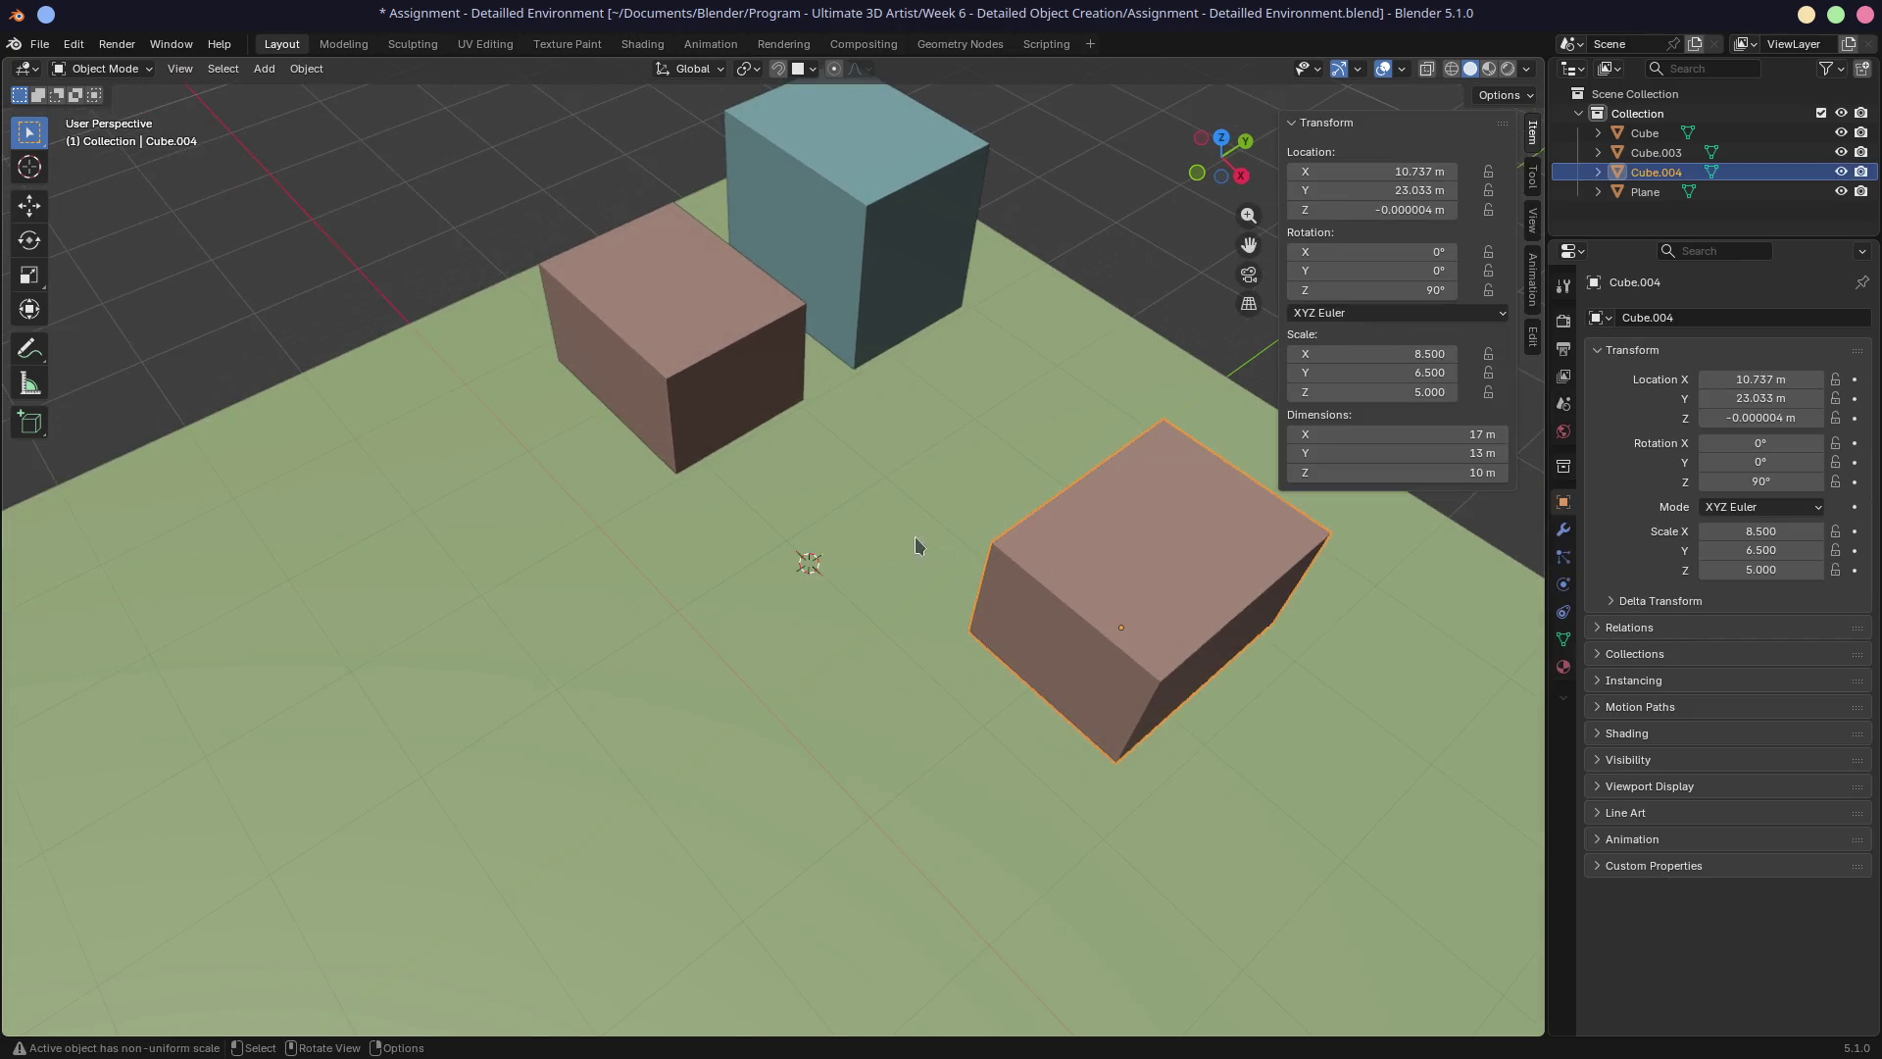
middle_click_drag(916, 537, 962, 544)
left_click(652, 407)
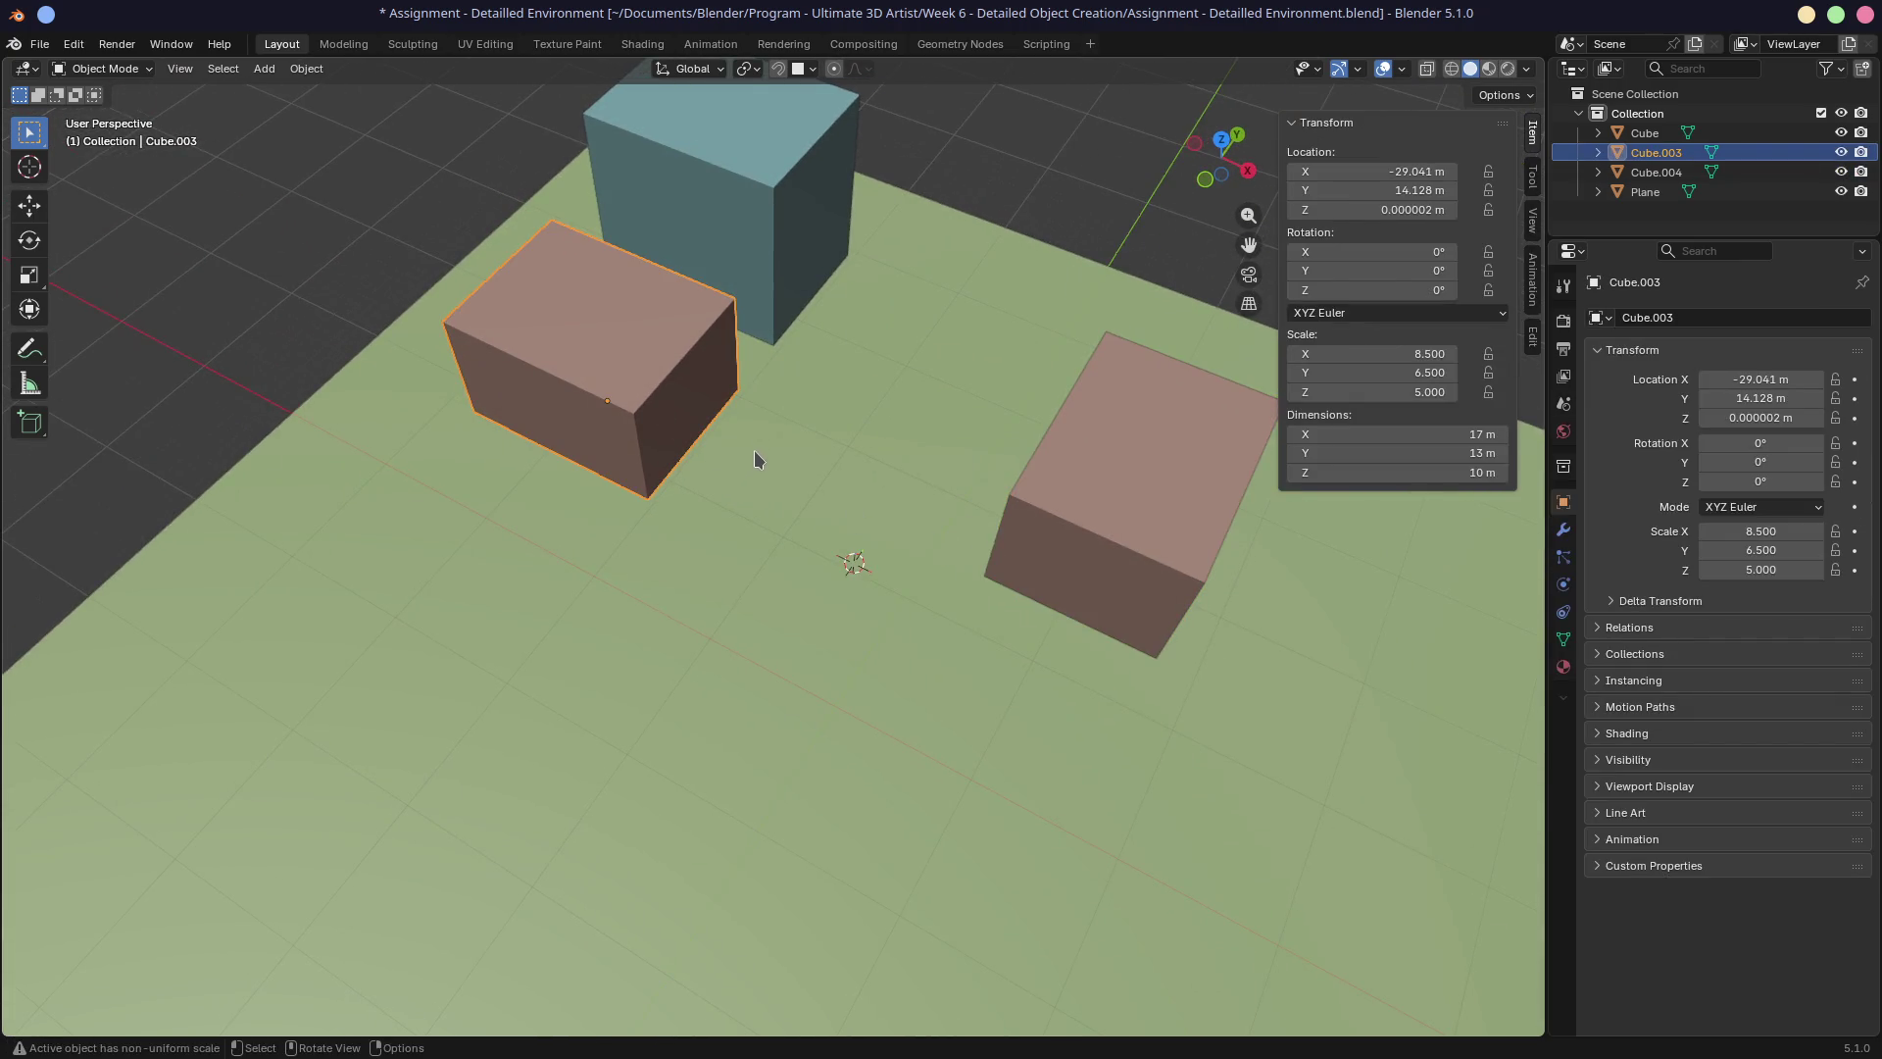
middle_click_drag(680, 432, 593, 428)
left_click_drag(651, 408, 676, 399)
mouse_move(676, 399)
middle_mouse_down()
mouse_move(749, 432)
mouse_move(971, 468)
middle_mouse_up()
Duplicate the blue cube to the front left and rotate the copy about 16° around Z.
left_click(775, 362)
key("shift+d")
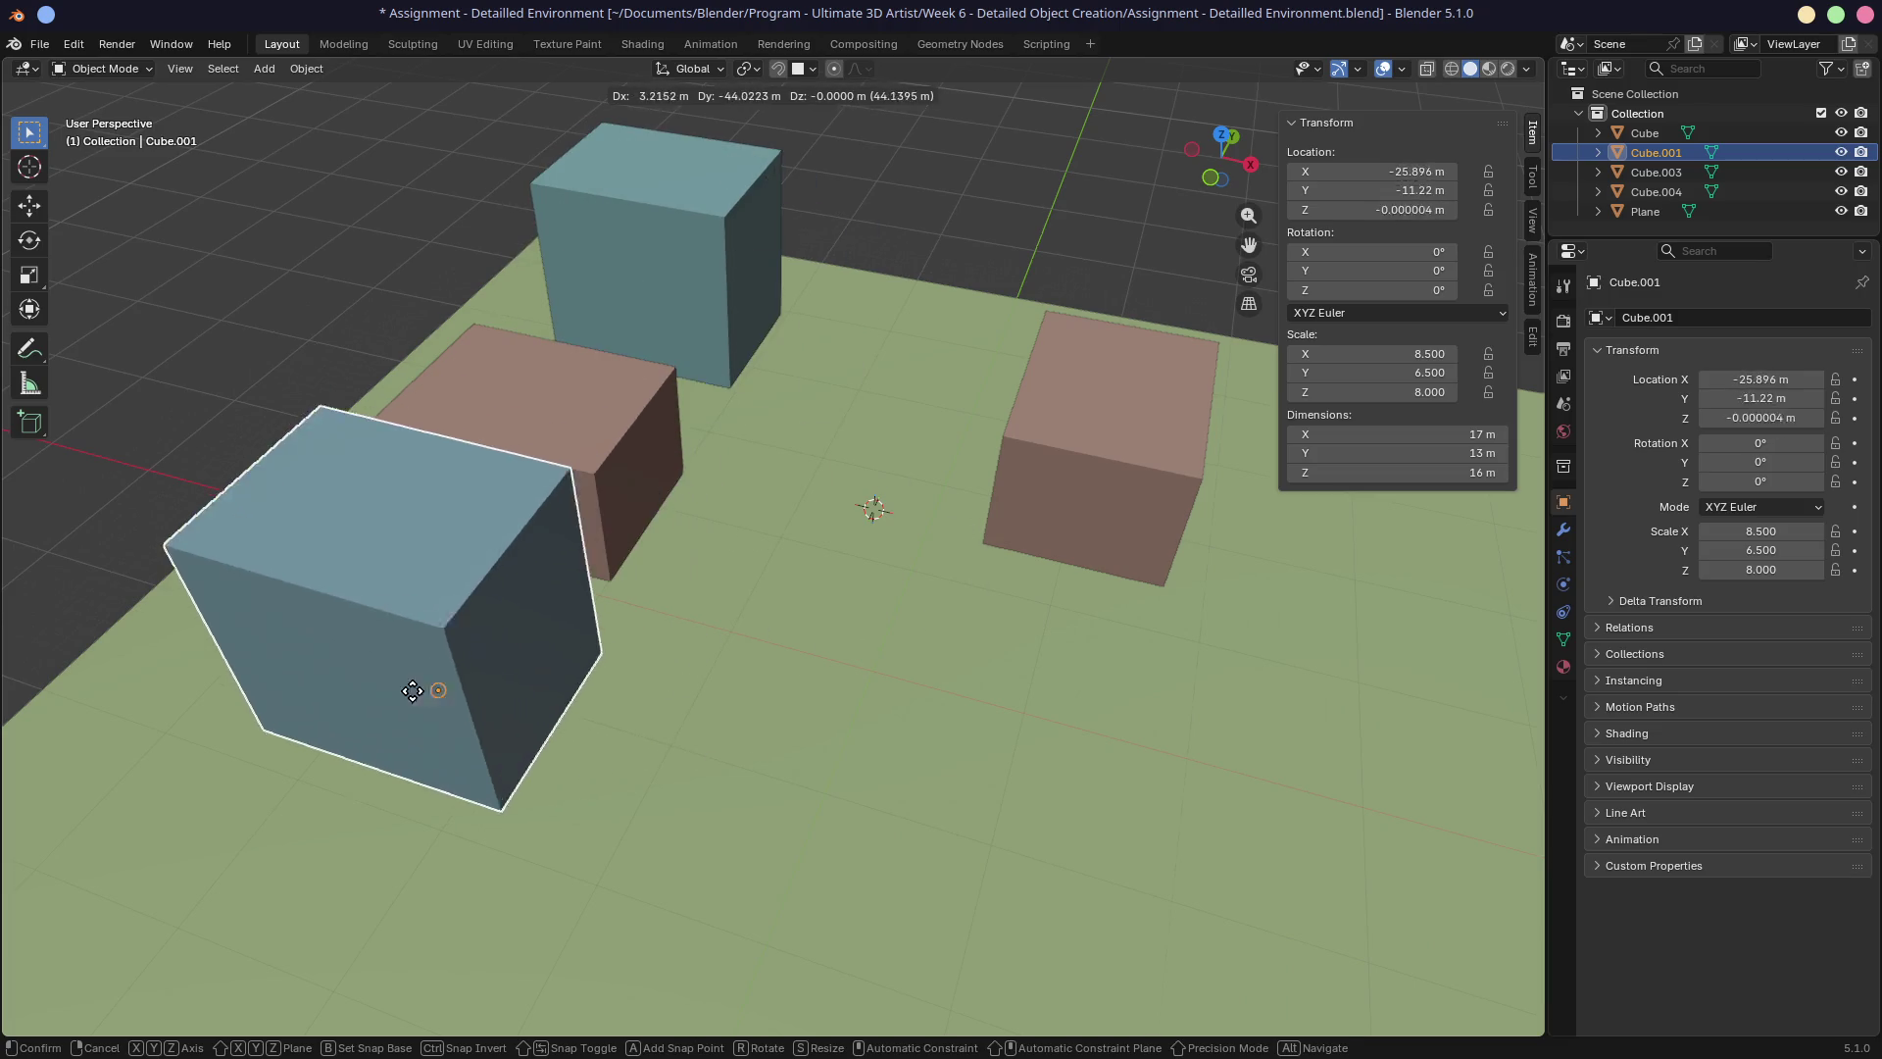
left_click(412, 686)
key("r")
key("z")
left_click(735, 608)
Select all four cubes and move them together further up-left.
mouse_move(735, 608)
middle_mouse_down()
mouse_move(618, 496)
mouse_move(736, 517)
mouse_move(657, 451)
mouse_move(697, 467)
mouse_move(693, 496)
middle_mouse_up()
left_click(537, 453)
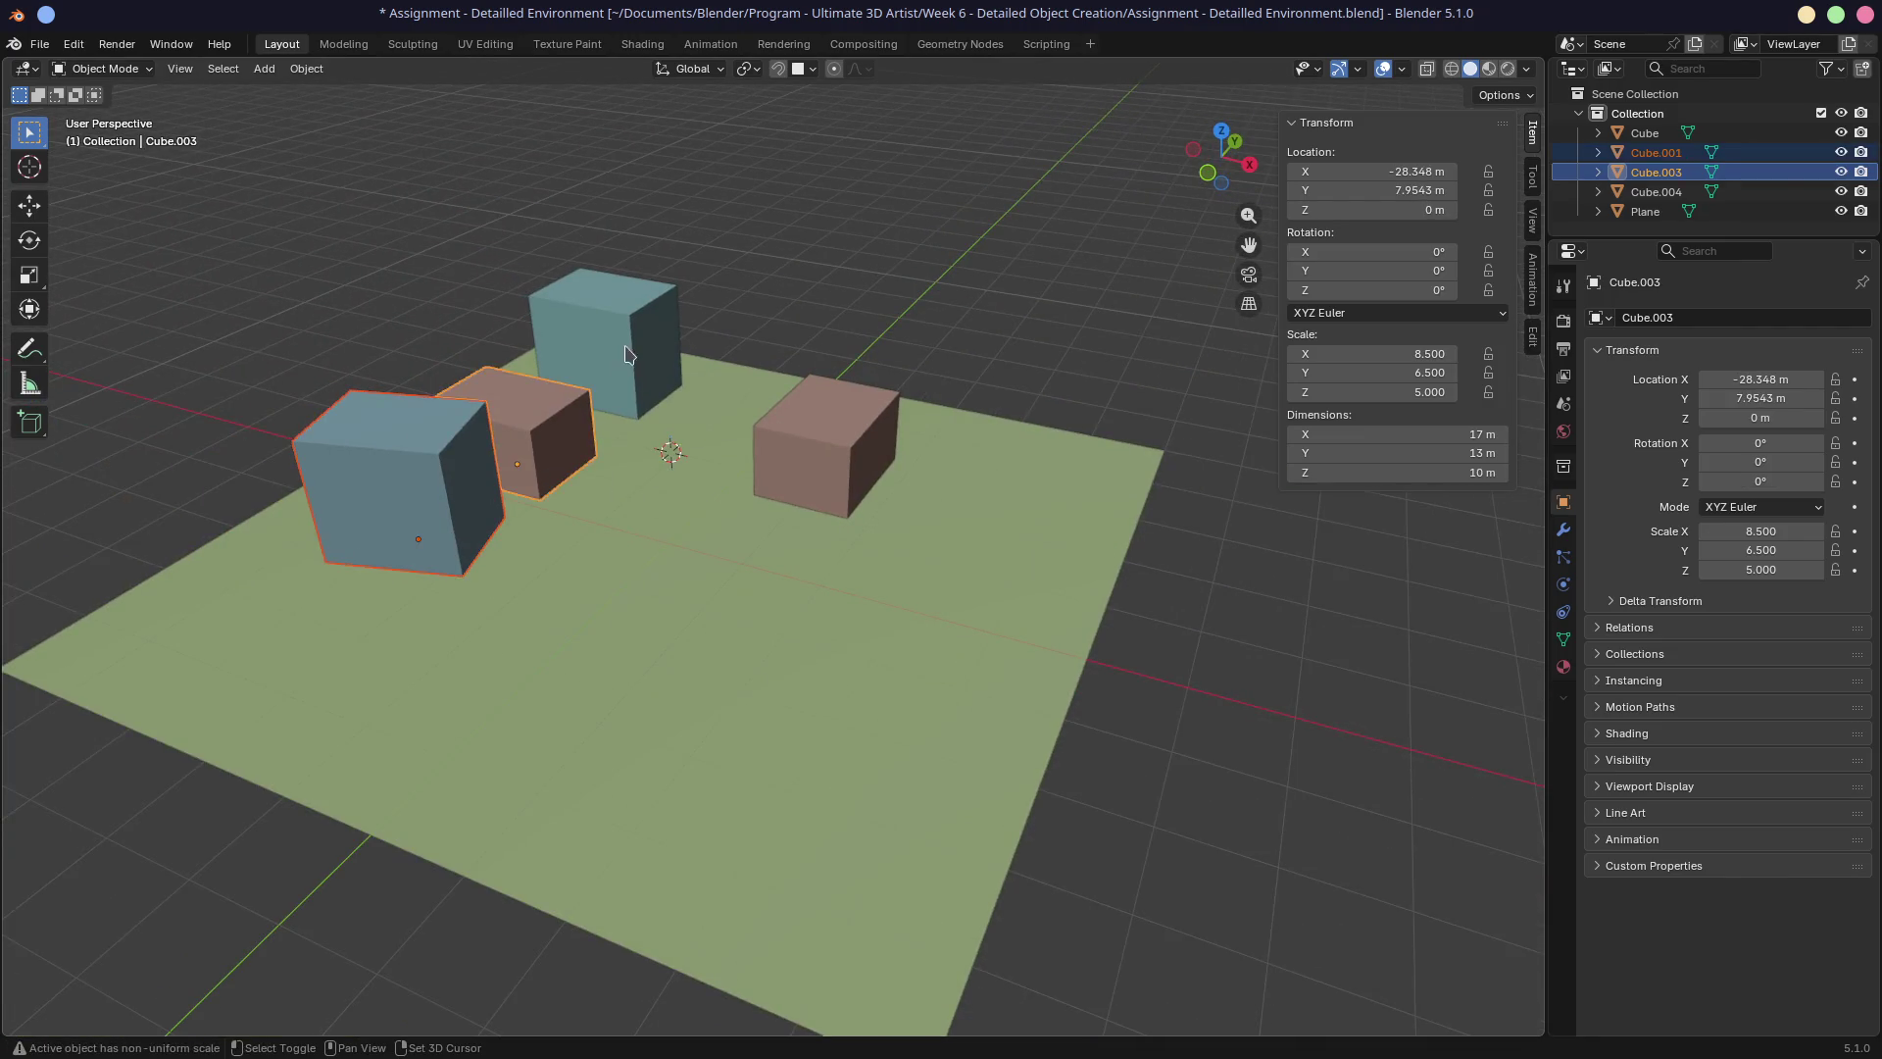
left_click(618, 358)
left_click(828, 481)
left_click(637, 351)
left_click(436, 505, "shift")
left_click(551, 443, "shift")
left_click(835, 487, "shift")
key("g")
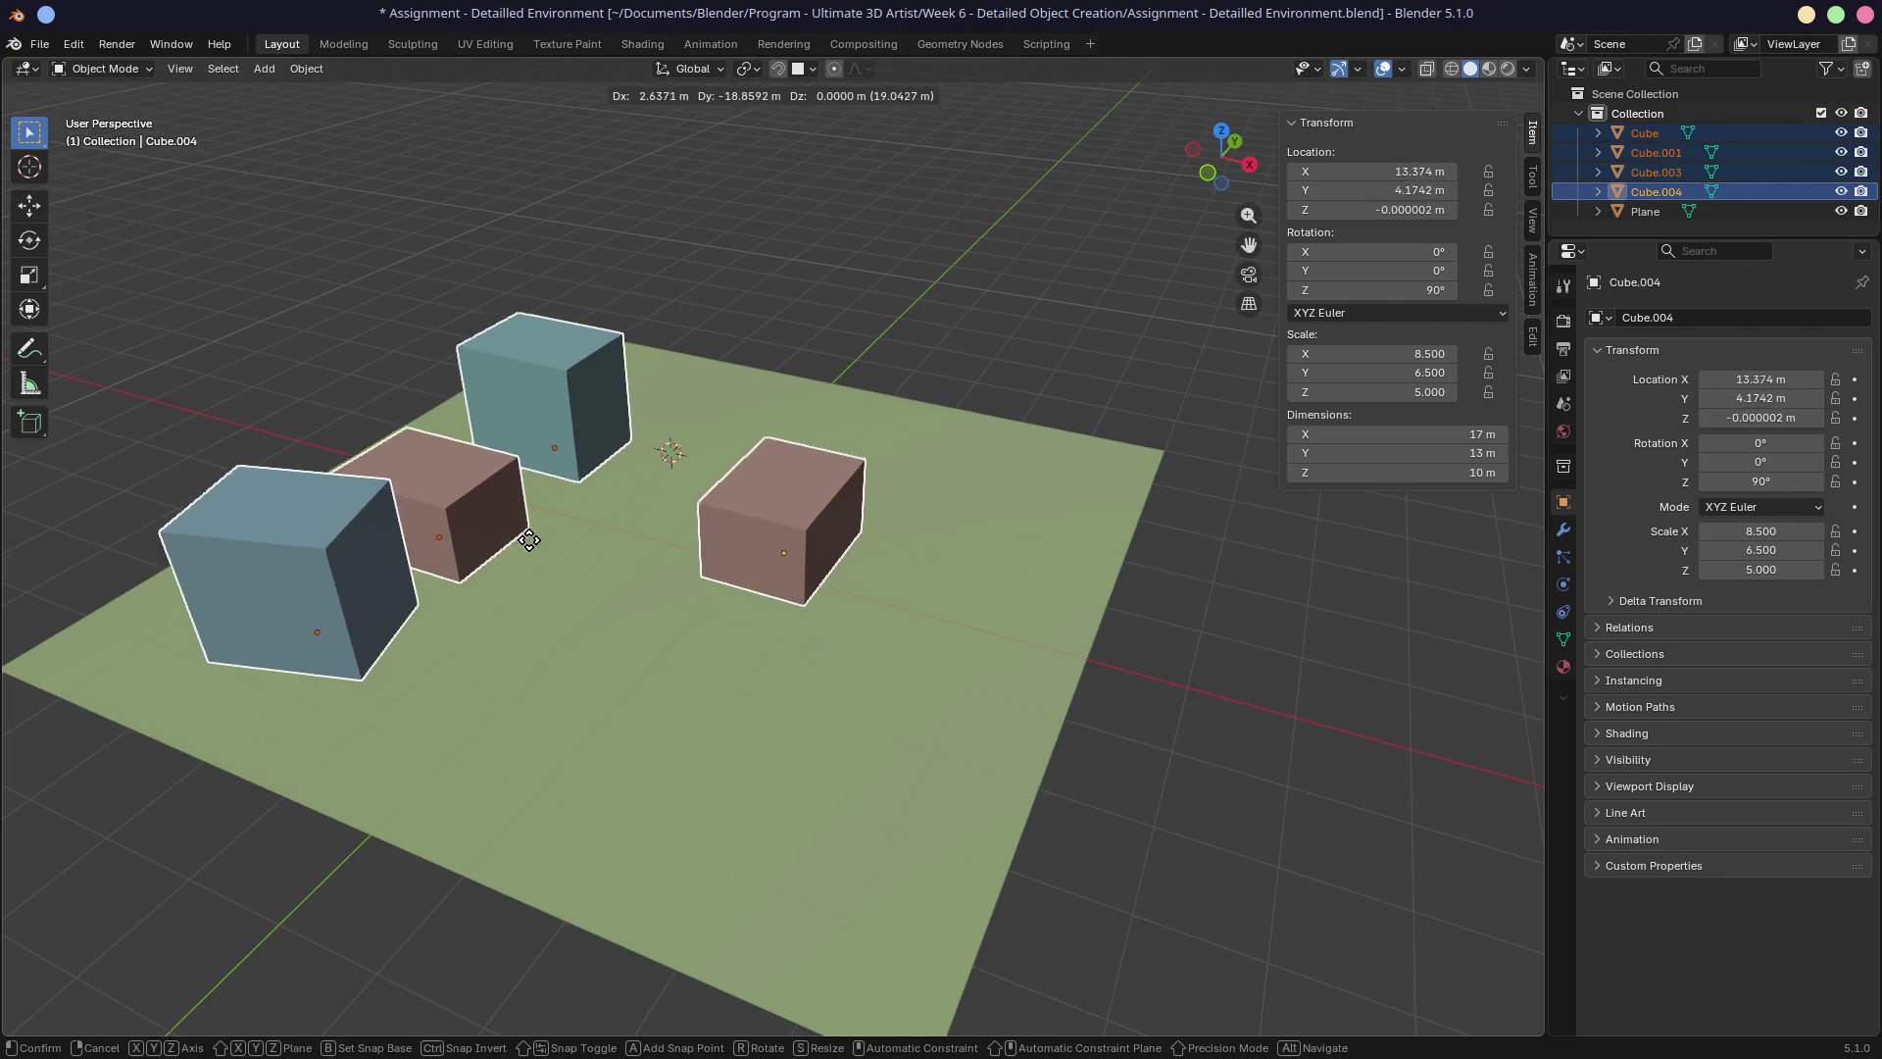
left_click(545, 569)
scroll(636, 584, "up", 8)
mouse_move(633, 588)
middle_mouse_down()
mouse_move(654, 622)
mouse_move(624, 475)
mouse_move(517, 441)
mouse_move(631, 476)
mouse_move(626, 457)
mouse_move(748, 526)
mouse_move(743, 510)
mouse_move(781, 557)
middle_mouse_up()
scroll(711, 506, "up", 3)
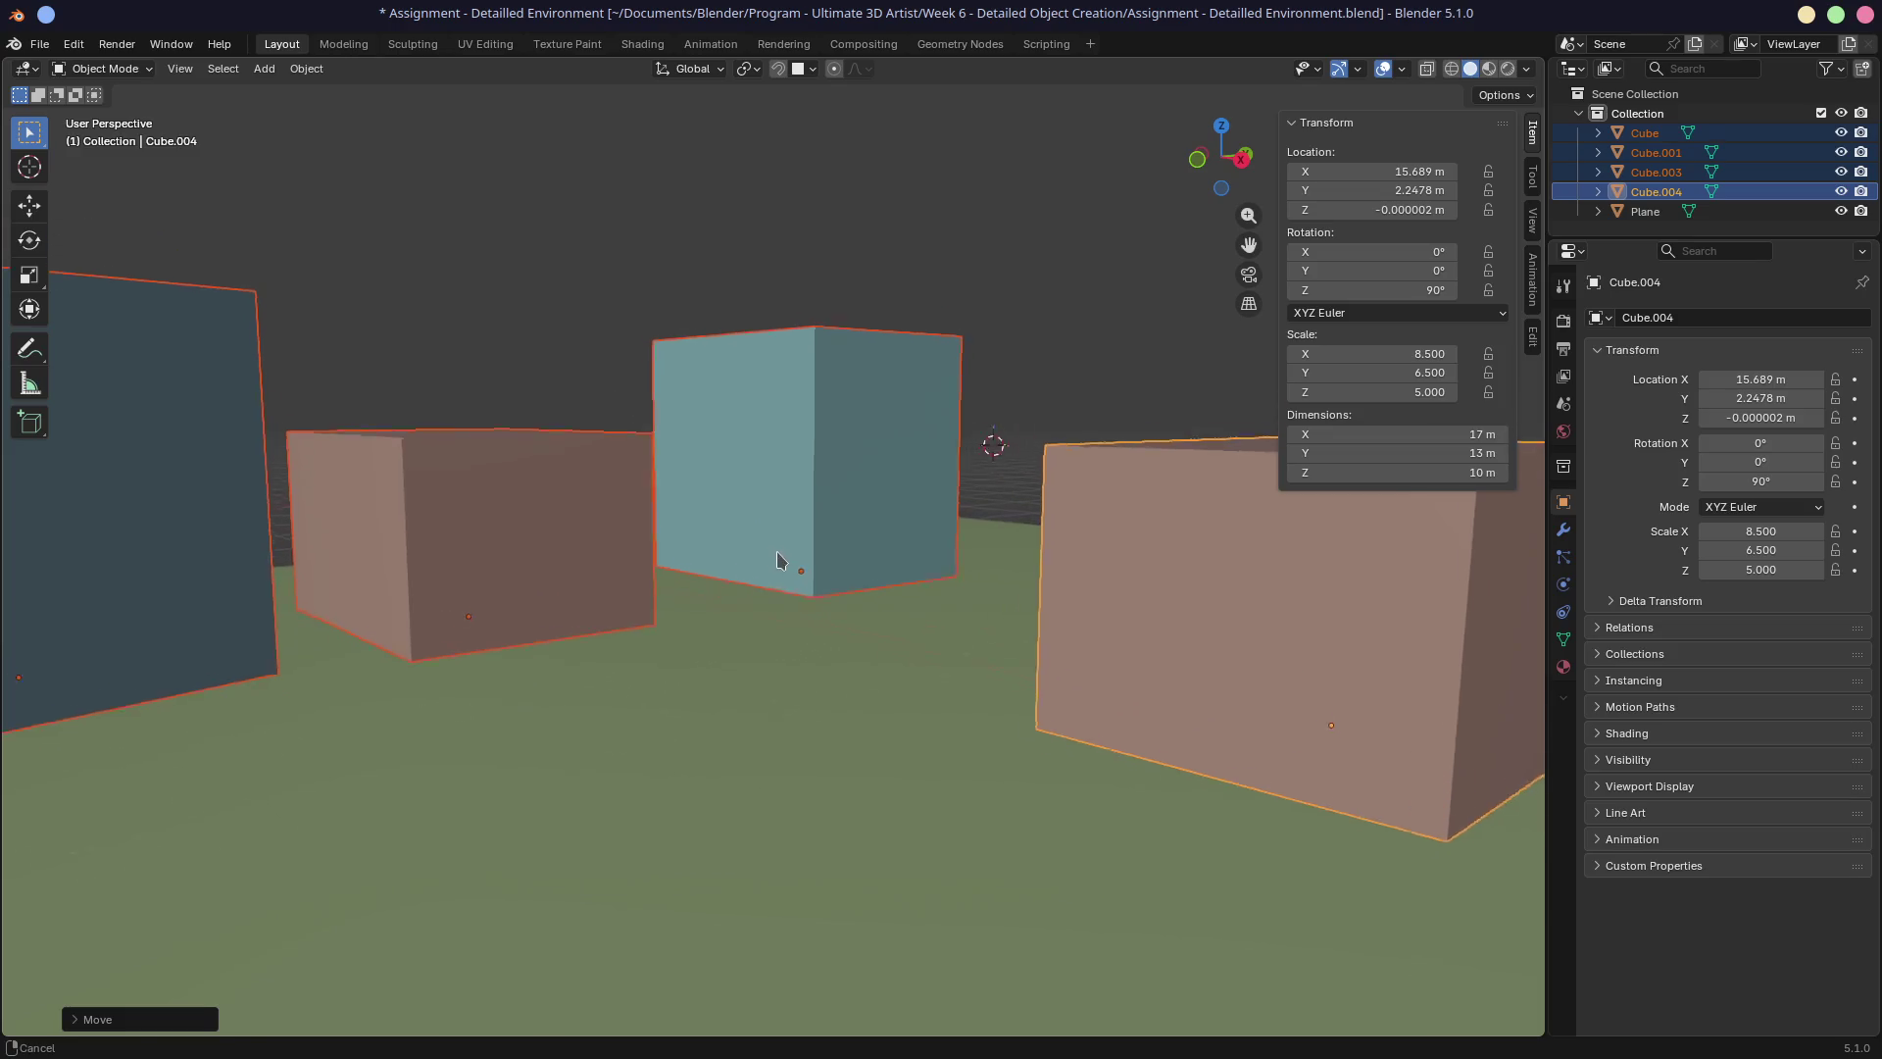
Shift the front blue copy and the left brown cube to new spots, undoing an accidental ground move.
scroll(782, 550, "down", 2)
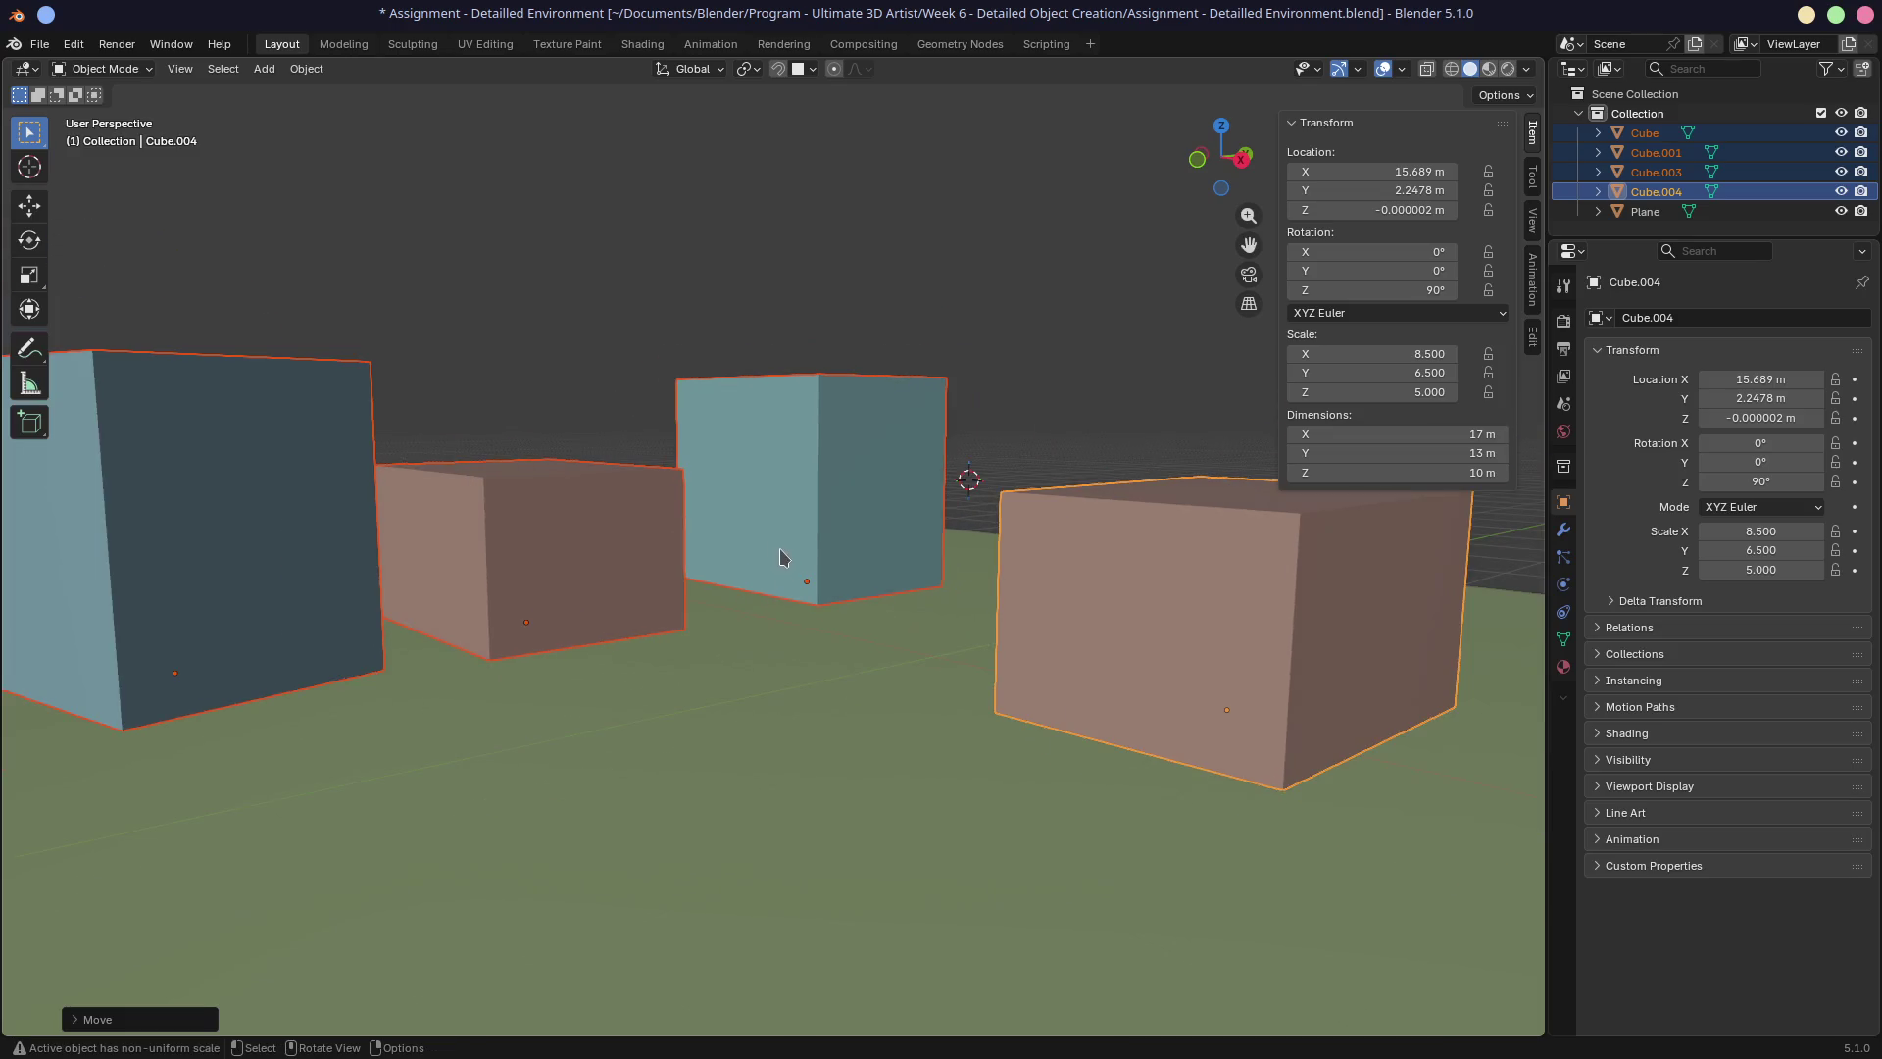
left_click(310, 588)
key("g")
left_click(245, 688)
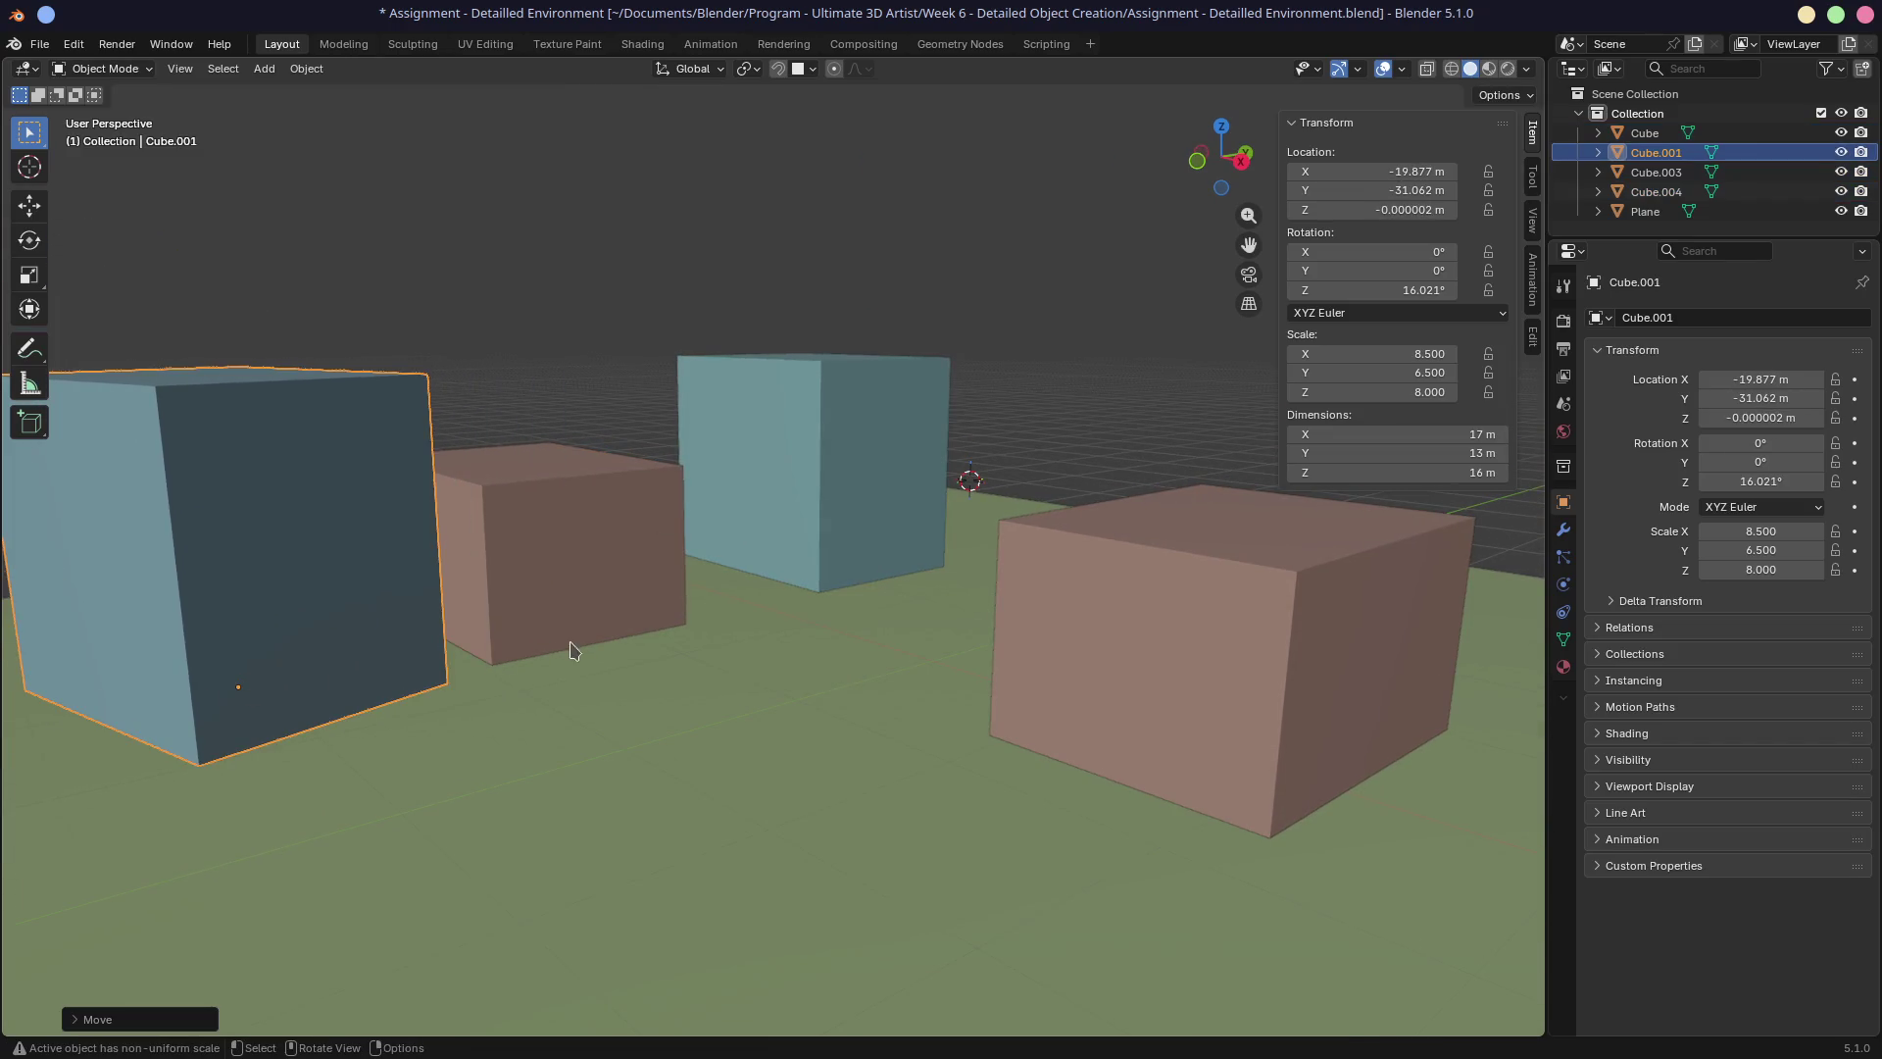
left_click_drag(568, 647, 647, 635)
key("g")
left_click(647, 632)
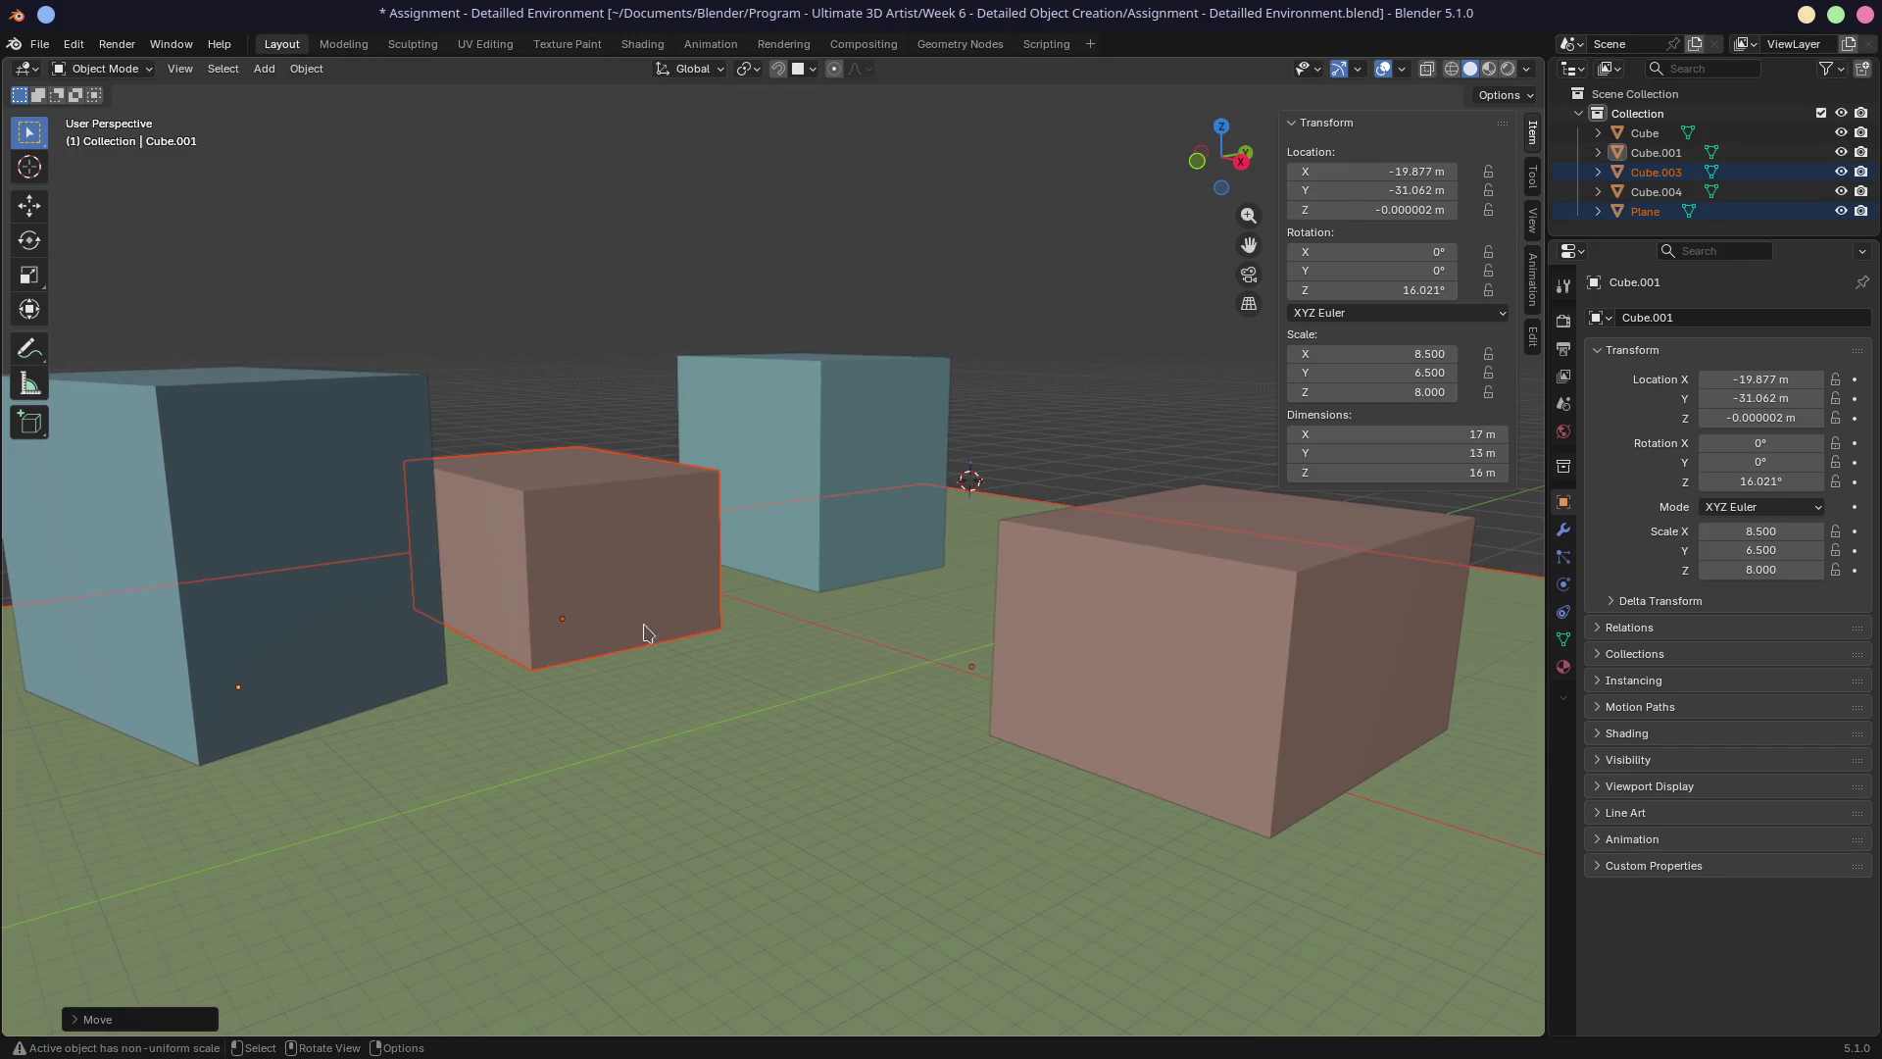
key("ctrl+z")
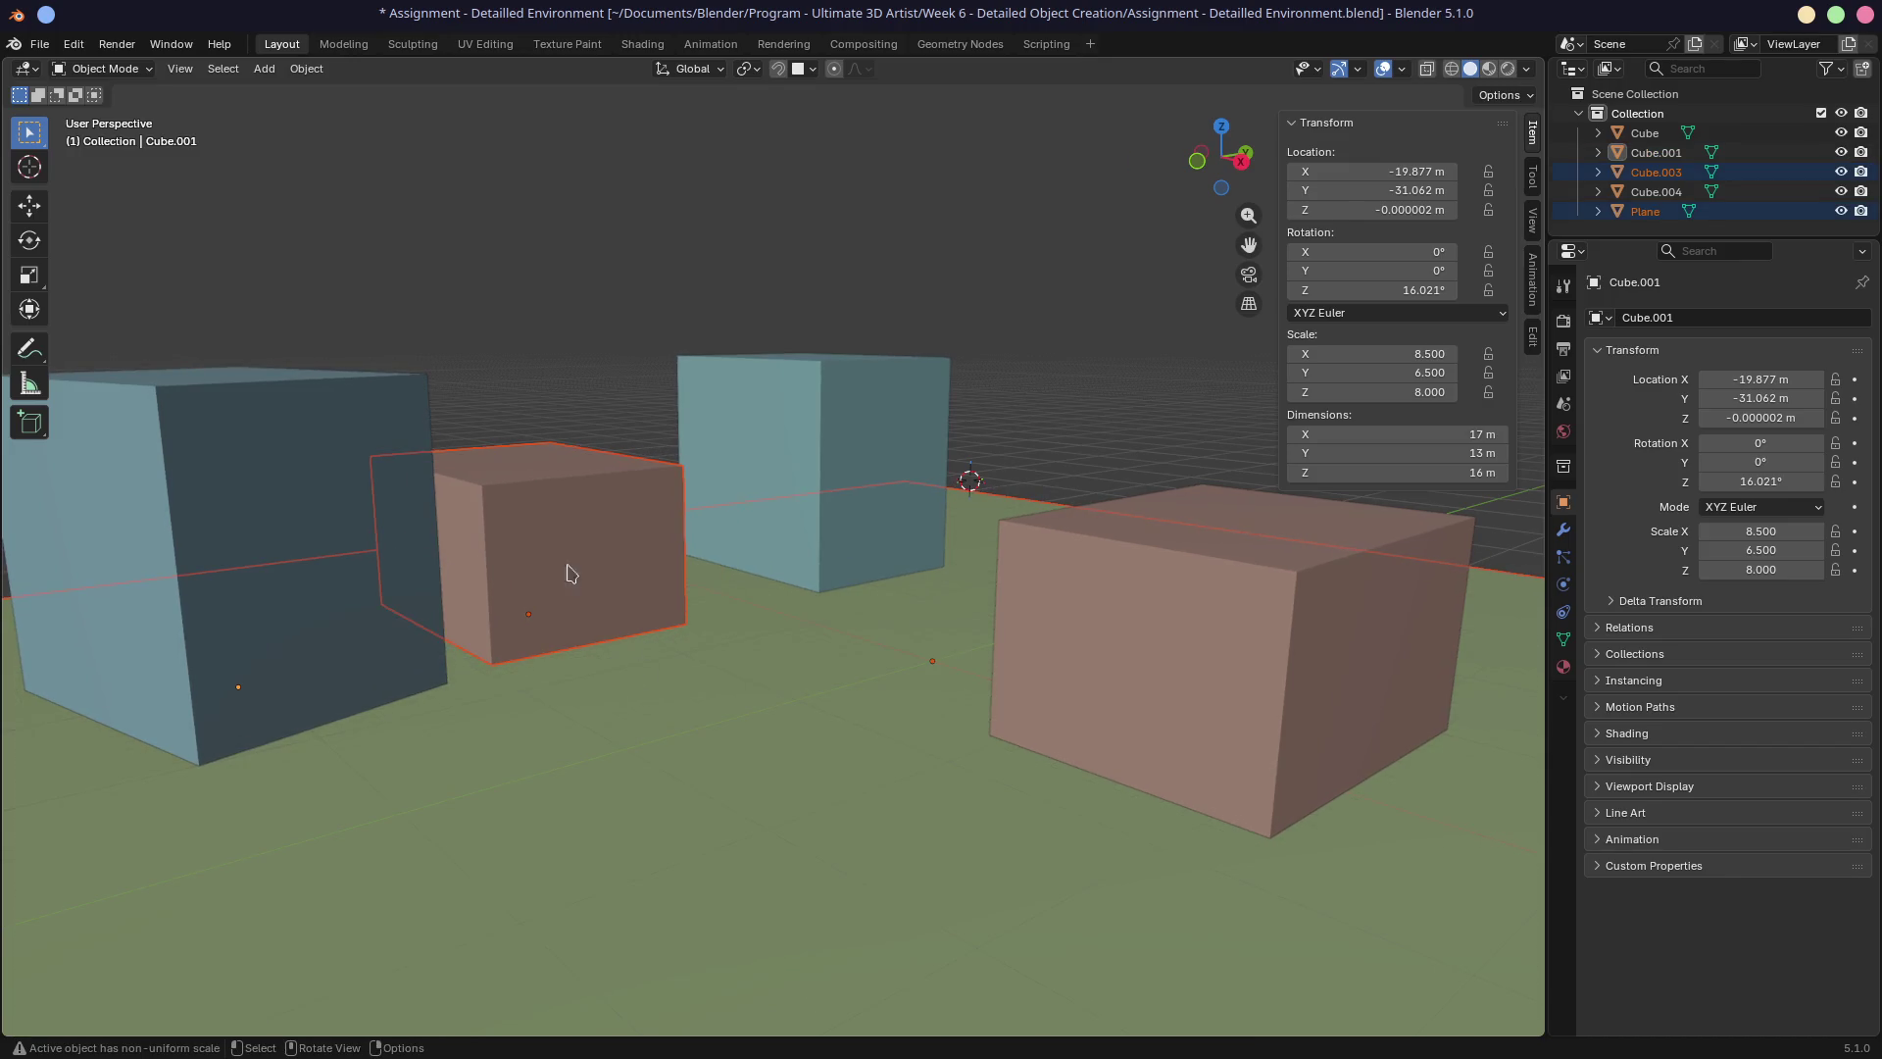
left_click(574, 585)
key("g")
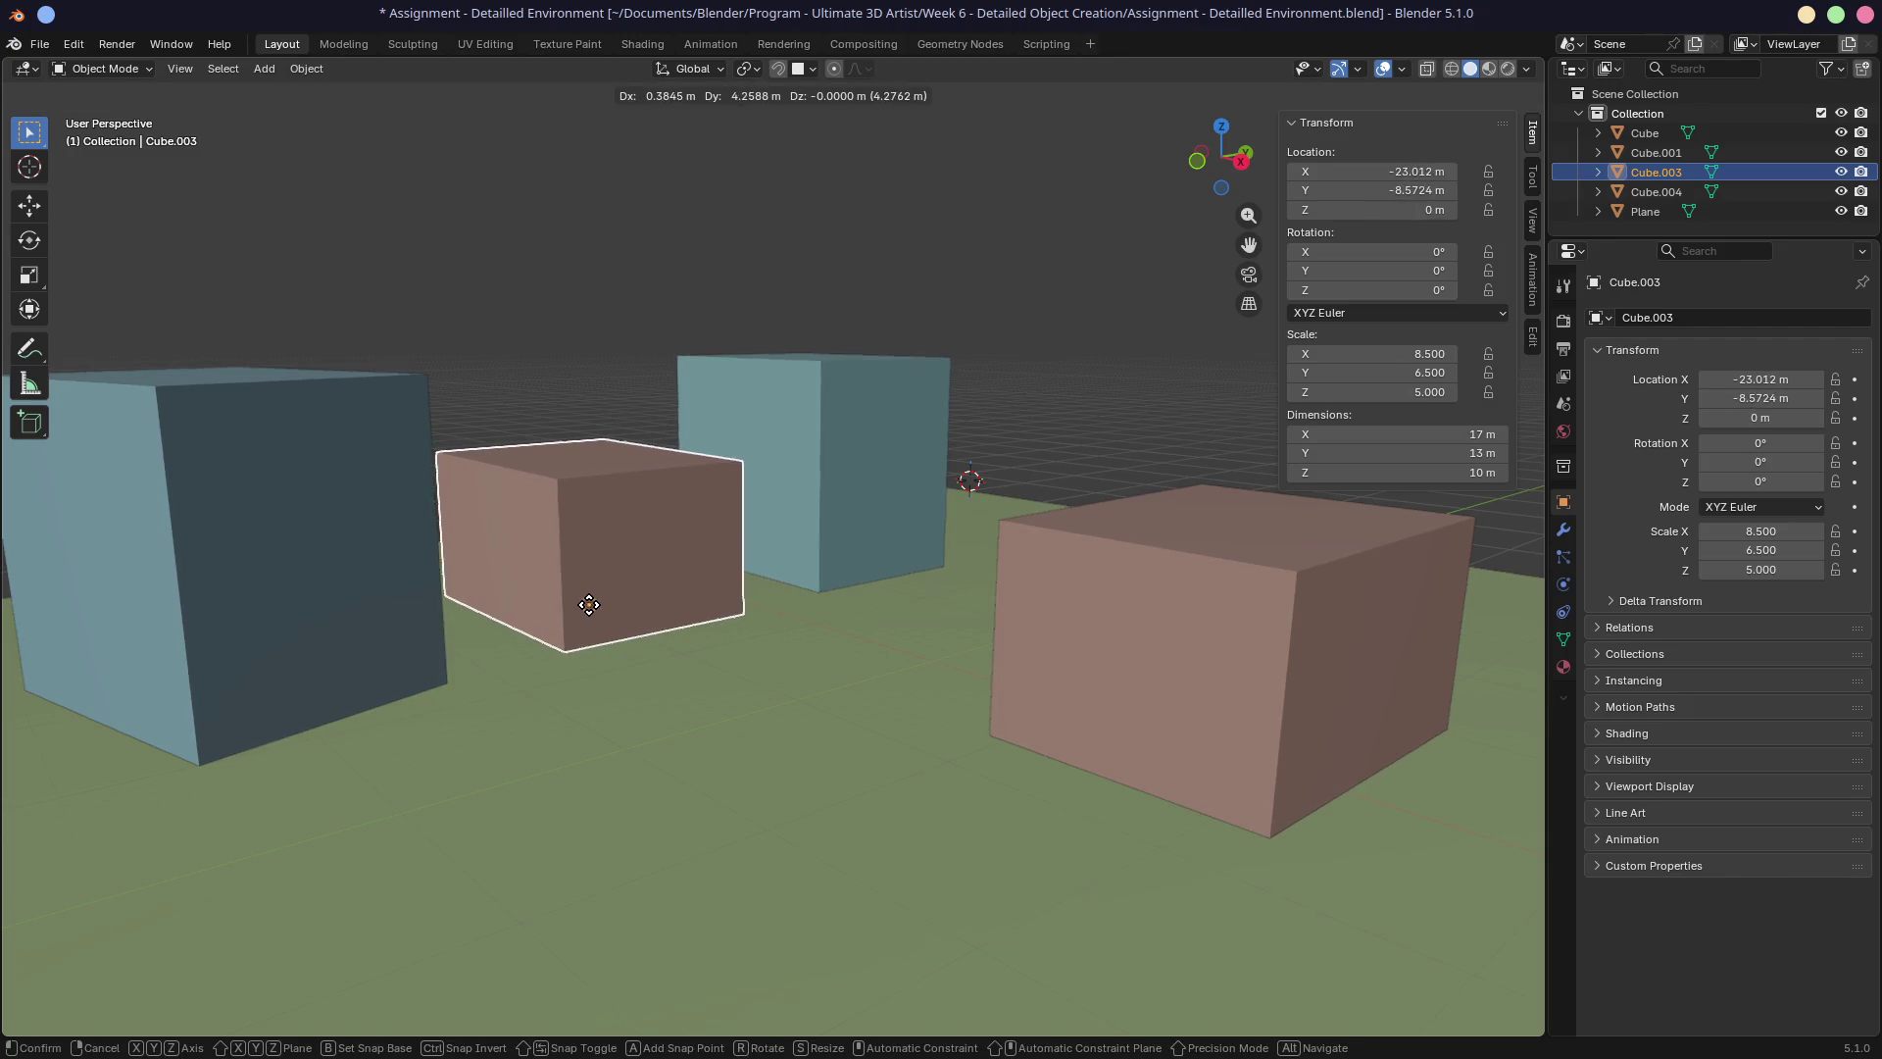
left_click(584, 605)
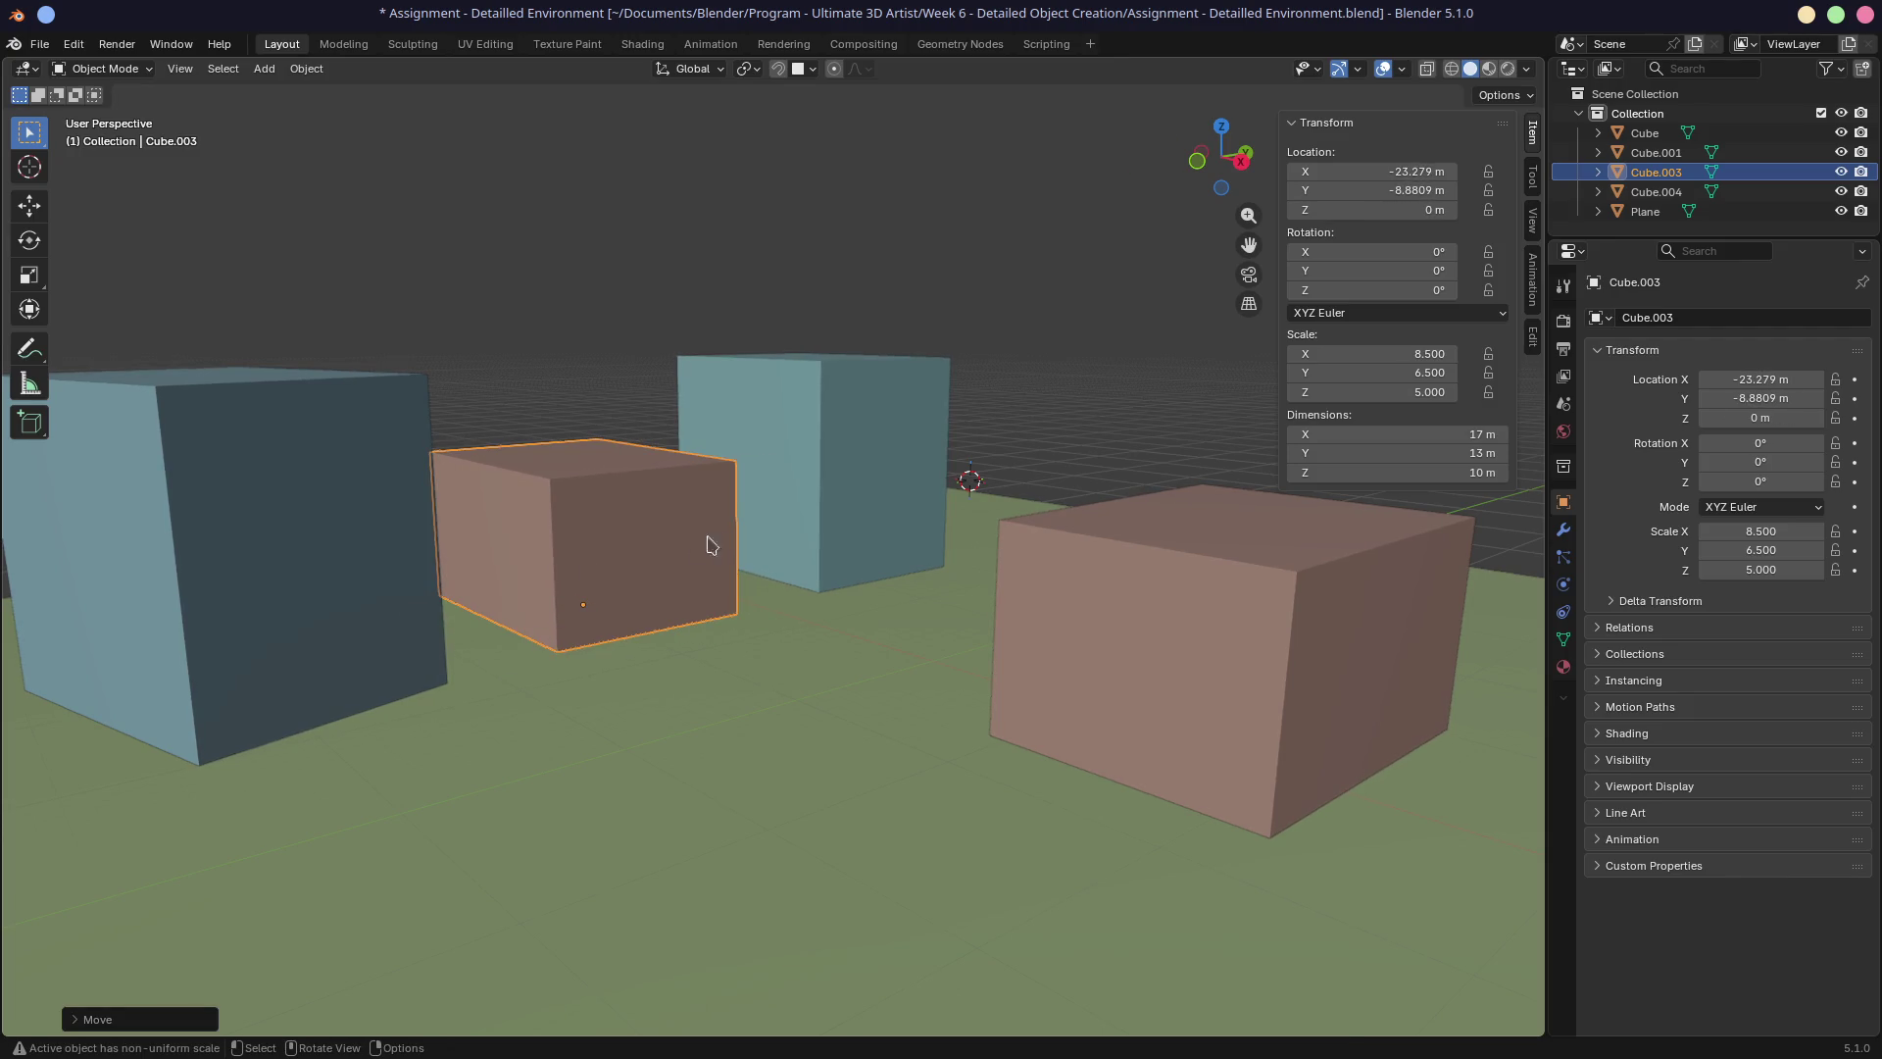
Rotate the back blue cube about −86° around Z and move it further right.
left_click(849, 550)
key("g")
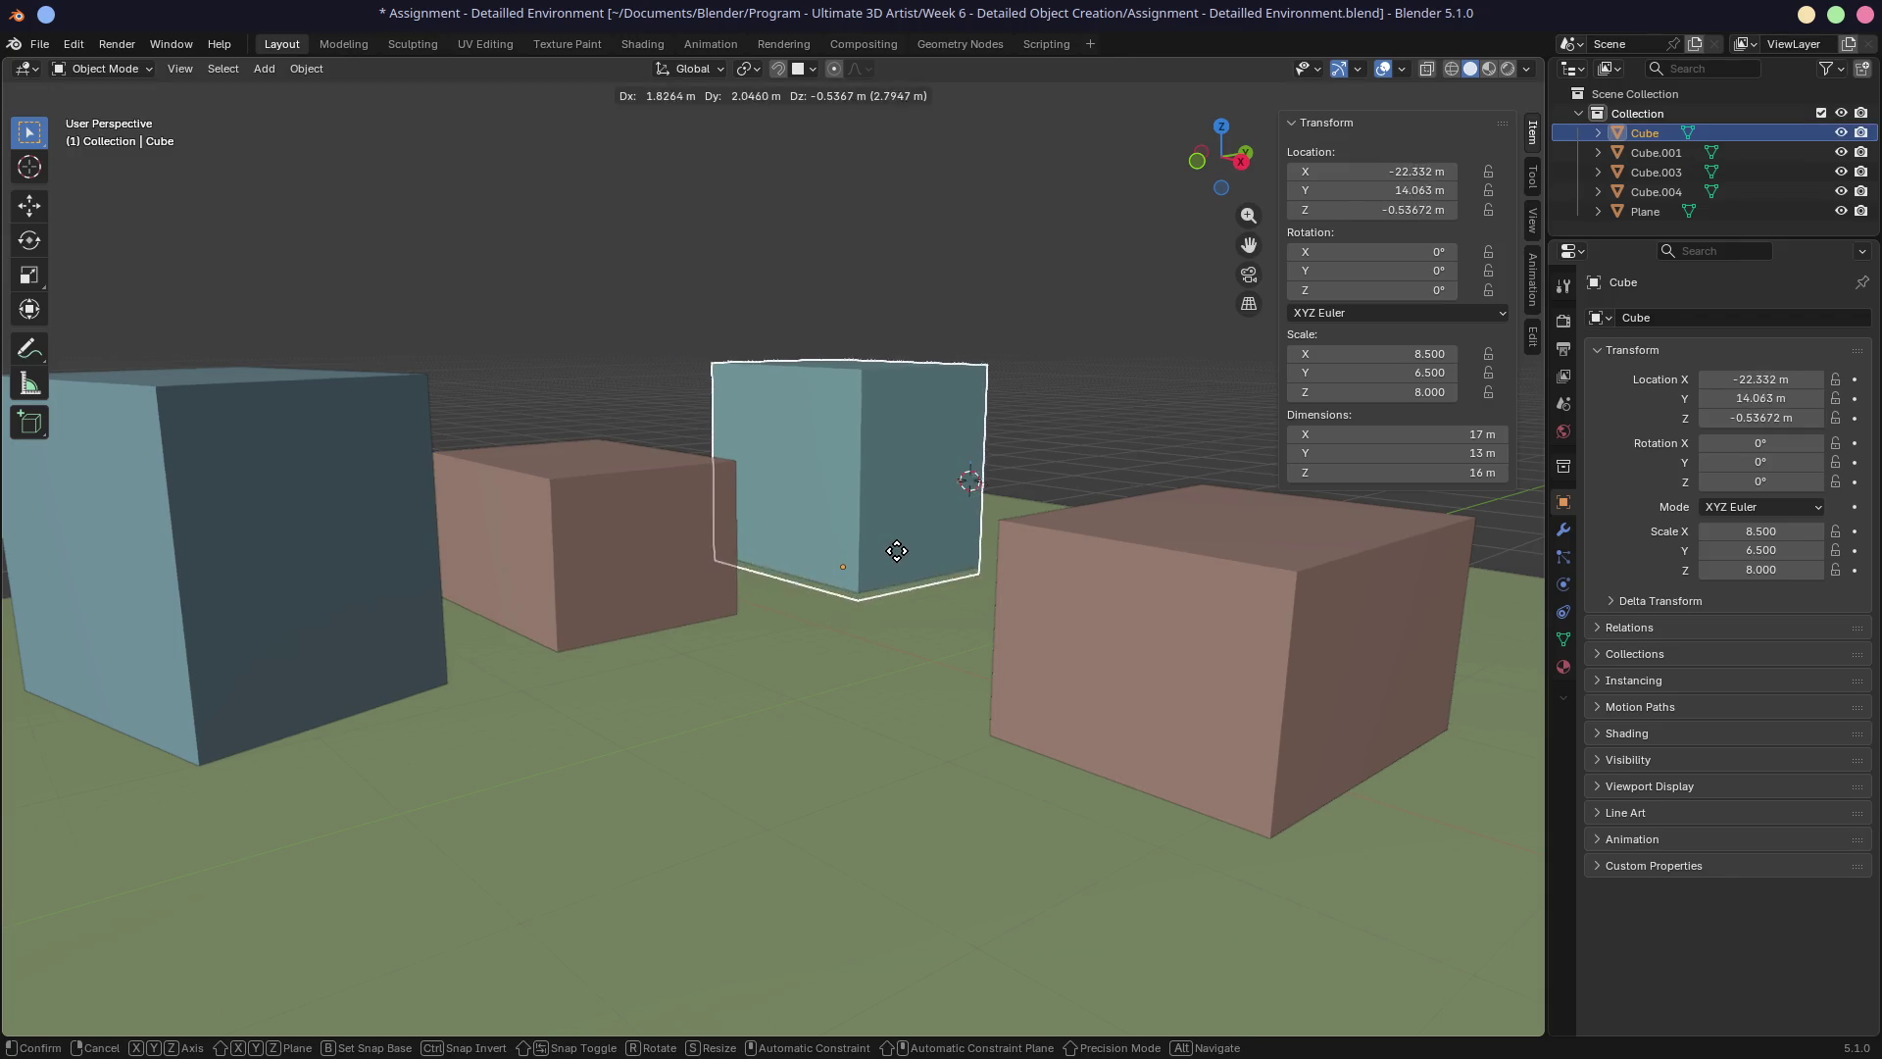
key("r")
key("z")
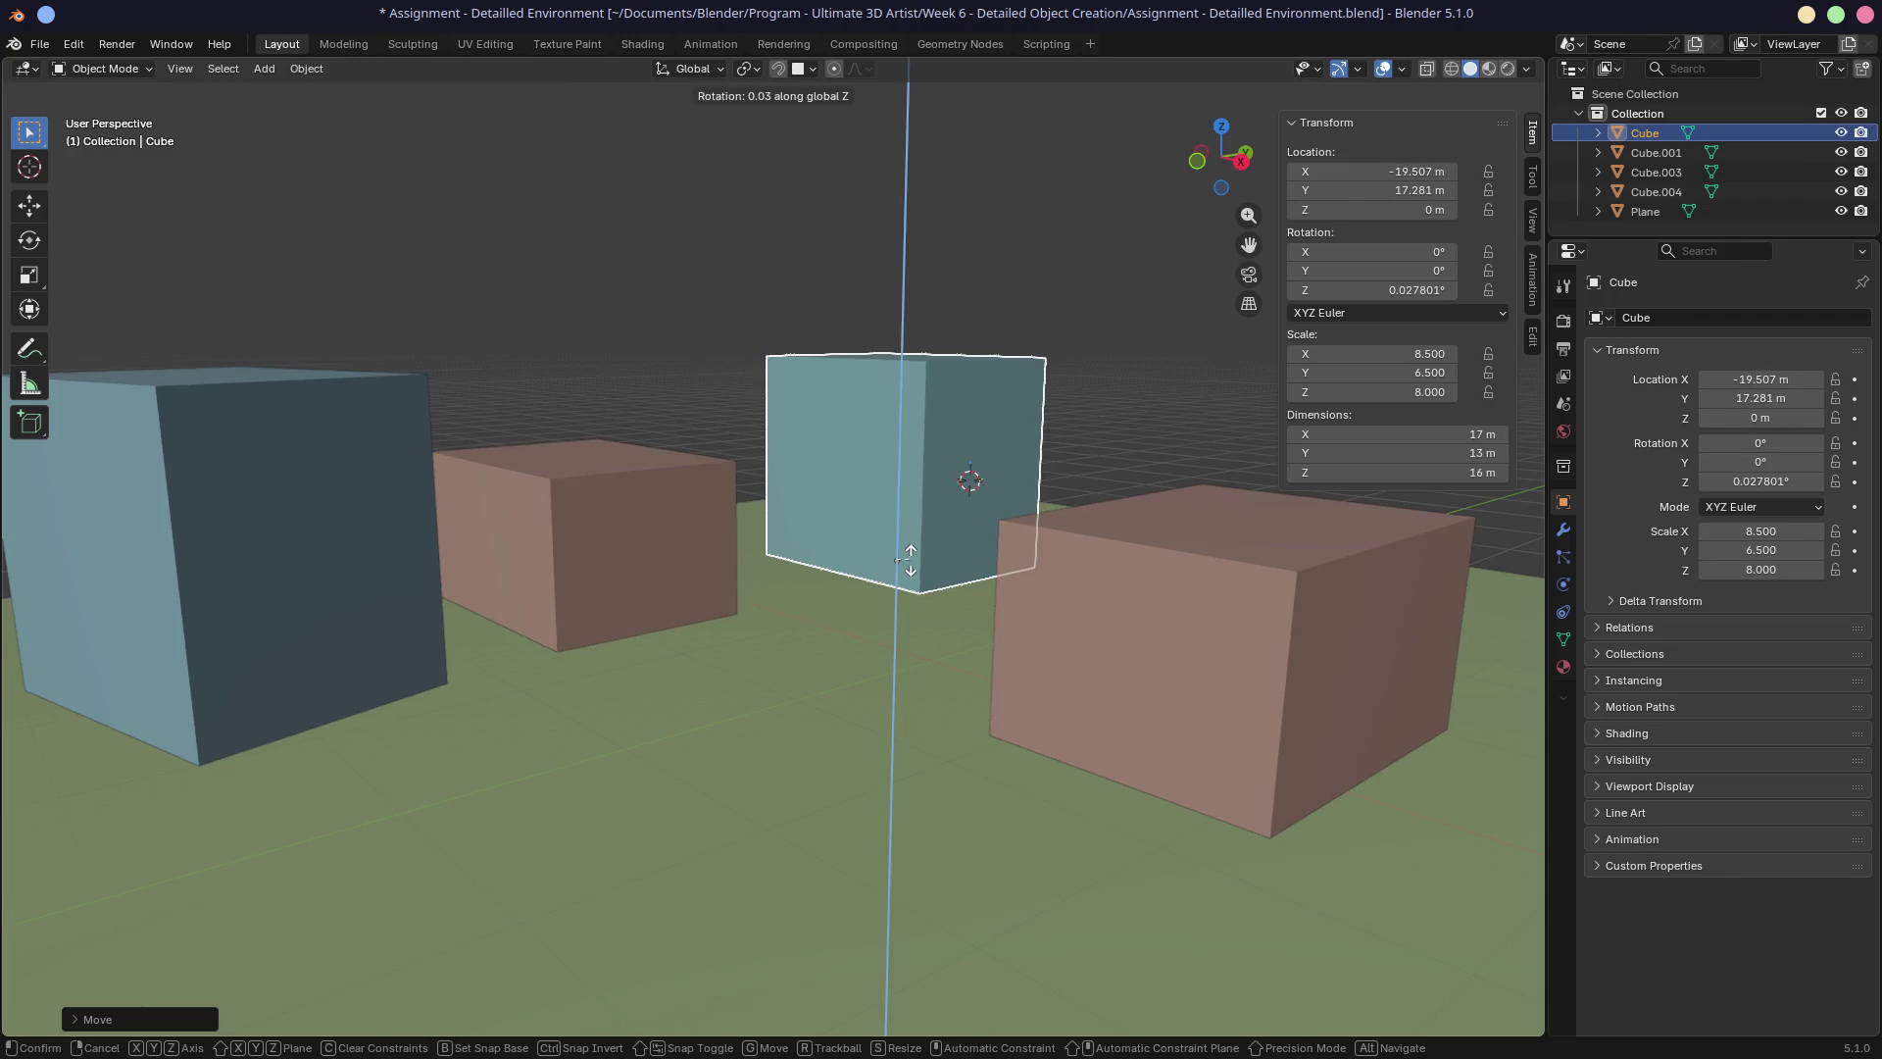
key("Escape")
key("r")
key("z")
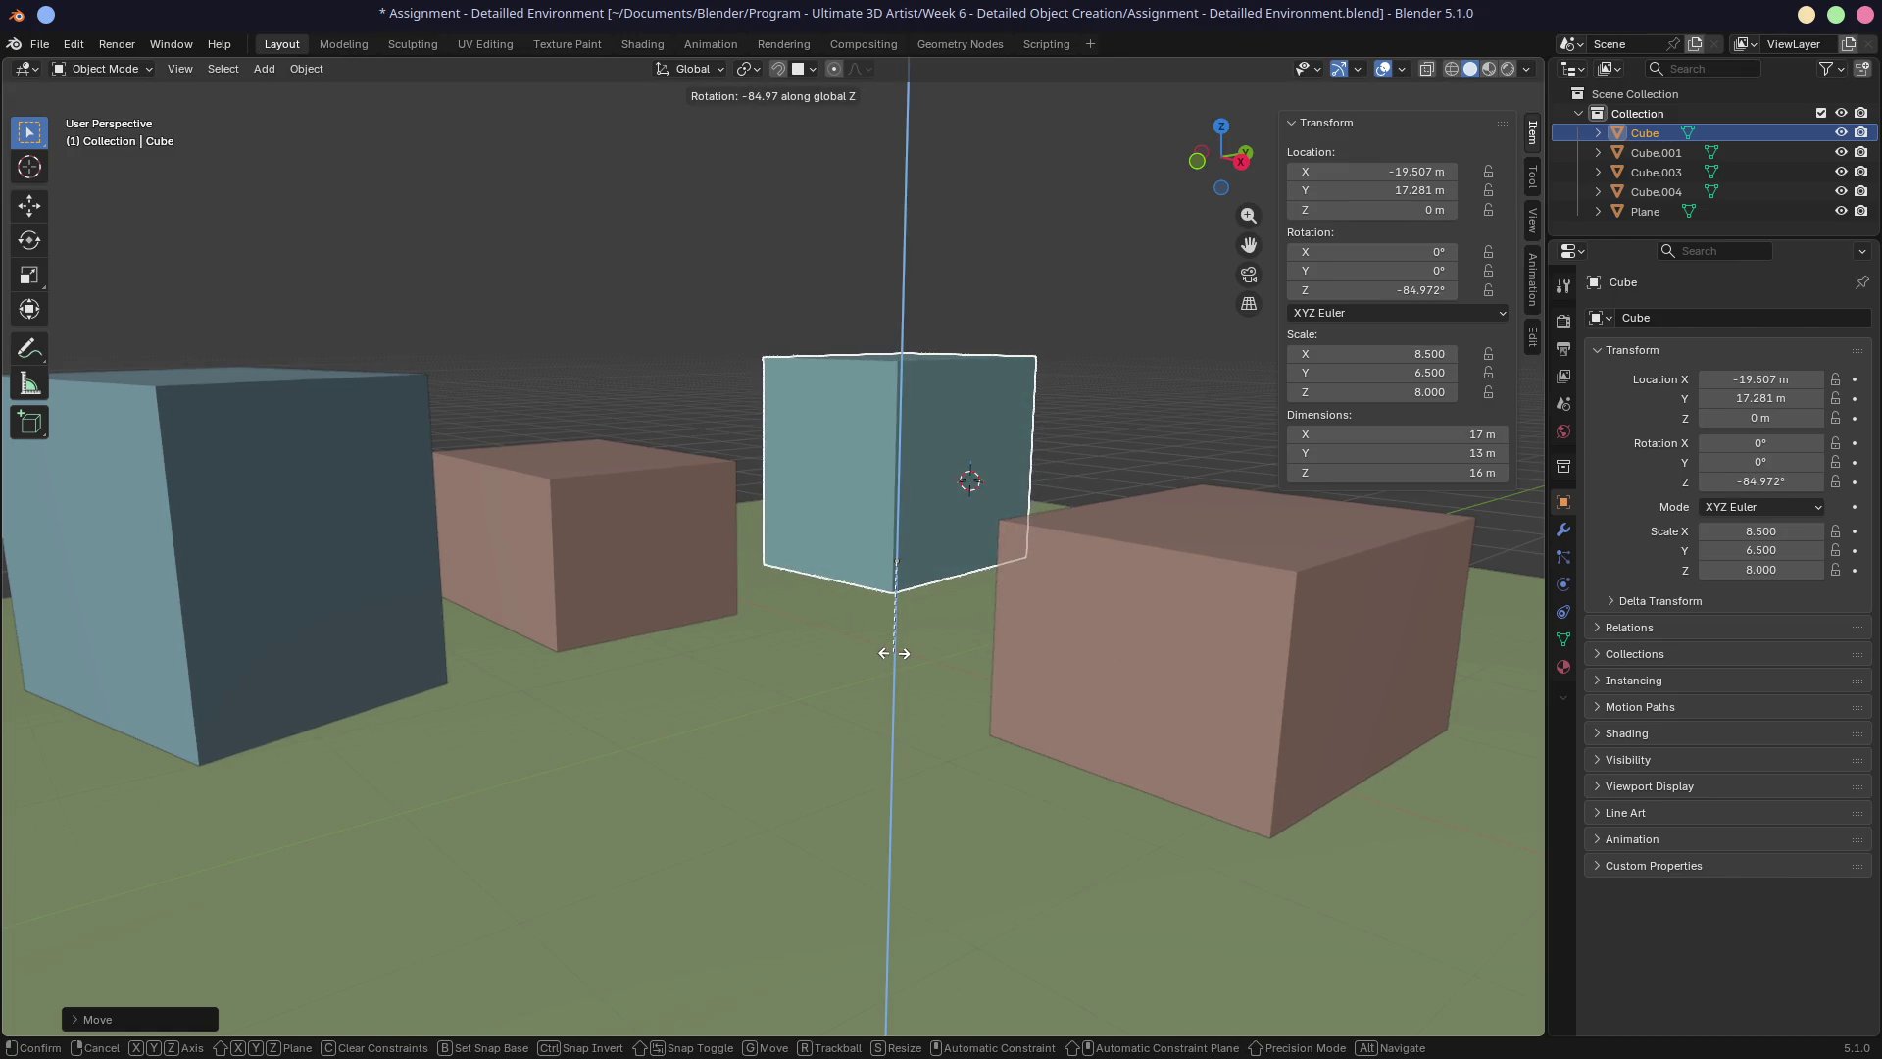
left_click(890, 649)
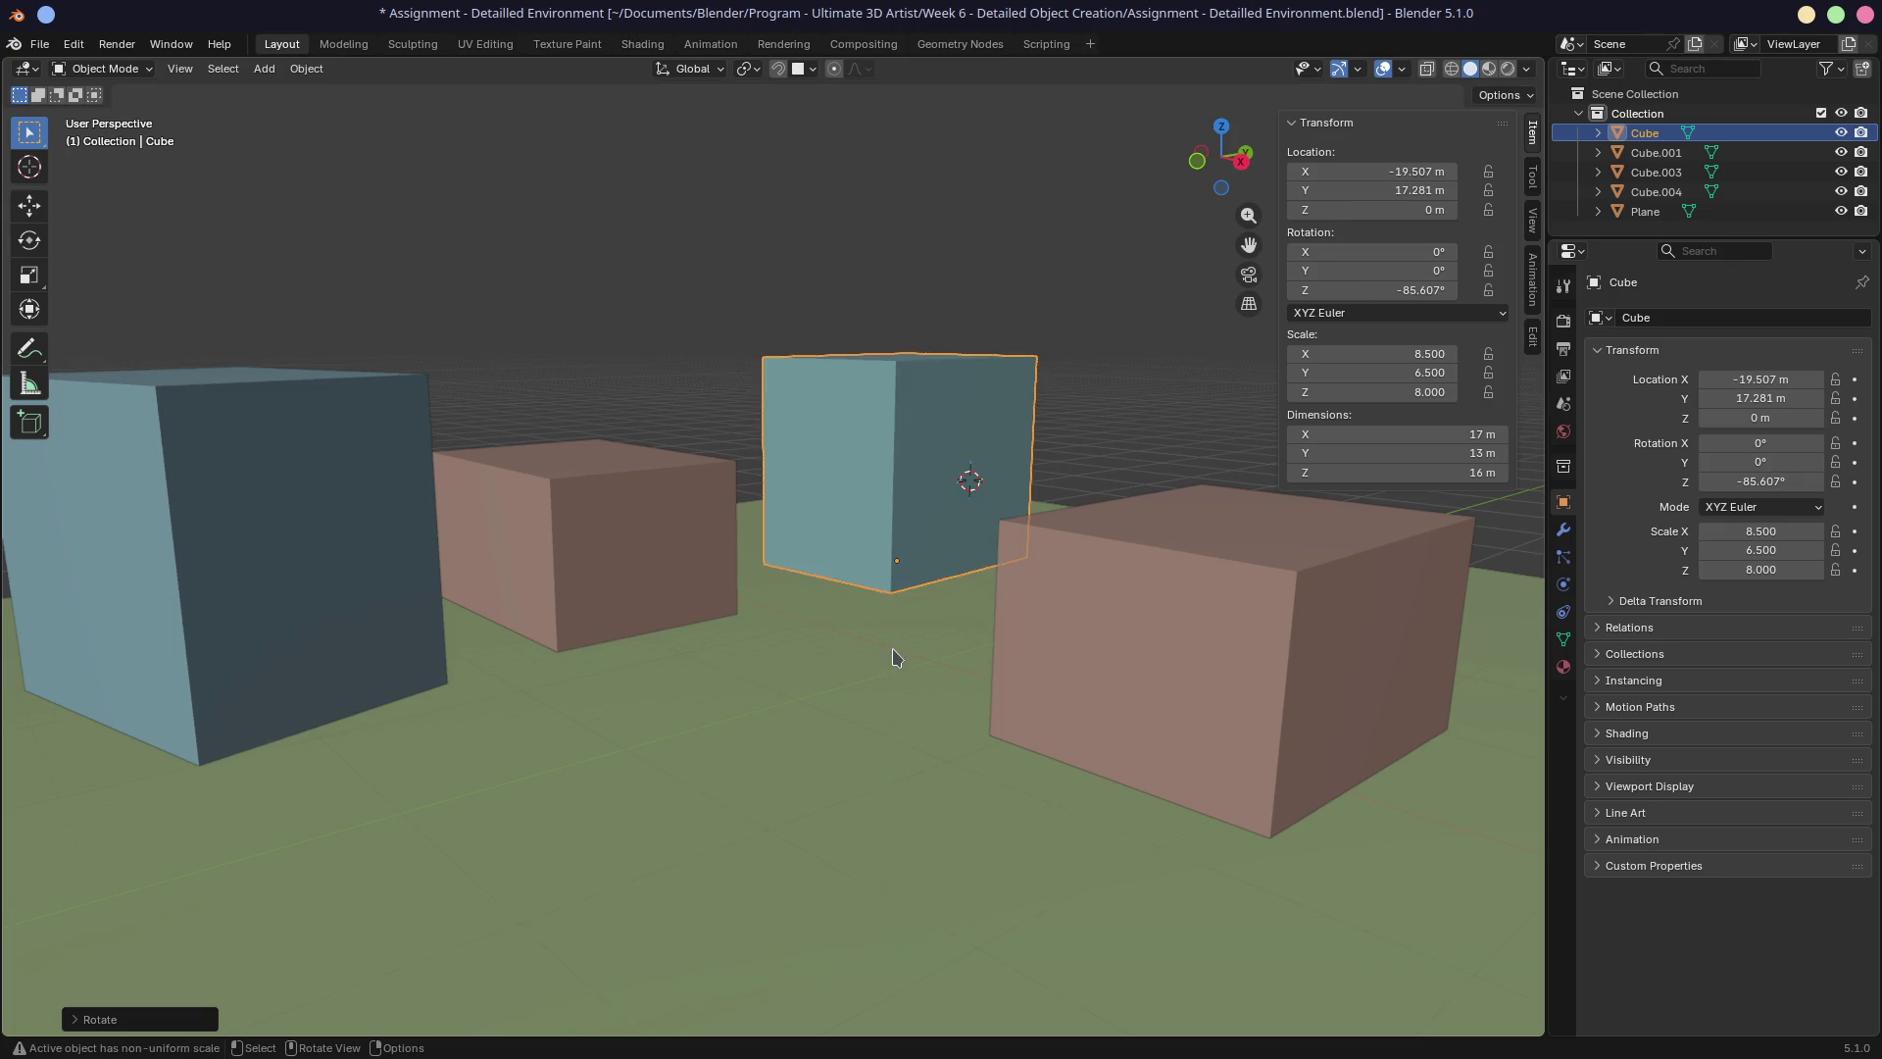
key("g")
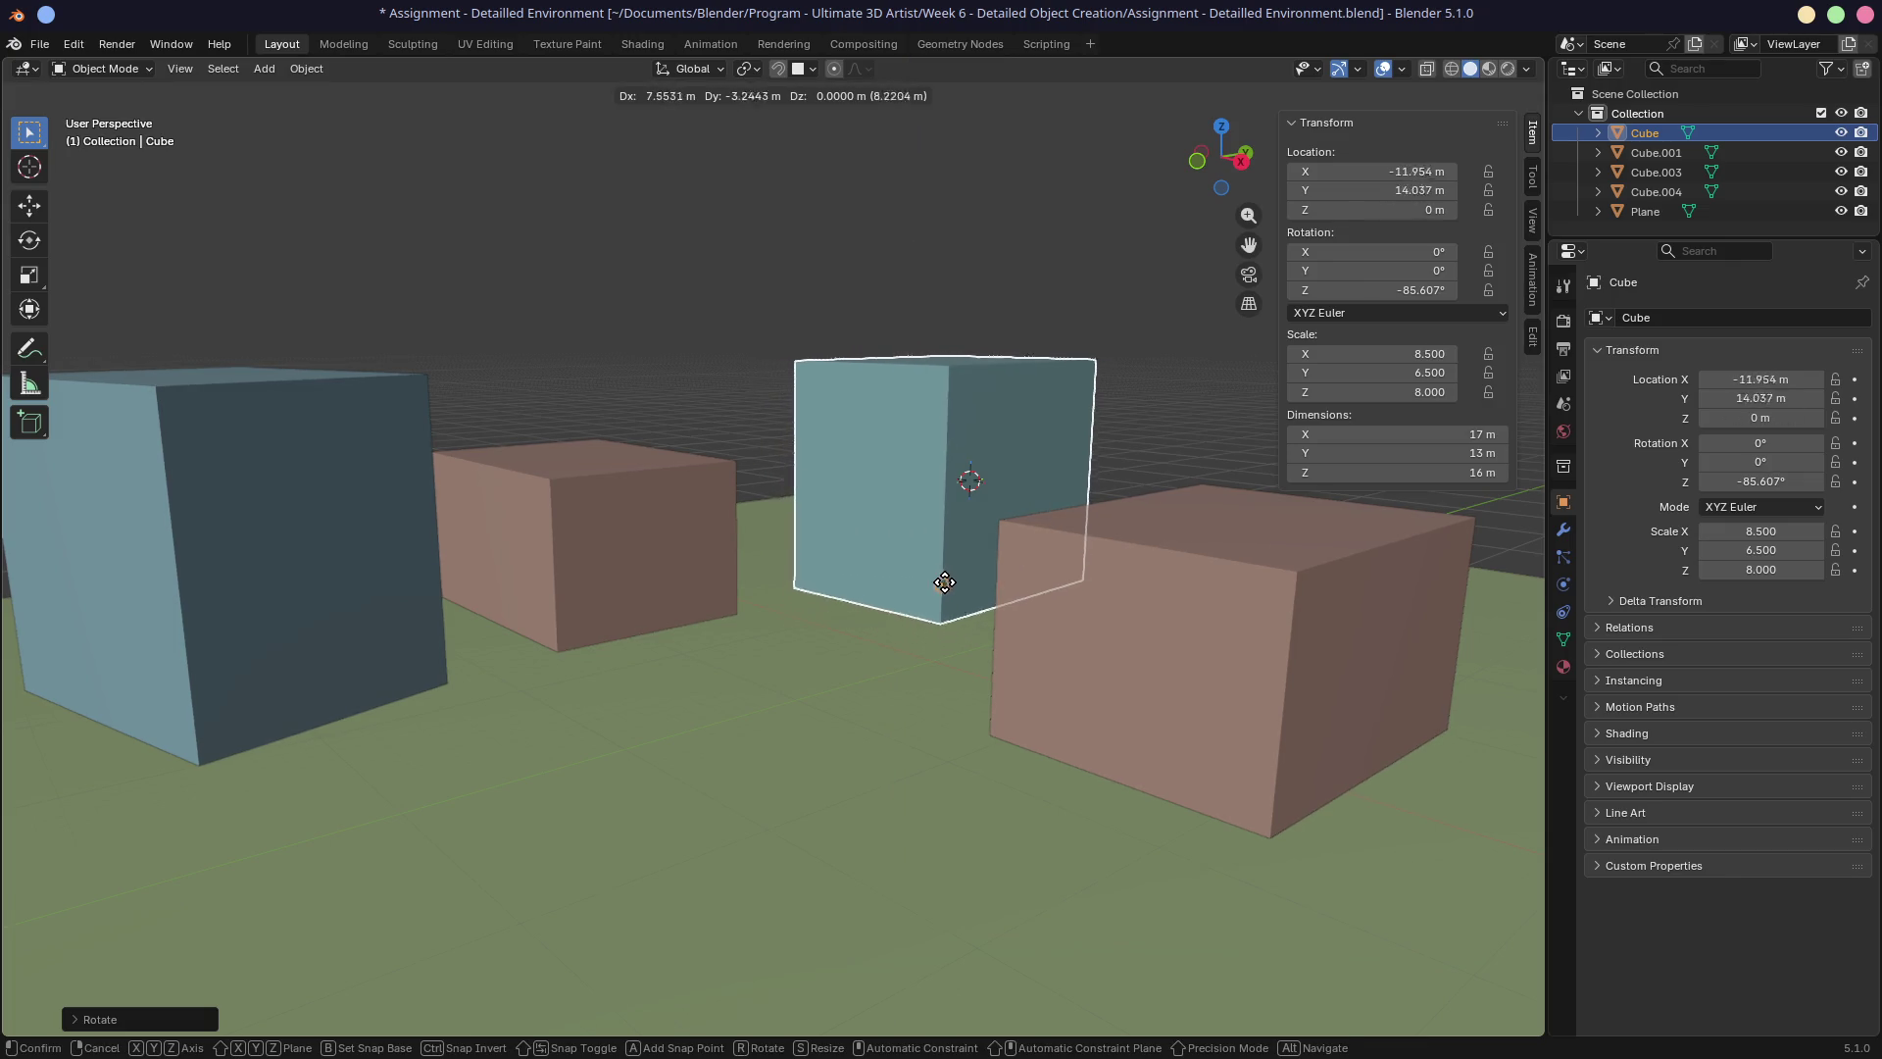
left_click(971, 603)
Move the right brown cube right and forward, then view the whole layout.
left_click(1135, 690)
key("g")
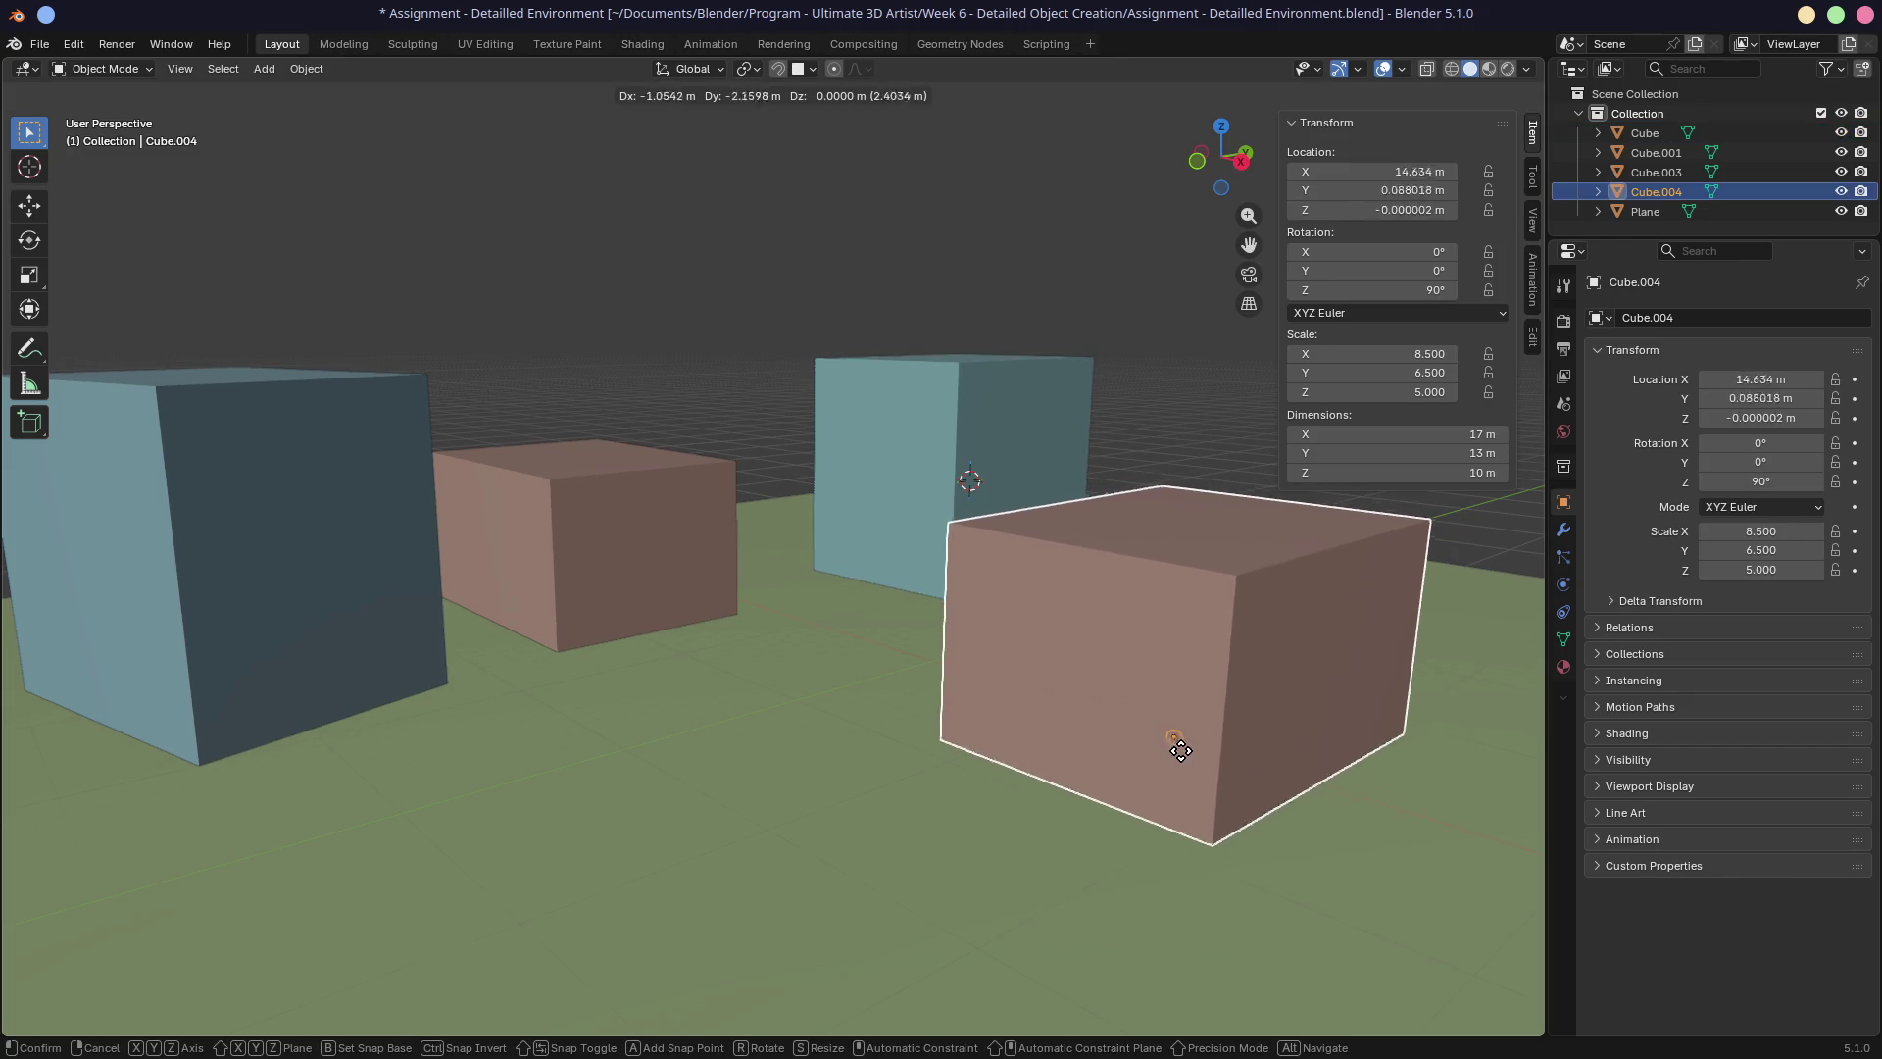
left_click(1243, 775)
left_click(1209, 735)
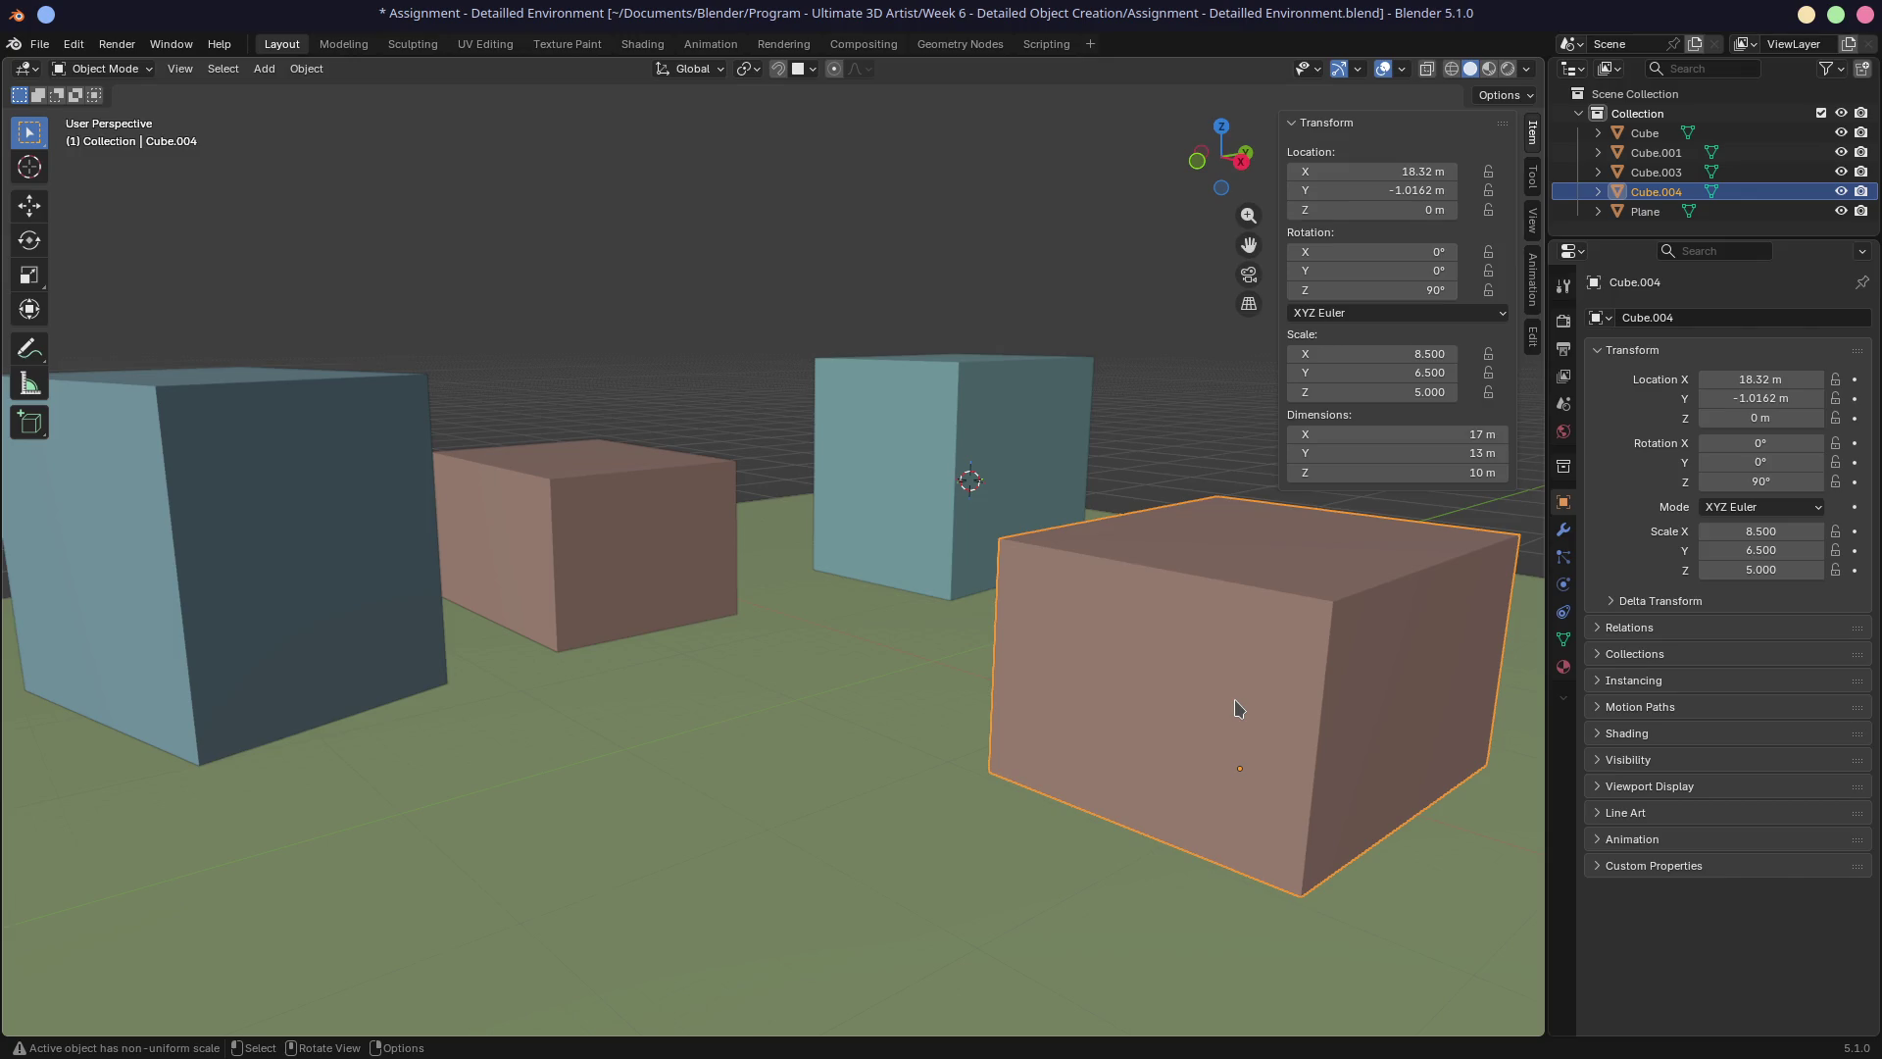
scroll(1240, 708, "down", 1)
middle_click_drag(1248, 706, 781, 665)
scroll(843, 661, "down", 2)
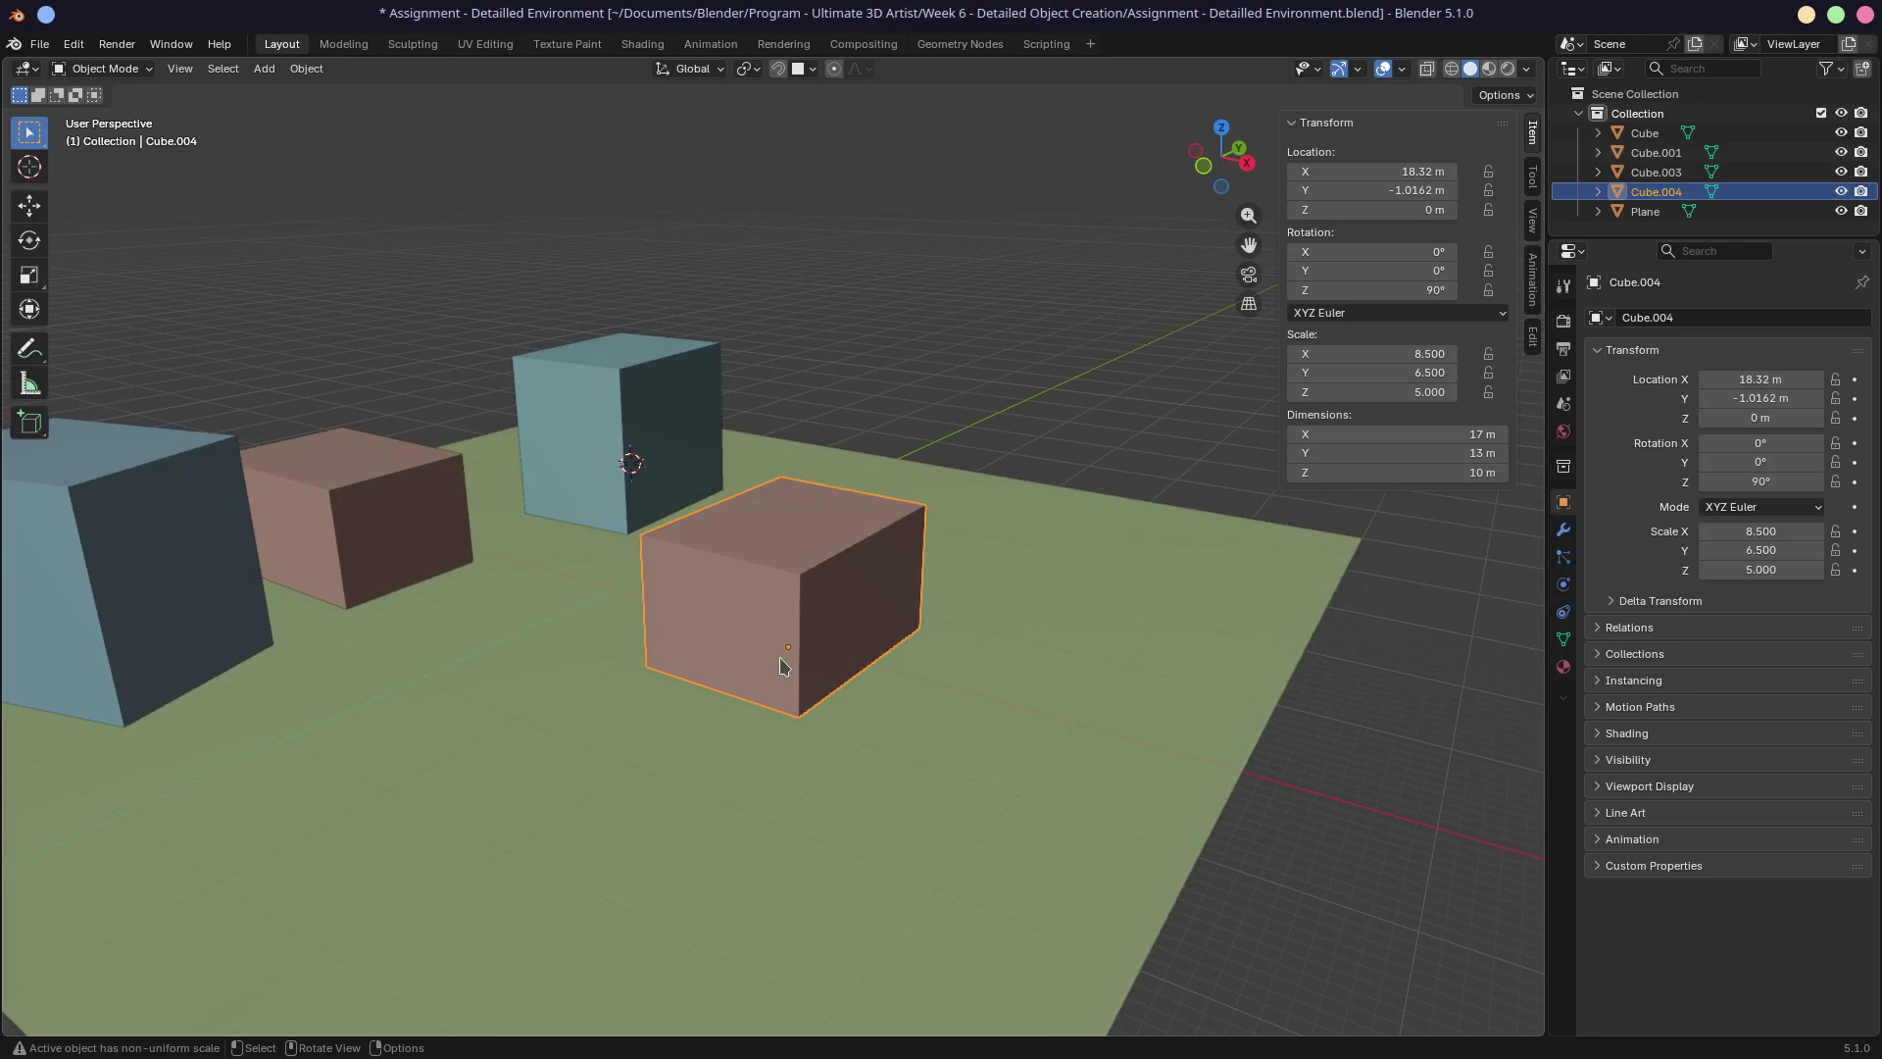
left_click(1425, 474)
Set the brown block's Z dimension to 20 m, after trying 18 m and 24 m.
type("18")
key("Return")
left_click(1402, 469)
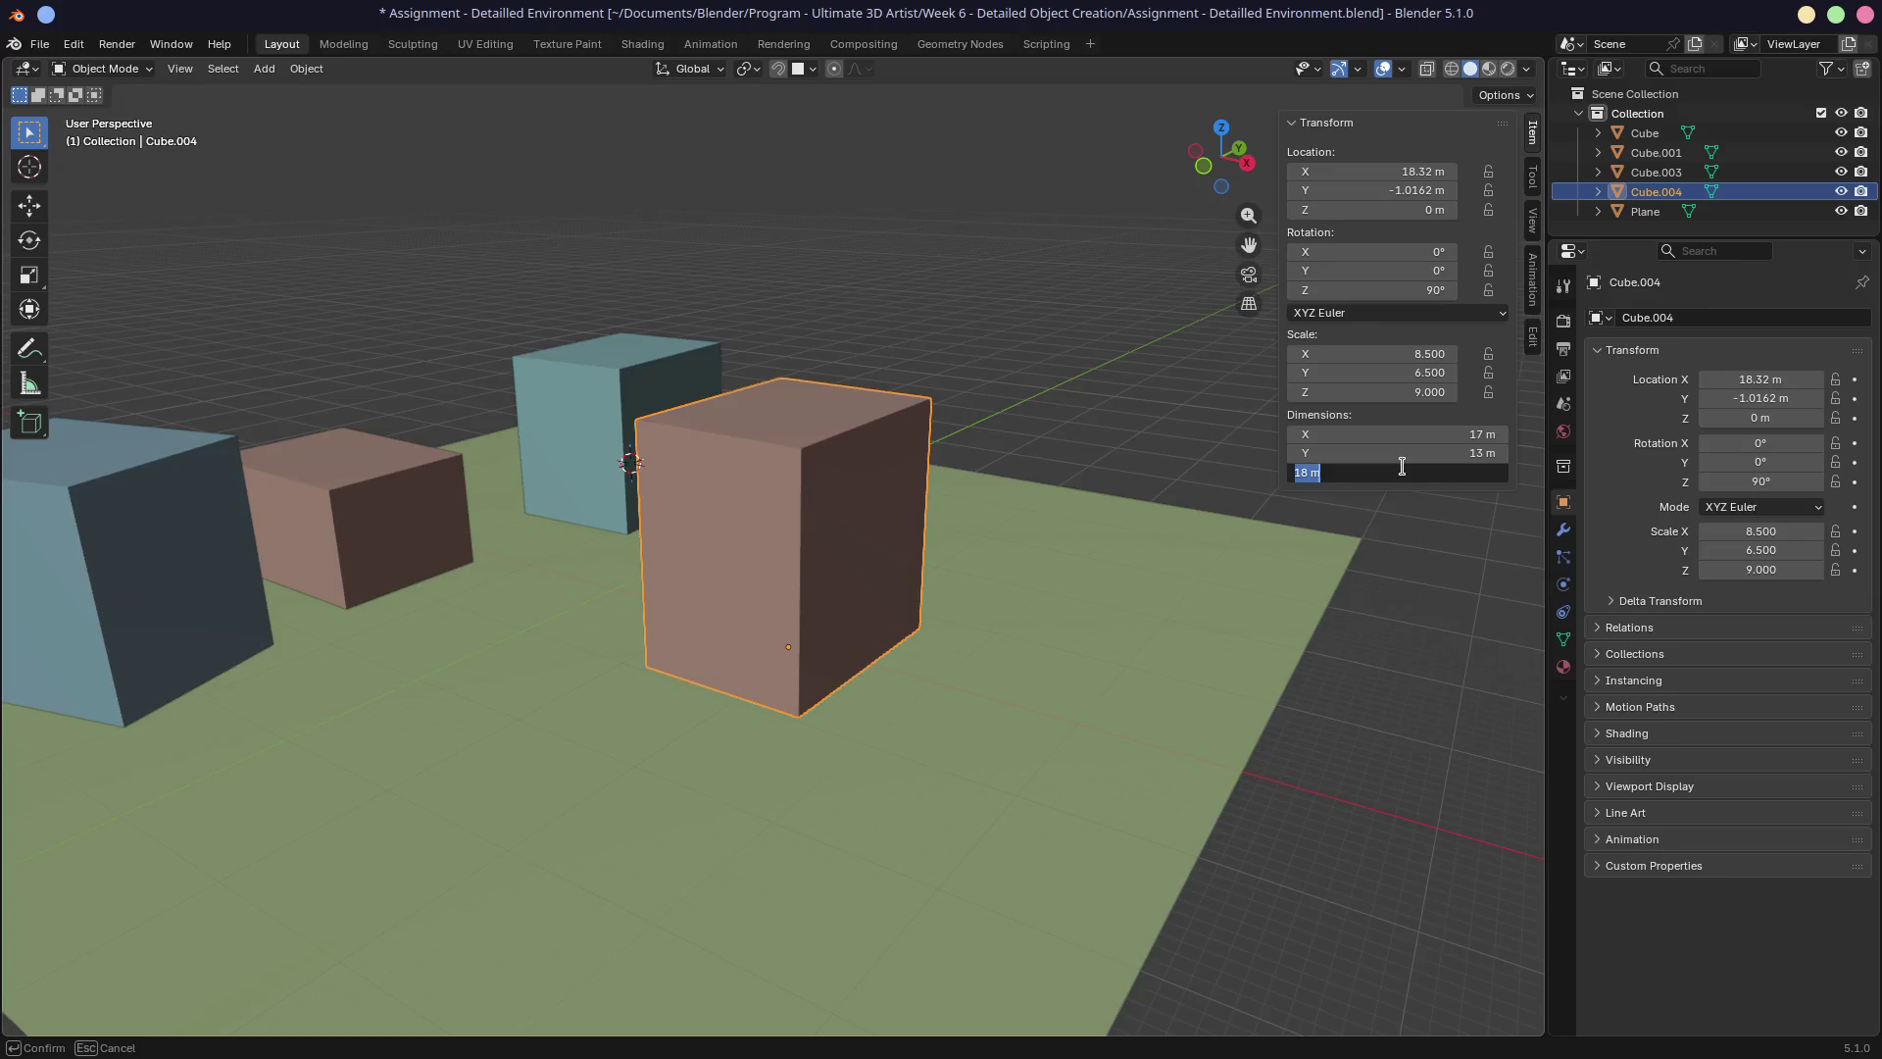
type("24")
key("Return")
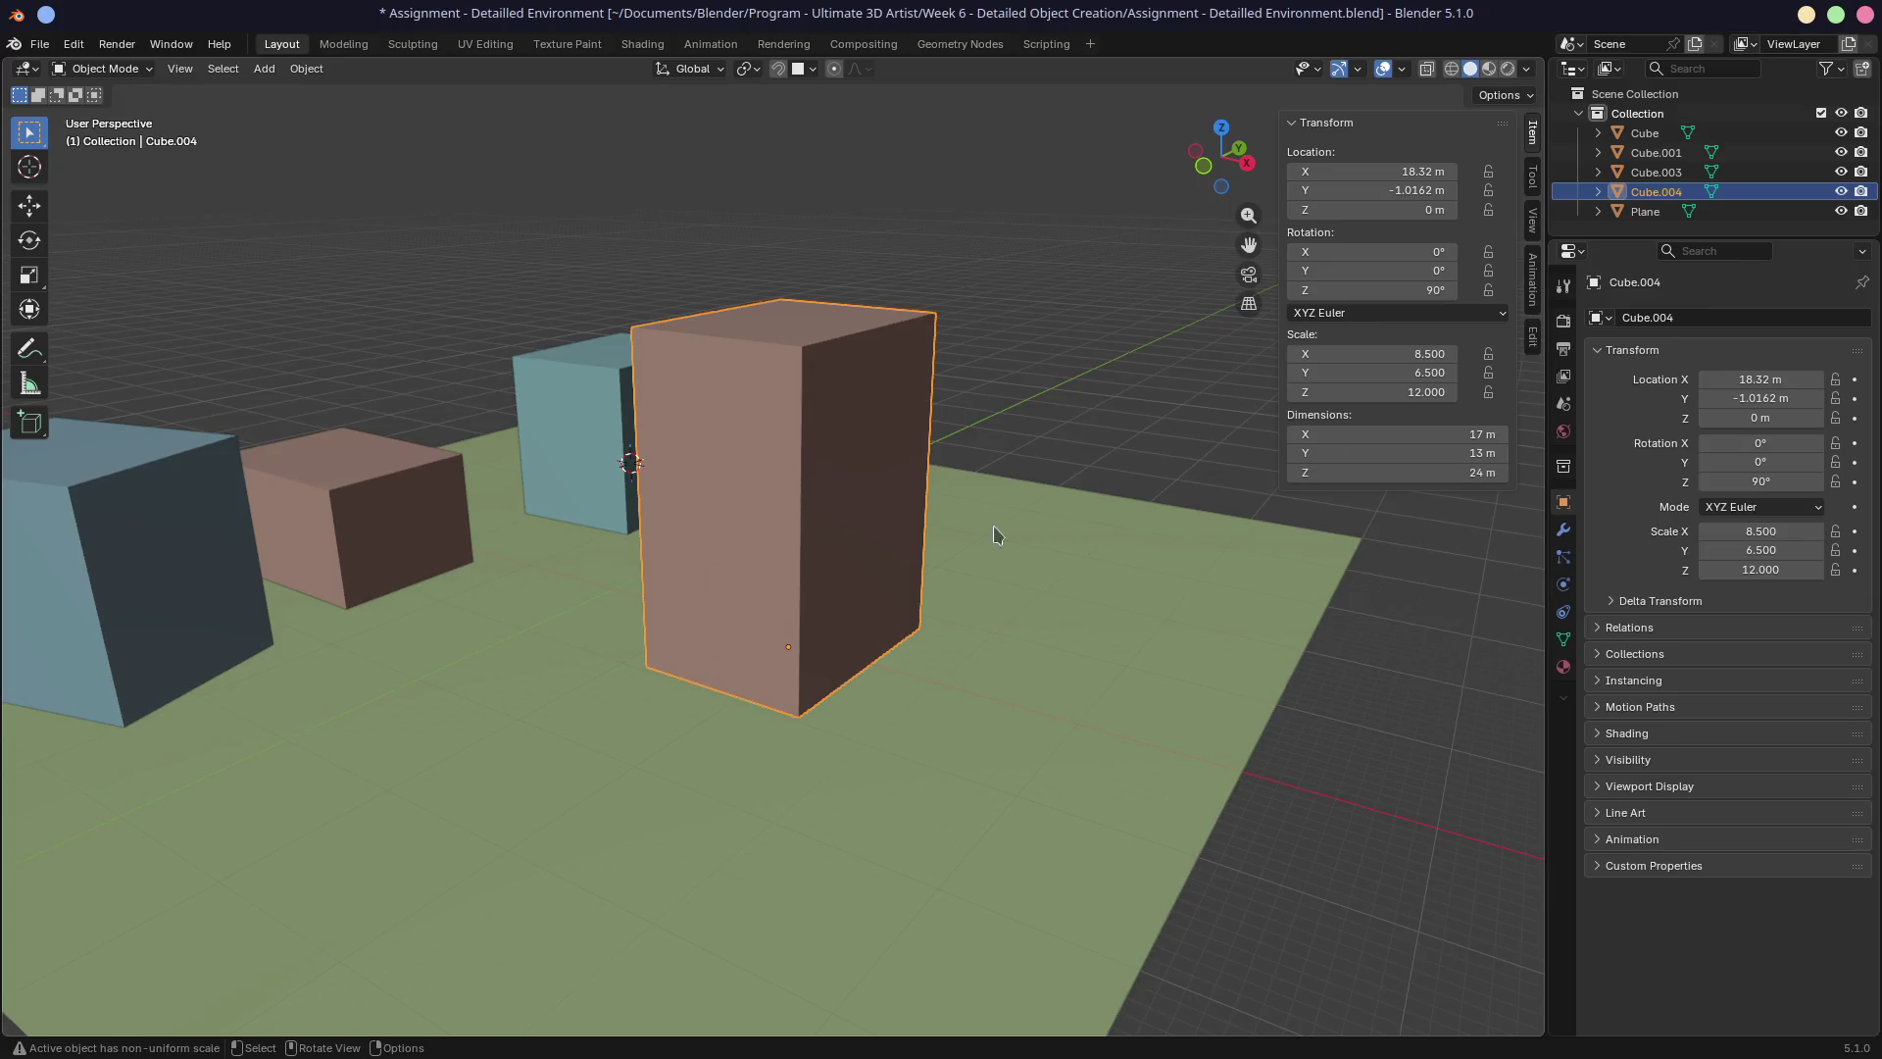
left_click(1442, 474)
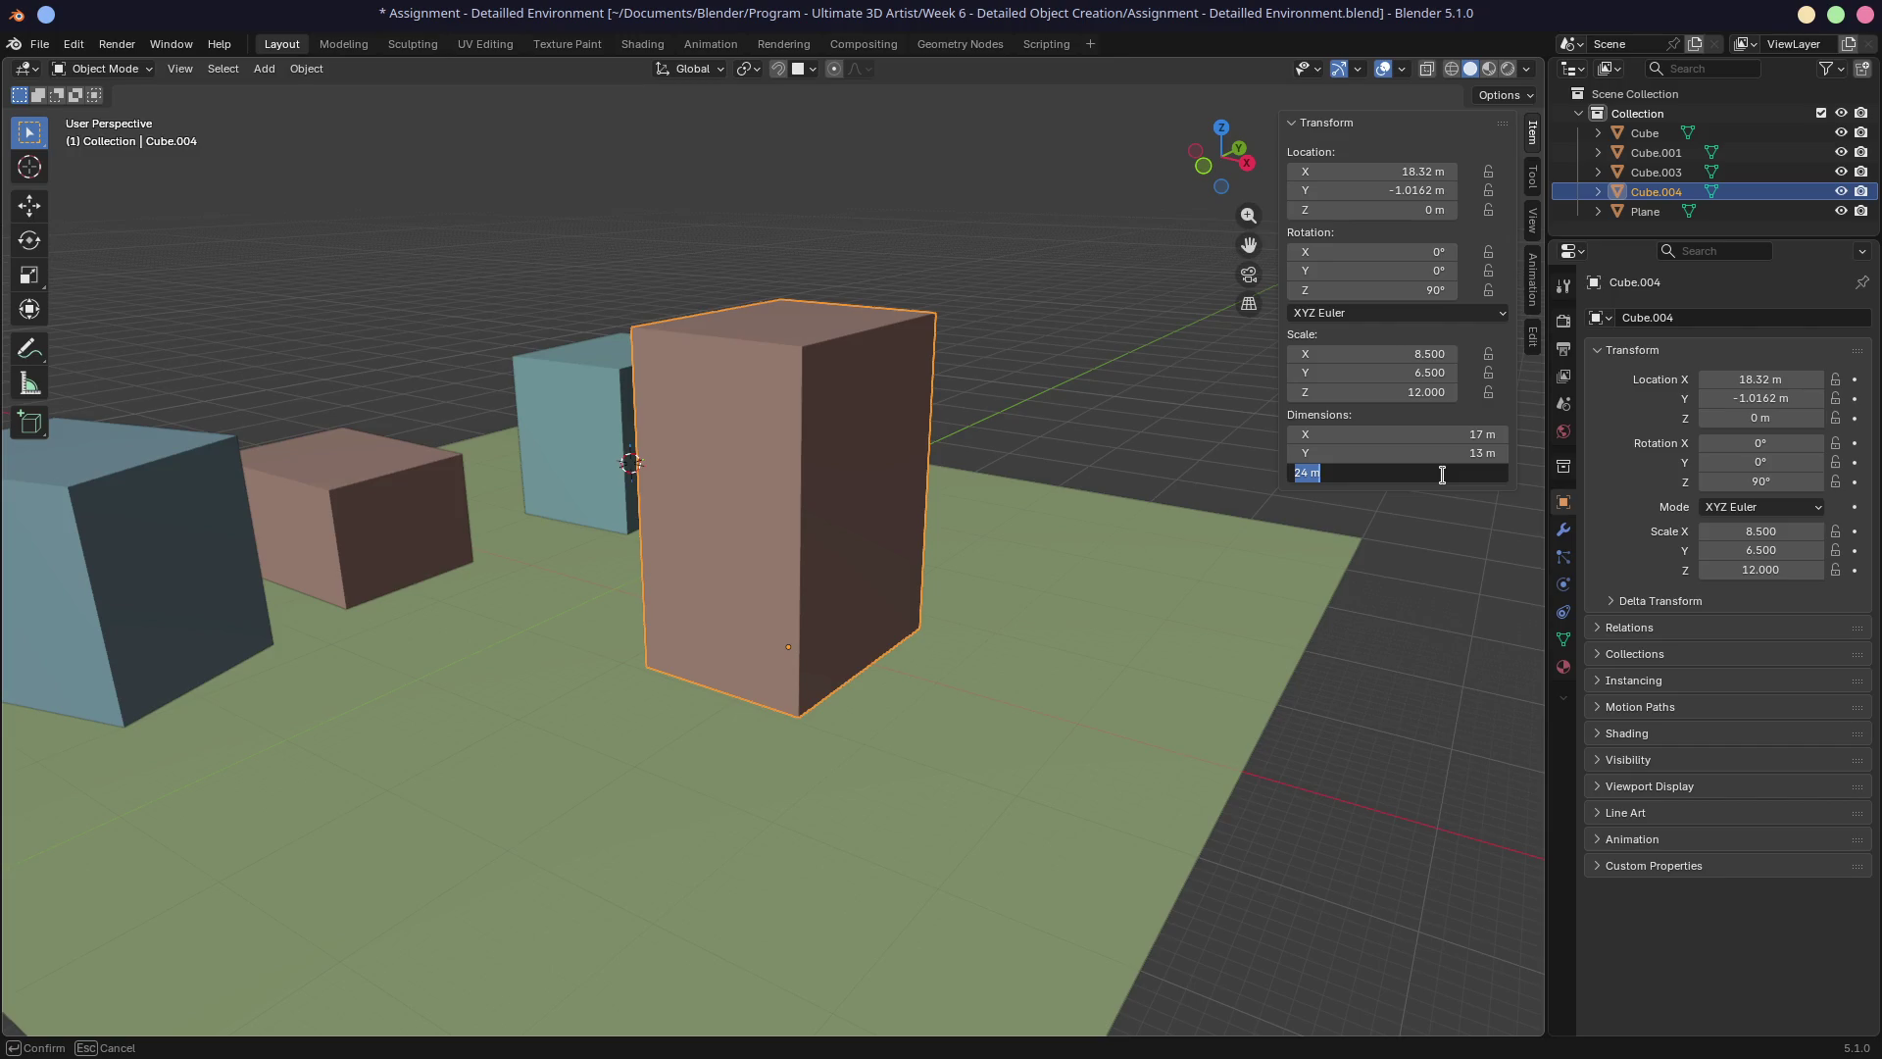
type("2")
key("Return")
left_click(1437, 476)
type("20")
key("Return")
Orbit around the 20 m block to inspect it from lower angles.
mouse_move(1092, 580)
middle_mouse_down()
mouse_move(811, 621)
mouse_move(981, 593)
middle_mouse_up()
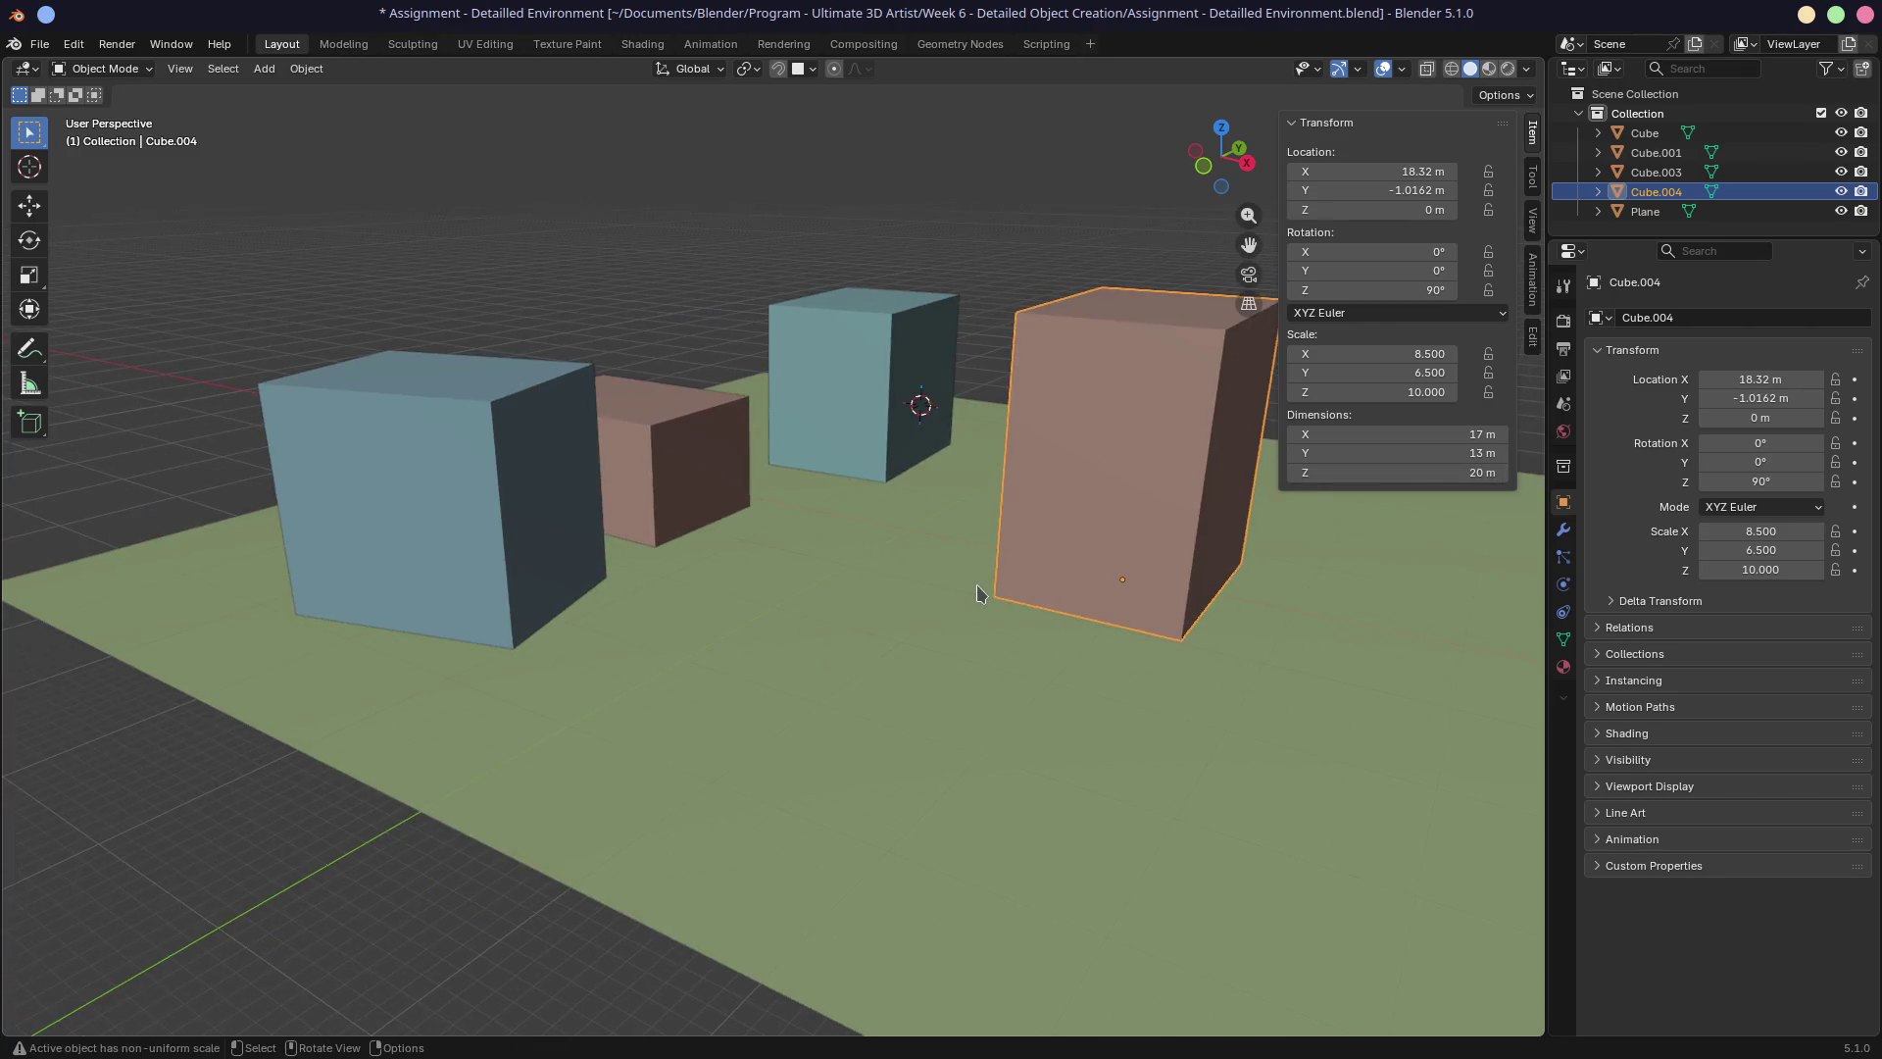
scroll(980, 593, "up", 5)
mouse_move(882, 546)
middle_mouse_down()
mouse_move(836, 526)
mouse_move(892, 559)
middle_mouse_up()
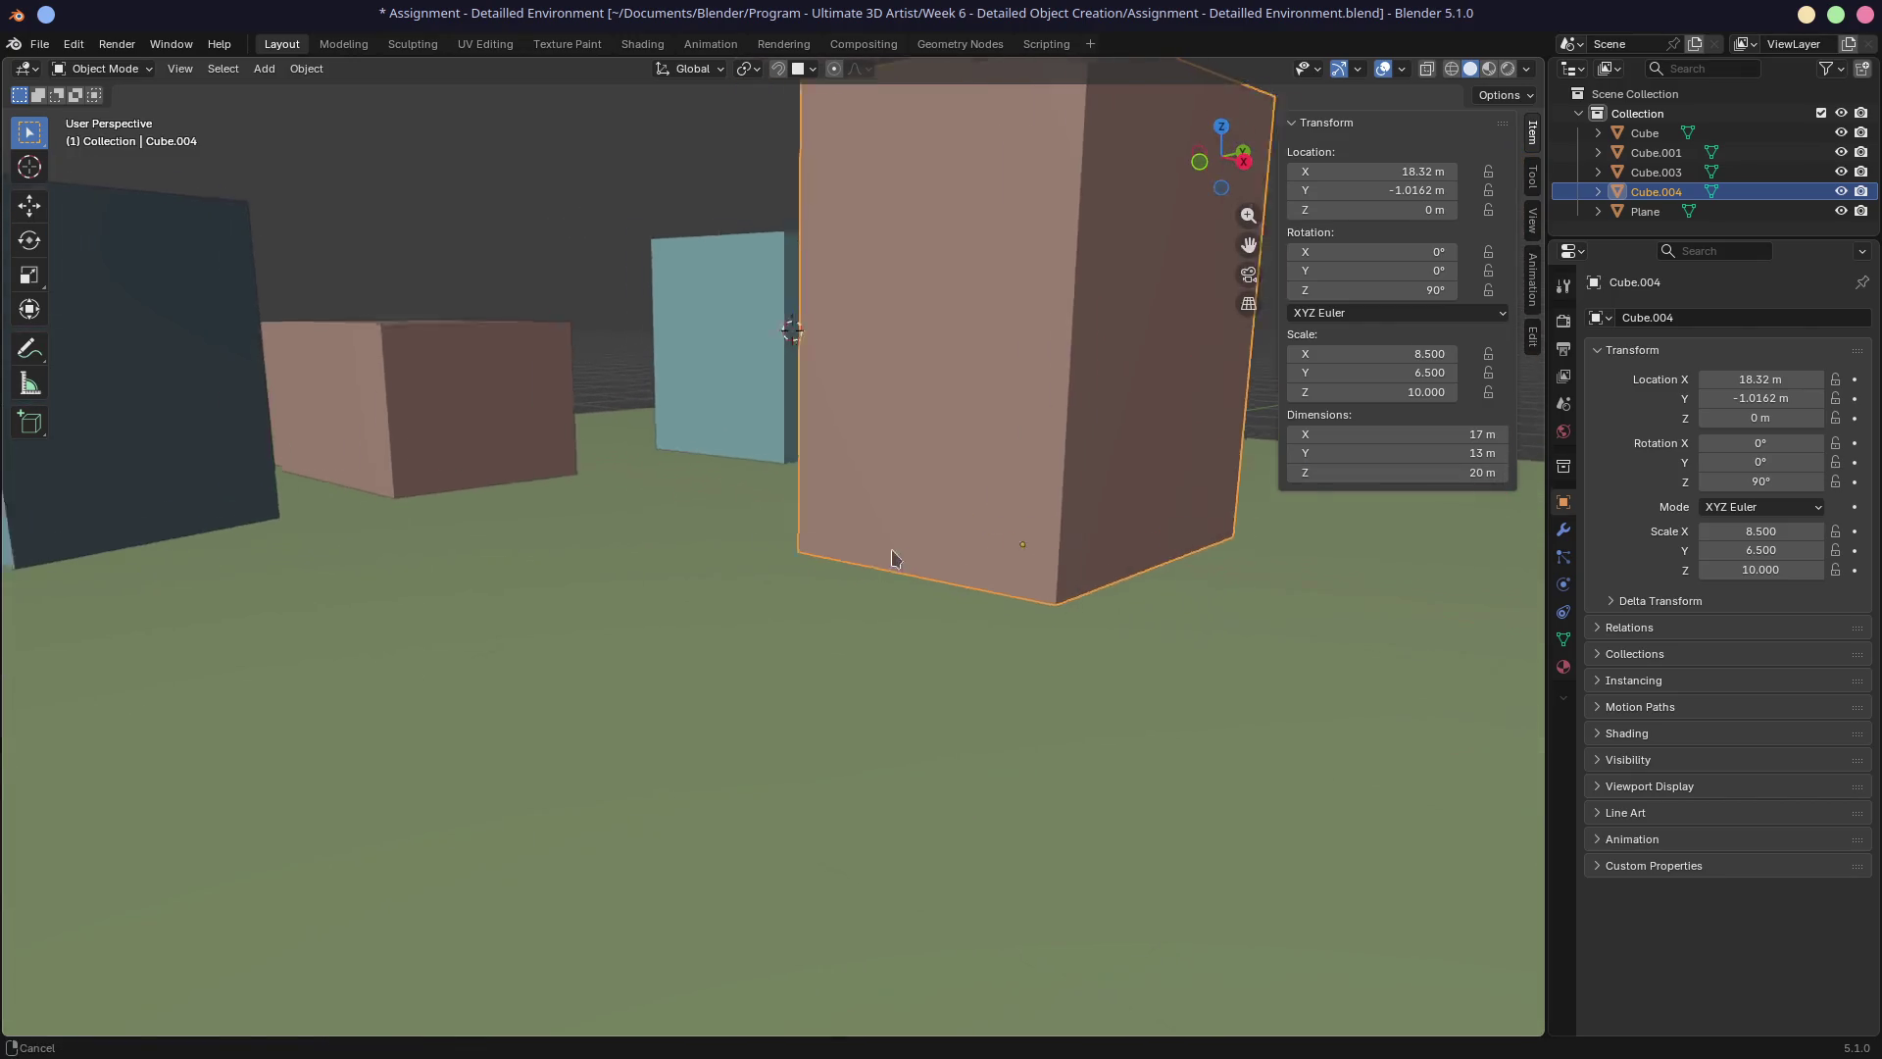
scroll(972, 616, "down", 3)
middle_click_drag(972, 616, 991, 651)
scroll(992, 661, "up", 2)
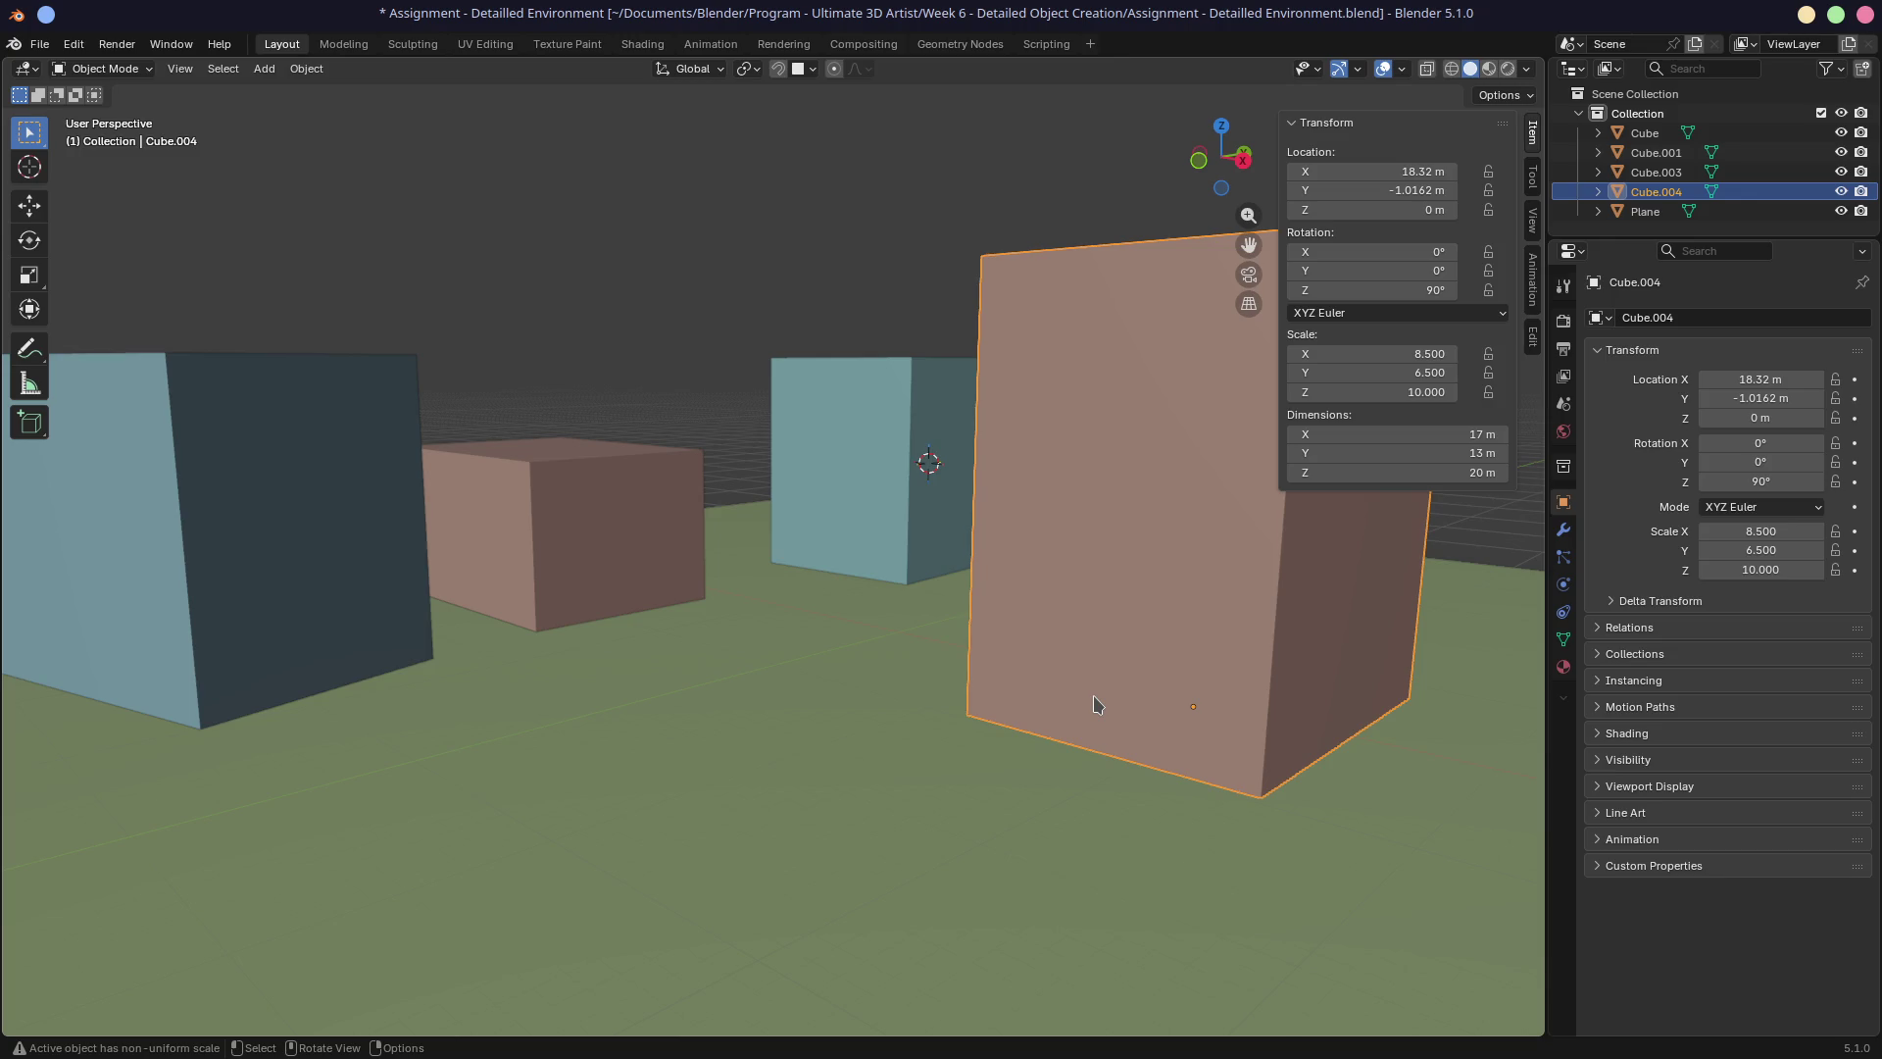
Move the tall brown block further right.
mouse_move(890, 592)
middle_mouse_down()
mouse_move(945, 651)
mouse_move(995, 647)
mouse_move(785, 644)
mouse_move(902, 637)
mouse_move(970, 706)
mouse_move(970, 674)
mouse_move(1000, 689)
mouse_move(1012, 722)
middle_mouse_up()
scroll(995, 647, "down", 5)
key("g")
left_click(975, 622)
scroll(782, 637, "up", 5)
scroll(974, 674, "down", 2)
key("shift")
middle_click_drag(810, 694, 885, 718, "shift")
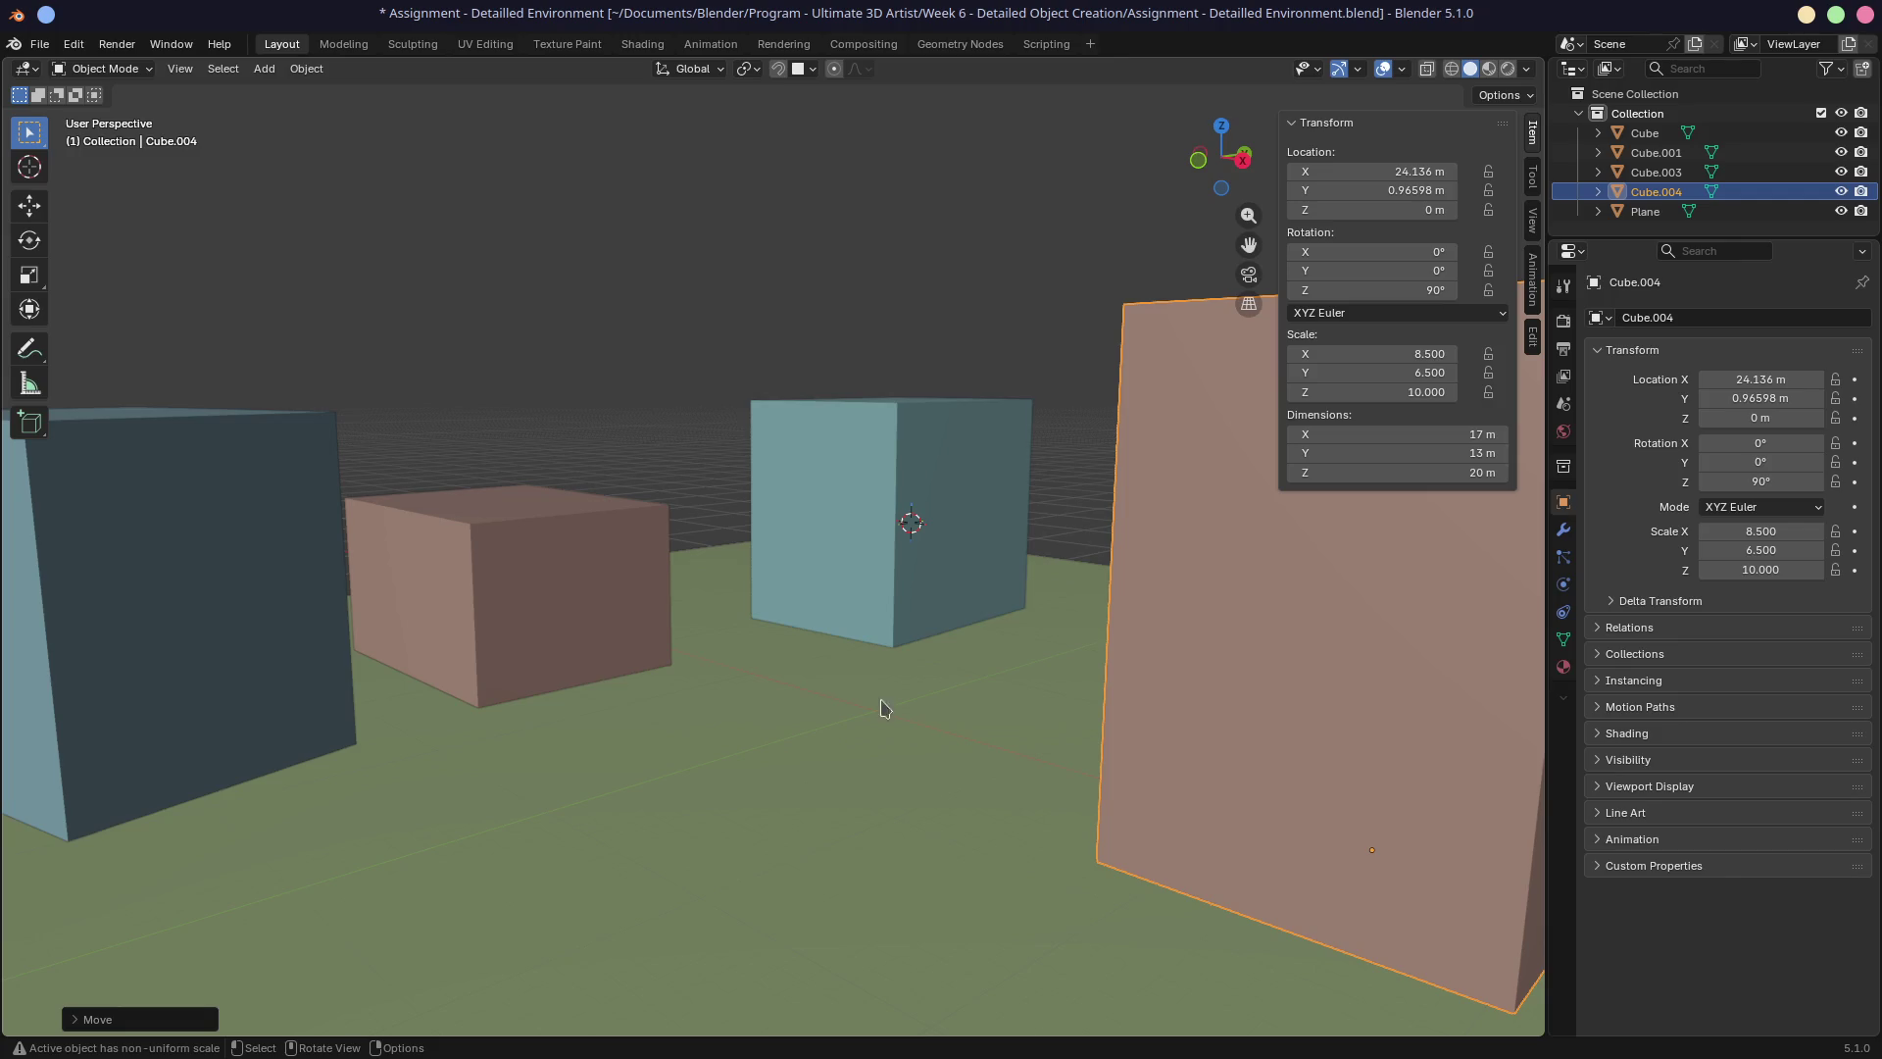
Shift the left brown cube, front blue copy and back blue cube slightly right.
left_click(591, 636)
key("g")
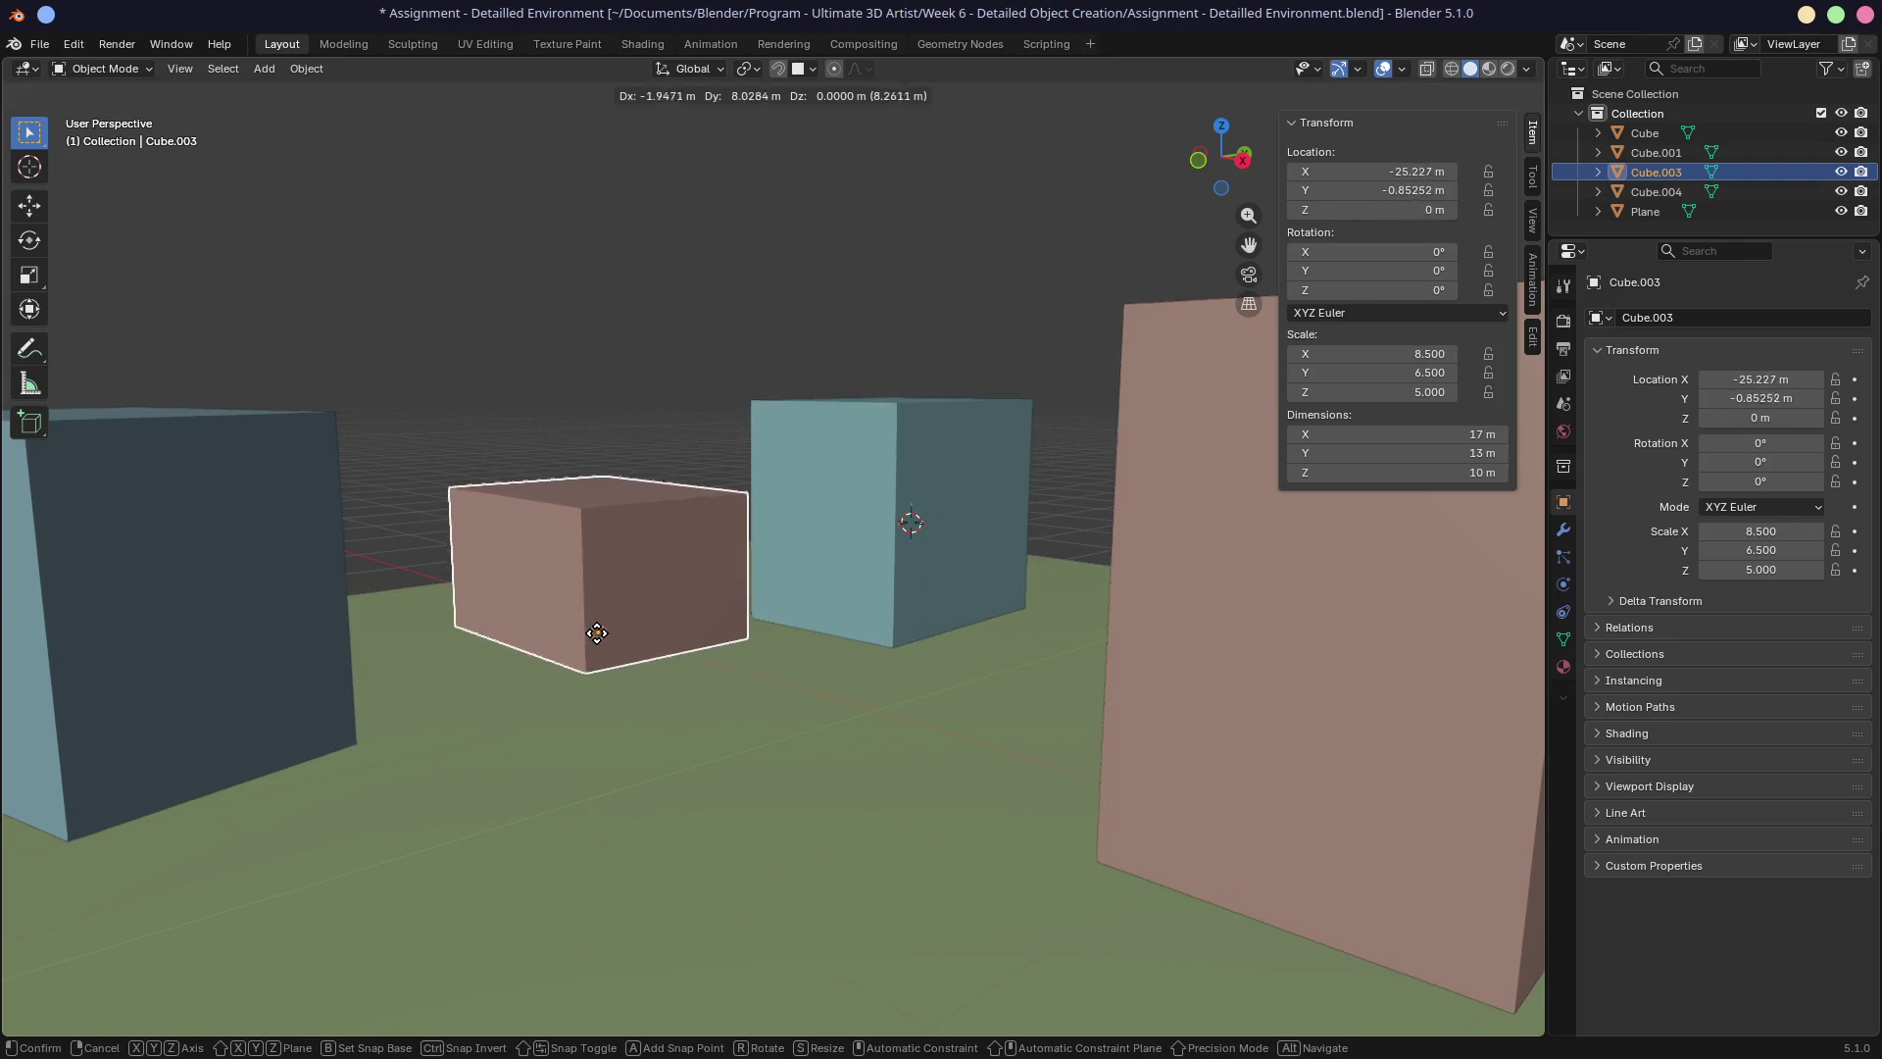
left_click(692, 642)
middle_click_drag(500, 657, 479, 664)
left_click(294, 667)
key("g")
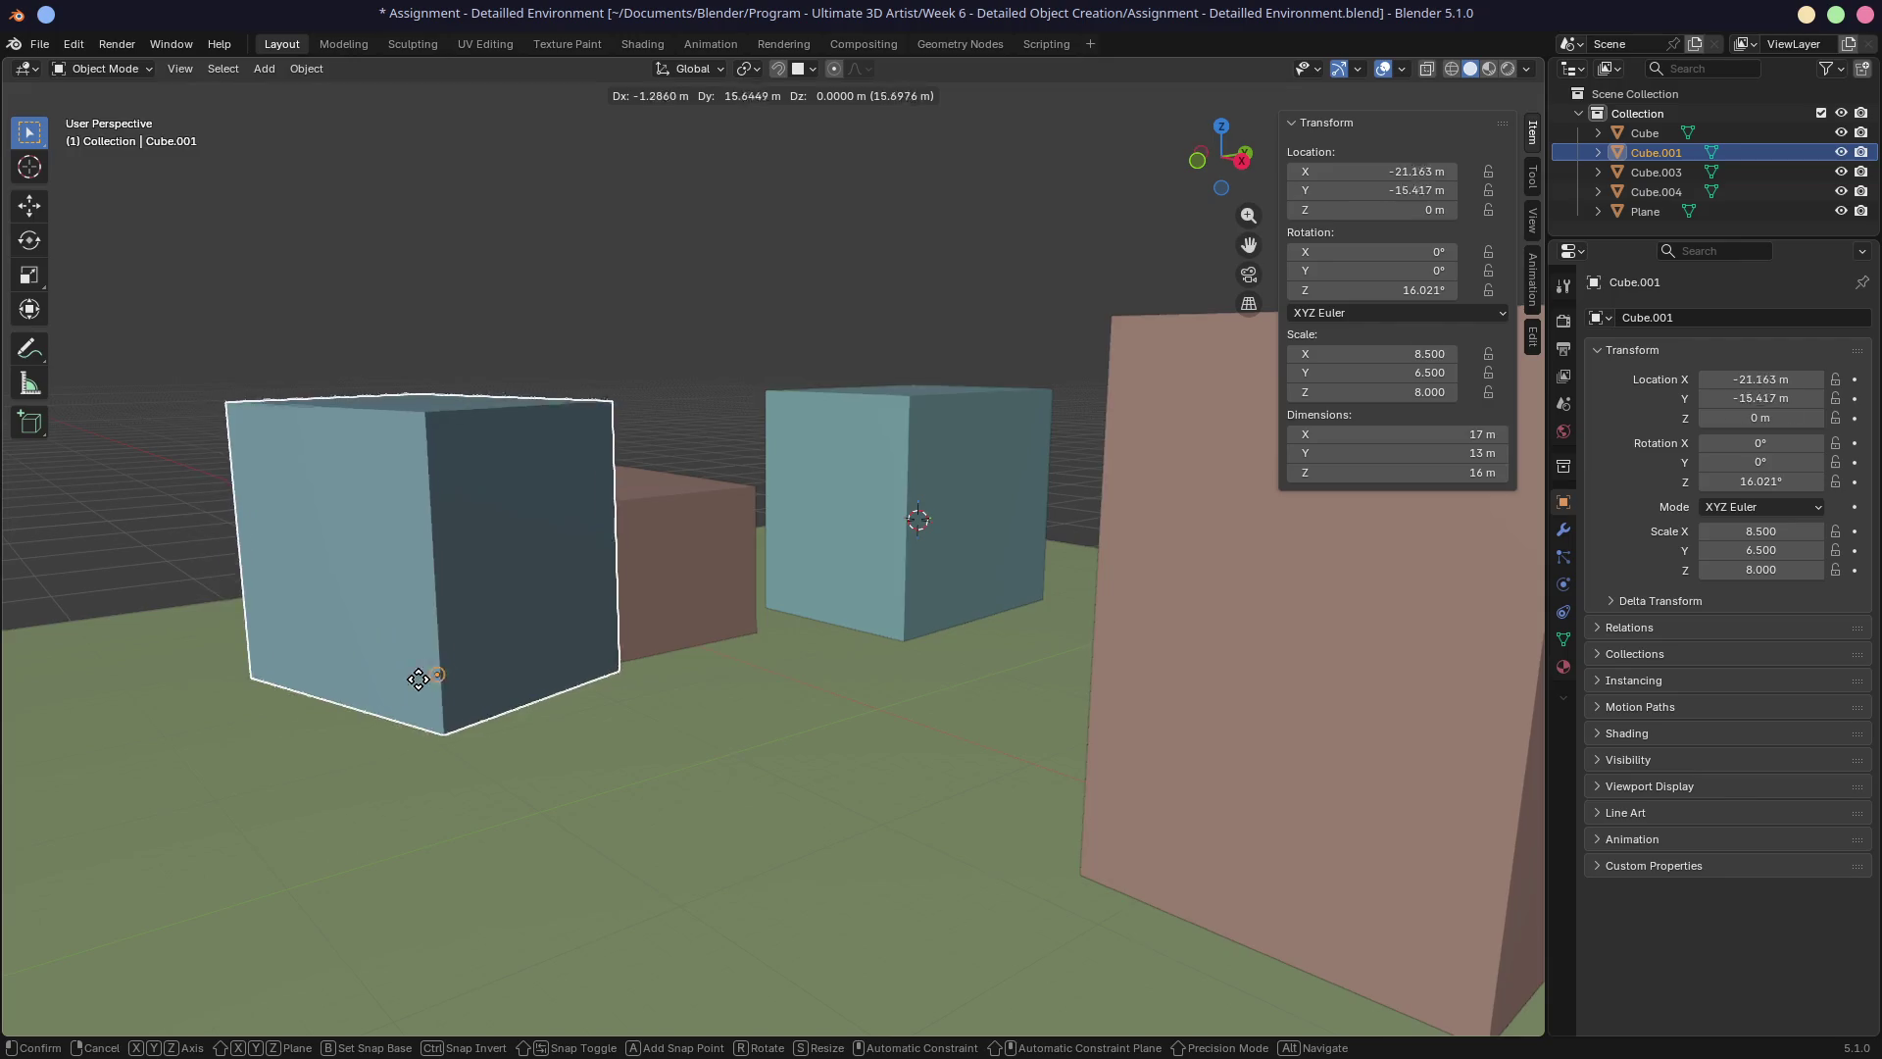
left_click(348, 702)
left_click(917, 593)
key("g")
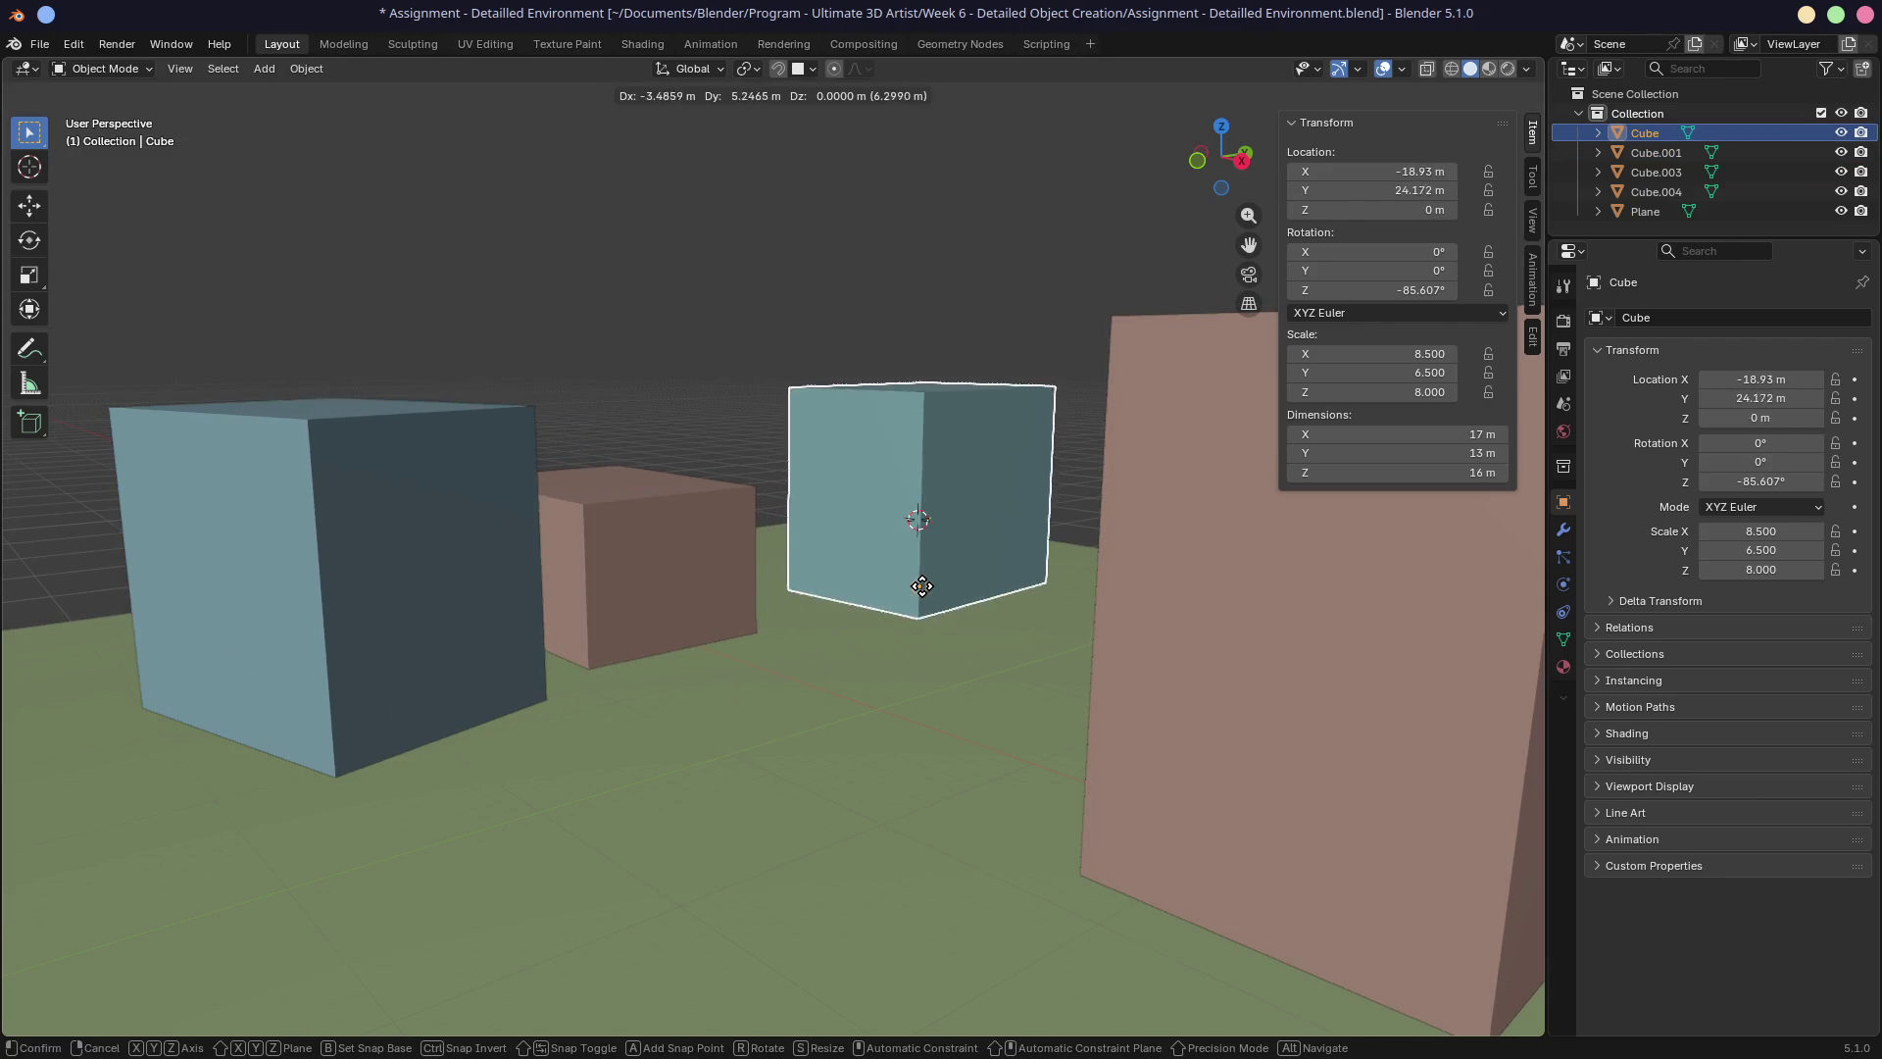
left_click(946, 612)
Reposition the front blue copy and rotate it about 21.9° around Z.
left_click(441, 691)
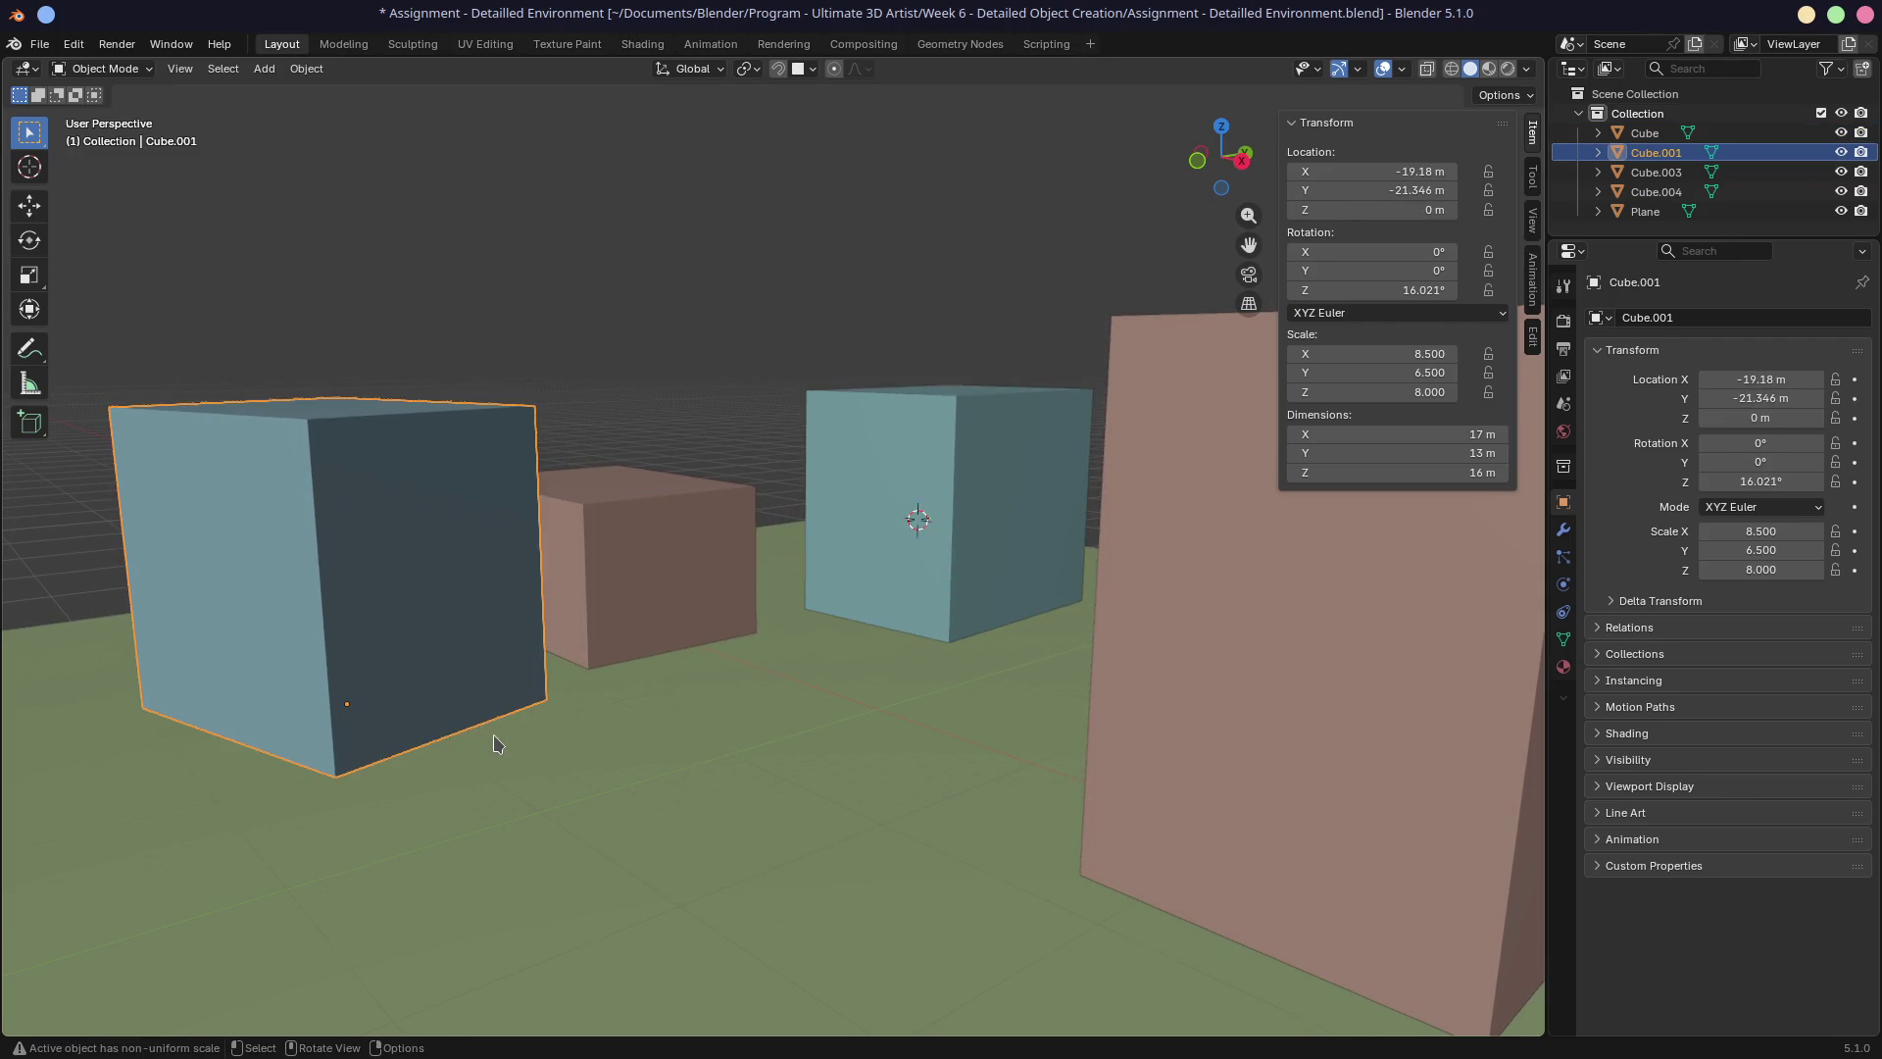
key("g")
left_click(324, 715)
key("r")
key("z")
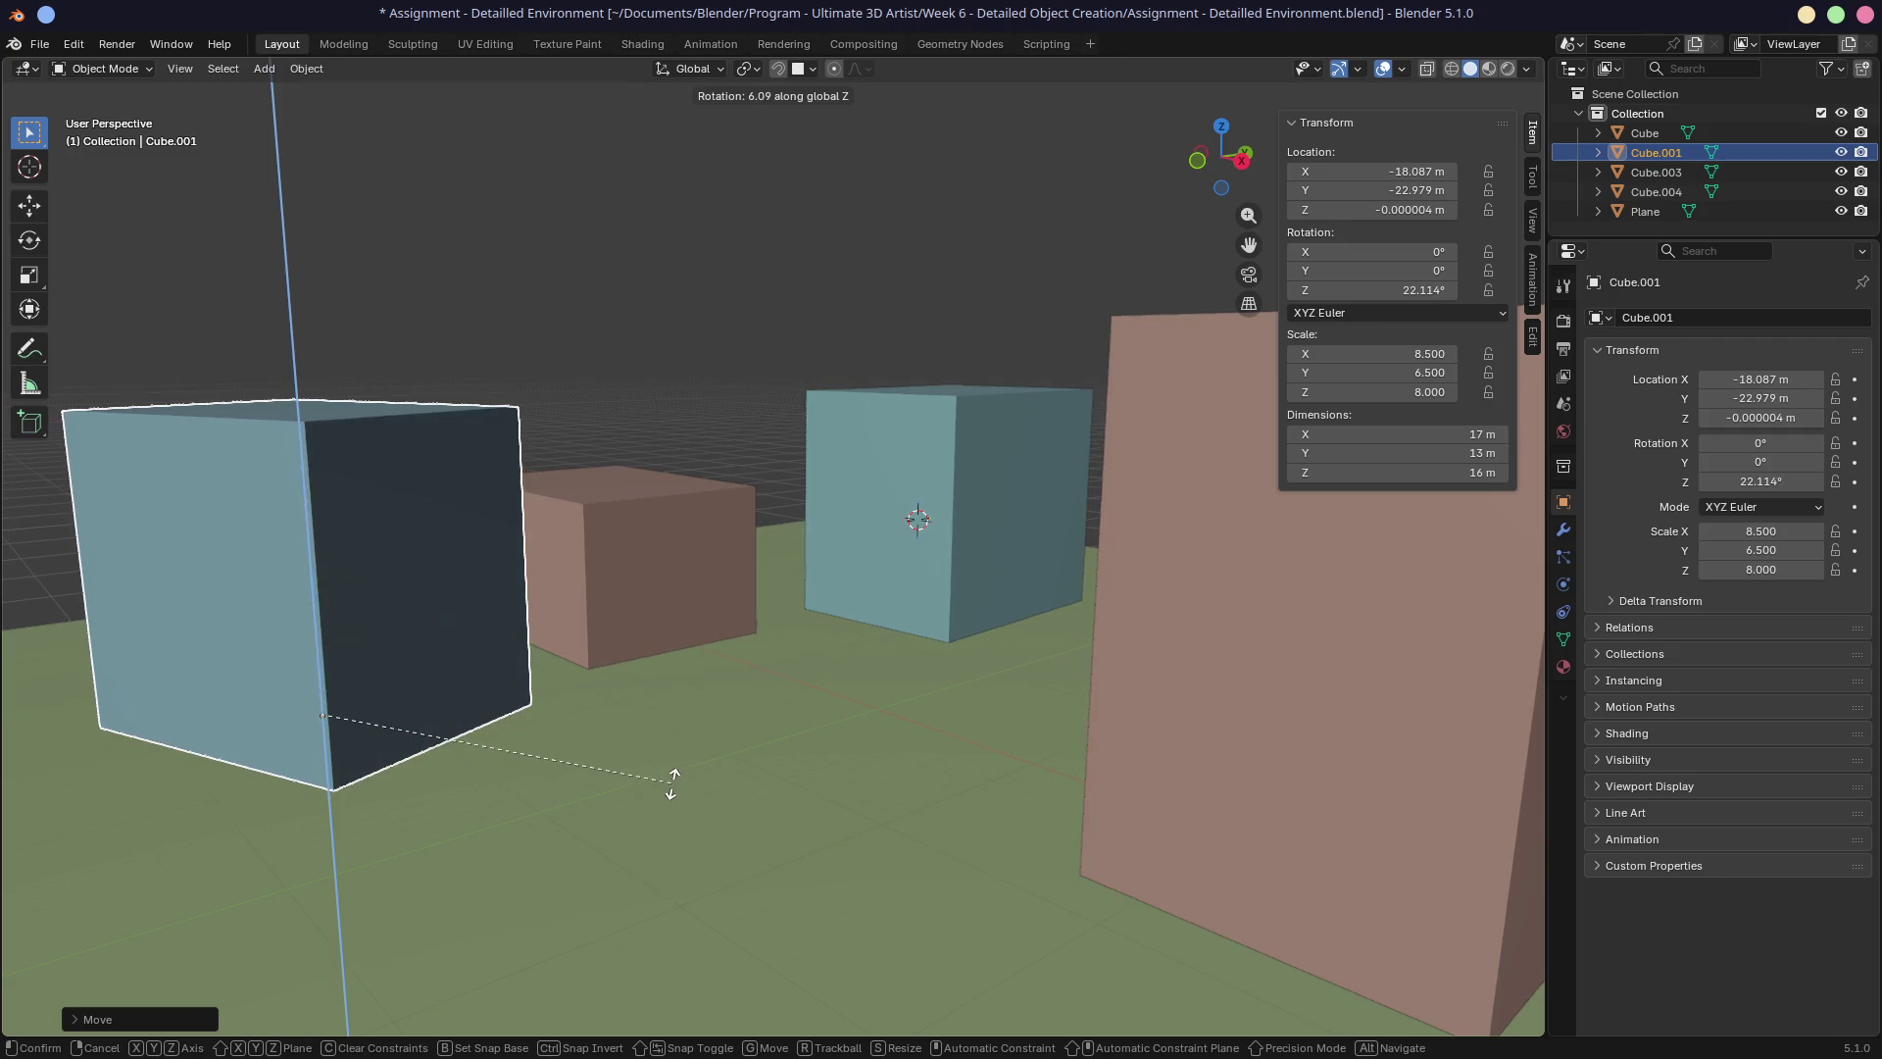
left_click(672, 785)
mouse_move(672, 784)
middle_mouse_down()
mouse_move(689, 748)
mouse_move(792, 782)
mouse_move(858, 743)
mouse_move(823, 751)
mouse_move(814, 786)
mouse_move(837, 698)
mouse_move(816, 578)
mouse_move(827, 593)
middle_mouse_up()
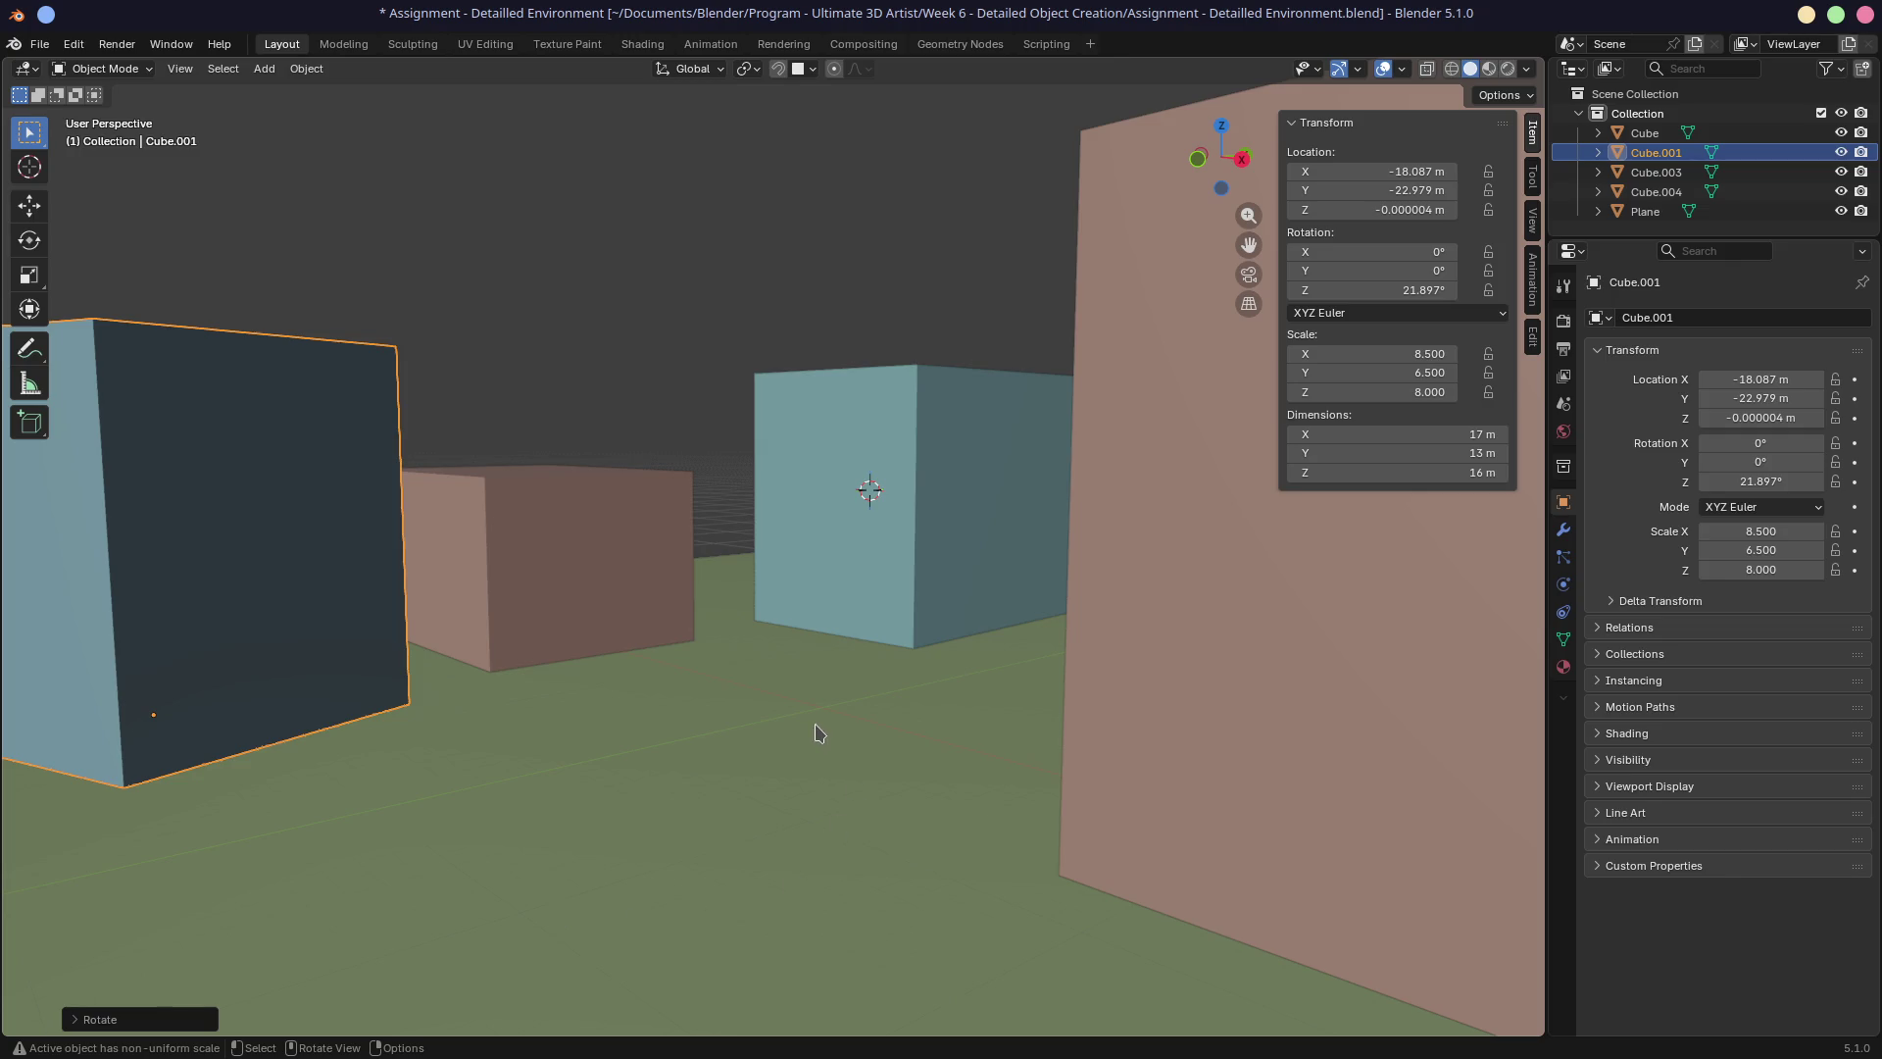
middle_click_drag(821, 735, 818, 743)
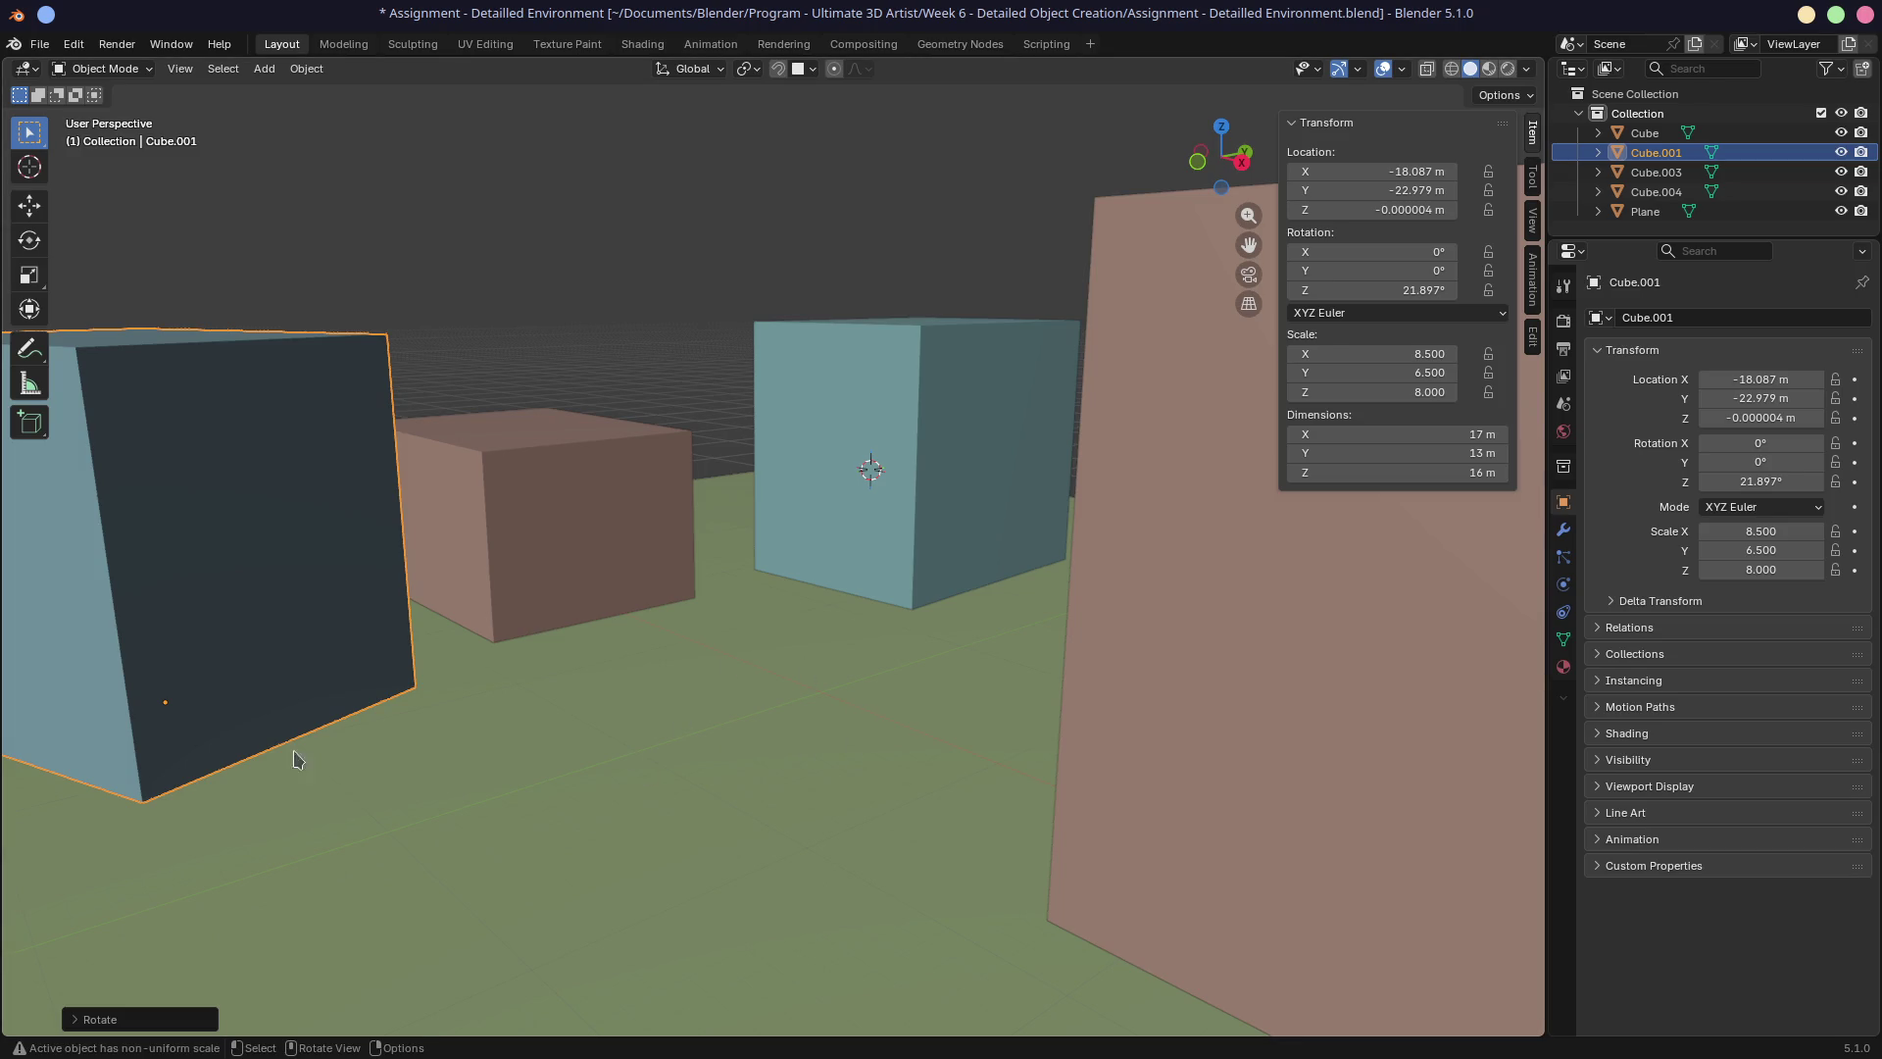
middle_click_drag(723, 729, 718, 727)
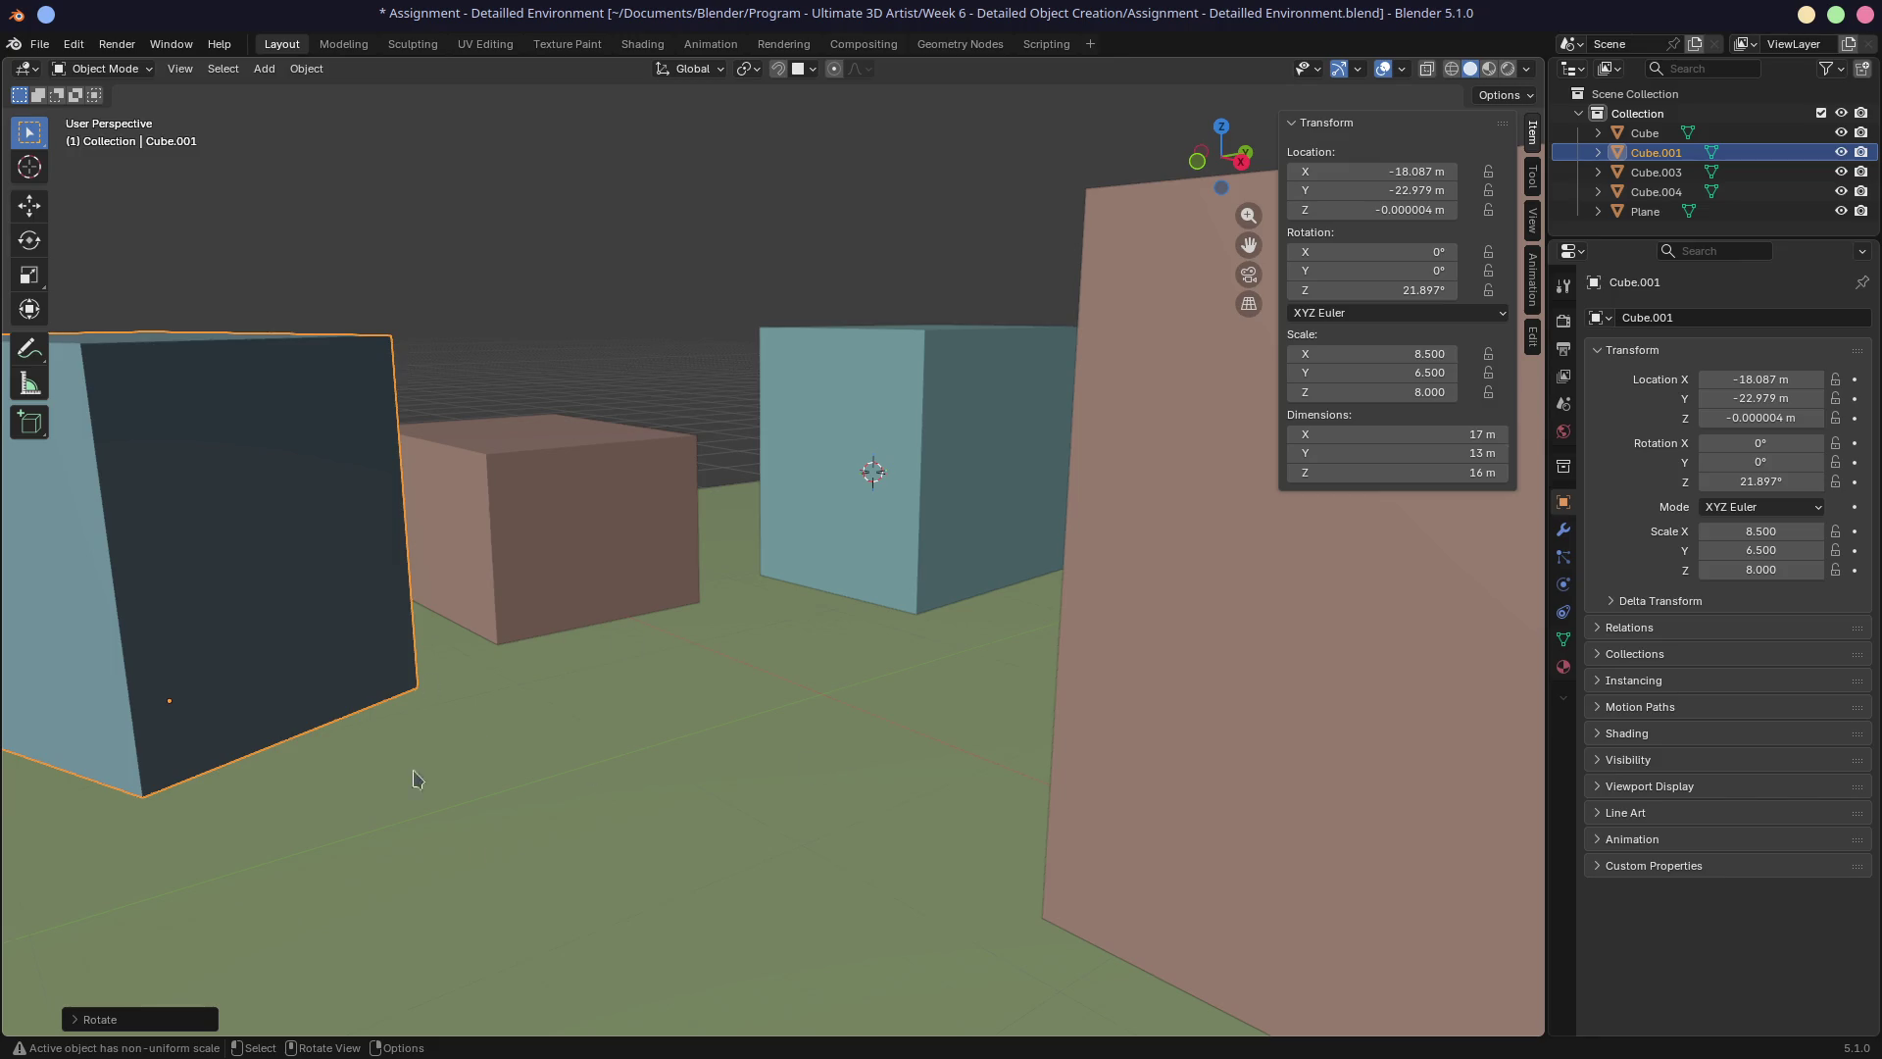
mouse_move(828, 779)
middle_mouse_down()
mouse_move(737, 745)
mouse_move(831, 691)
middle_mouse_up()
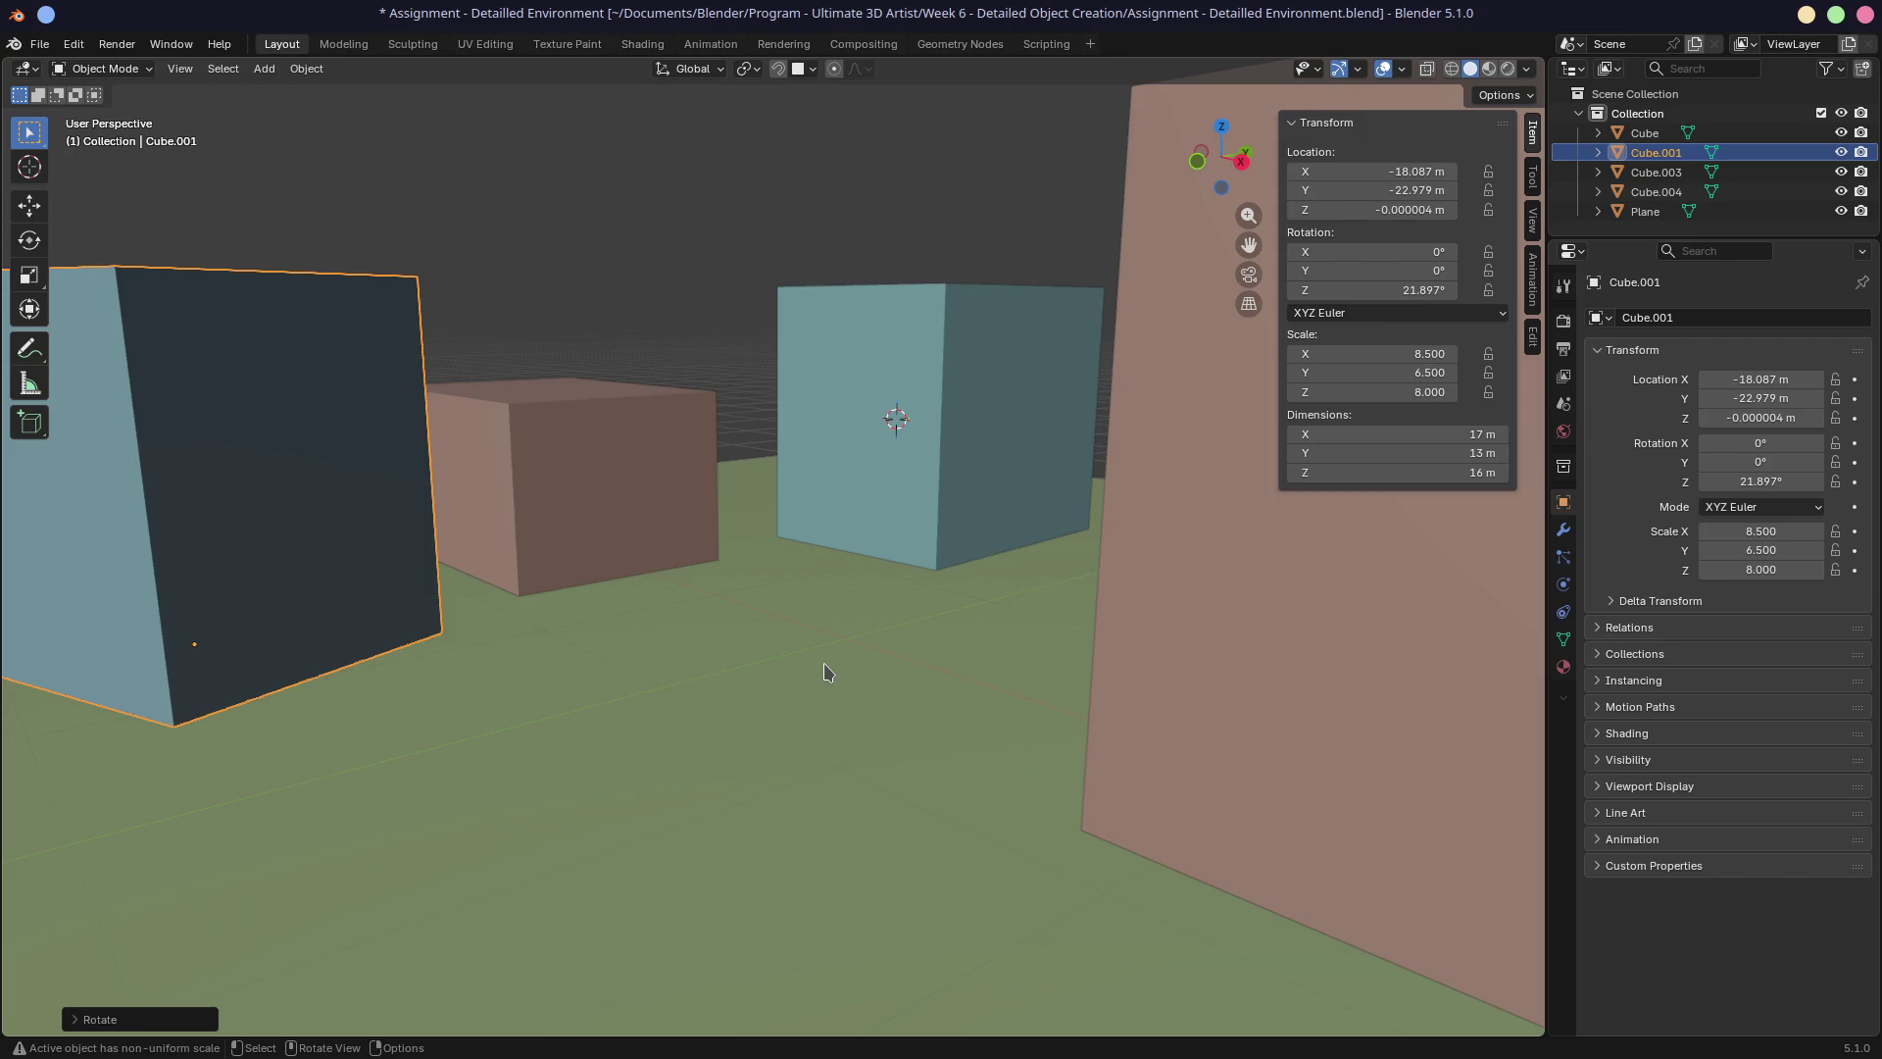
scroll(716, 638, "down", 6)
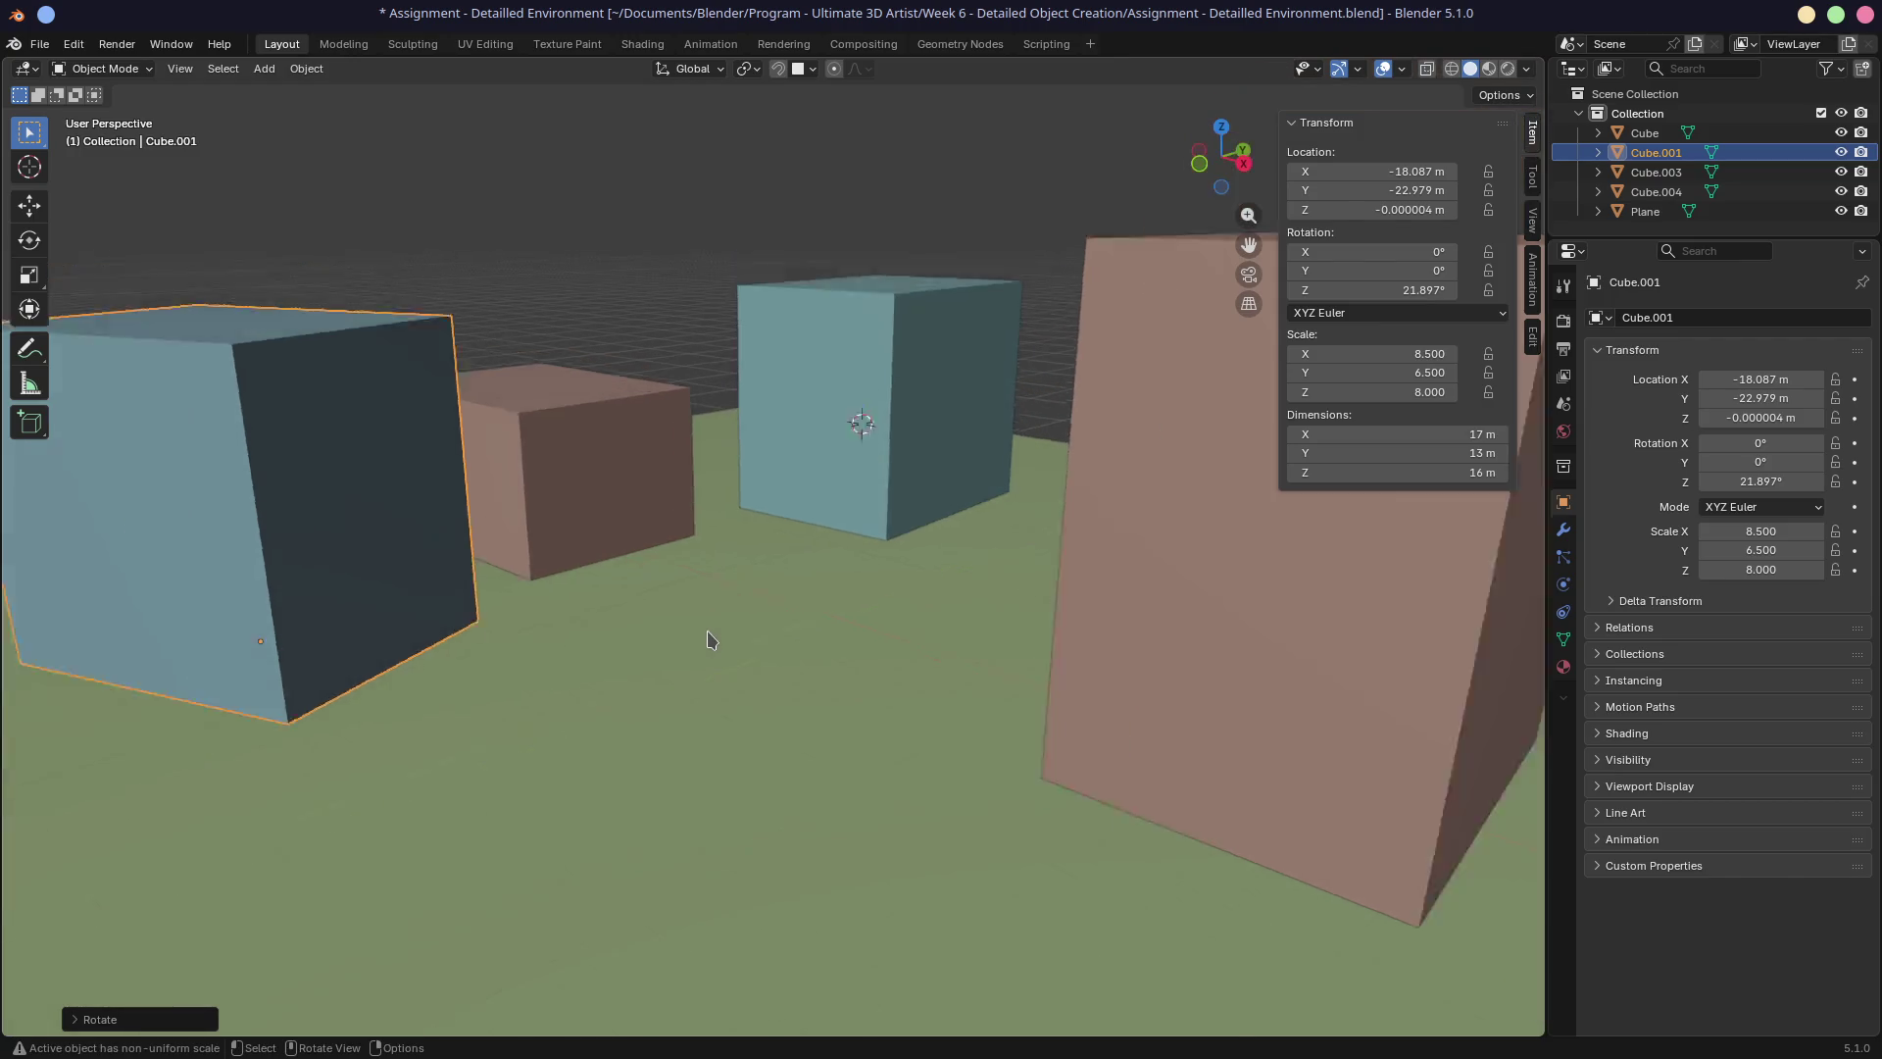
Move Cube.001 to X −18.489 m, Y −26.328 m.
key("g")
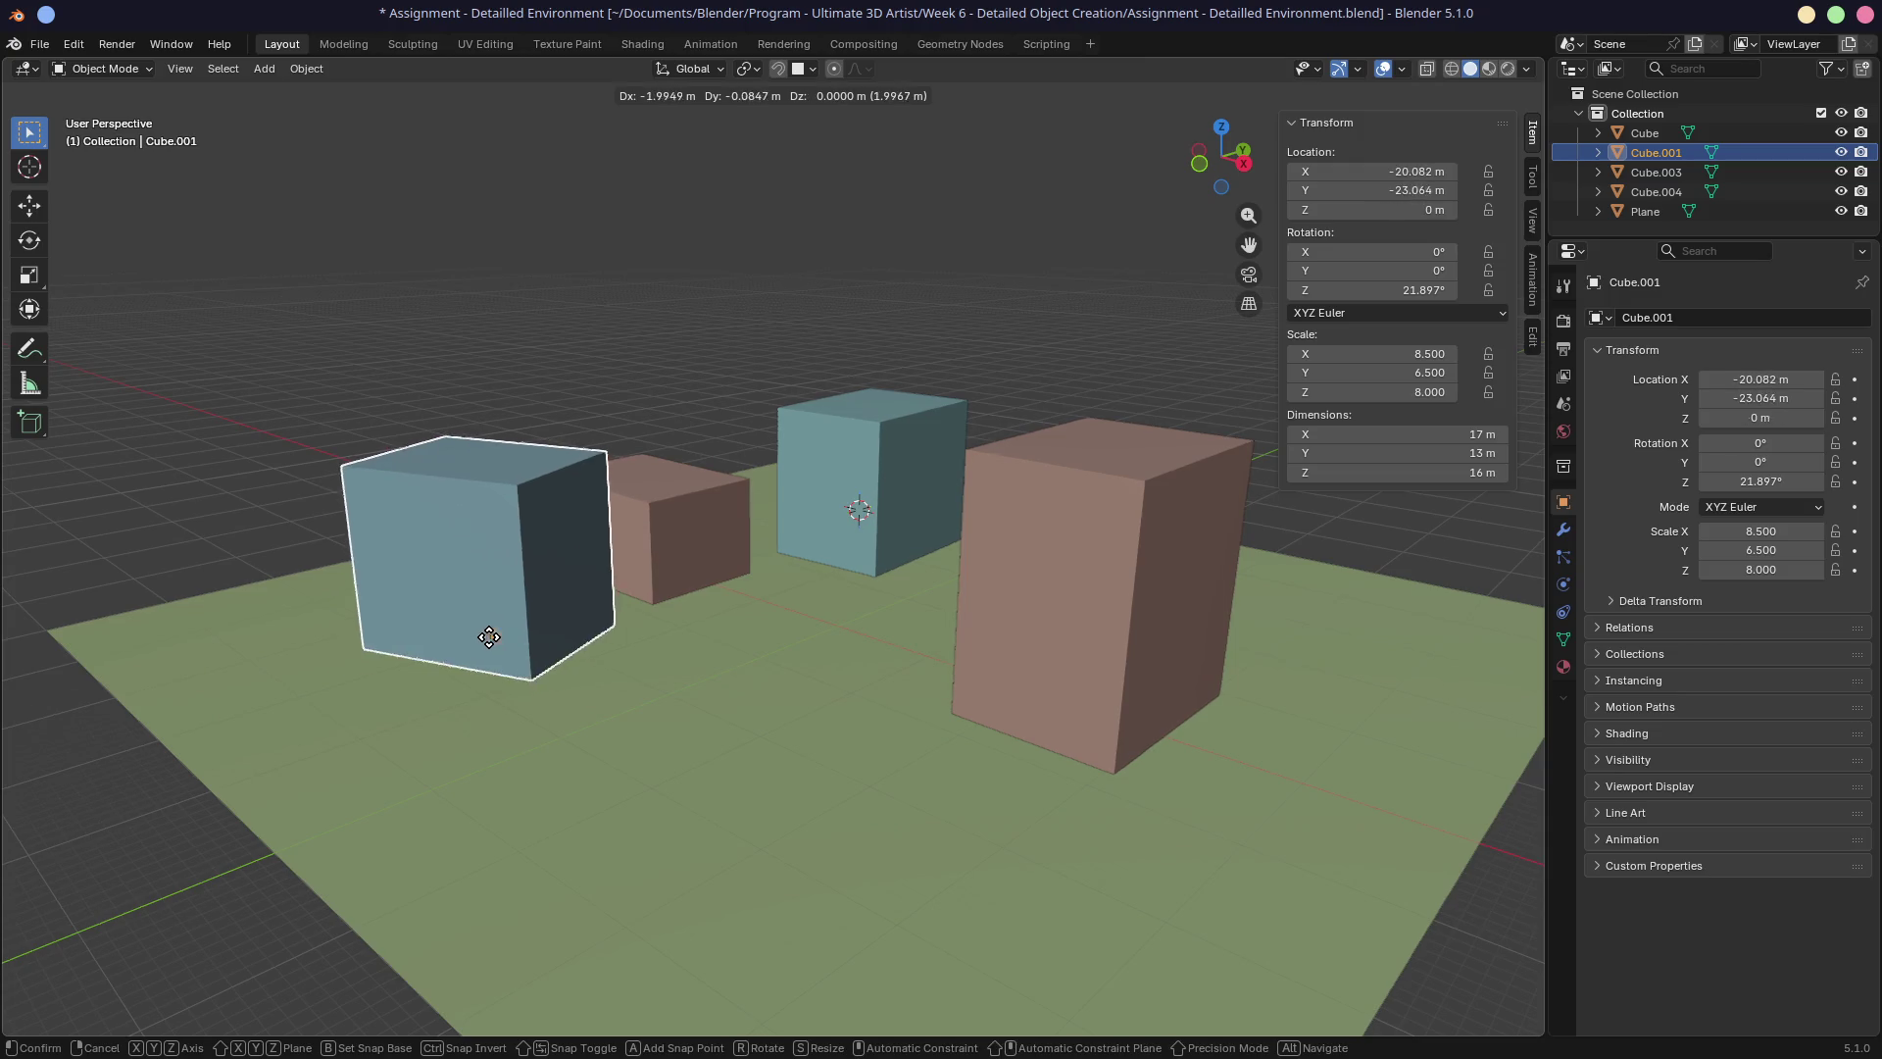
left_click(470, 659)
scroll(775, 698, "up", 4)
mouse_move(775, 698)
middle_mouse_down()
mouse_move(843, 703)
mouse_move(738, 656)
middle_mouse_up()
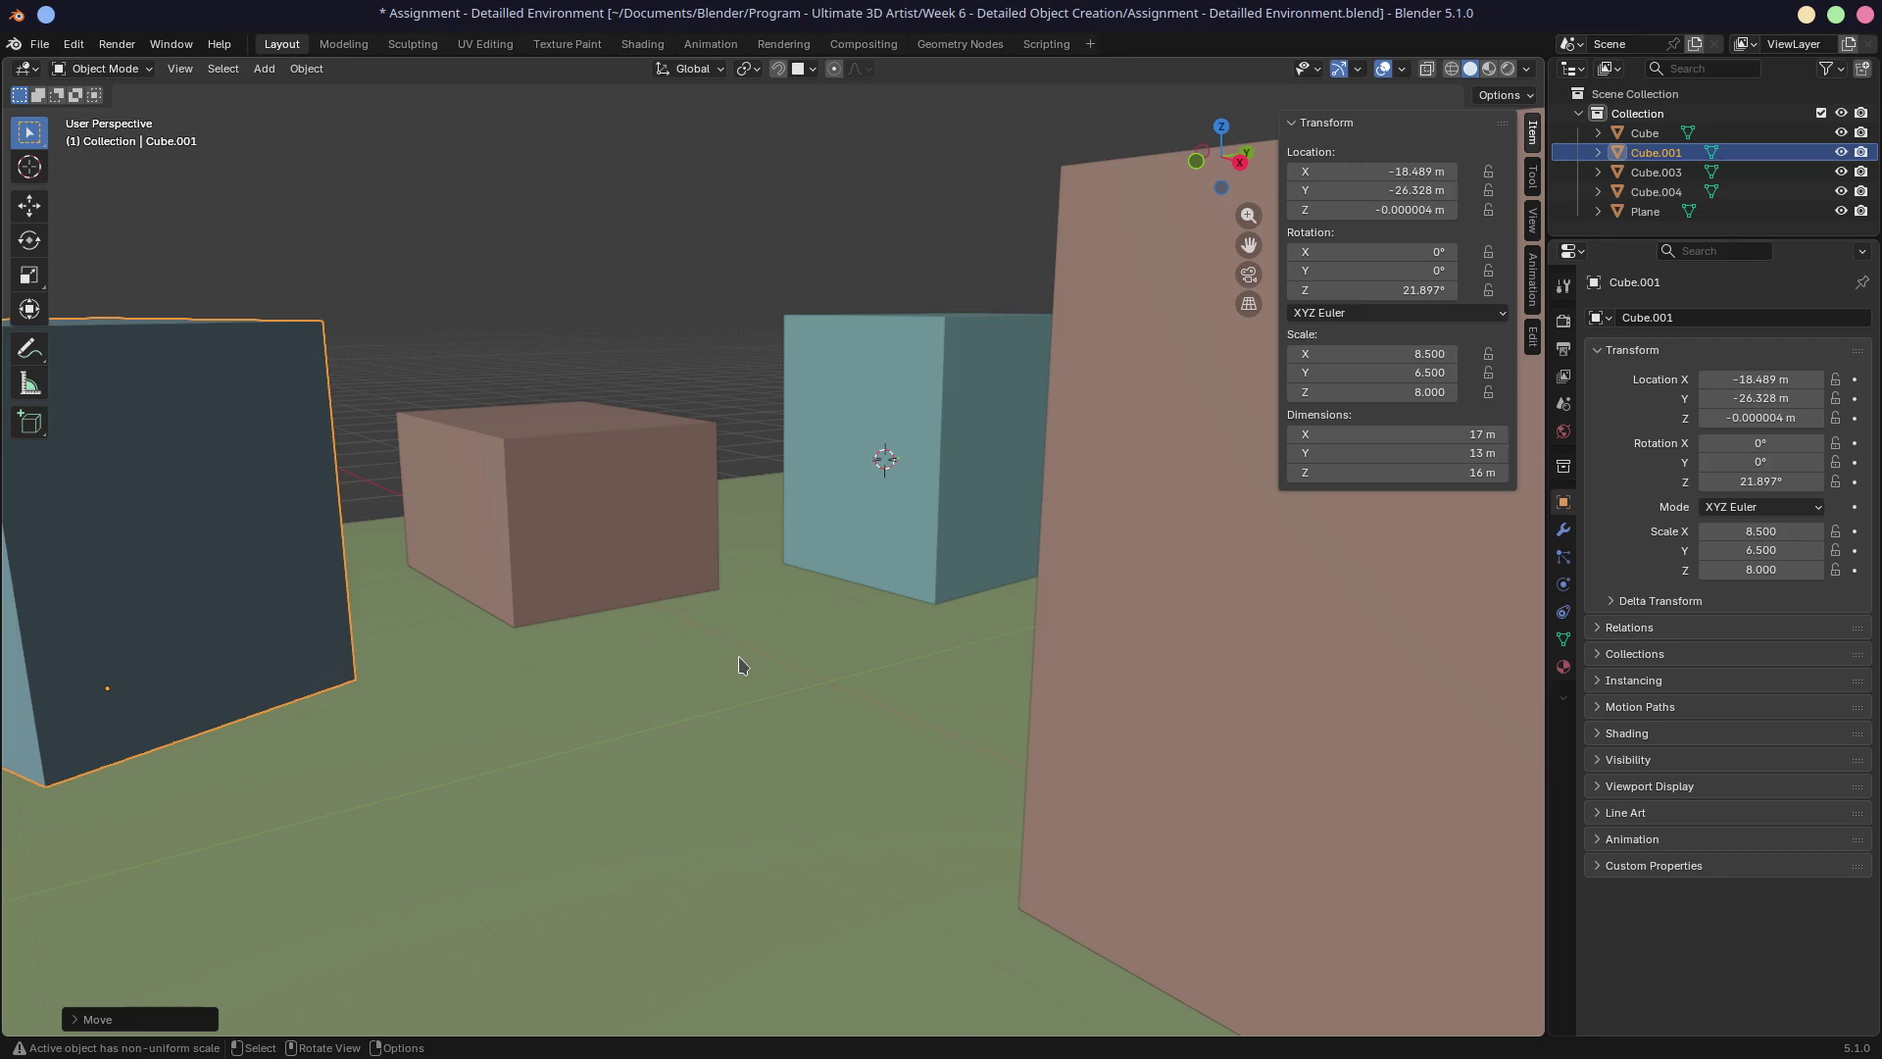
scroll(738, 656, "down", 4)
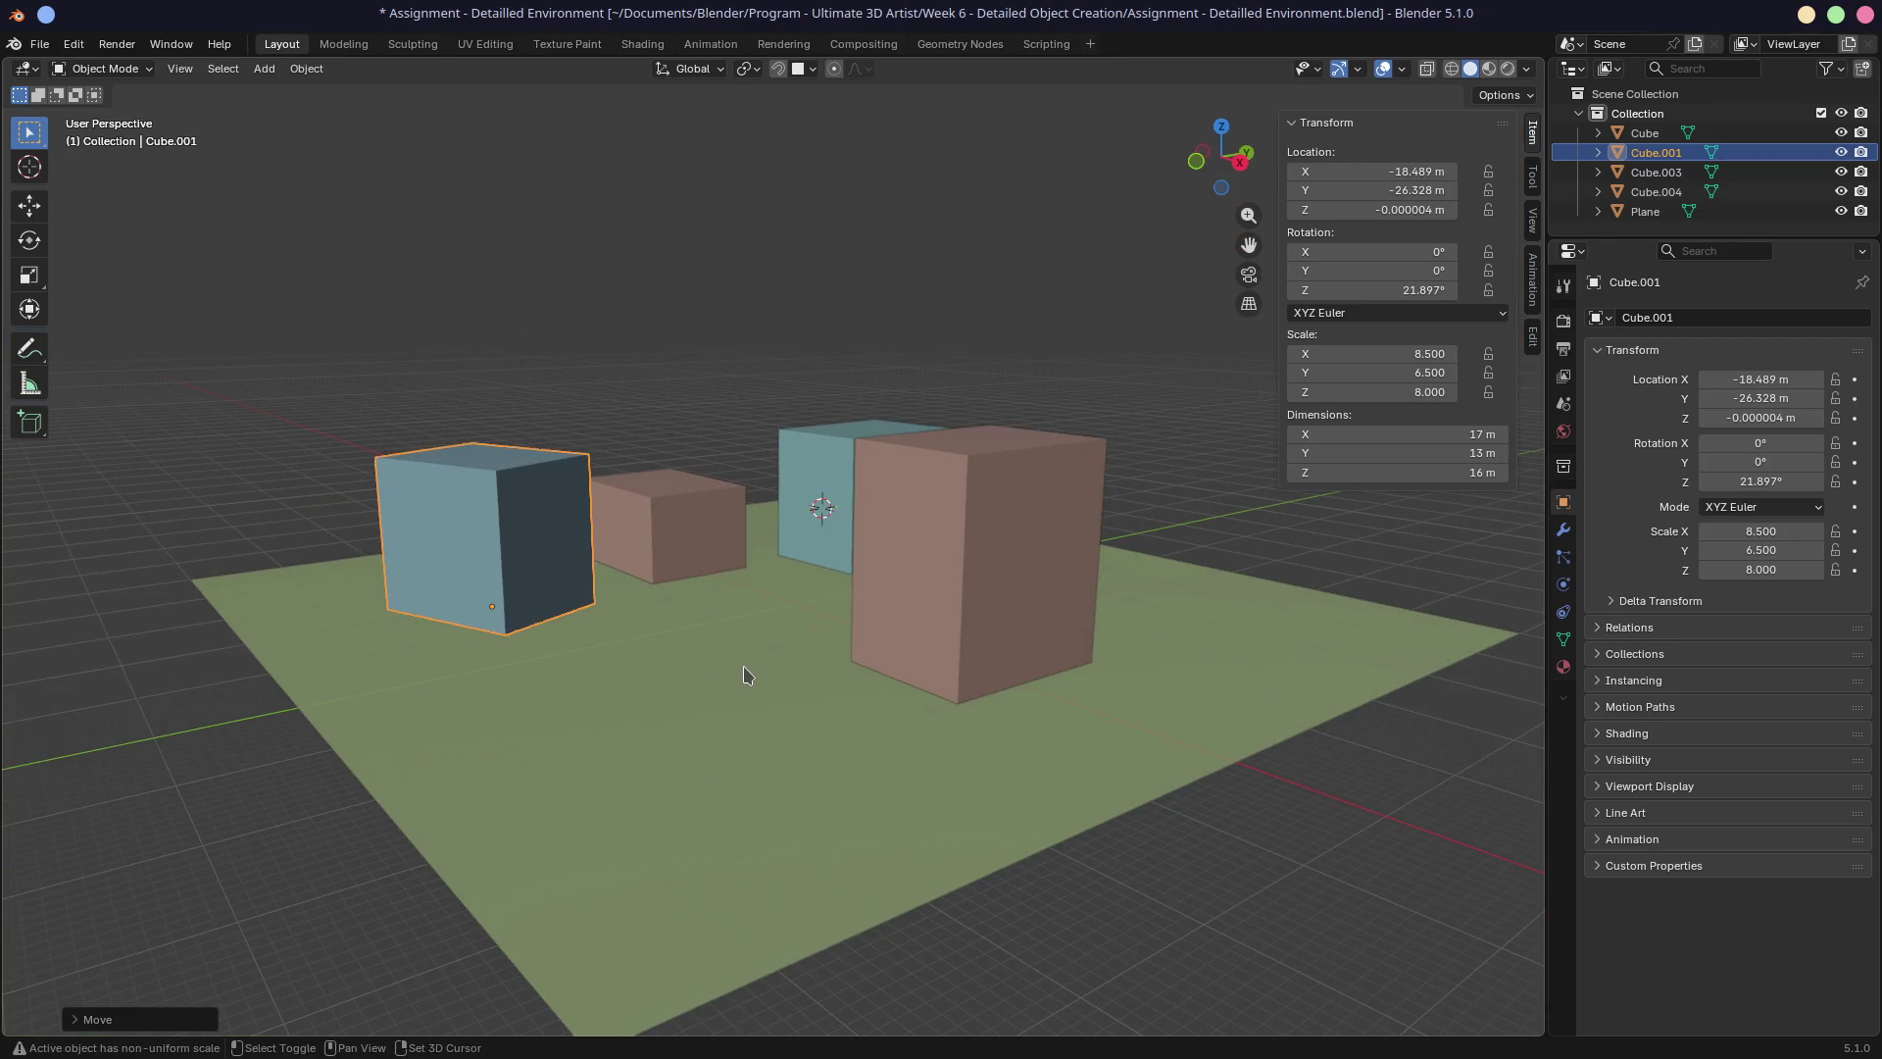
Add a camera aligned to the current low view and pull it back to widen the shot.
key("shift+a")
mouse_move(744, 671)
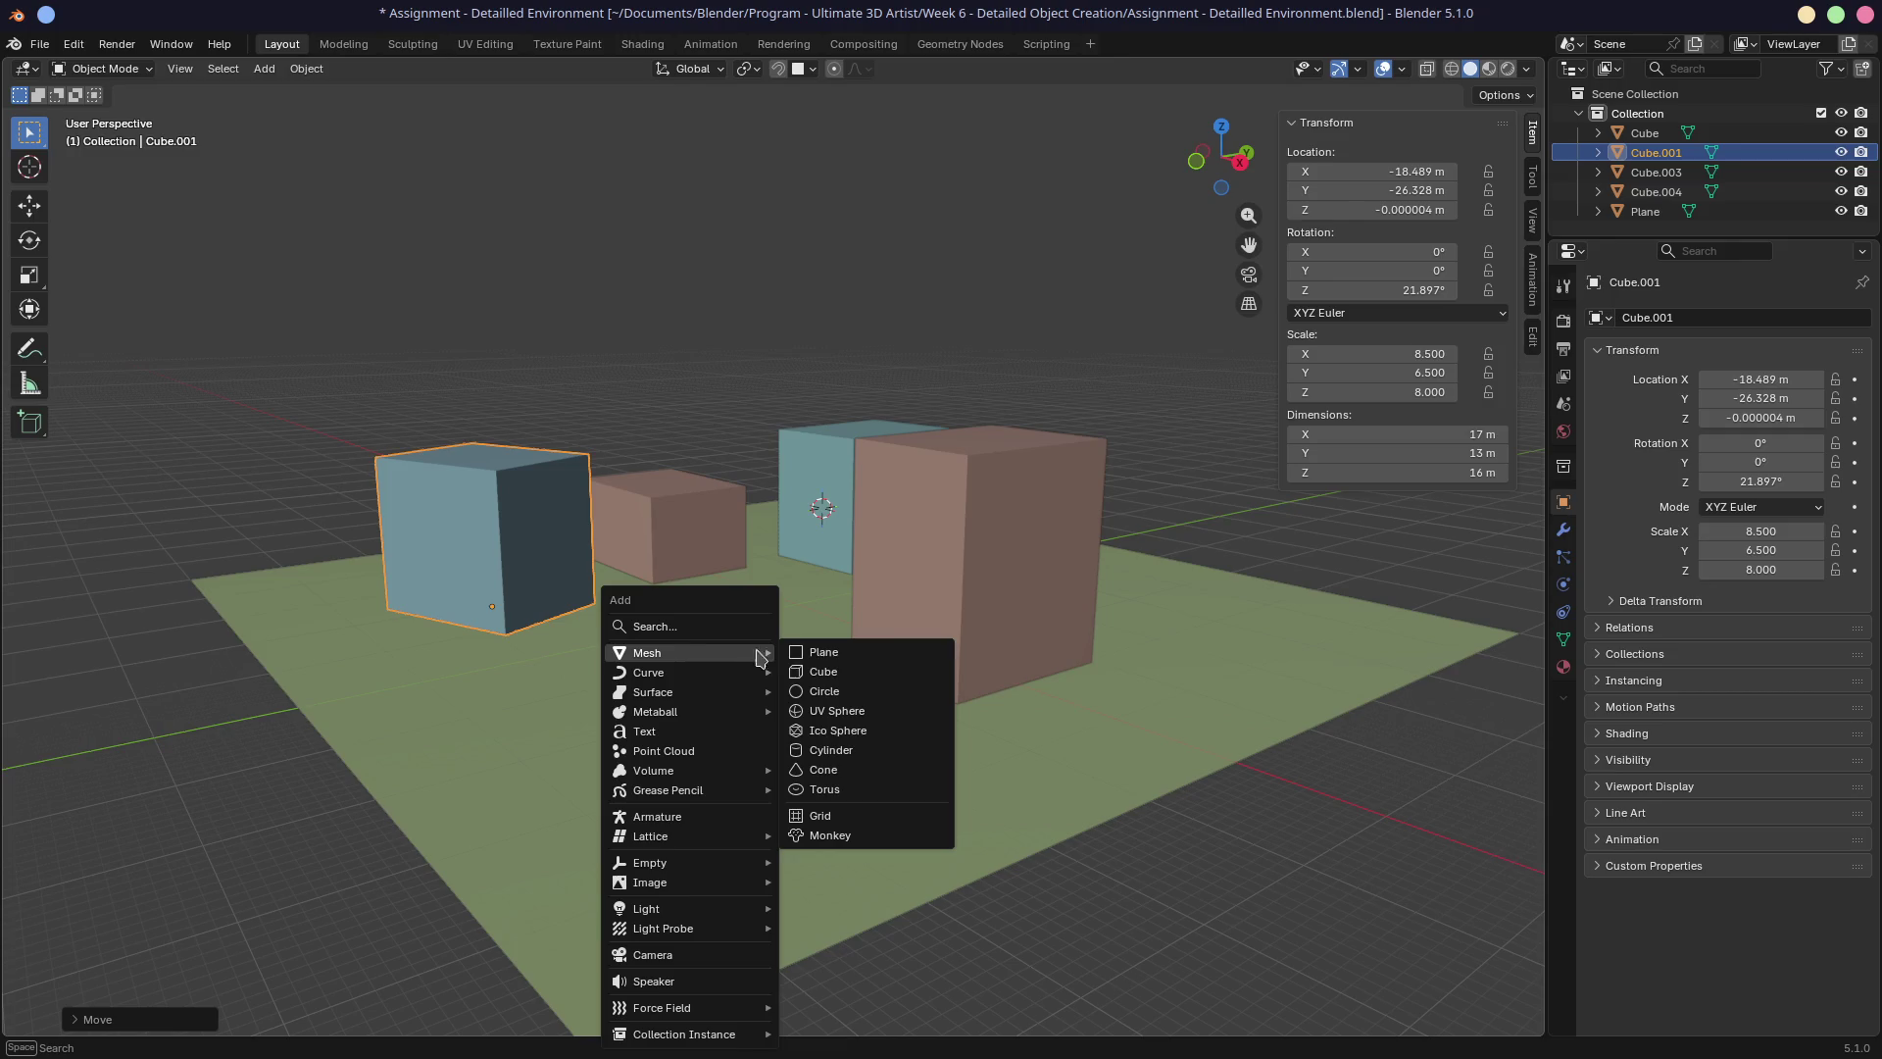
key("Escape")
key("shift+a")
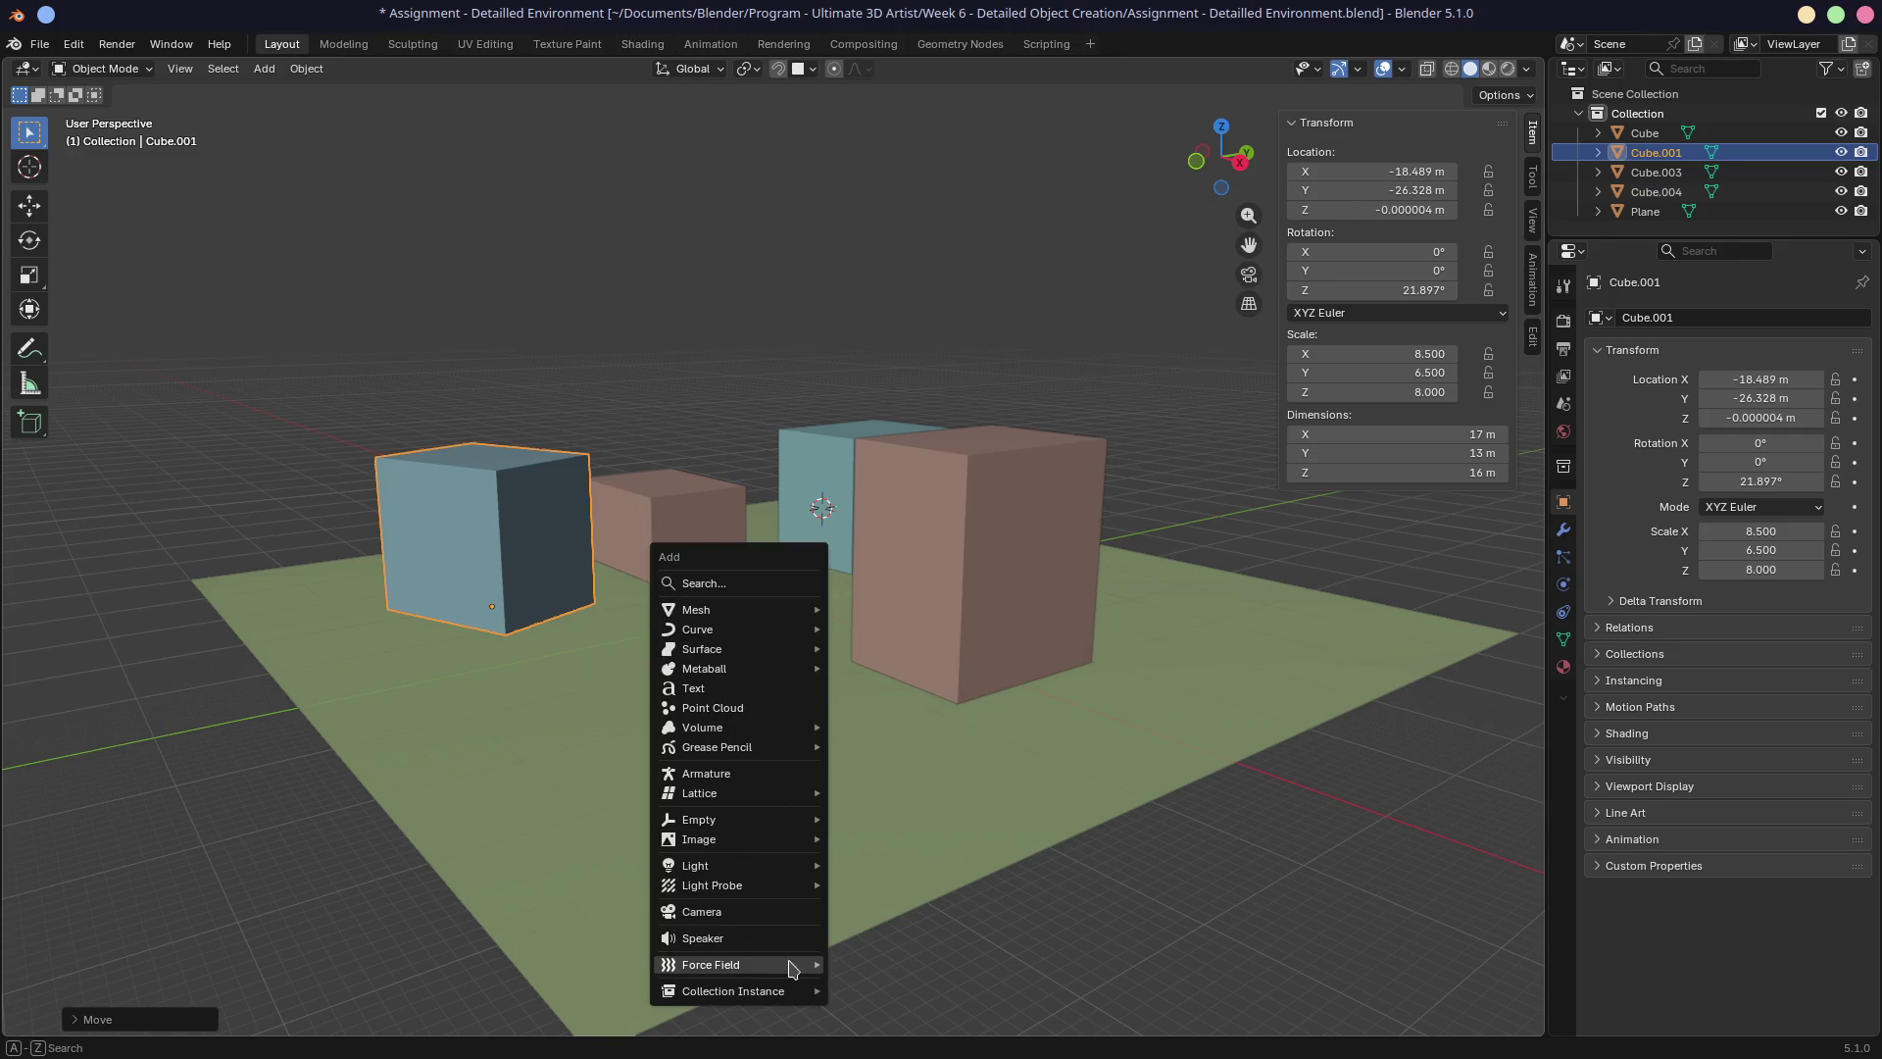
left_click(771, 904)
scroll(866, 751, "up", 6)
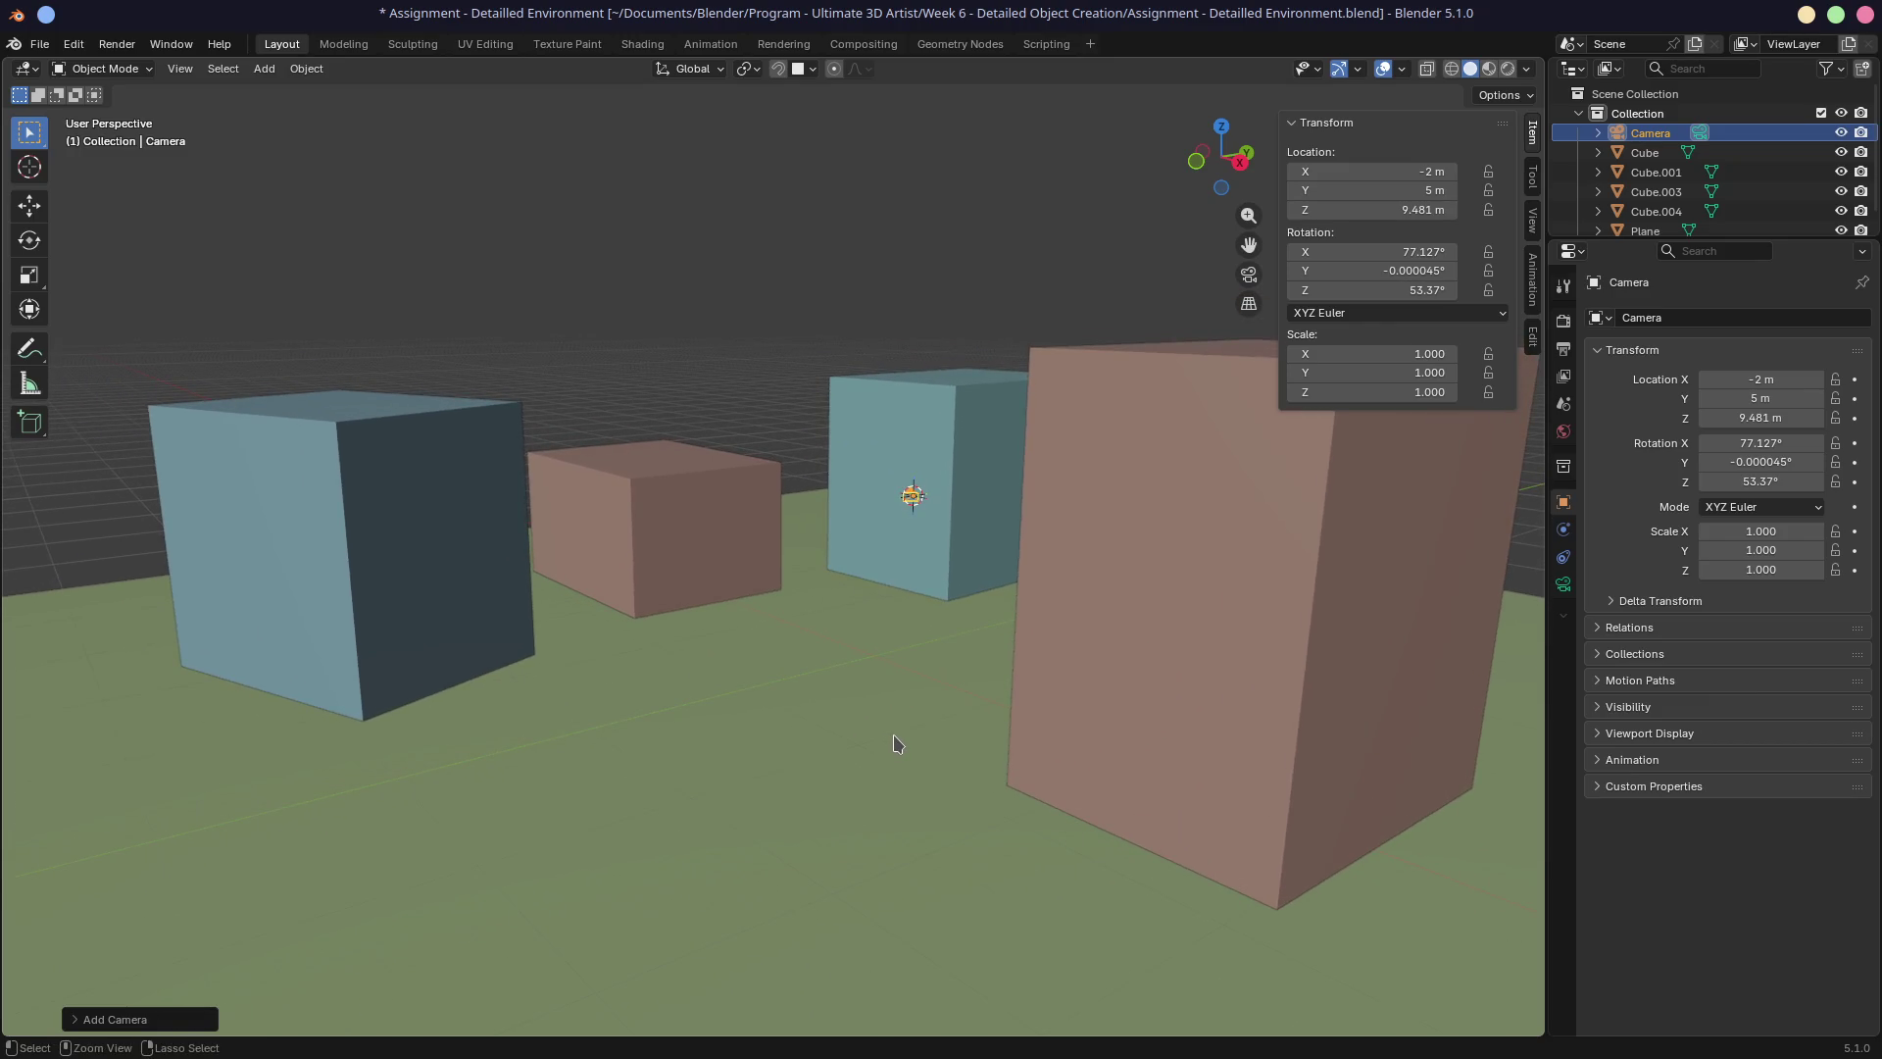
key("ctrl+alt+KP_0")
mouse_move(905, 742)
middle_mouse_down()
mouse_move(958, 760)
mouse_move(960, 716)
middle_mouse_up()
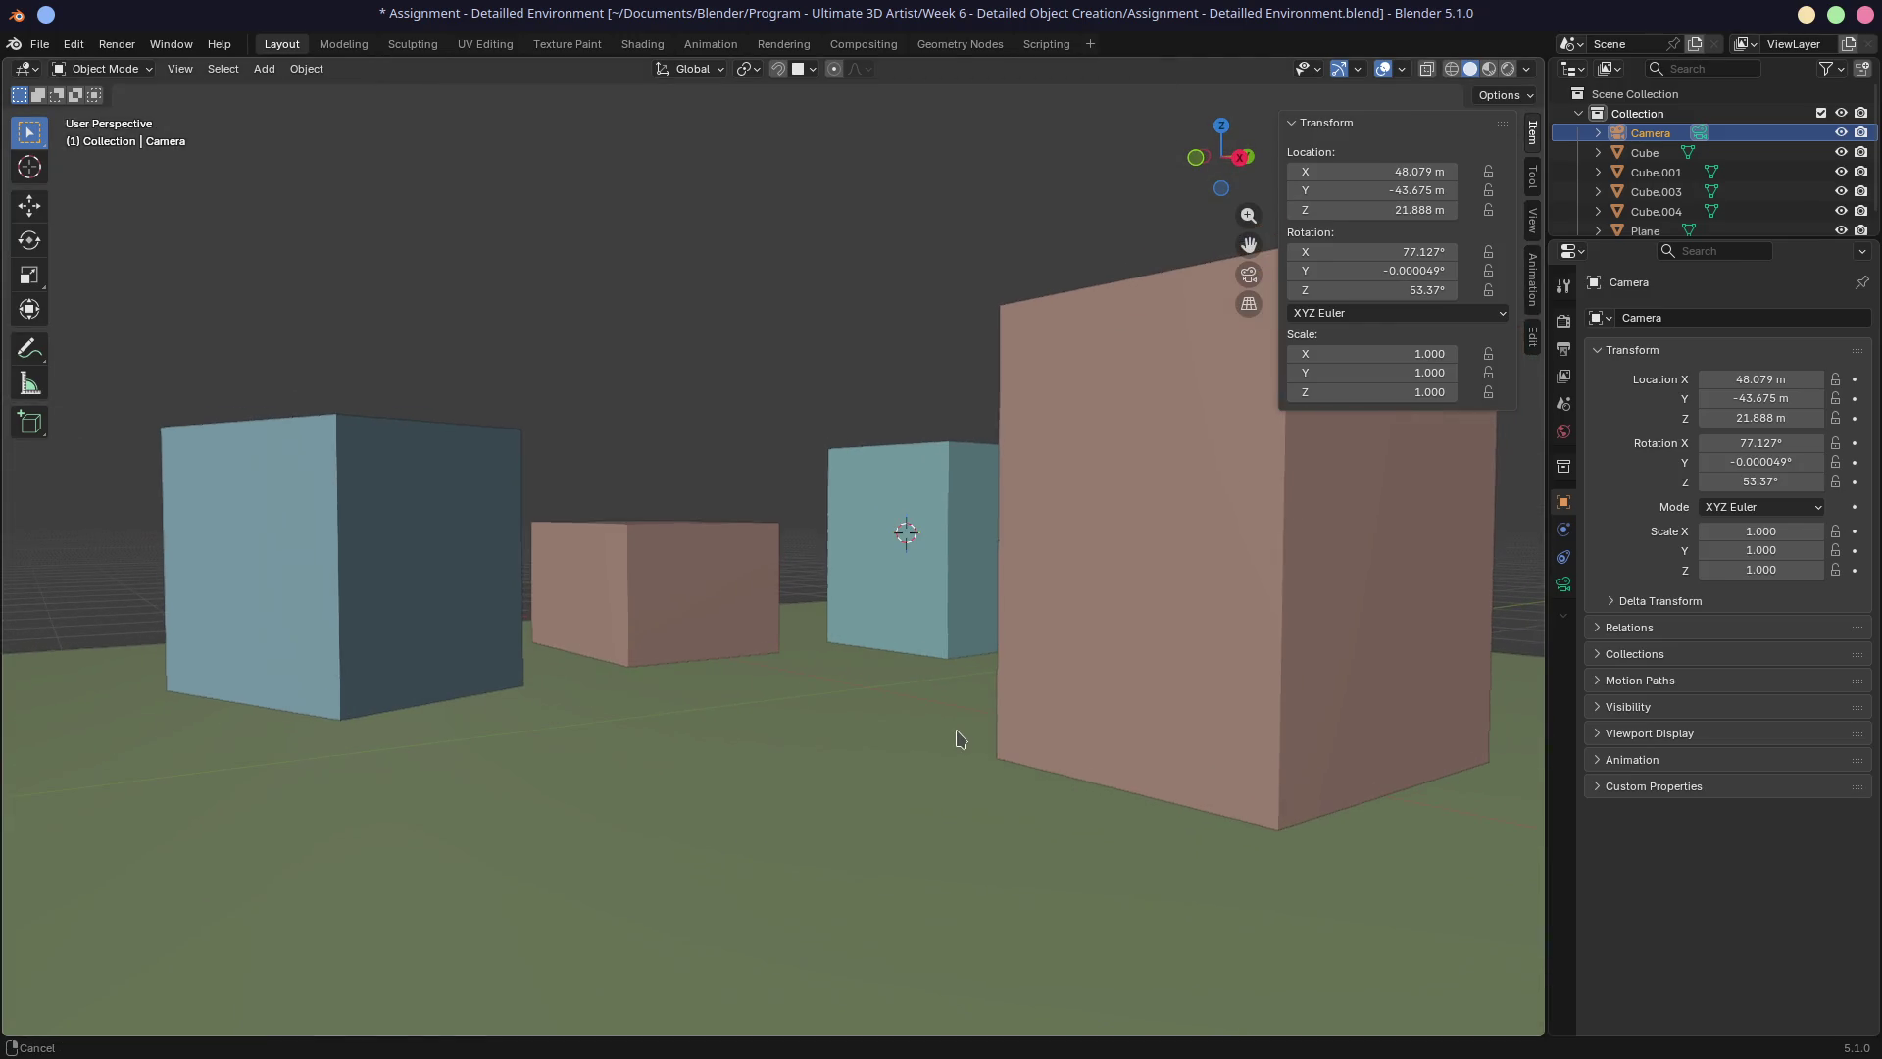
key("ctrl+alt+KP_0")
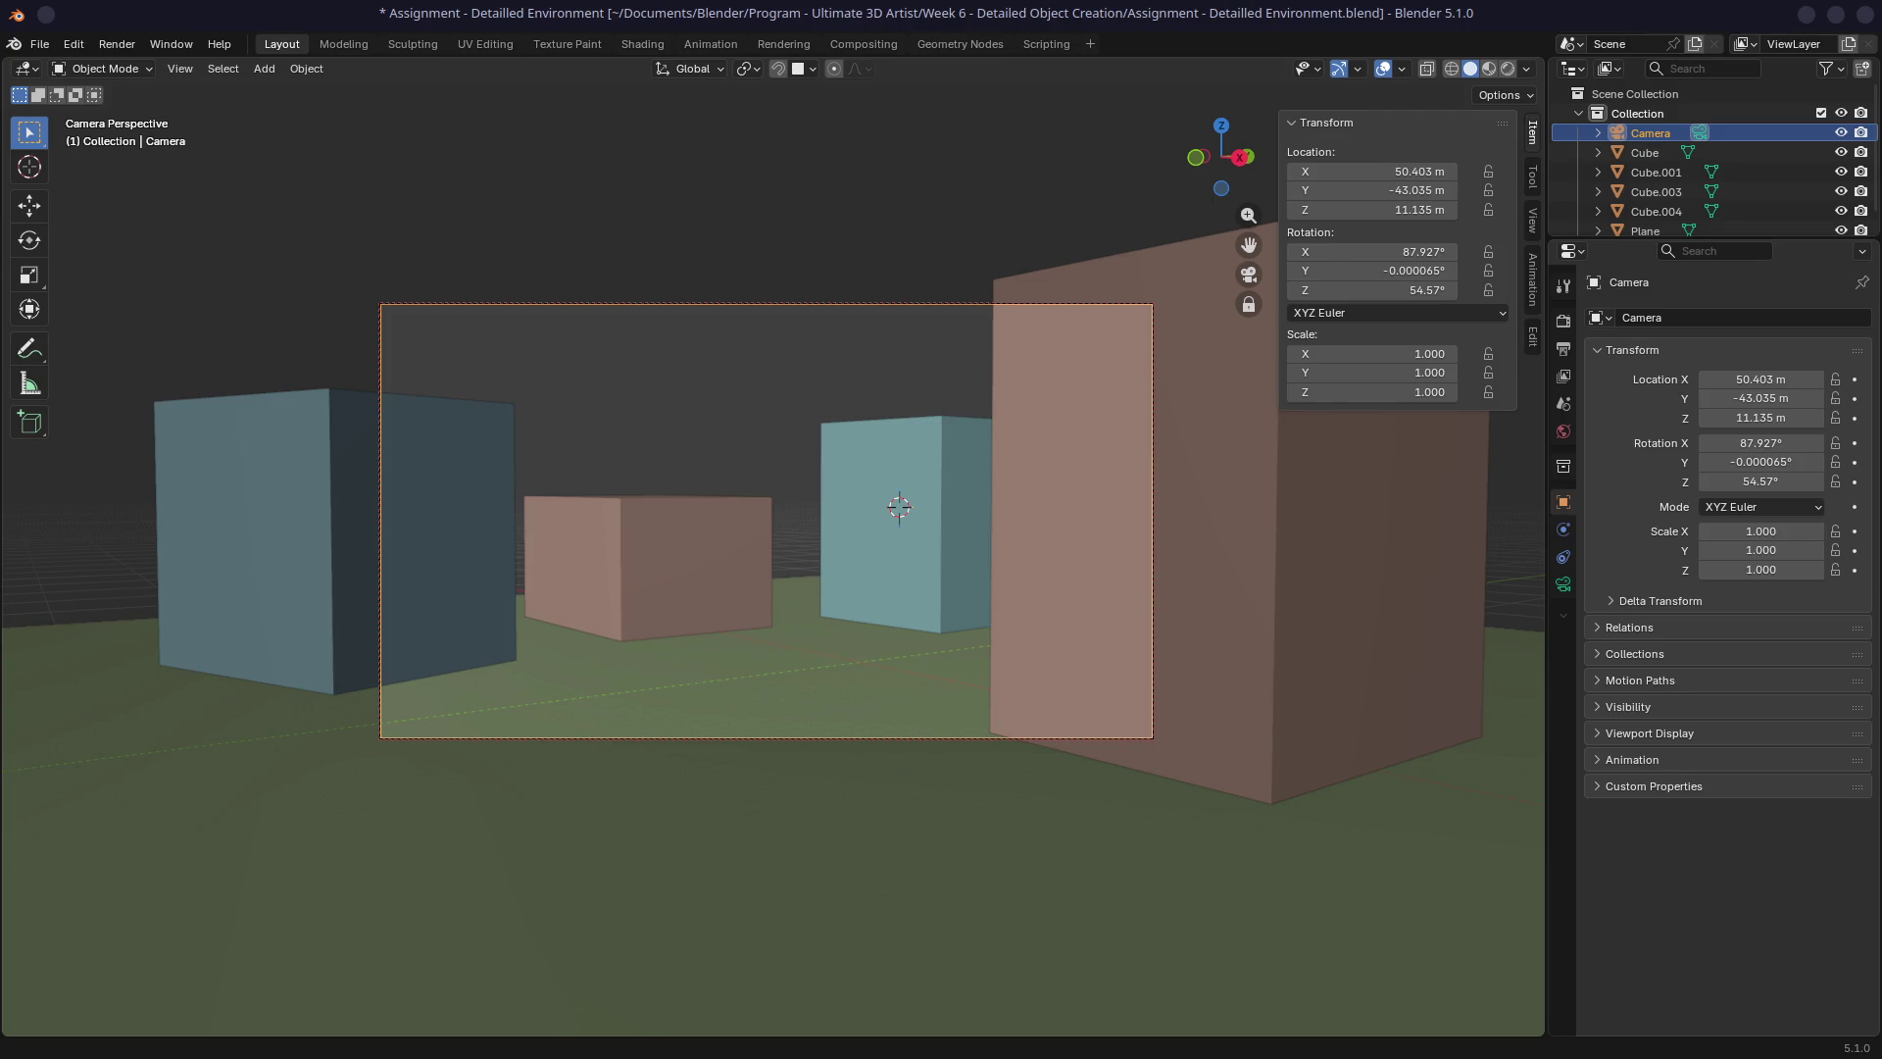
mouse_move(845, 691)
middle_mouse_down("ctrl")
mouse_move(848, 708)
mouse_move(851, 676)
middle_mouse_up("ctrl")
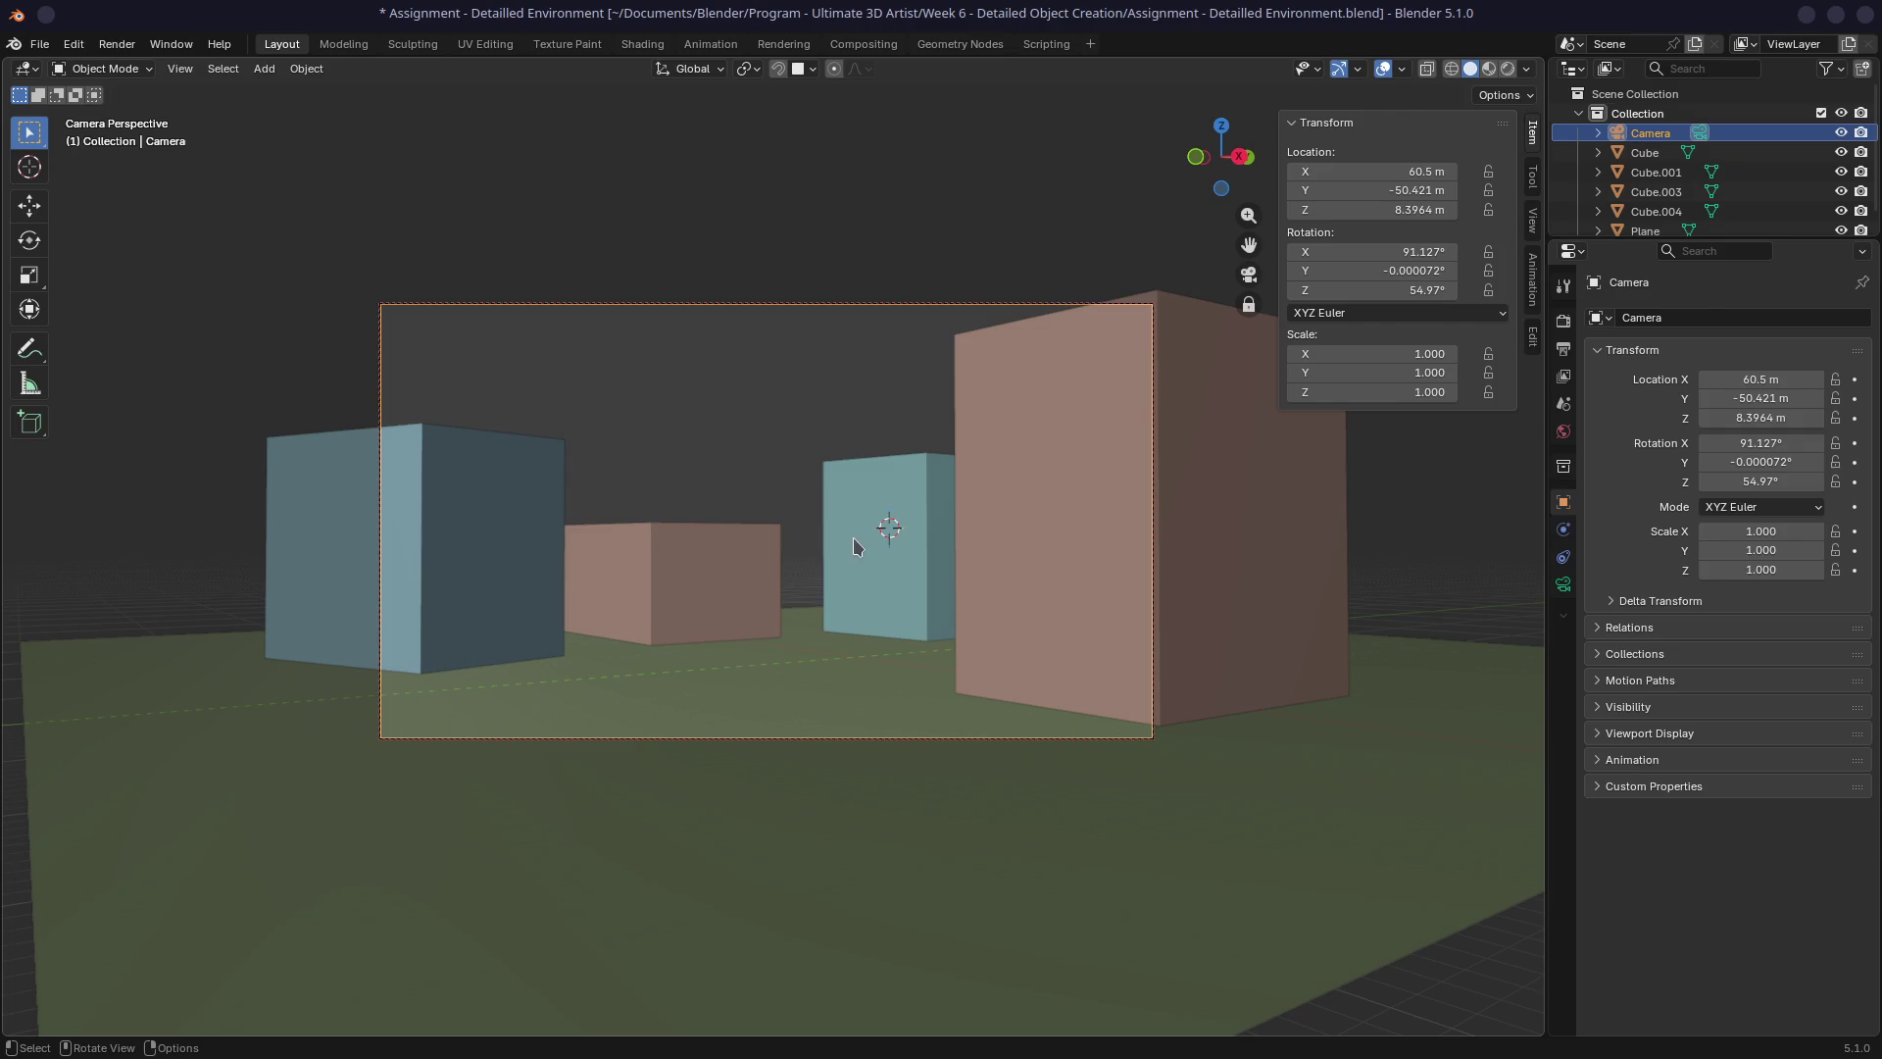
left_click(698, 576)
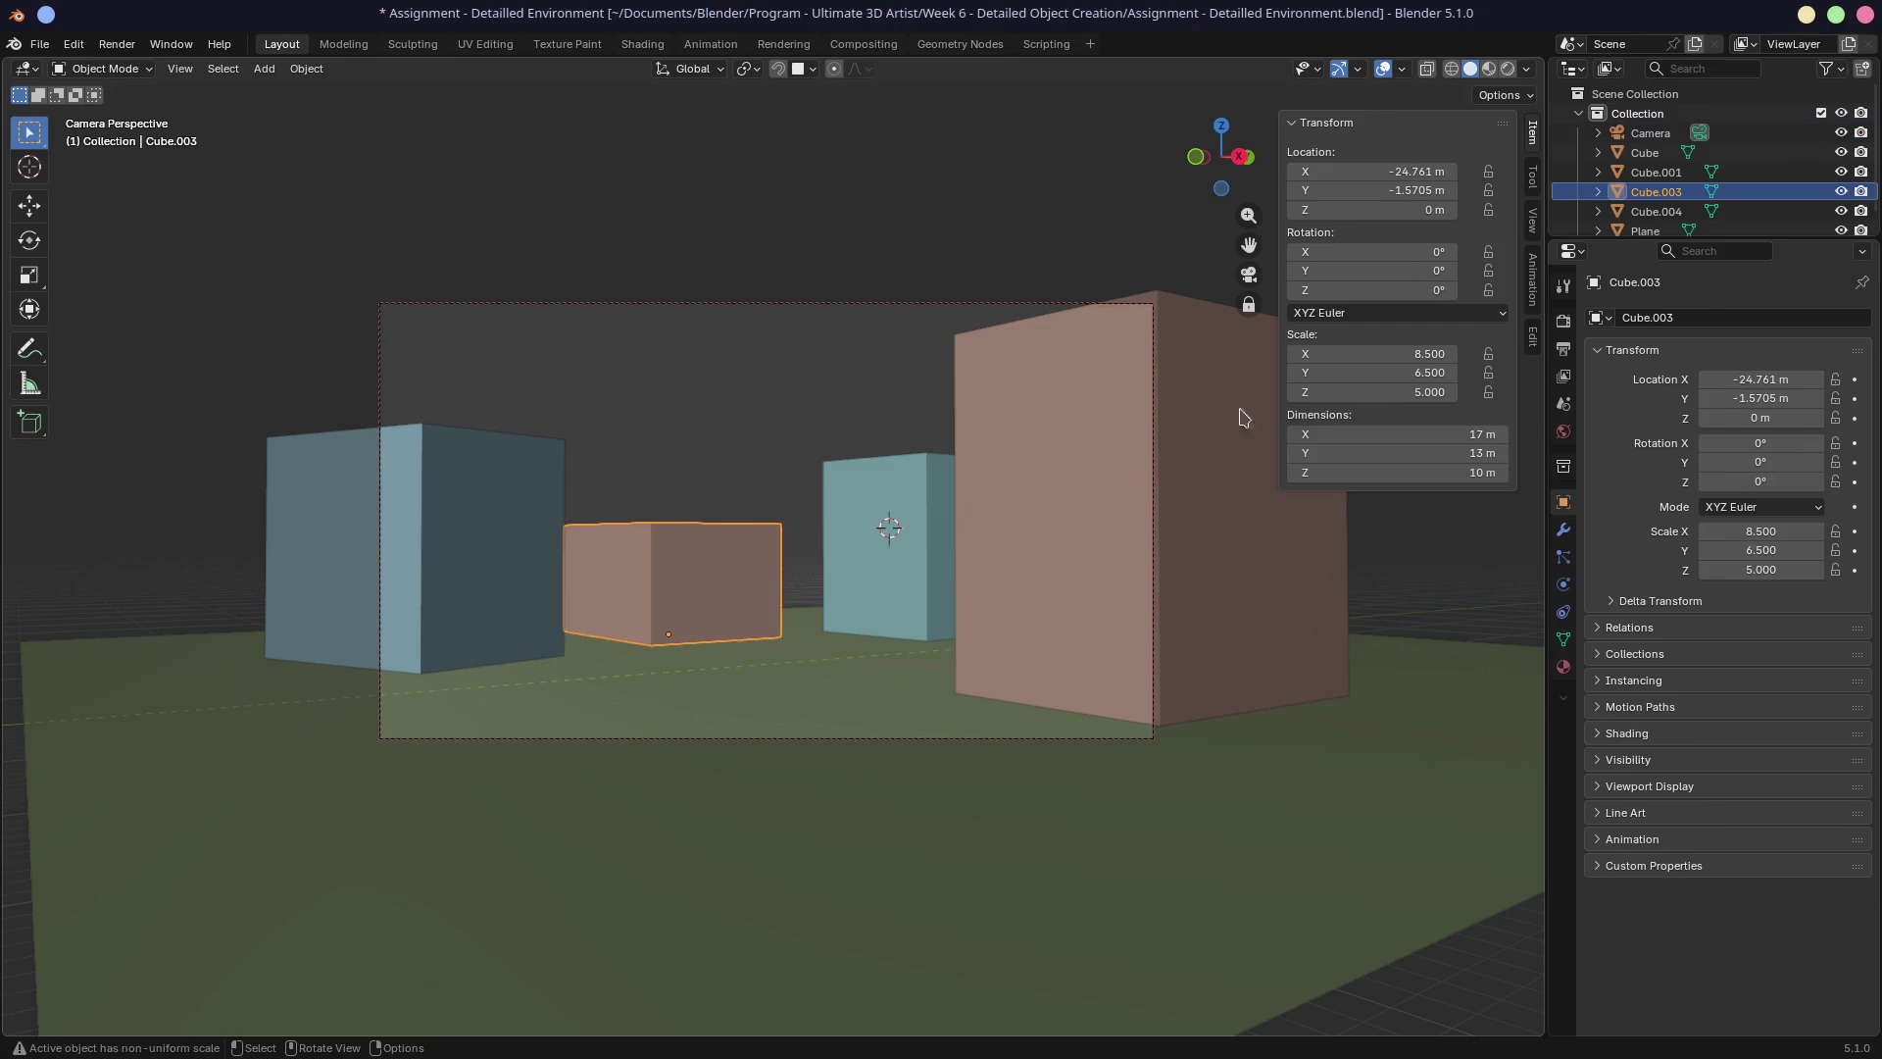
Reframe the camera with Lock Camera to View so the cubes sit lower, then exit camera view.
mouse_move(1254, 312)
middle_mouse_down()
mouse_move(819, 450)
mouse_move(845, 545)
middle_mouse_up()
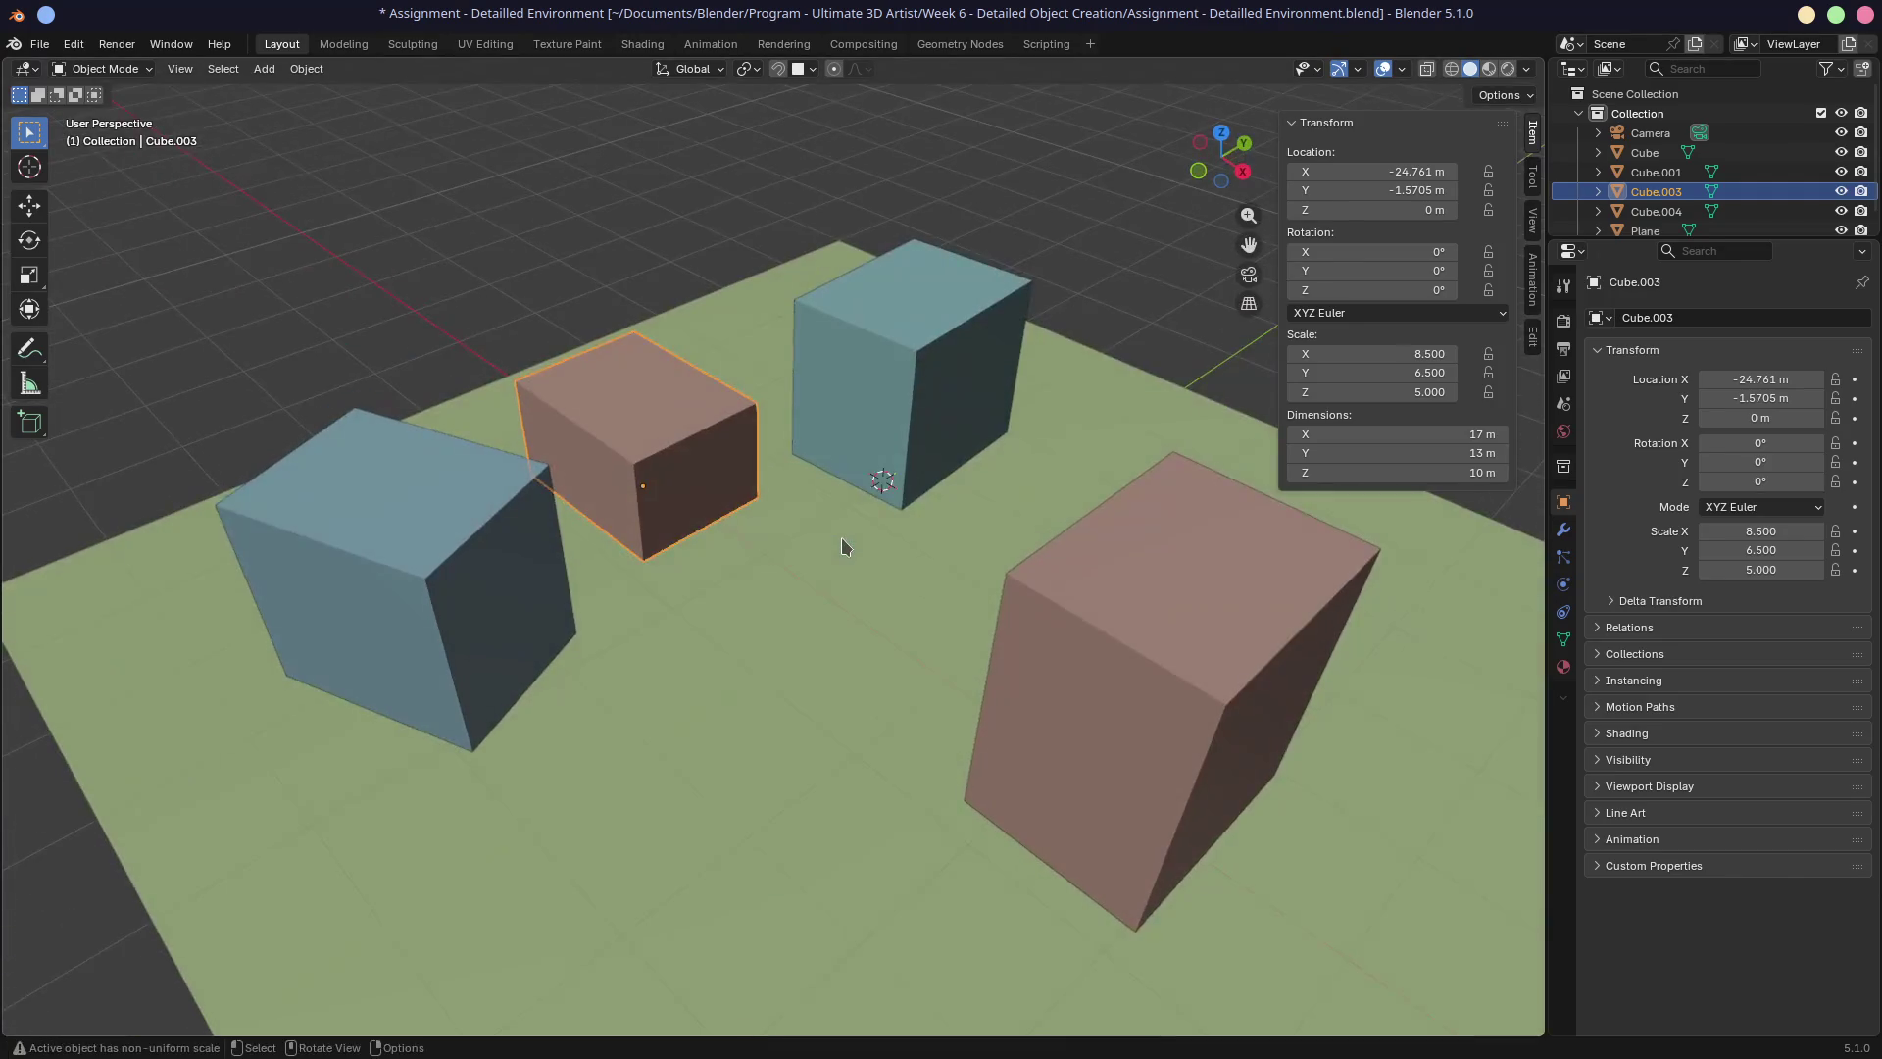
mouse_move(983, 714)
middle_mouse_down()
mouse_move(807, 643)
mouse_move(774, 588)
mouse_move(800, 687)
mouse_move(797, 629)
middle_mouse_up()
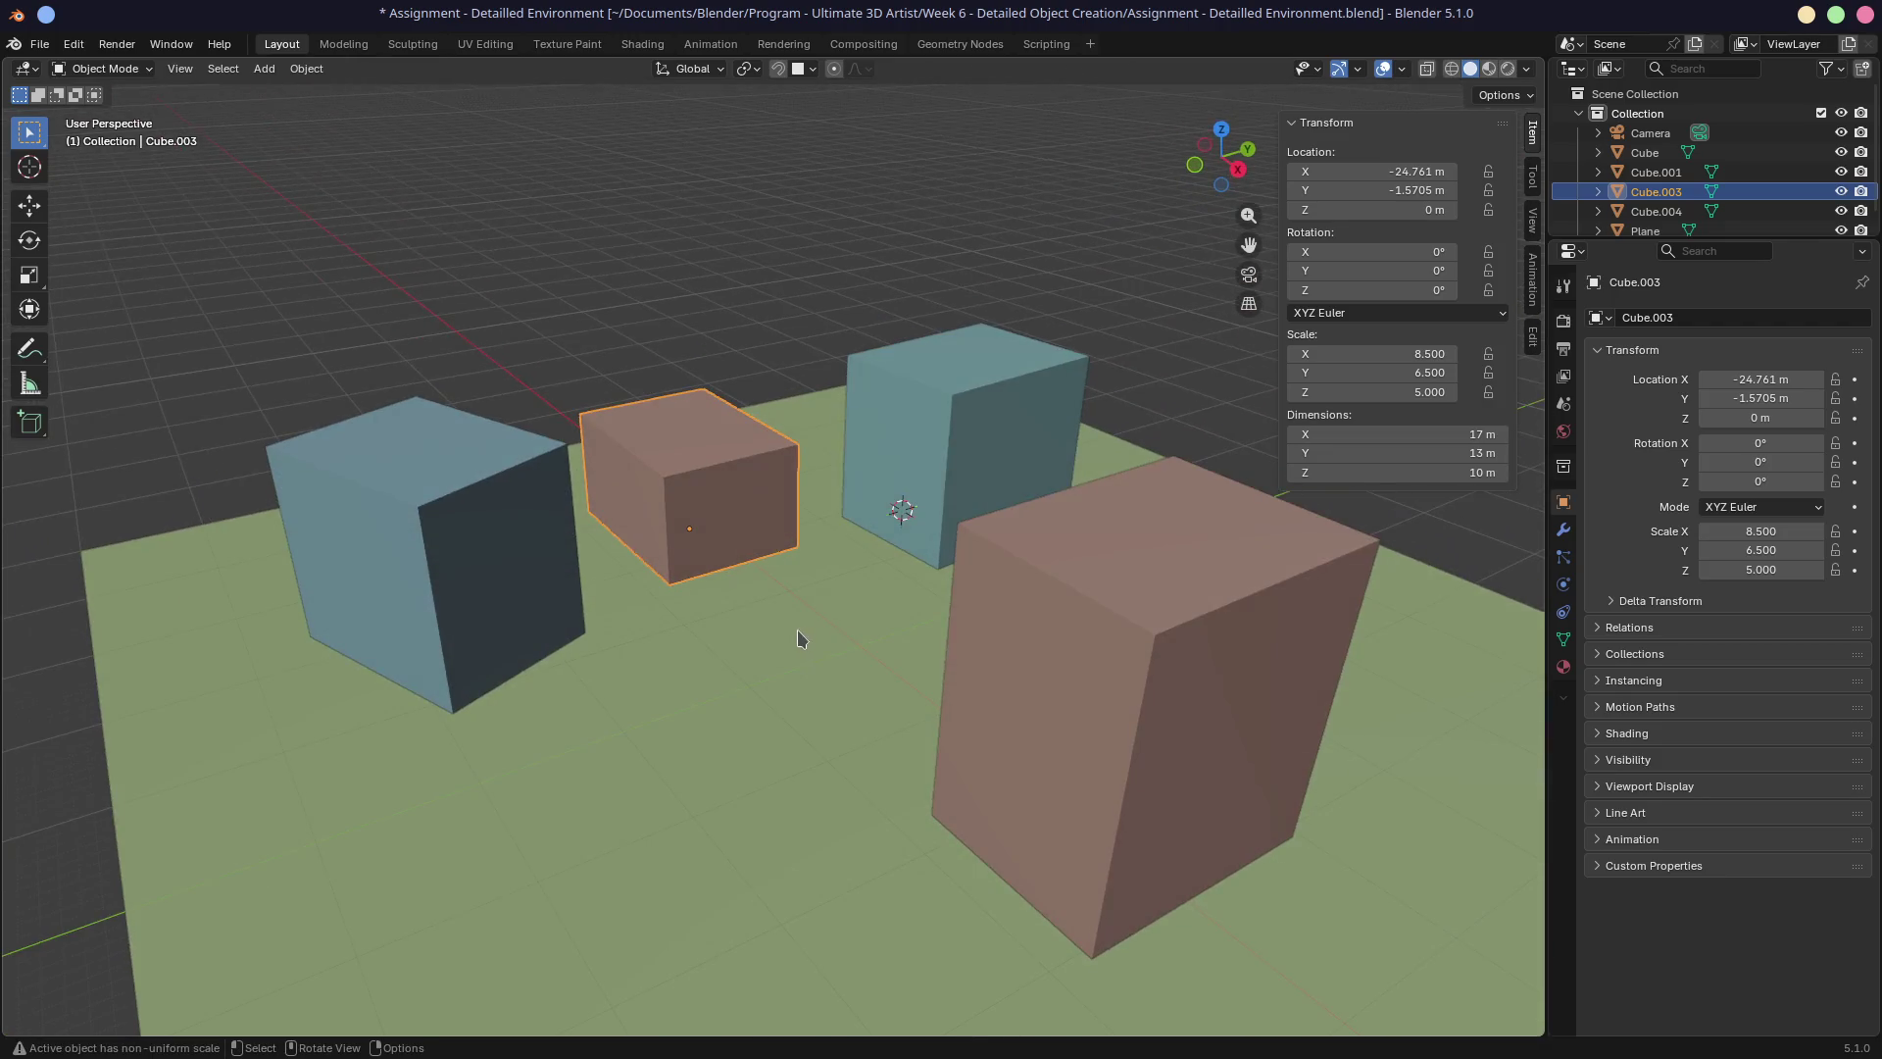
key("KP_0")
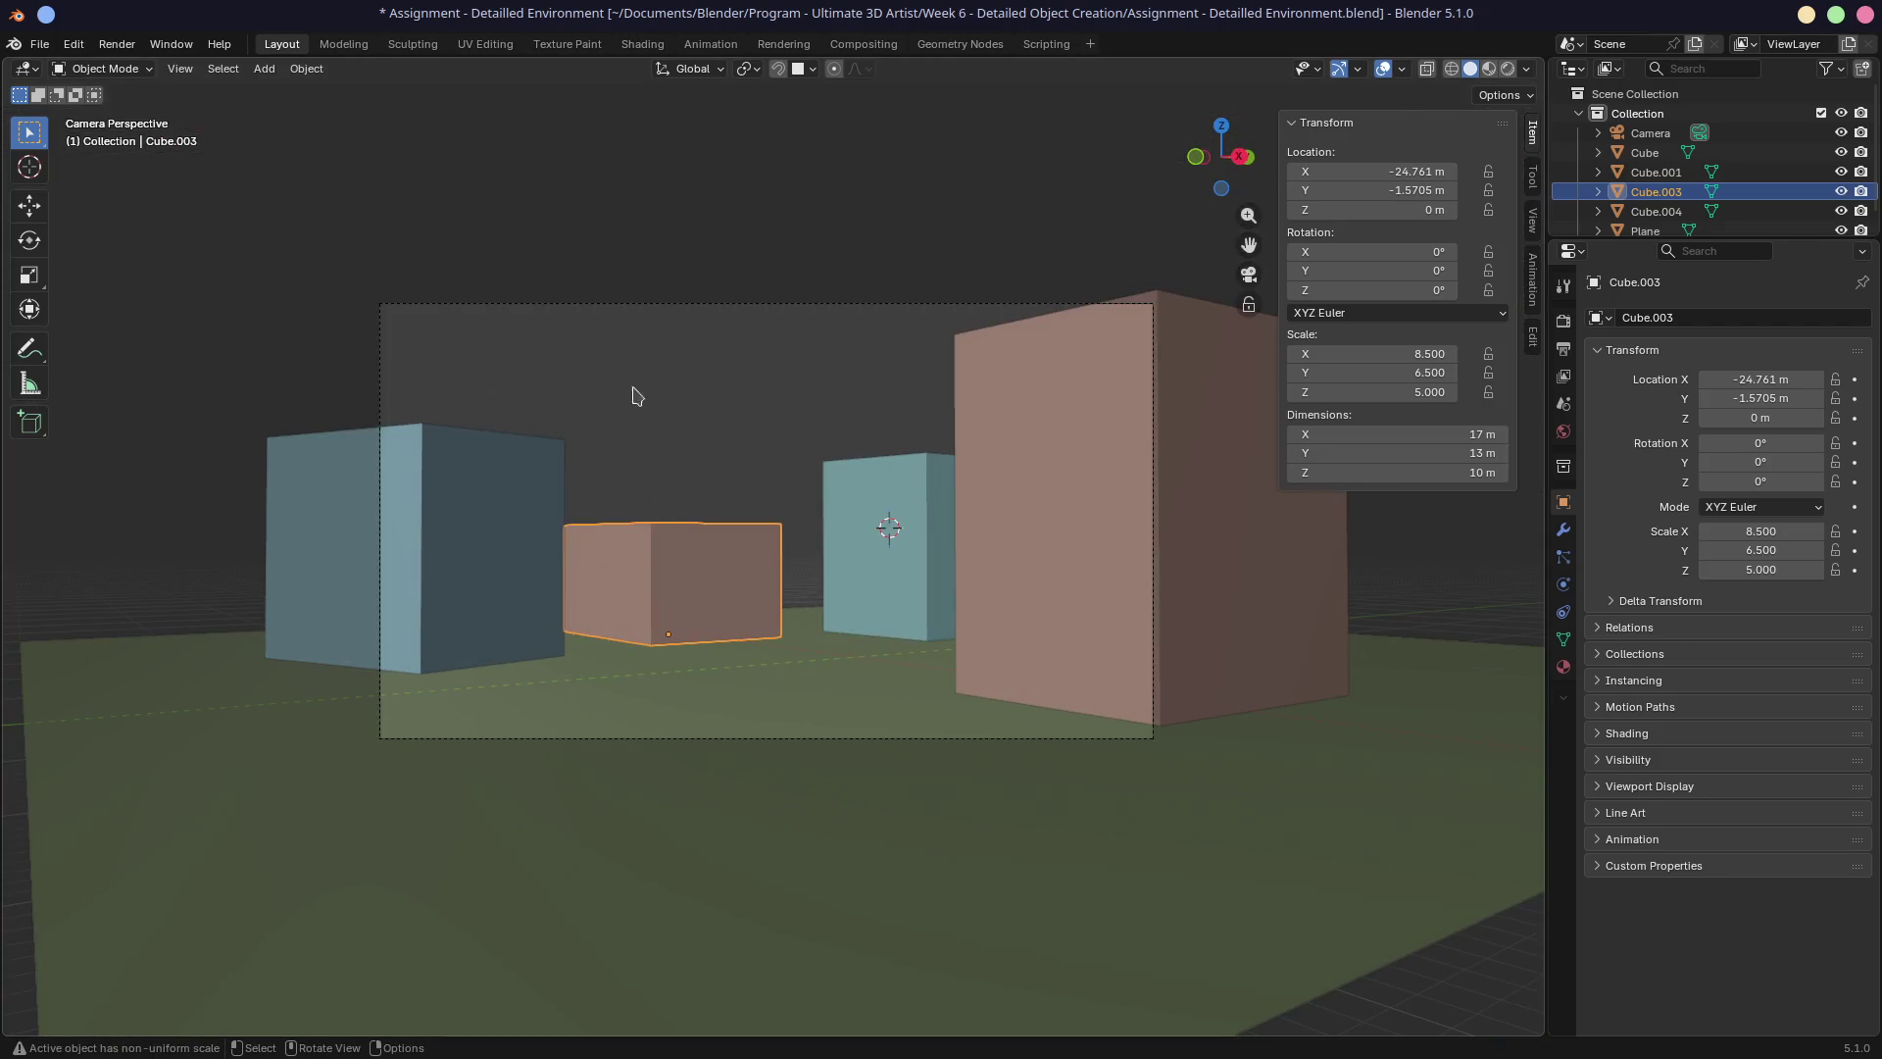
mouse_move(789, 536)
middle_mouse_down()
mouse_move(856, 553)
mouse_move(849, 533)
middle_mouse_up()
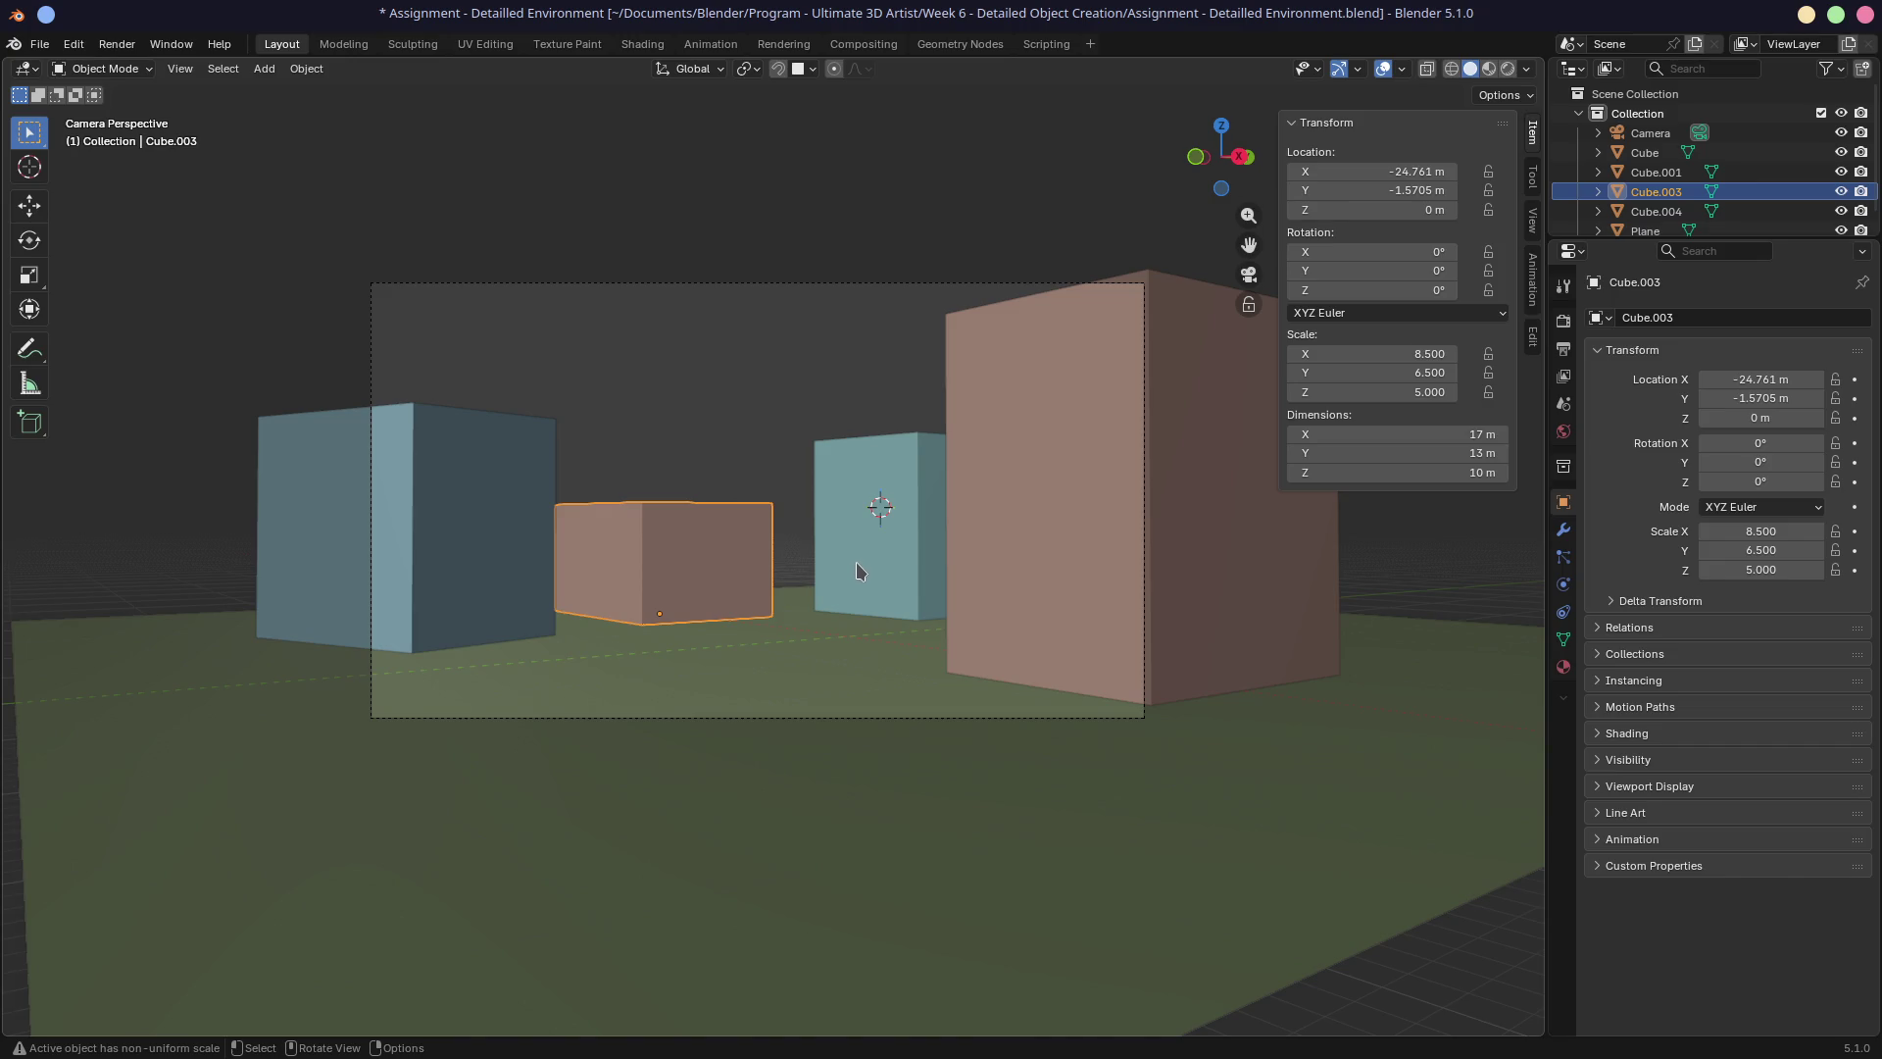
left_click(1249, 314)
mouse_move(979, 526)
middle_mouse_down()
mouse_move(998, 611)
mouse_move(992, 531)
mouse_move(1010, 551)
mouse_move(1020, 523)
middle_mouse_up()
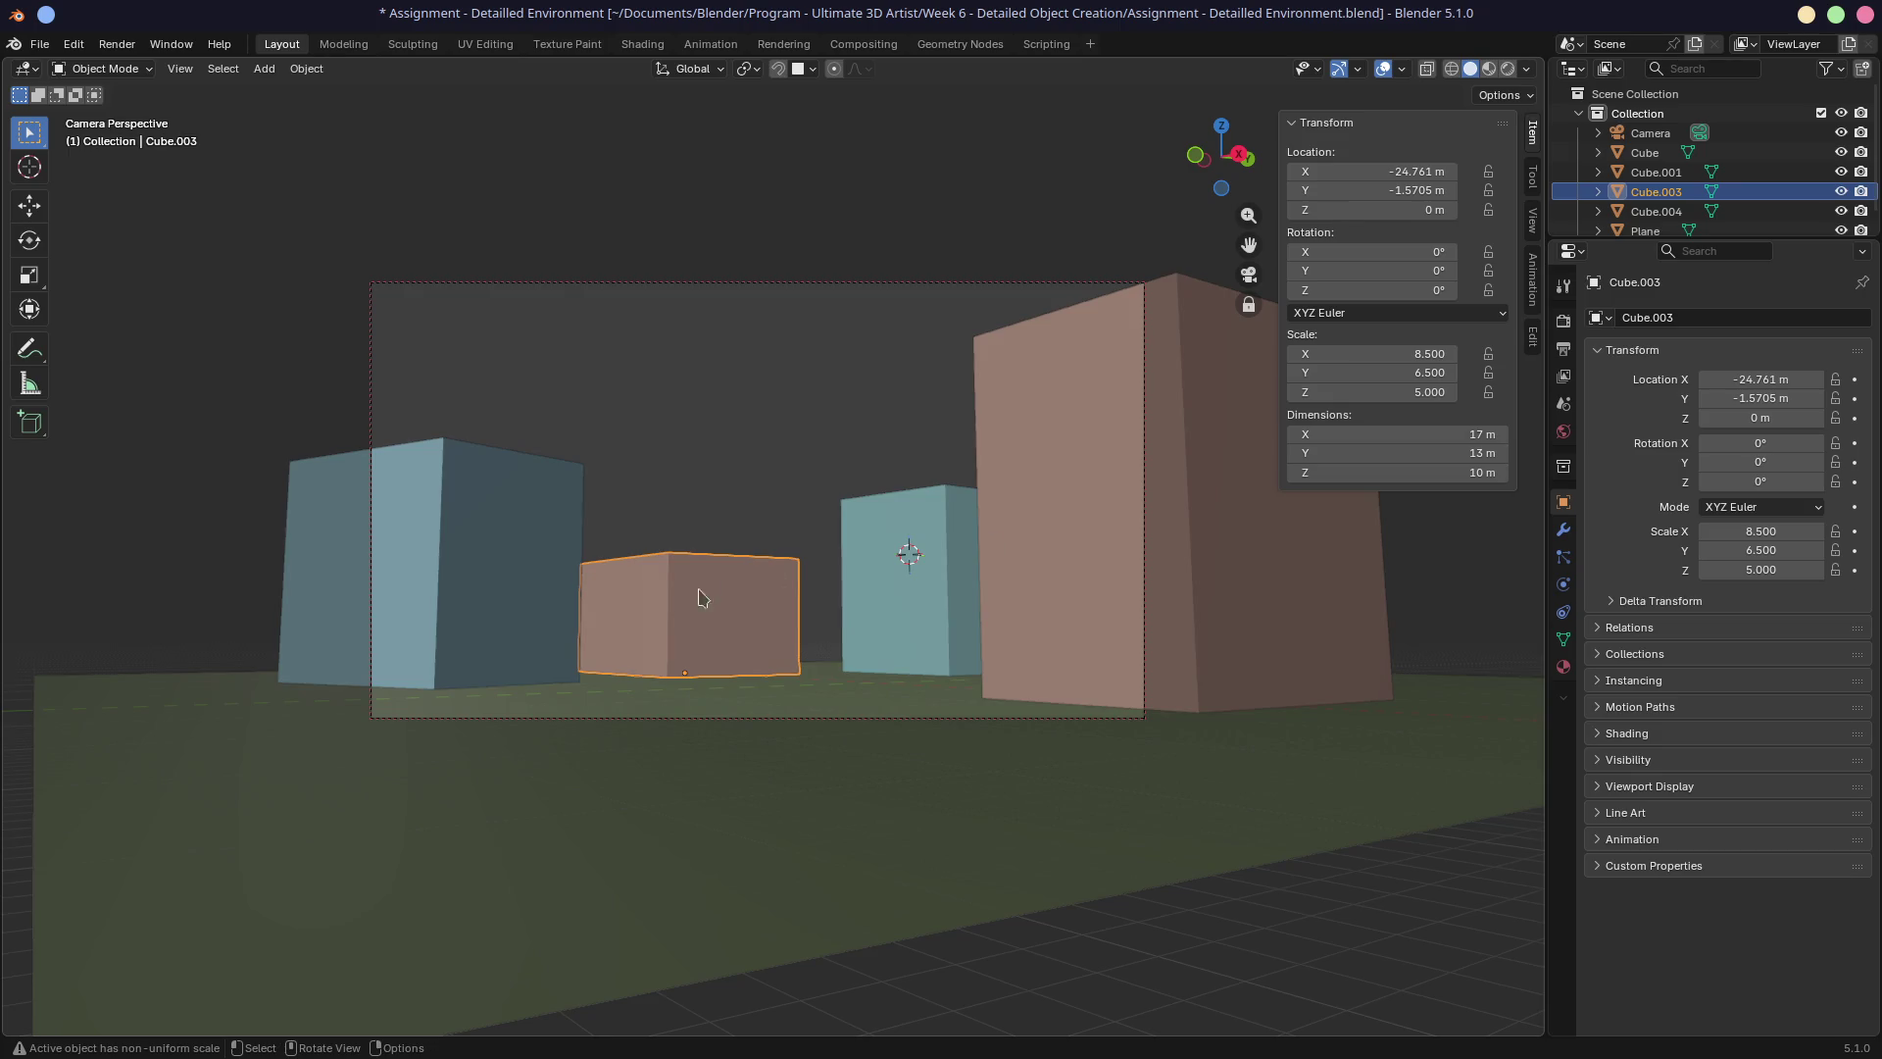
left_click(1248, 305)
key("KP_0")
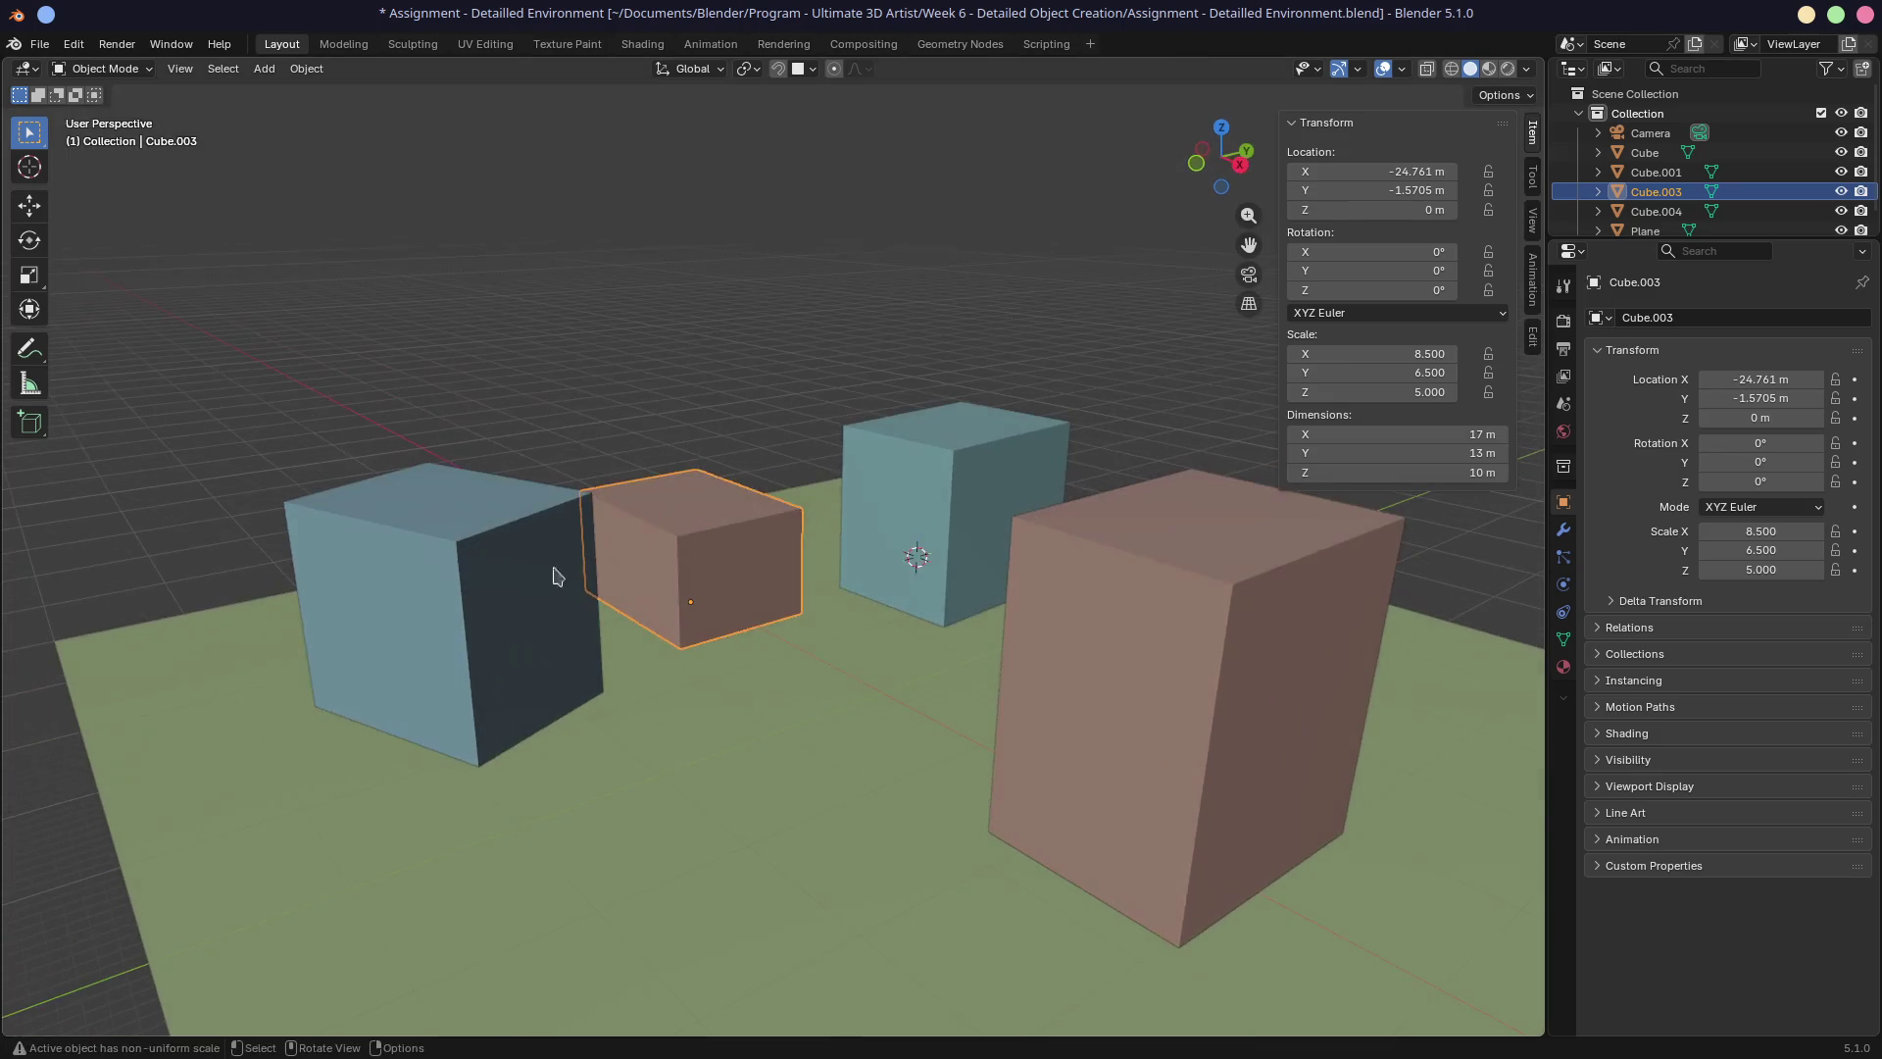
left_click(565, 655)
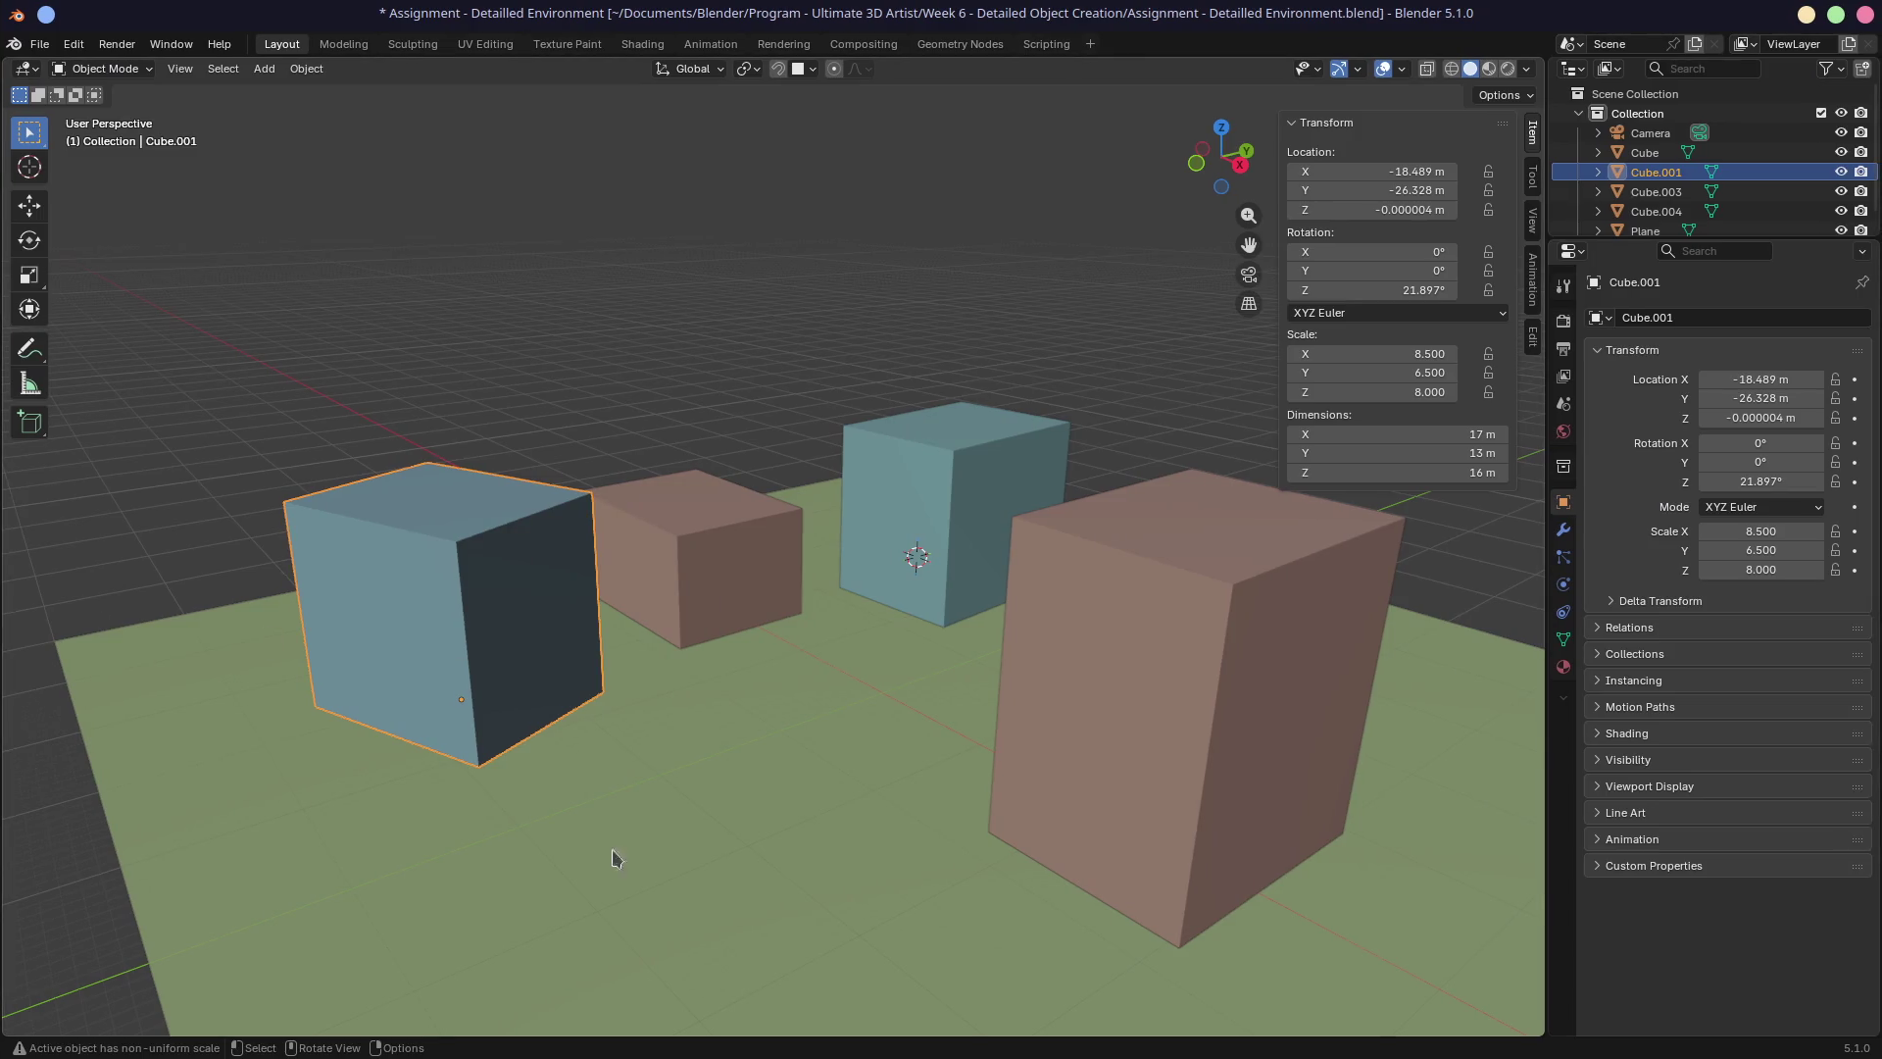
right_click(933, 1030)
Set the browser to show on all desktops and browse the PureRef neon city references.
mouse_move(1054, 923)
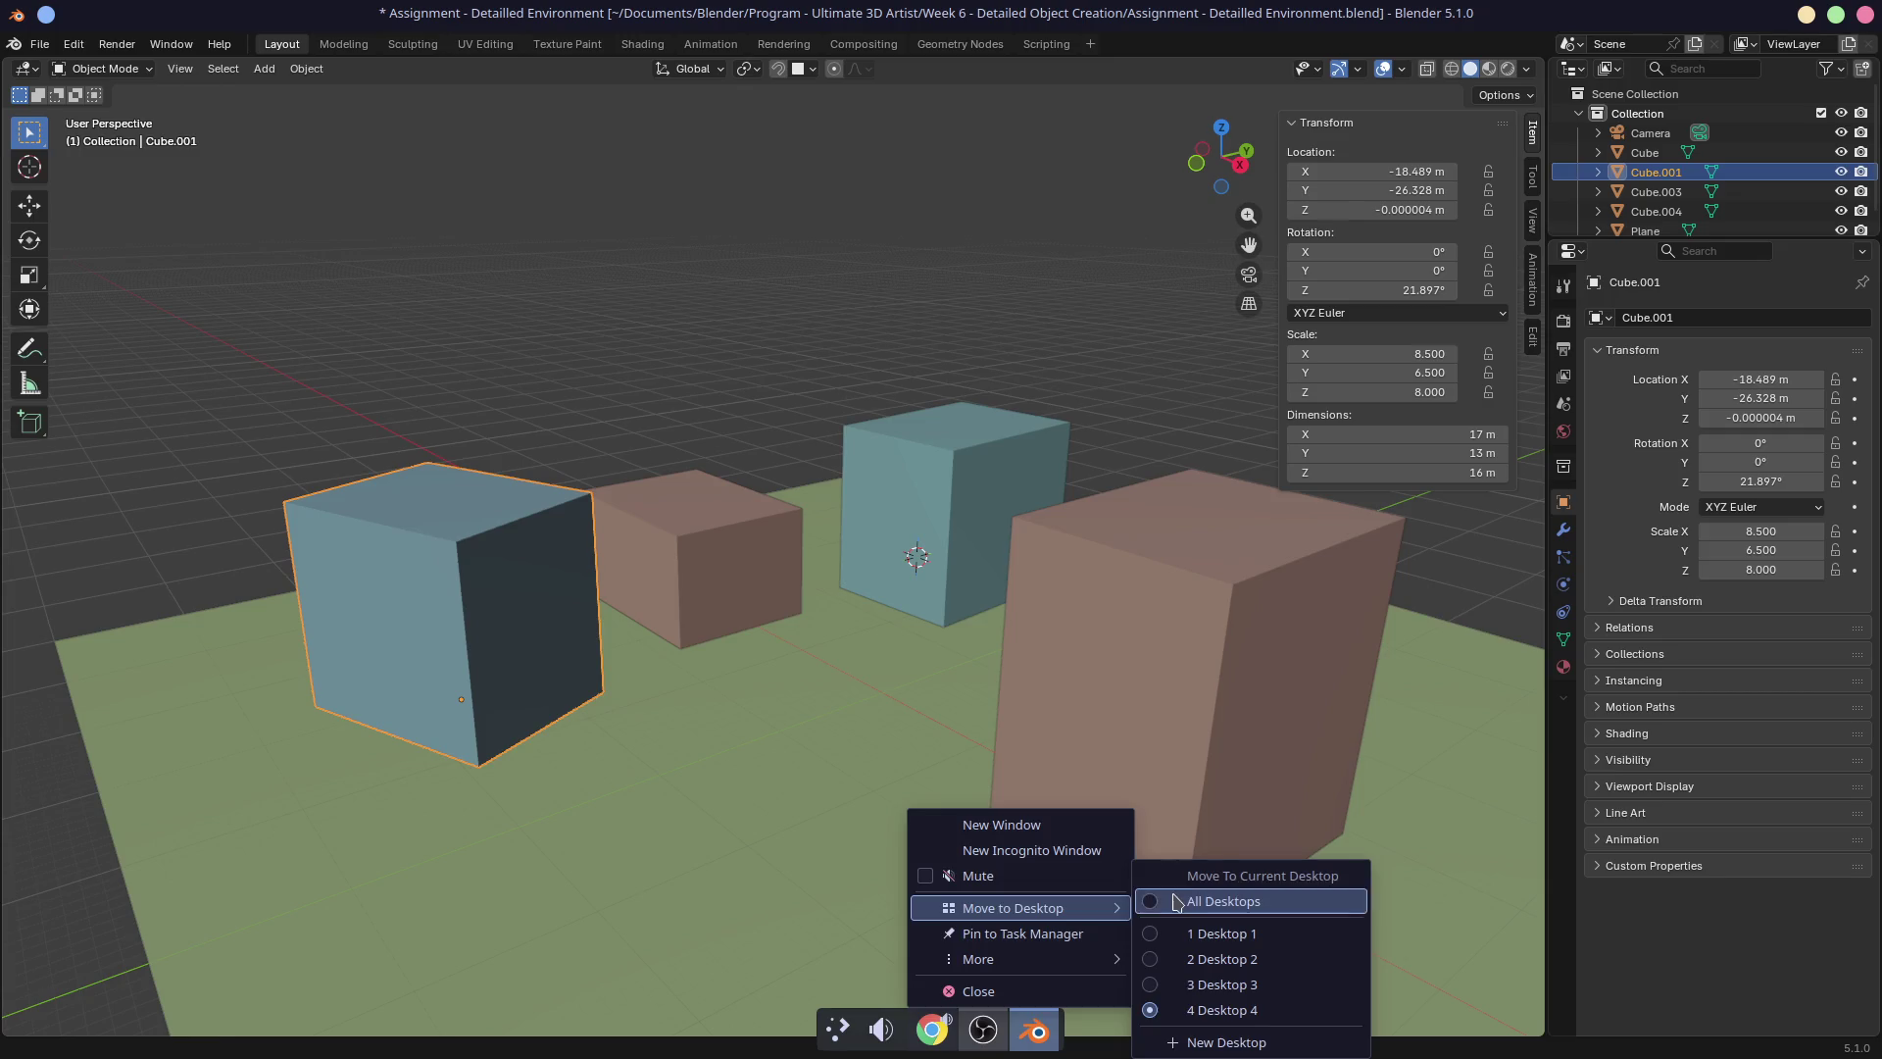
left_click(1219, 900)
key("ctrl+super+Left")
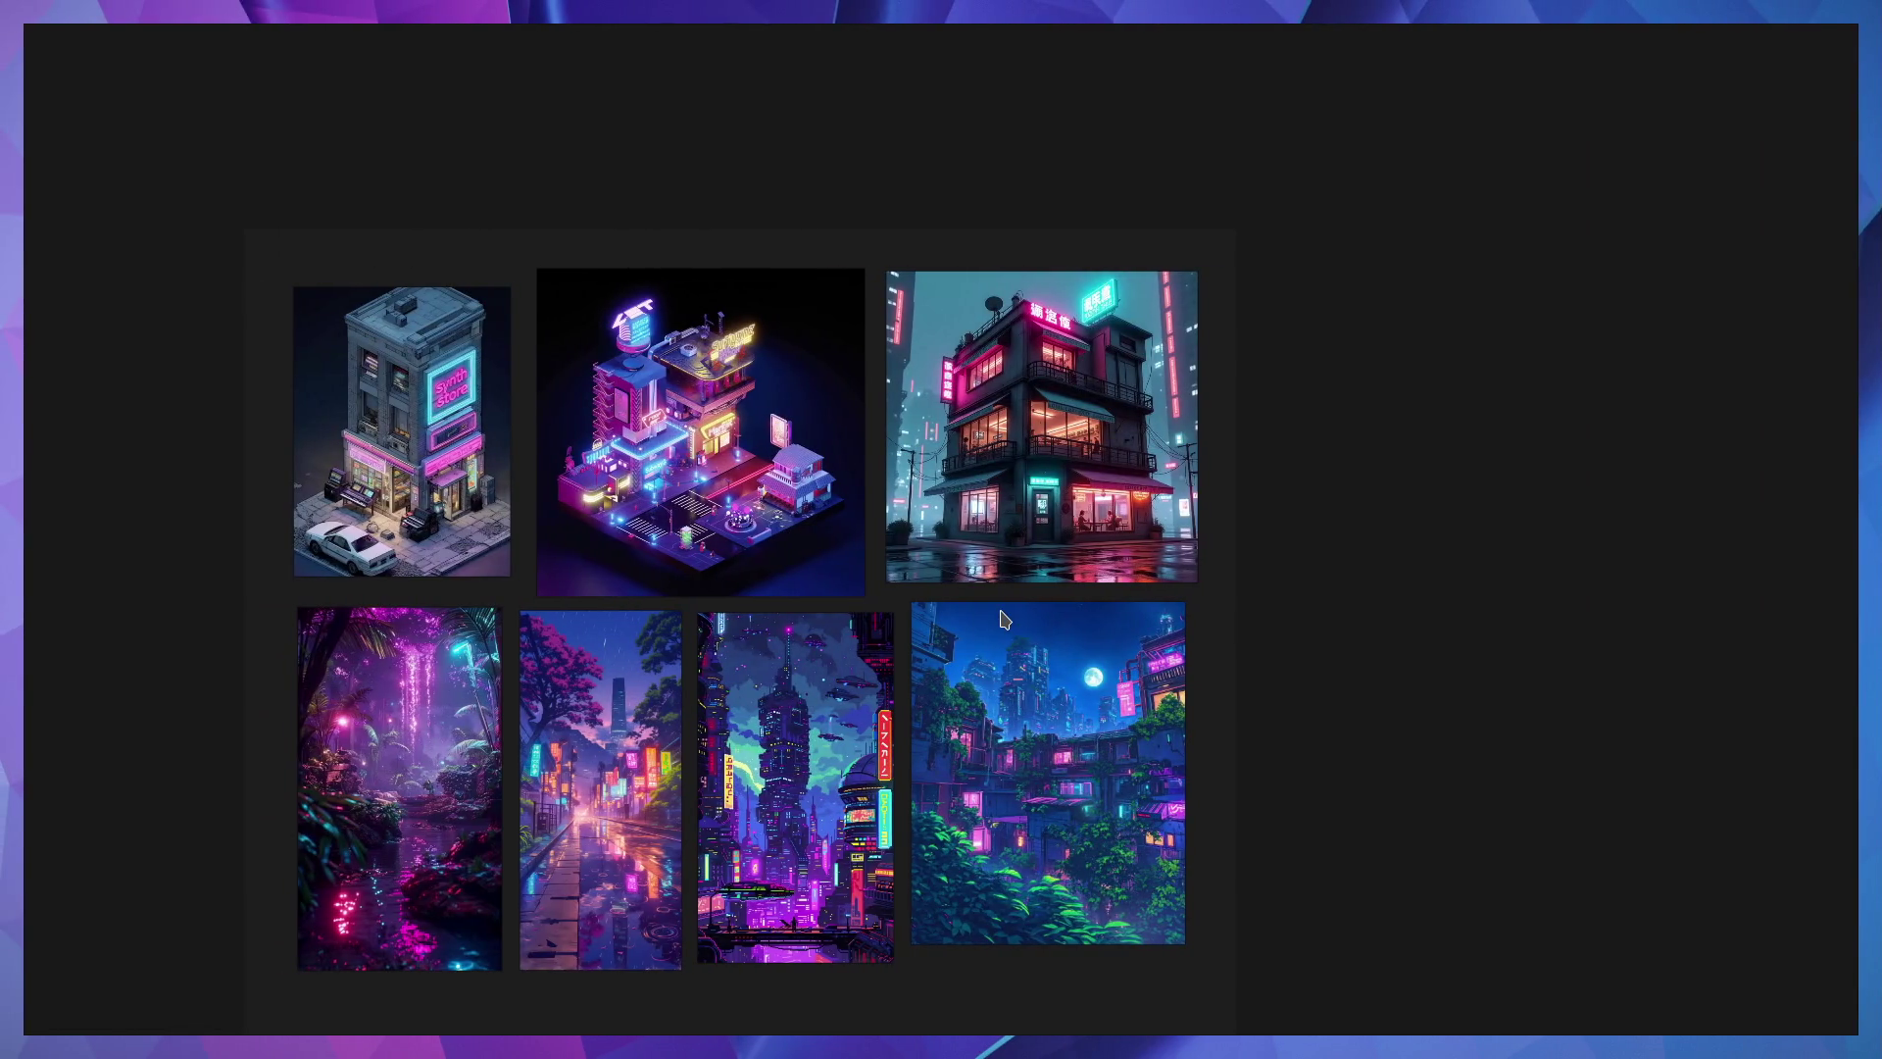
scroll(823, 765, "up", 3)
scroll(794, 711, "down", 3)
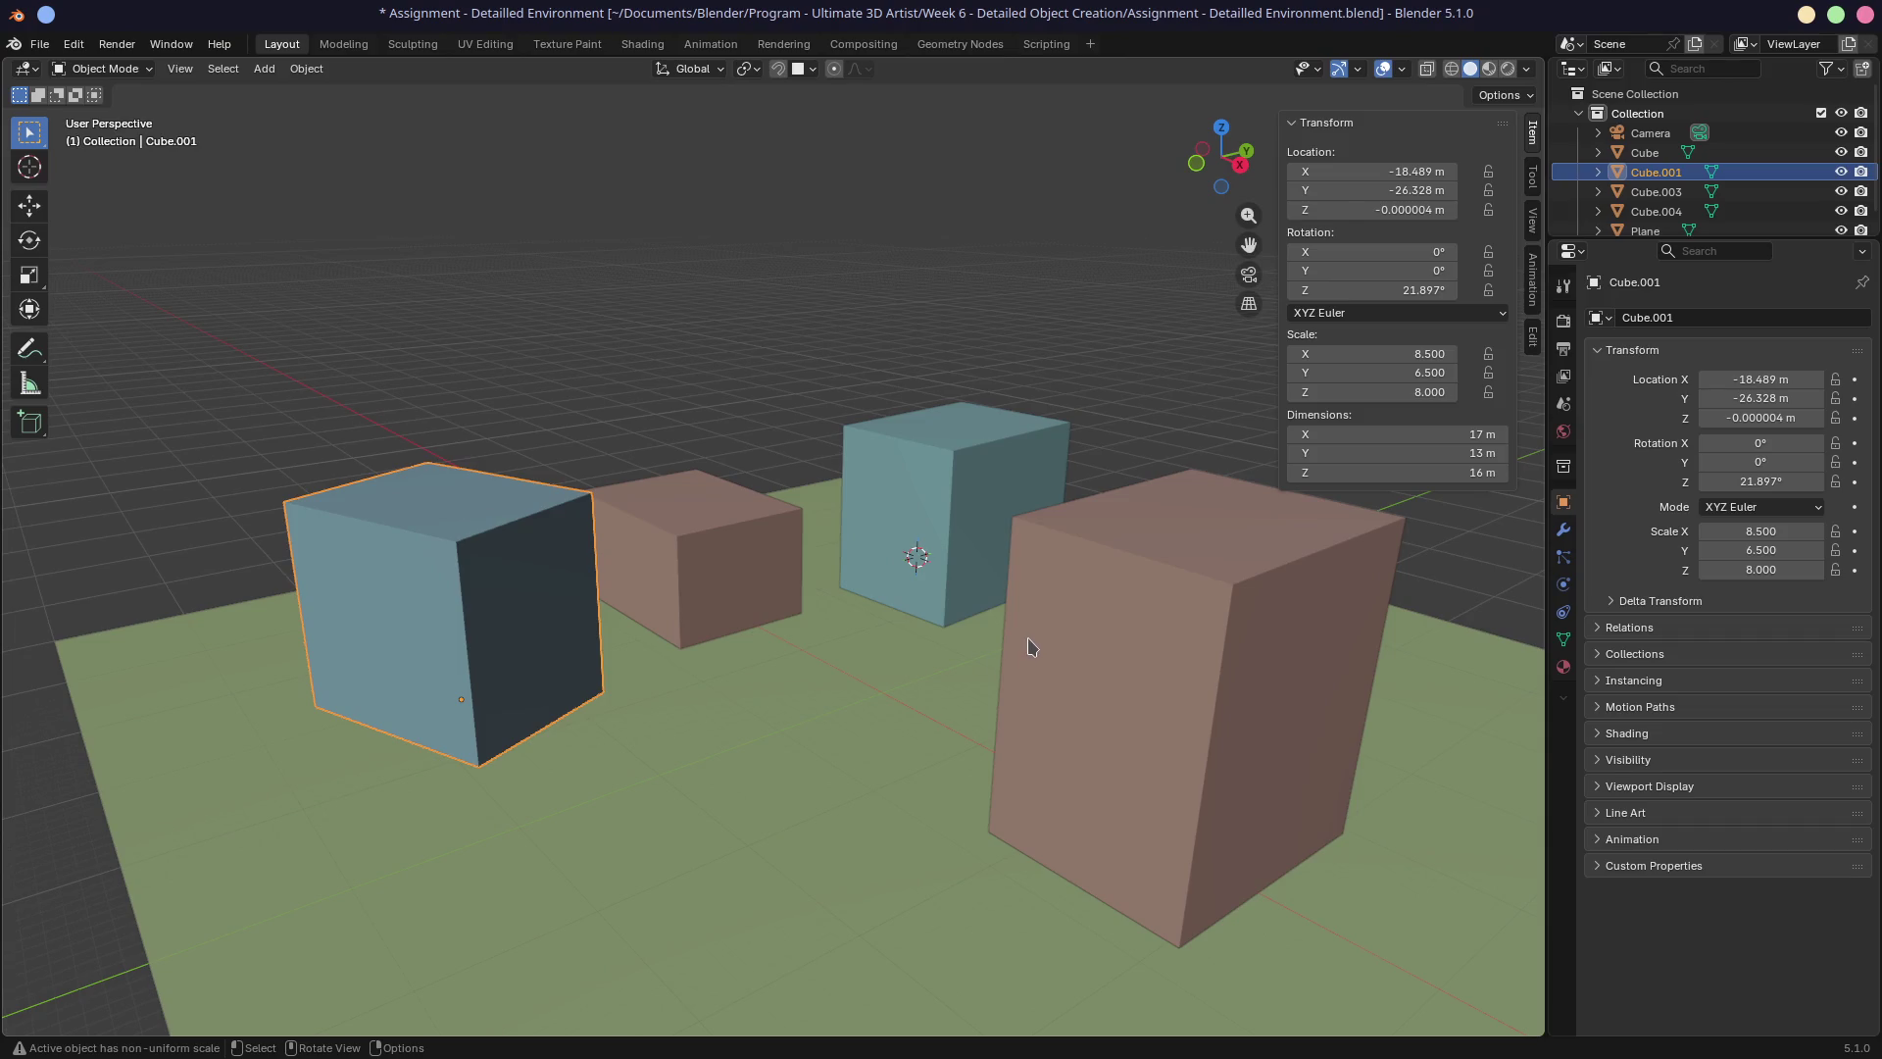
middle_click_drag(893, 714, 868, 616, "shift")
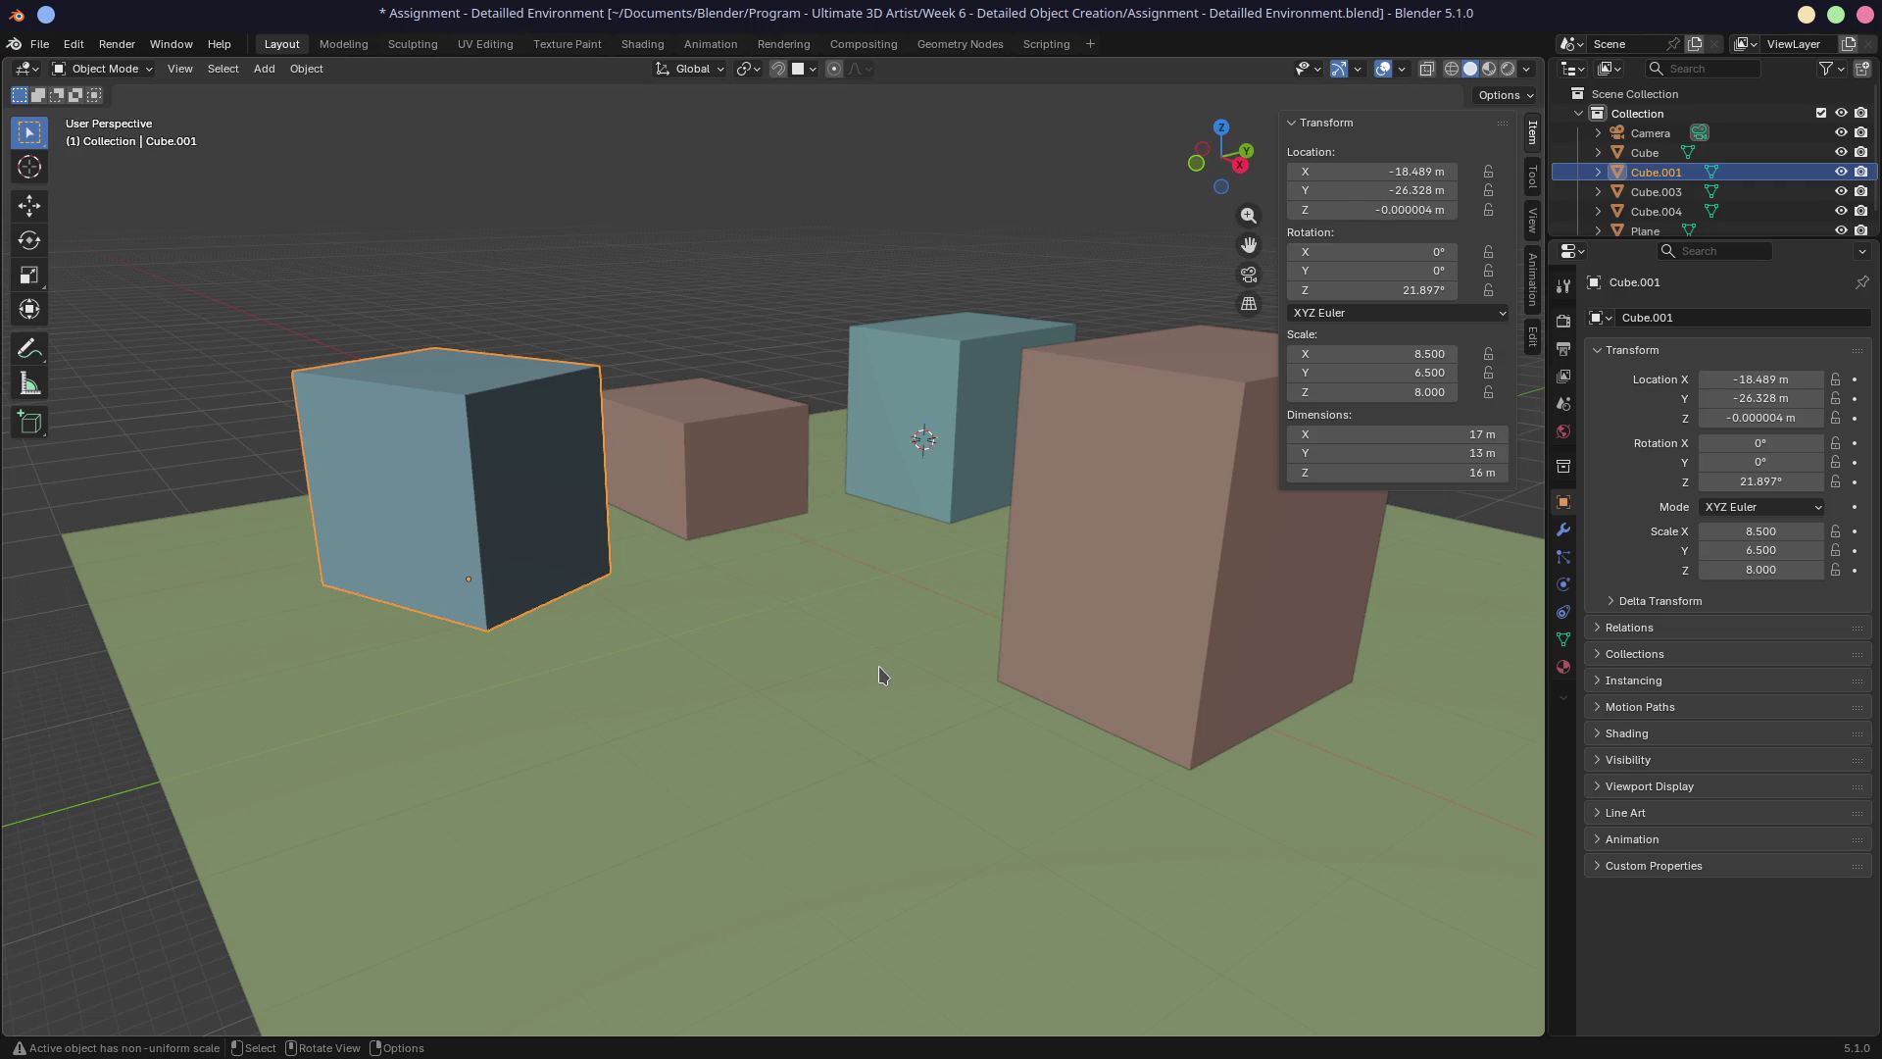
middle_click_drag(948, 717, 938, 705)
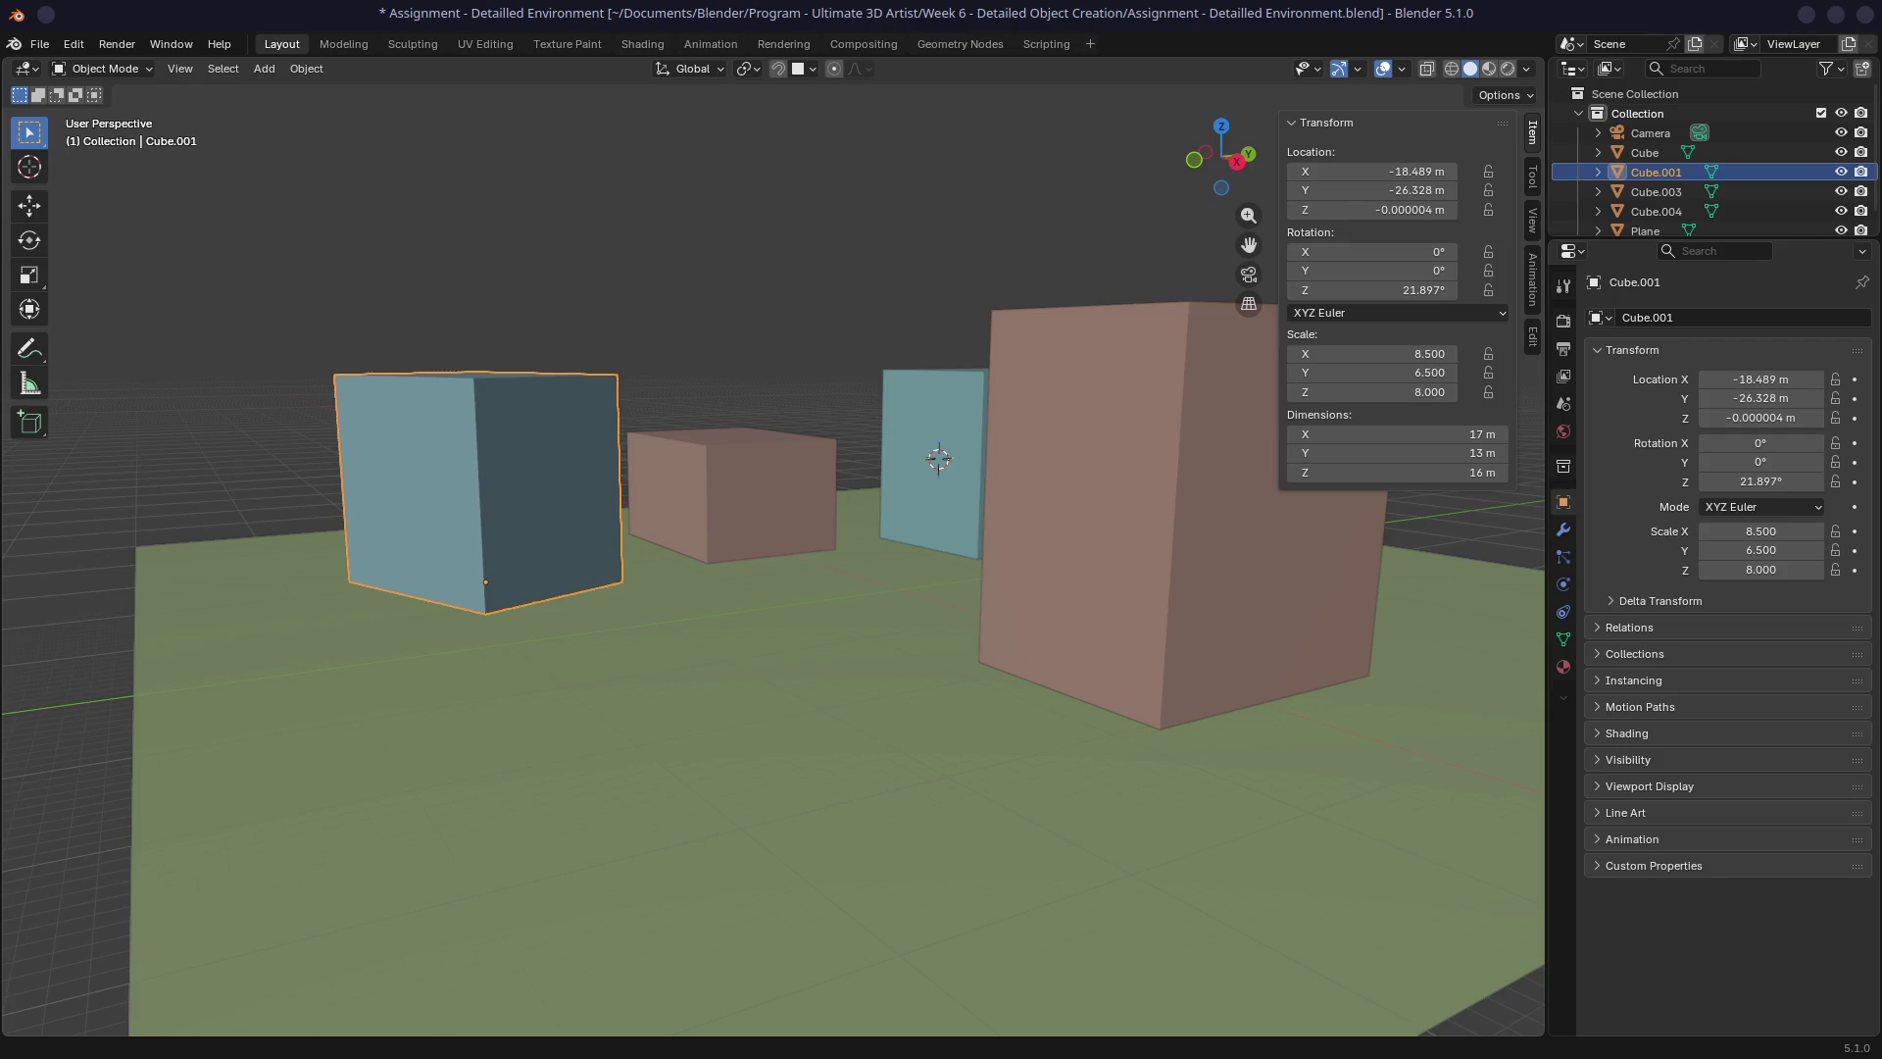
Search the web for 'gamedevjs 2026' in a new tab and open the Gamedev.js Jam 2026 page.
key("alt+Tab")
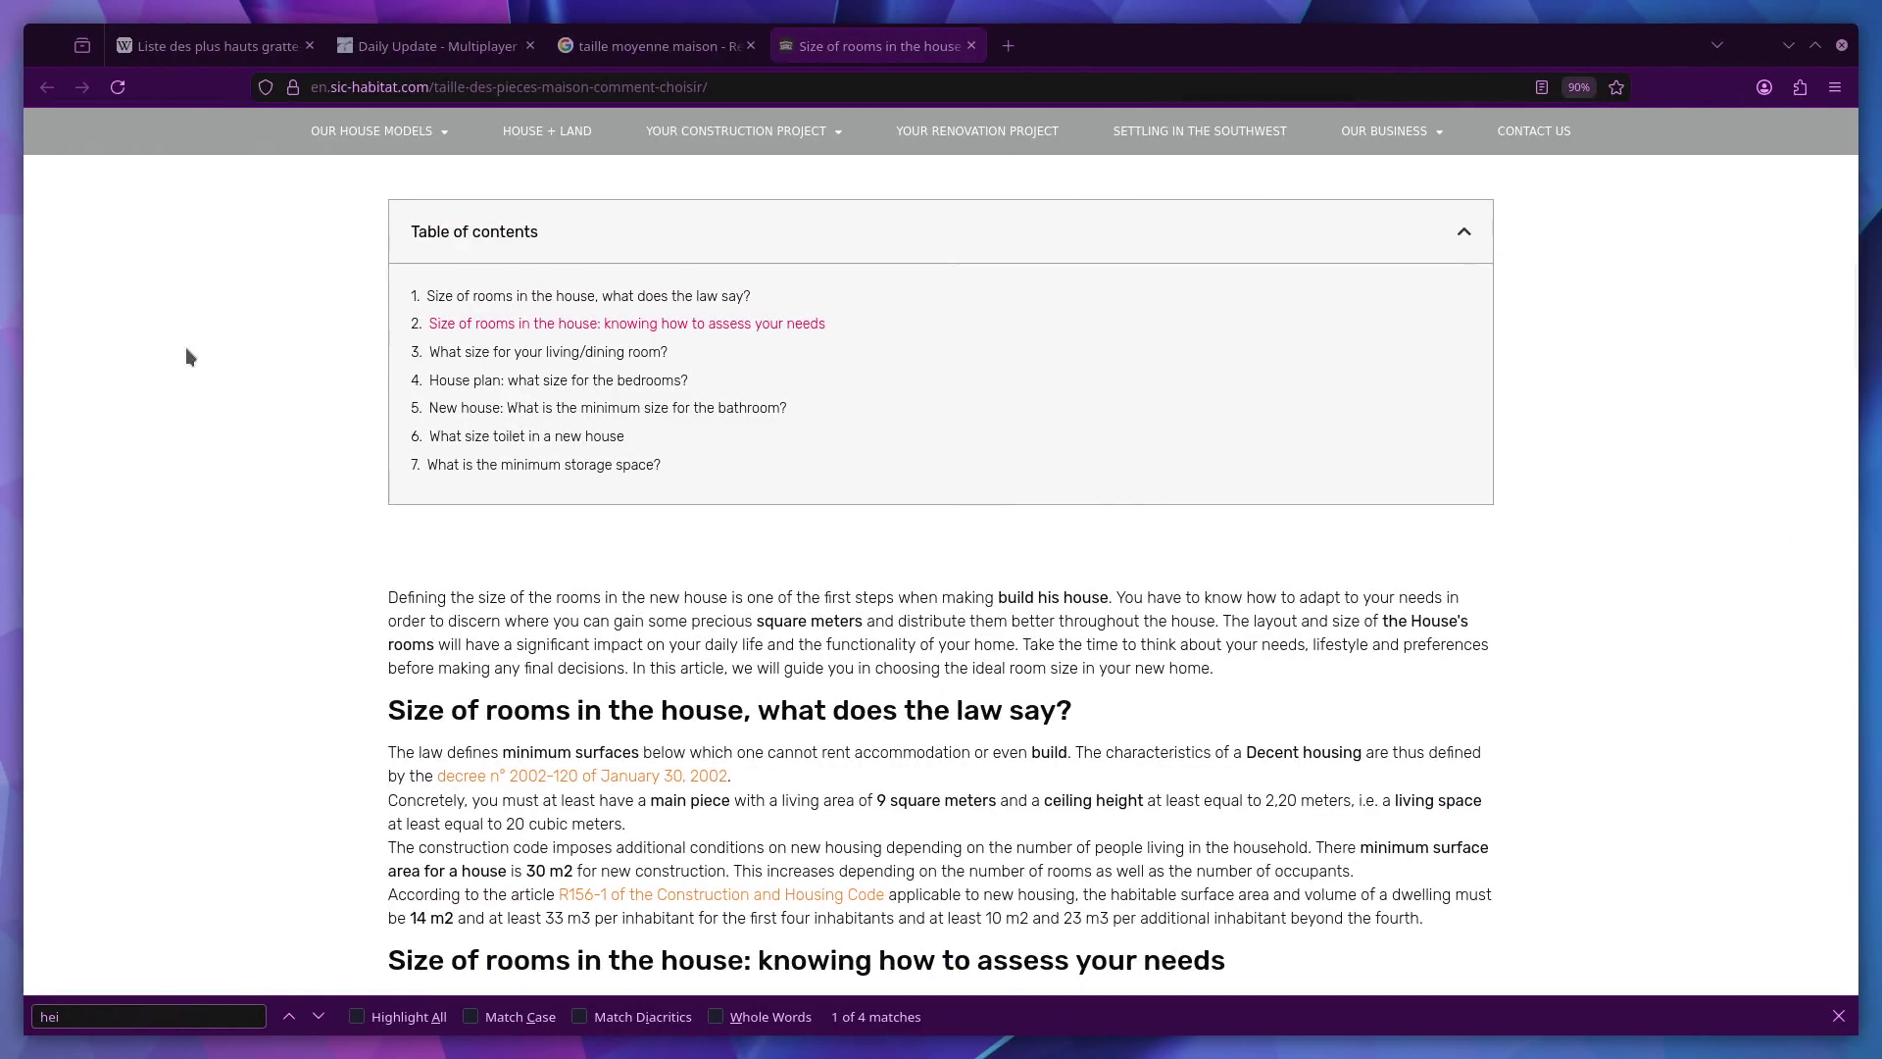
key("ctrl+t")
type("gamedevjs 2026")
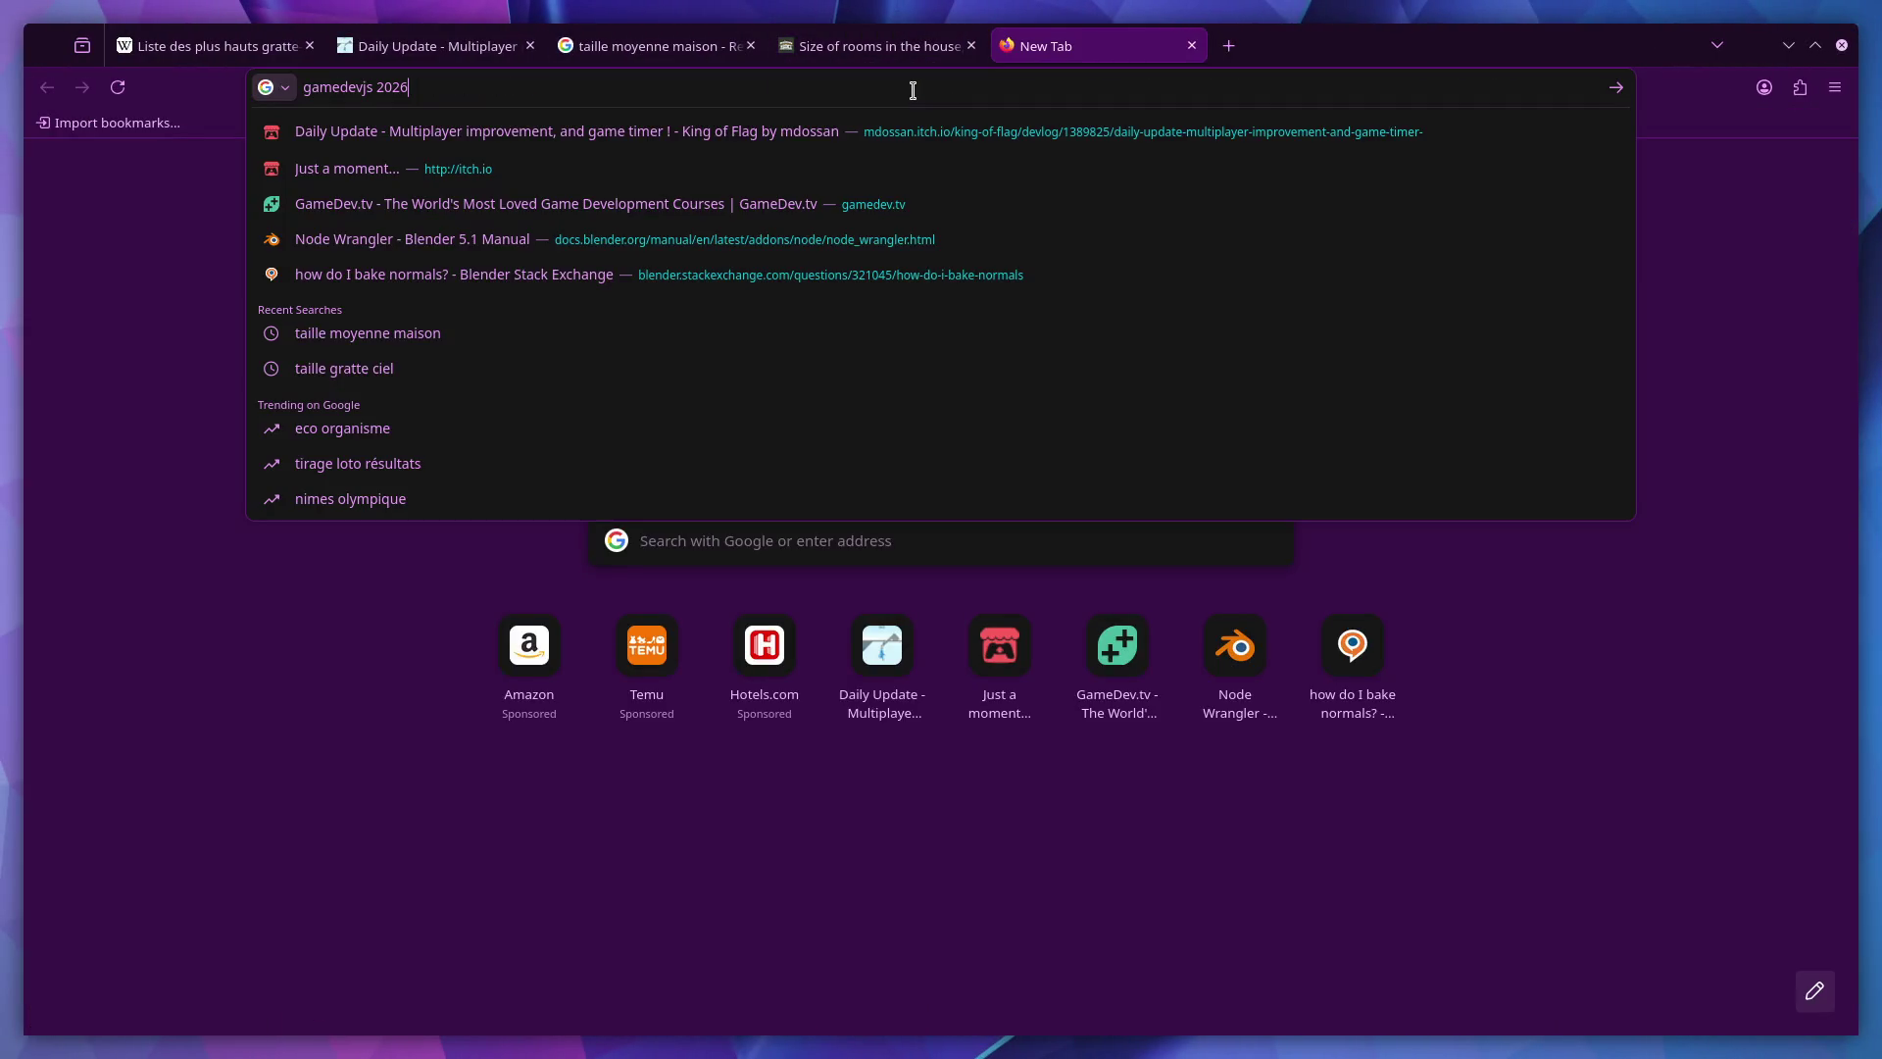
key("Return")
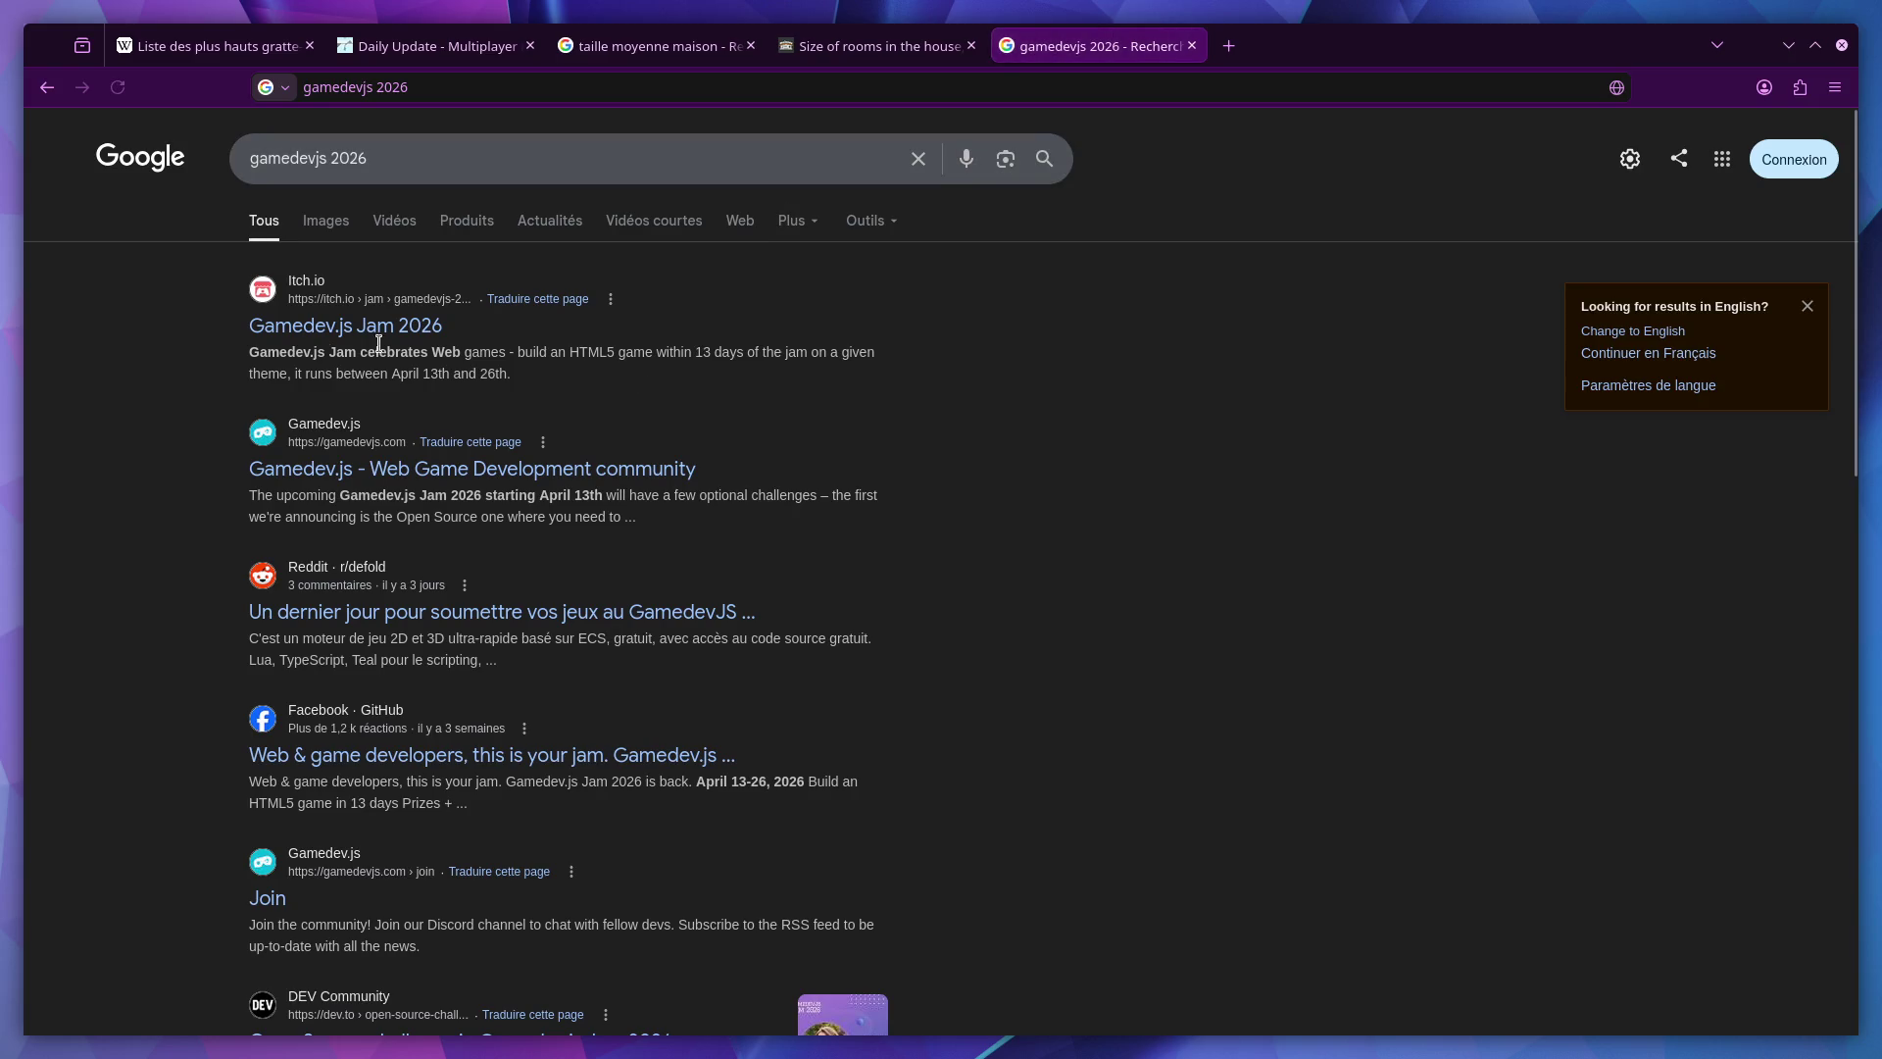
left_click(325, 333)
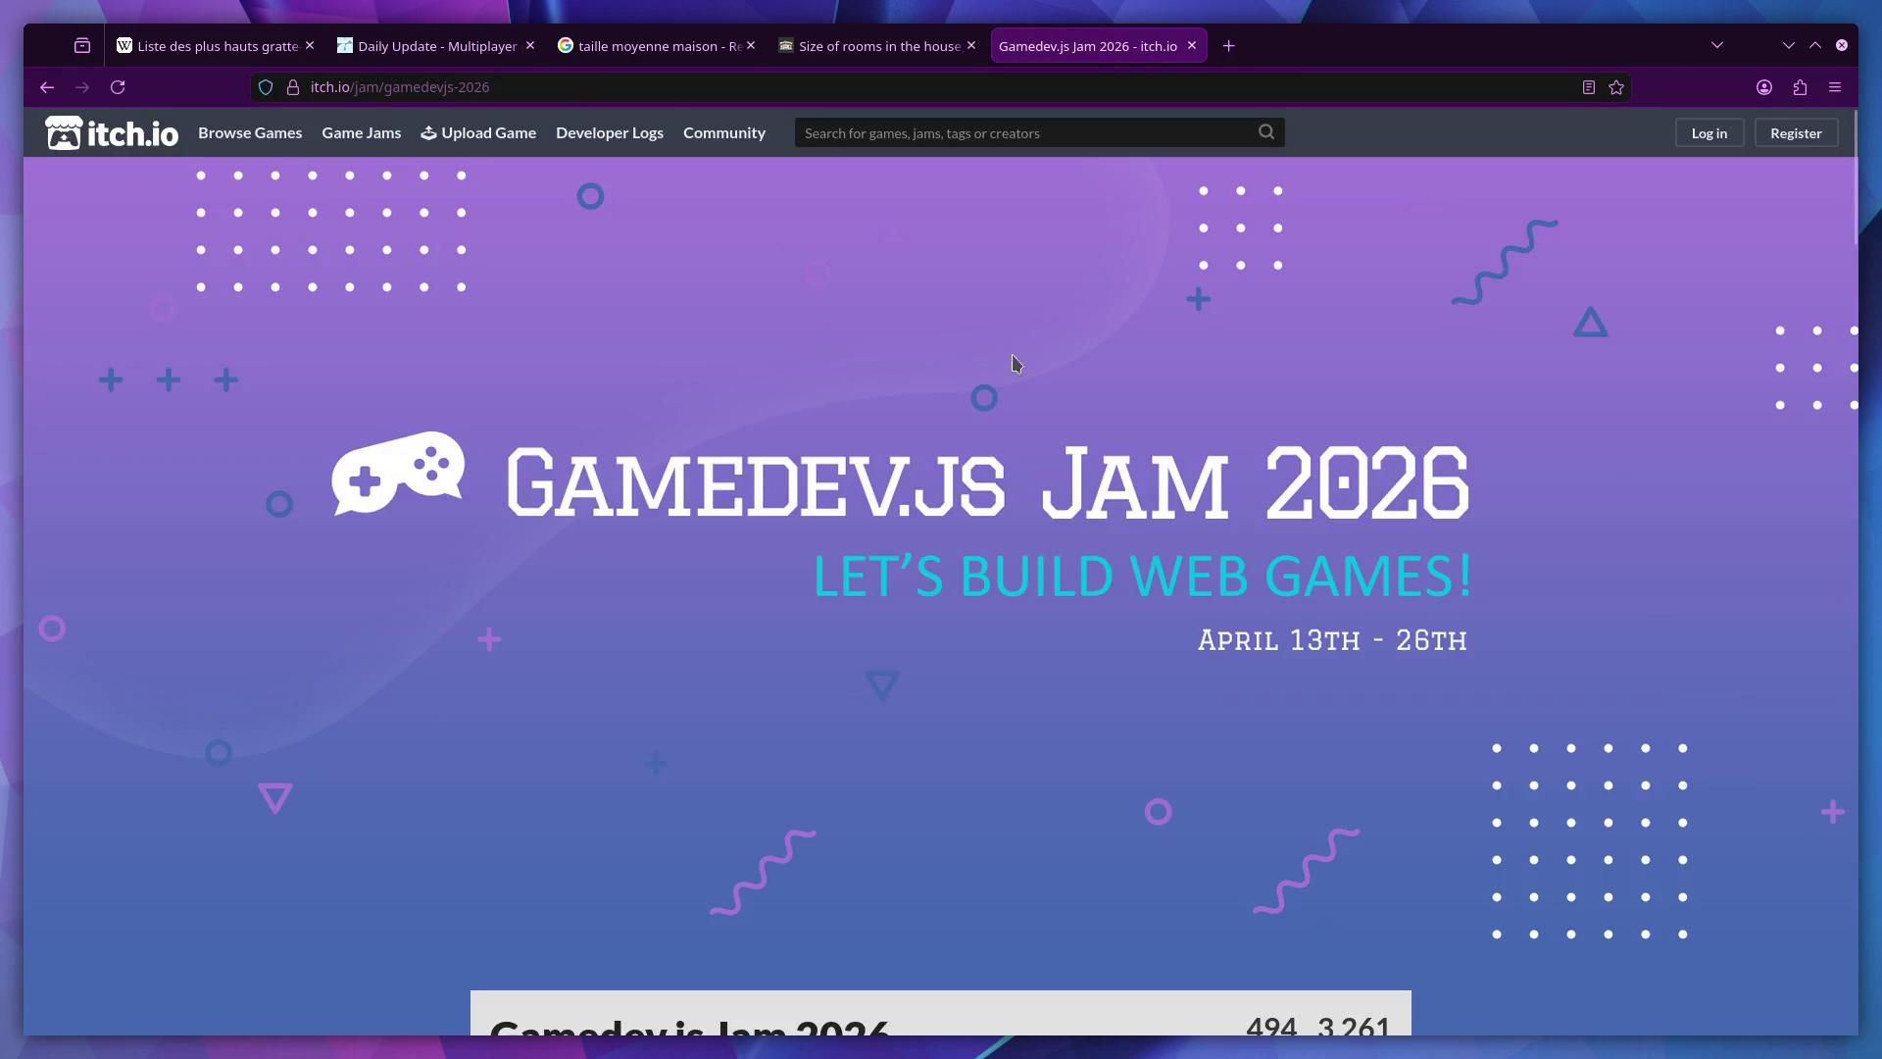
Scroll through the jam page, then switch to the 'Size of rooms in the house' article tab.
scroll(1134, 434, "down", 6)
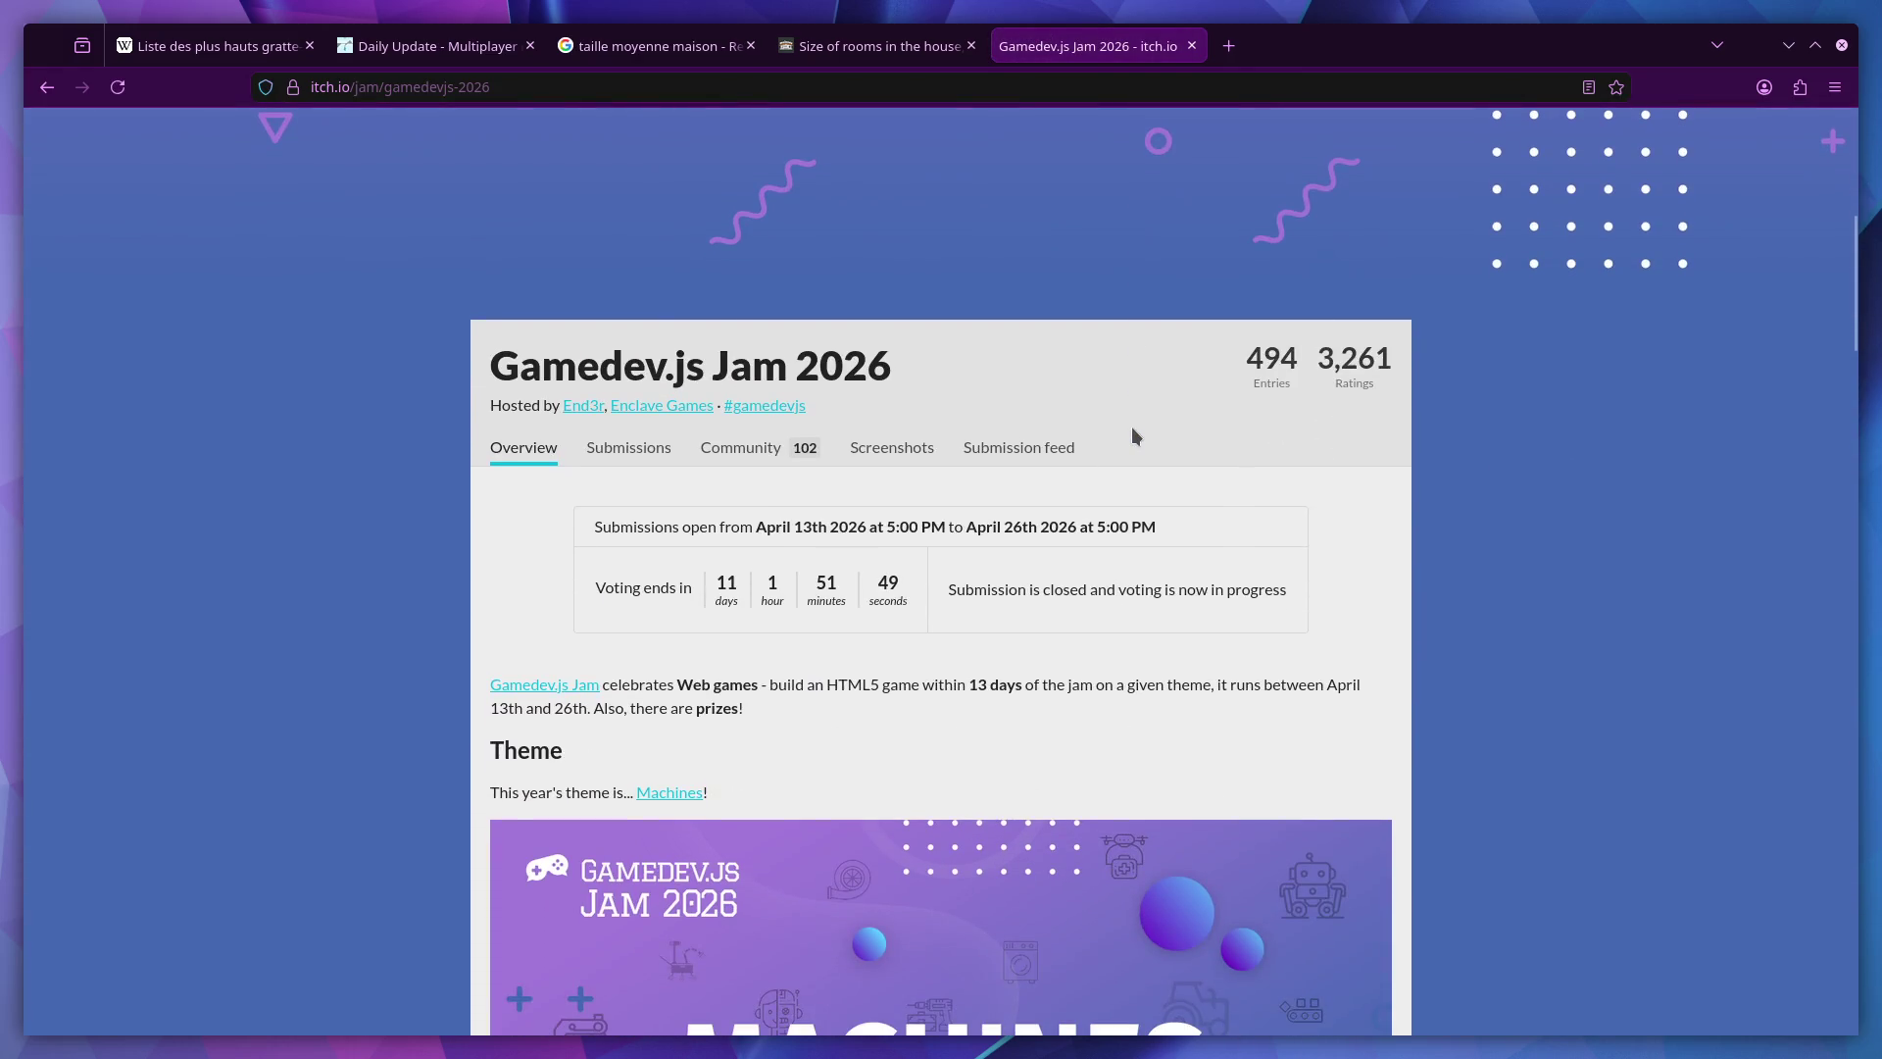
scroll(1132, 431, "down", 1)
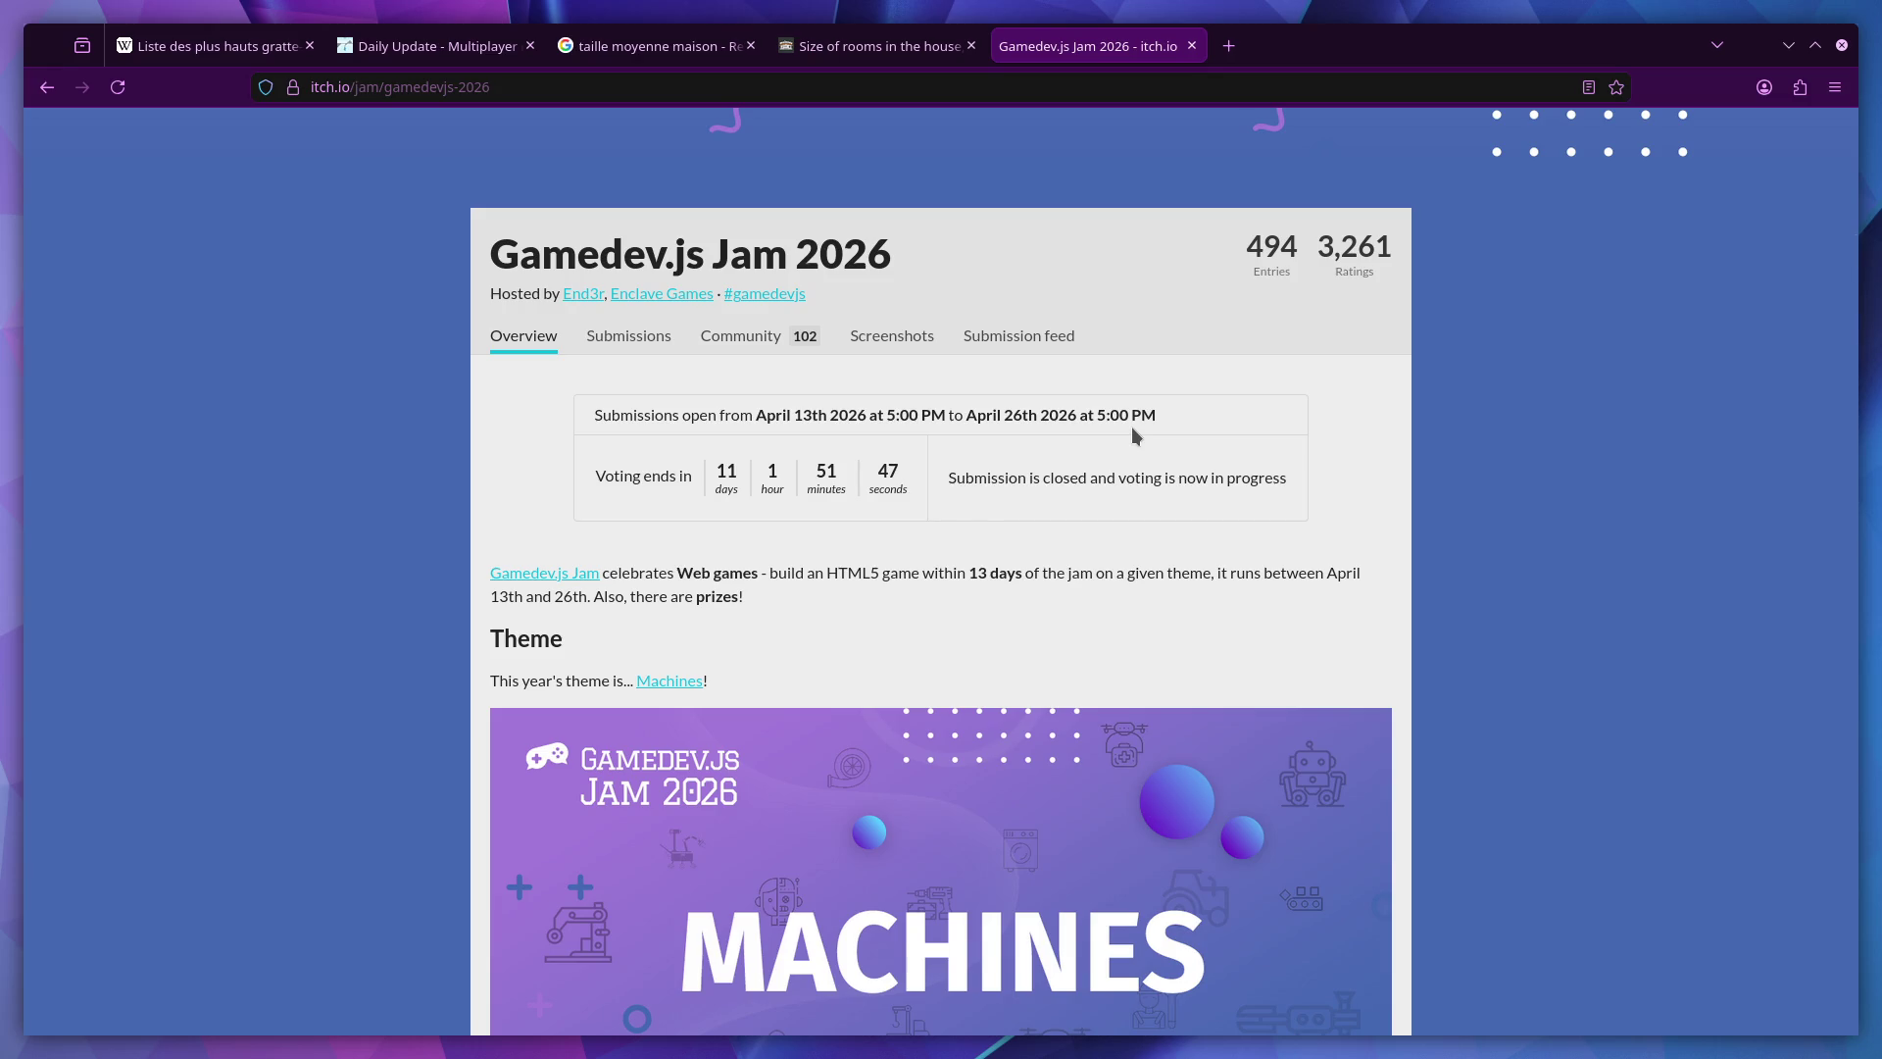
scroll(1133, 435, "down", 4)
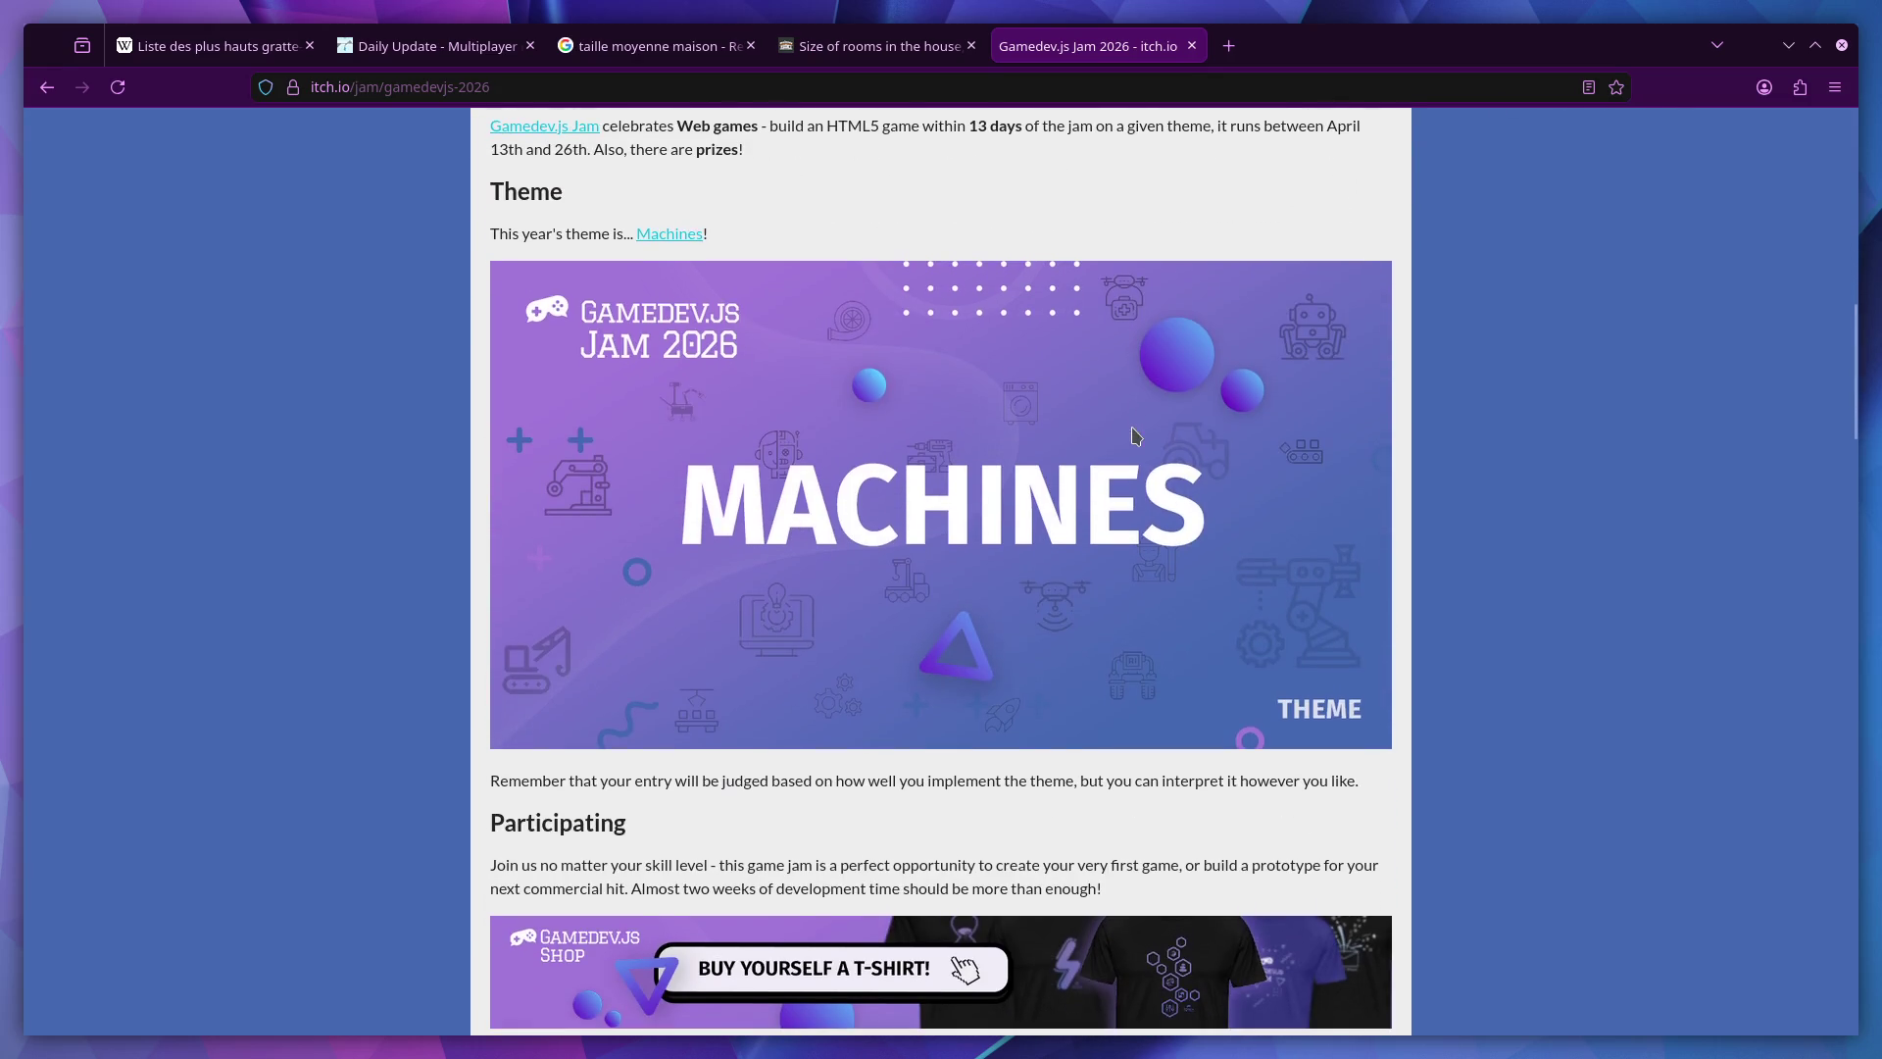
scroll(1134, 434, "down", 3)
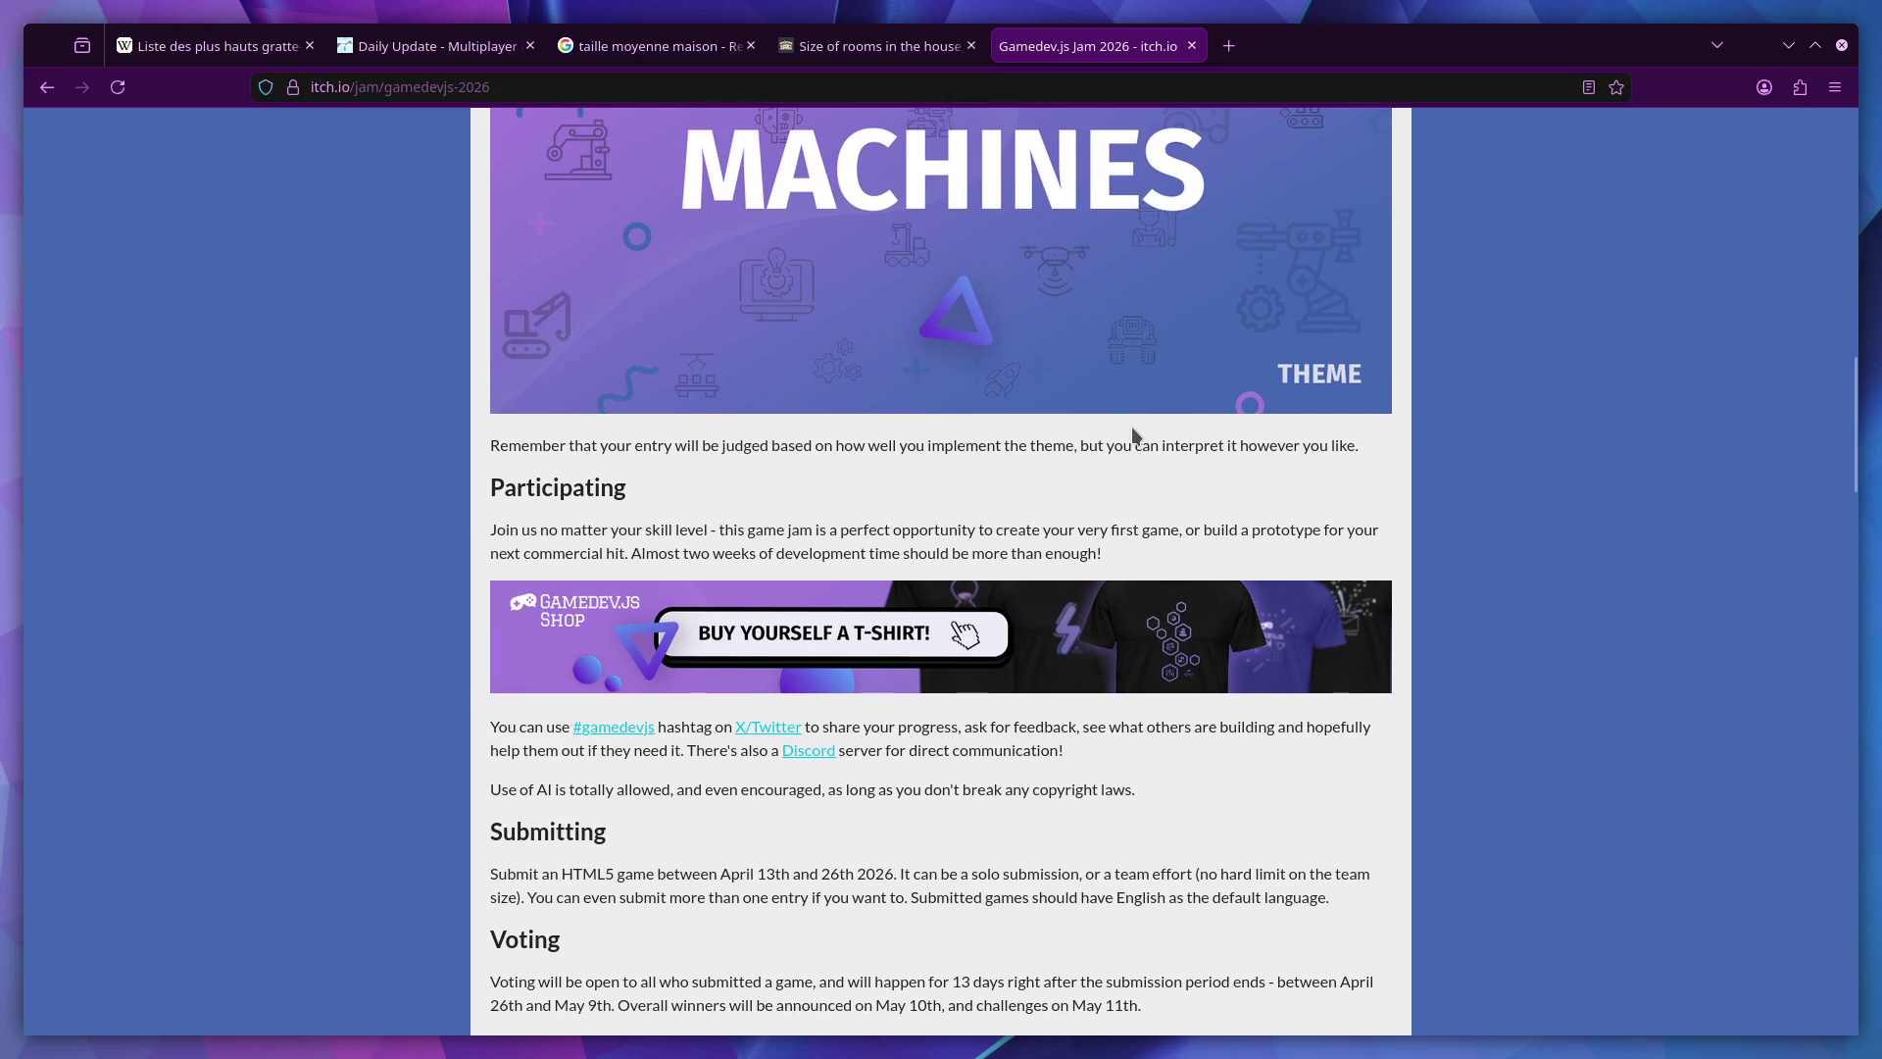
scroll(1134, 434, "down", 1)
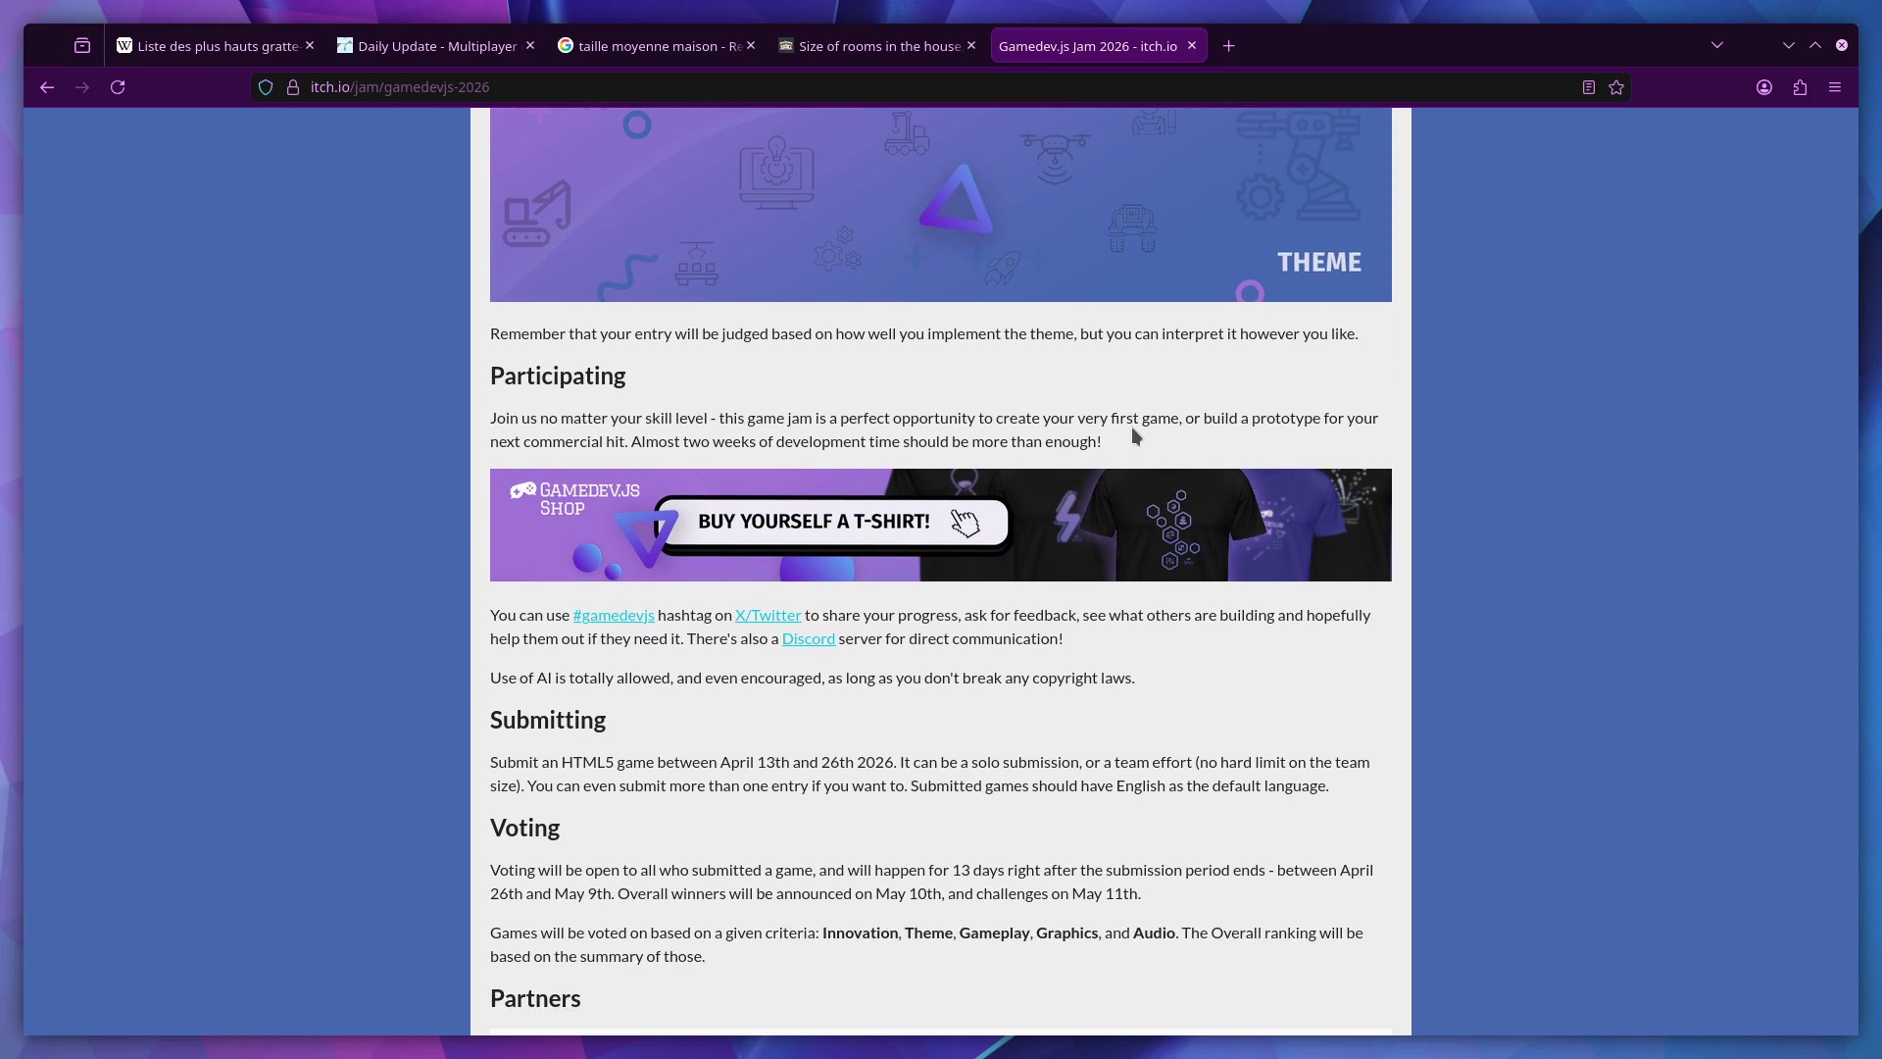
scroll(1133, 431, "down", 5)
scroll(1132, 432, "down", 2)
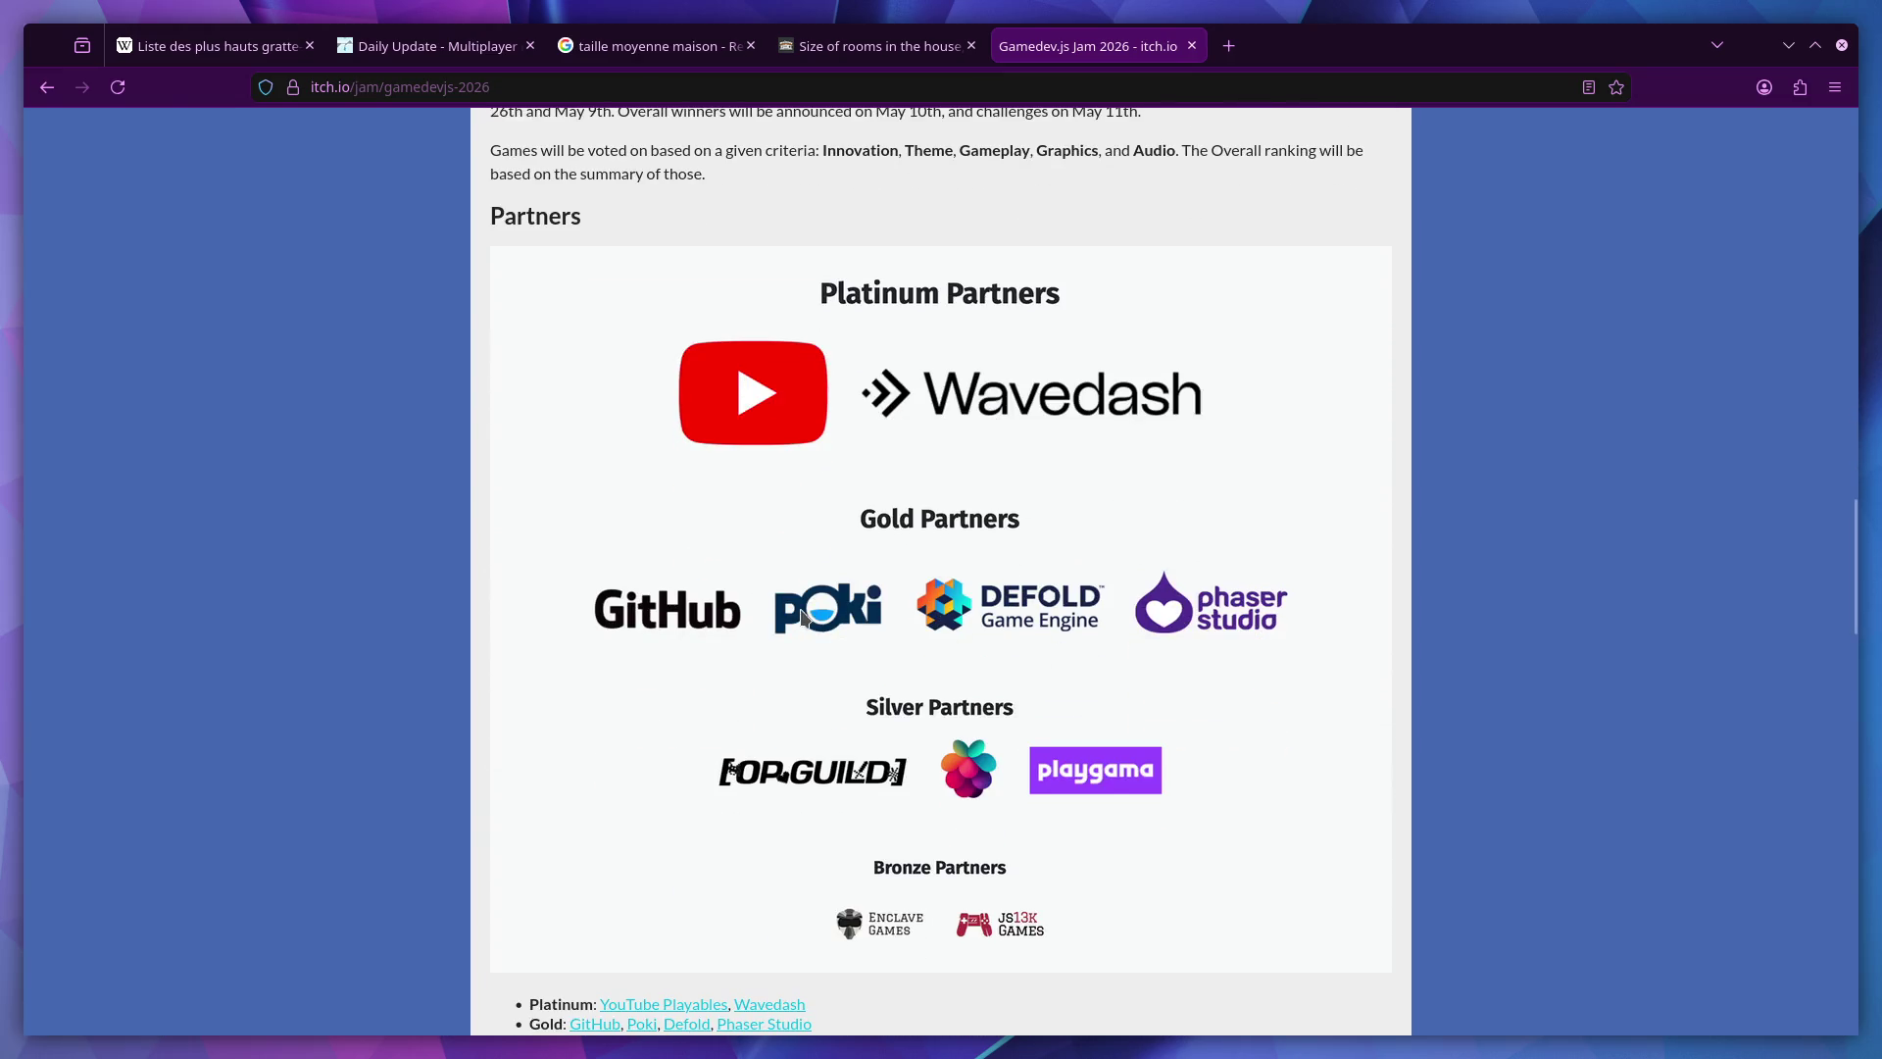
scroll(998, 588, "down", 13)
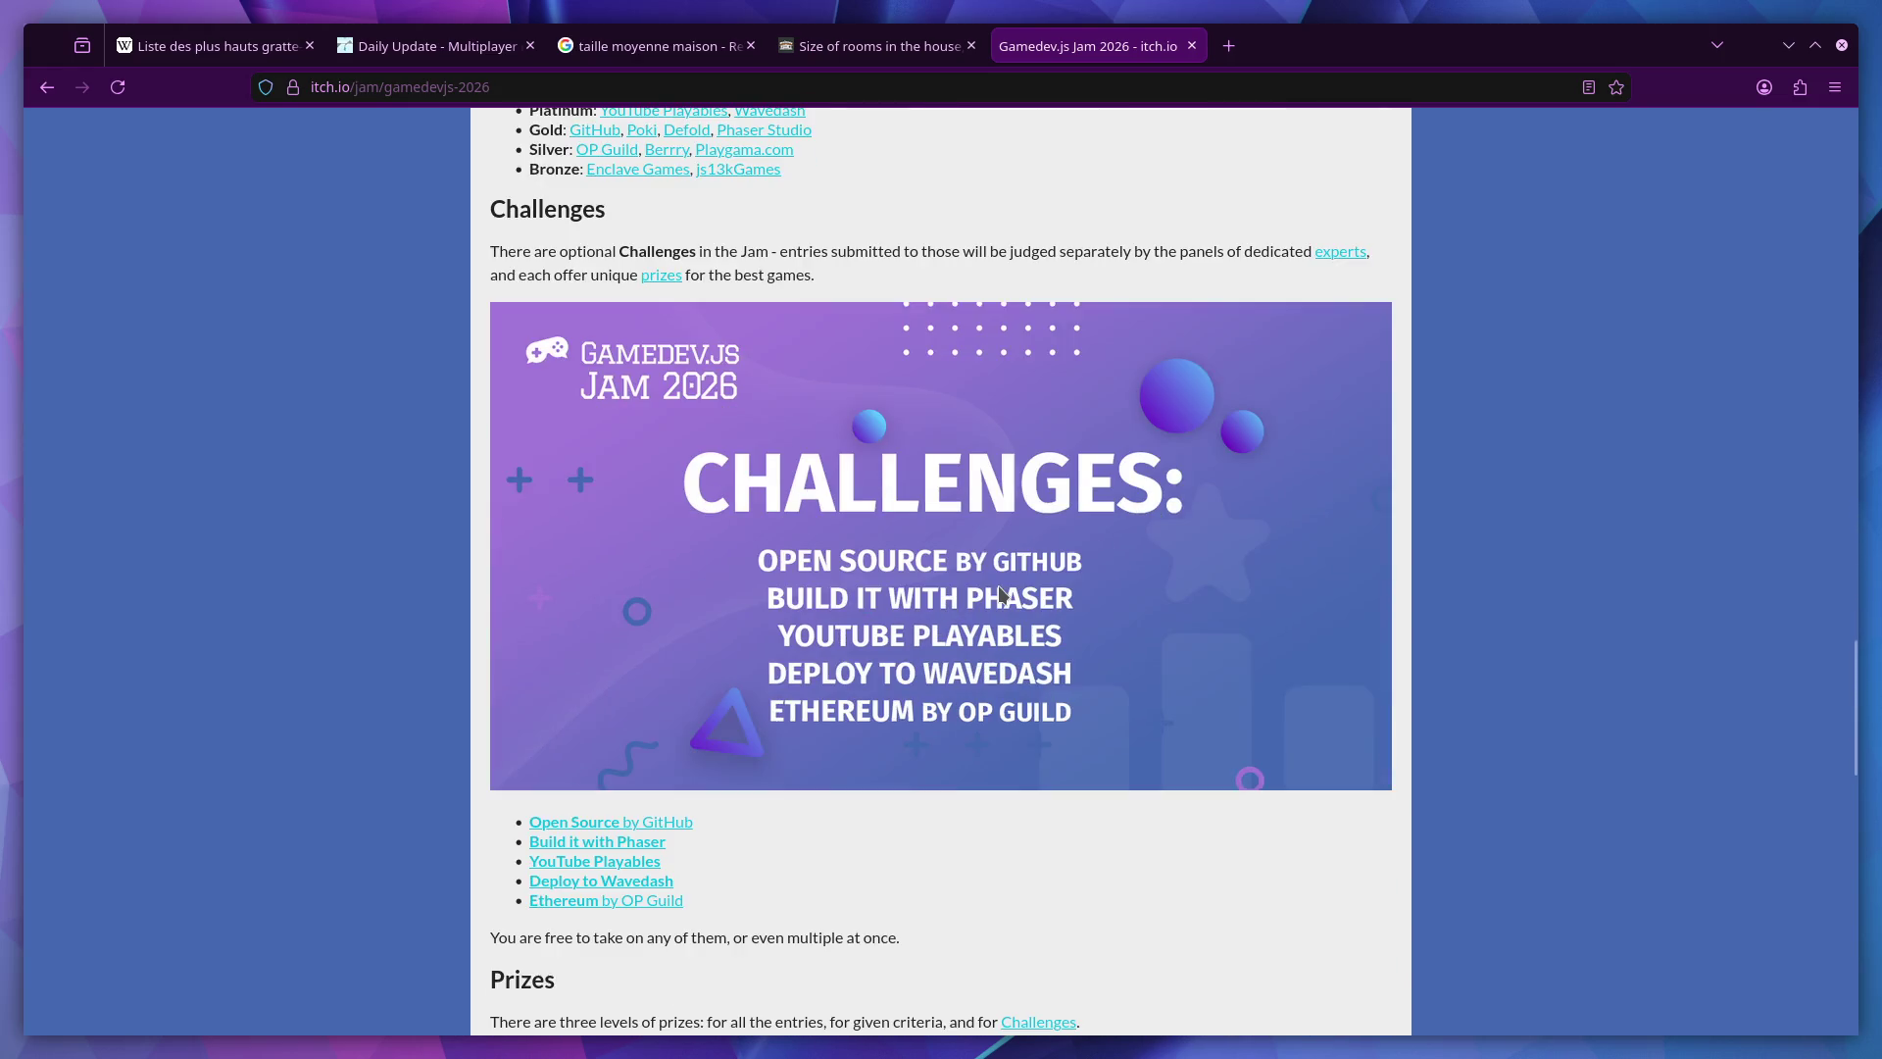
scroll(1000, 588, "down", 7)
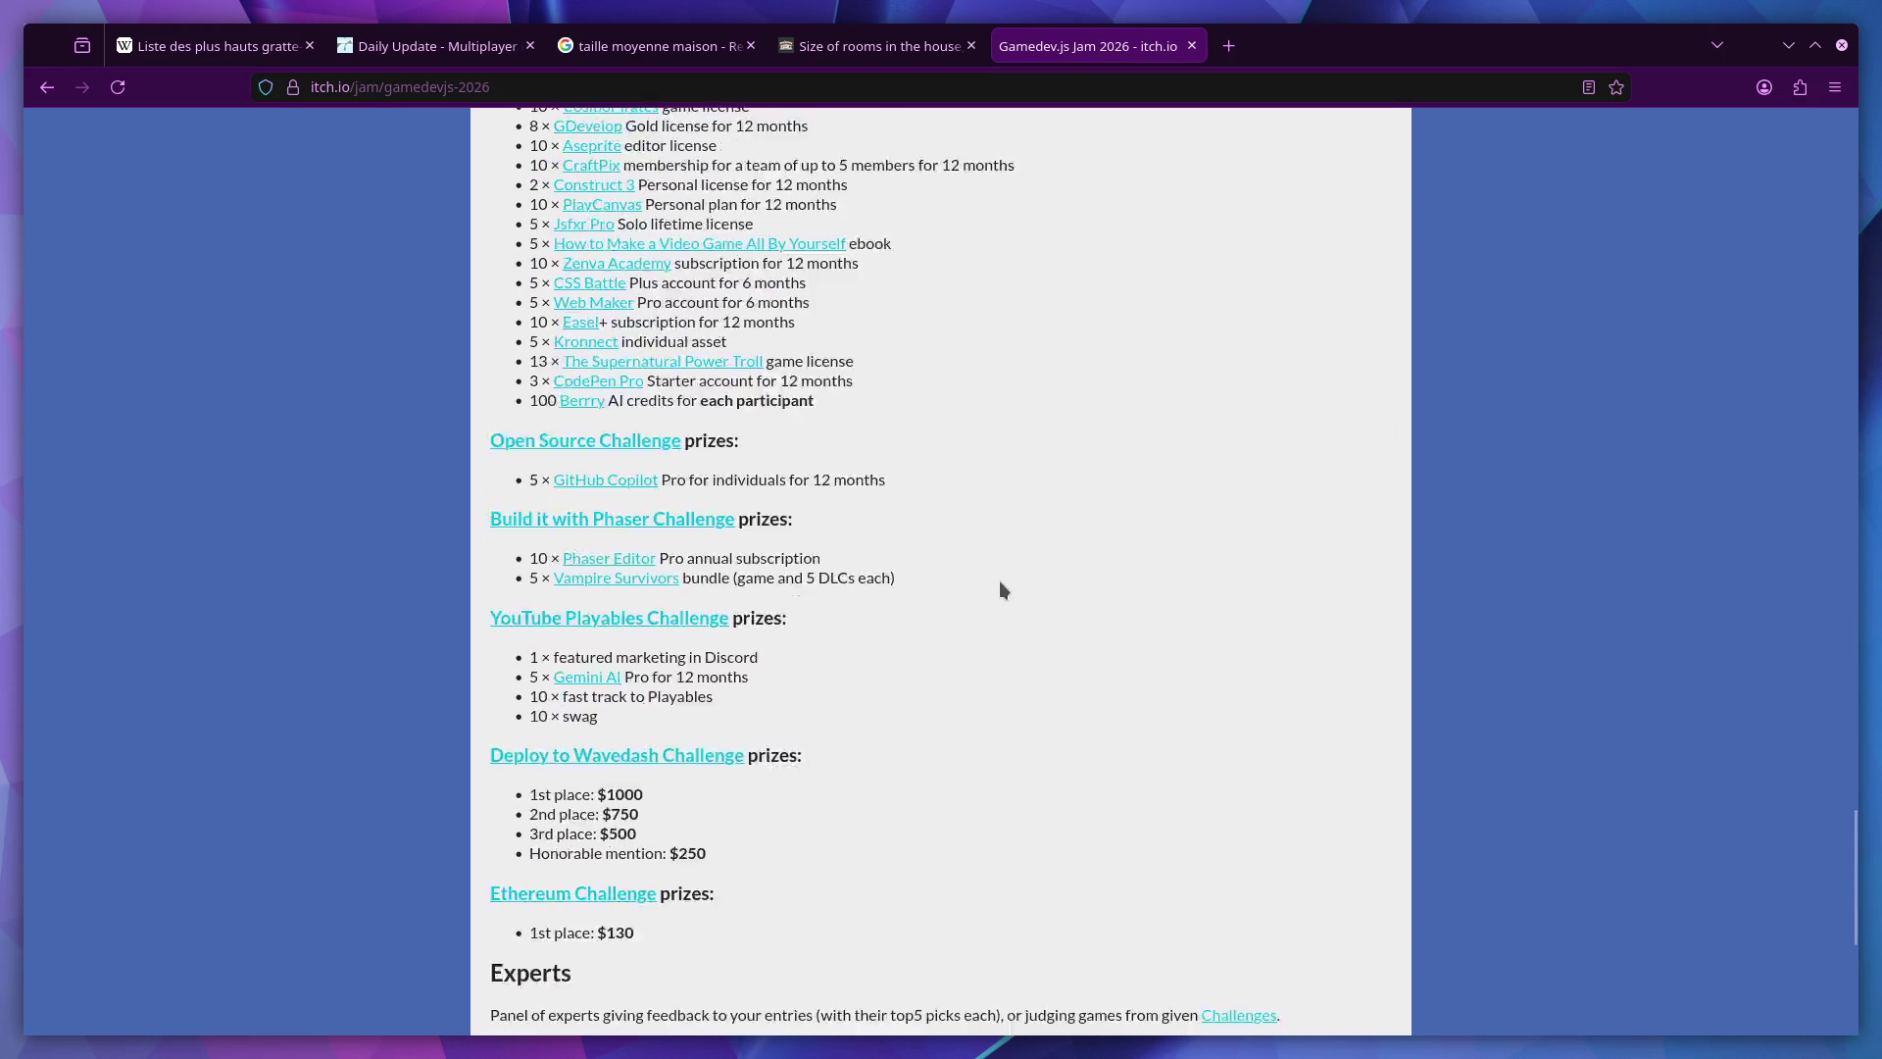
scroll(1002, 589, "down", 2)
key("Home")
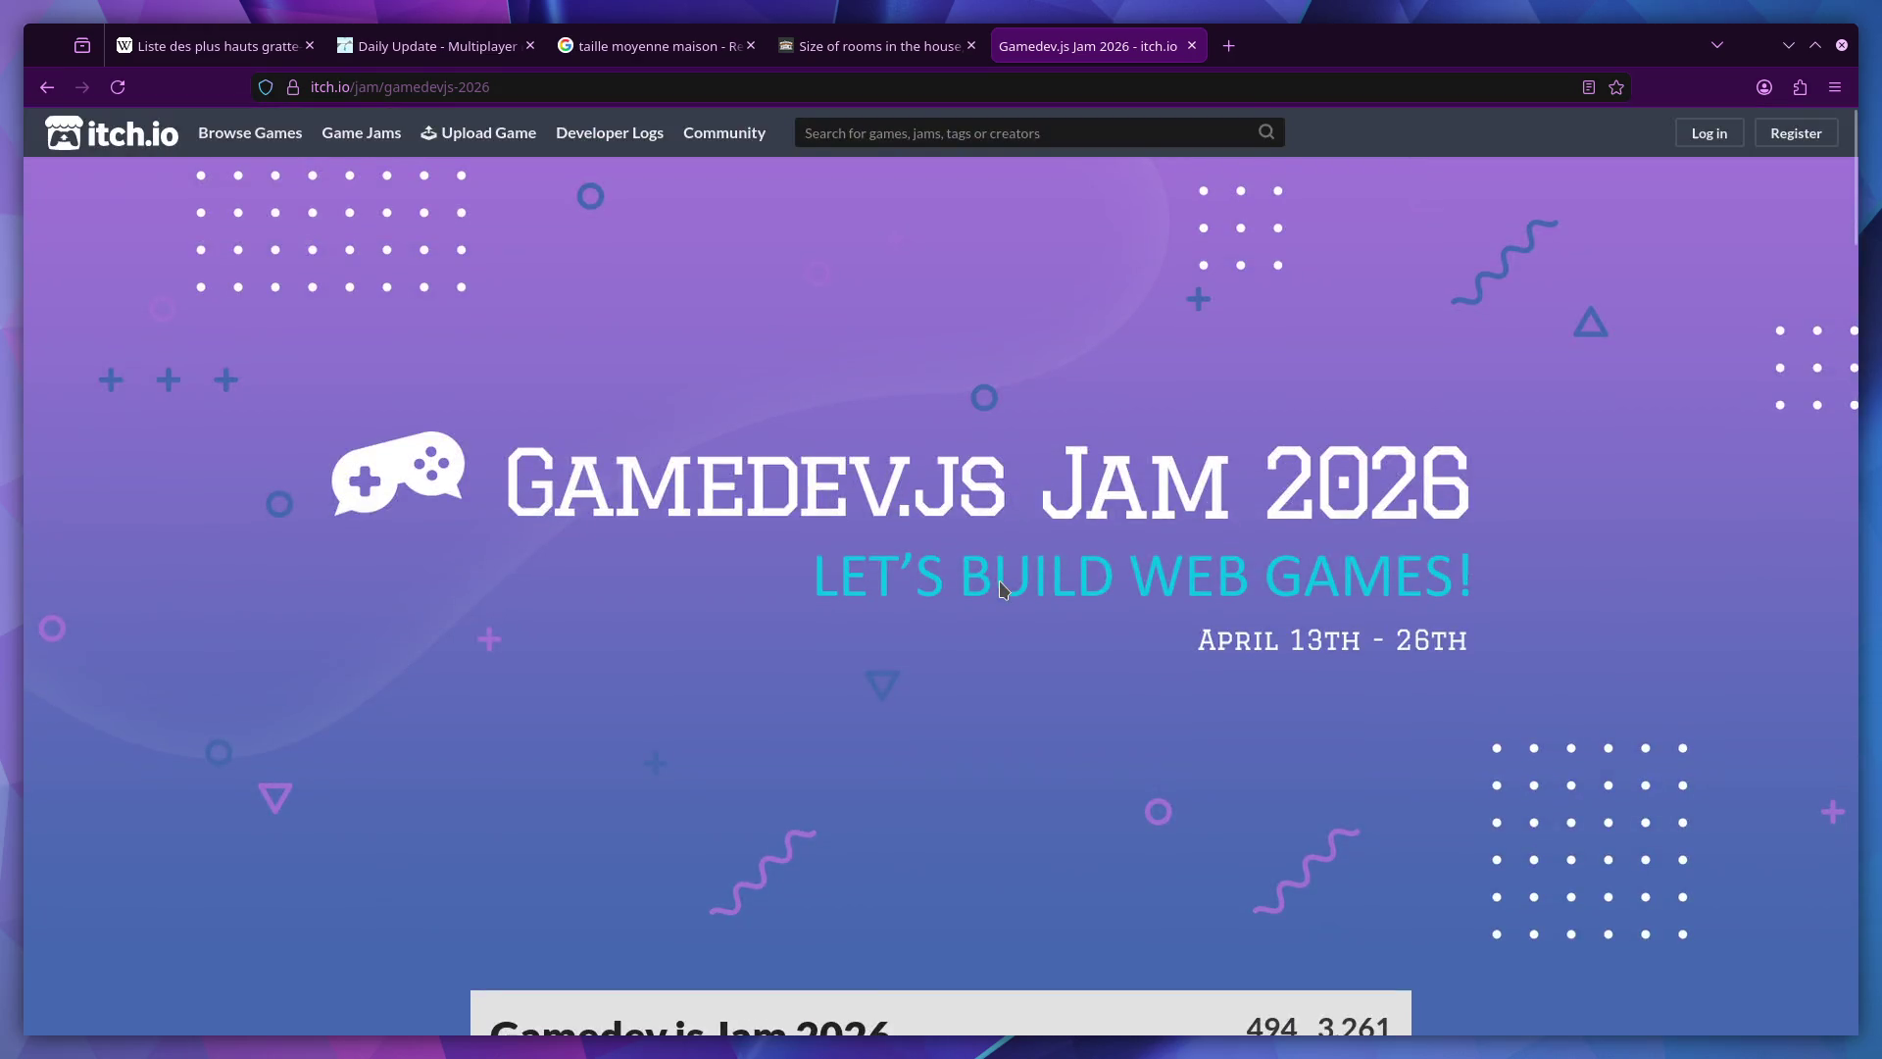
scroll(1009, 580, "down", 6)
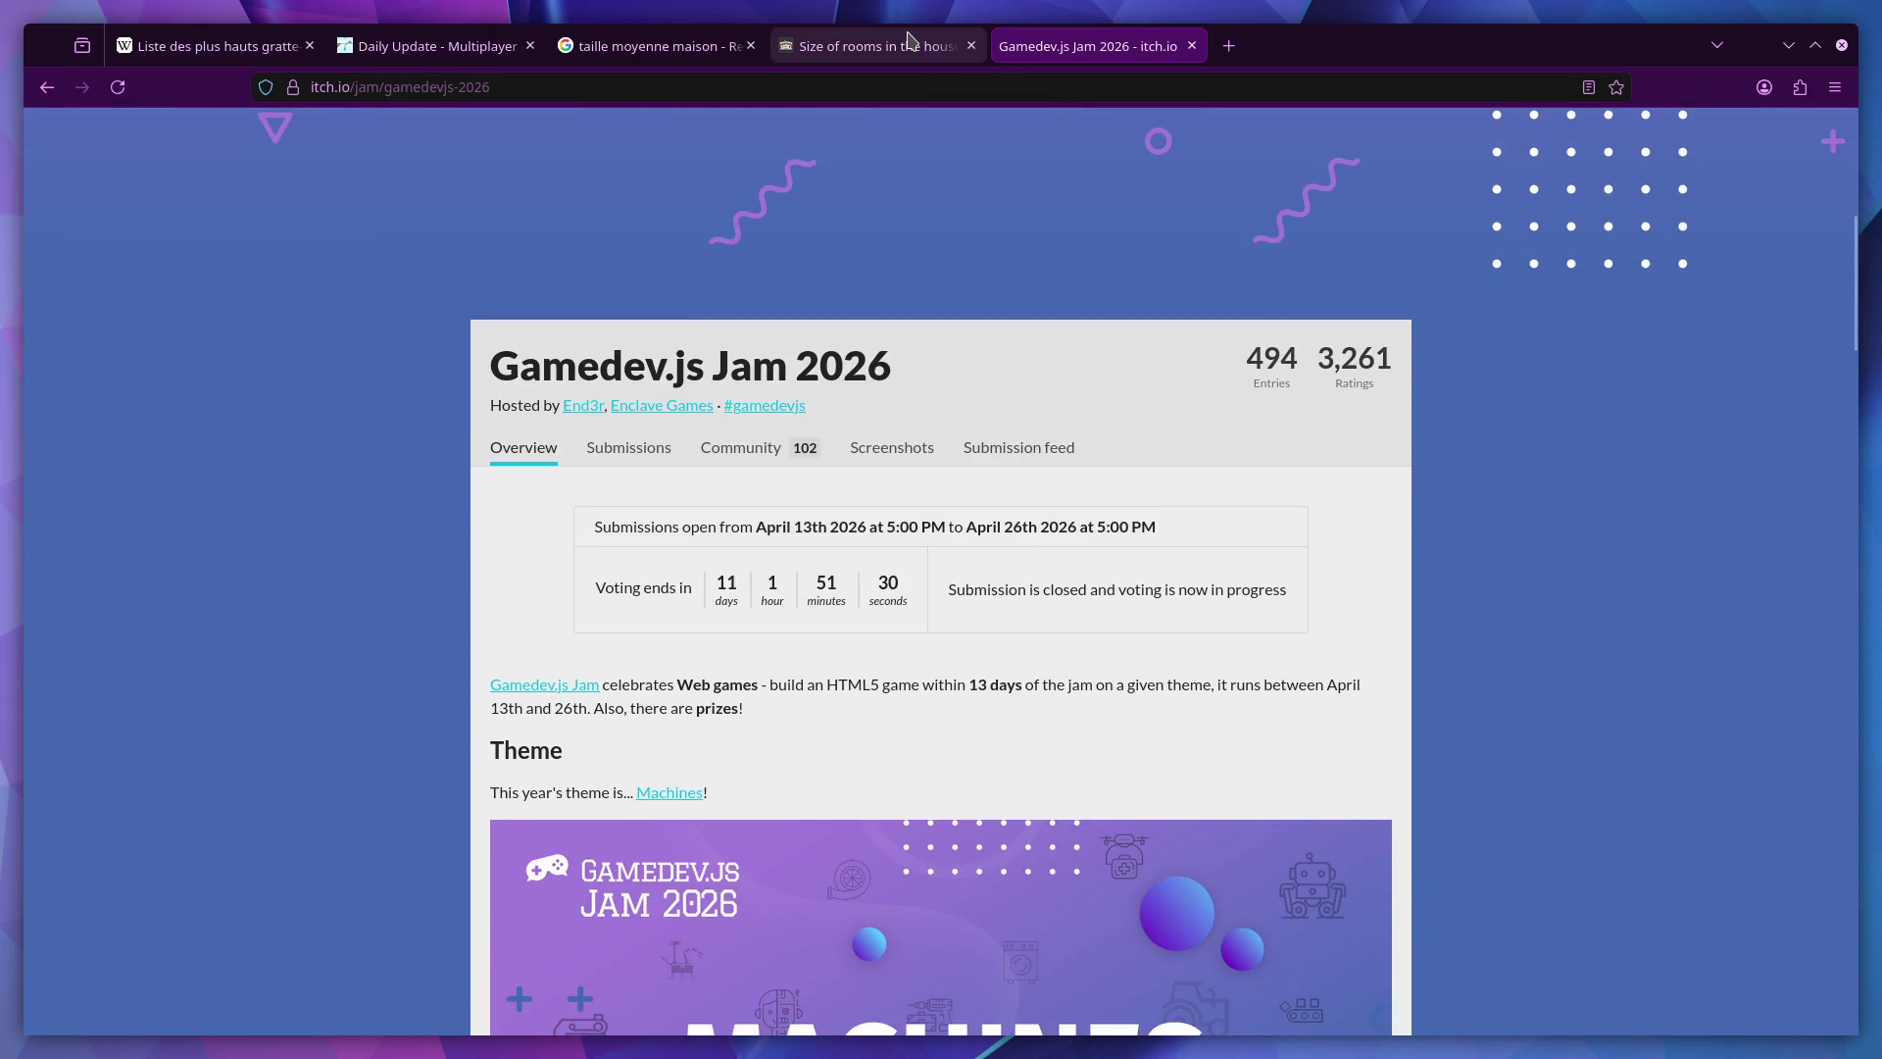
left_click(909, 40)
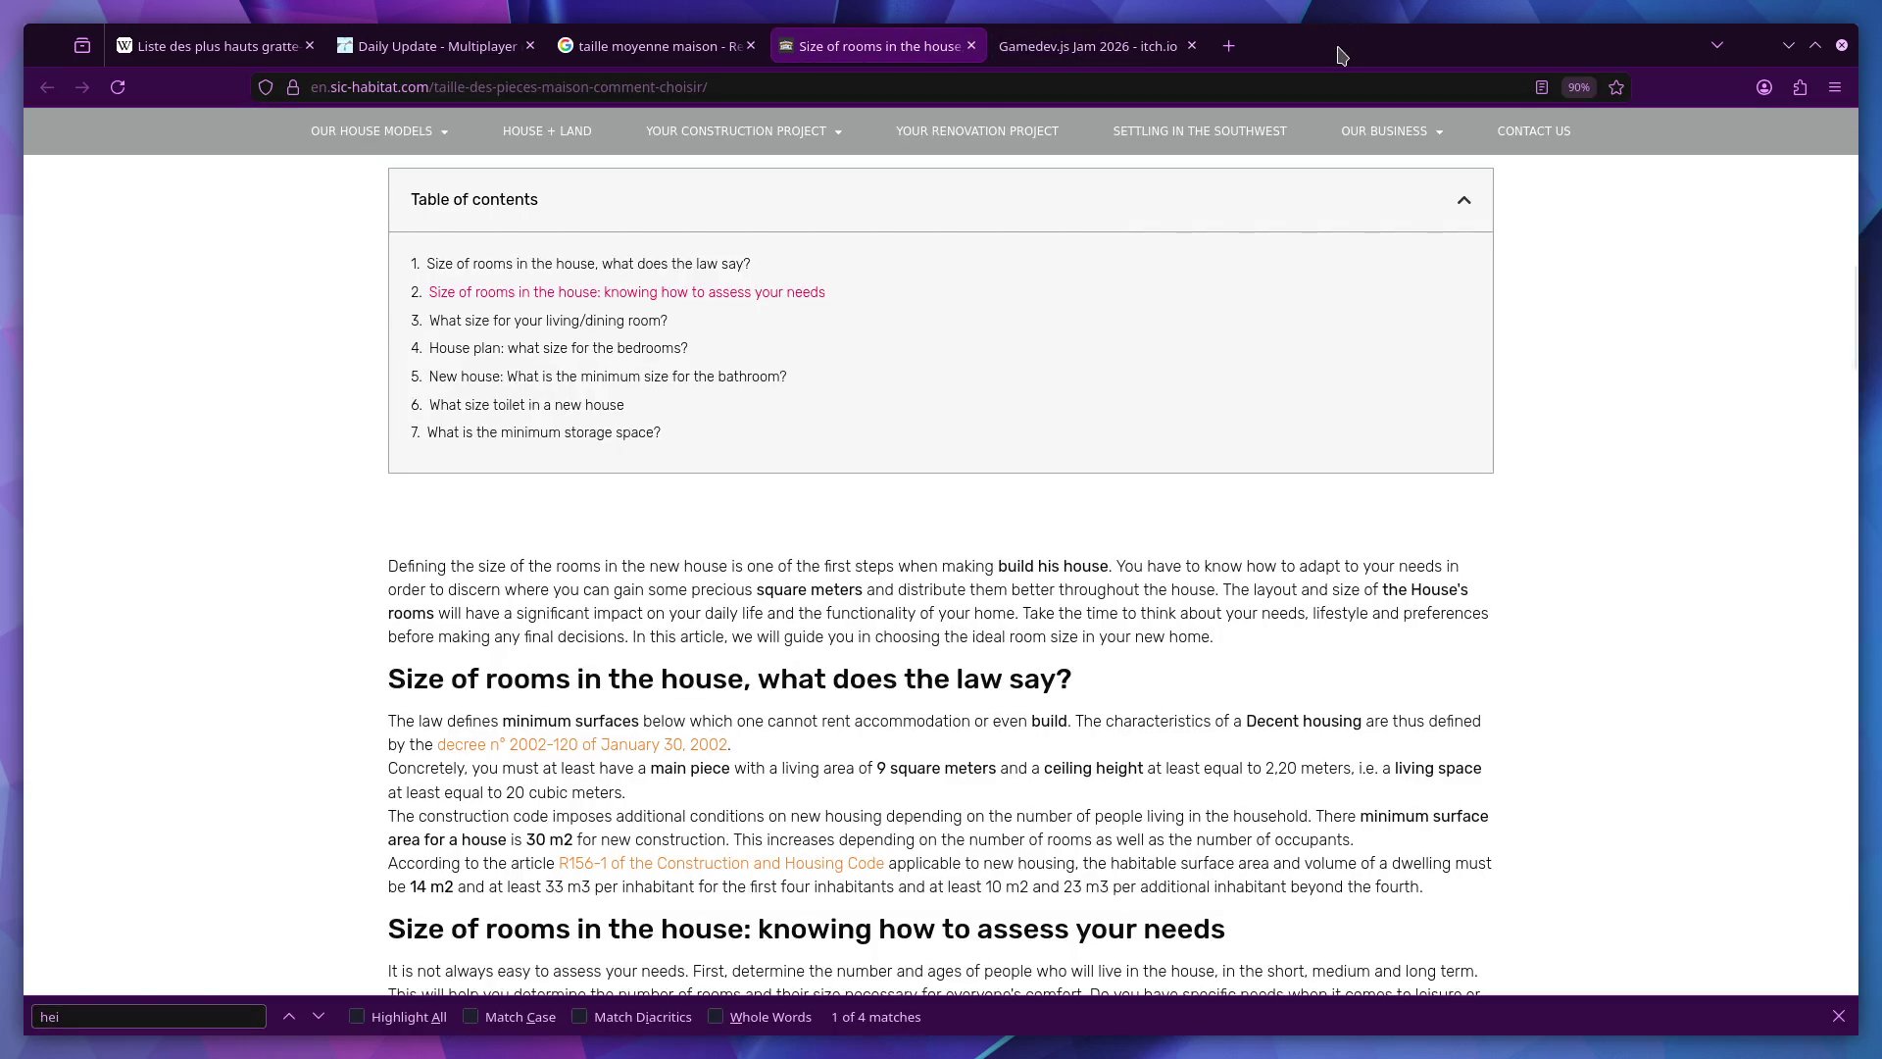
key("ctrl+super+Right")
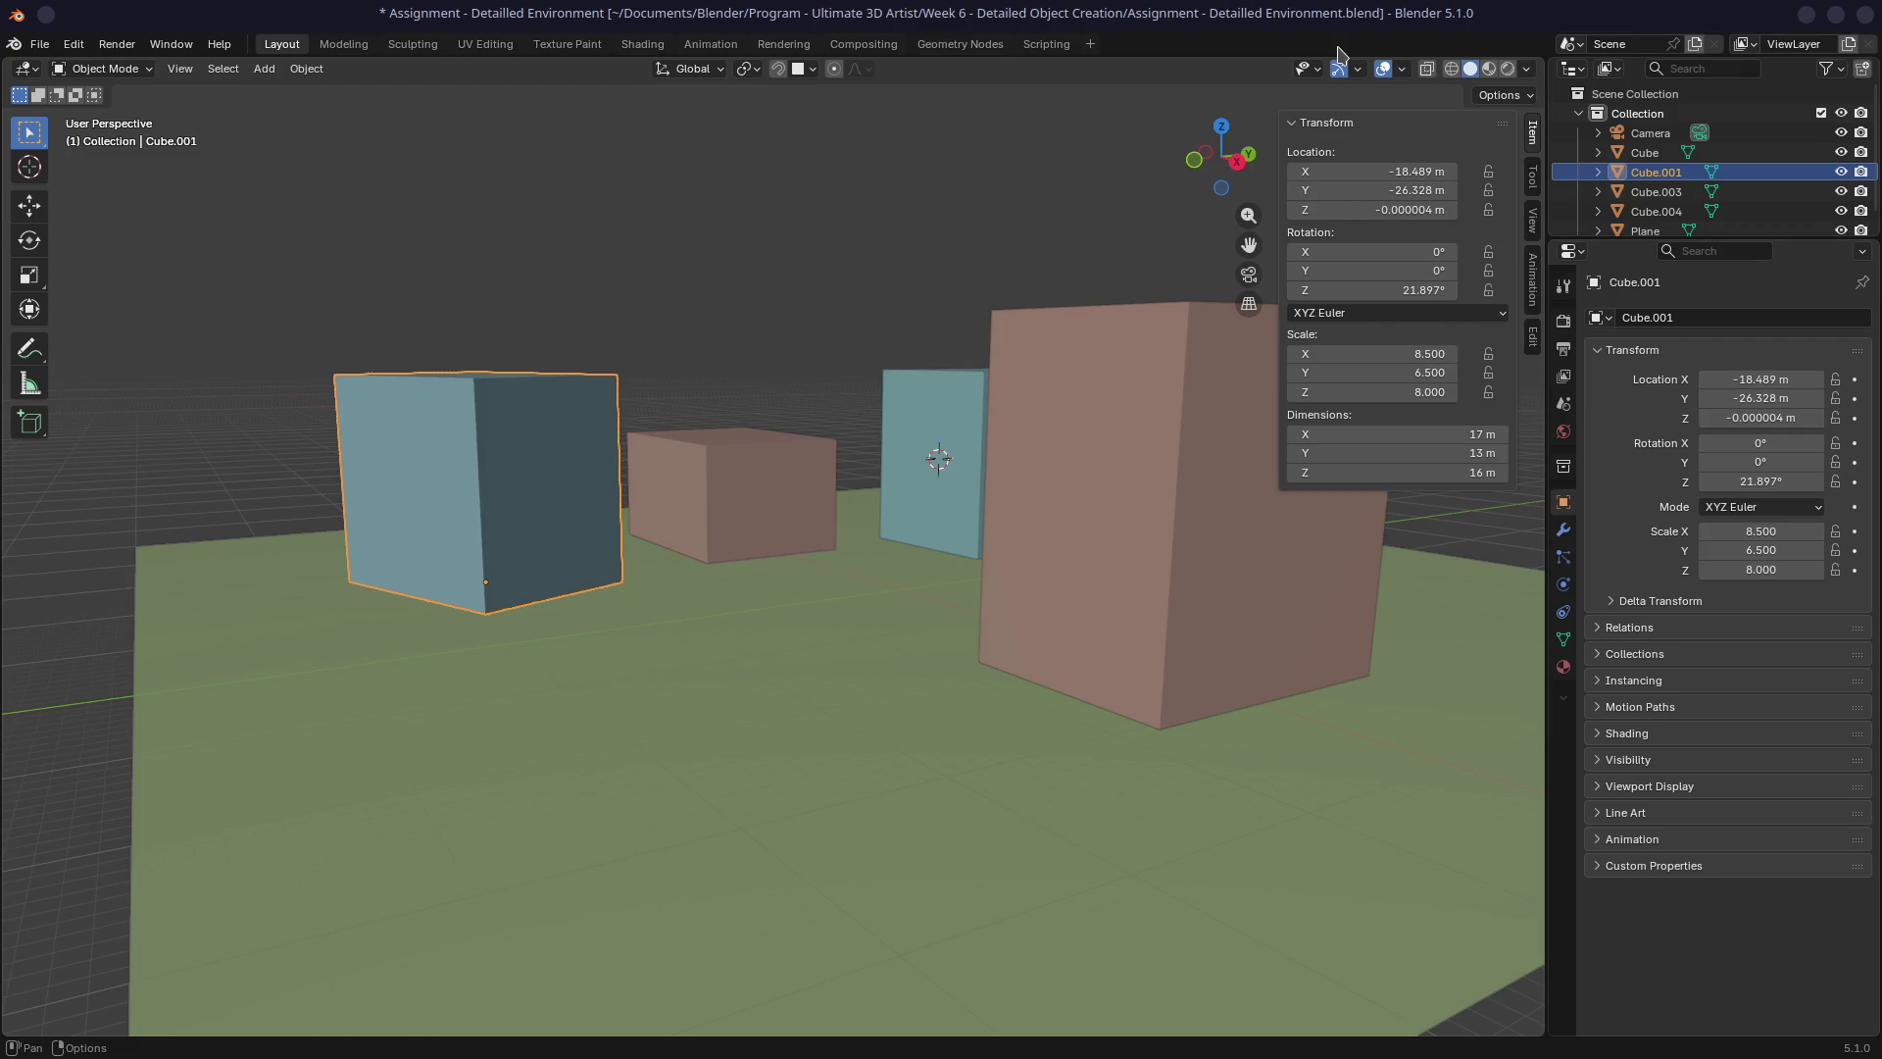
mouse_move(659, 366)
middle_mouse_down()
mouse_move(759, 405)
mouse_move(737, 408)
middle_mouse_up()
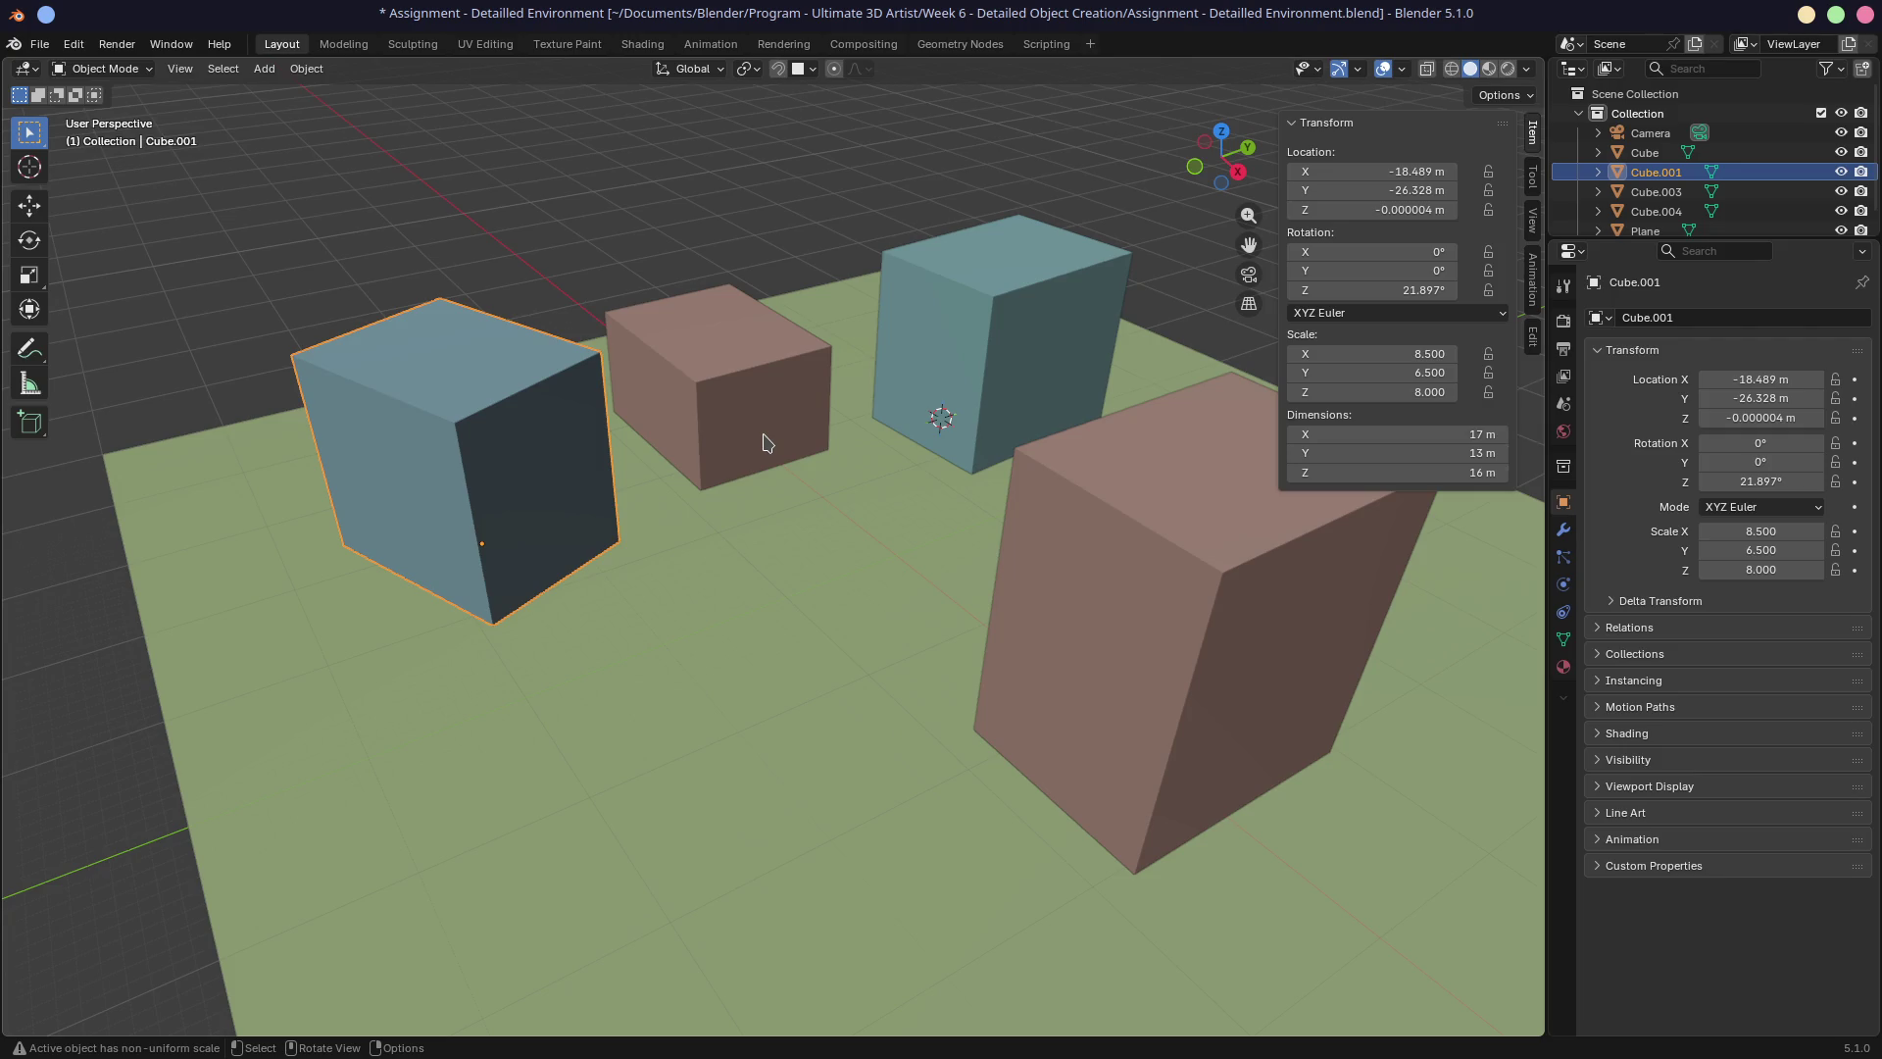
mouse_move(796, 478)
middle_mouse_down()
mouse_move(857, 549)
mouse_move(875, 519)
middle_mouse_up()
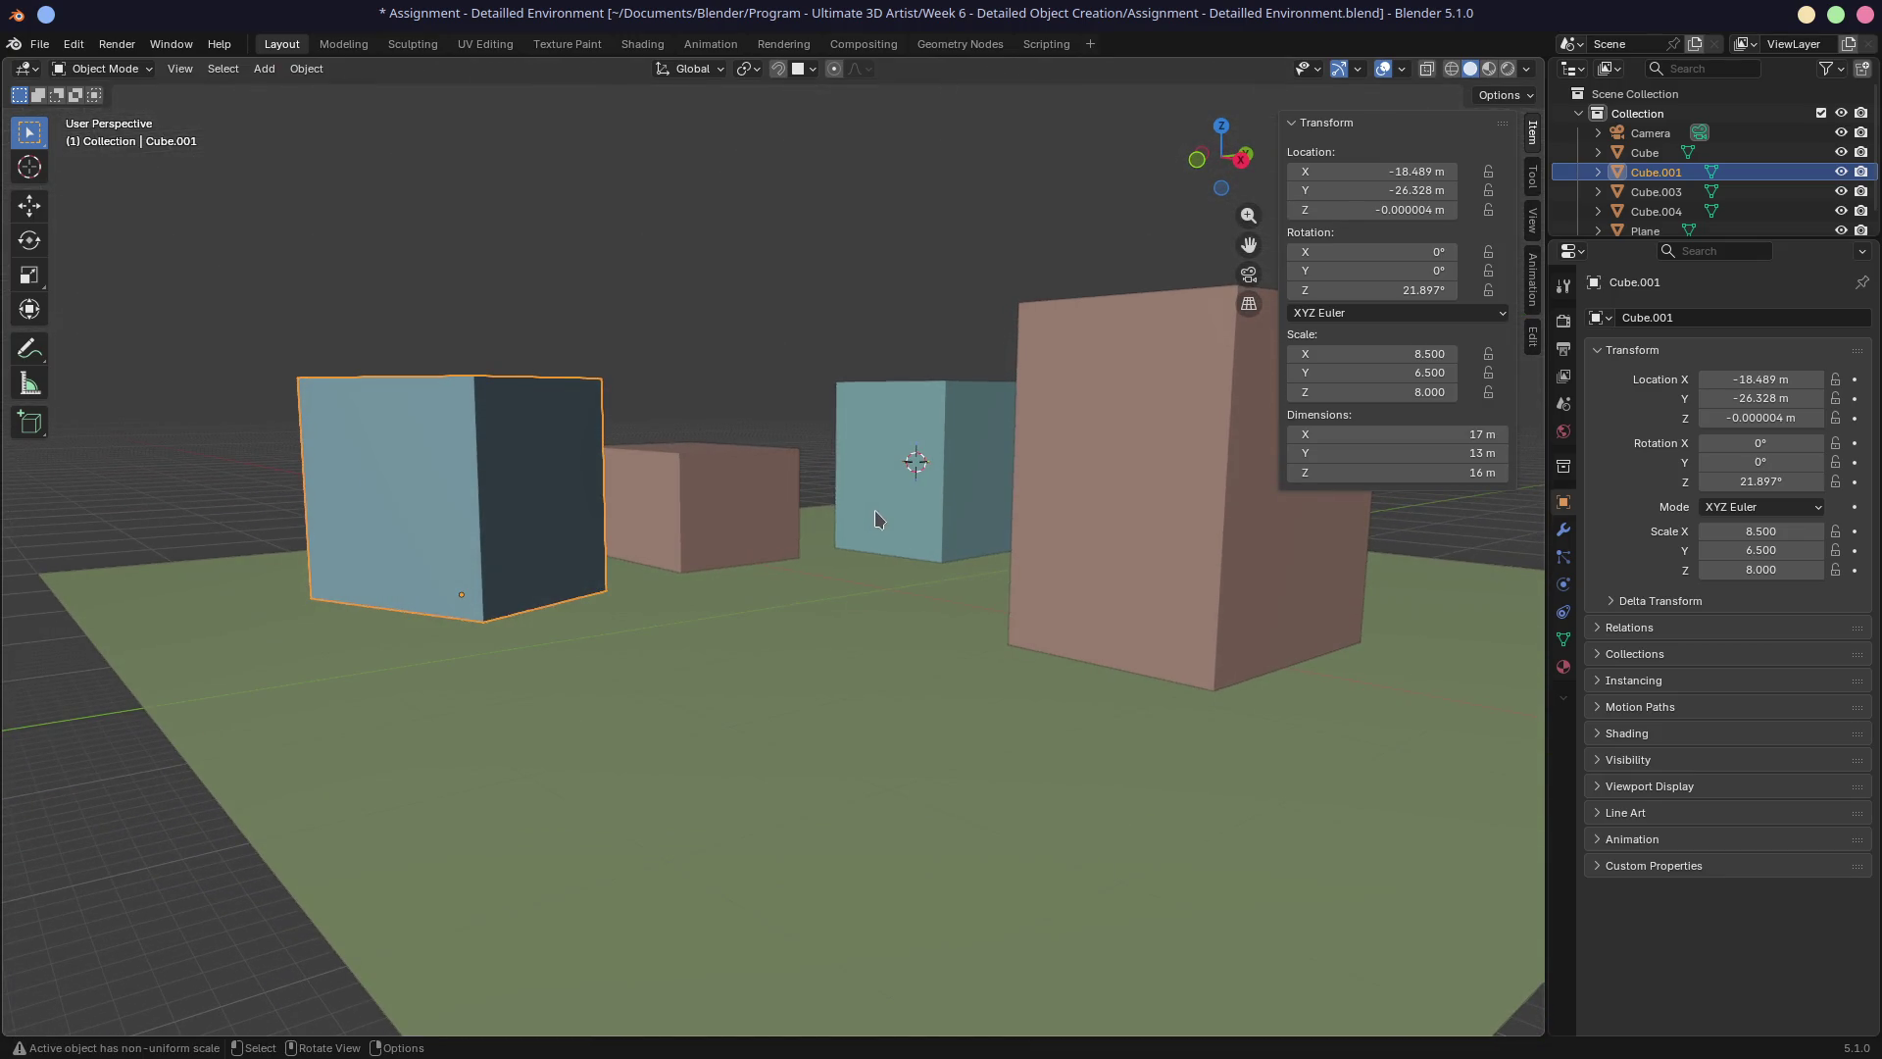
key("KP_0")
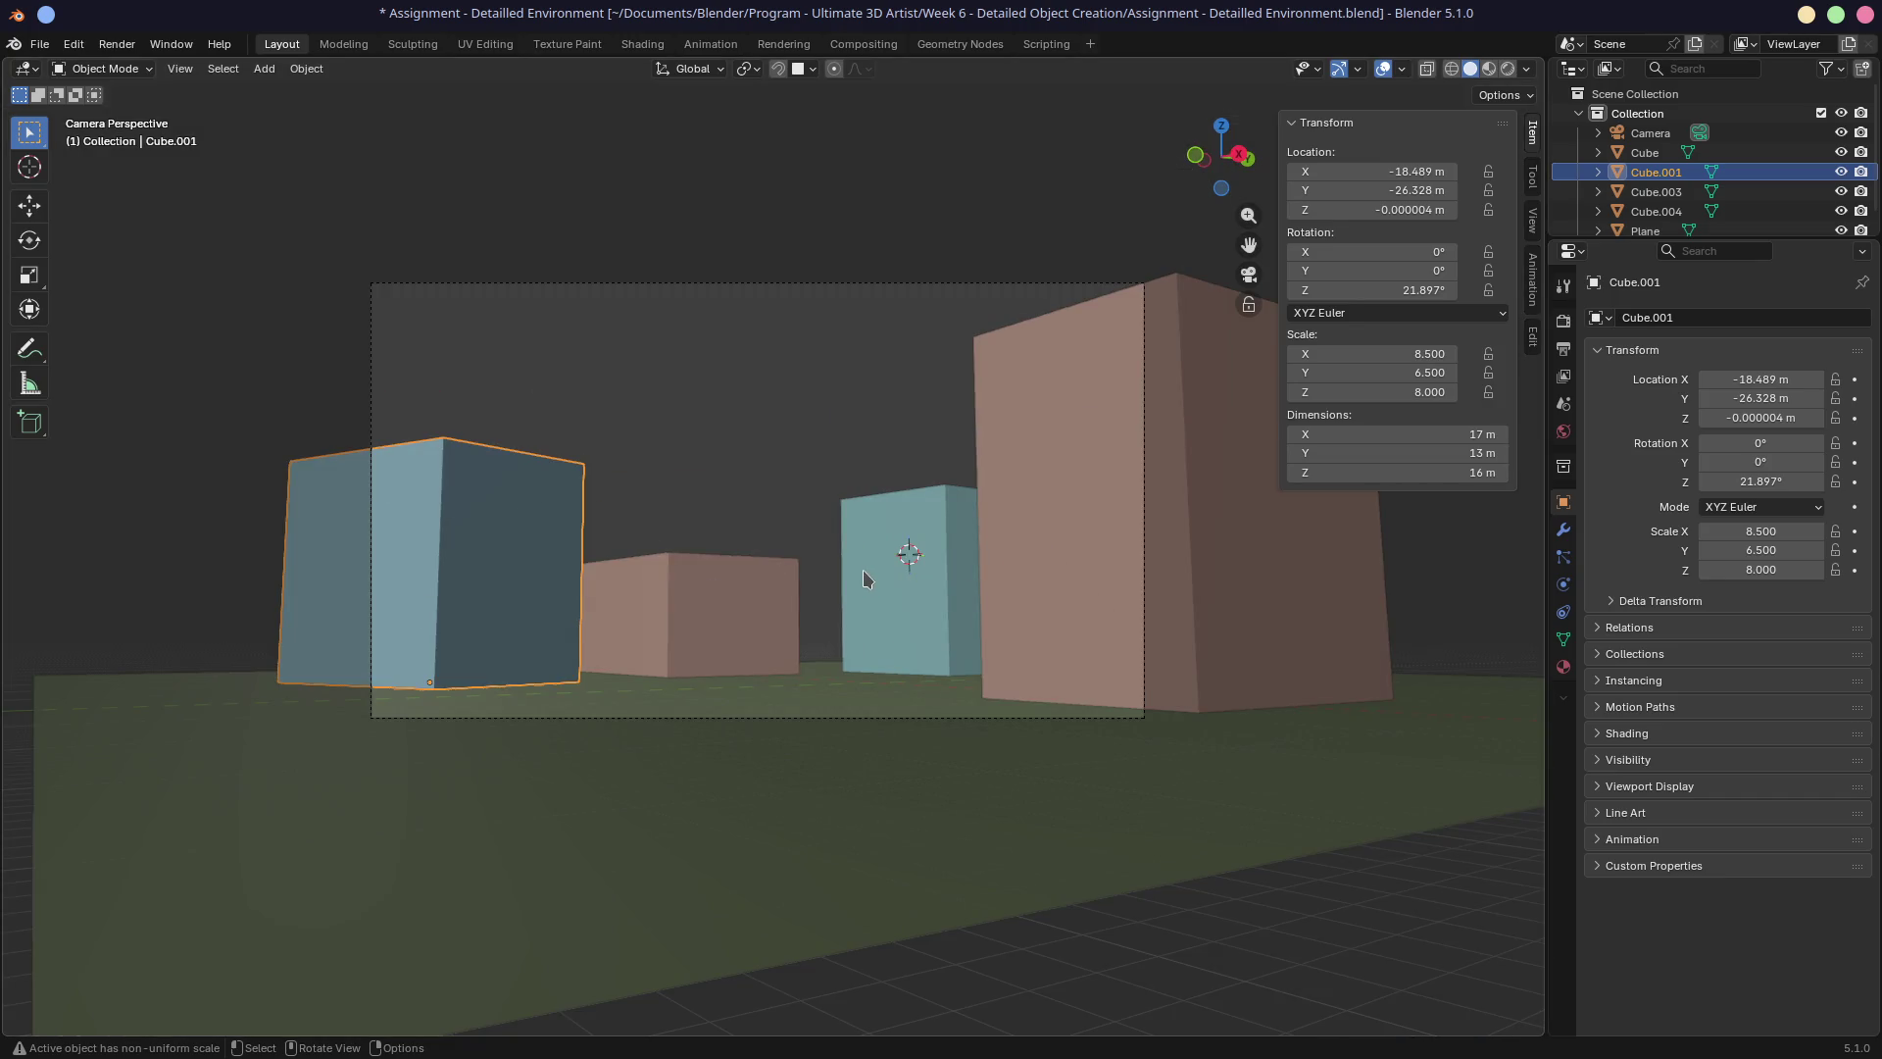
mouse_move(843, 544)
middle_mouse_down()
mouse_move(859, 642)
mouse_move(800, 651)
middle_mouse_up()
right_click(802, 651, "shift")
Add a cylinder mesh at the 3D cursor on the green ground.
left_click(802, 651)
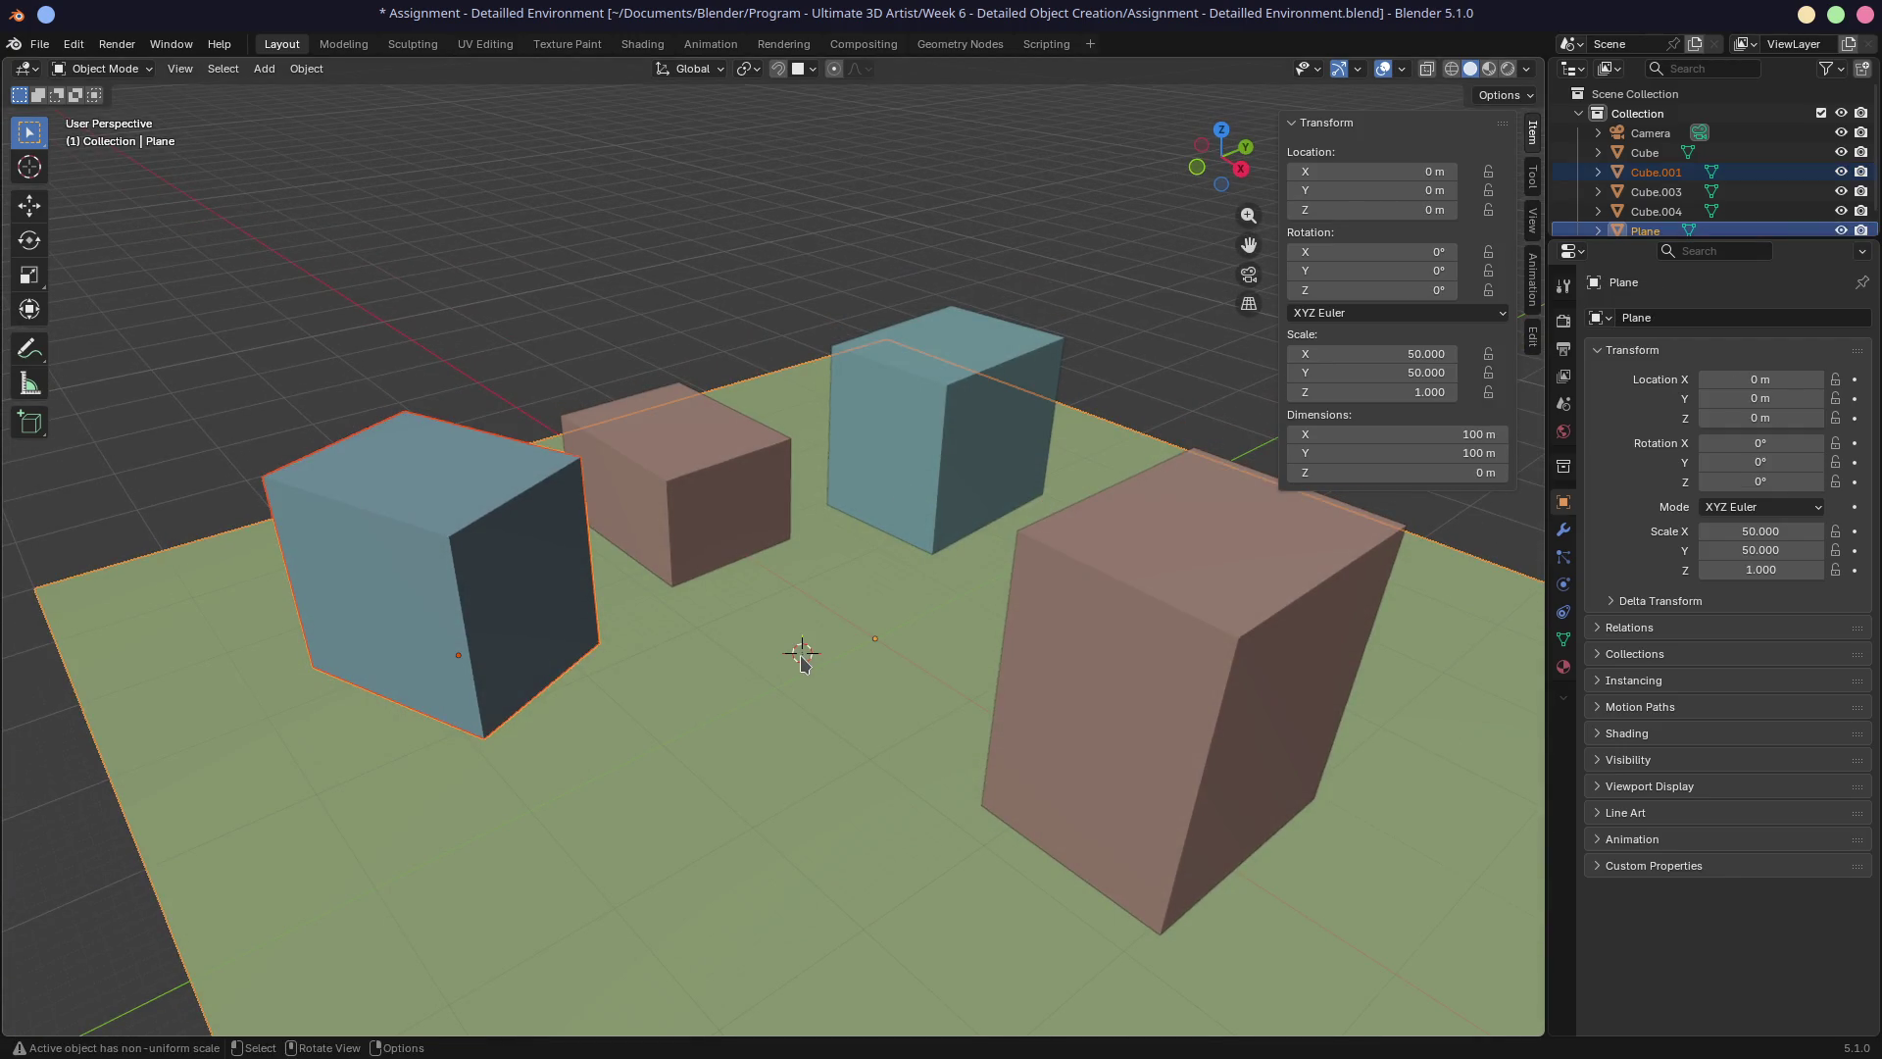
key("shift+a")
mouse_move(779, 355)
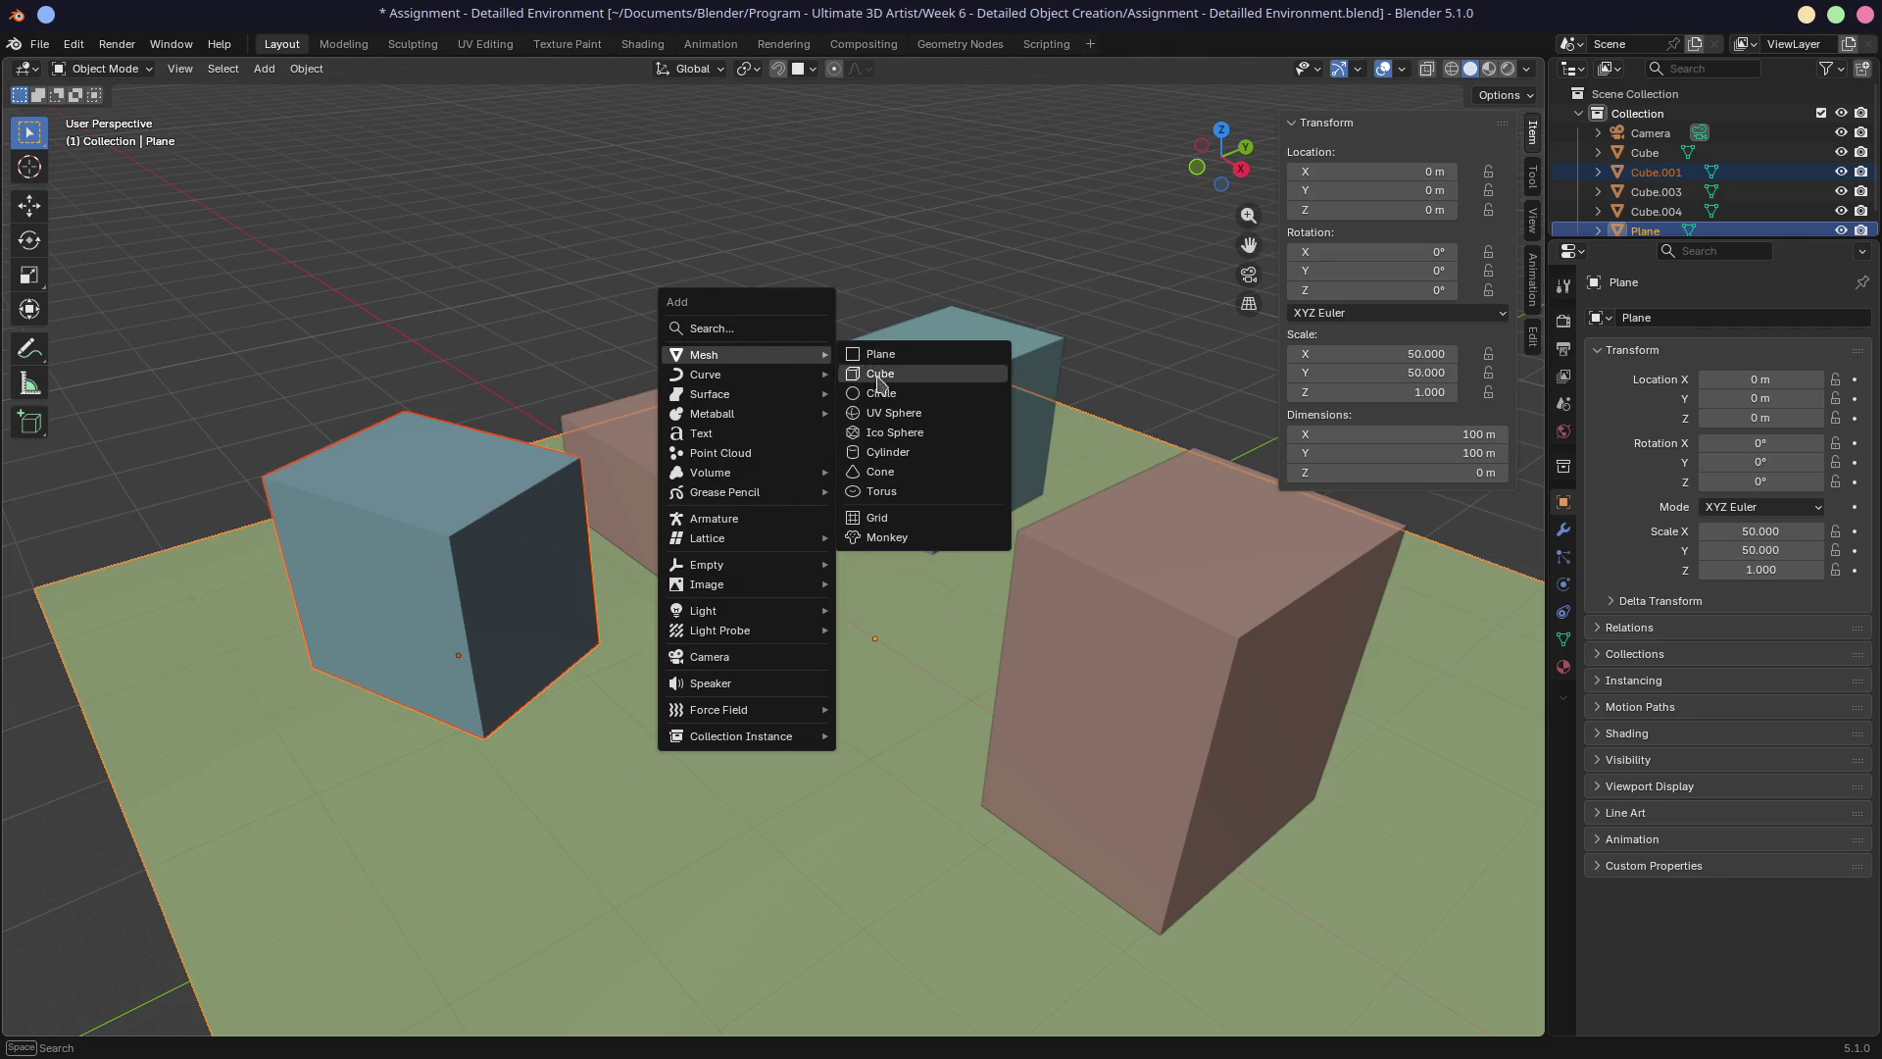
left_click(885, 451)
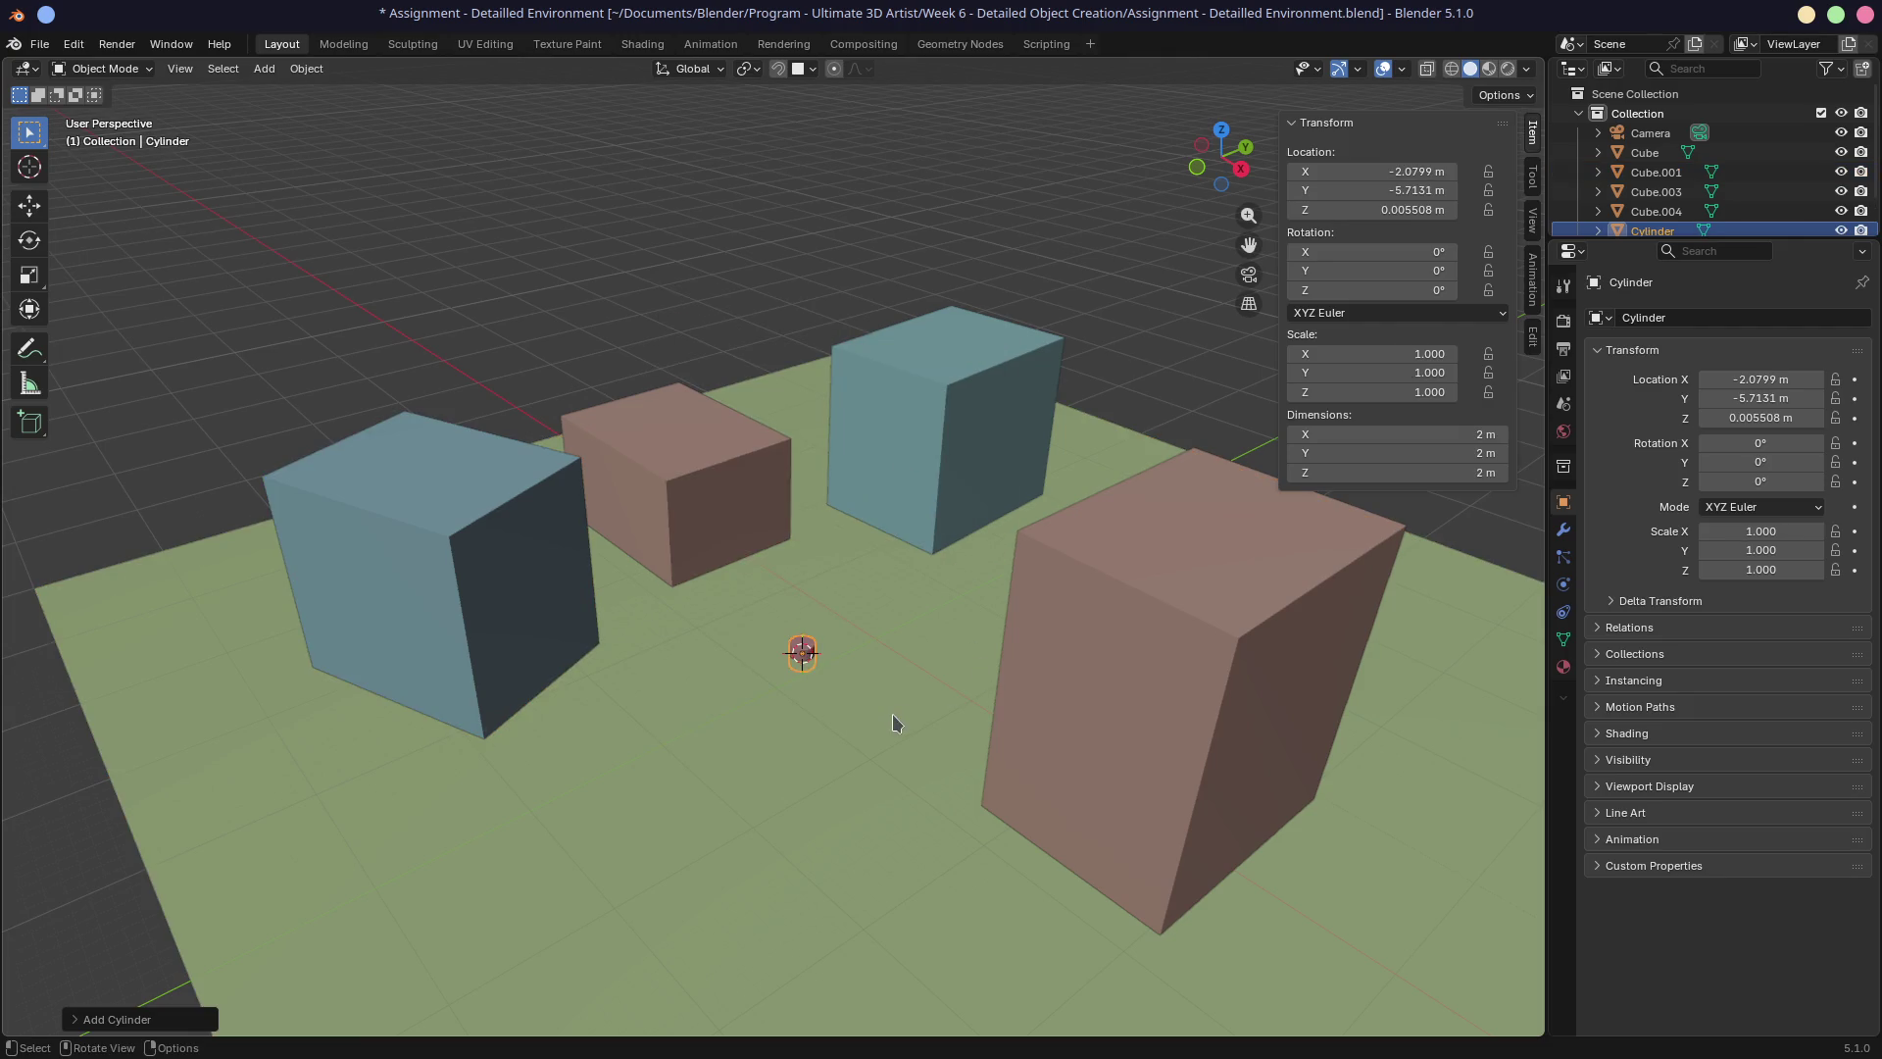
Flatten the cylinder along Z and widen it in X and Y into a broad disc.
key("s")
key("z")
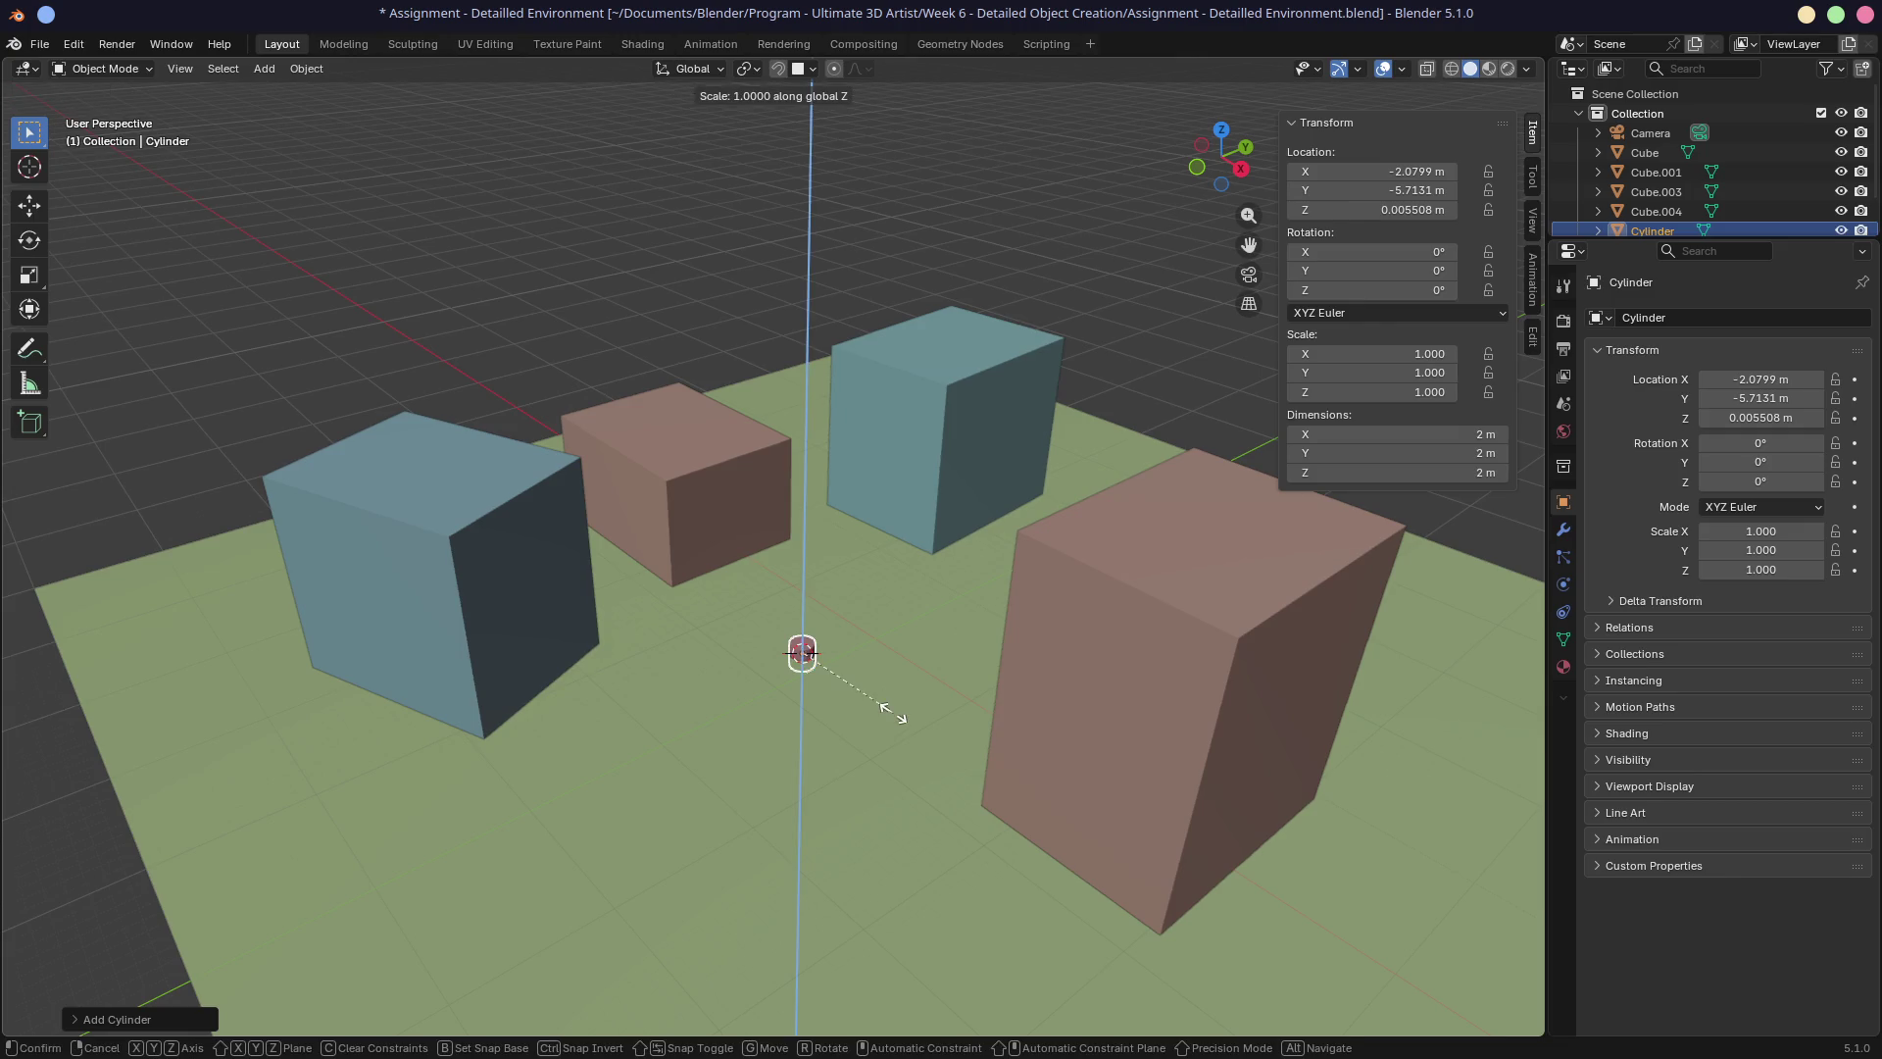
left_click(822, 668)
key("s")
key("shift+z")
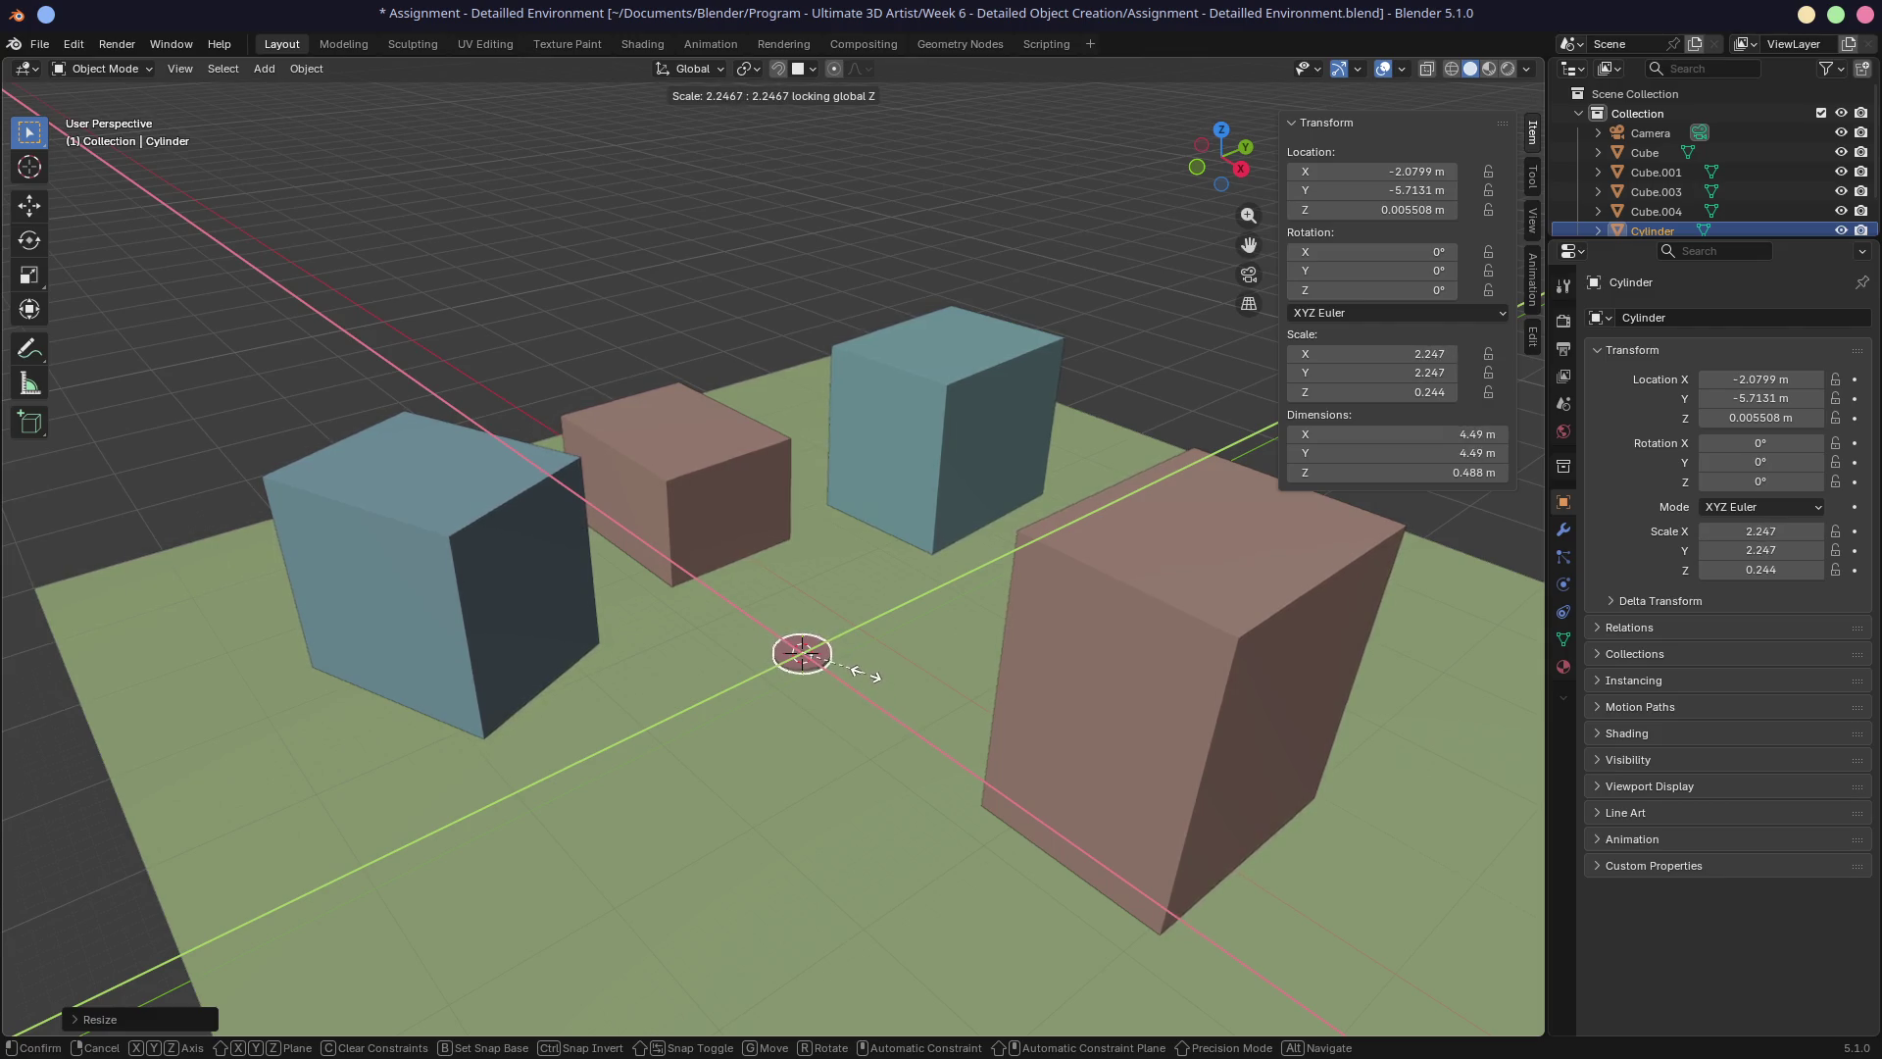
left_click(859, 672)
key("g")
right_click(858, 671)
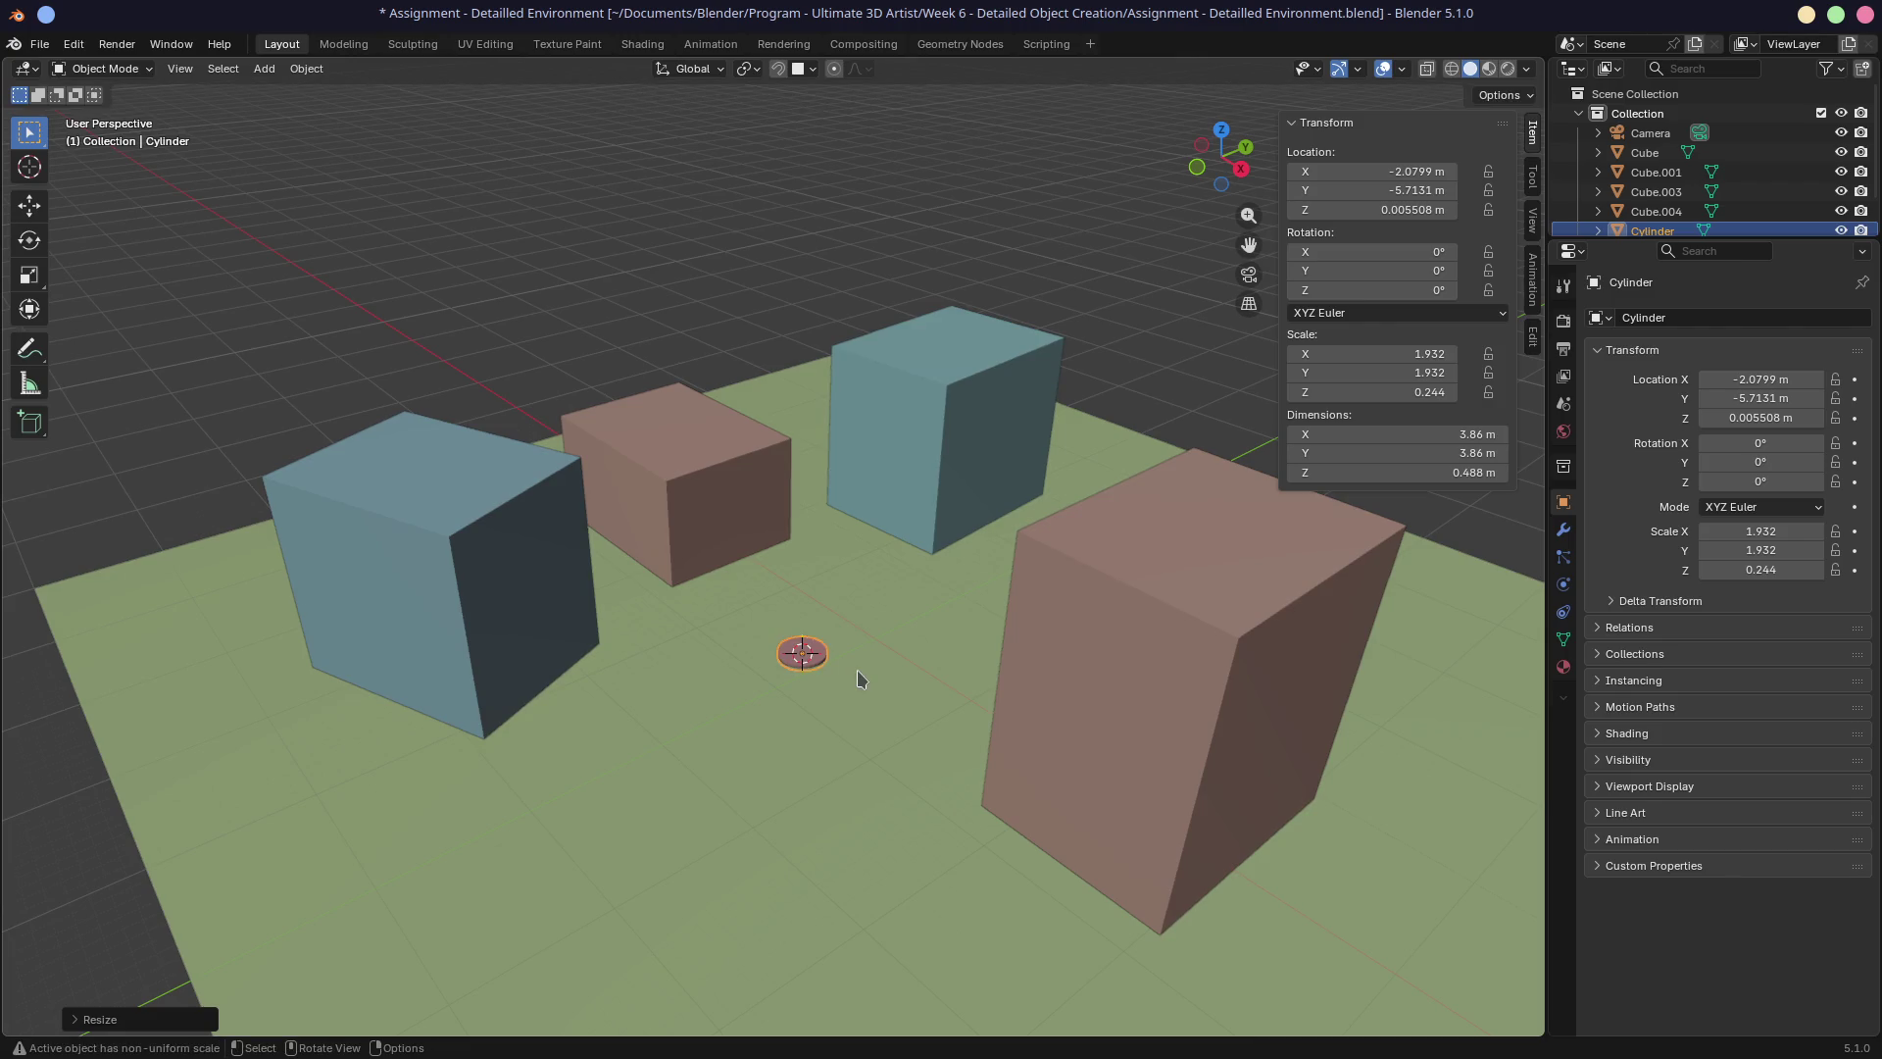
Thicken the disc slightly to 0.622 m and lower it onto the ground plane.
key("s")
key("z")
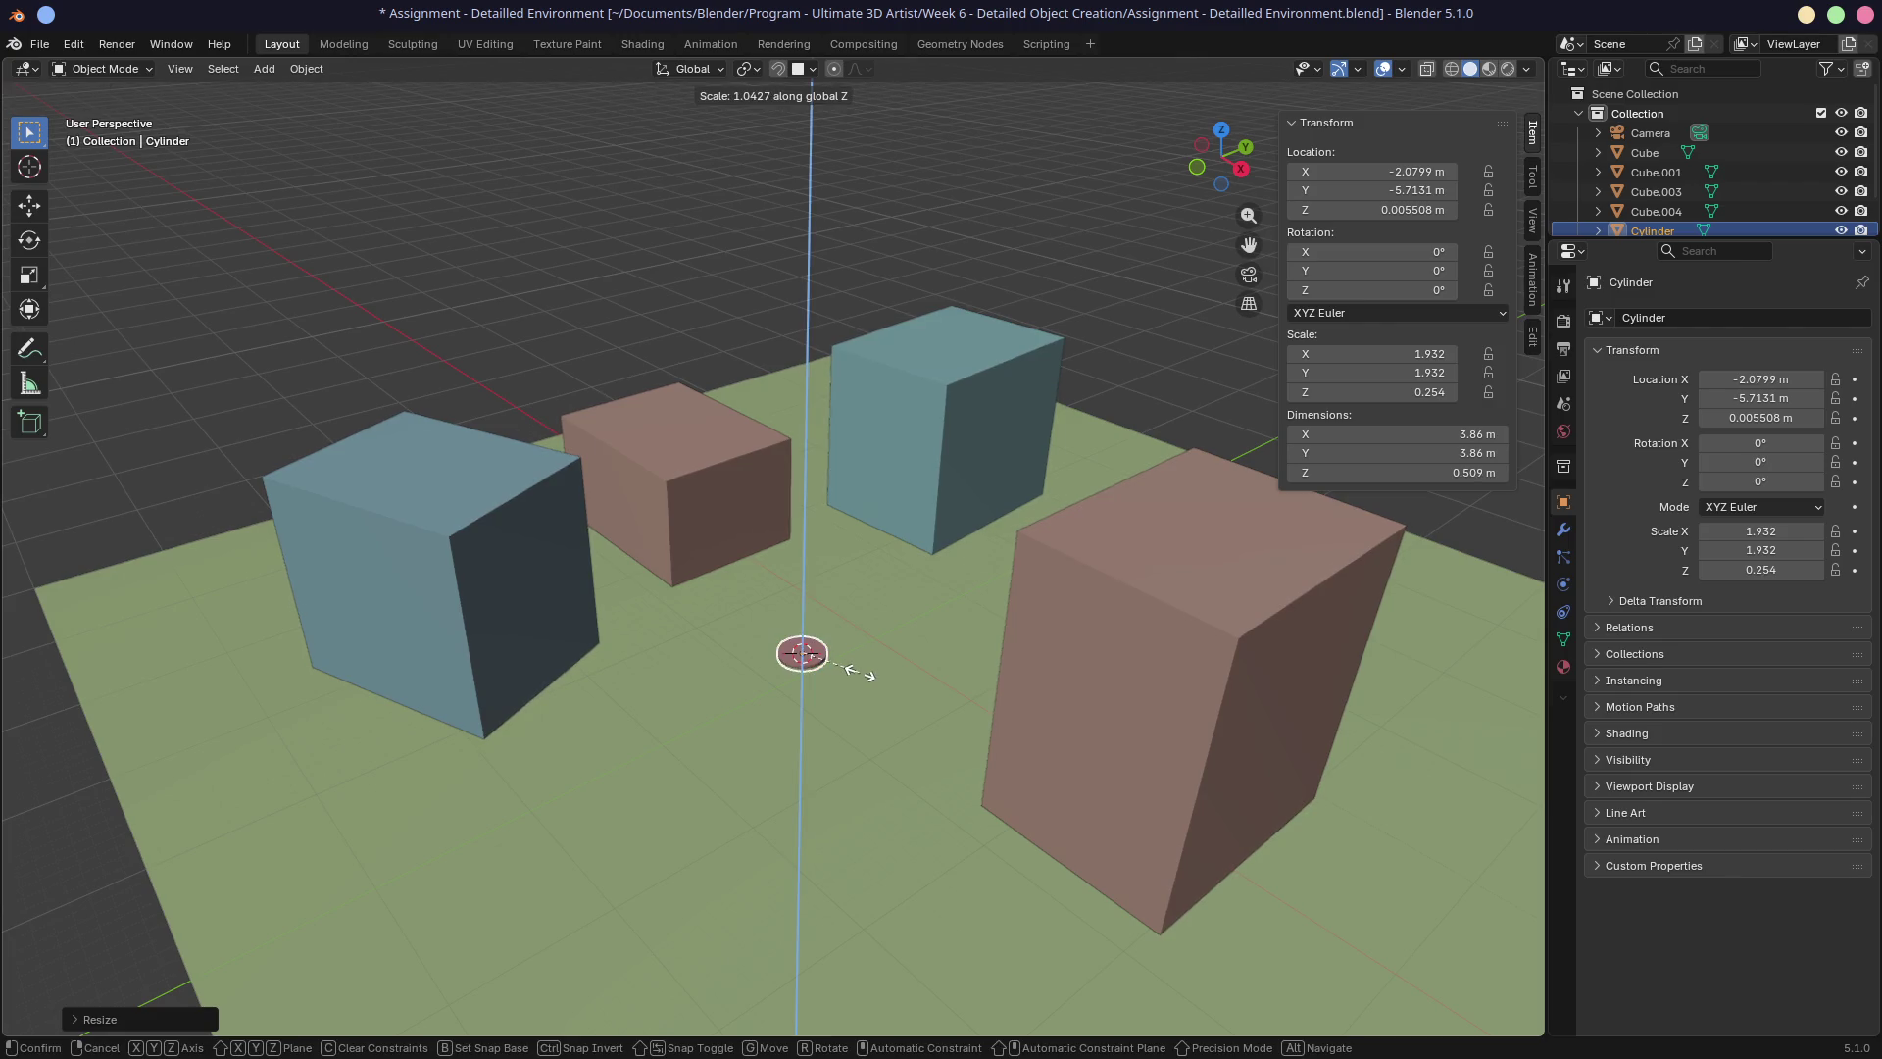
left_click(866, 686)
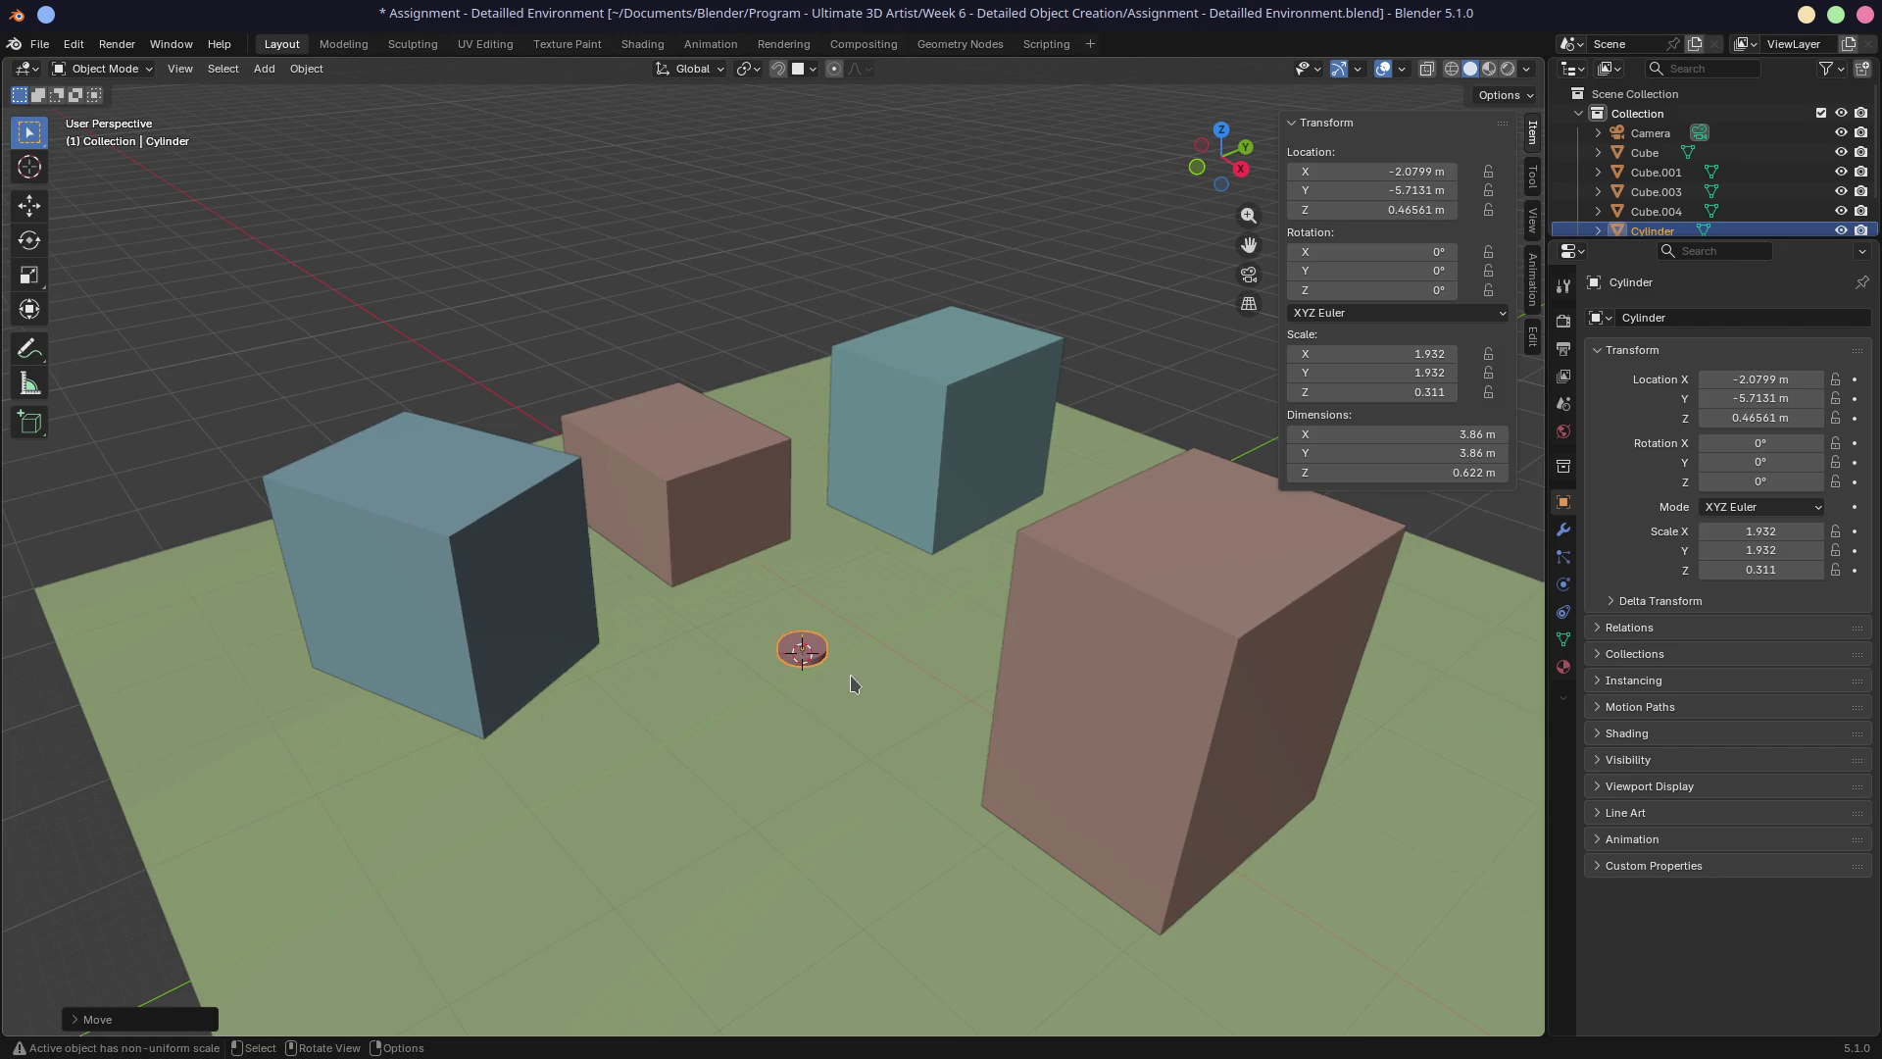
scroll(845, 663, "up", 2)
mouse_move(845, 663)
middle_mouse_down()
mouse_move(820, 622)
mouse_move(922, 745)
middle_mouse_up()
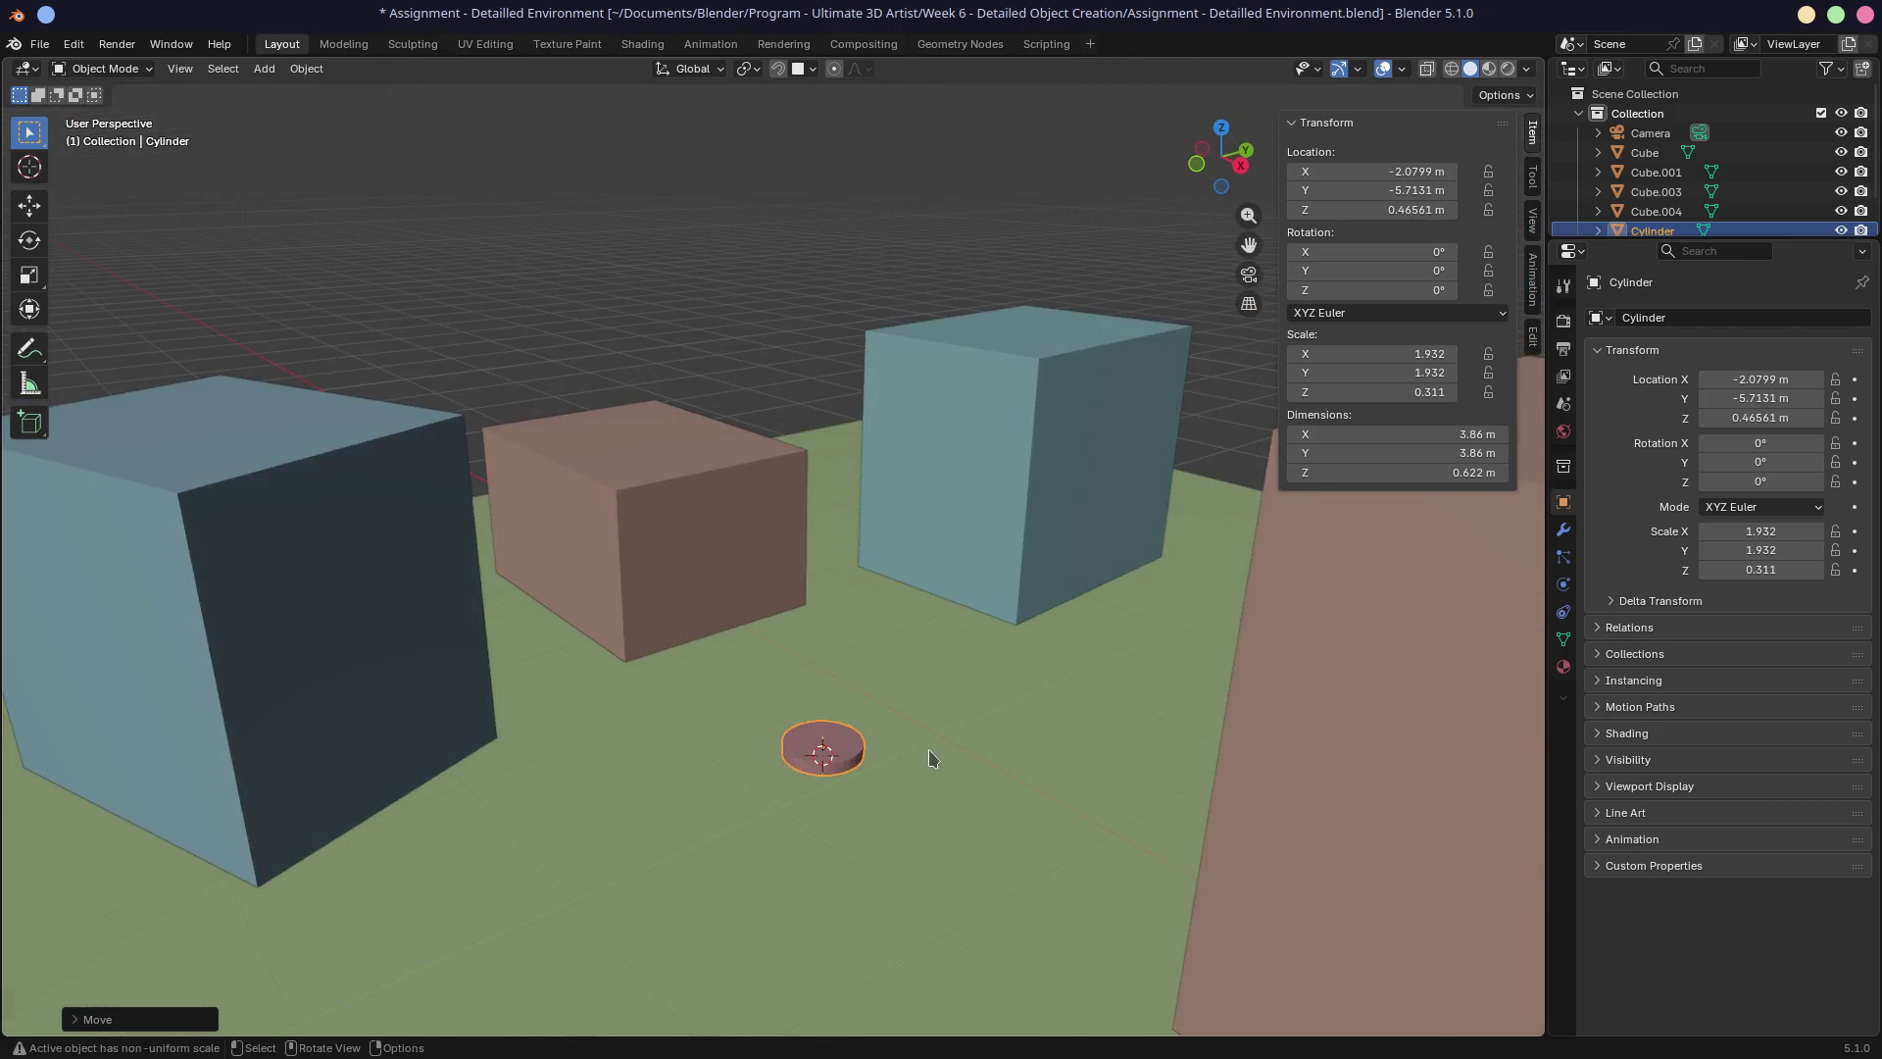
key("g")
key("z")
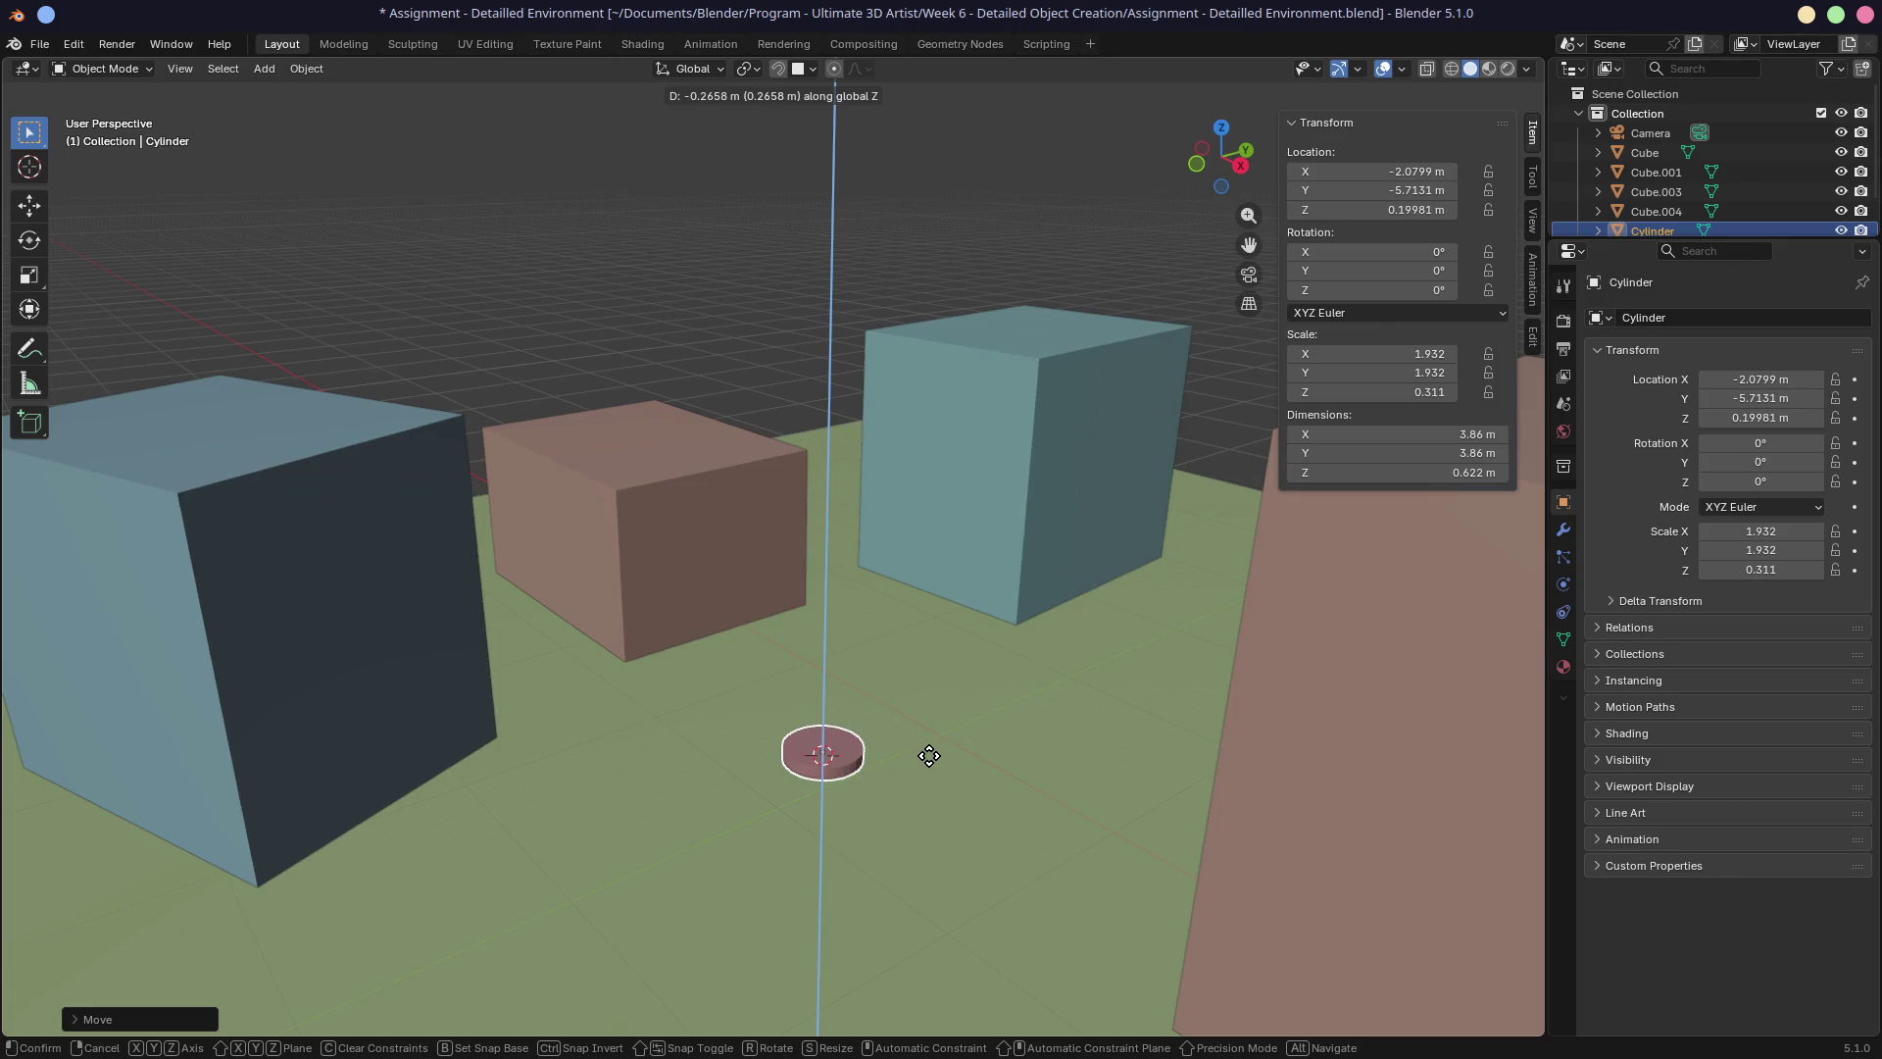
left_click(929, 758)
mouse_move(925, 761)
middle_mouse_down()
mouse_move(941, 720)
mouse_move(890, 475)
mouse_move(953, 457)
middle_mouse_up()
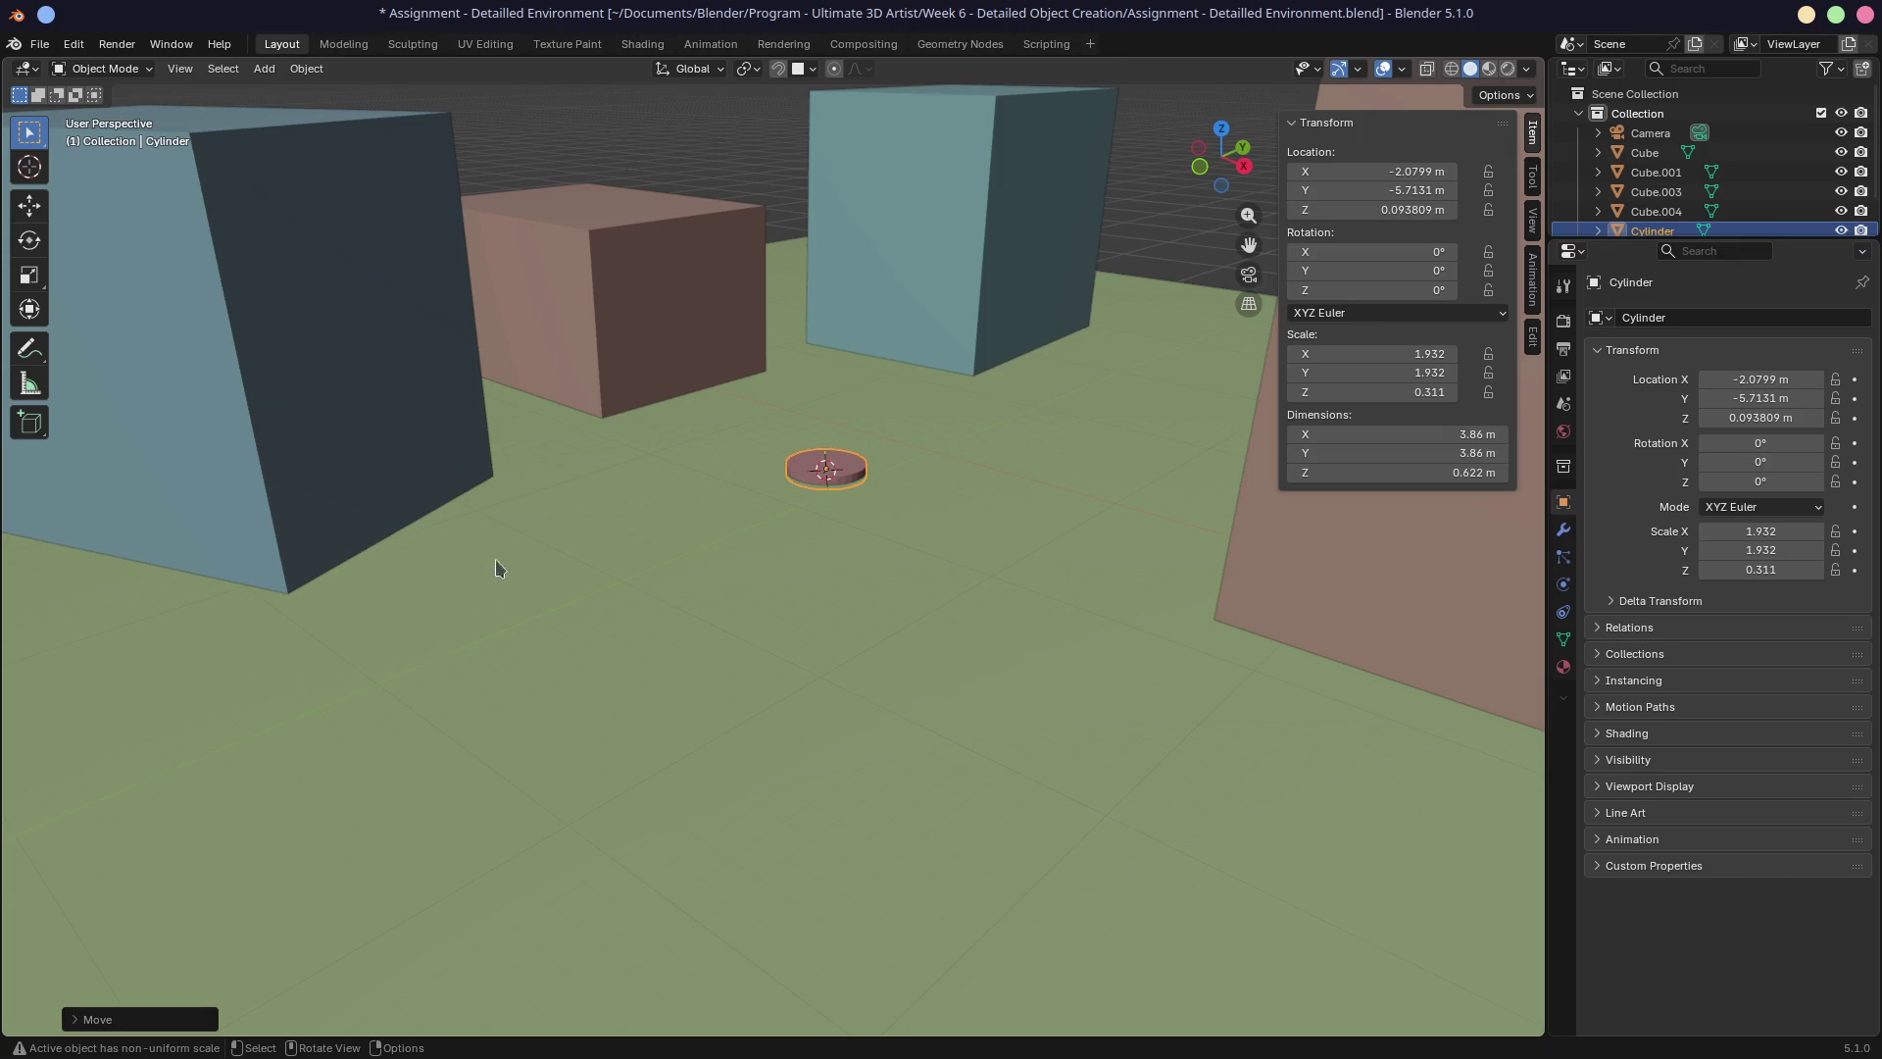
middle_click_drag(778, 498, 761, 474)
right_click(760, 474)
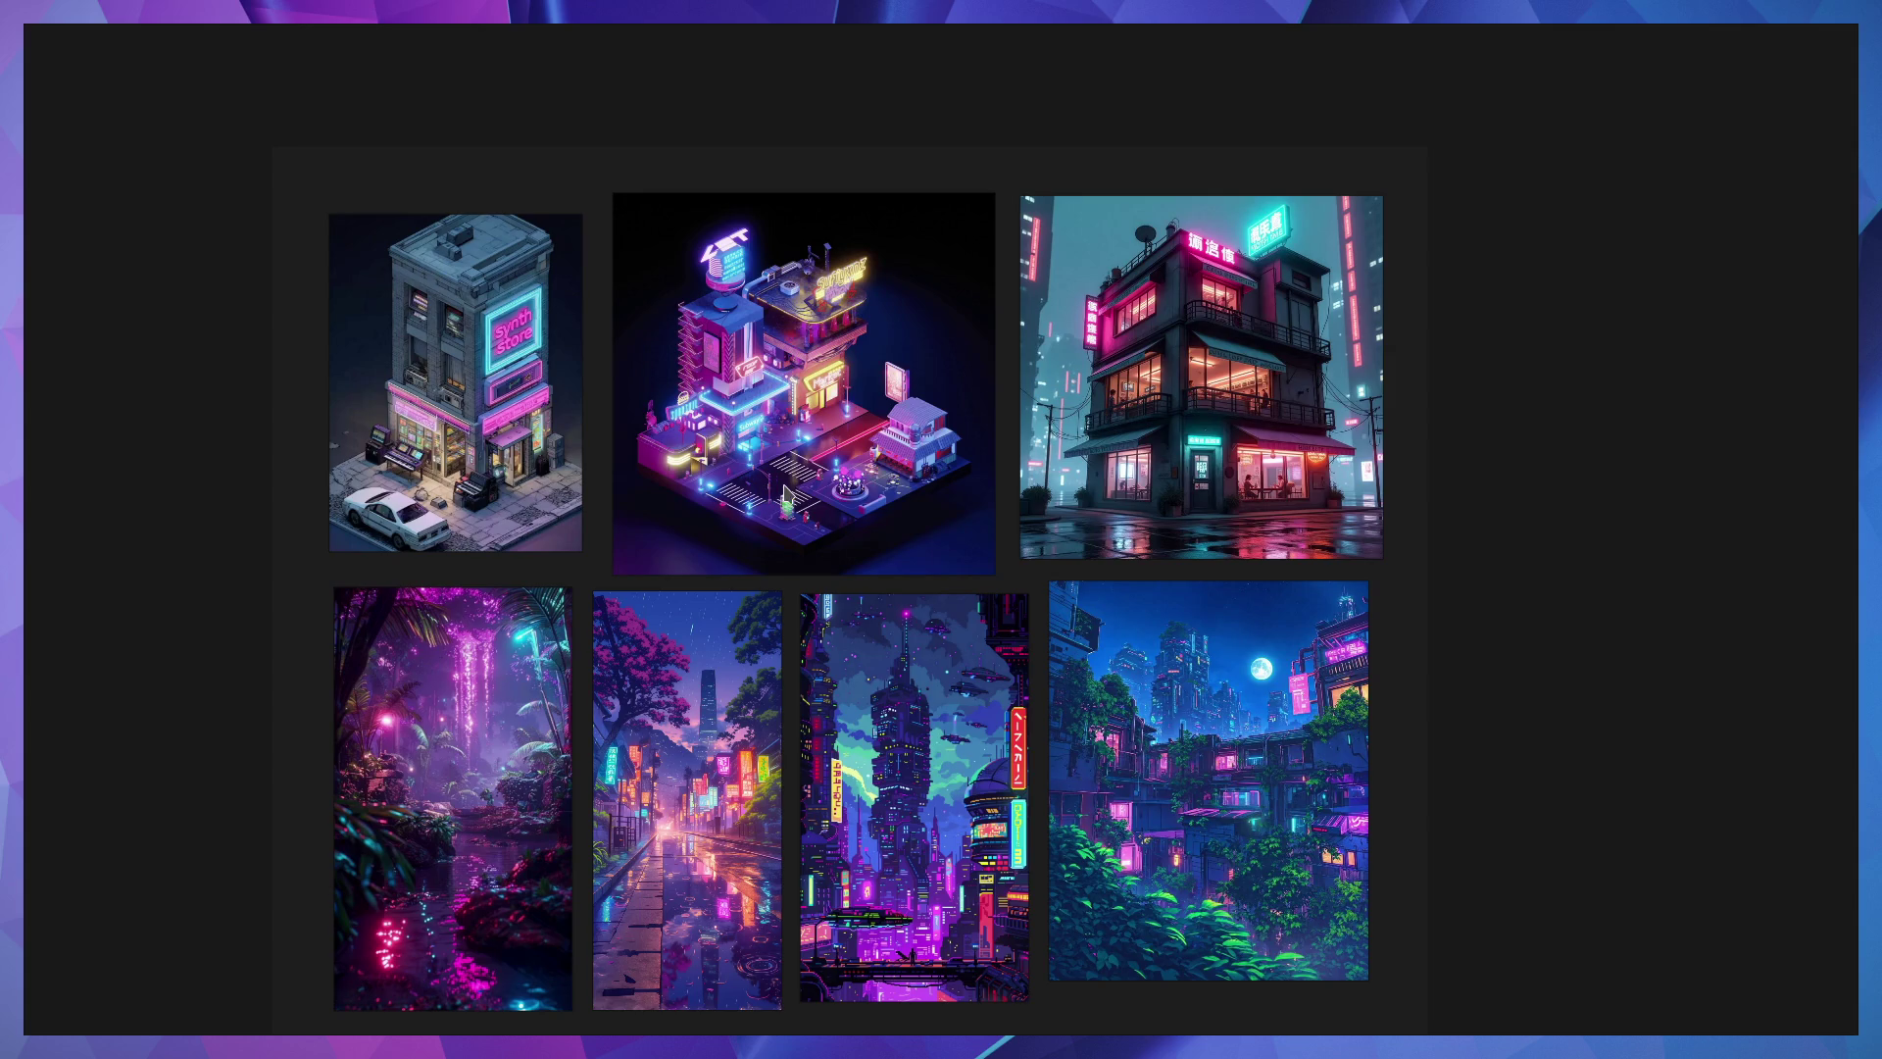
double_click(1185, 525)
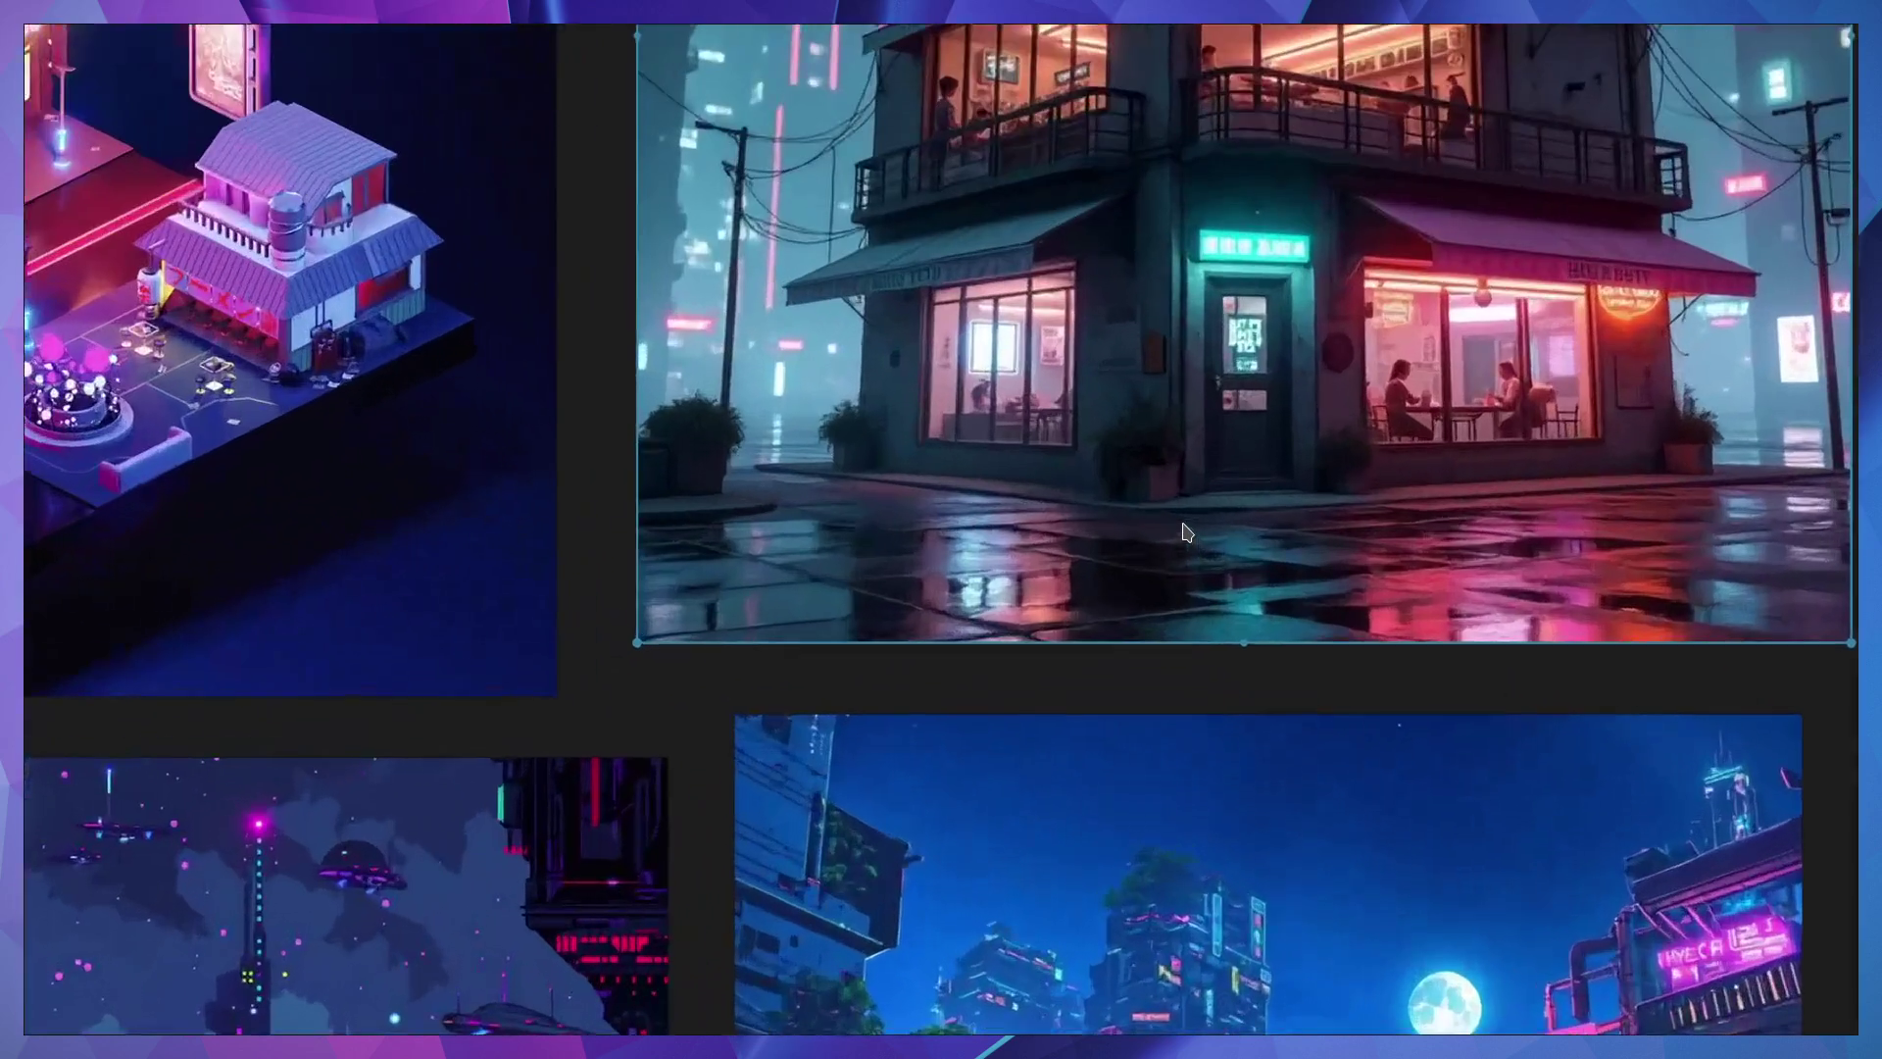
scroll(1068, 597, "up", 1)
scroll(1069, 597, "down", 5)
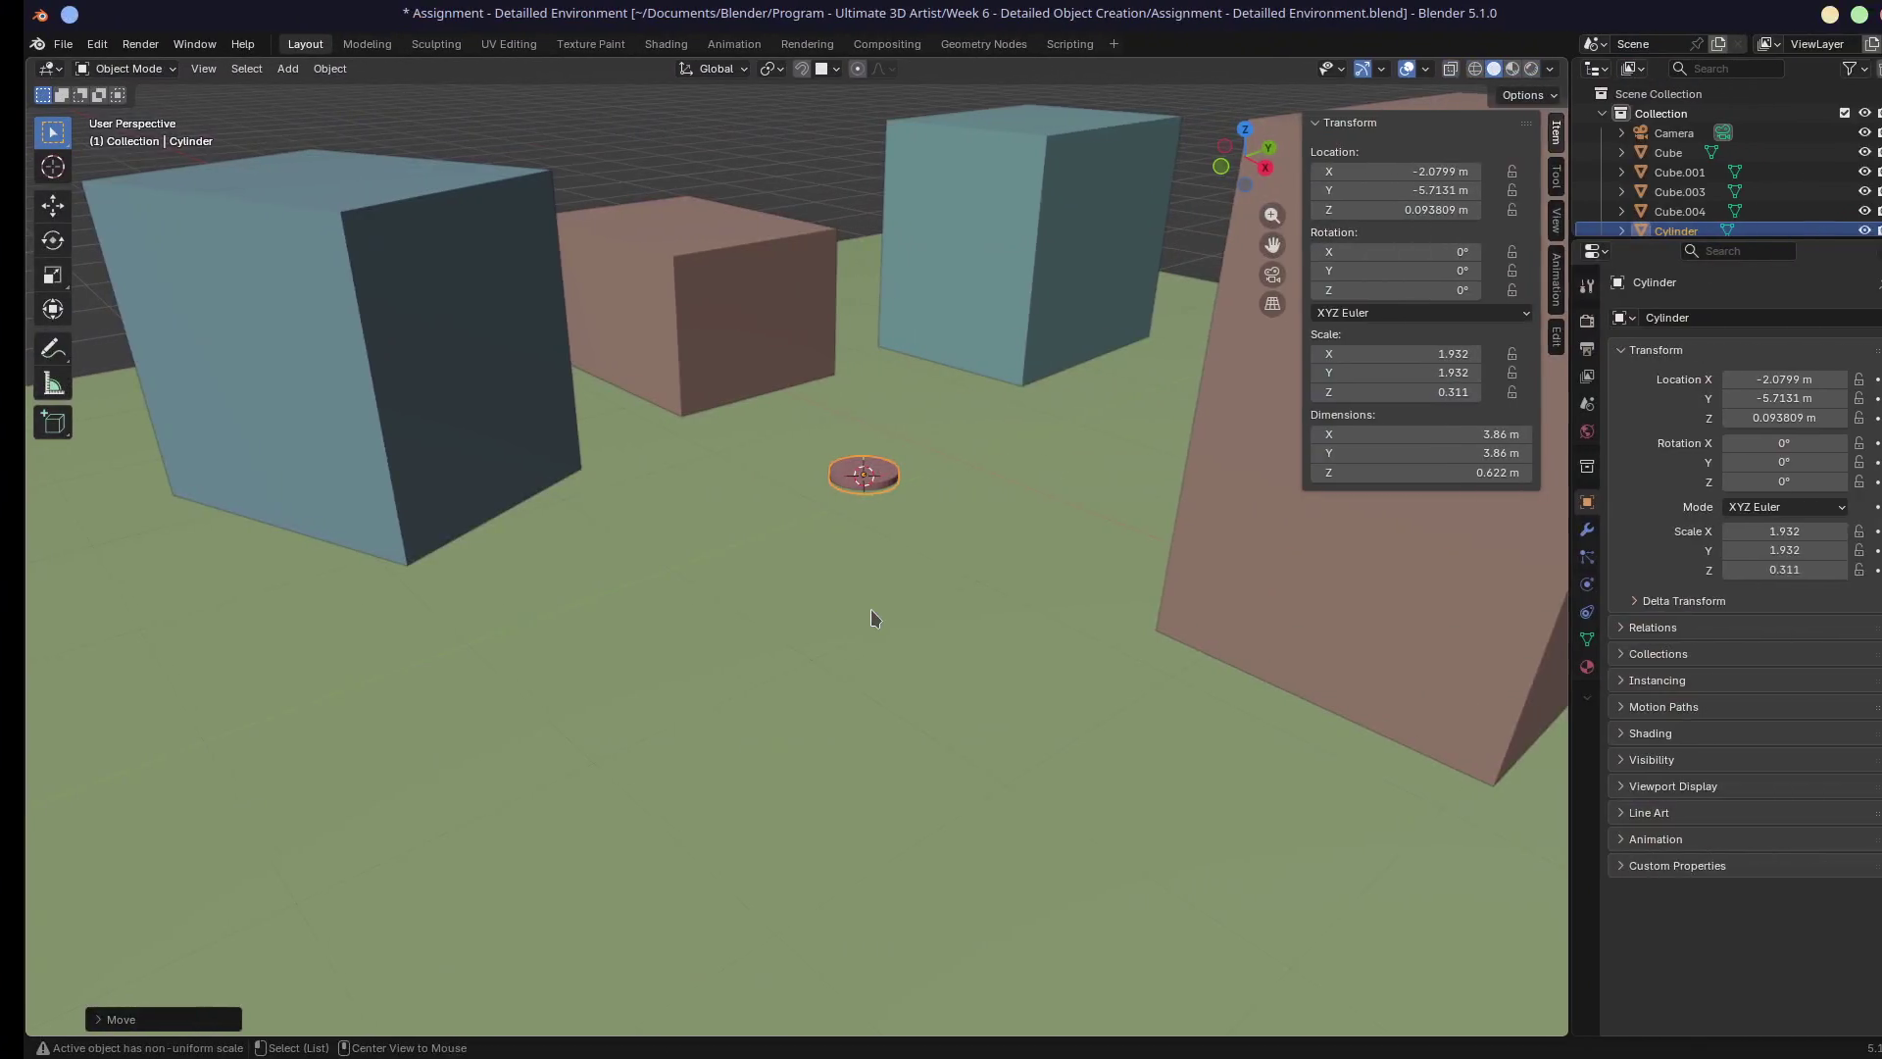
Check the camera view, then move Cube.001 and rotate it around the vertical axis.
mouse_move(945, 568)
middle_mouse_down()
mouse_move(891, 580)
mouse_move(527, 436)
middle_mouse_up()
left_click(528, 436)
mouse_move(700, 574)
middle_mouse_down()
mouse_move(717, 559)
mouse_move(703, 575)
middle_mouse_up()
key("KP_0")
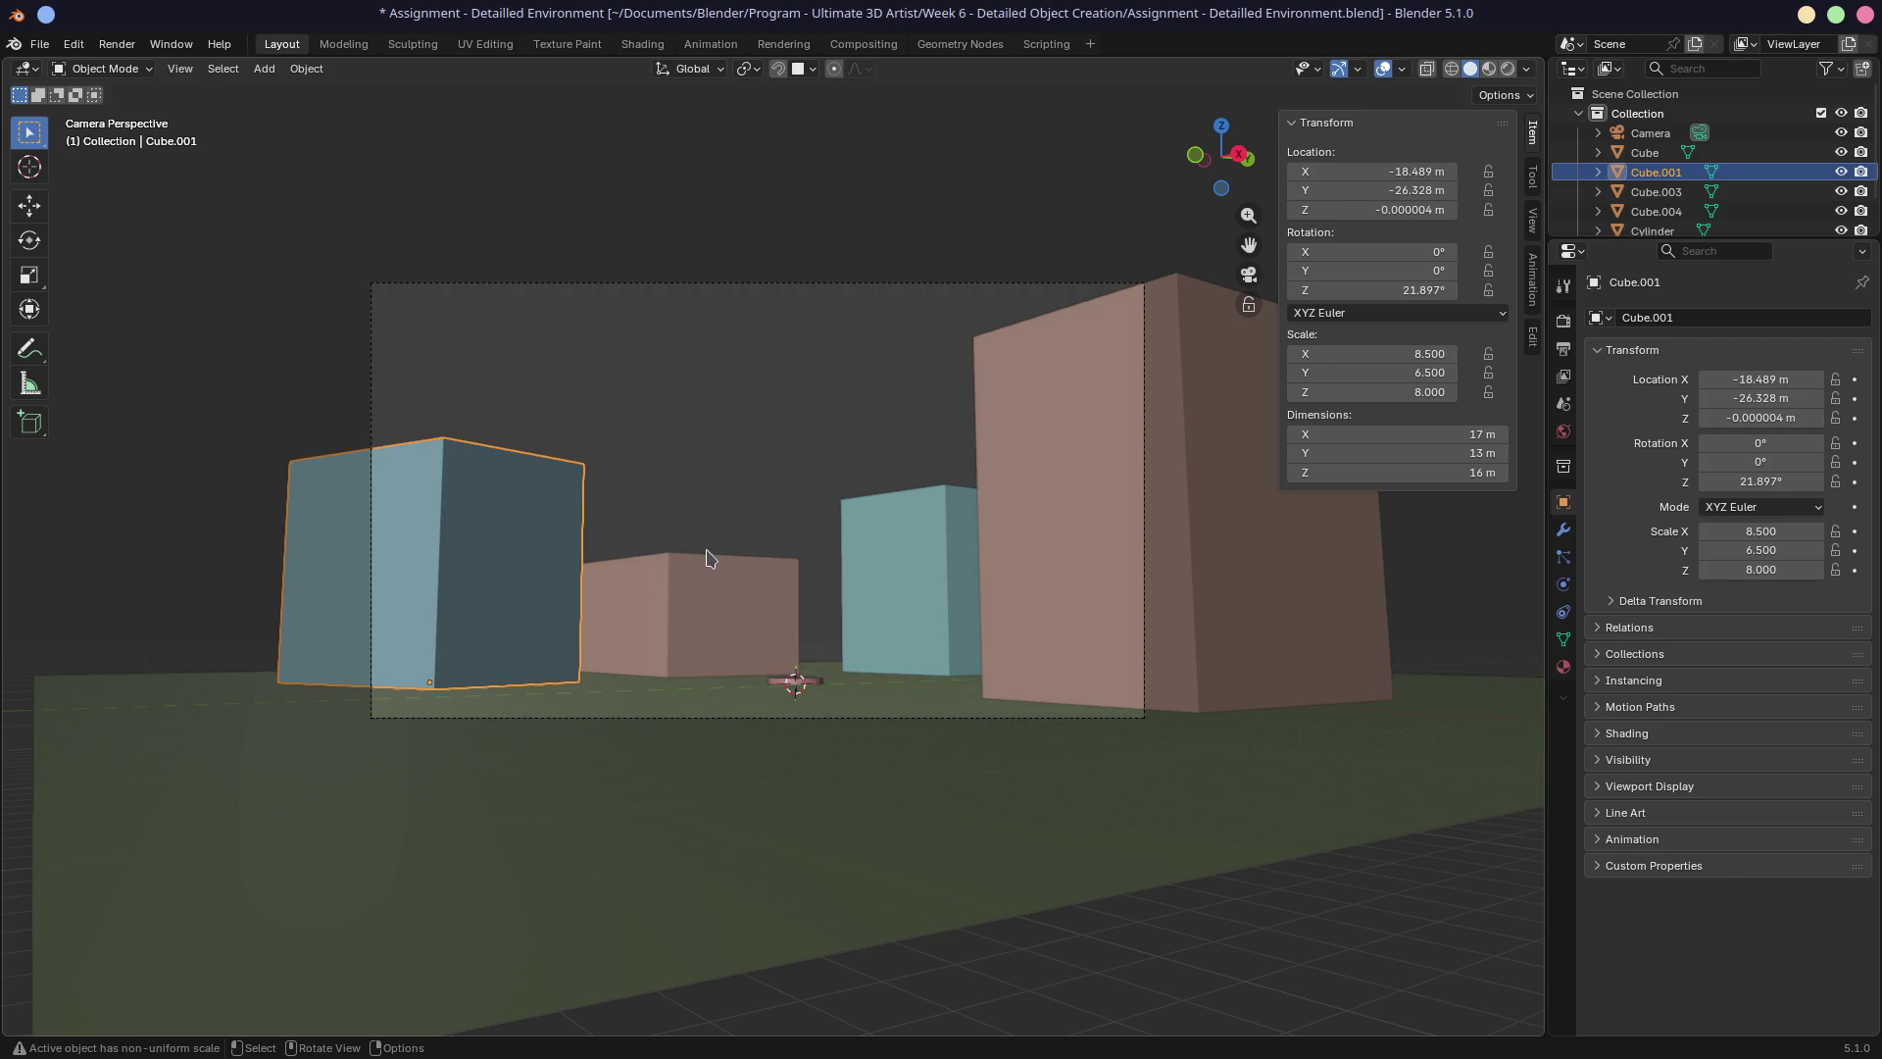
mouse_move(713, 552)
middle_mouse_down()
mouse_move(706, 592)
mouse_move(538, 601)
middle_mouse_up()
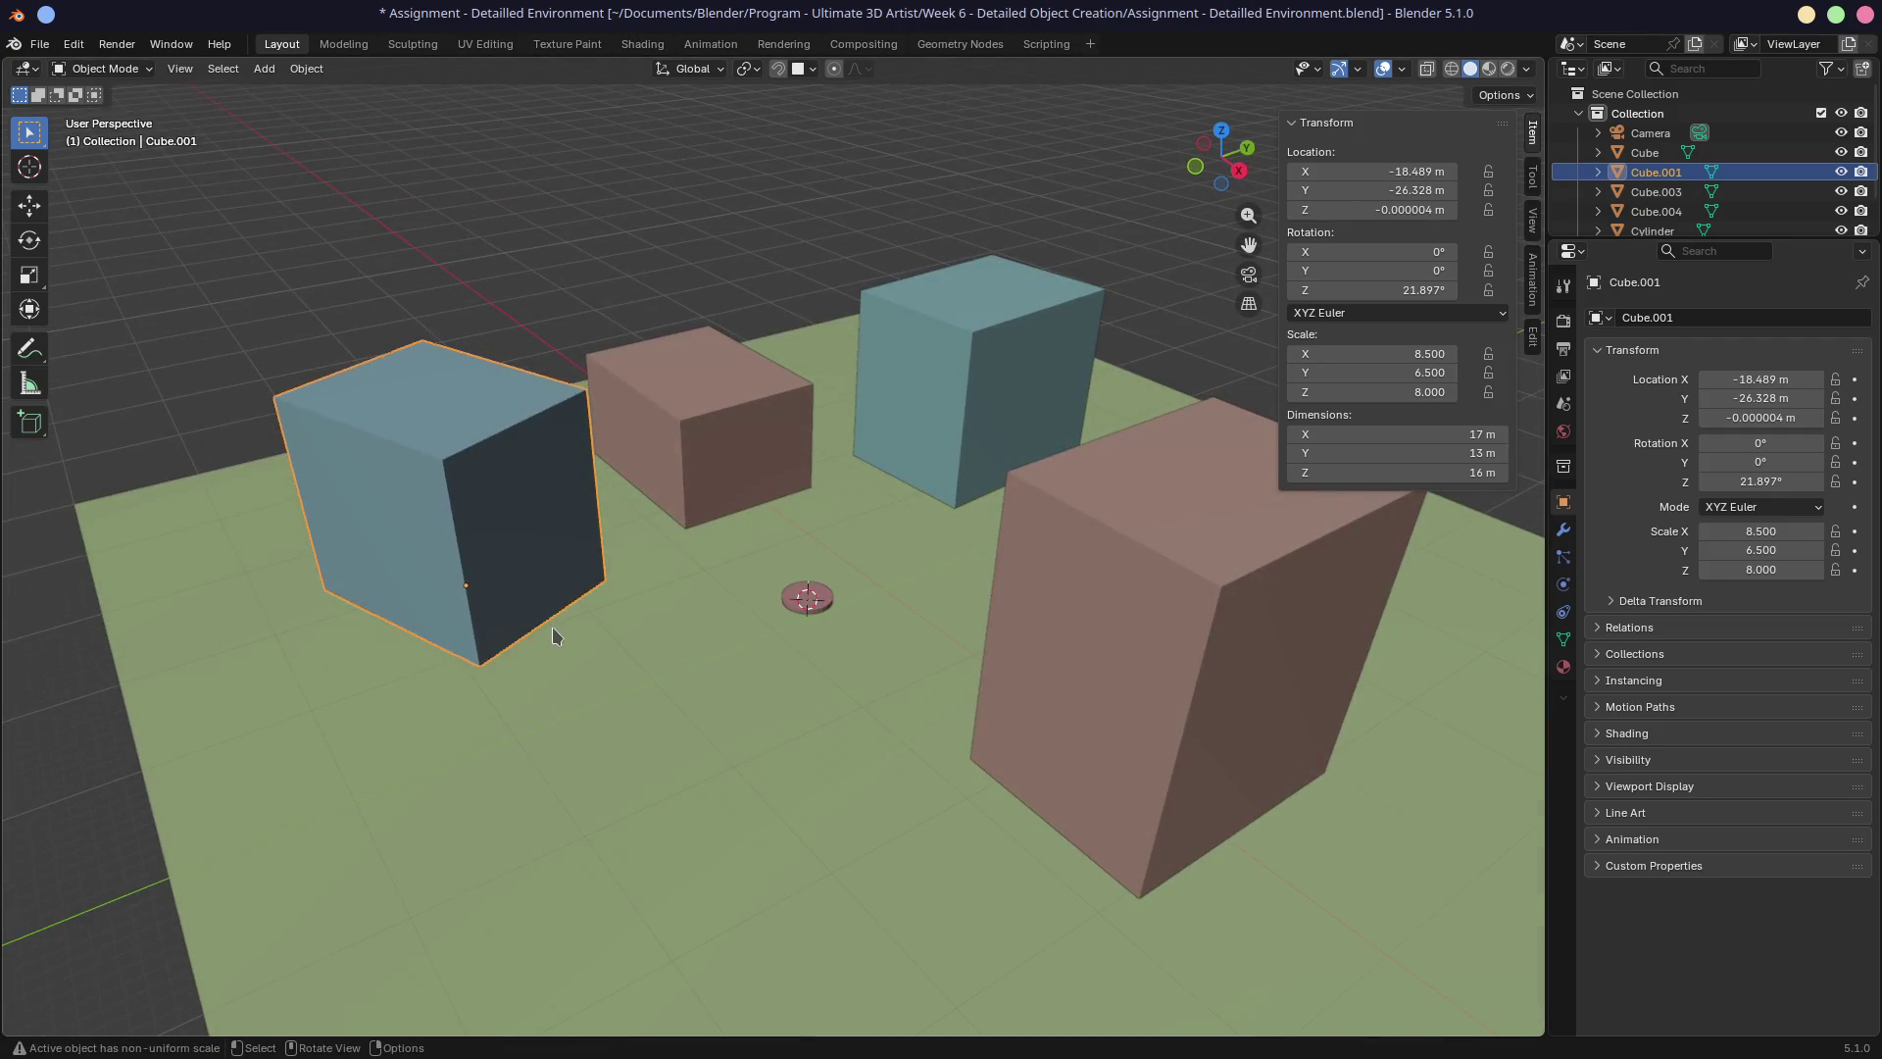
key("g")
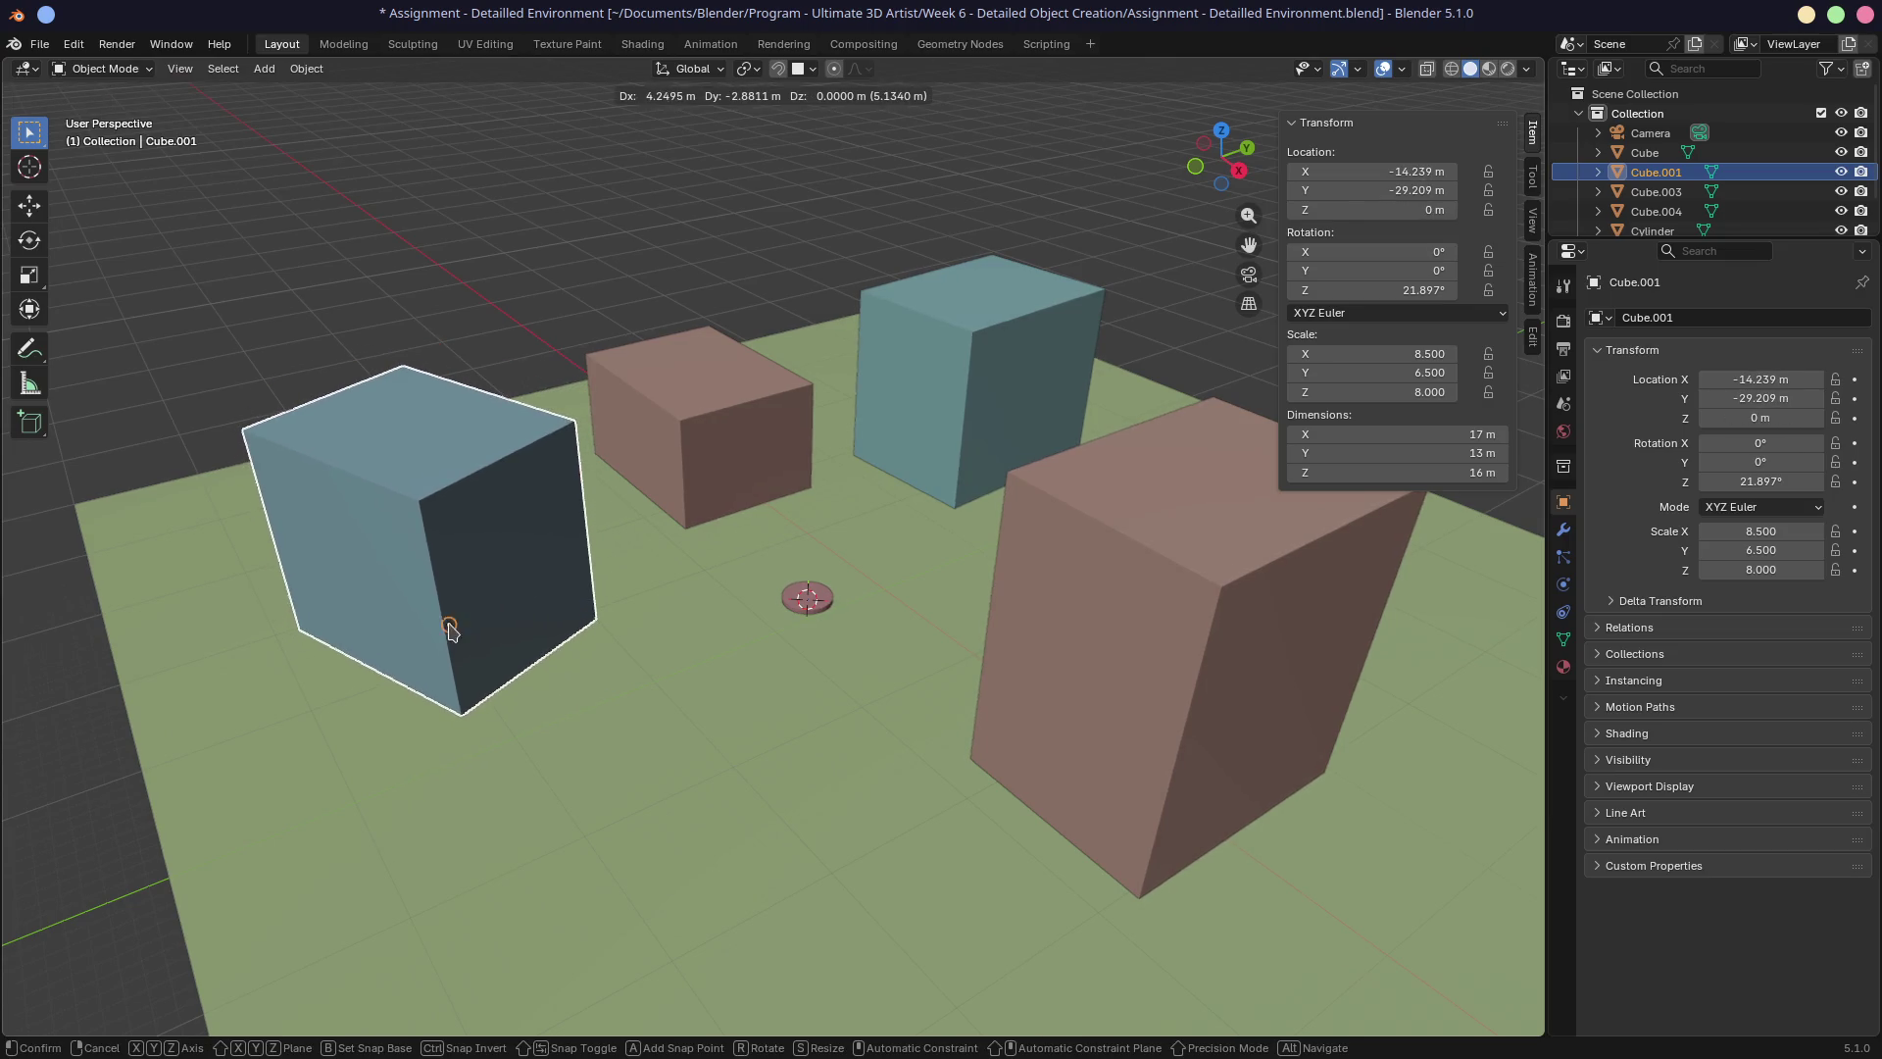
left_click(492, 645)
key("r")
key("z")
left_click(621, 681)
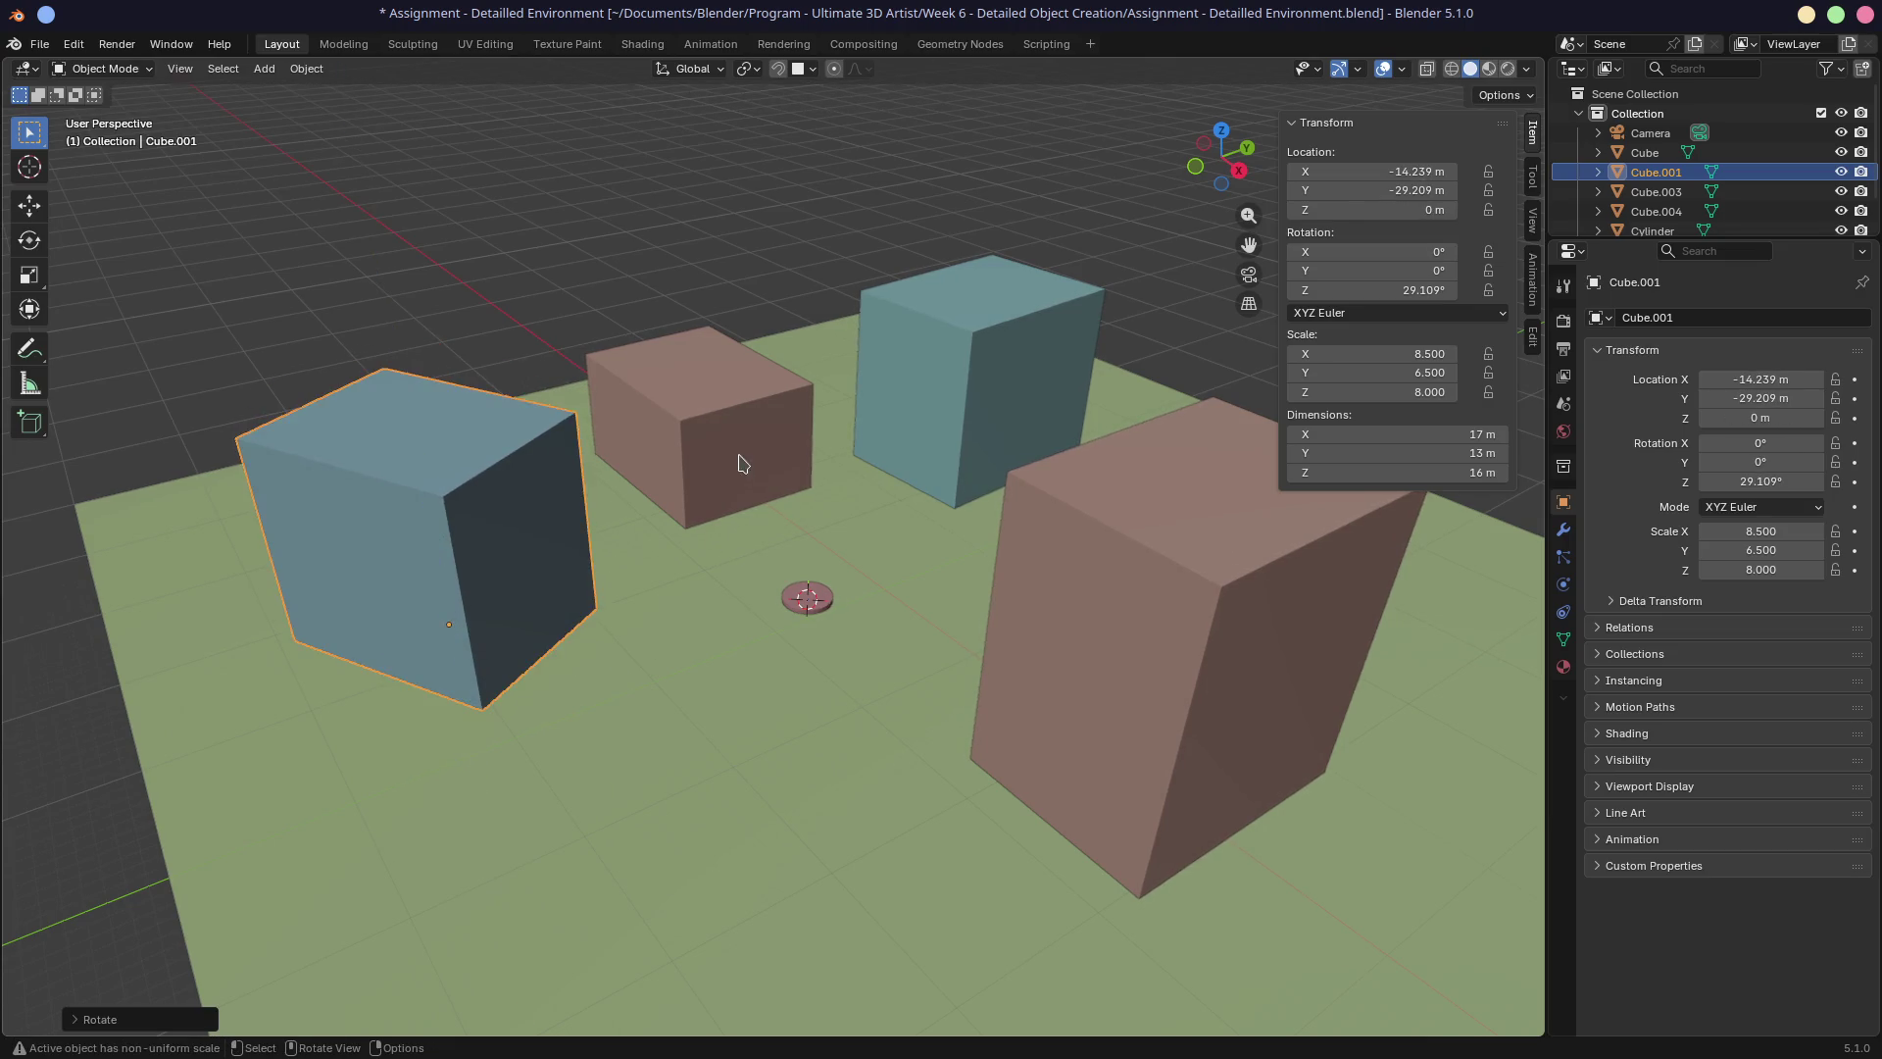
Shift pink Cube.003 to X −22.14, Y −0.559 m and turn it −8.3° around Z.
left_click(737, 471)
key("g")
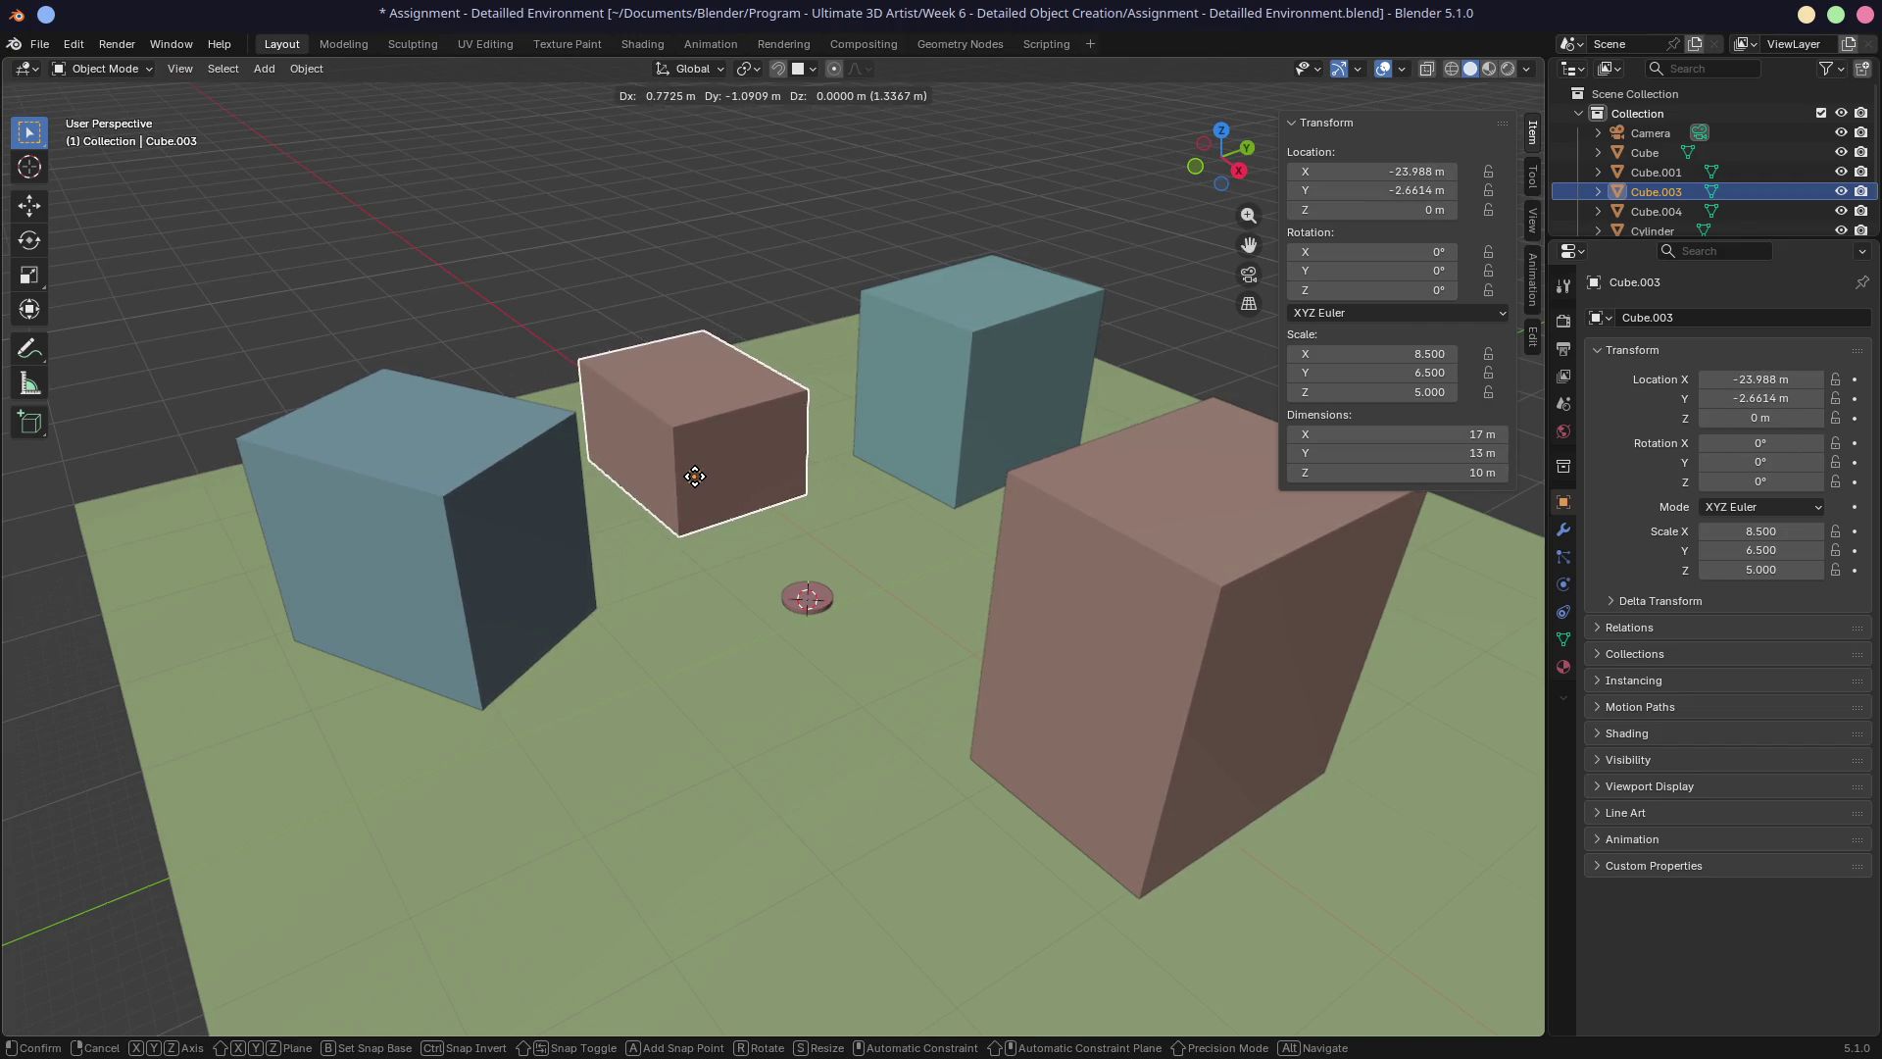
left_click(694, 476)
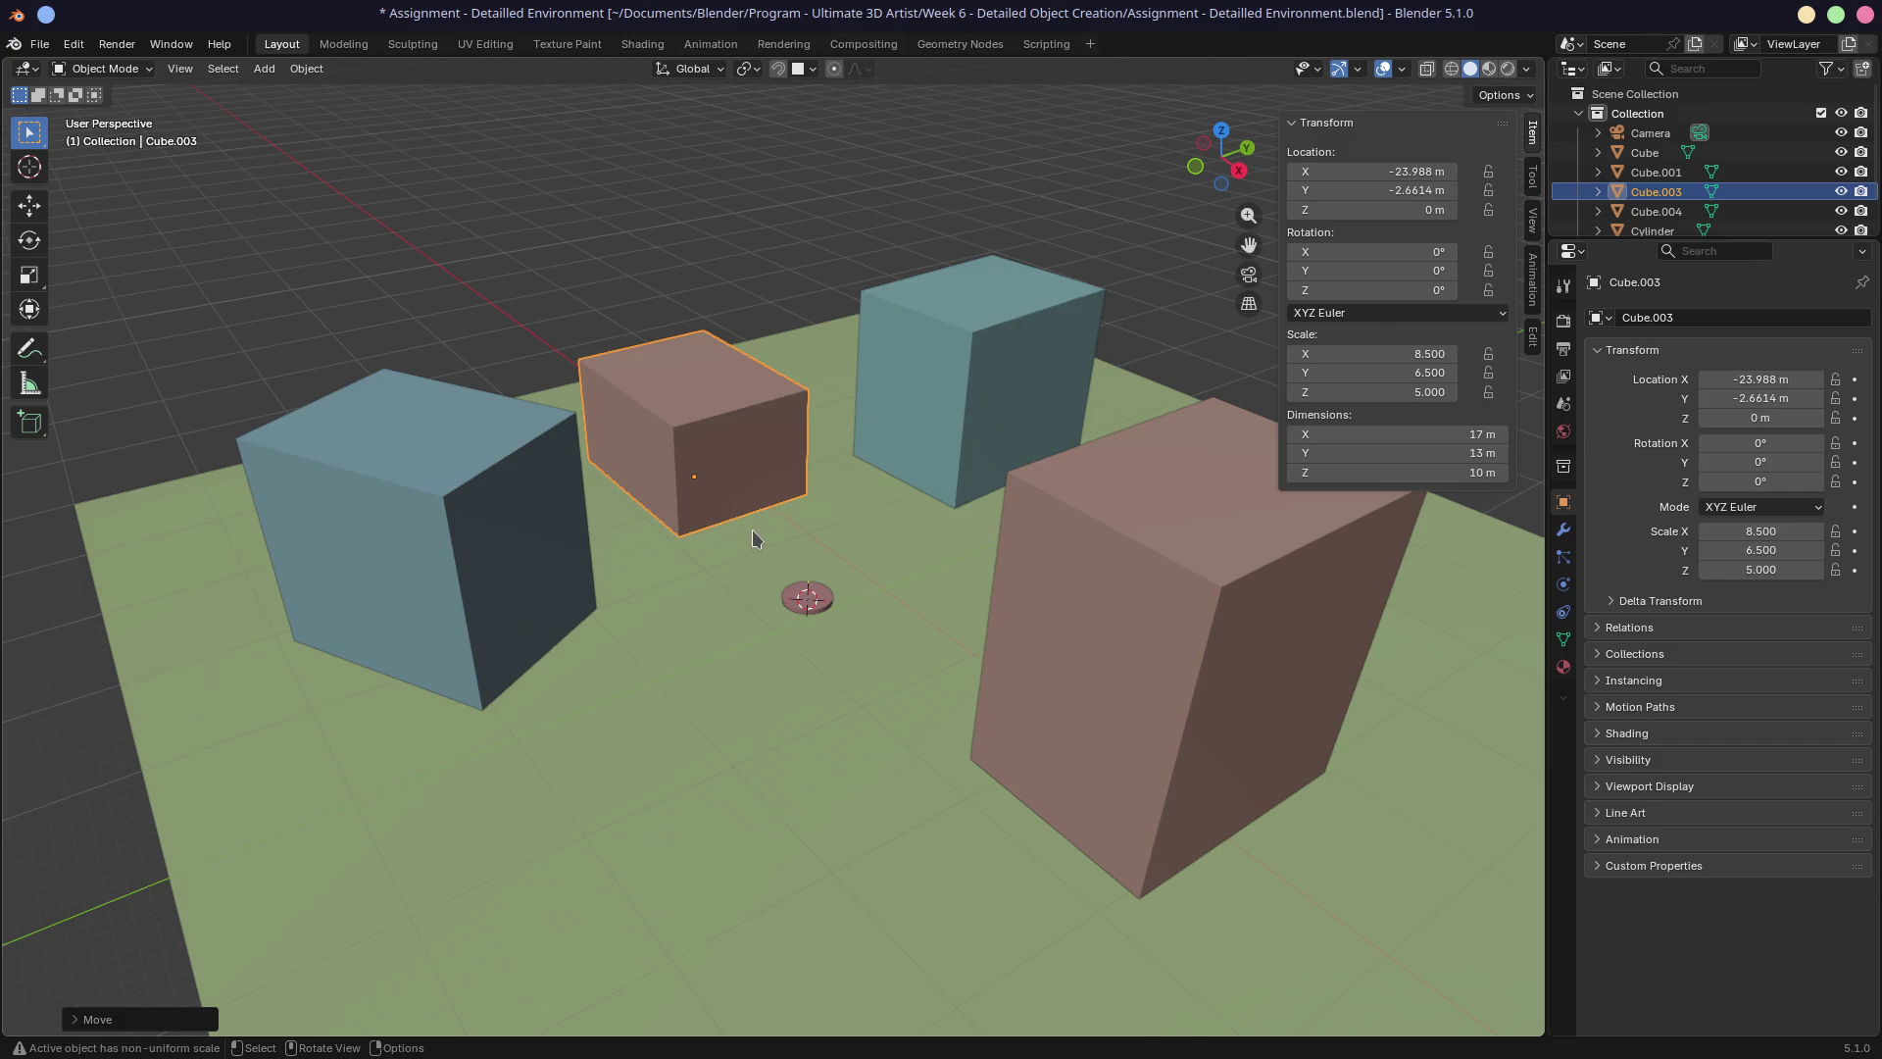
key("r")
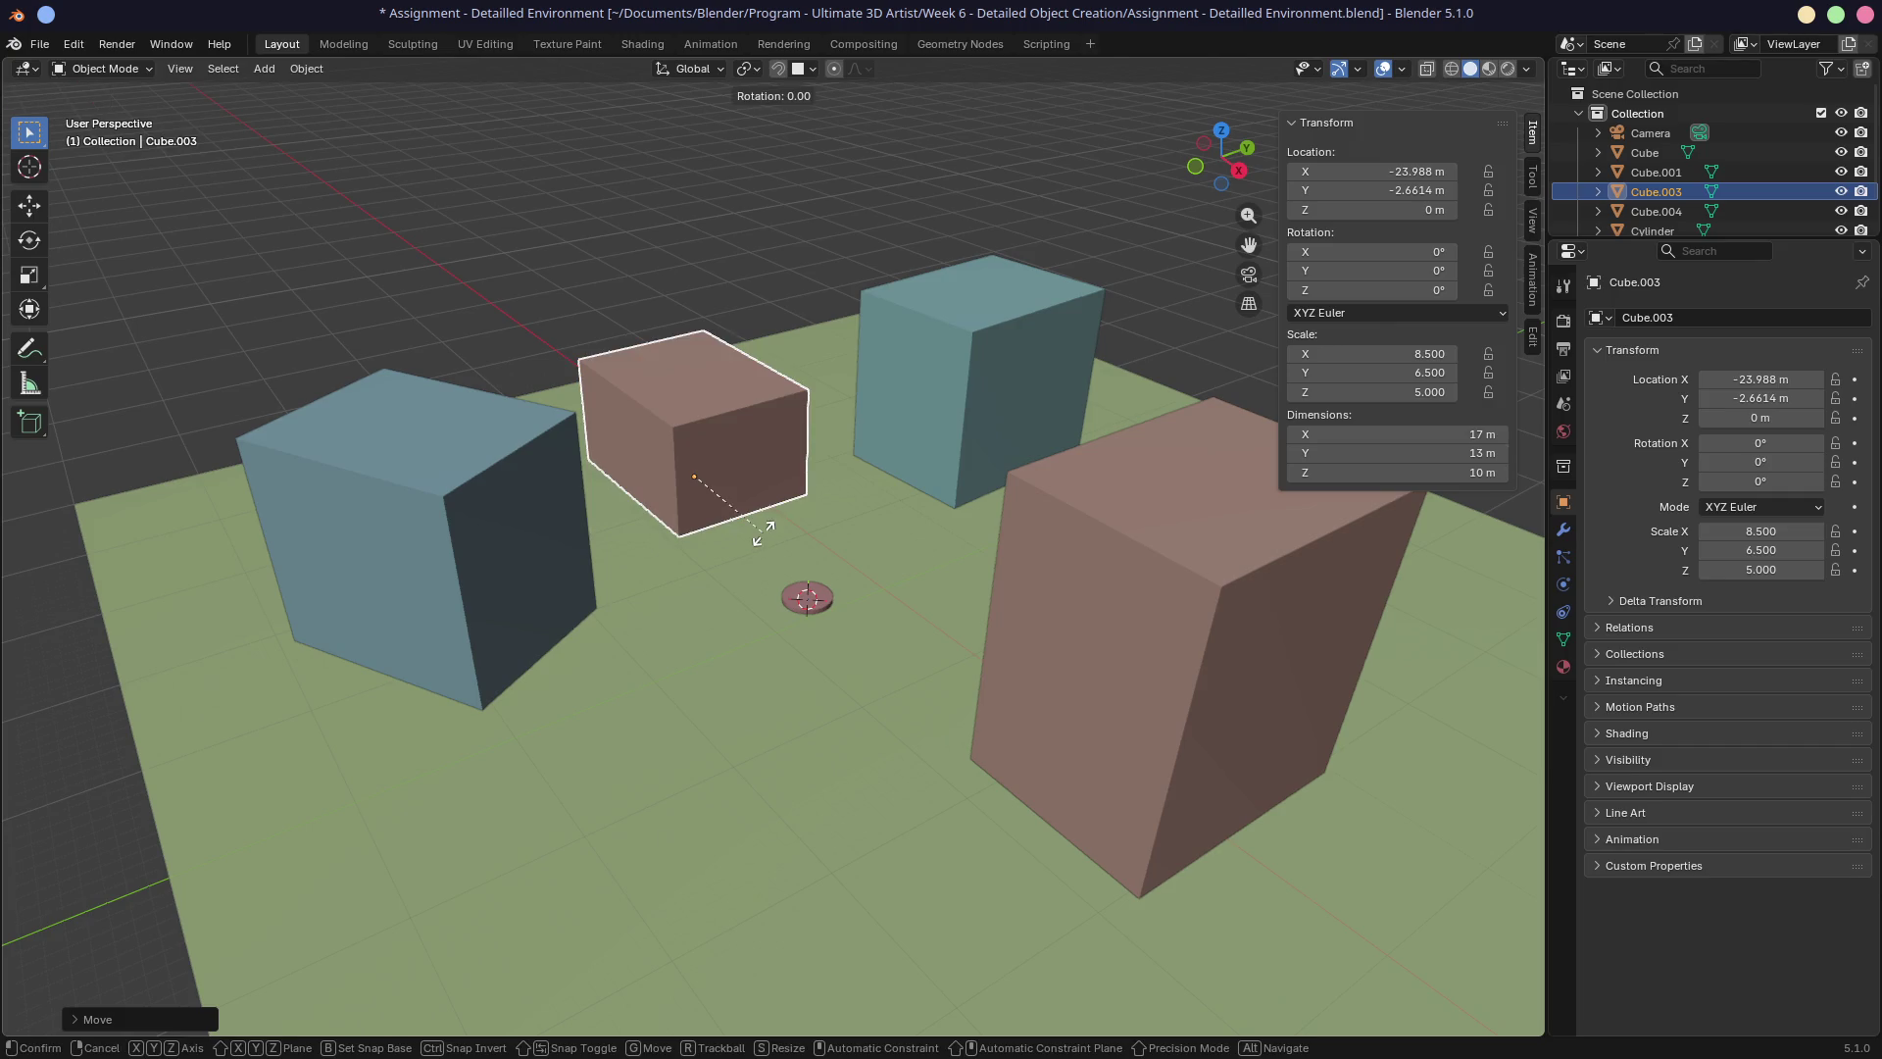
key("Escape")
key("r")
key("z")
left_click(757, 526)
key("g")
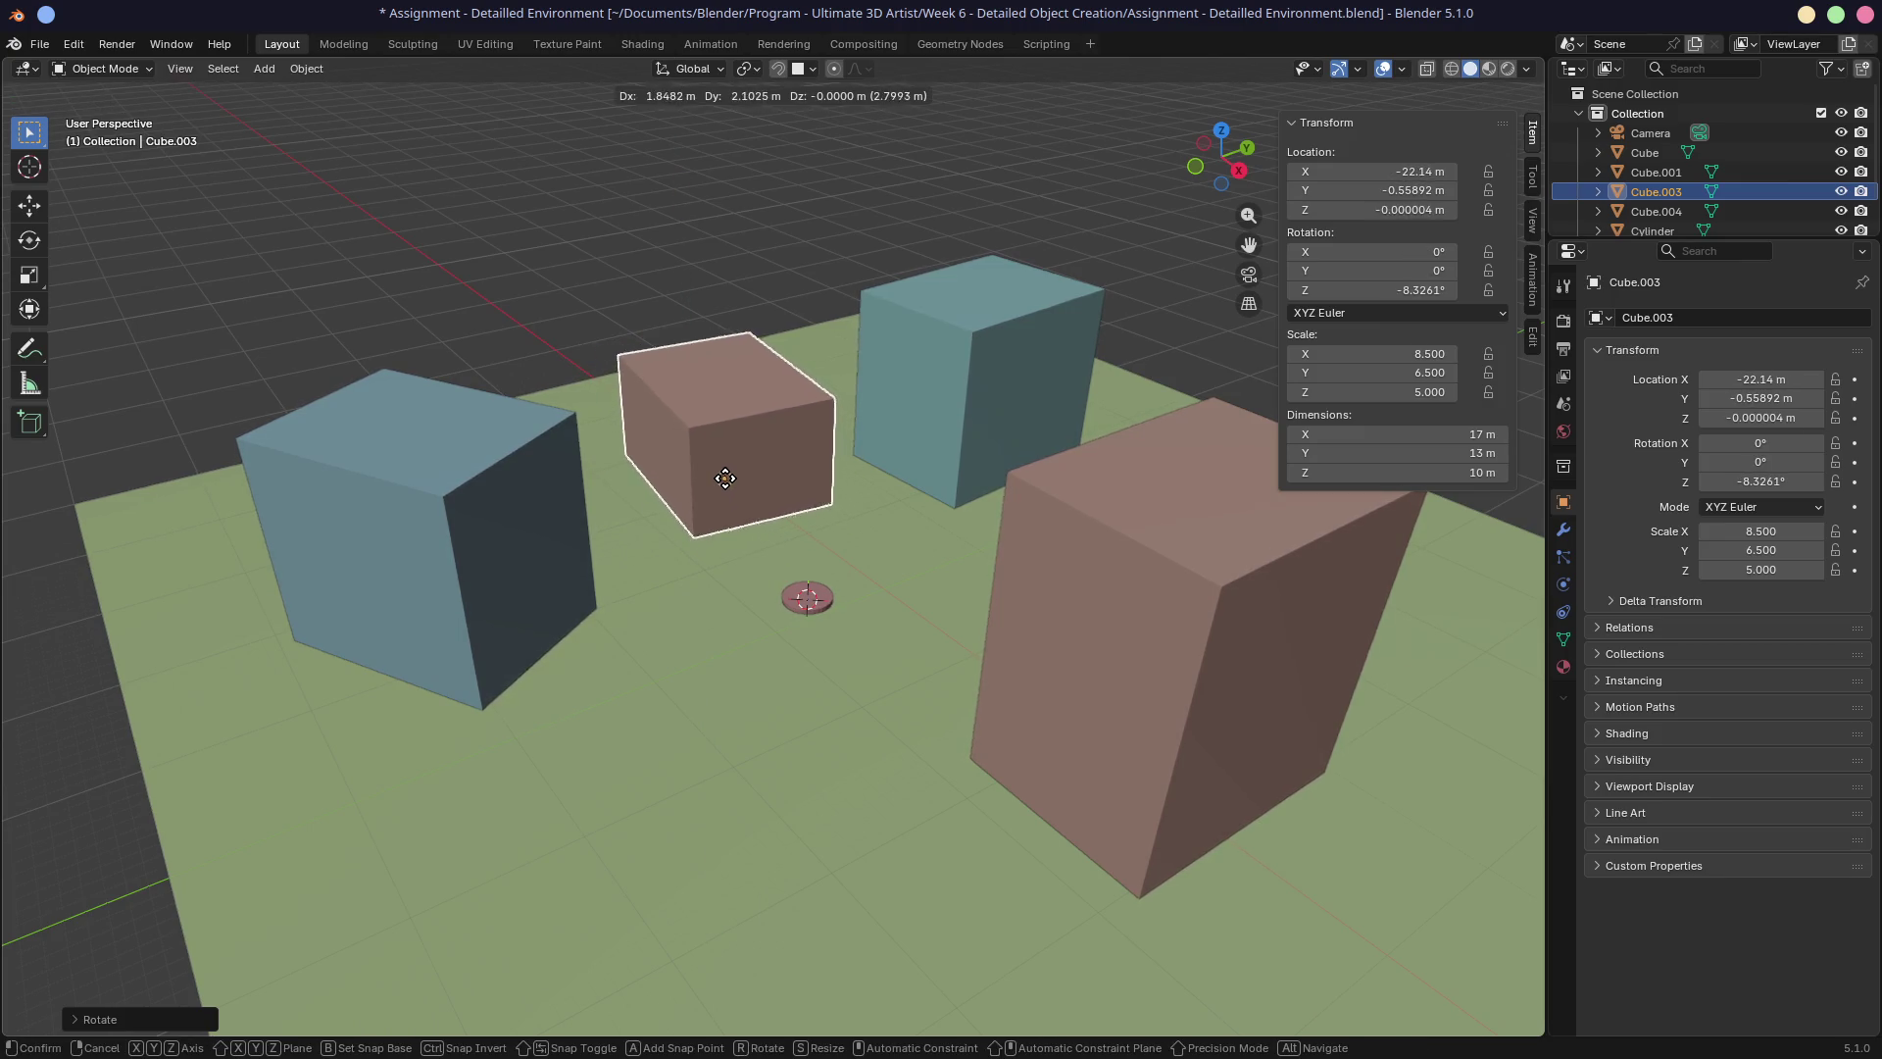
left_click(715, 495)
mouse_move(706, 510)
middle_mouse_down()
mouse_move(691, 467)
mouse_move(768, 412)
mouse_move(741, 603)
mouse_move(731, 465)
middle_mouse_up()
middle_click_drag(1041, 520, 931, 425, "shift")
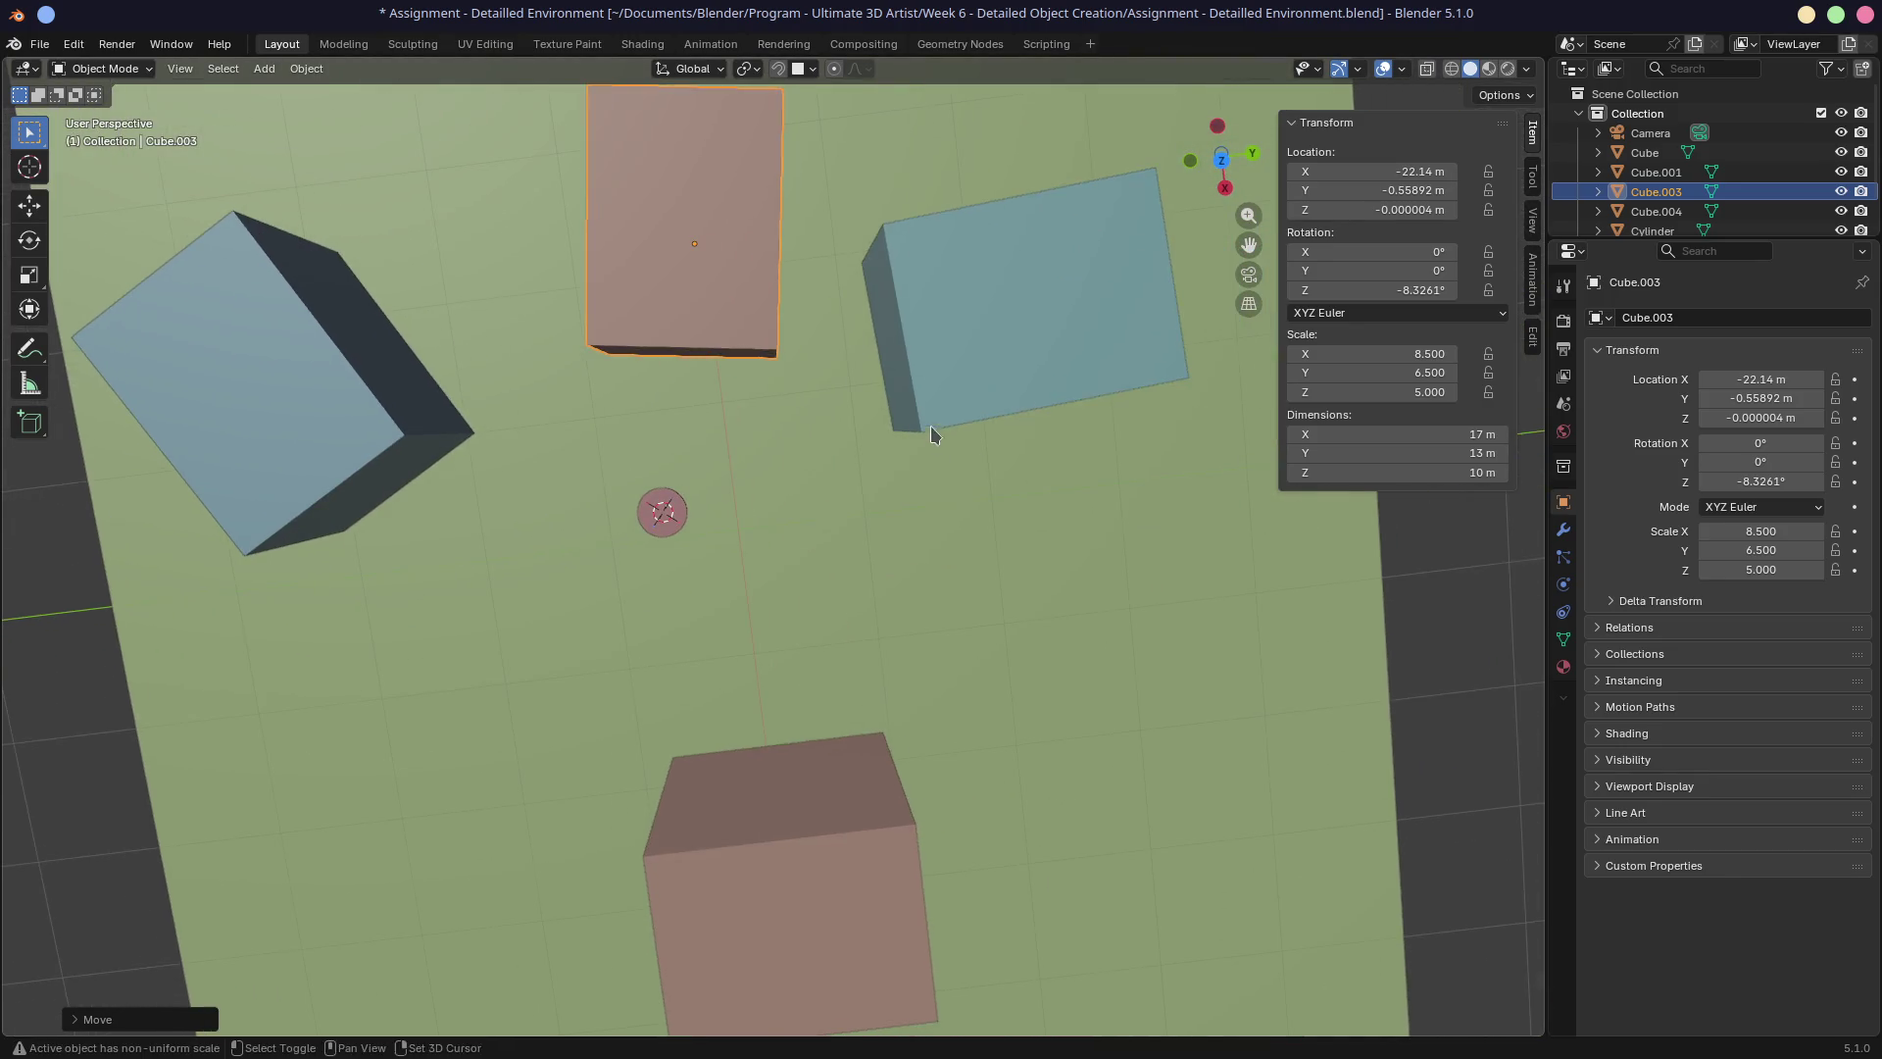
left_click(966, 314)
Nudge the top and bottom blue cubes slightly in top orthographic view.
key("g")
left_click(970, 331)
key("KP_7")
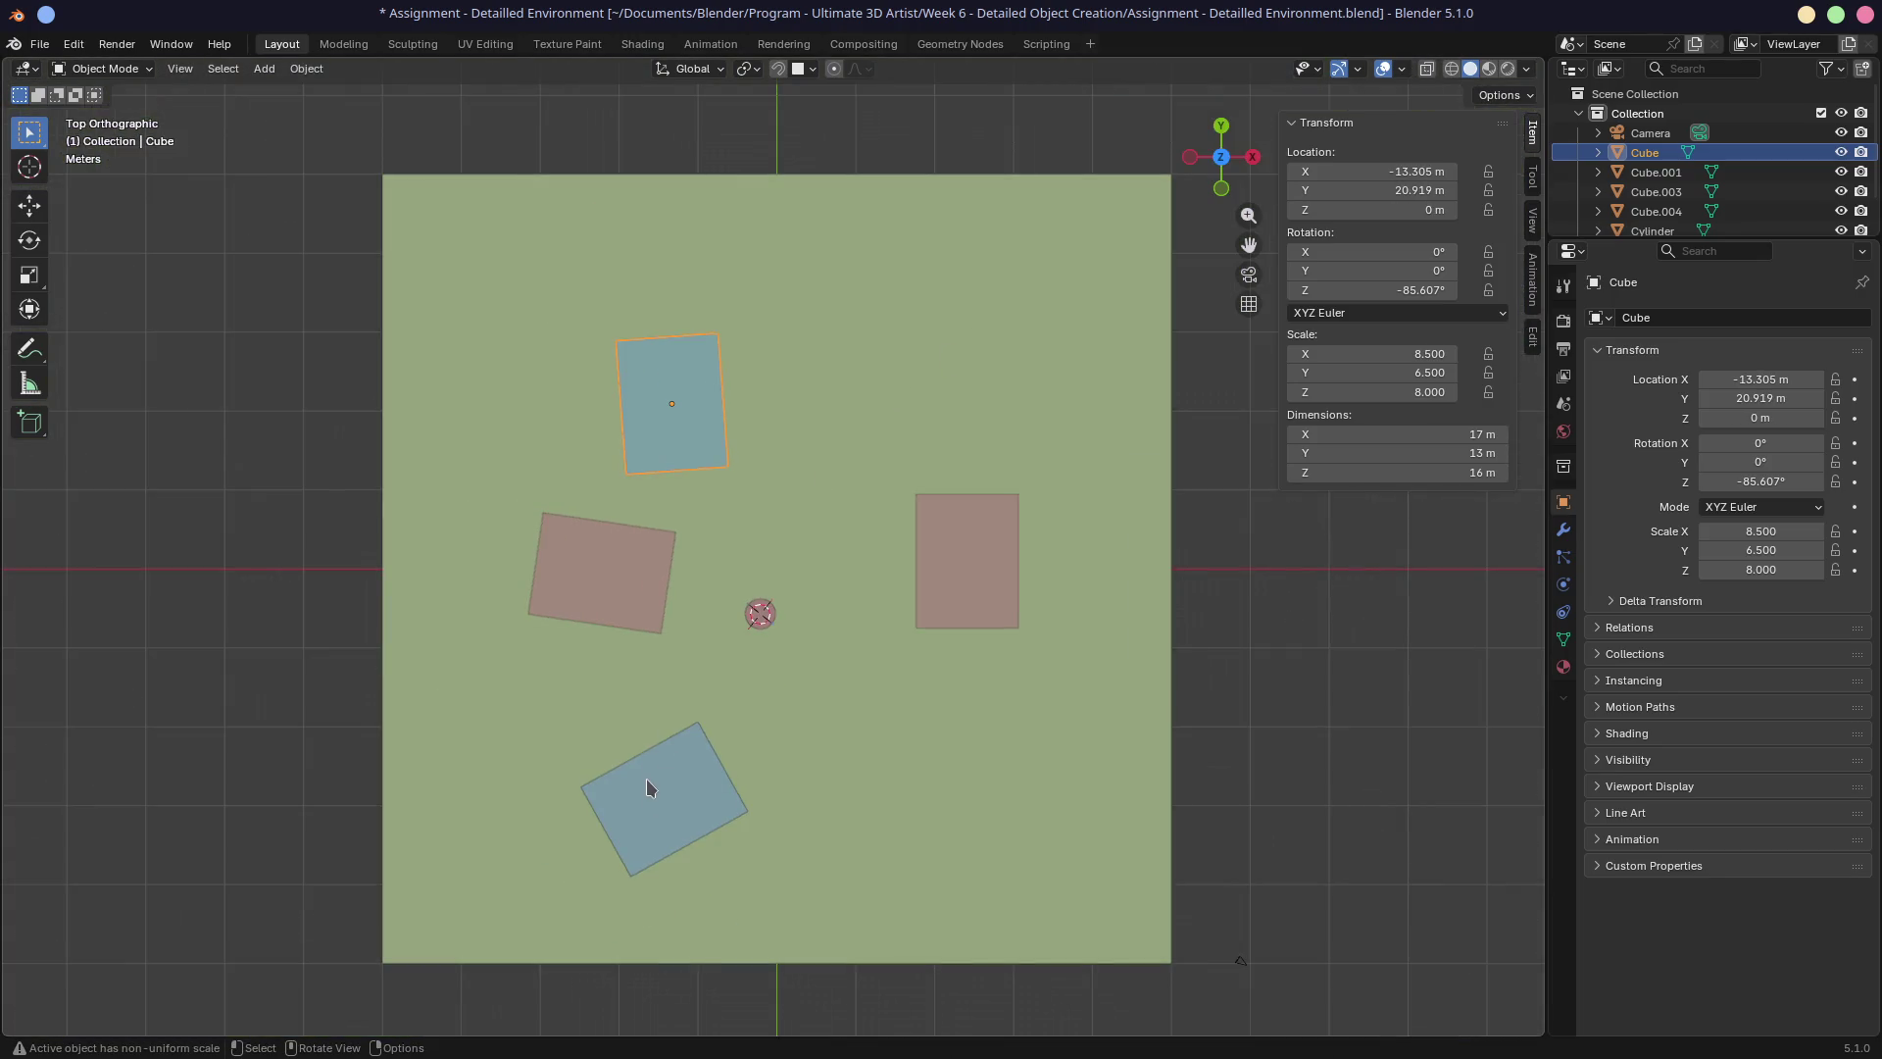
left_click(653, 787)
key("g")
left_click(653, 784)
Shift the top blue cube right and turn it to about −66°.
left_click(661, 409)
key("g")
left_click(706, 409)
key("r")
left_click(796, 505)
key("r")
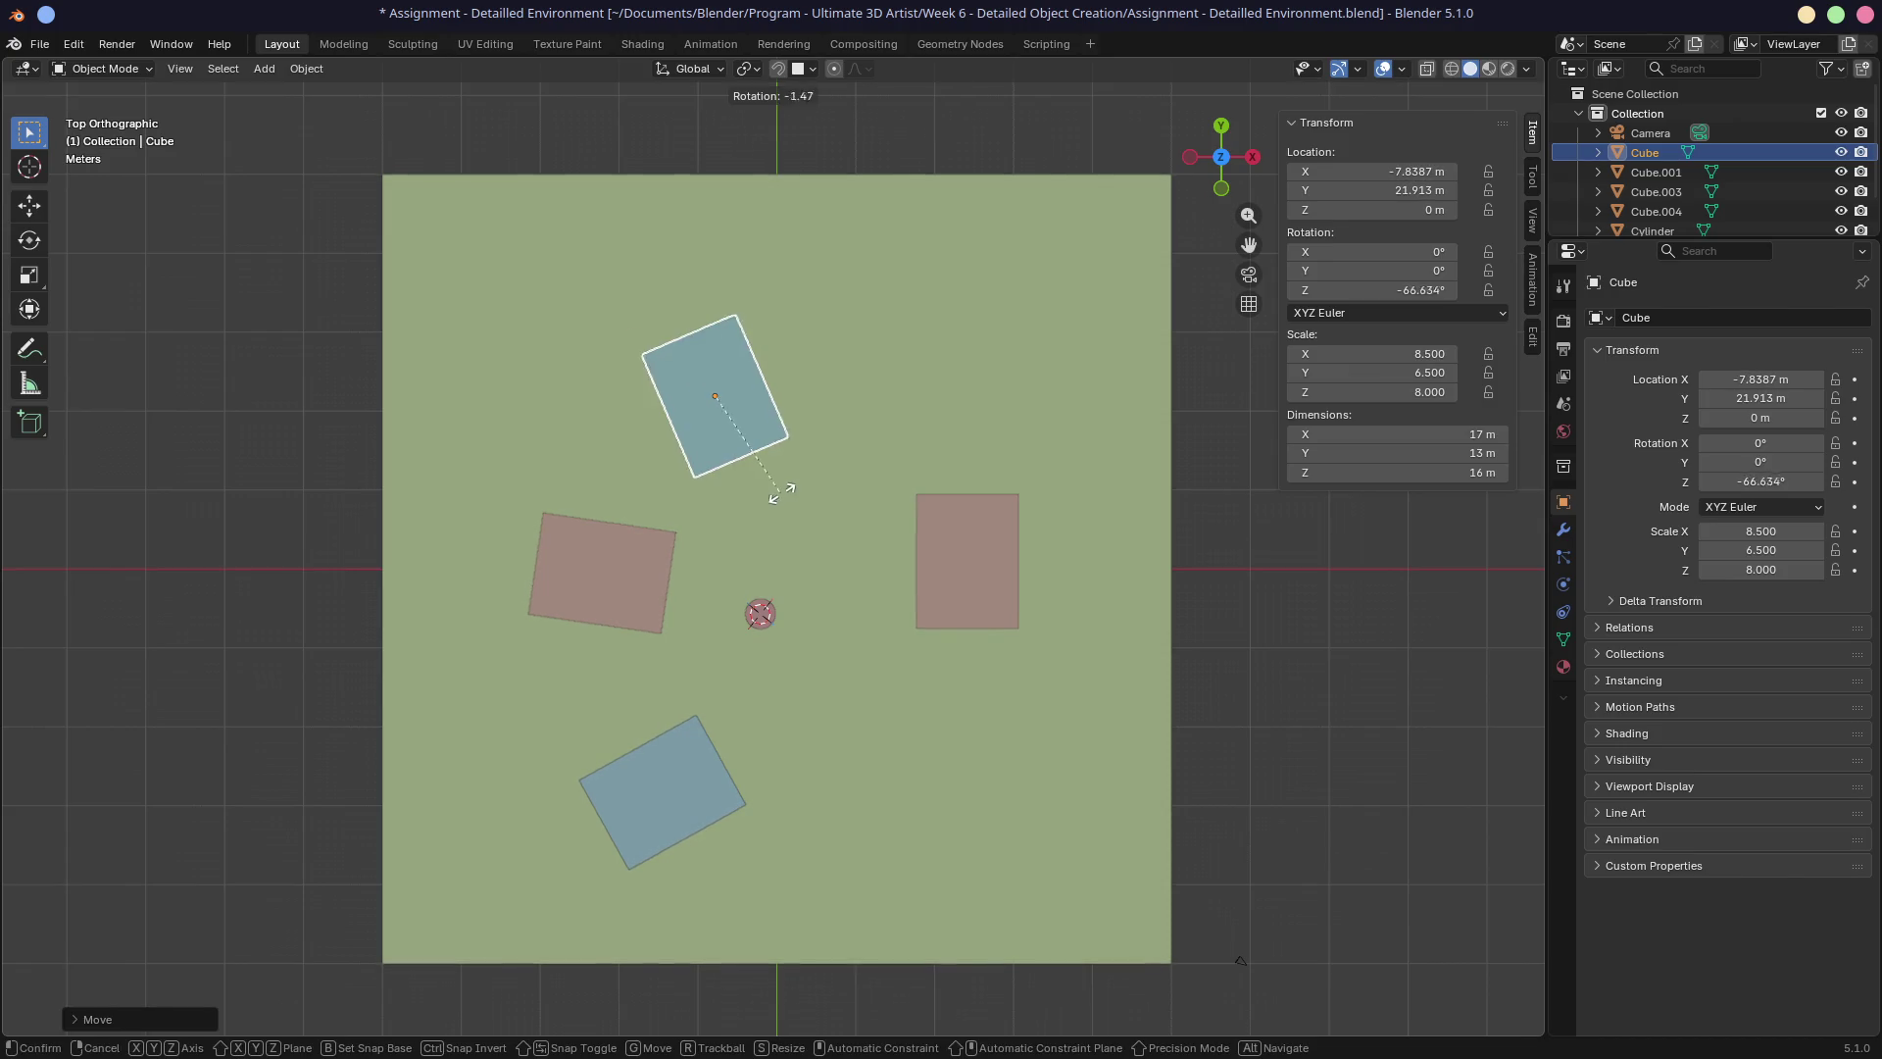
left_click(797, 508)
key("g")
left_click(799, 508)
Move Cube, Cube.003 and Cube.001 together slightly lower in top view.
middle_click_drag(900, 605, 757, 469)
key("KP_0")
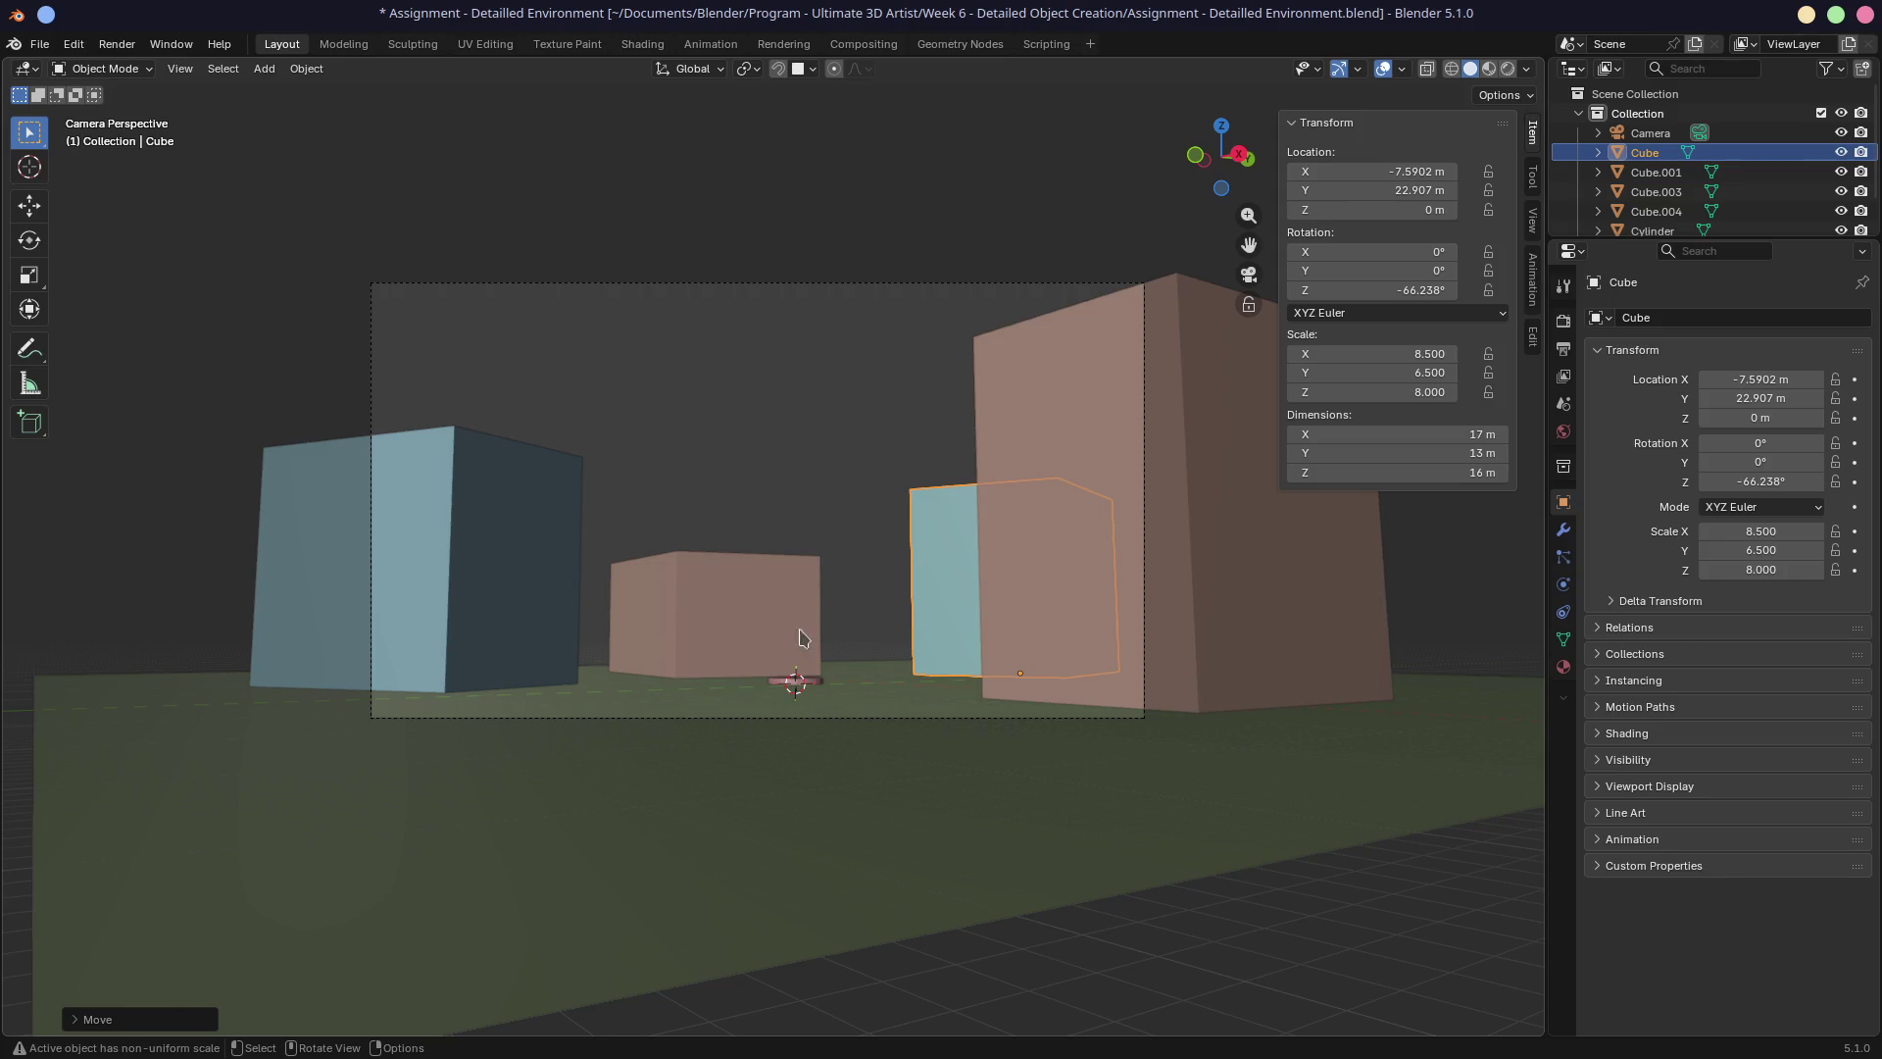
key("KP_7")
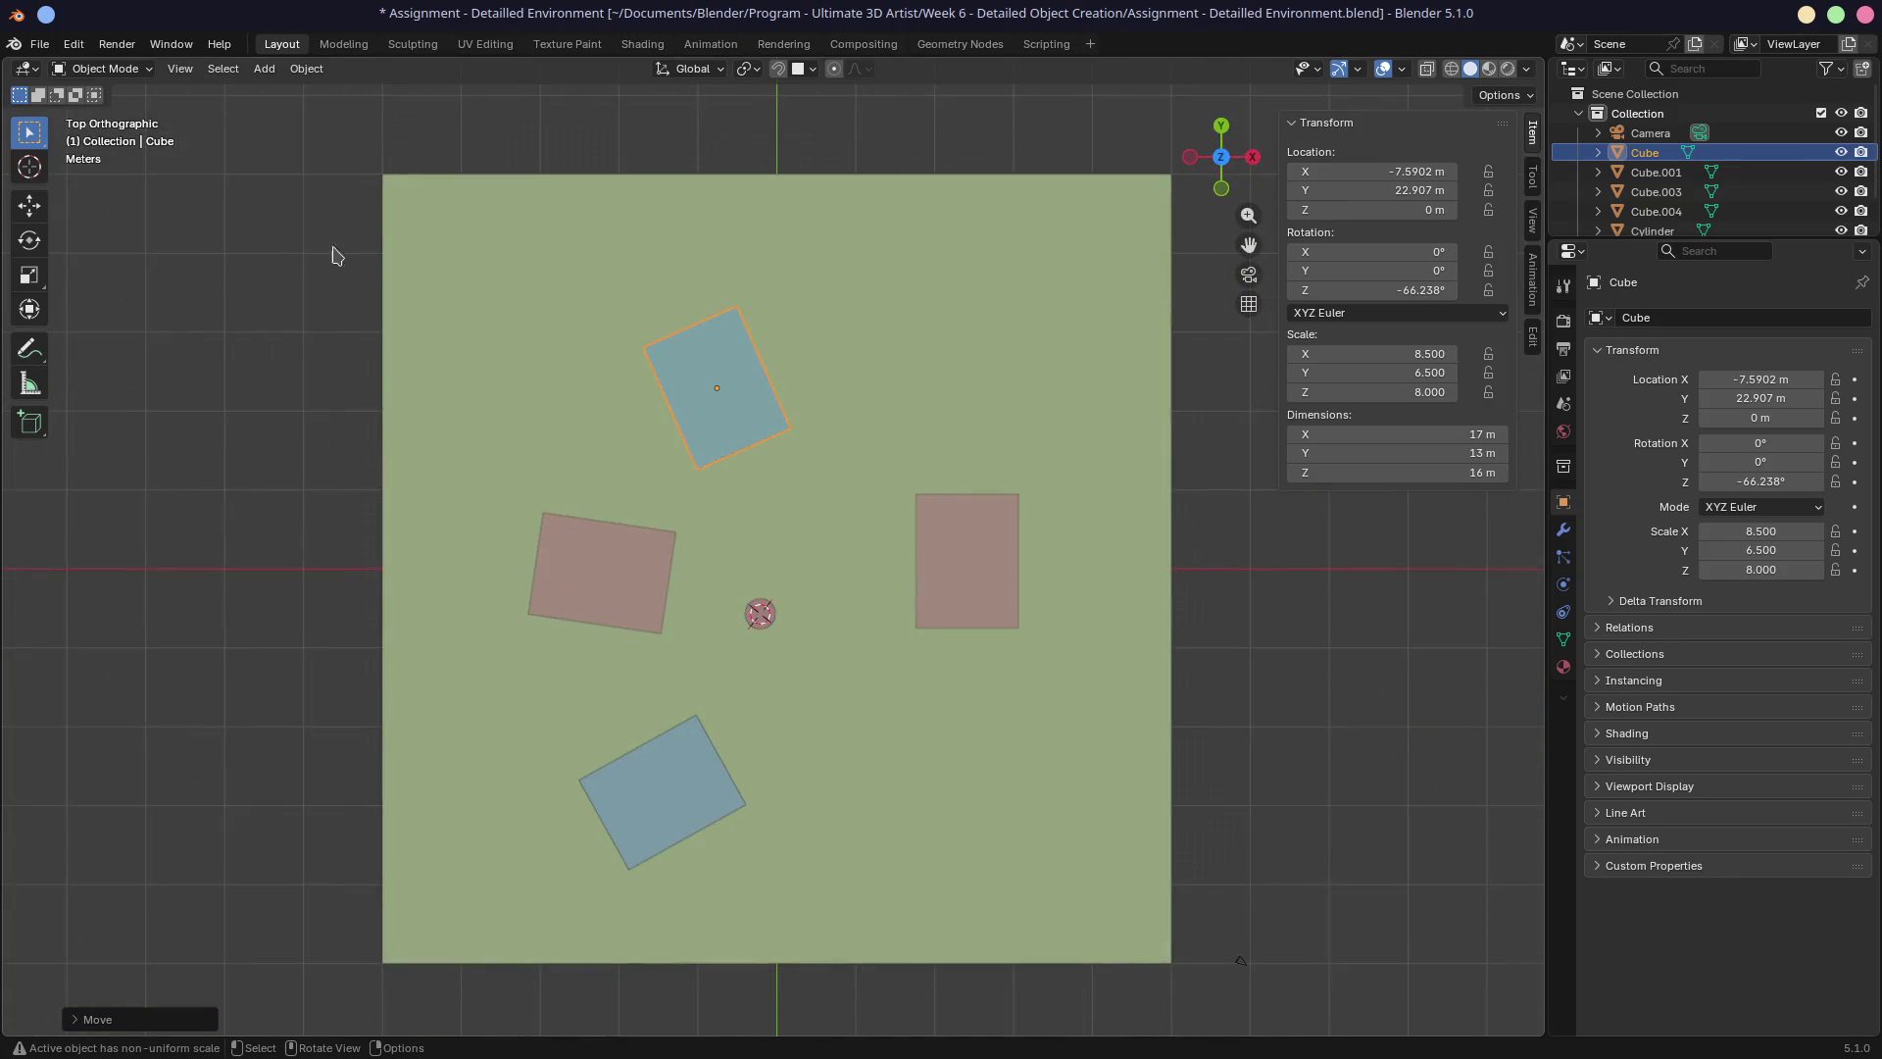
left_click(630, 542, "shift")
key("g")
key("Escape")
left_click(665, 712, "shift")
key("g")
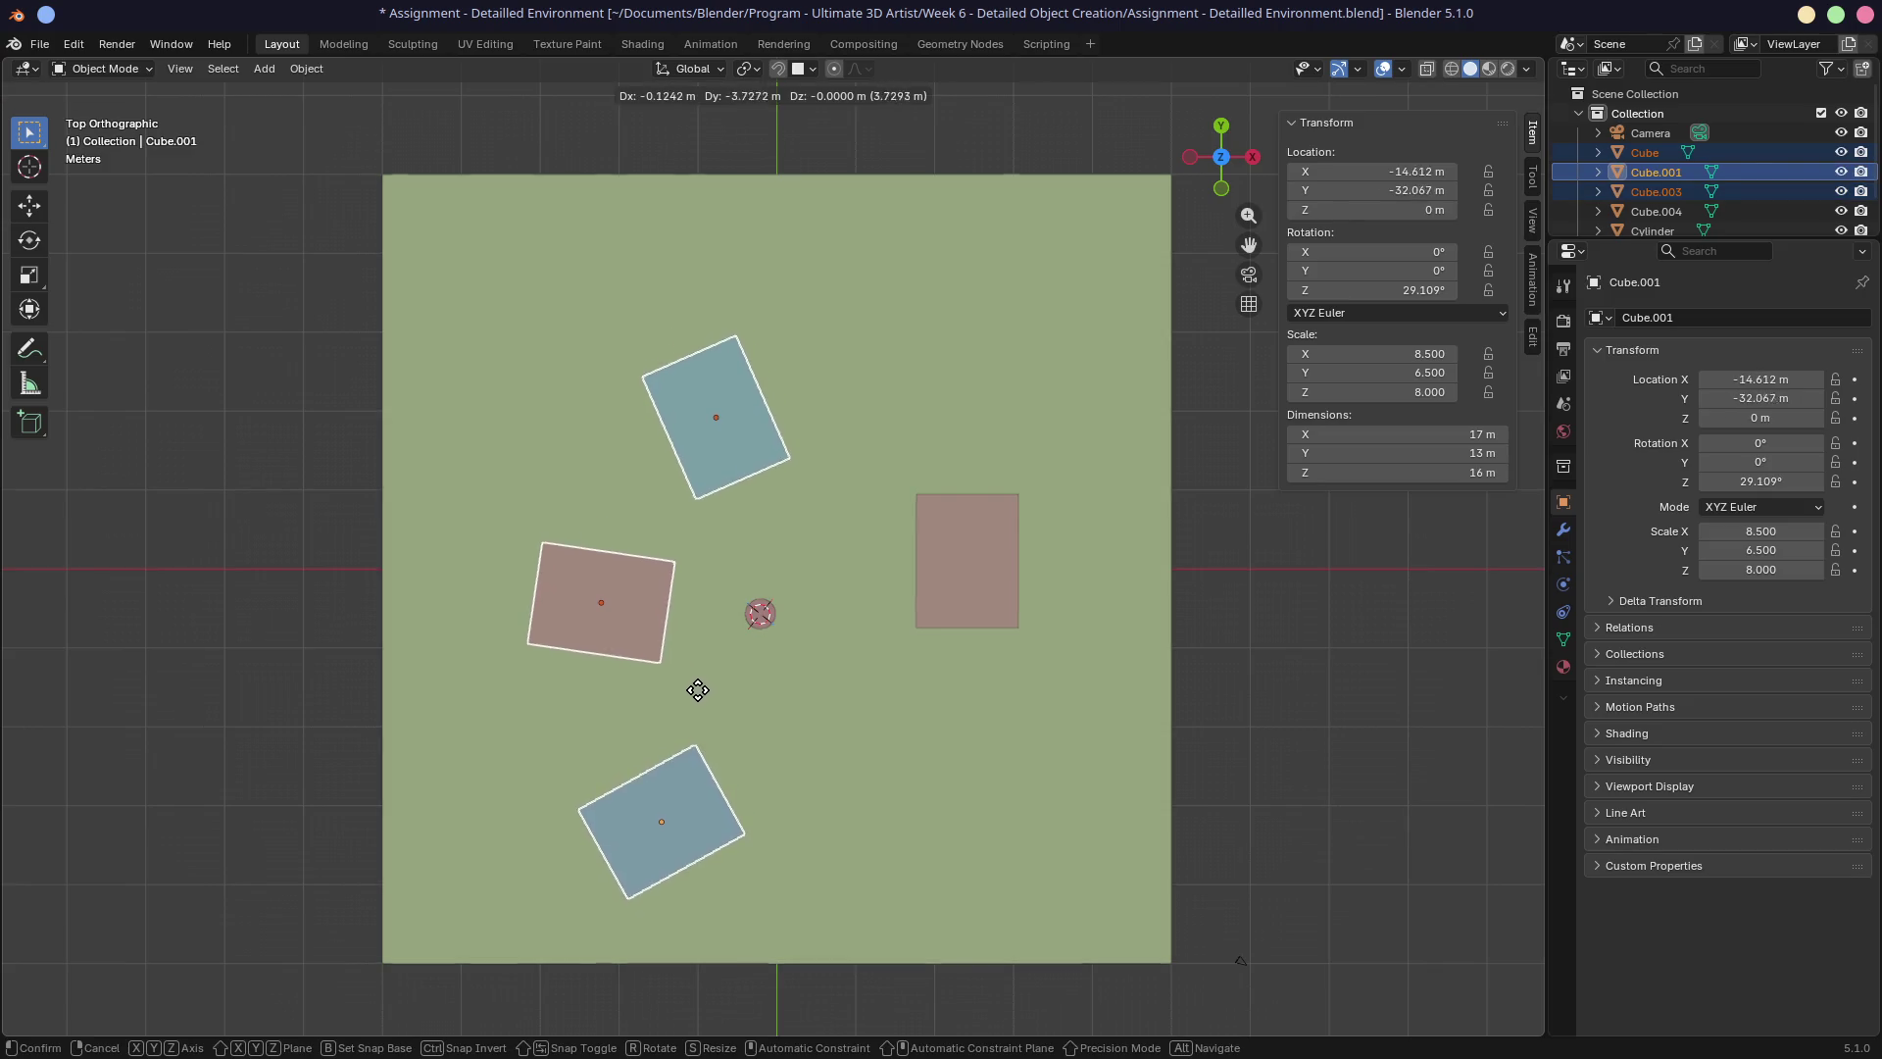
left_click(702, 820)
mouse_move(929, 684)
middle_mouse_down()
mouse_move(902, 530)
mouse_move(920, 332)
middle_mouse_up()
key("KP_7")
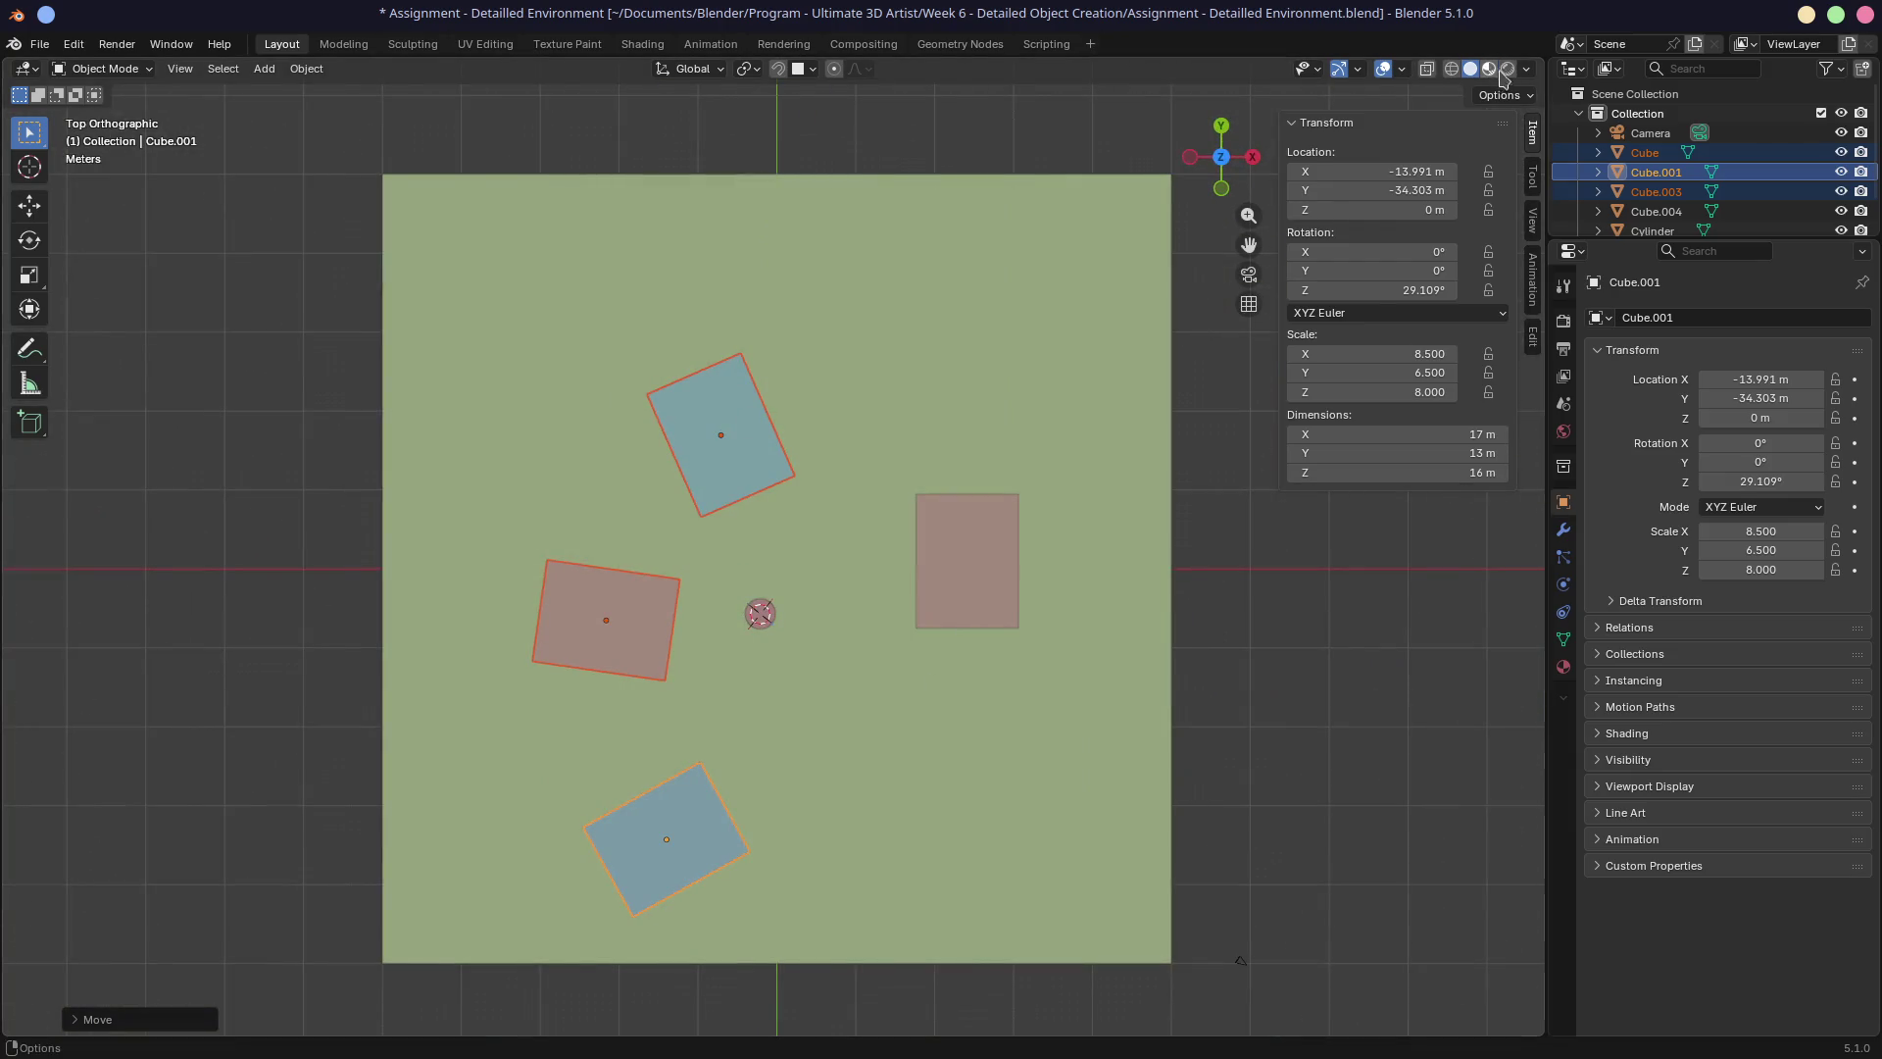
mouse_move(1543, 60)
left_mouse_down()
mouse_move(1348, 89)
mouse_move(811, 92)
mouse_move(843, 92)
left_mouse_up()
Show the camera view in the left half and hide both views' sidebars.
middle_click_drag(380, 260, 353, 230)
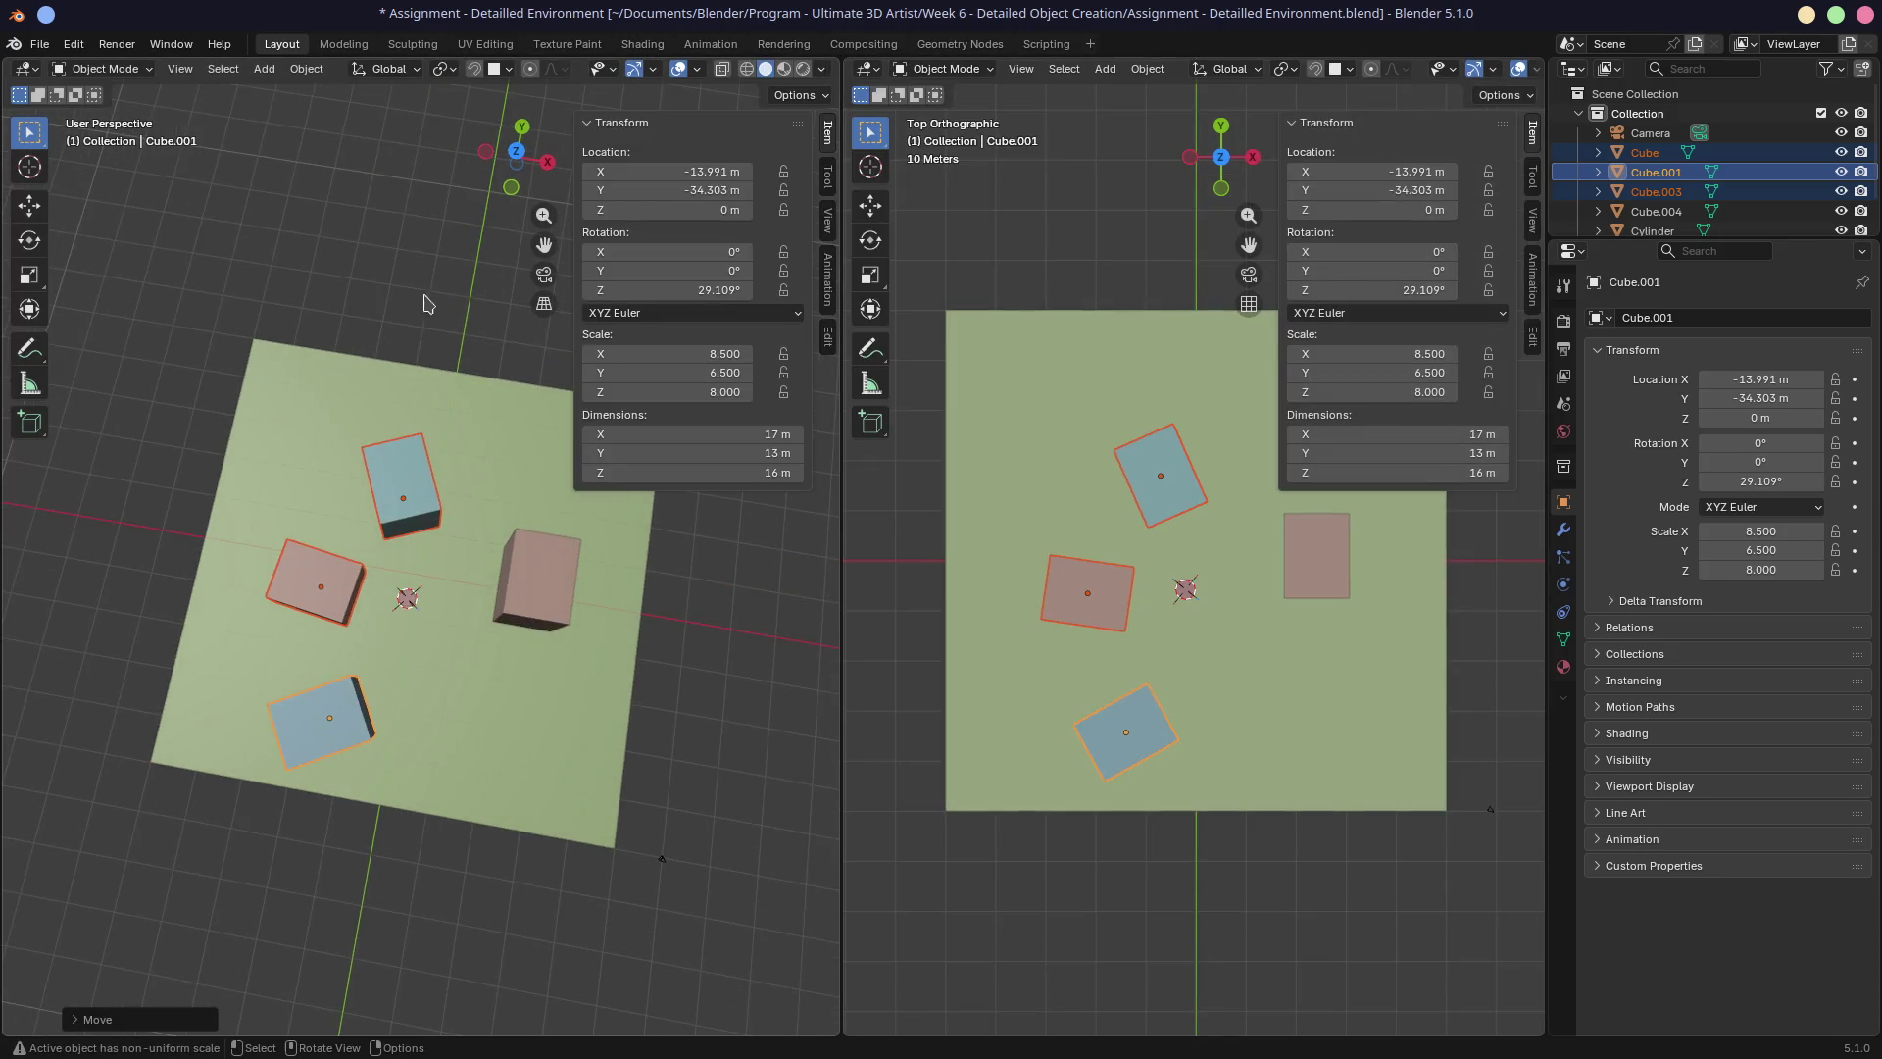
left_click(544, 274)
key("n")
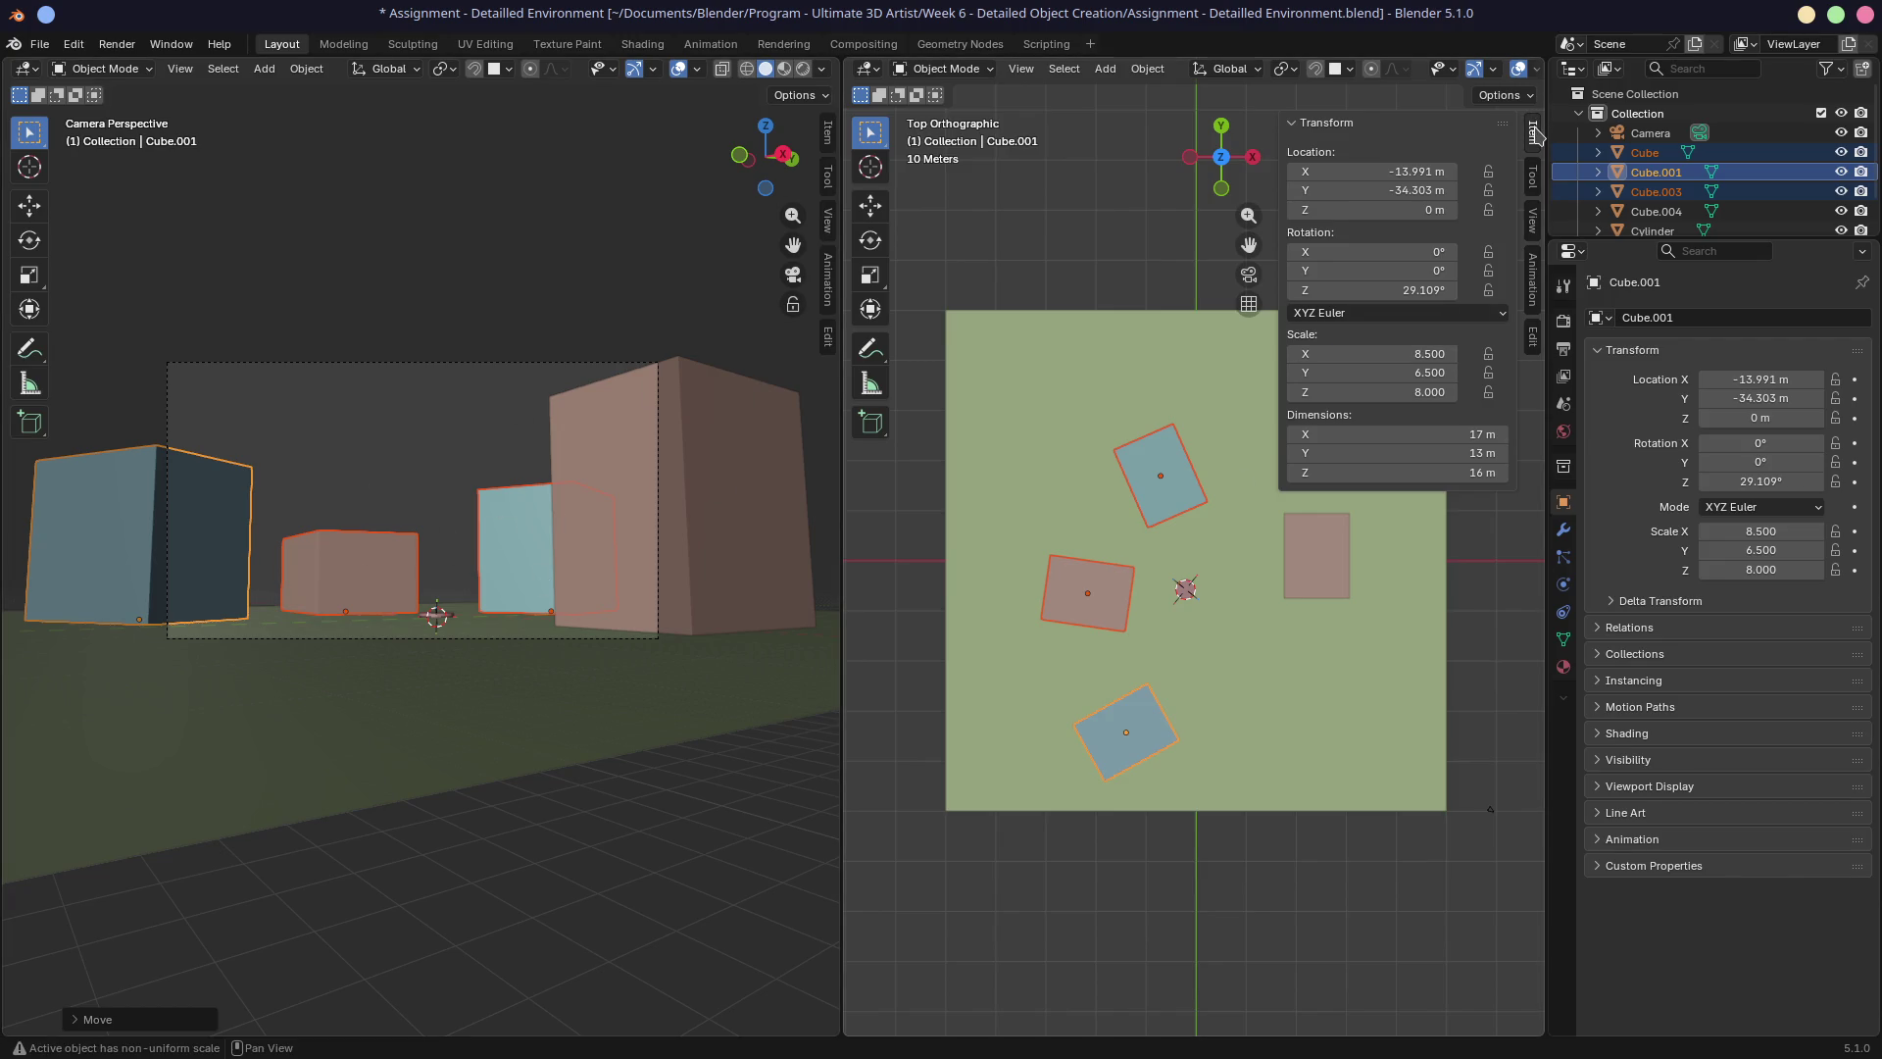
key("n")
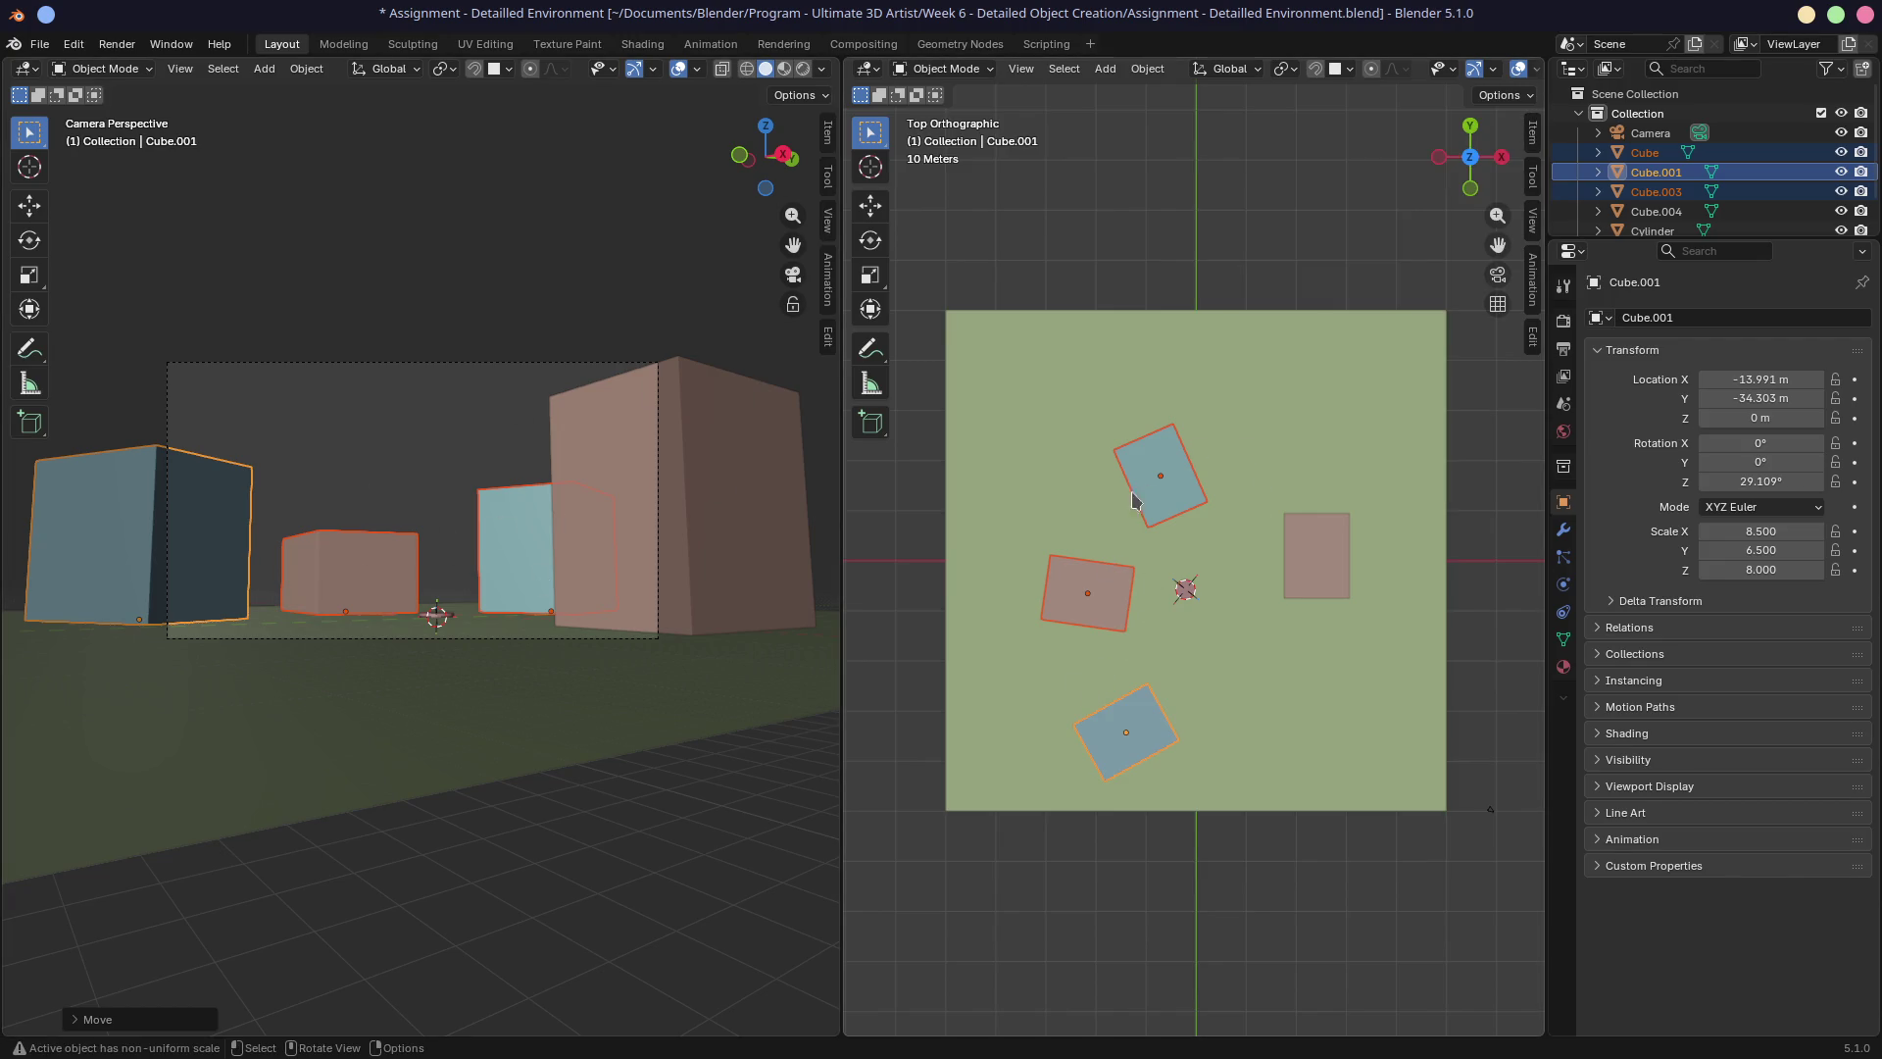
Nudge the three selected cubes into slightly new positions.
key("g")
key("z")
key("z")
key("z")
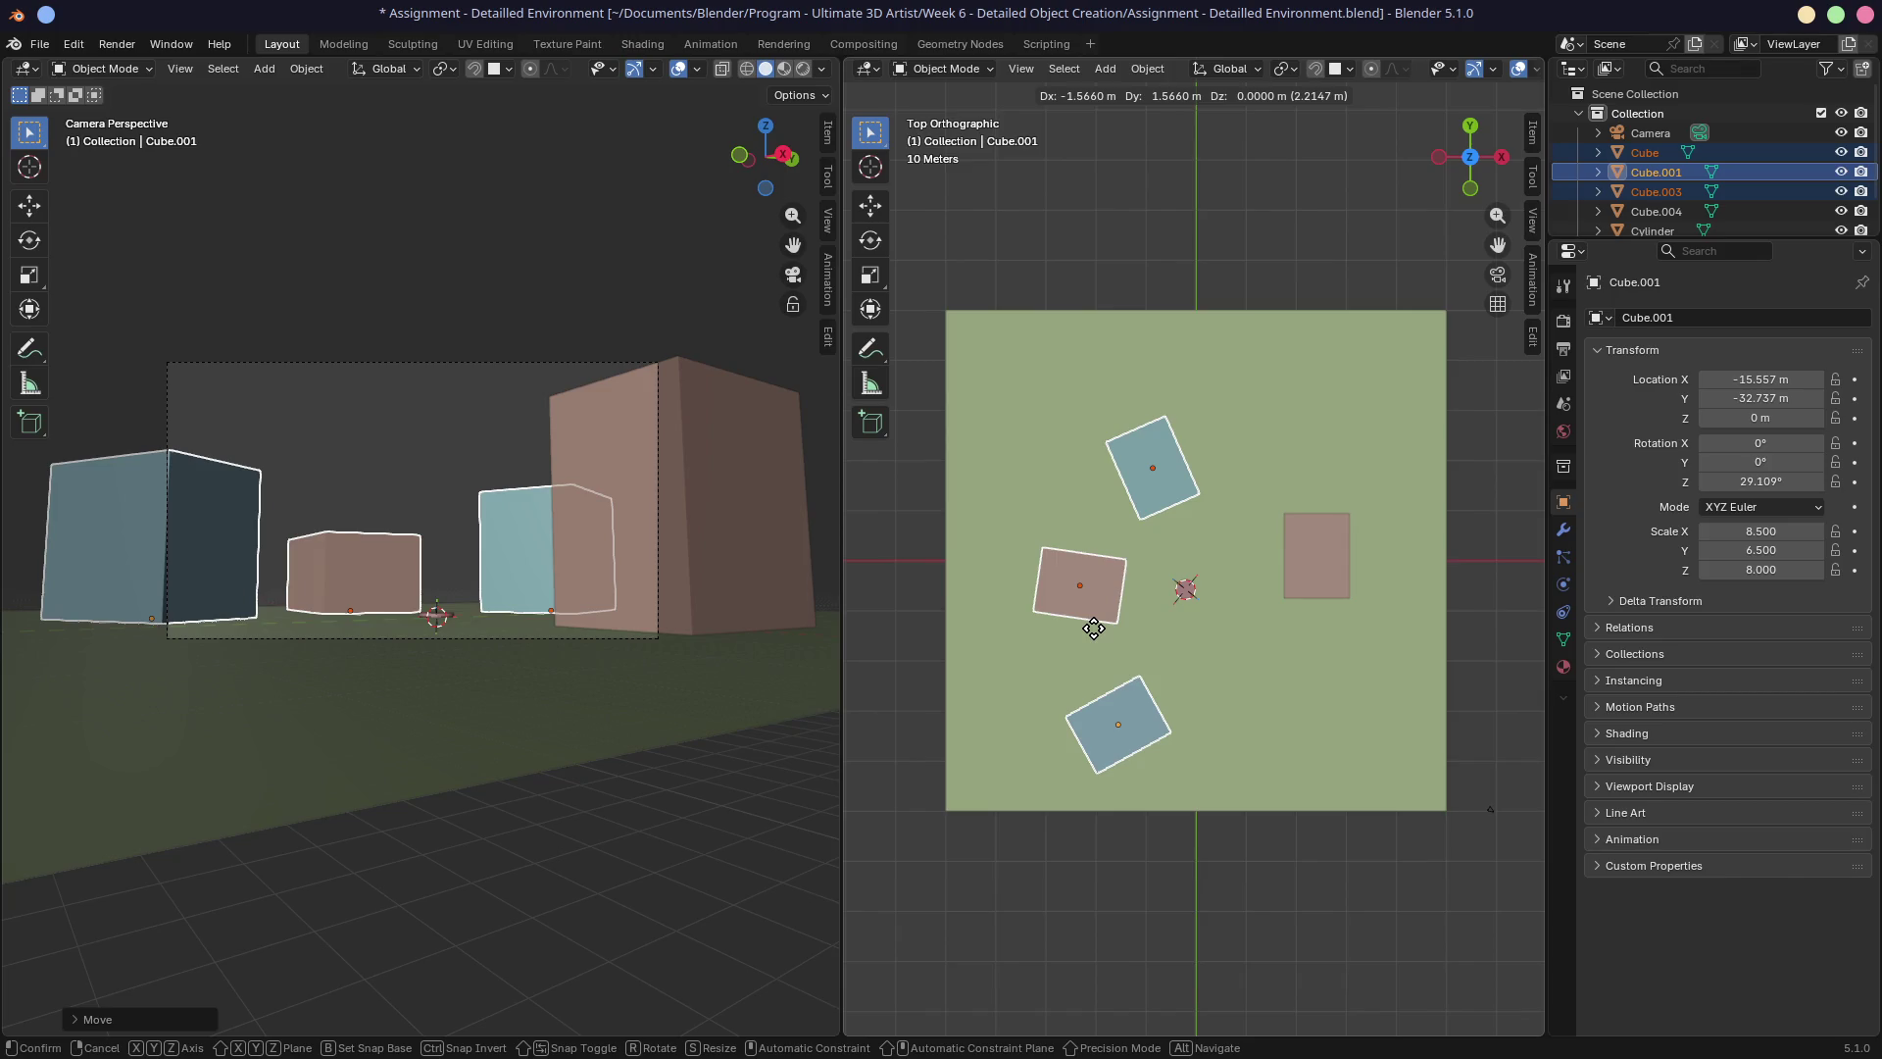
left_click_drag(1094, 627, 1098, 622)
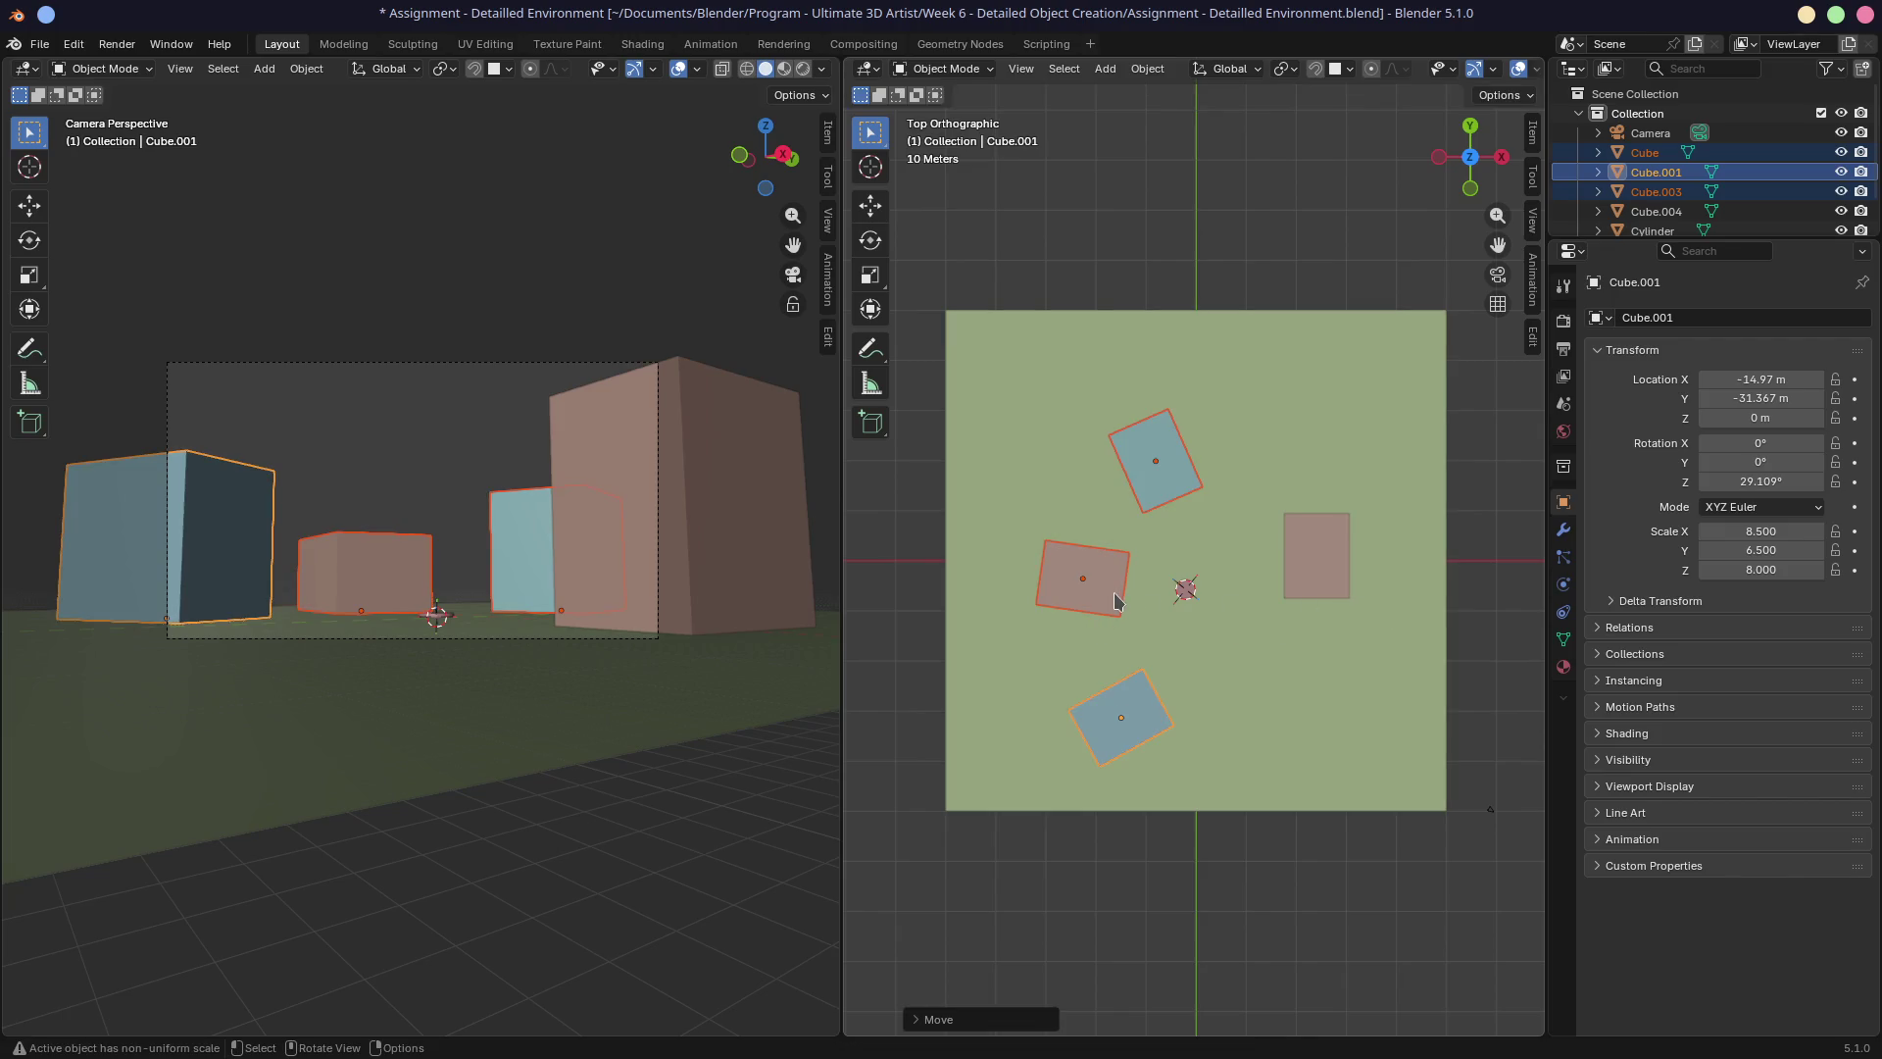
left_click(1145, 534)
Move the left pink box down along Y, keeping it squared up.
left_click(1129, 721)
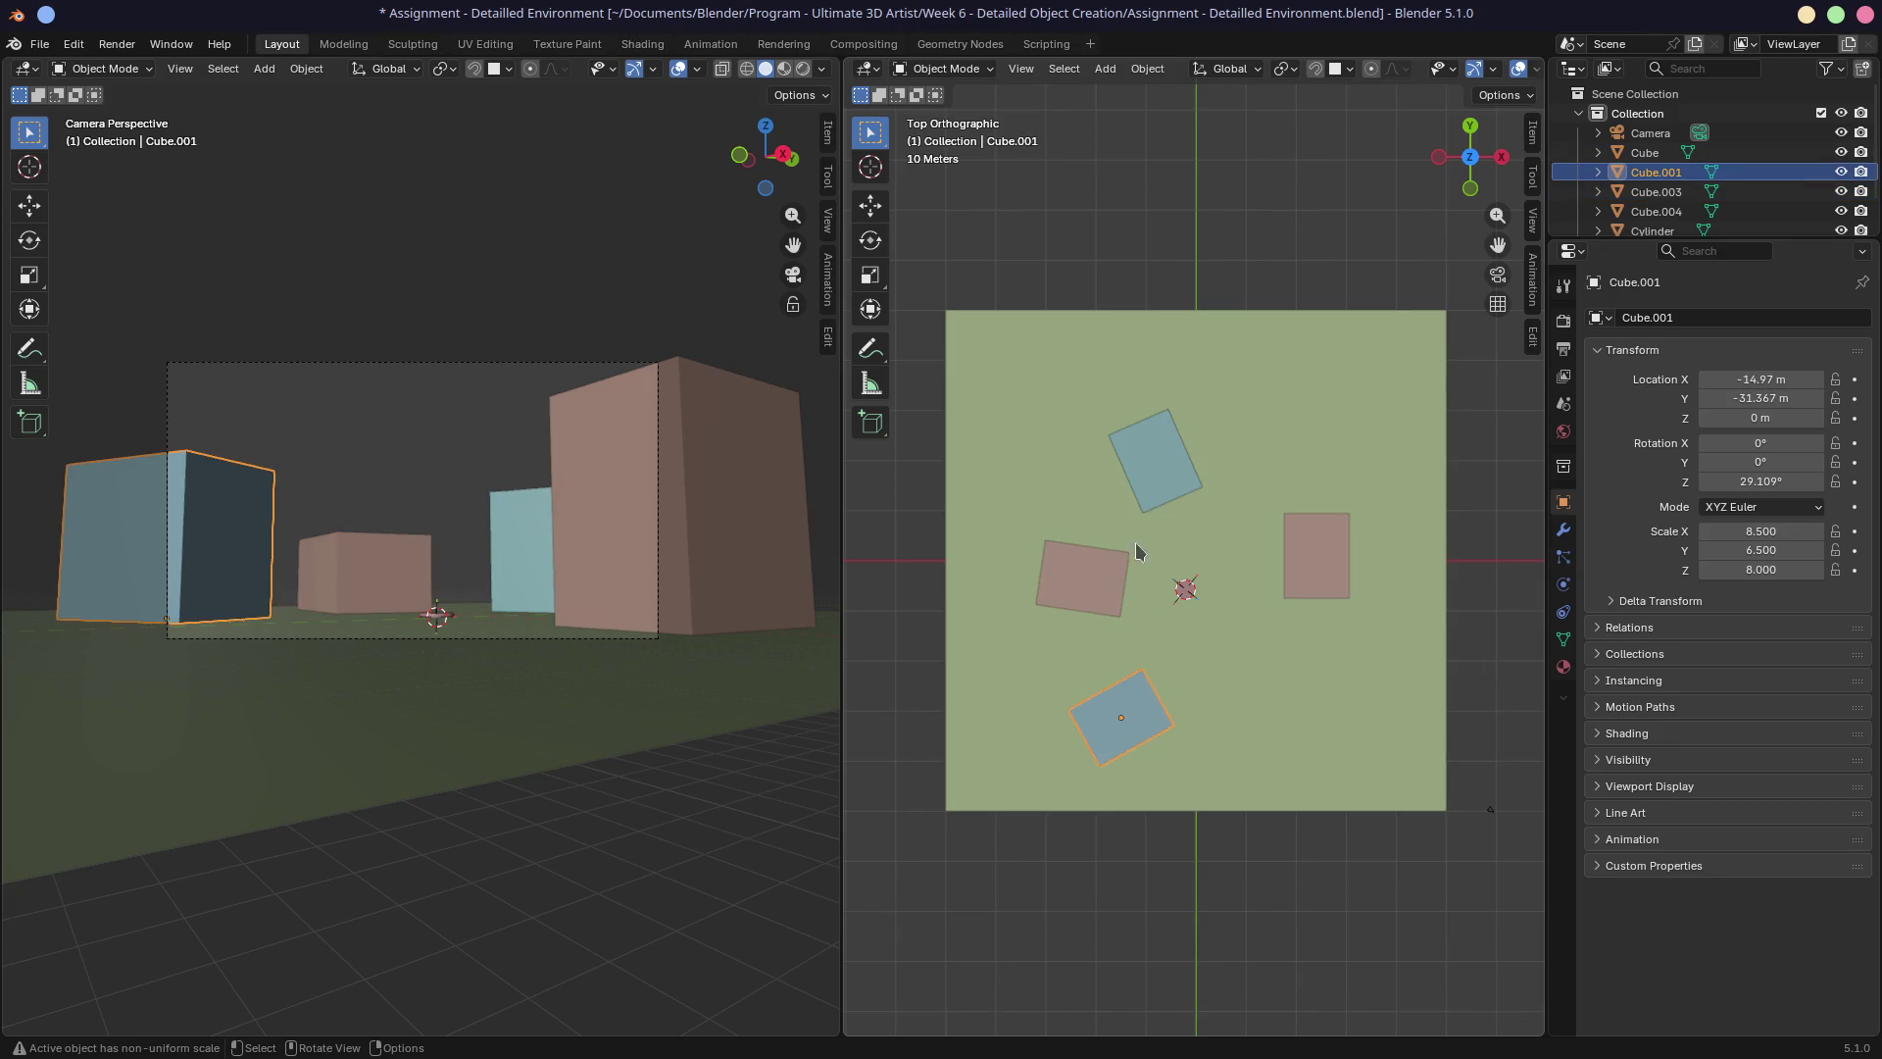
left_click(1088, 594)
key("g")
key("y")
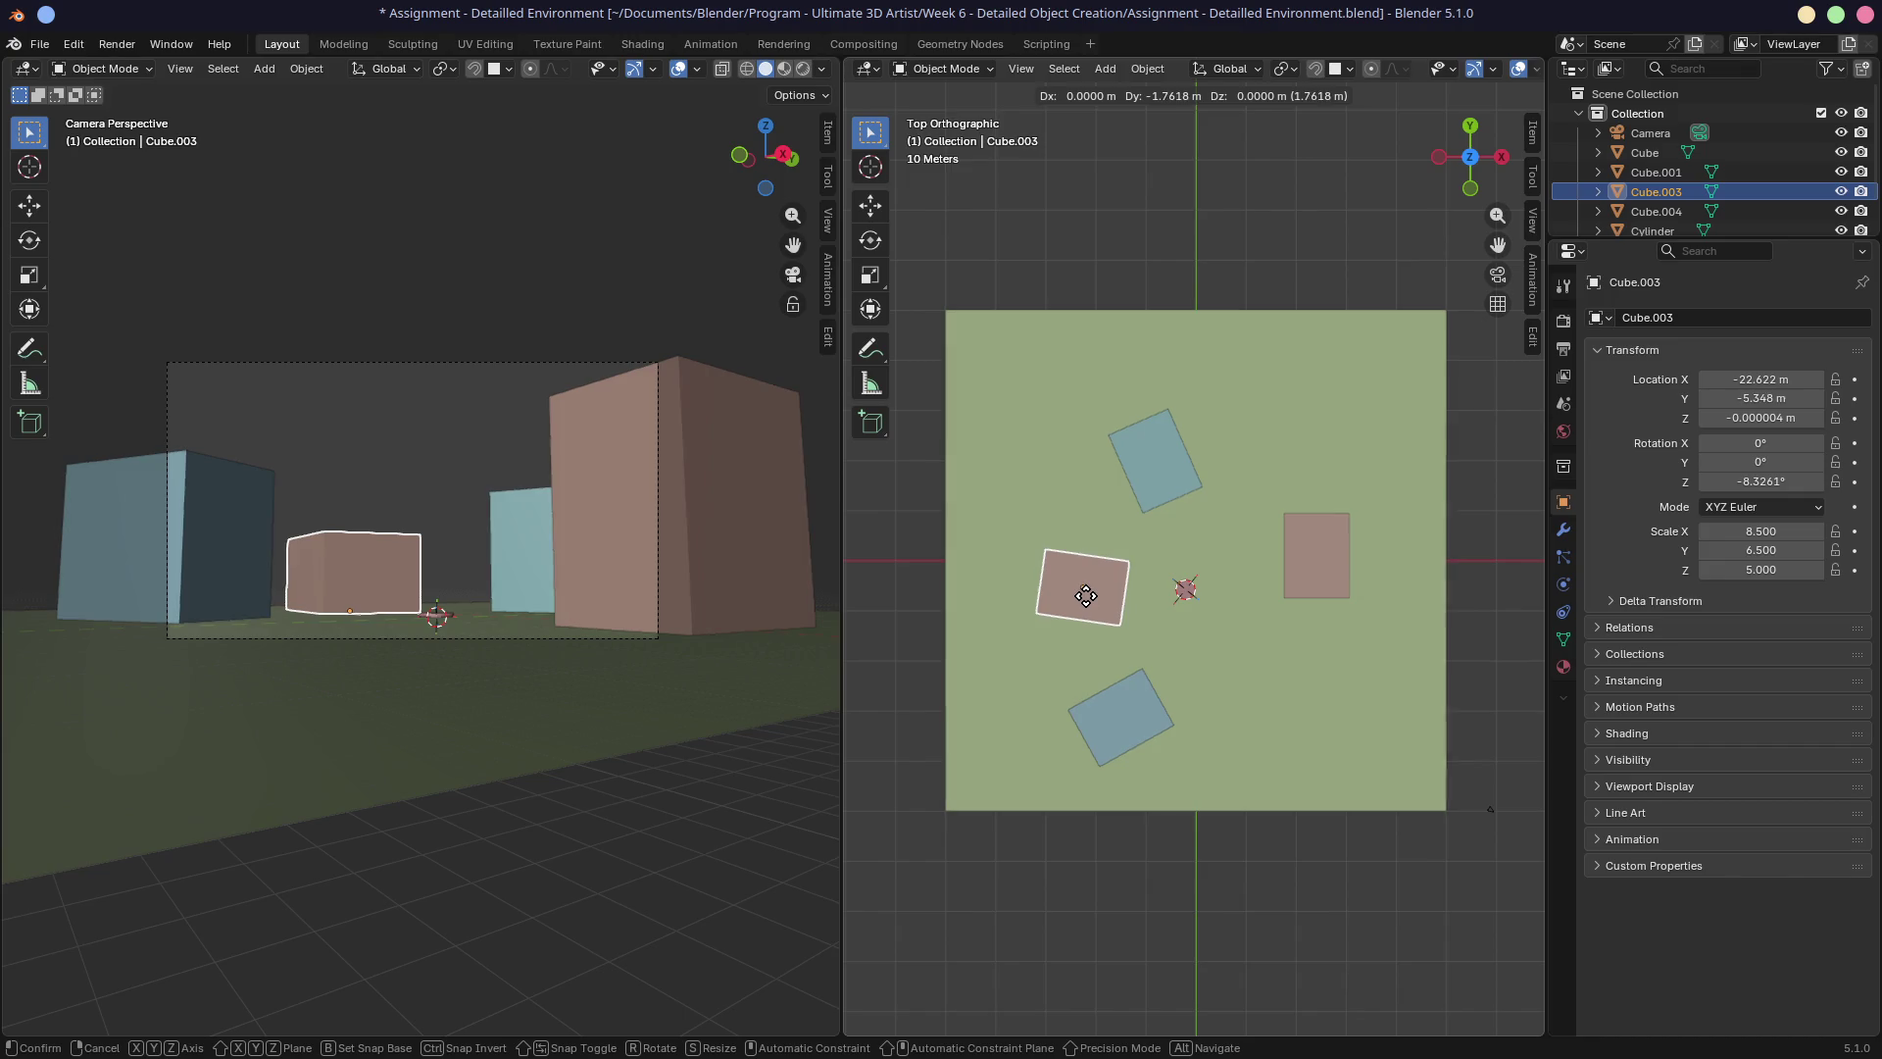
left_click(1106, 624)
key("r")
right_click(1126, 632)
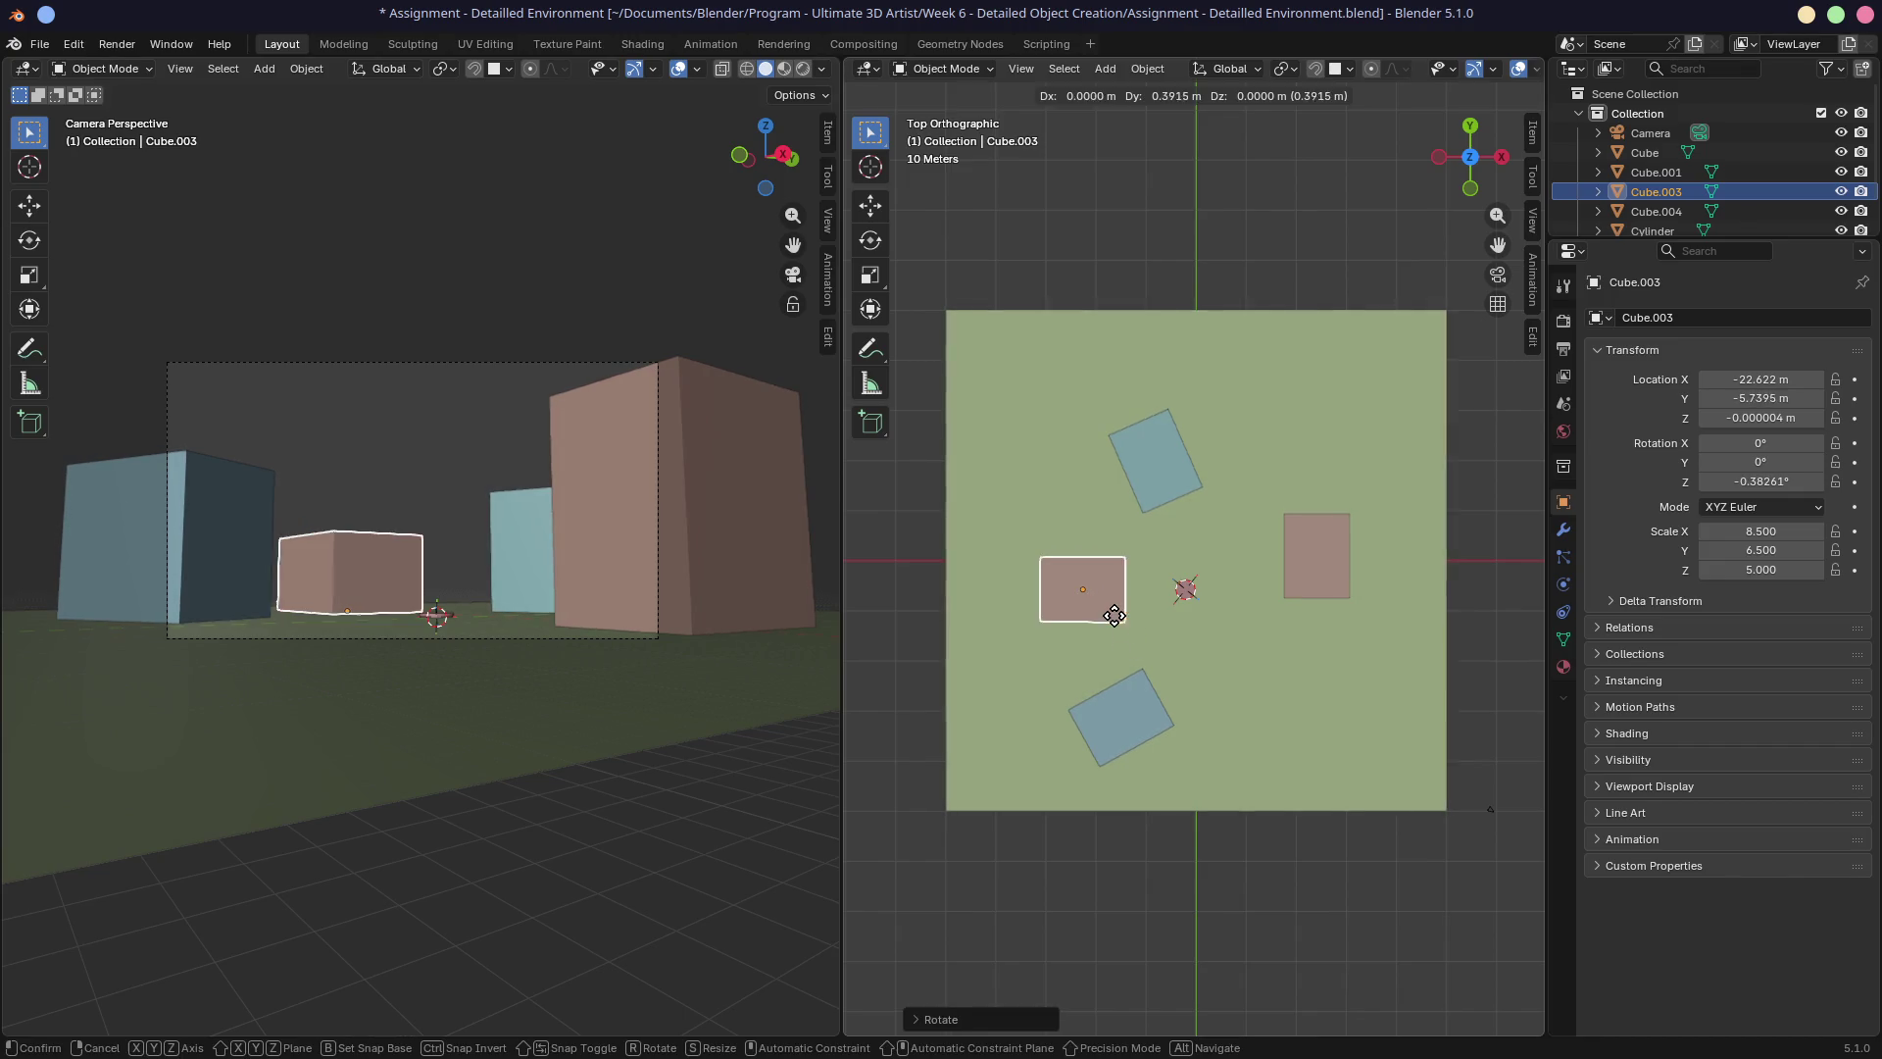
Shift the top blue cube slightly left and turn it to −56.365°.
left_click(1169, 472)
key("g")
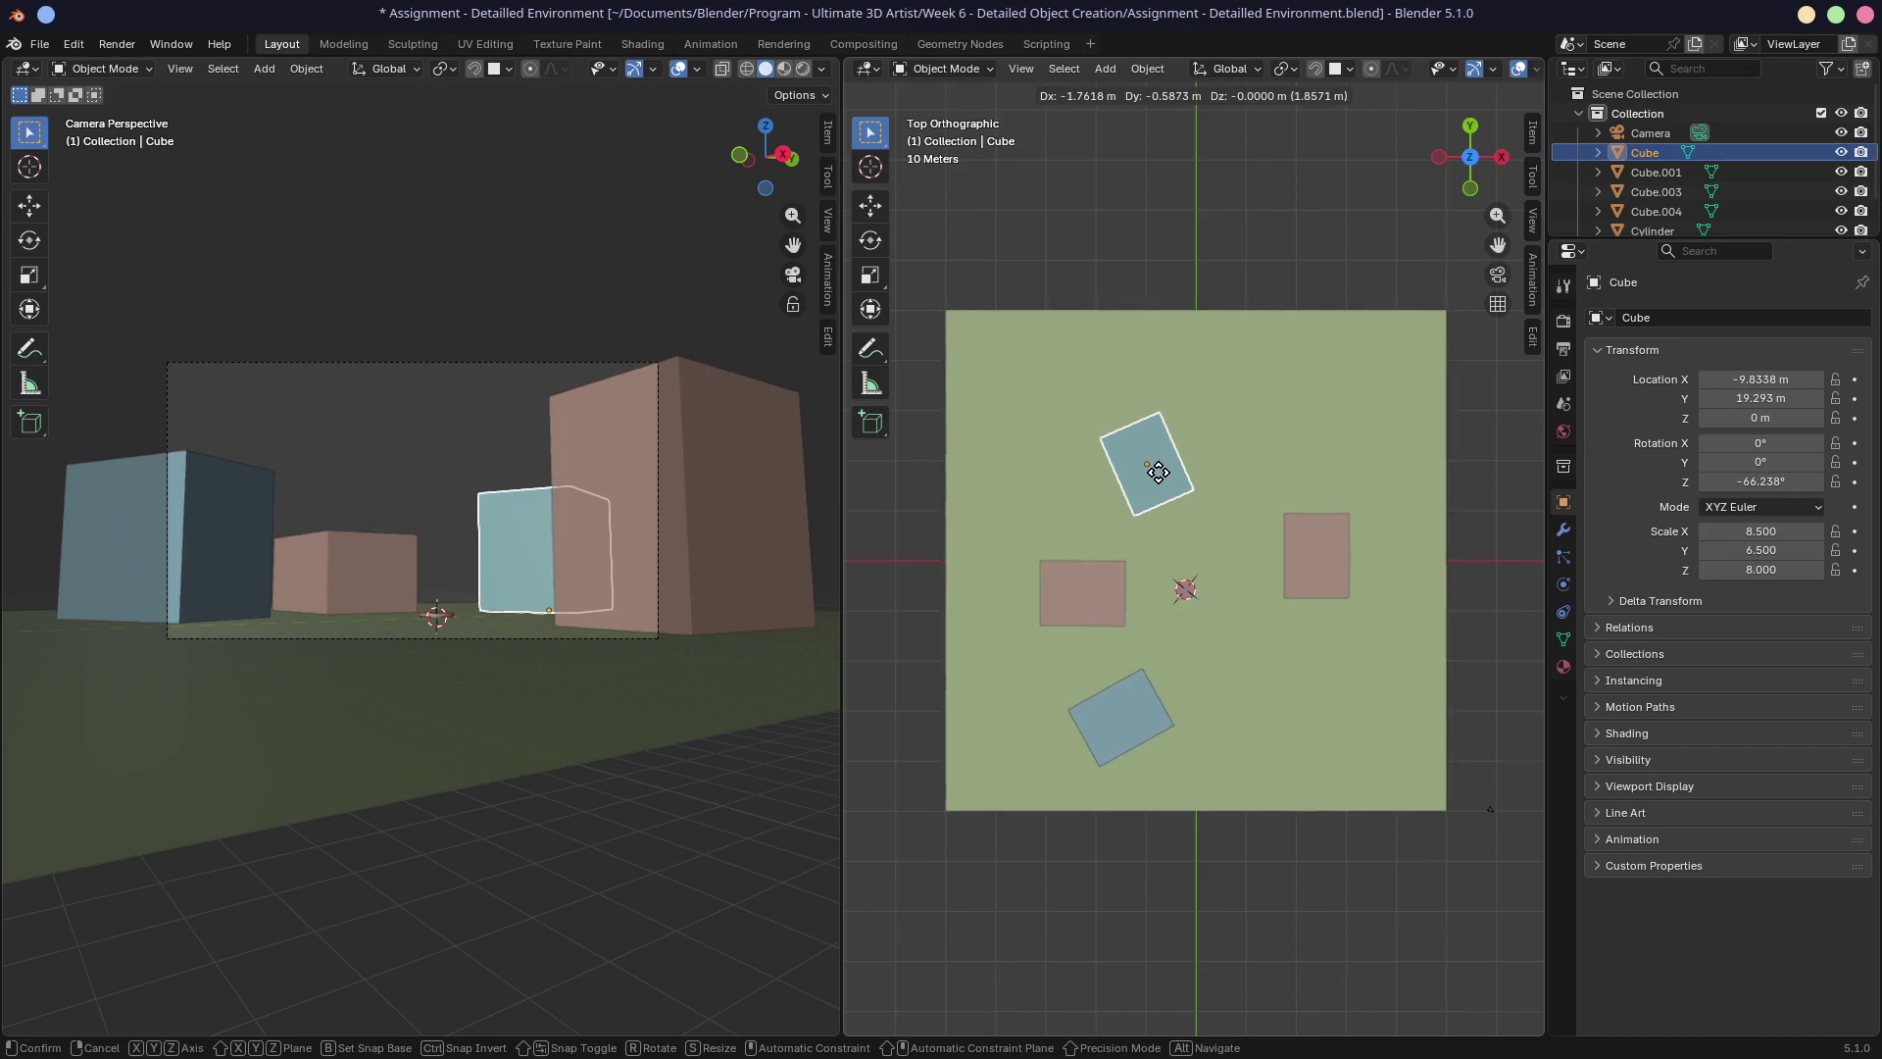
left_click(1149, 470)
key("r")
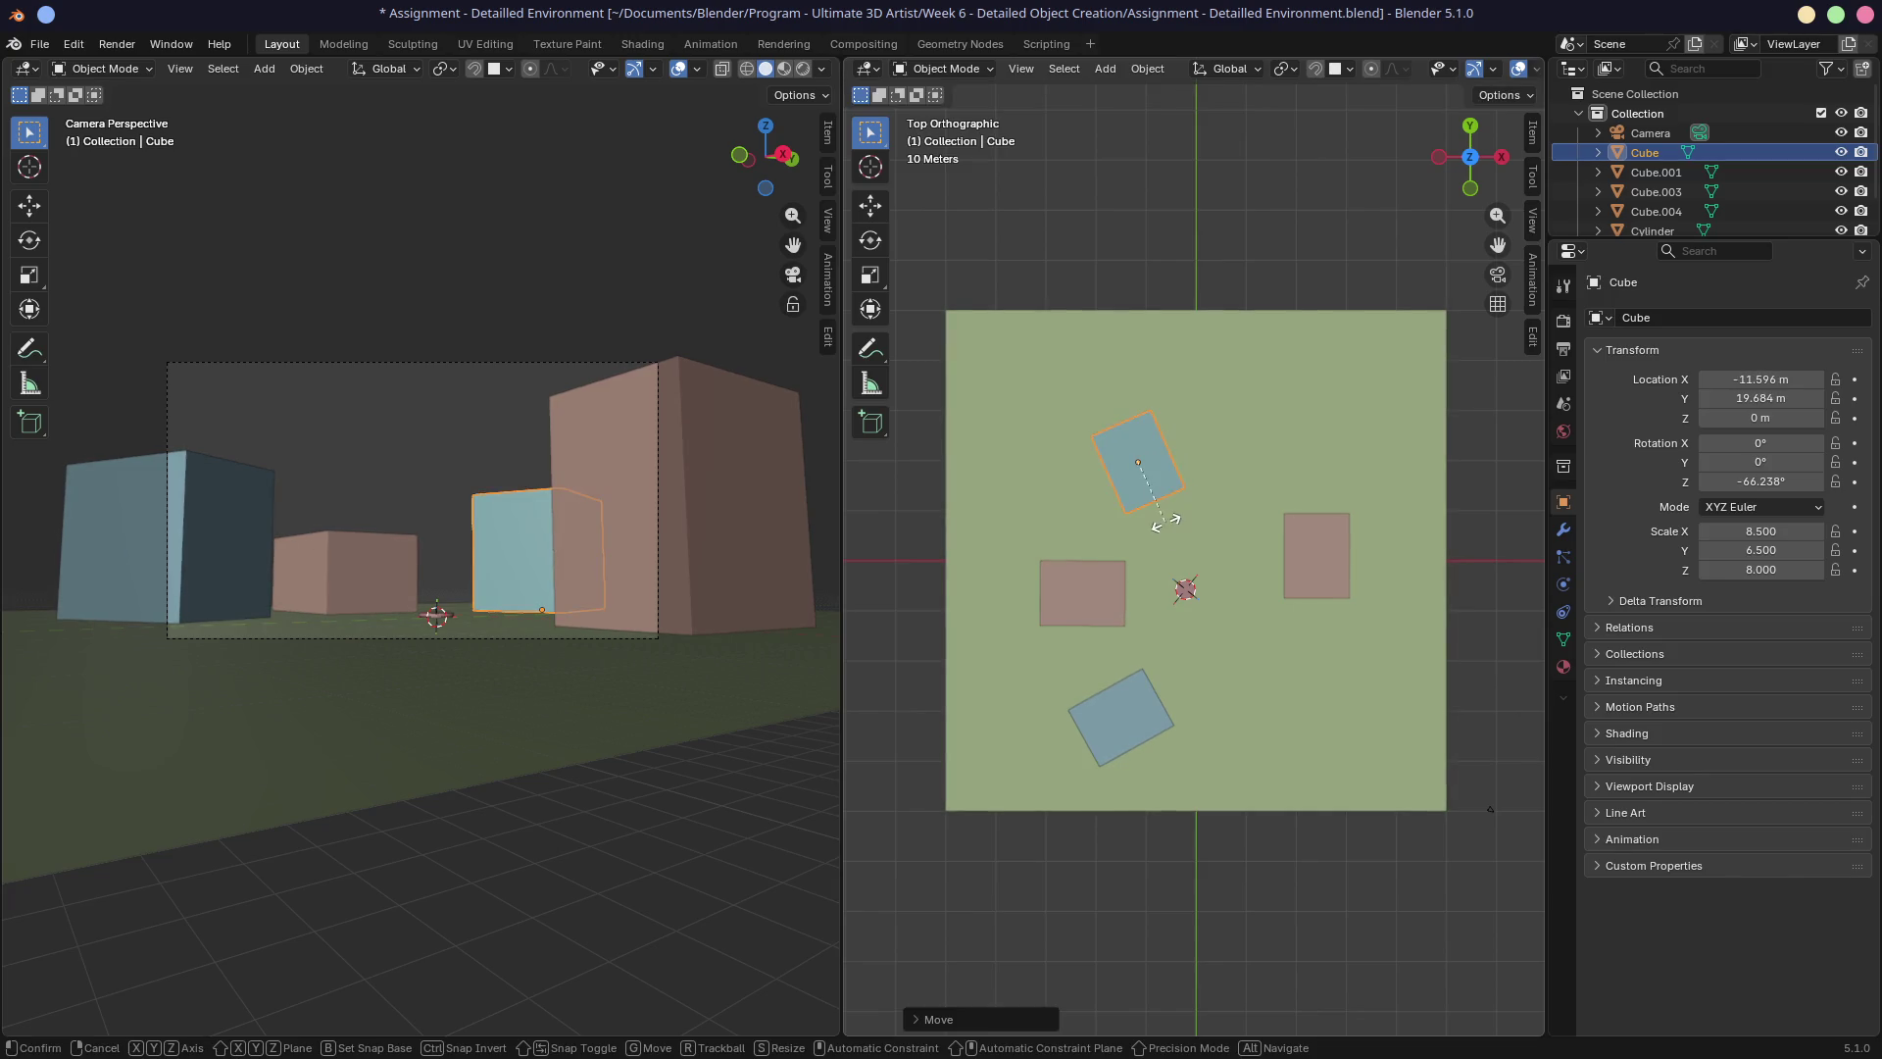
left_click(1178, 526)
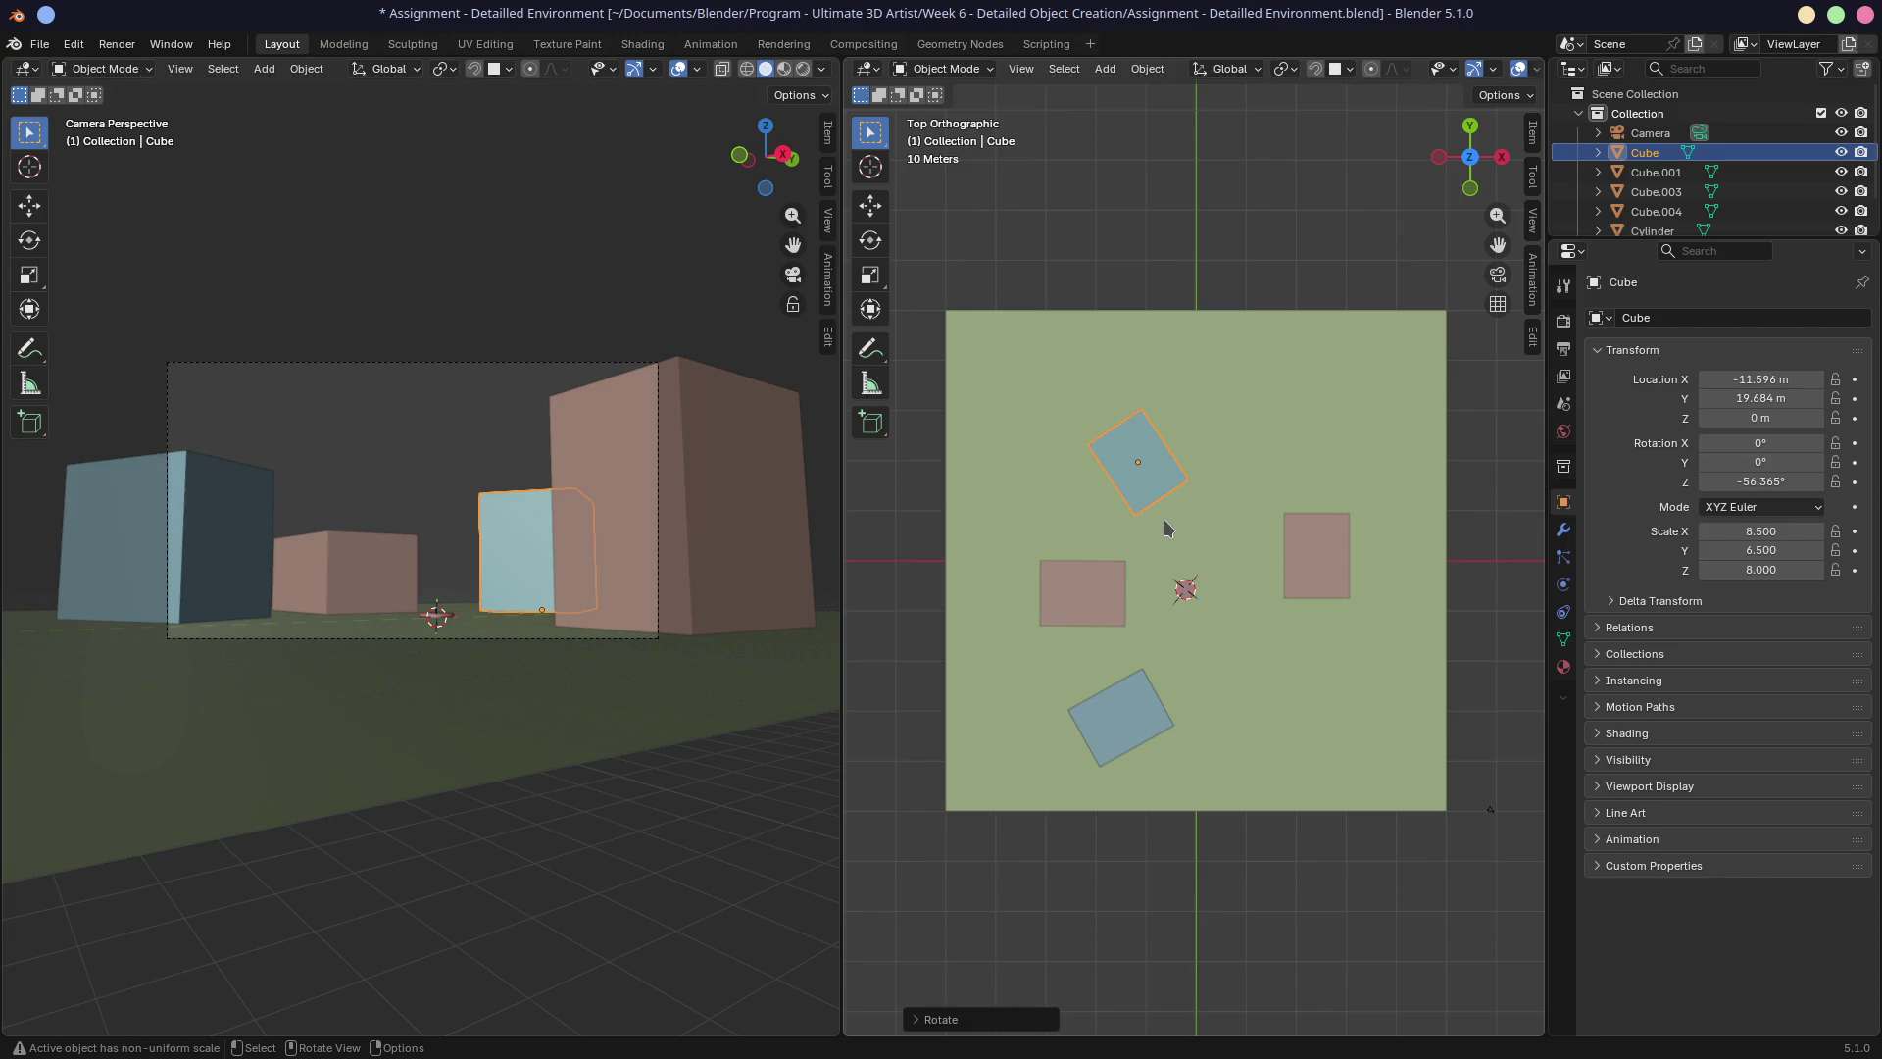
key("alt+Tab")
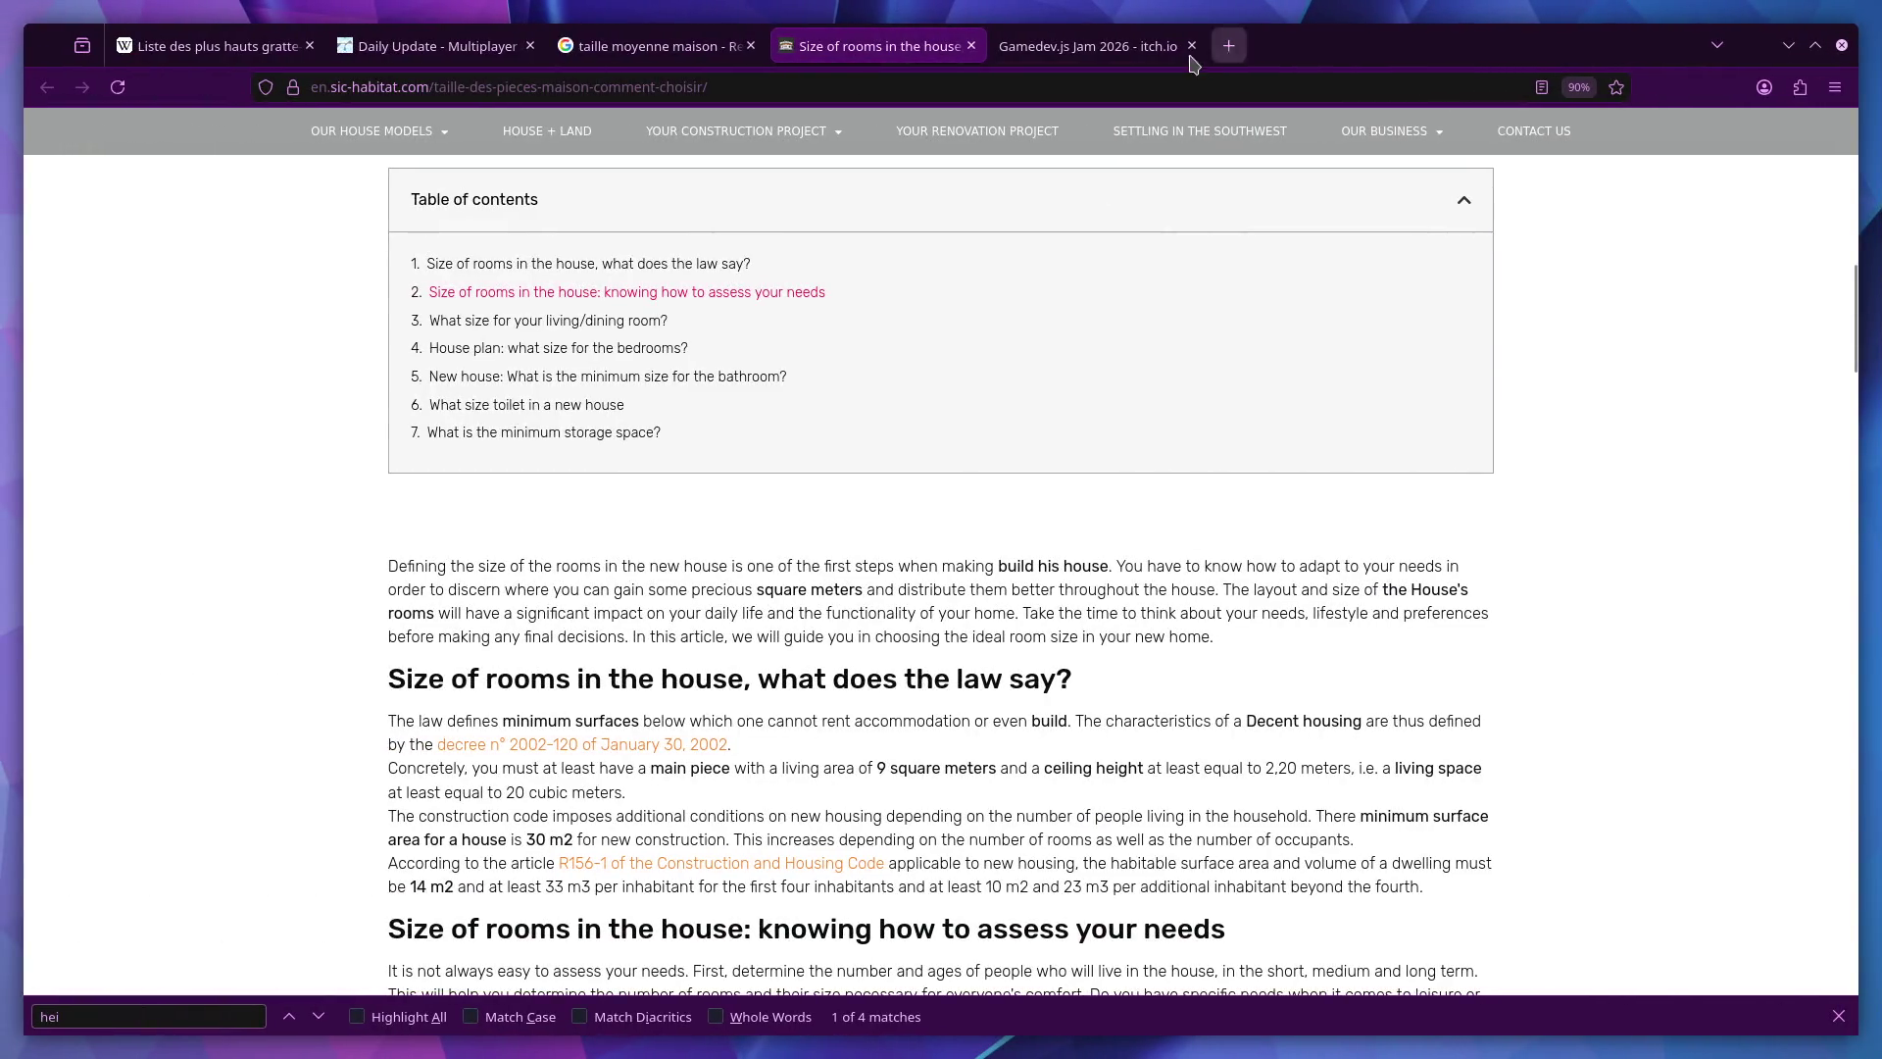
left_click(1229, 47)
type("golden sun")
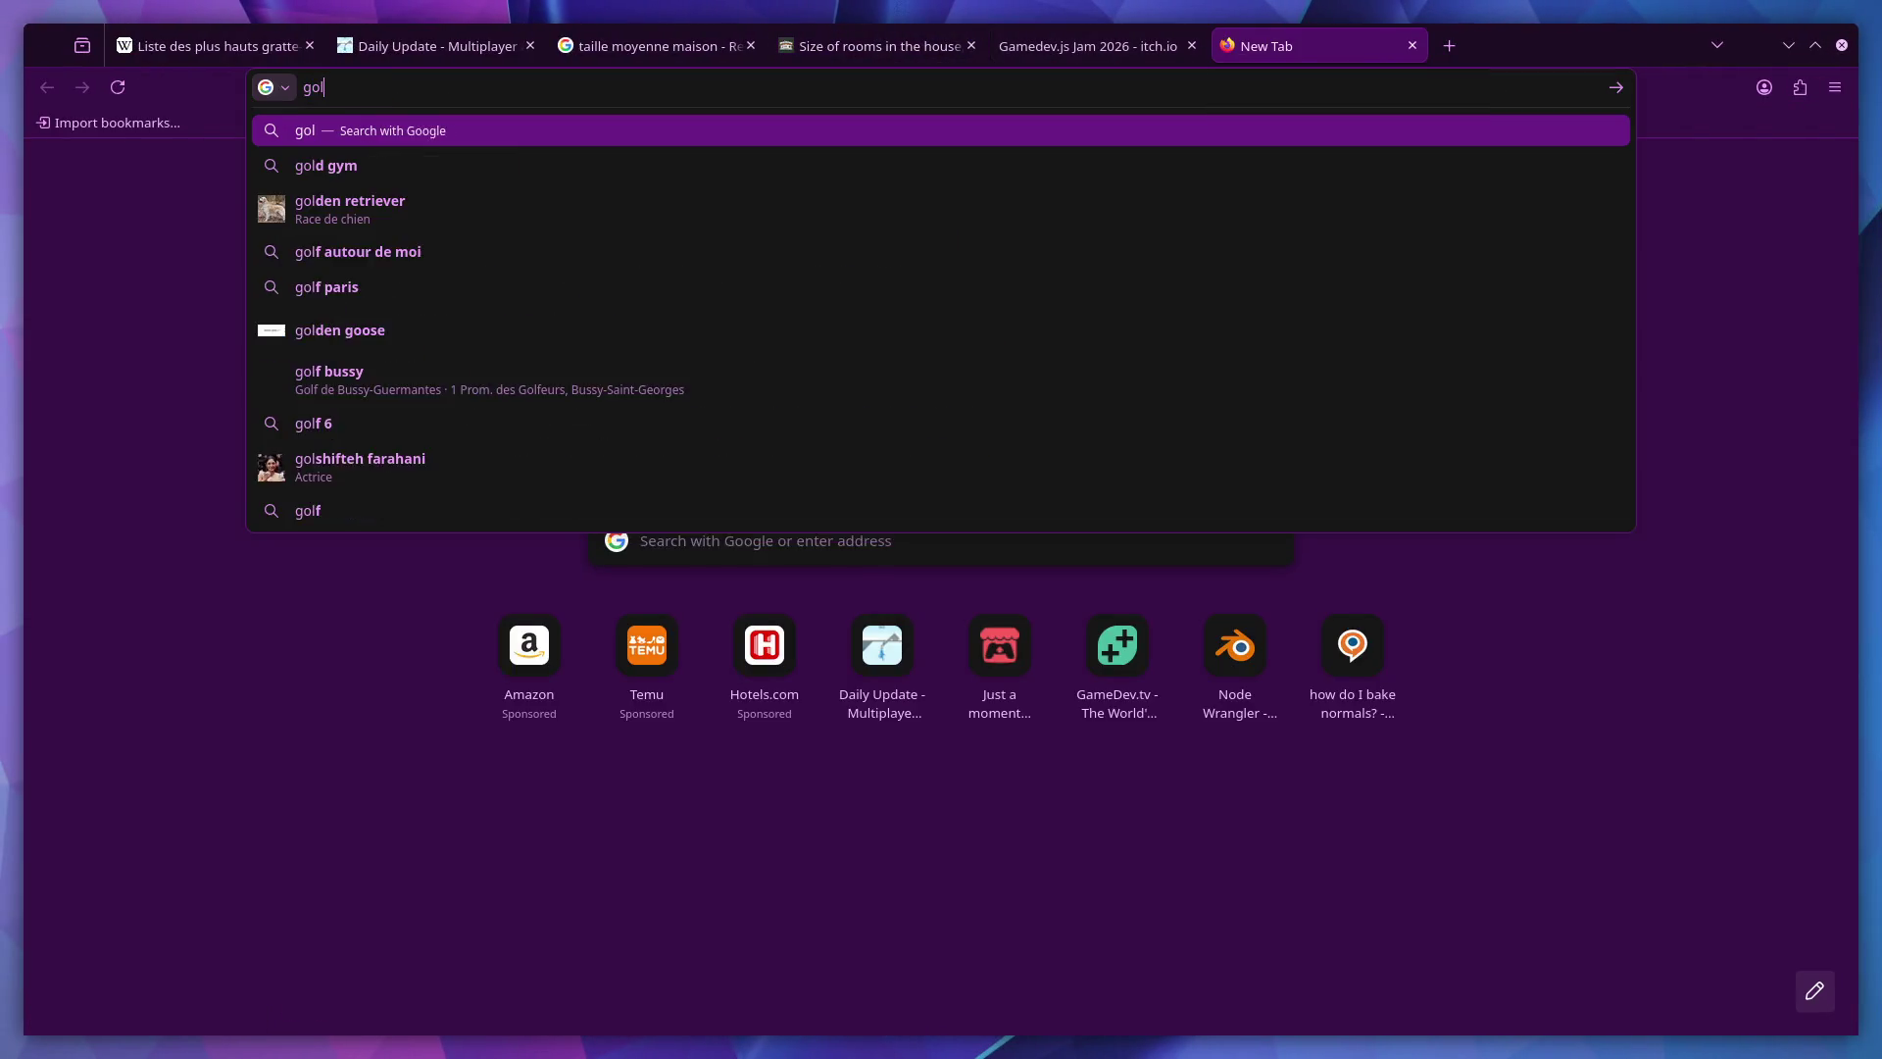
key("Return")
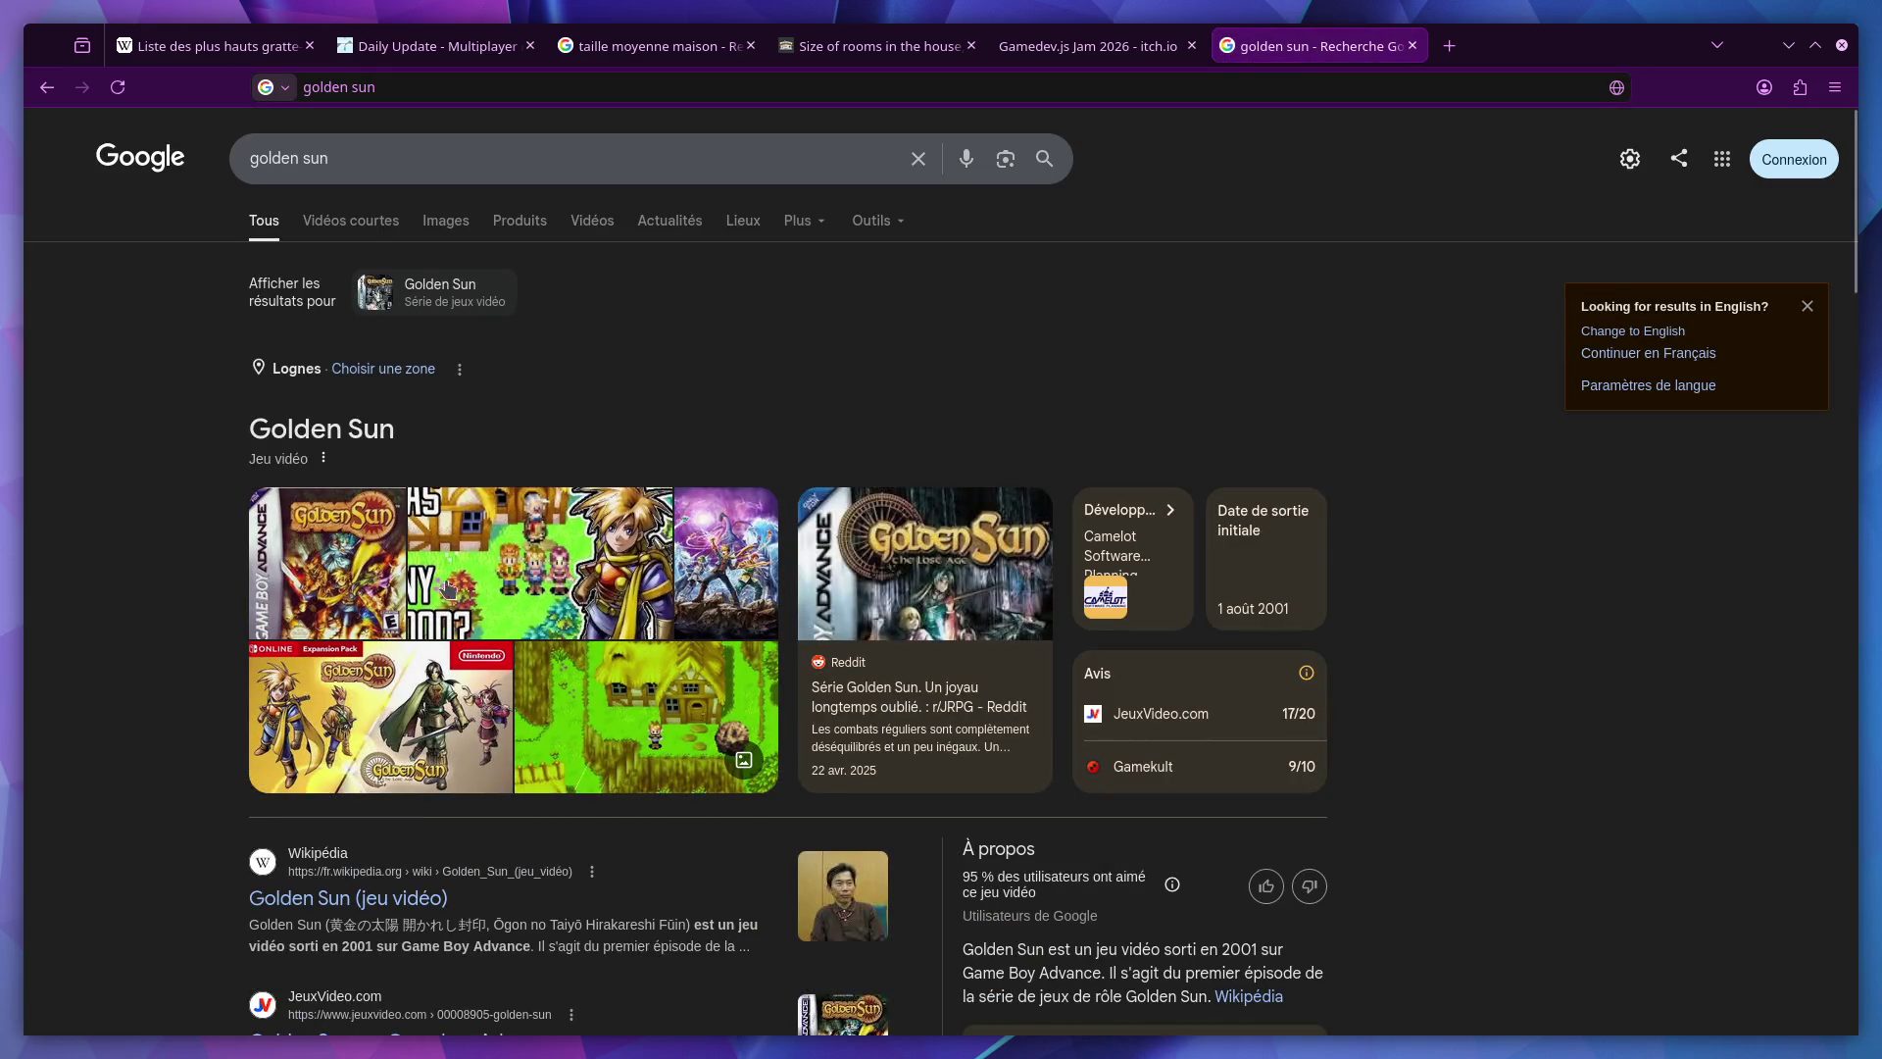
left_click(380, 589)
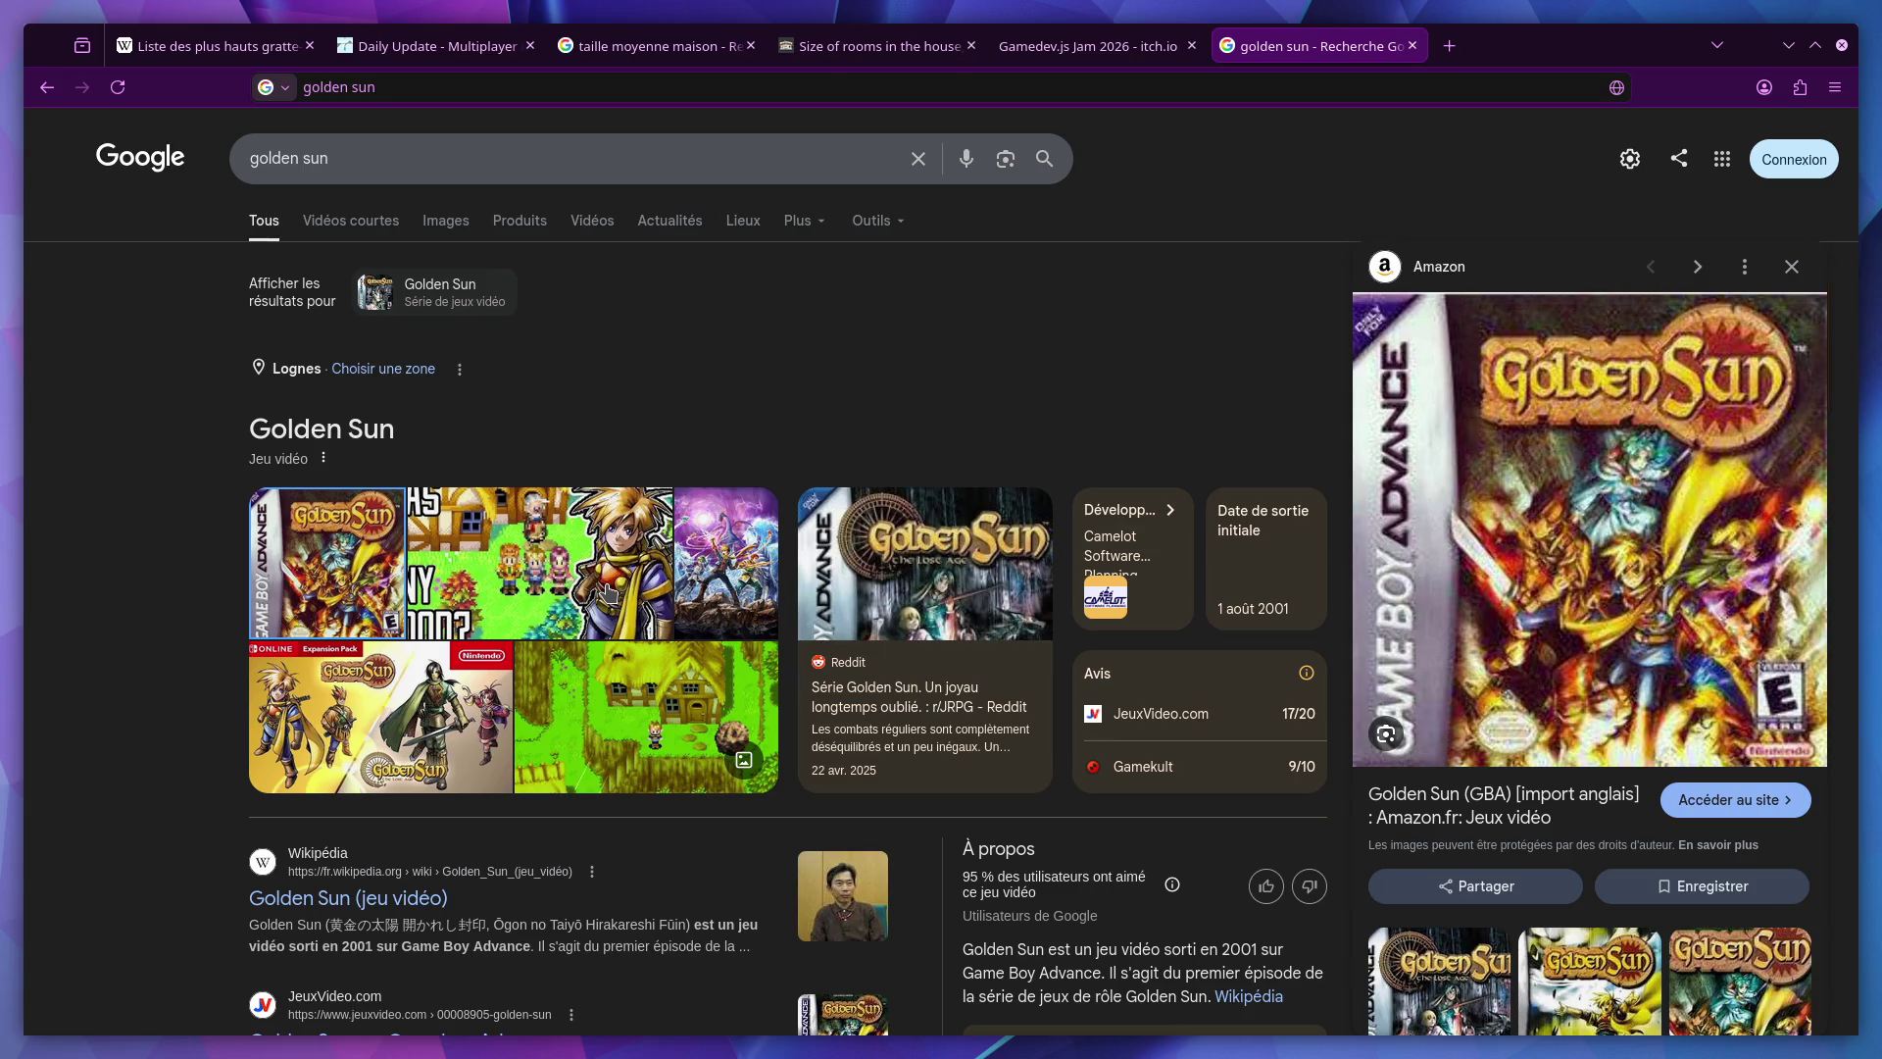
left_click(643, 745)
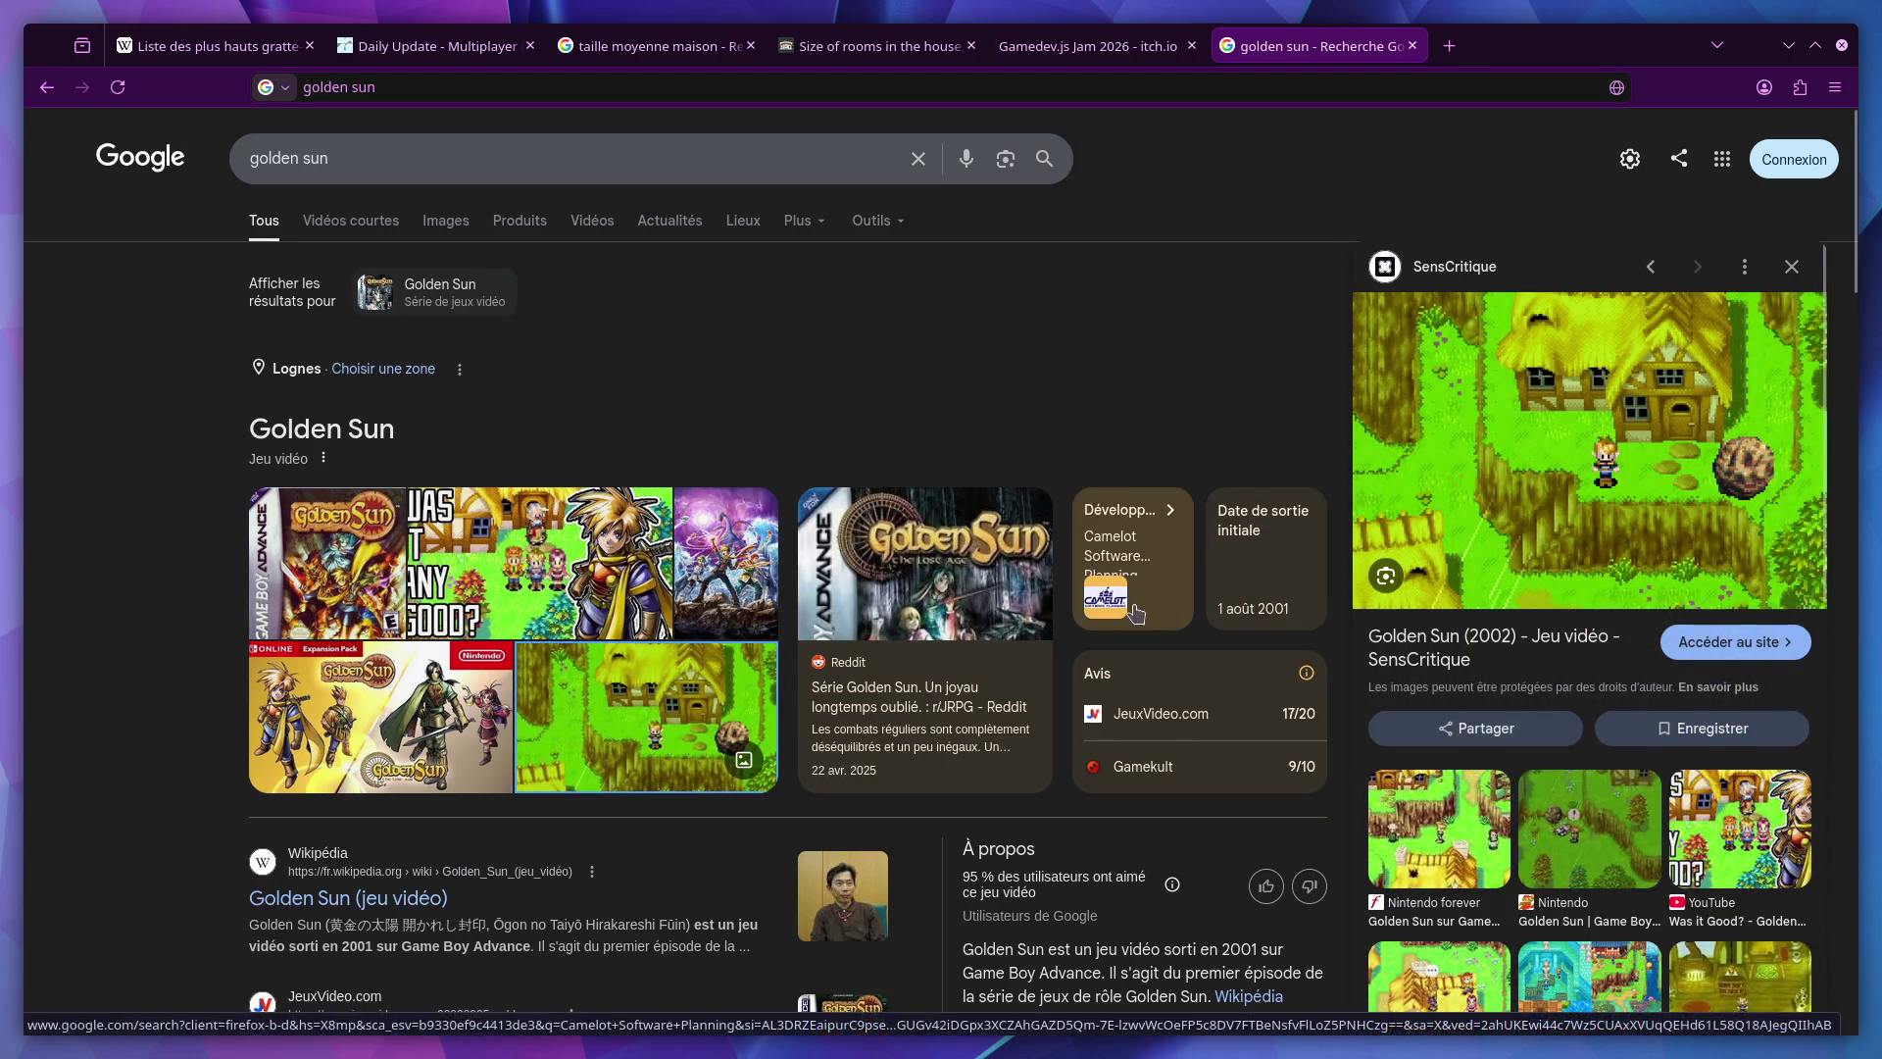
scroll(1130, 618, "down", 5)
scroll(1130, 622, "up", 5)
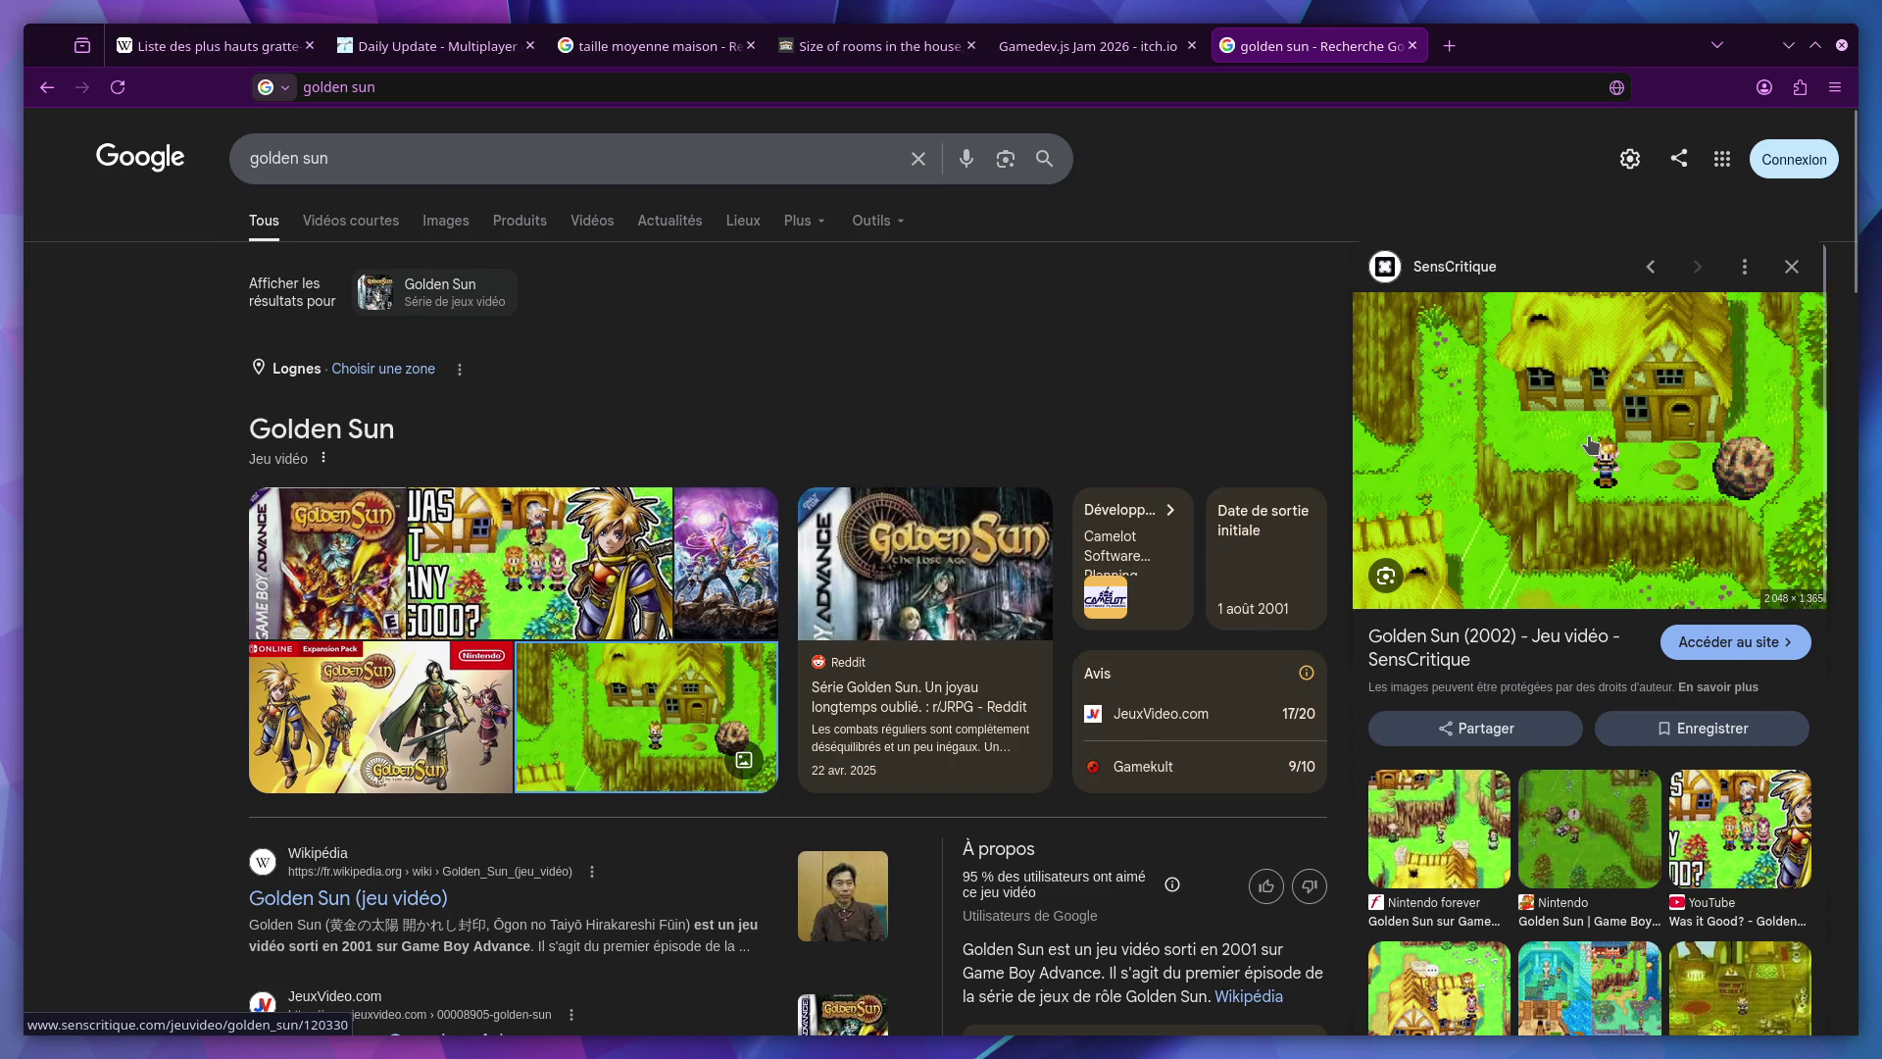
left_click(382, 618)
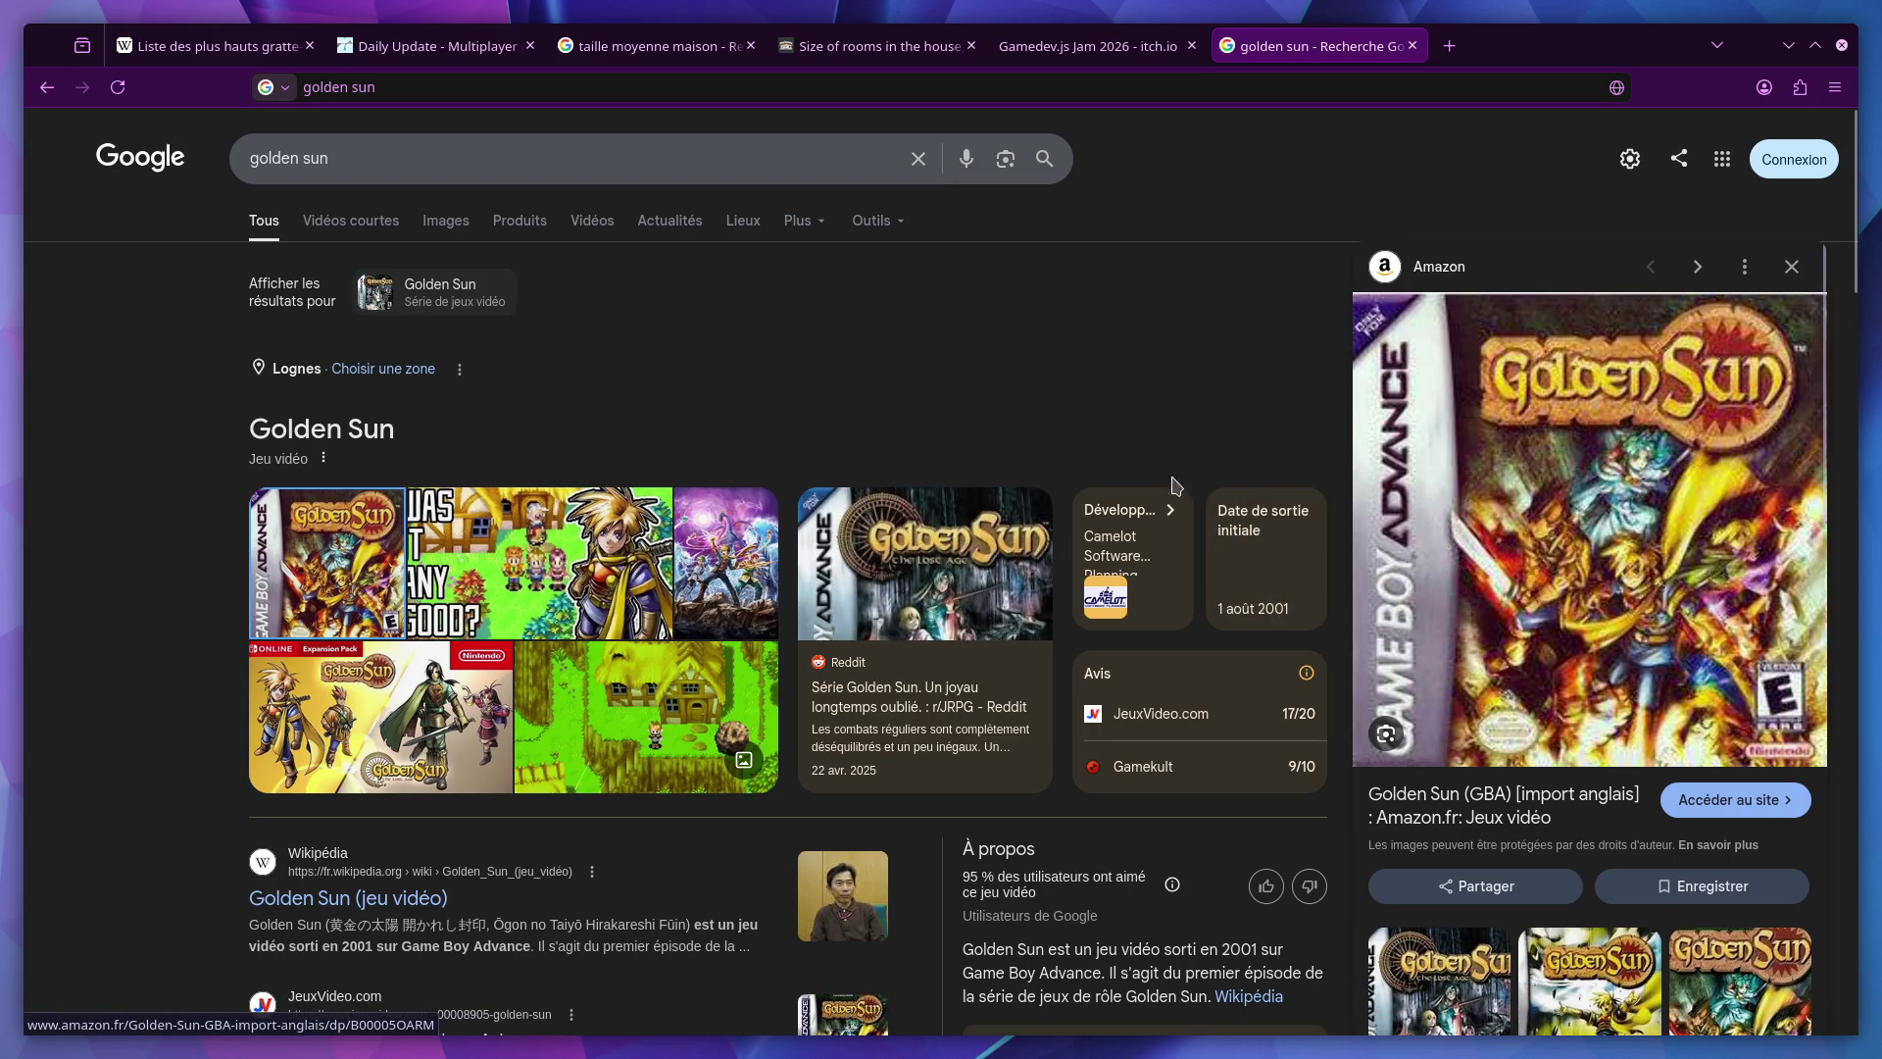
scroll(1029, 534, "down", 3)
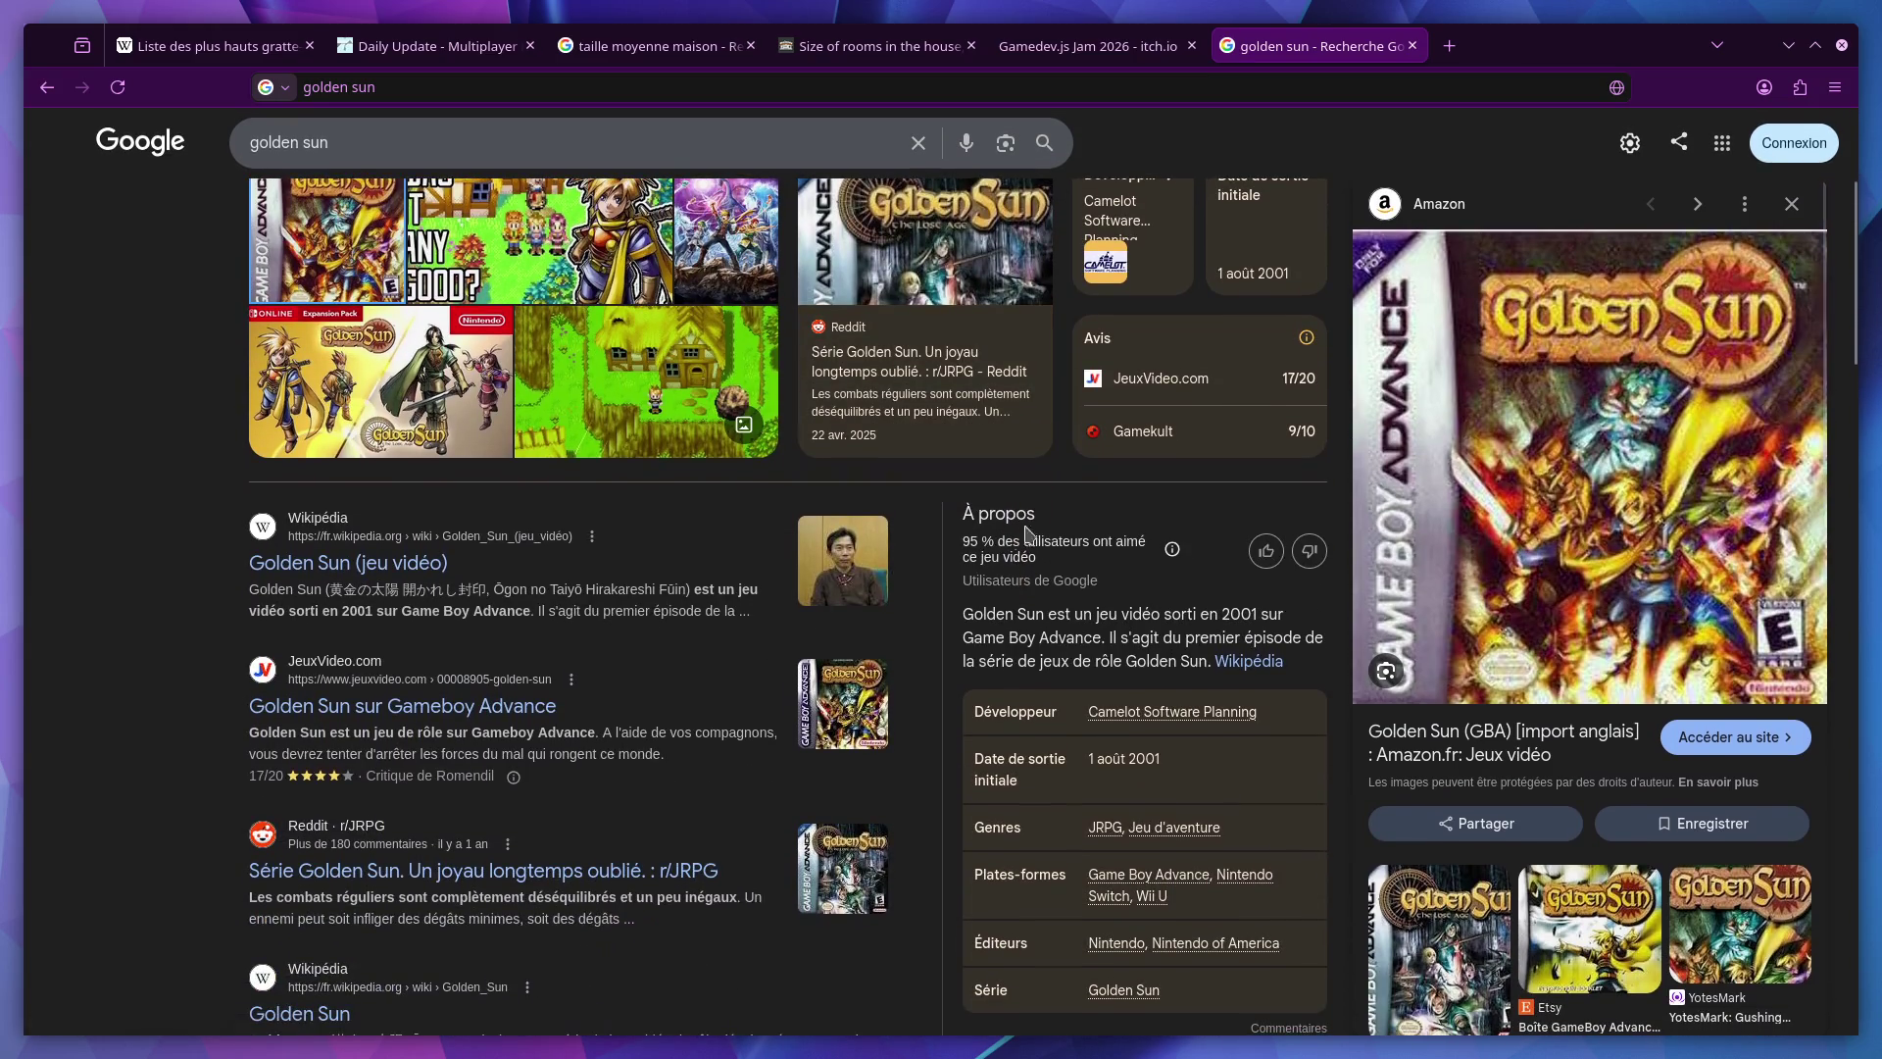
scroll(1039, 534, "up", 3)
middle_click(1301, 59)
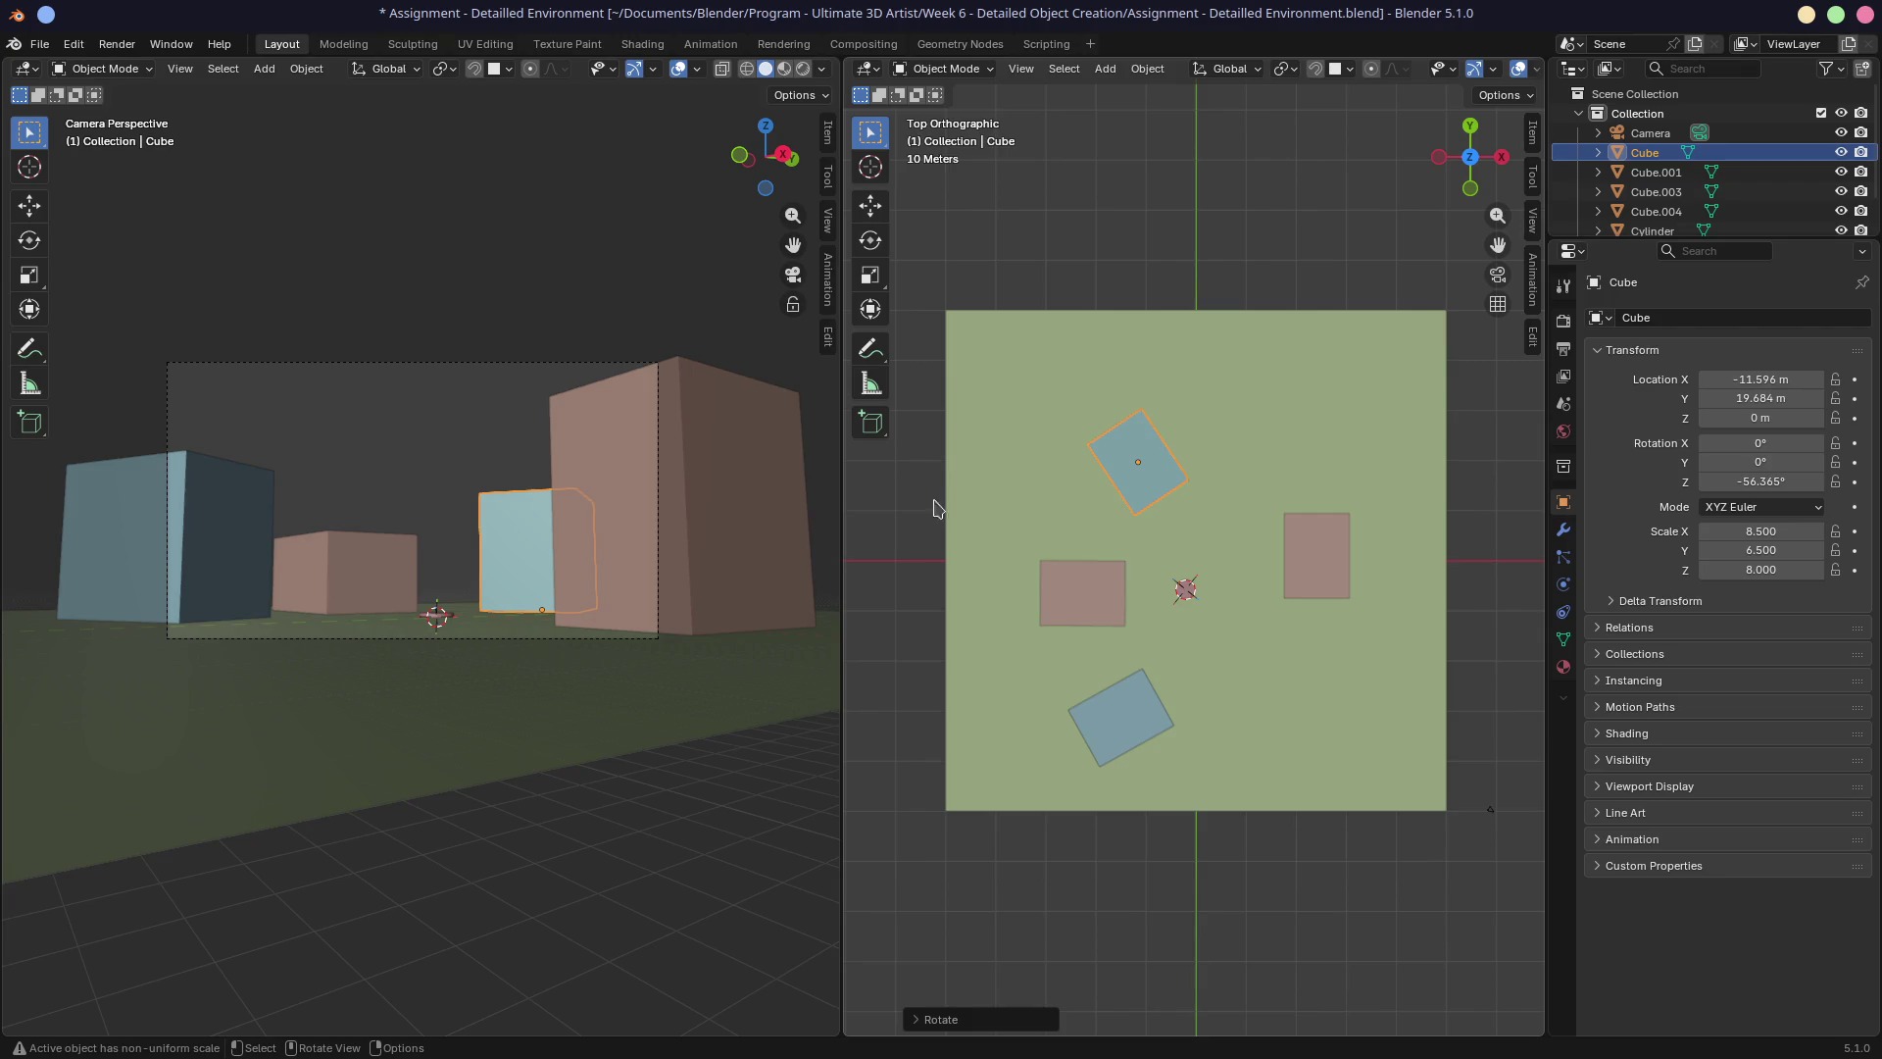
Reposition the left pink box slightly and select the lower blue cube Cube.001.
left_click(1090, 595)
key("g")
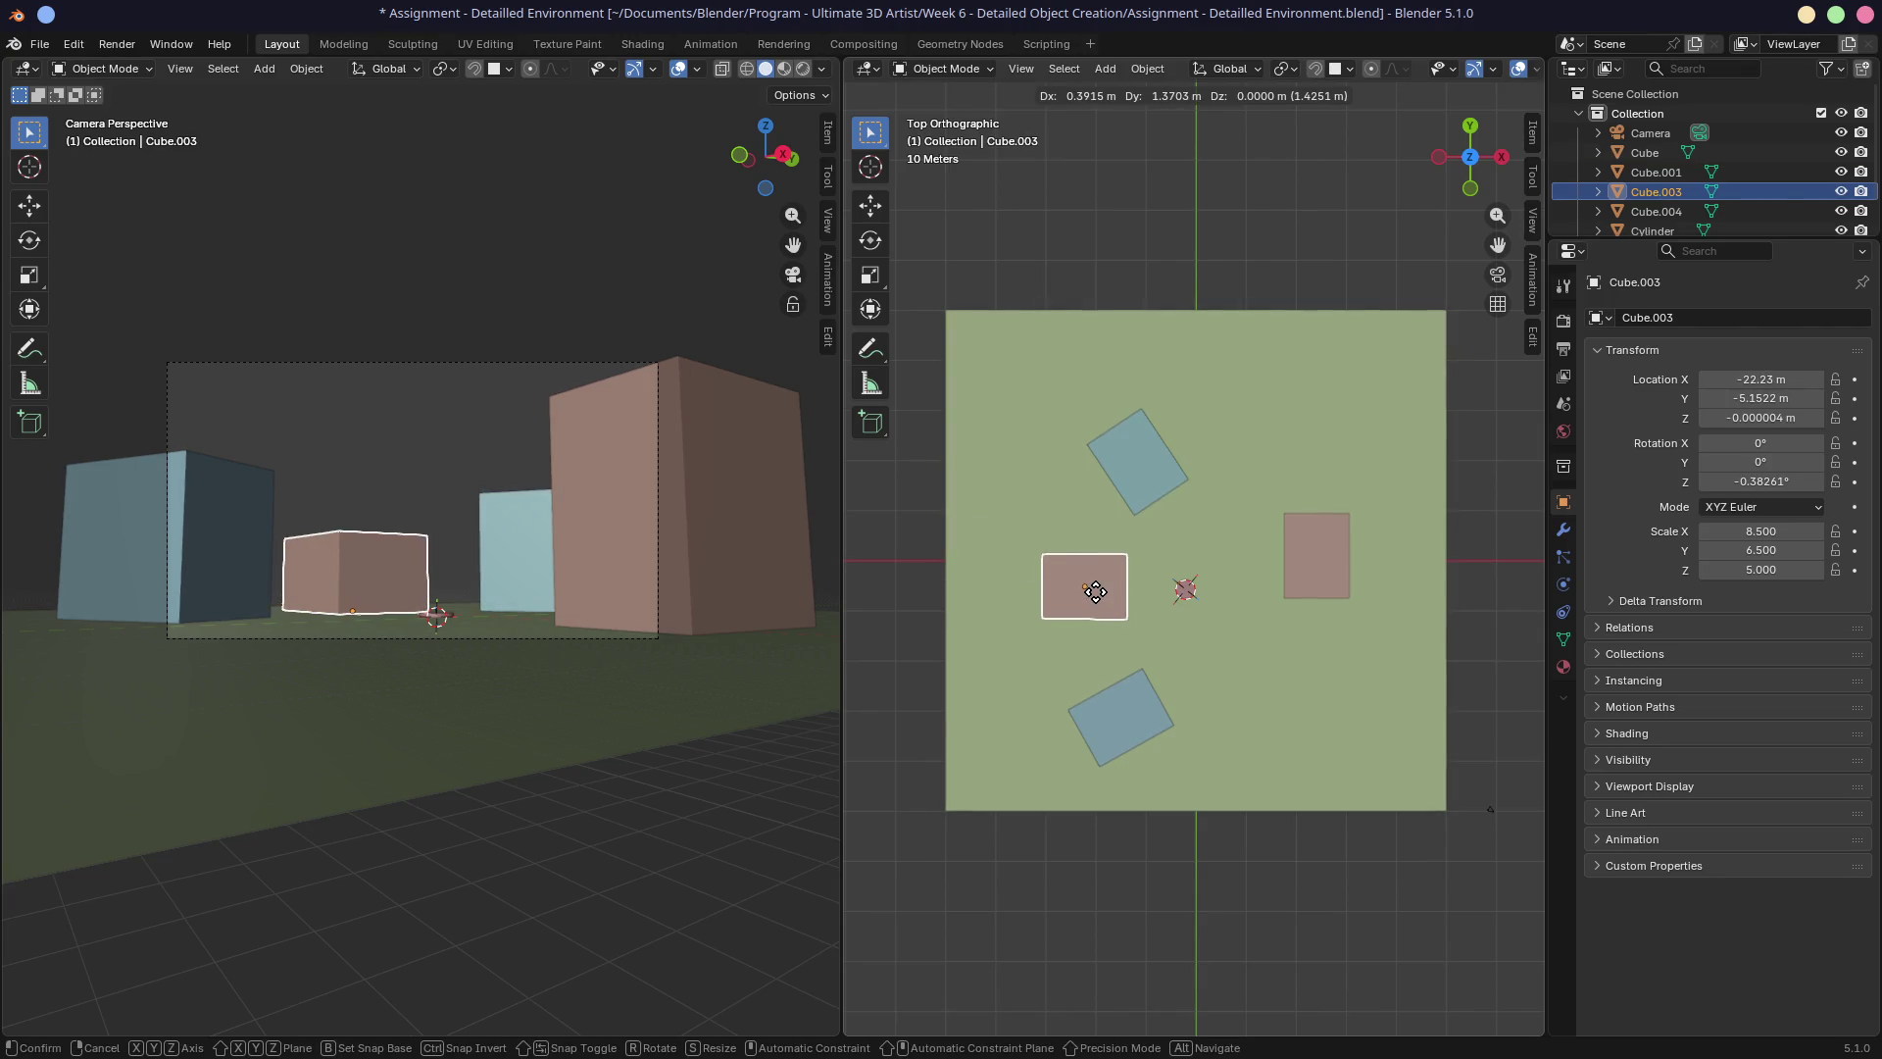
left_click(1095, 592)
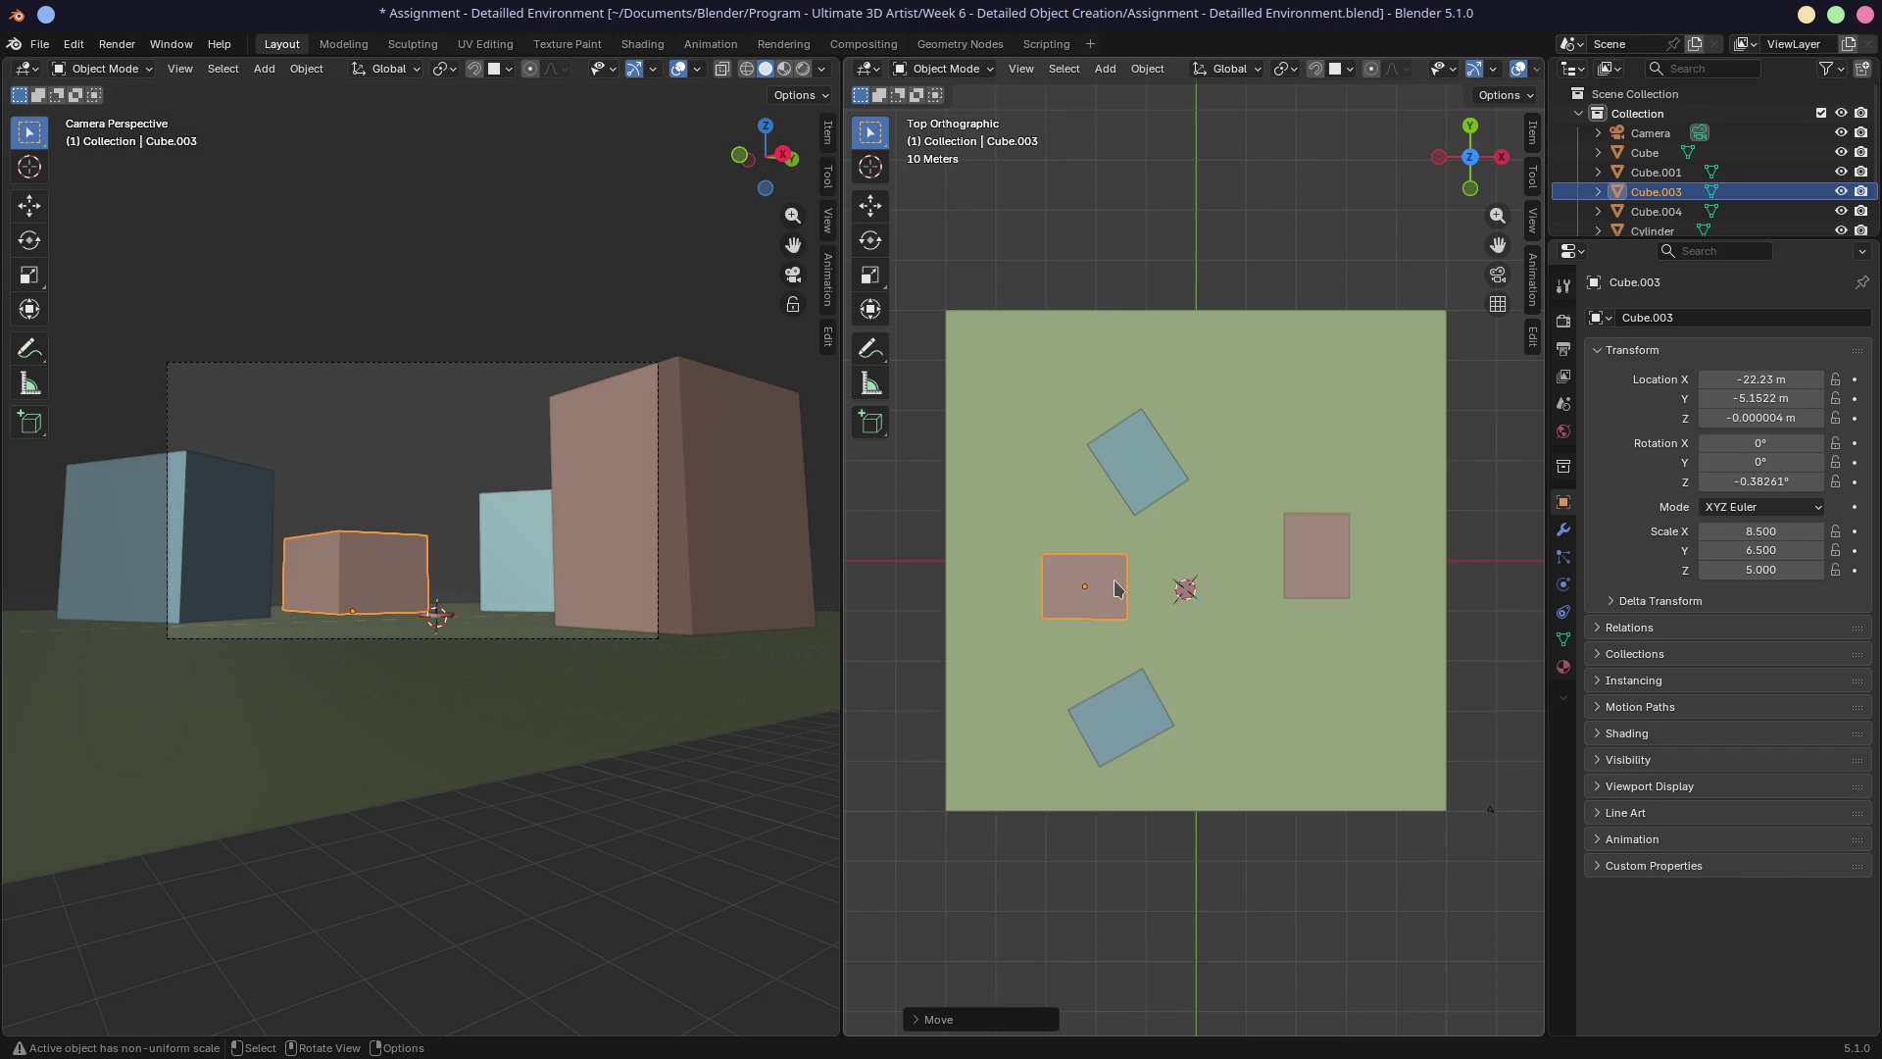
left_click(1118, 730)
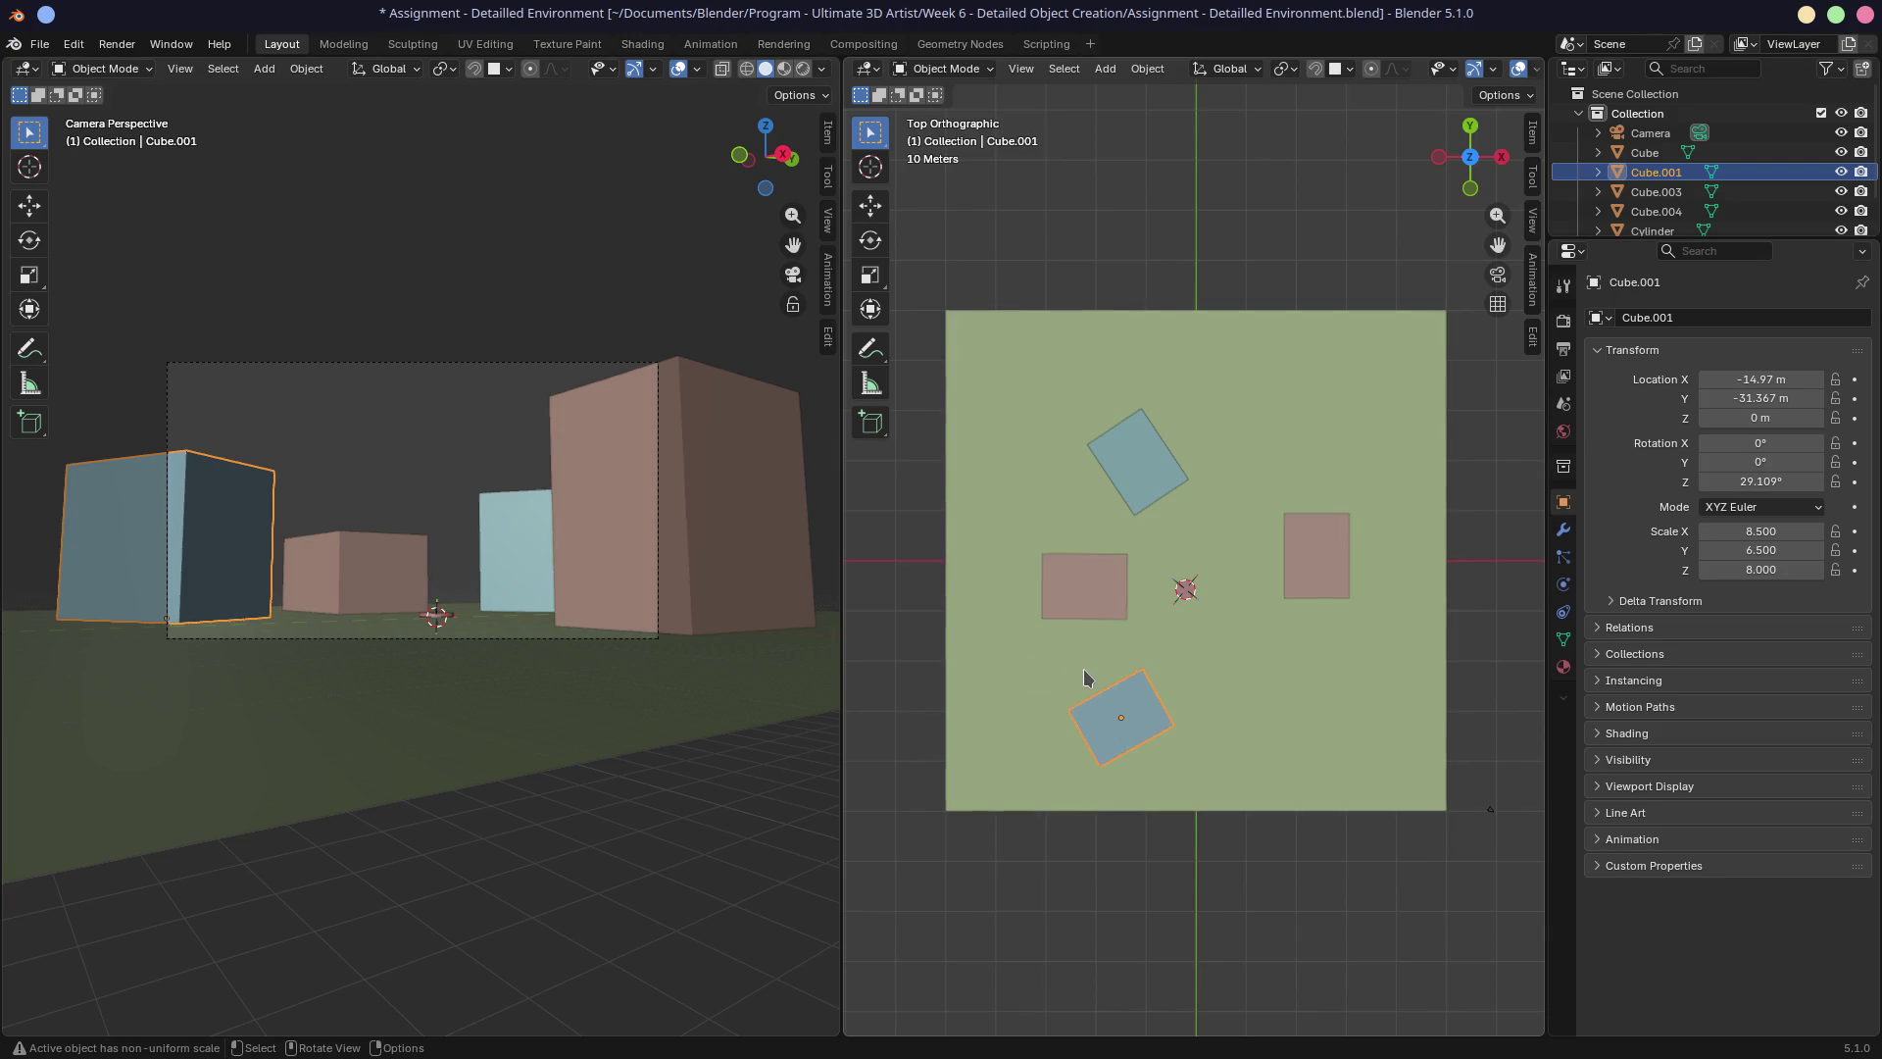
mouse_move(1193, 665)
middle_mouse_down()
mouse_move(1249, 655)
mouse_move(1096, 510)
mouse_move(1105, 616)
middle_mouse_up()
scroll(1105, 615, "up", 8)
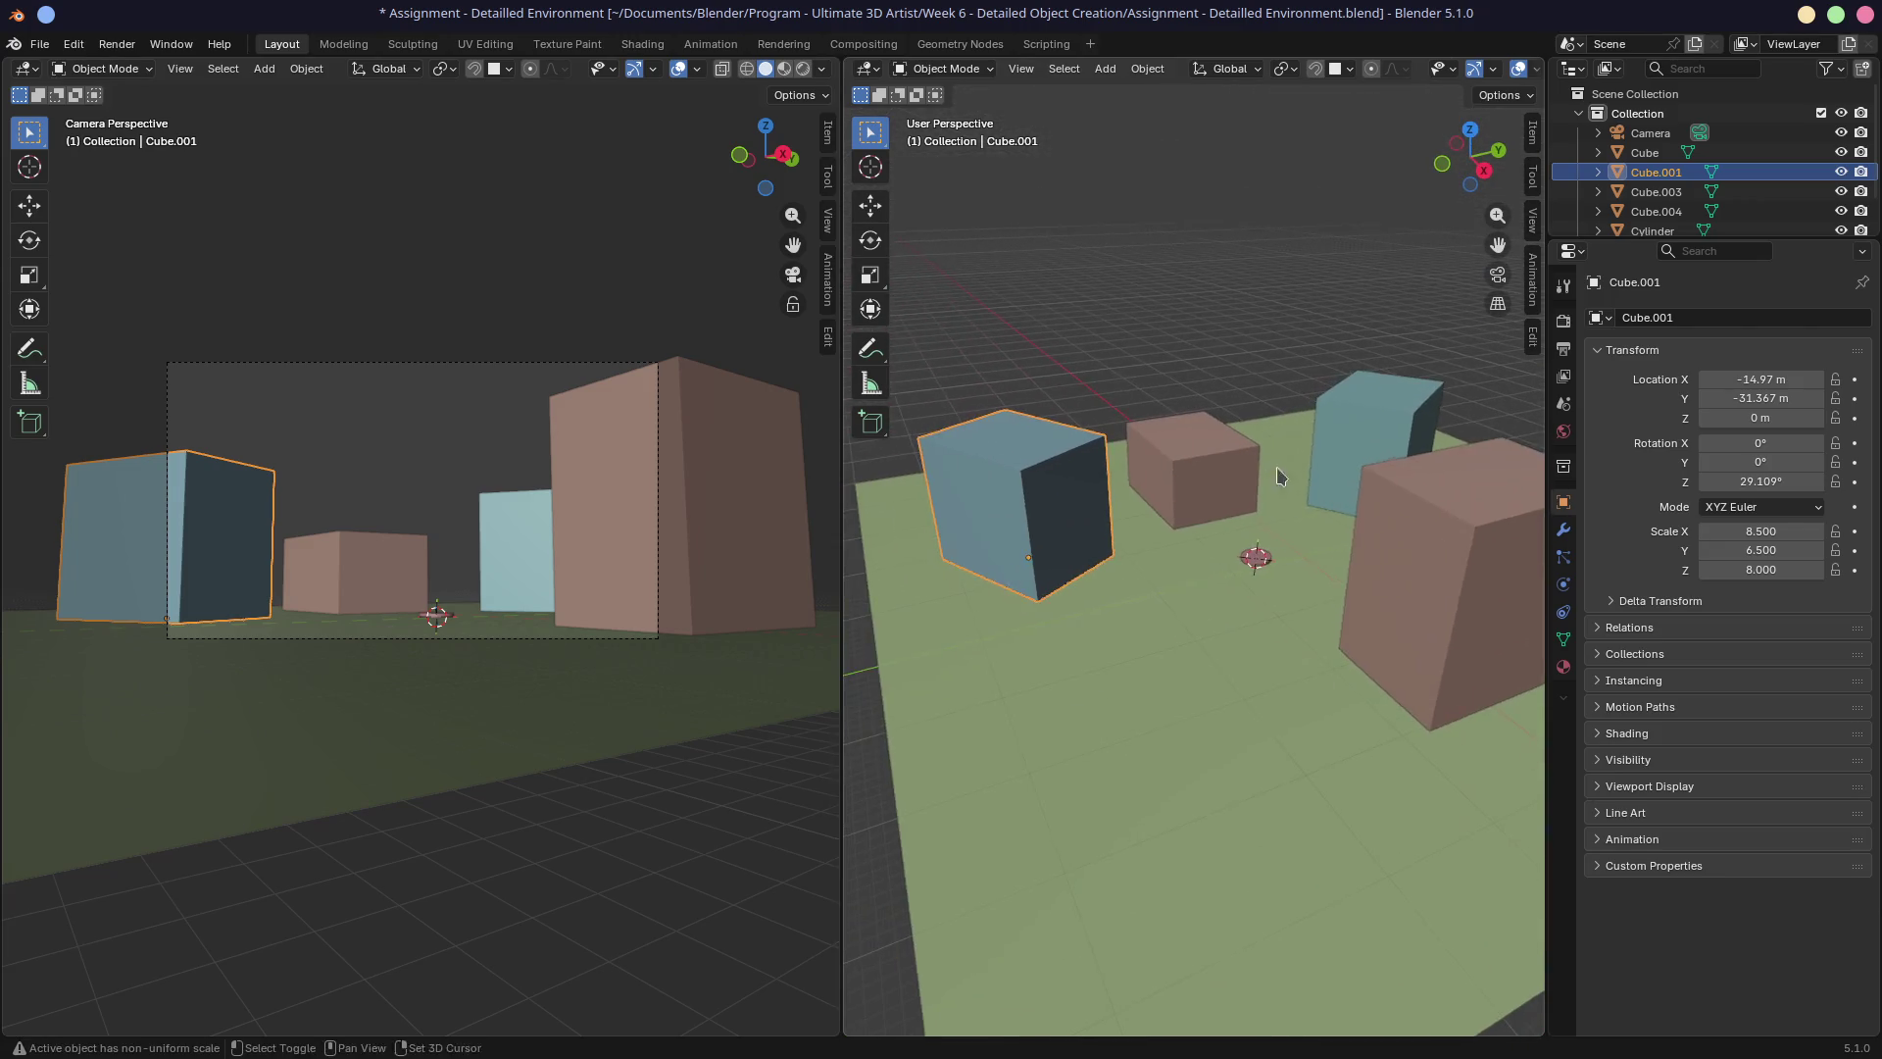
Add a plane at a cursor on the ground and stretch it 6.946 along X.
right_click(1182, 557, "shift")
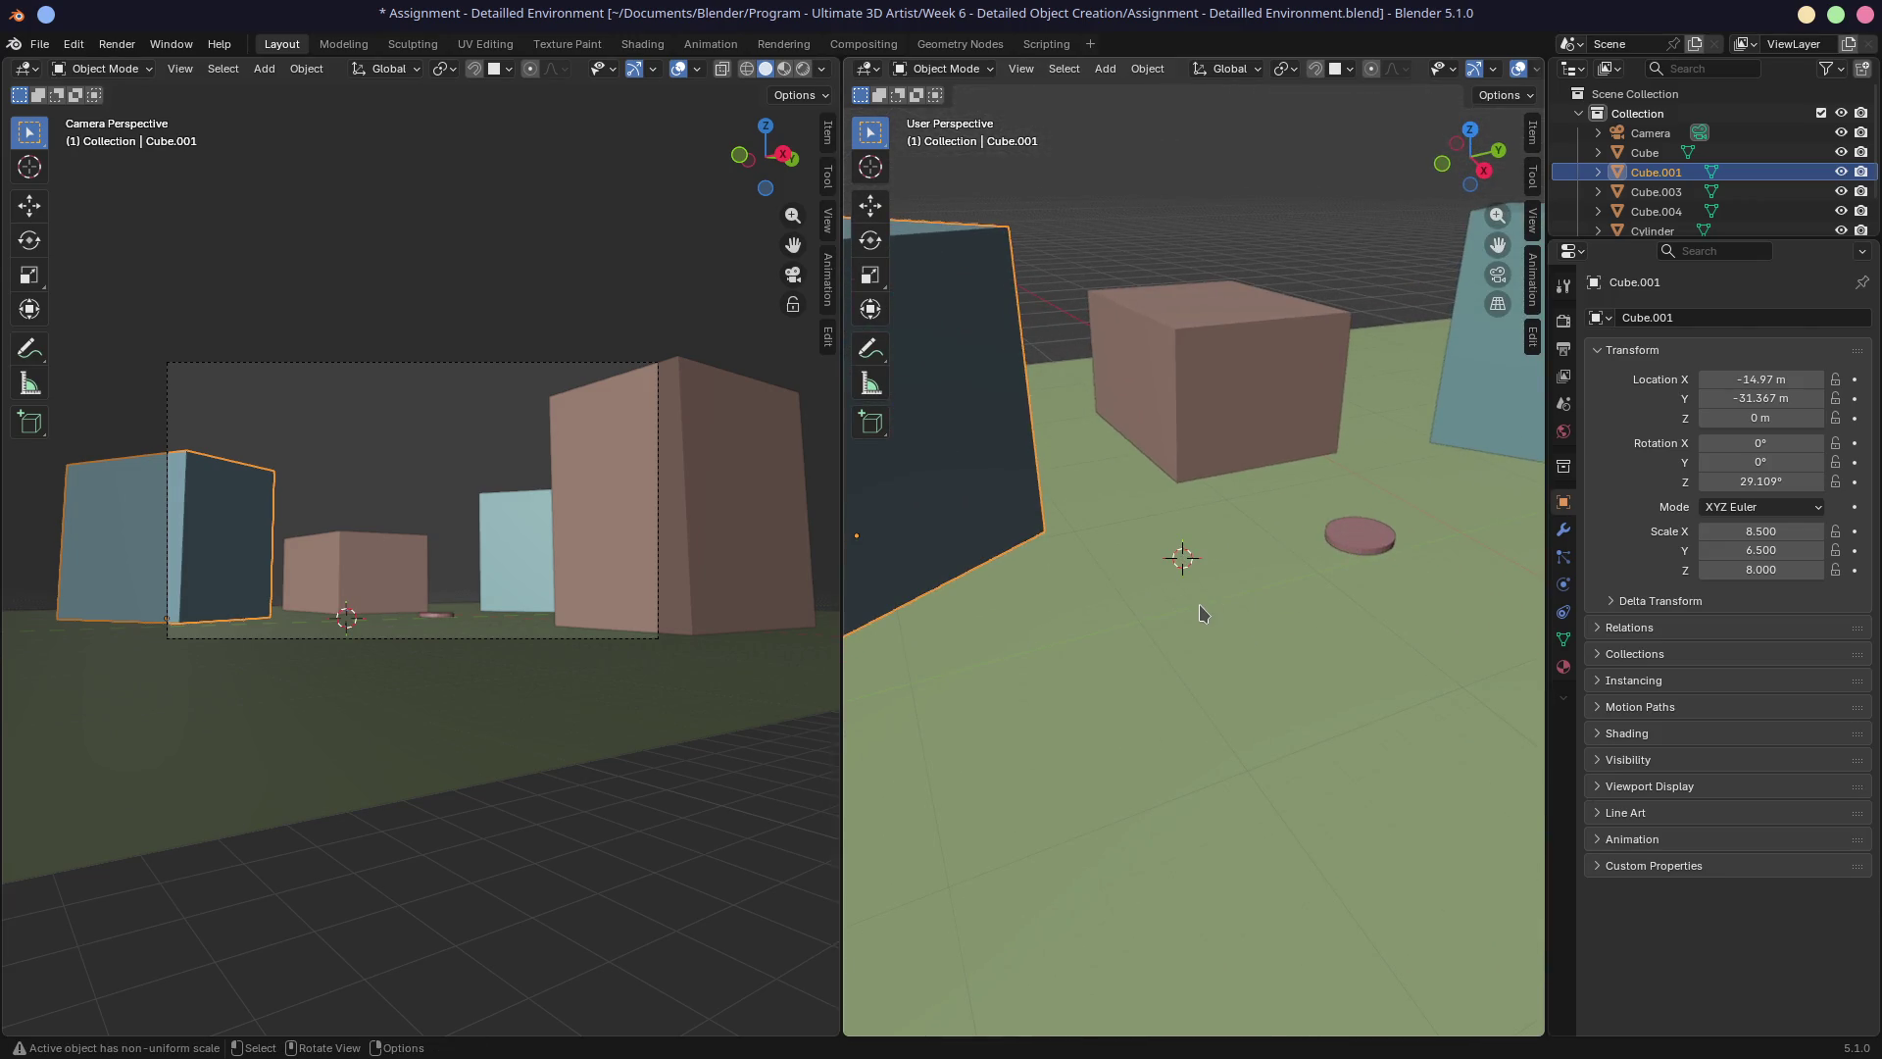
key("shift+a")
mouse_move(1198, 606)
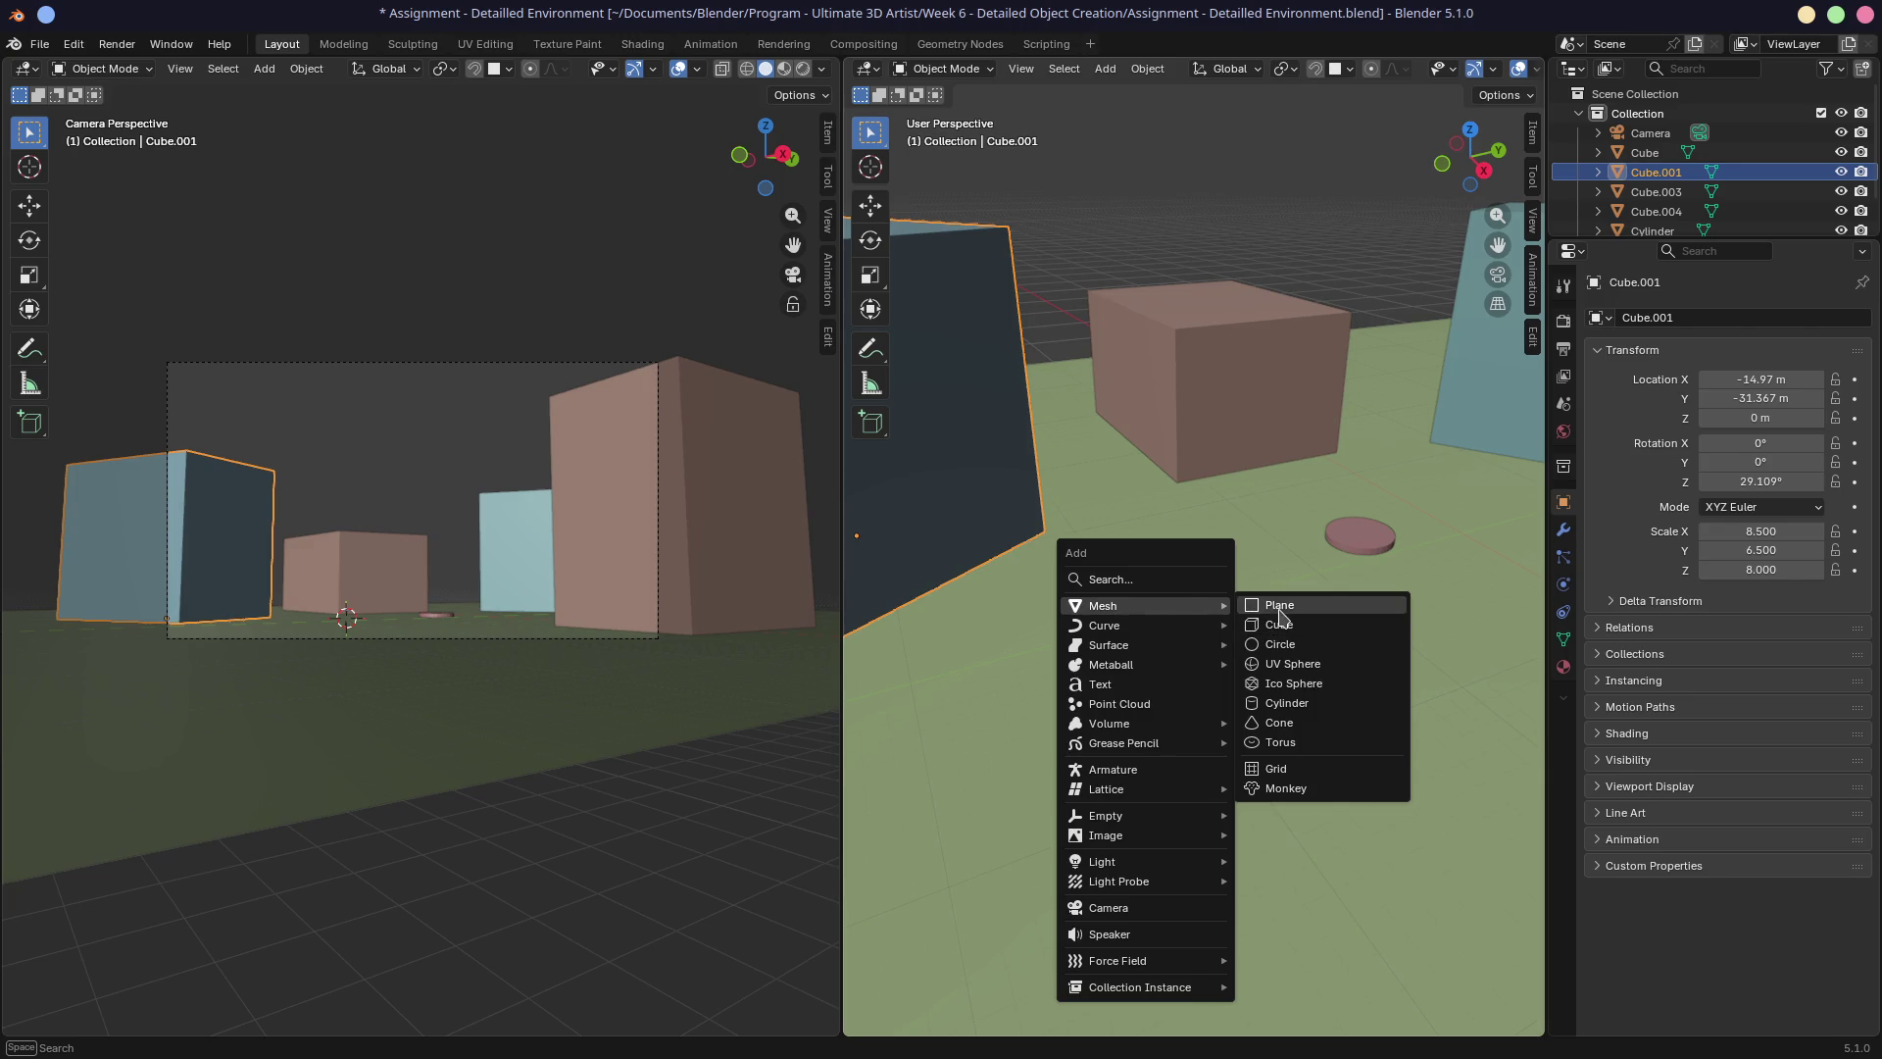
left_click(1277, 605)
key("s")
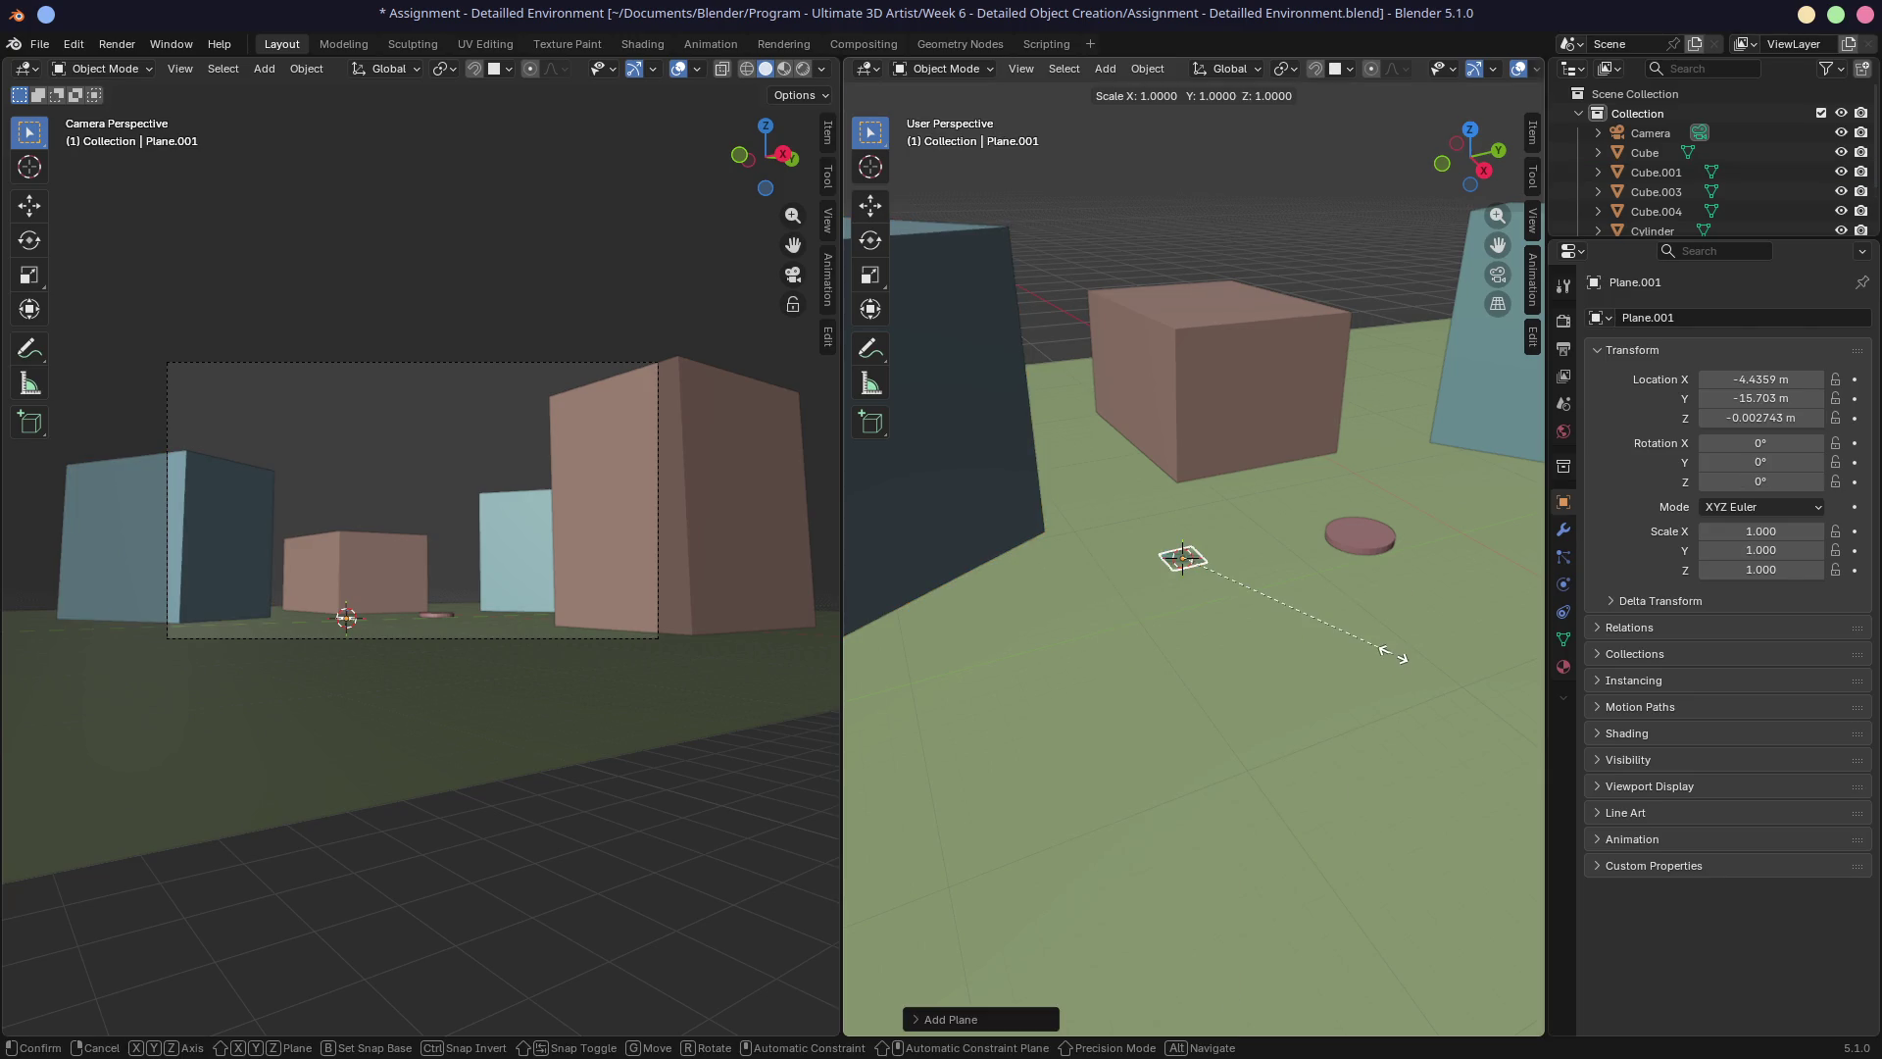
key("x")
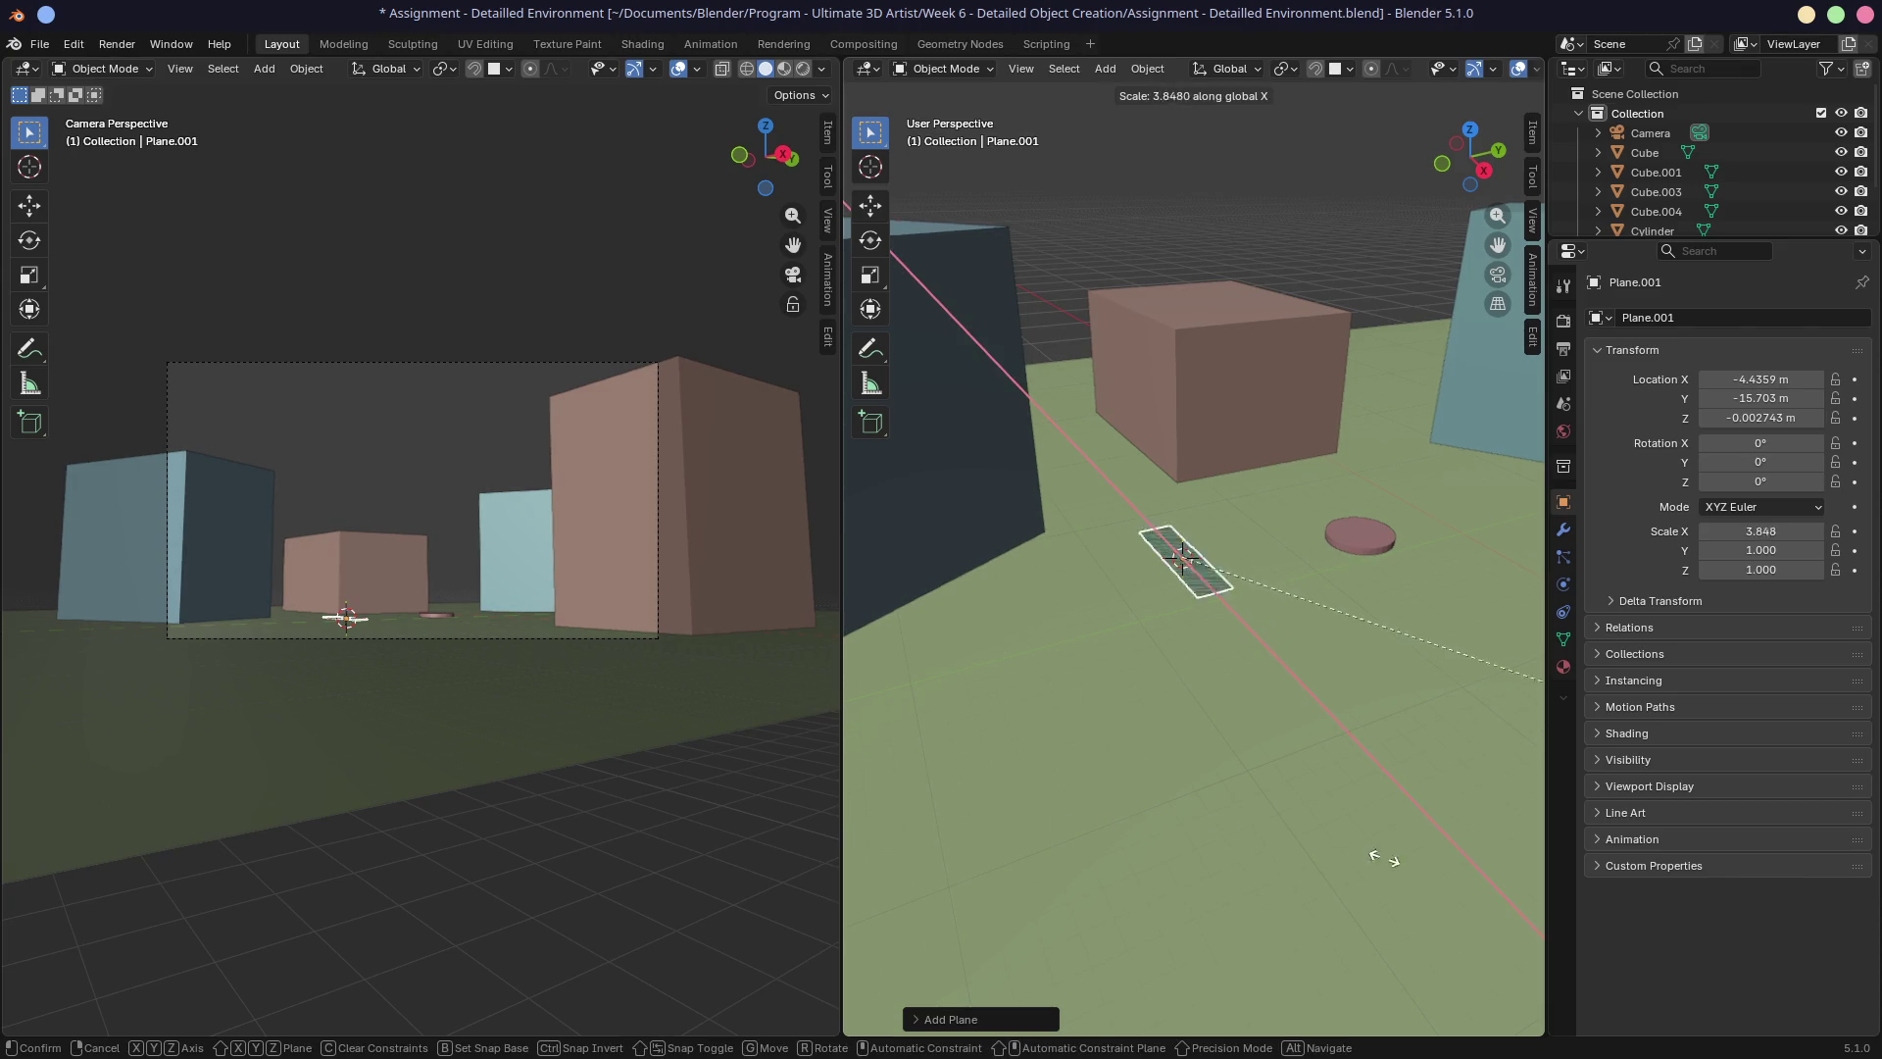
left_click(1307, 205)
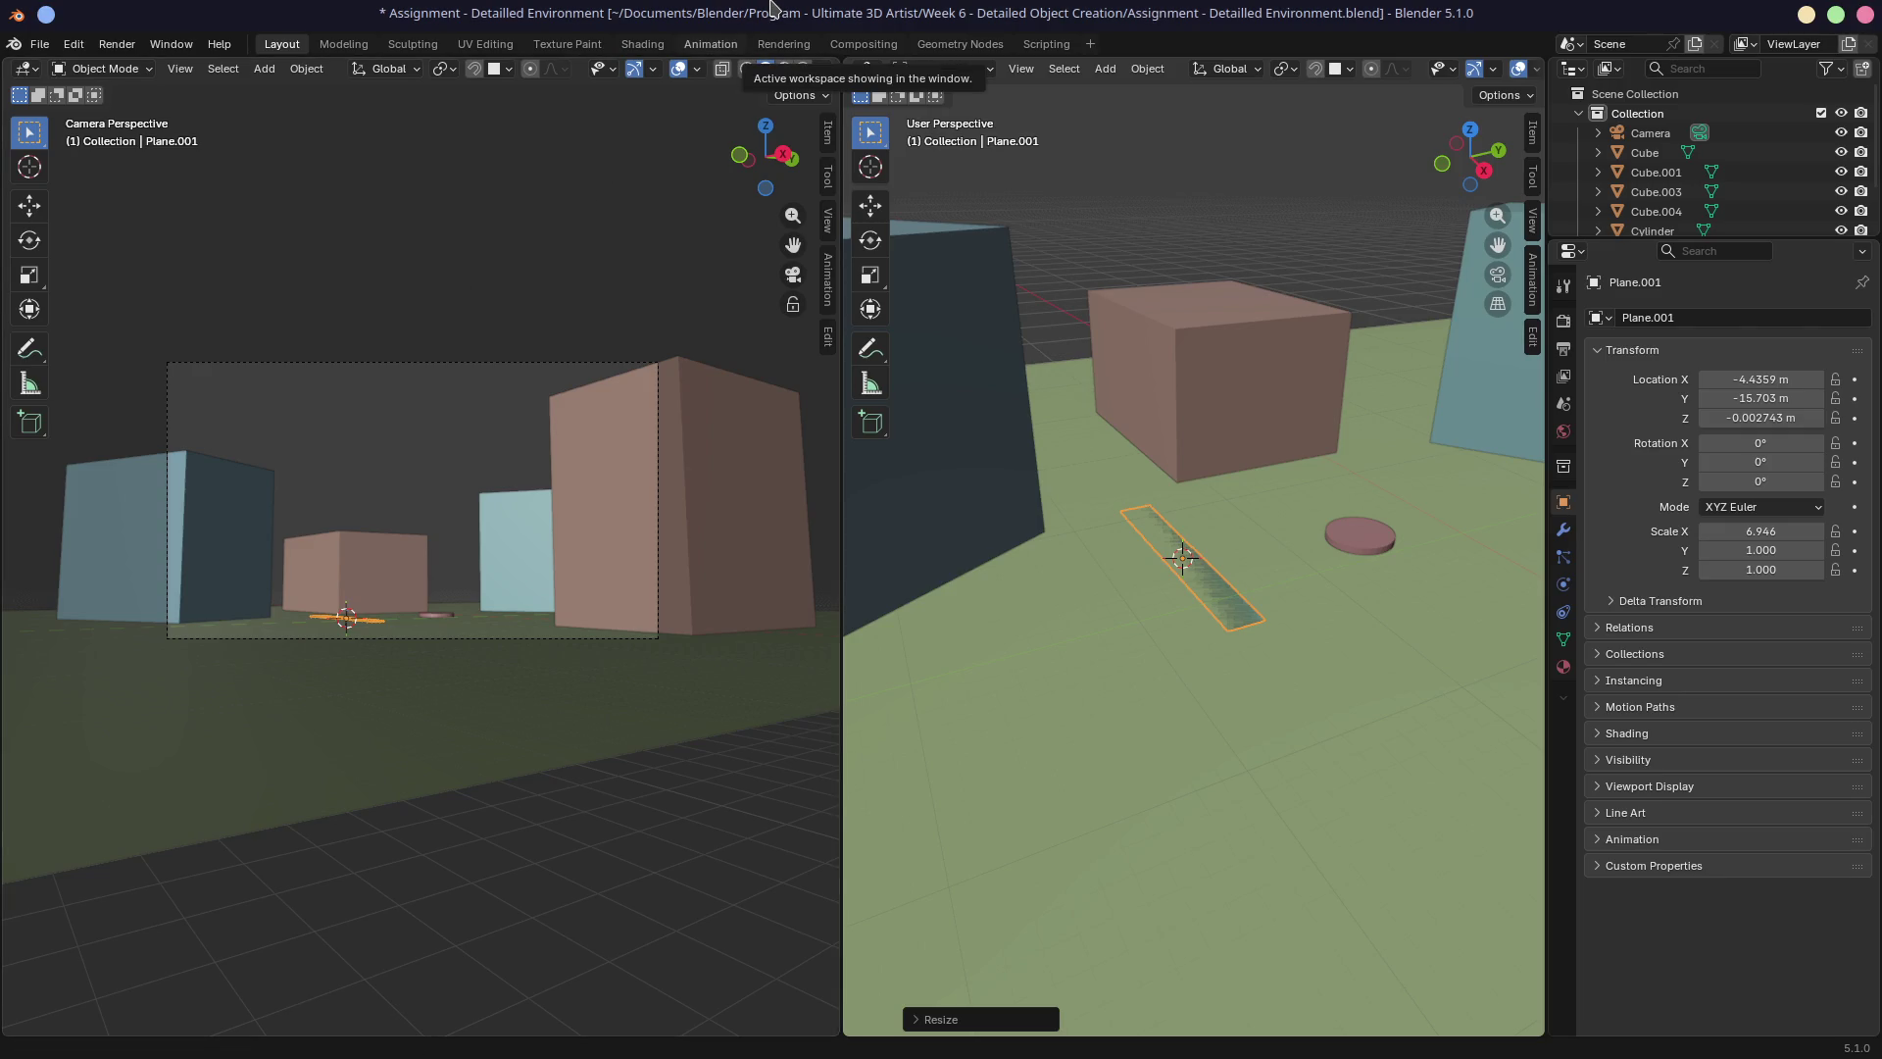
key("alt+Tab")
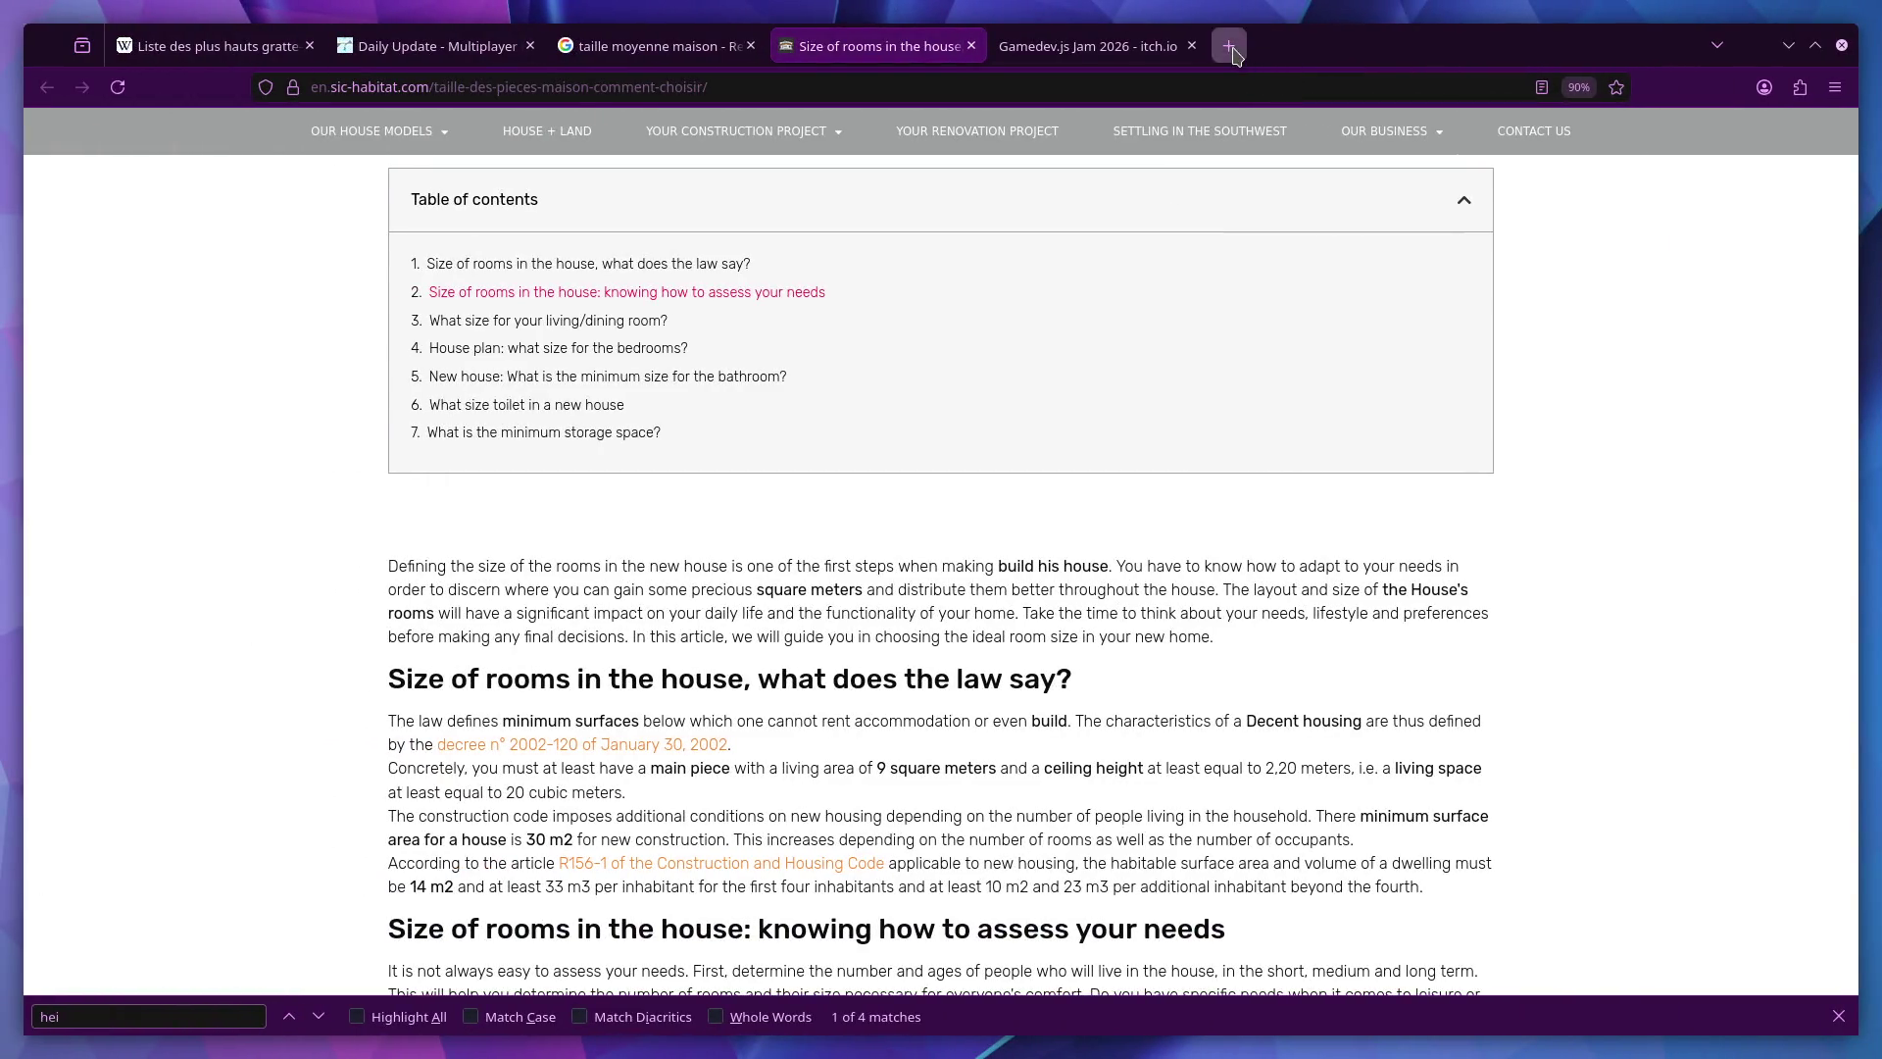
In a new tab, search Google for 'size of a road' and open the Road Dimensions article.
left_click(1234, 49)
type("size of ")
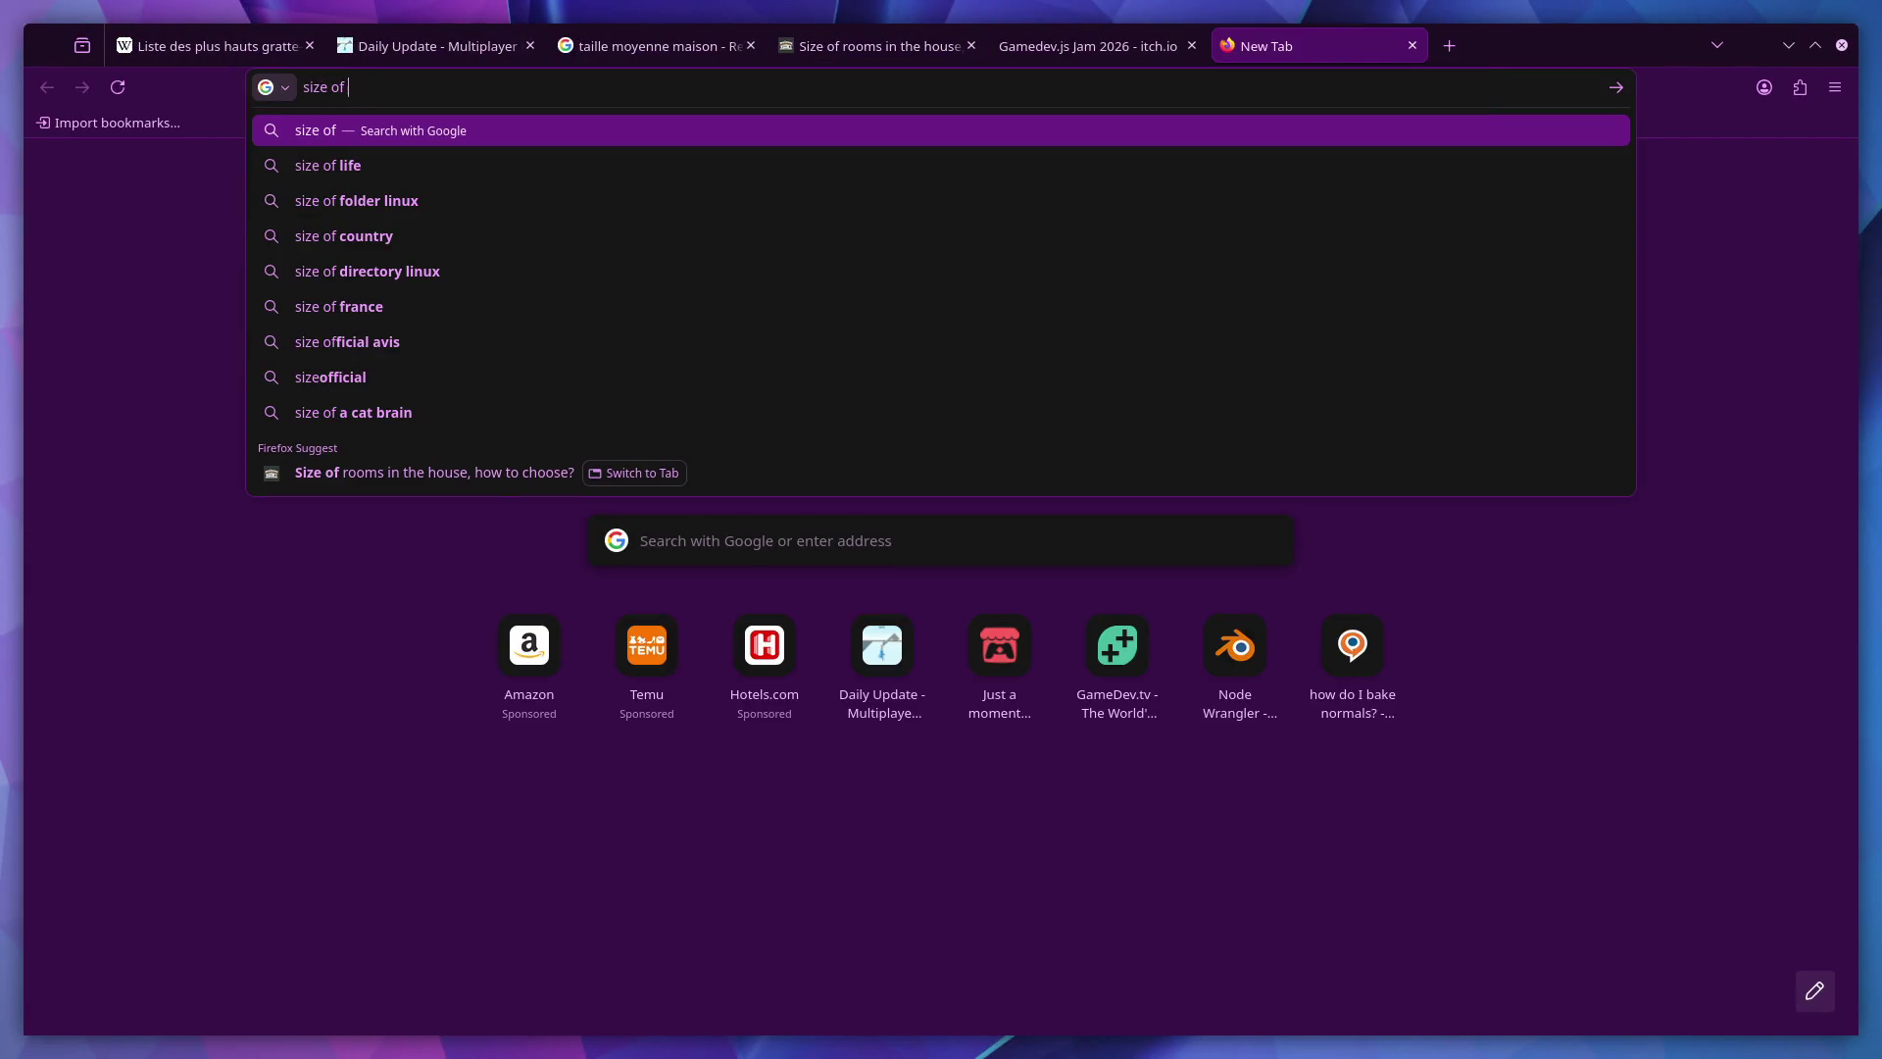
type("a road")
key("Return")
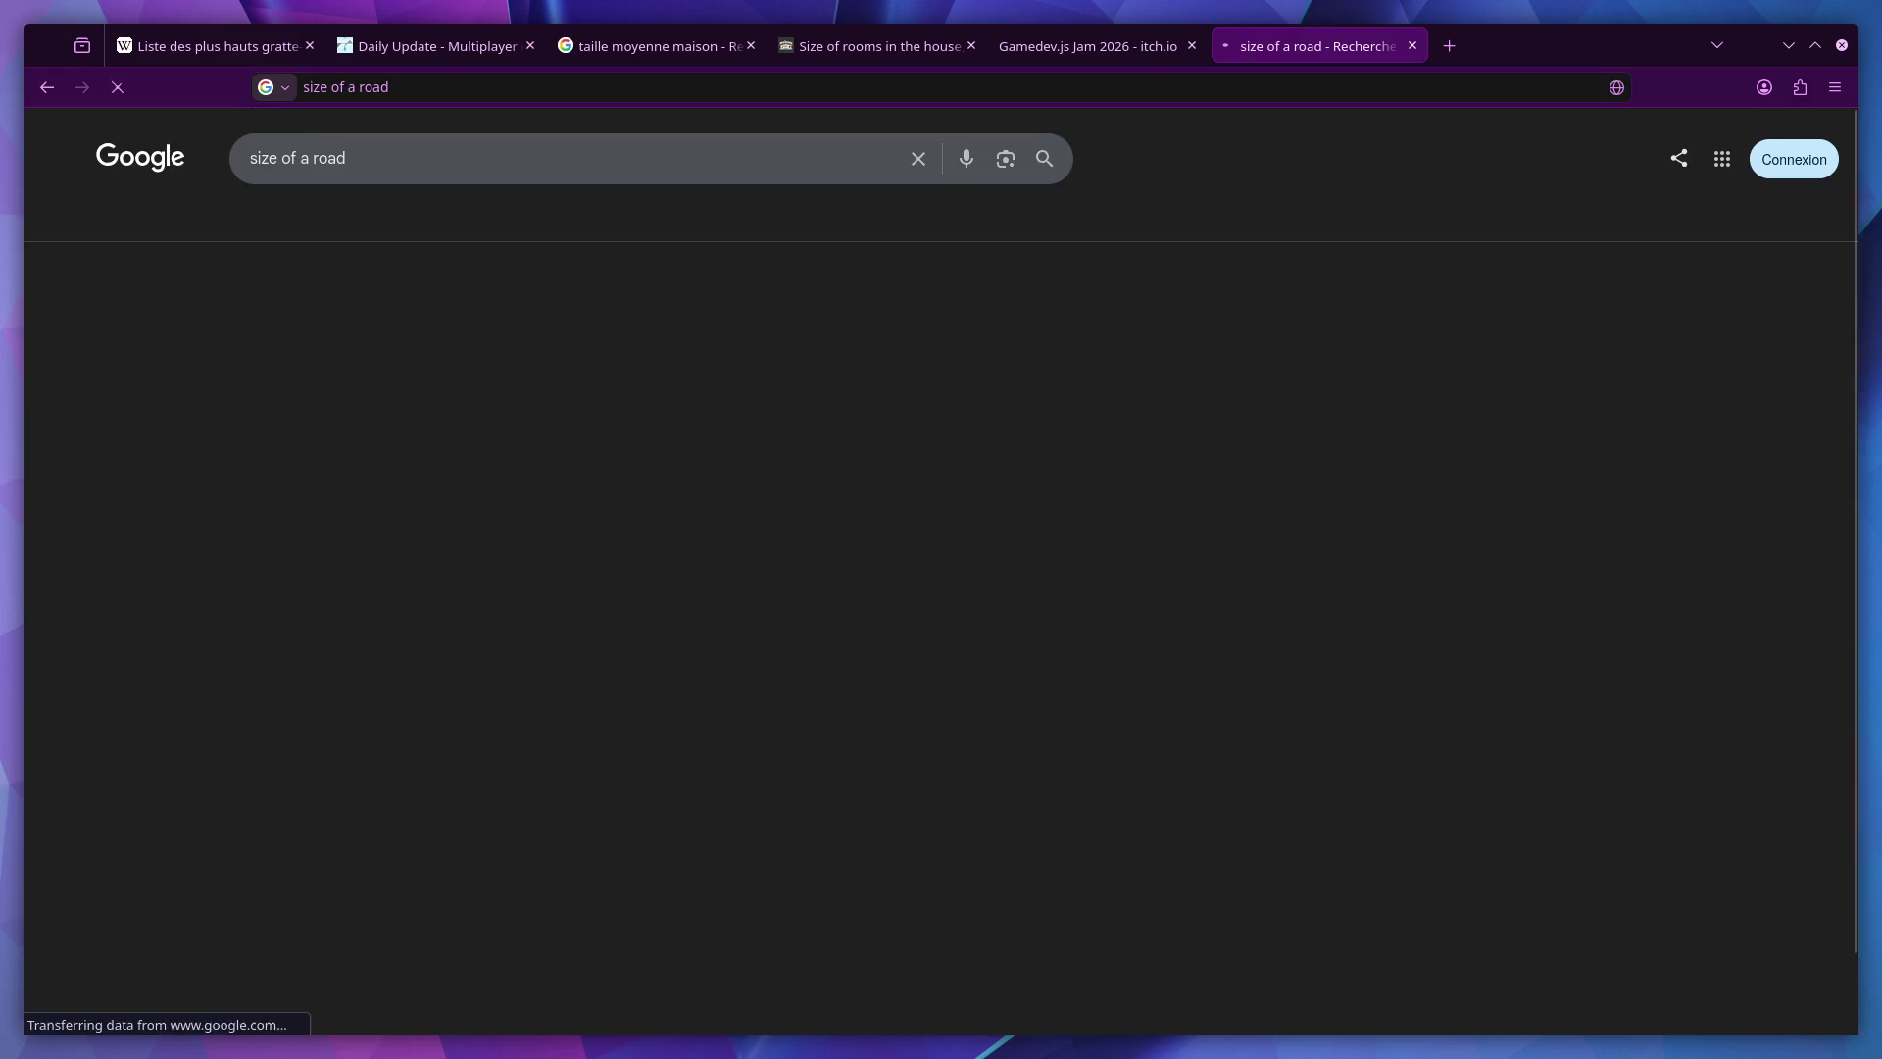
left_click(545, 328)
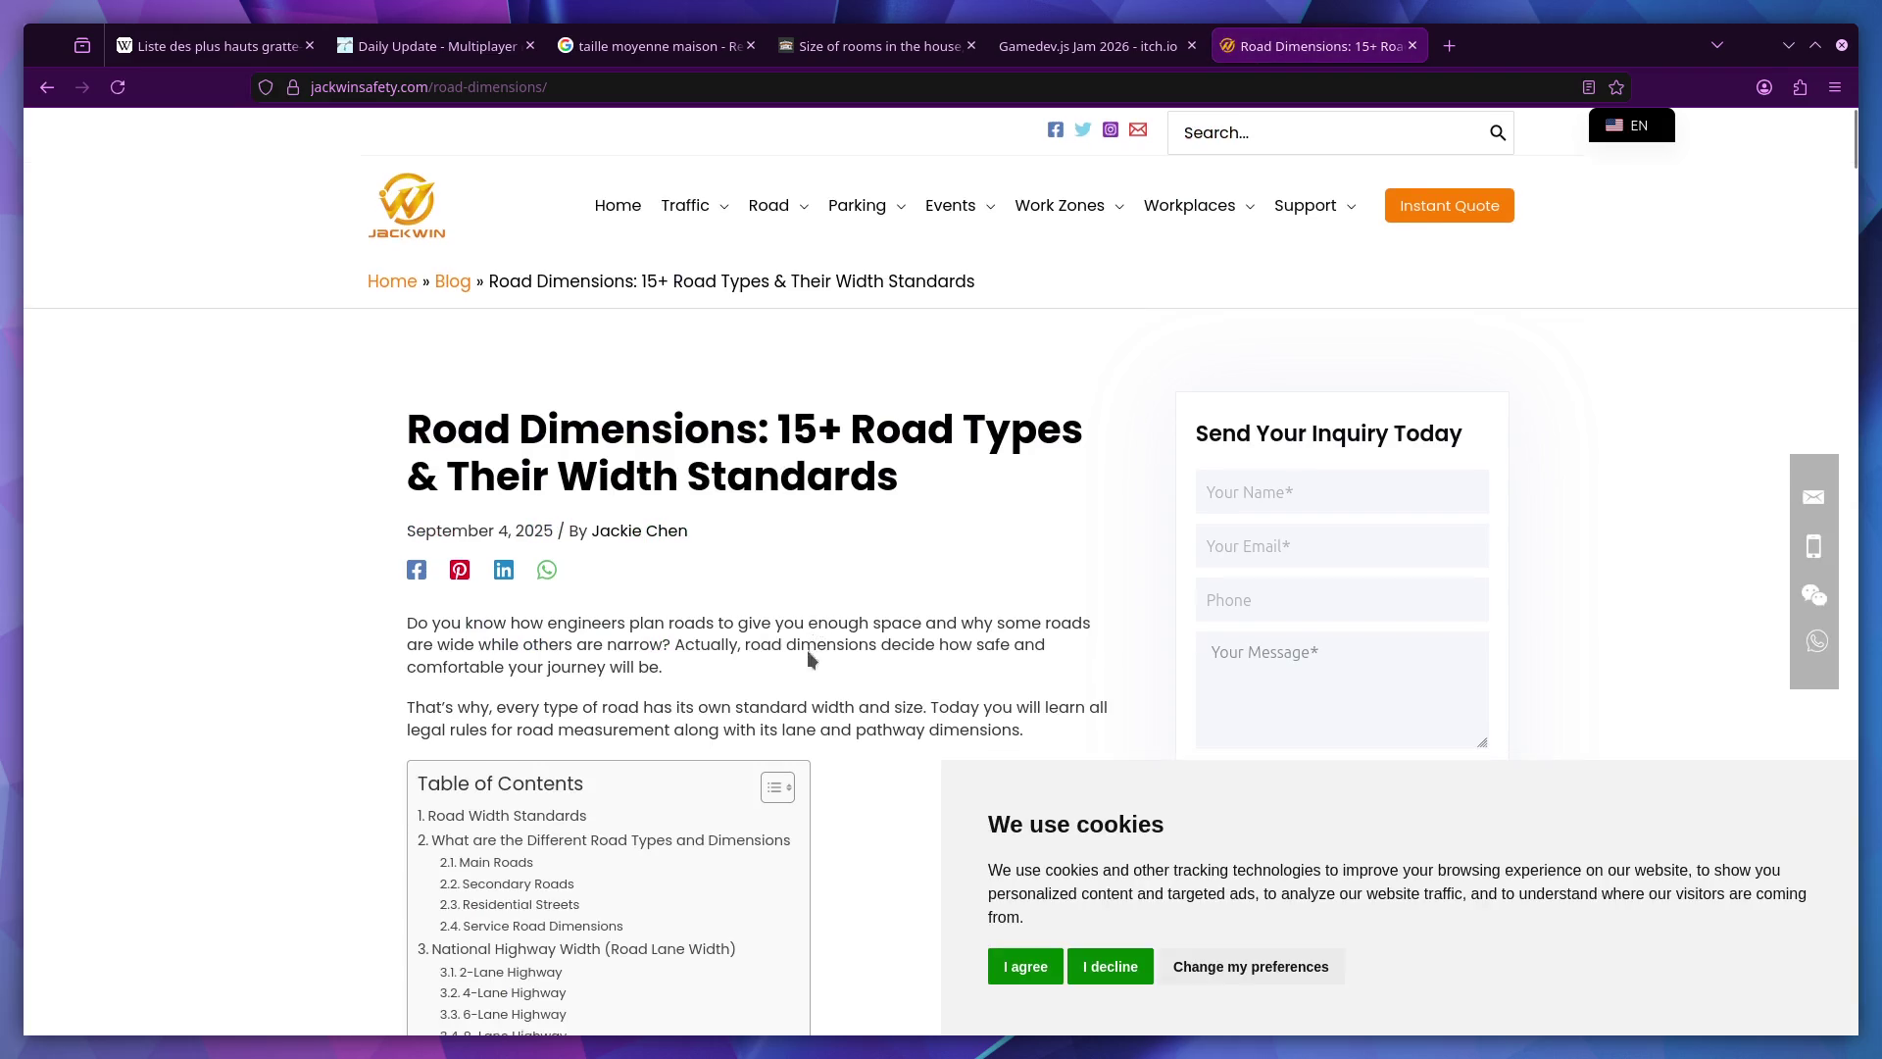
Read the article's Main Roads and Residential Streets width sections, then return to the results.
left_click(486, 870)
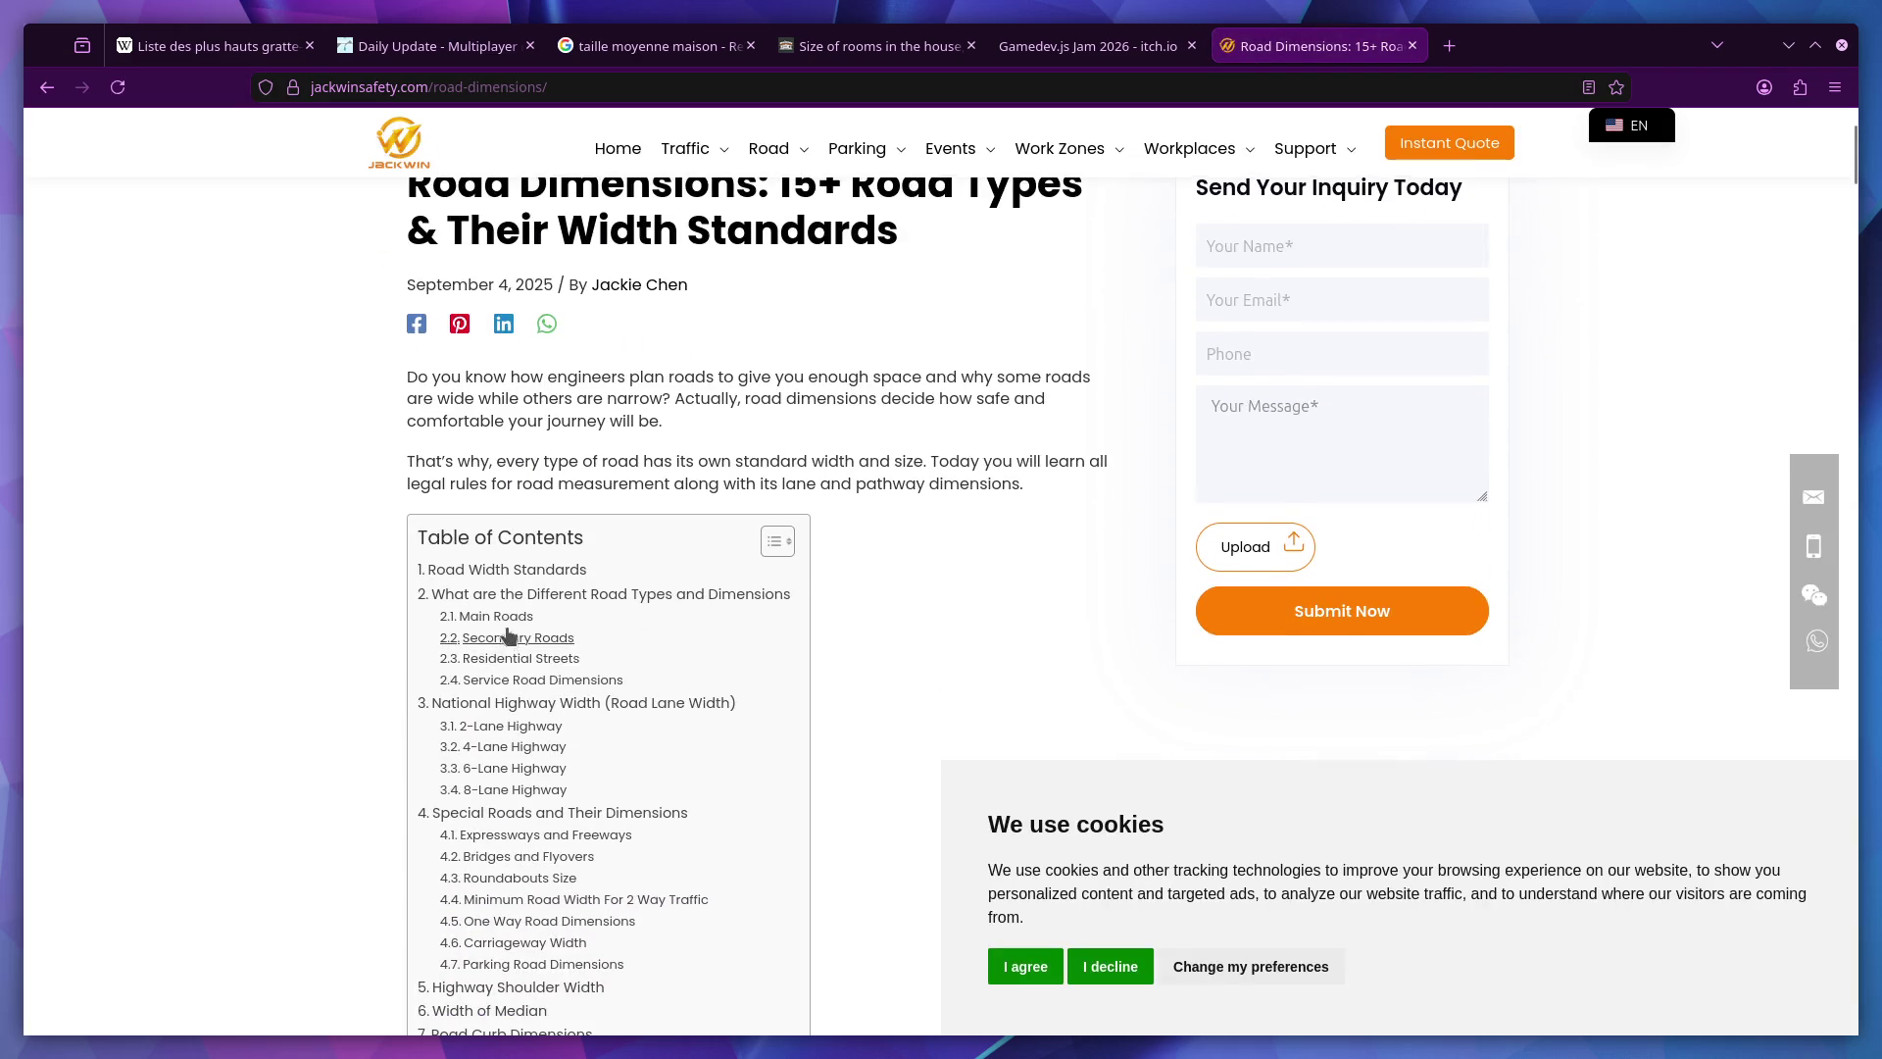
scroll(831, 592, "down", 10)
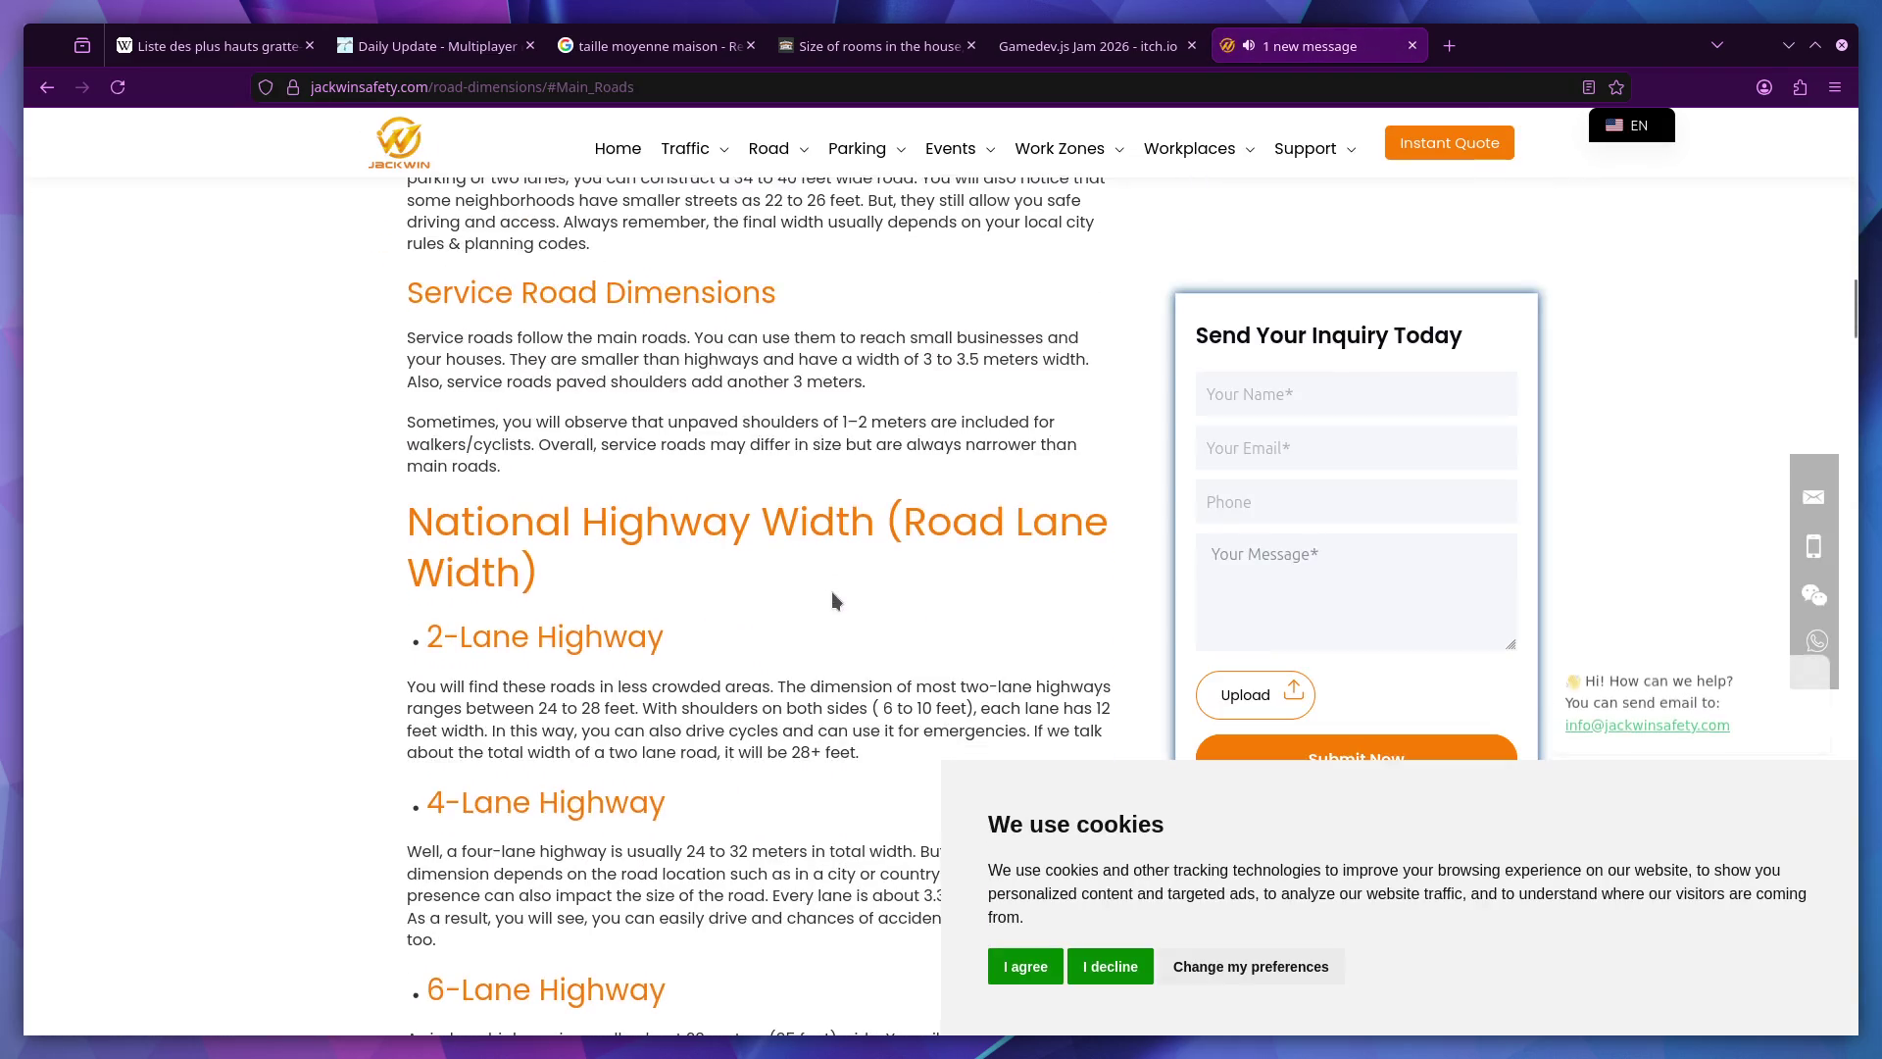
scroll(832, 591, "down", 5)
scroll(833, 590, "down", 5)
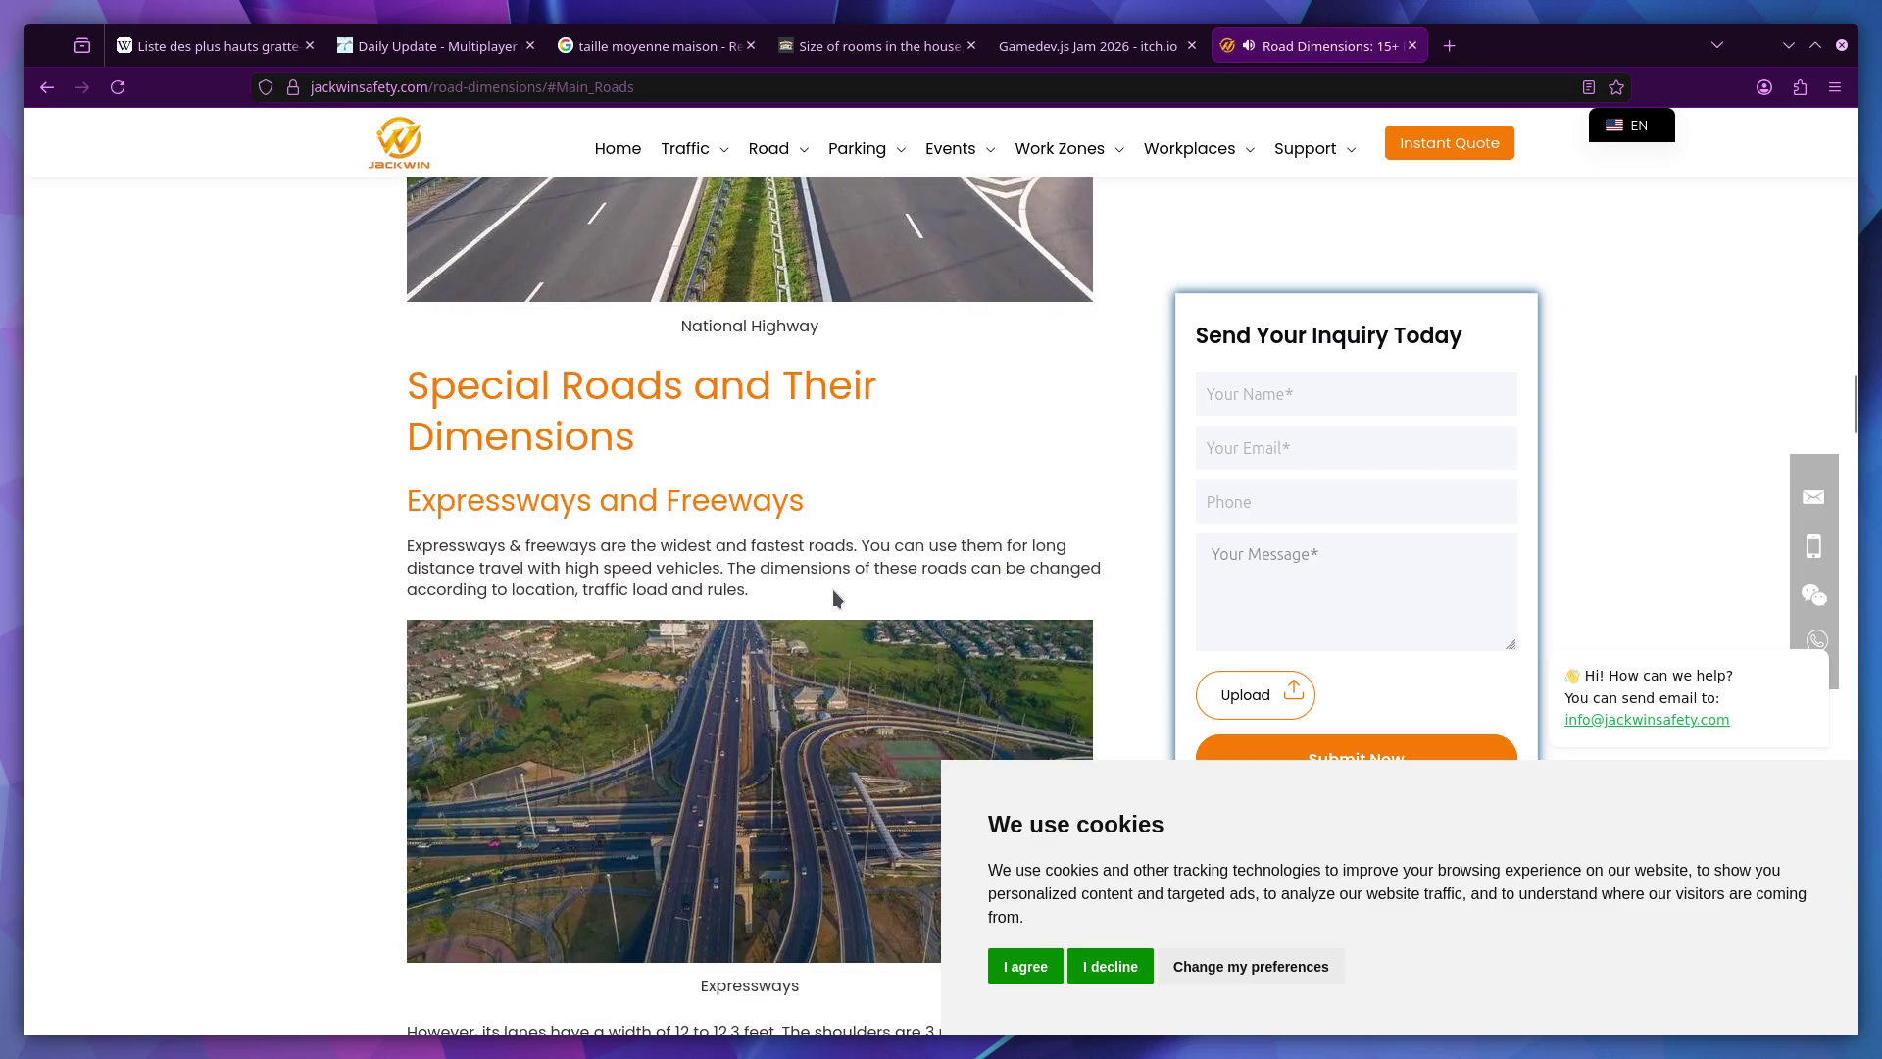
scroll(833, 590, "down", 10)
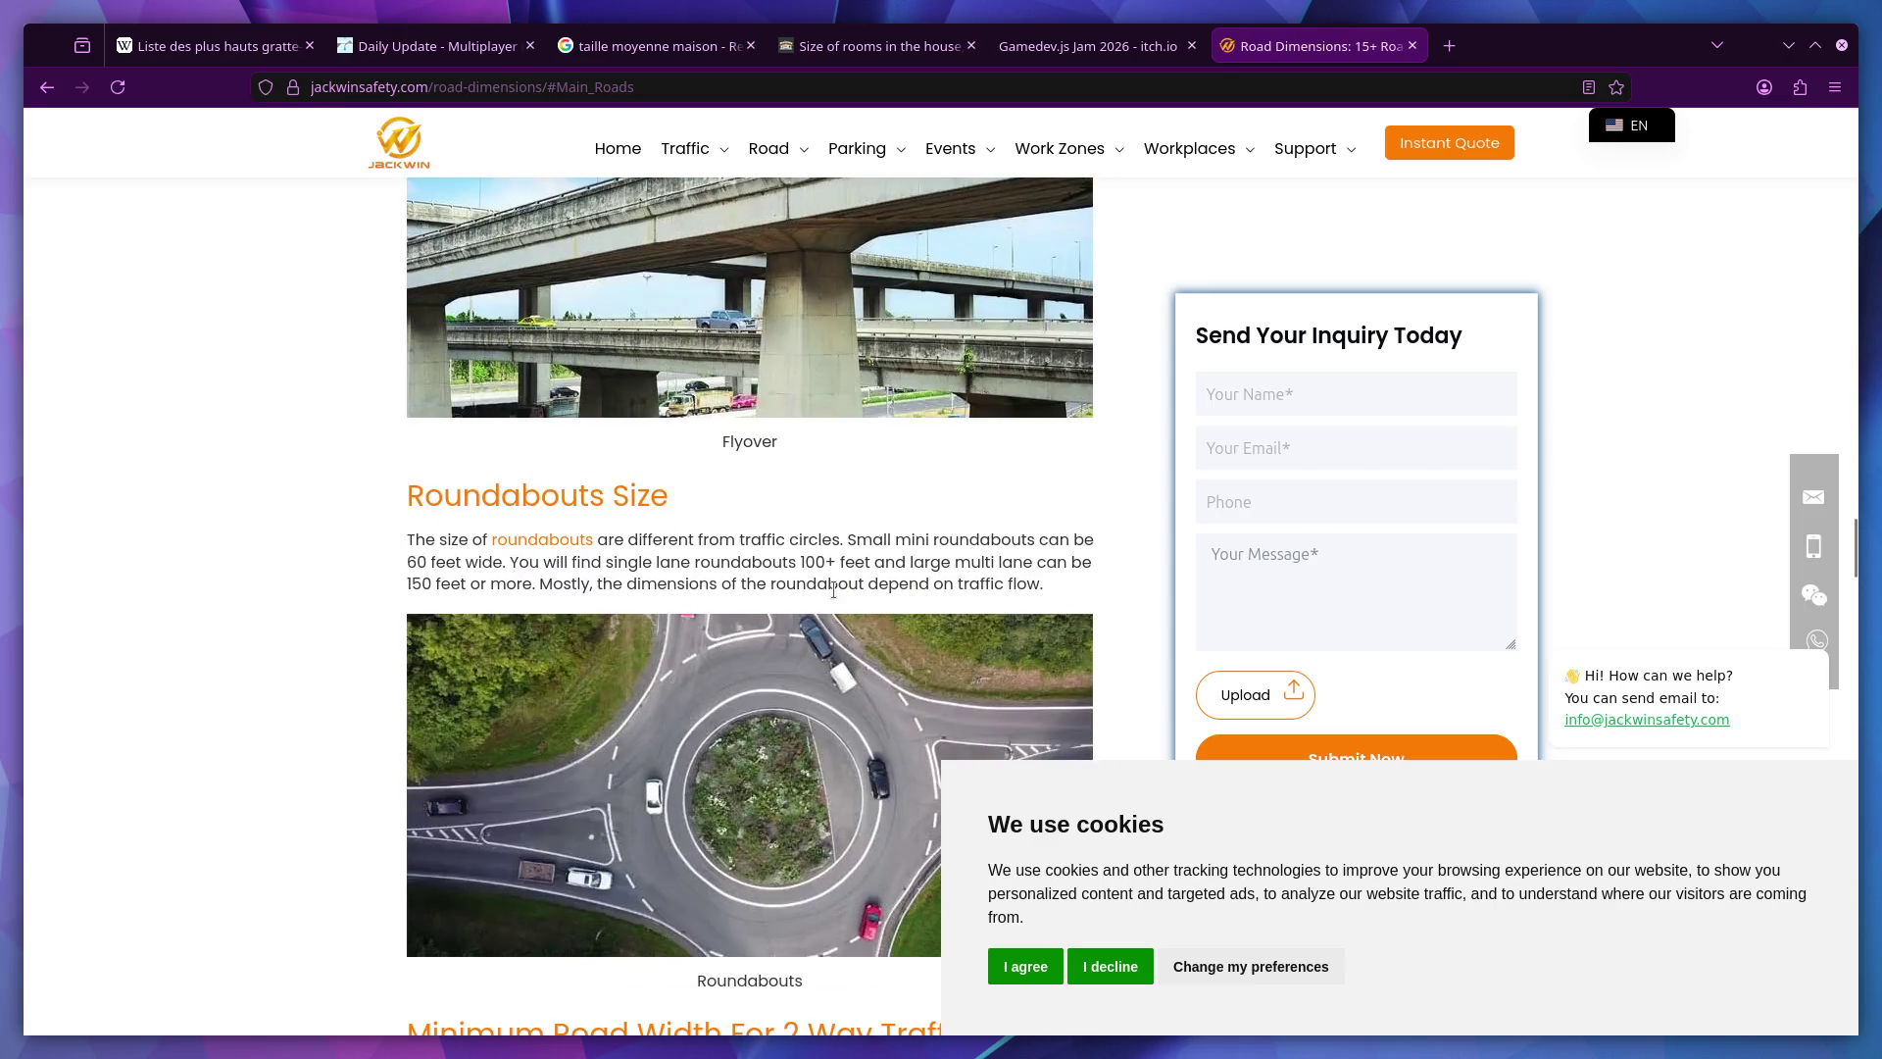
scroll(833, 587, "up", 15)
scroll(832, 586, "down", 4)
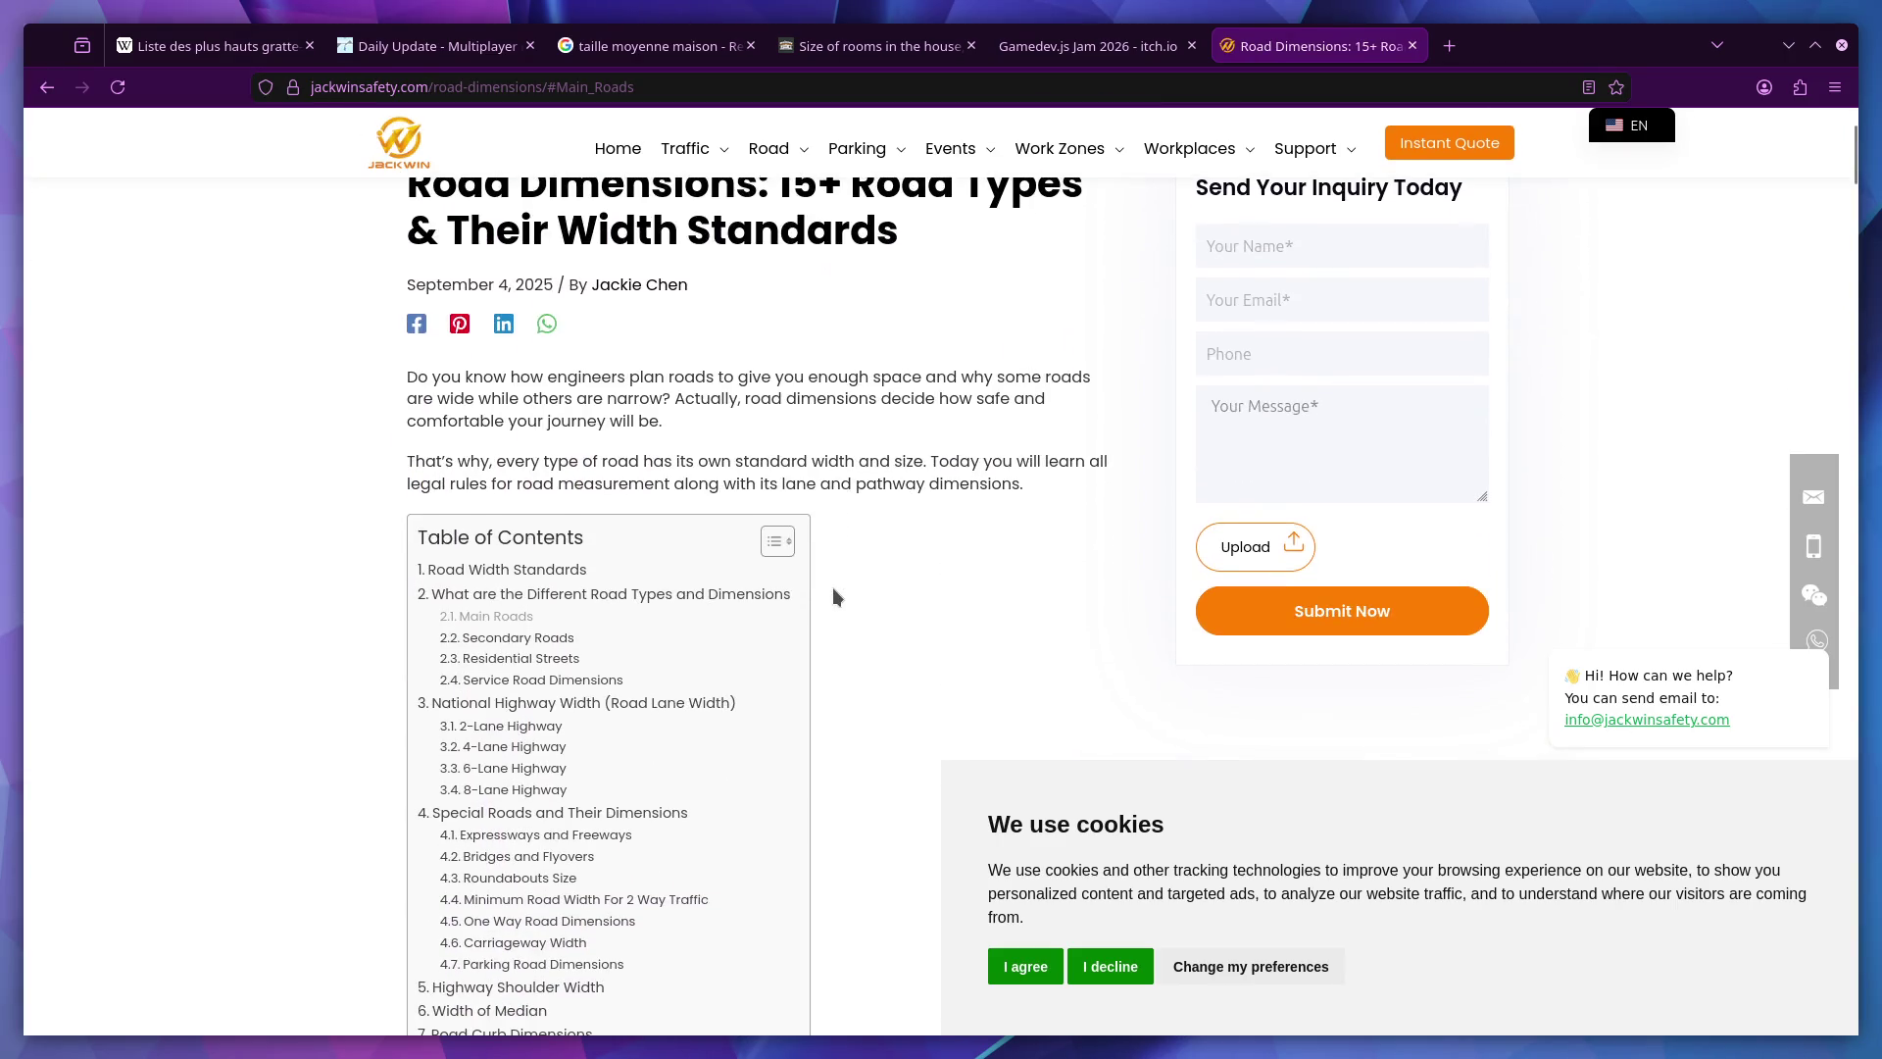
scroll(791, 617, "down", 1)
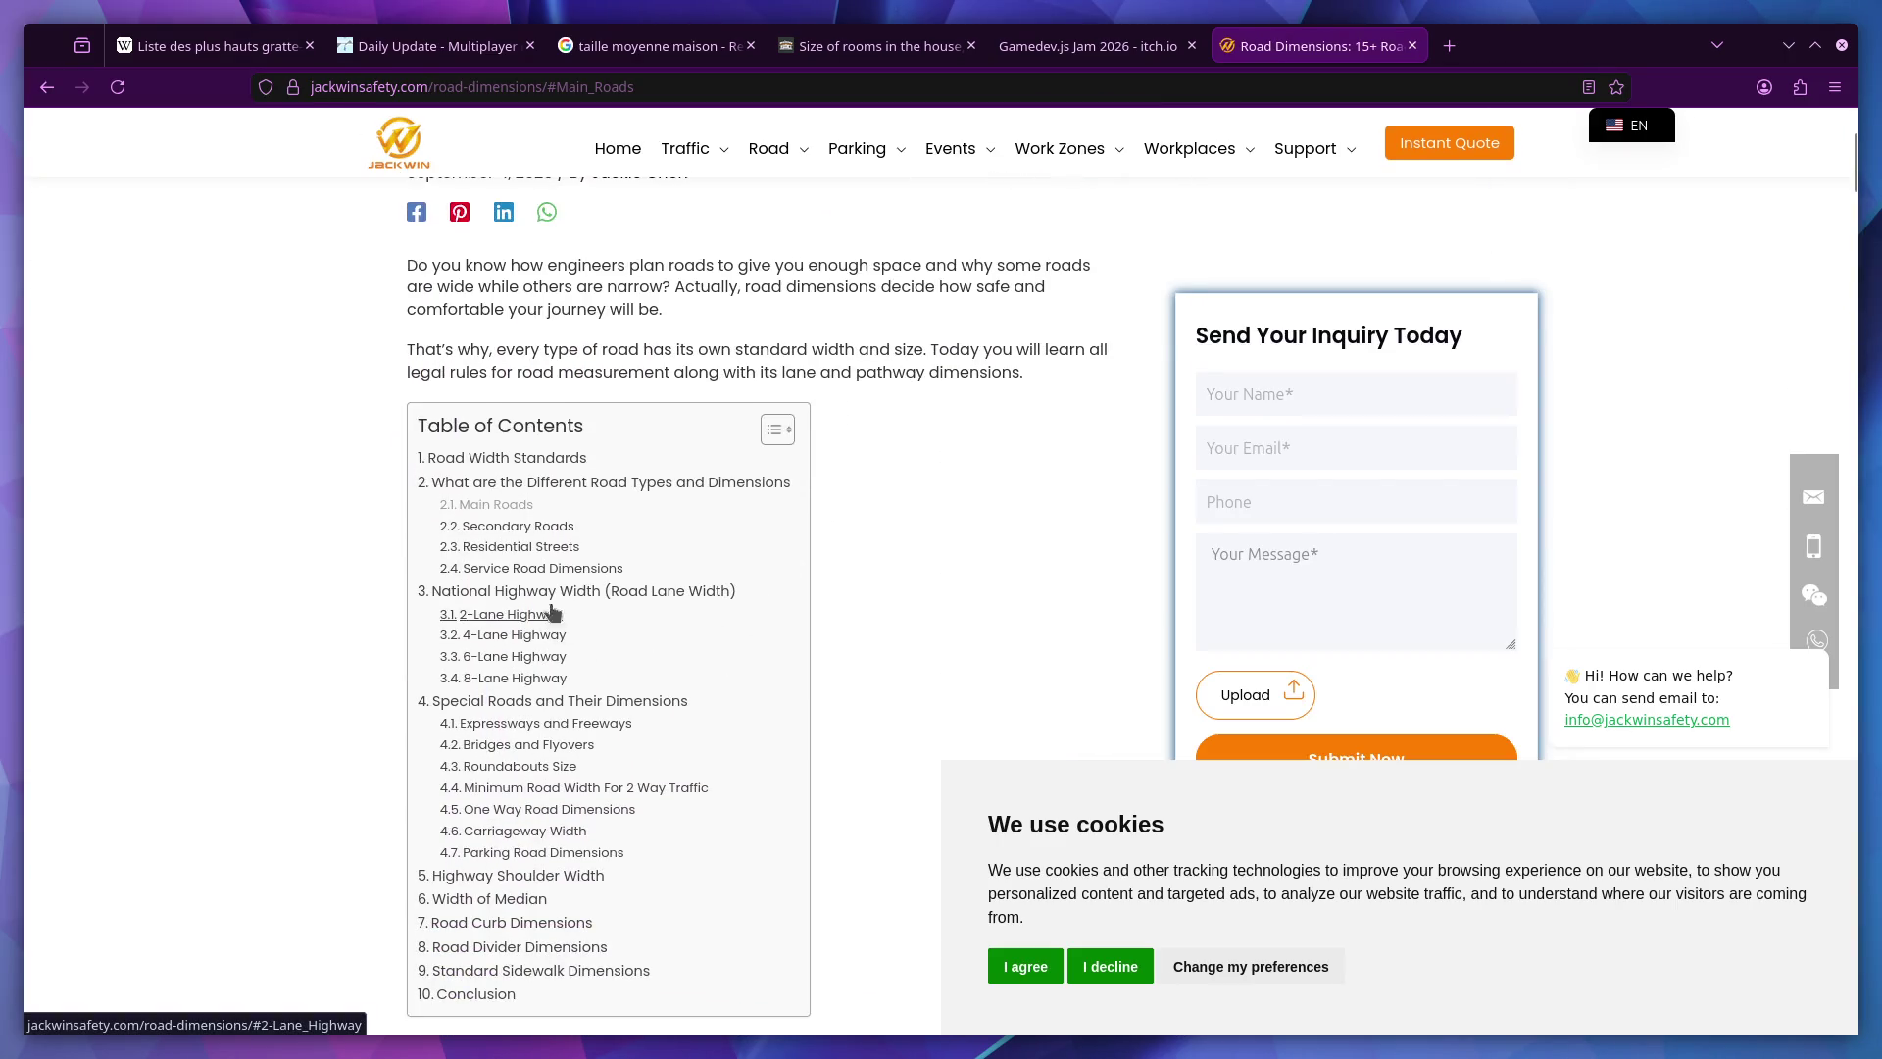
left_click(495, 546)
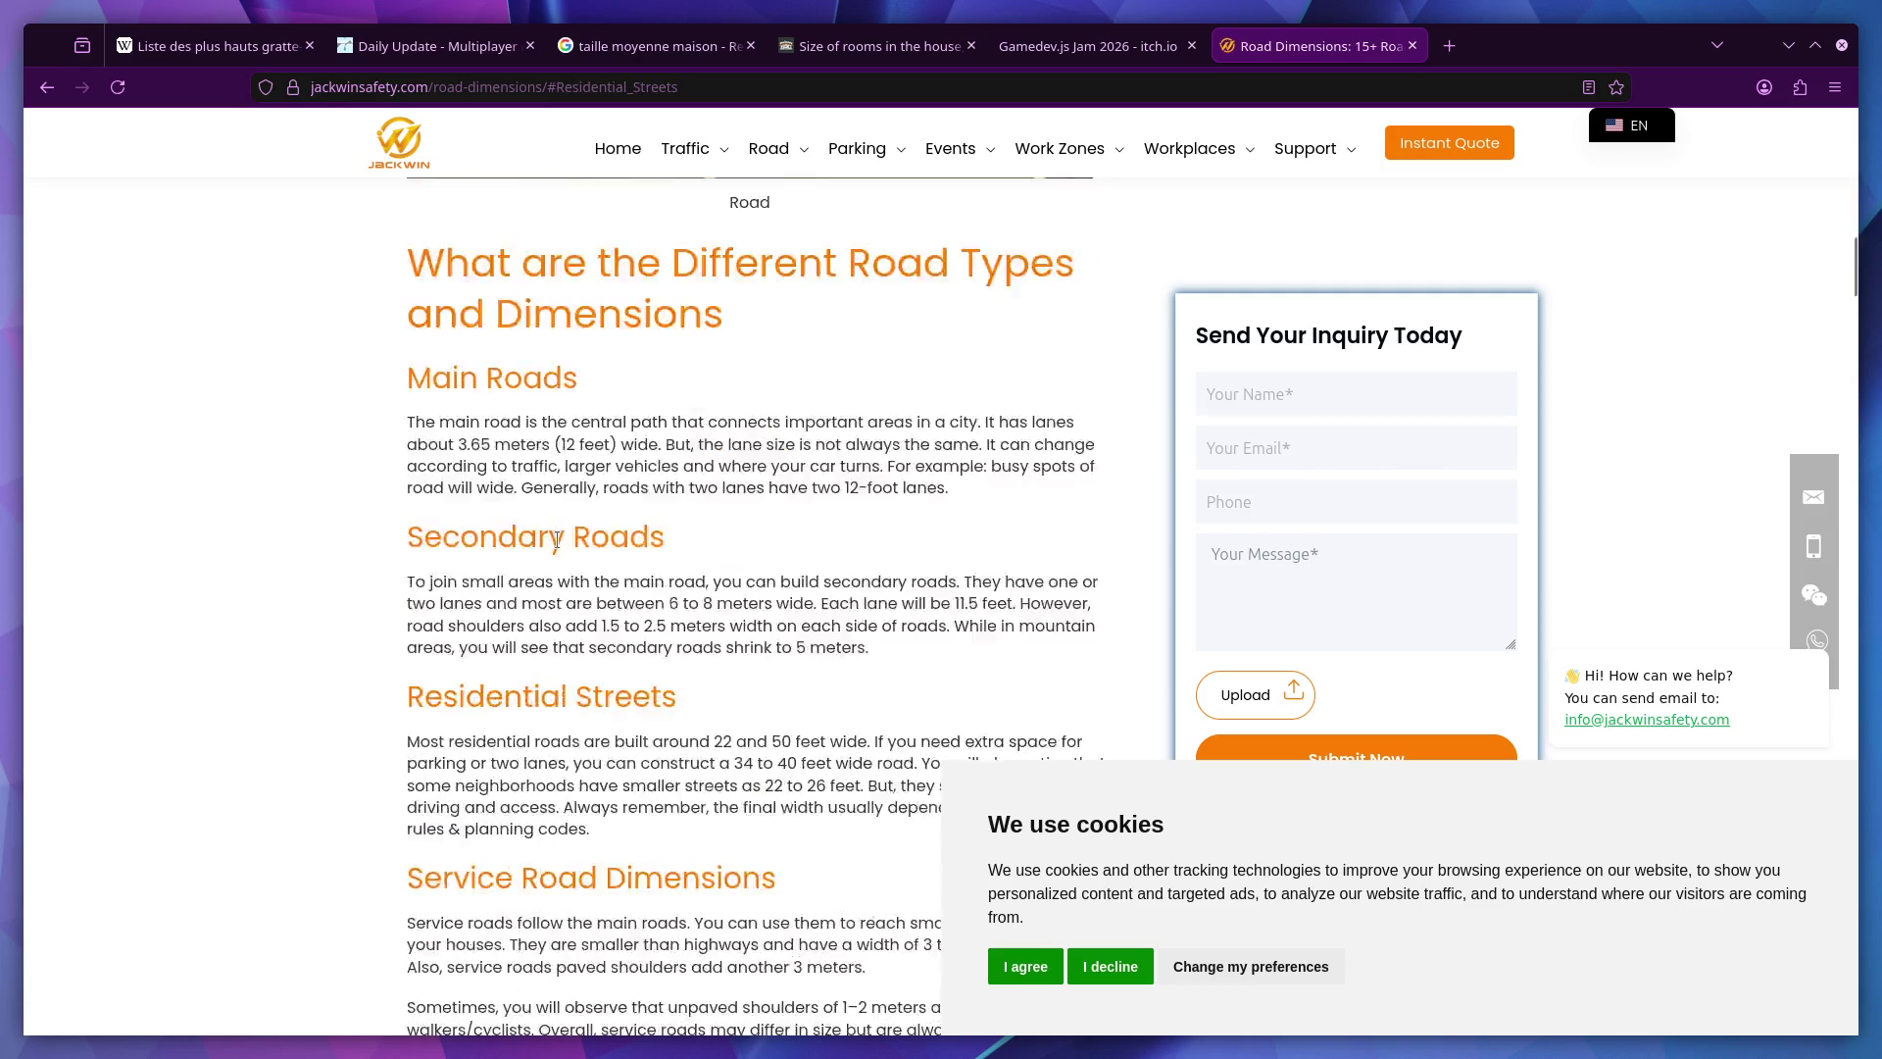
scroll(488, 403, "up", 4)
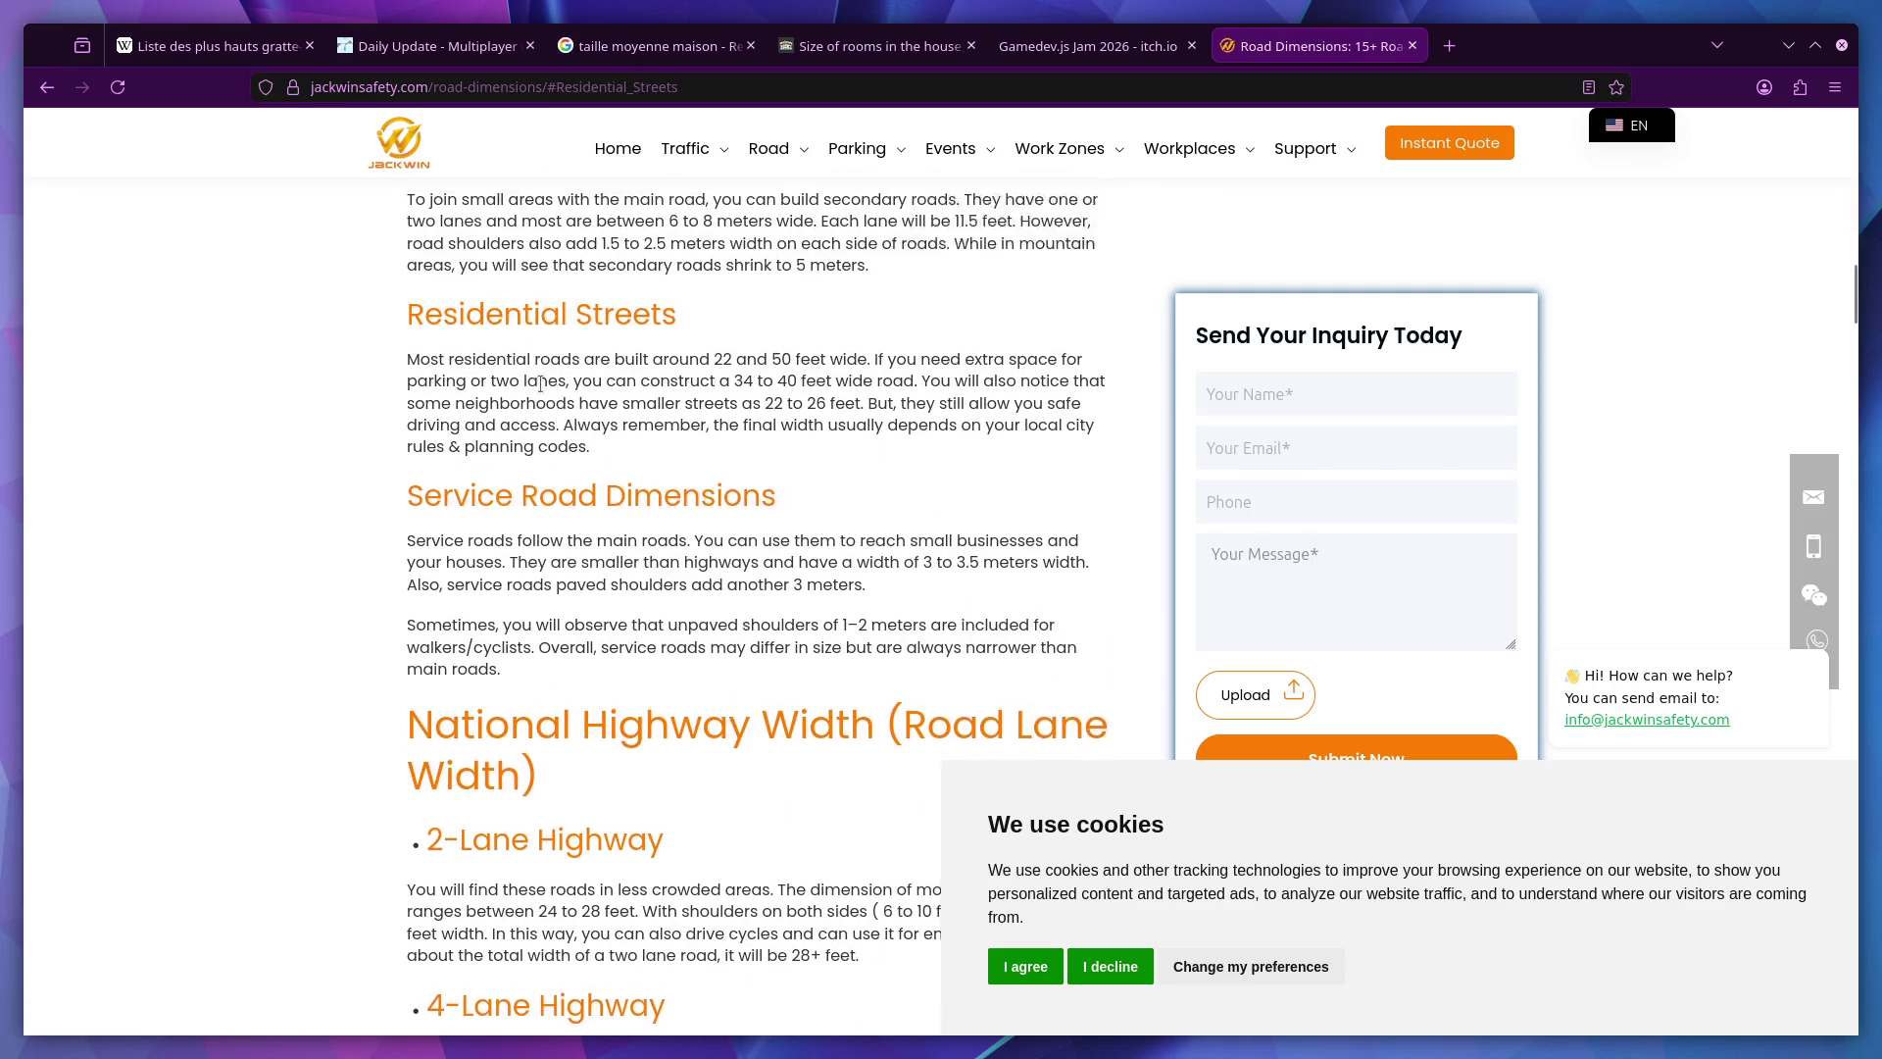
scroll(818, 447, "up", 15)
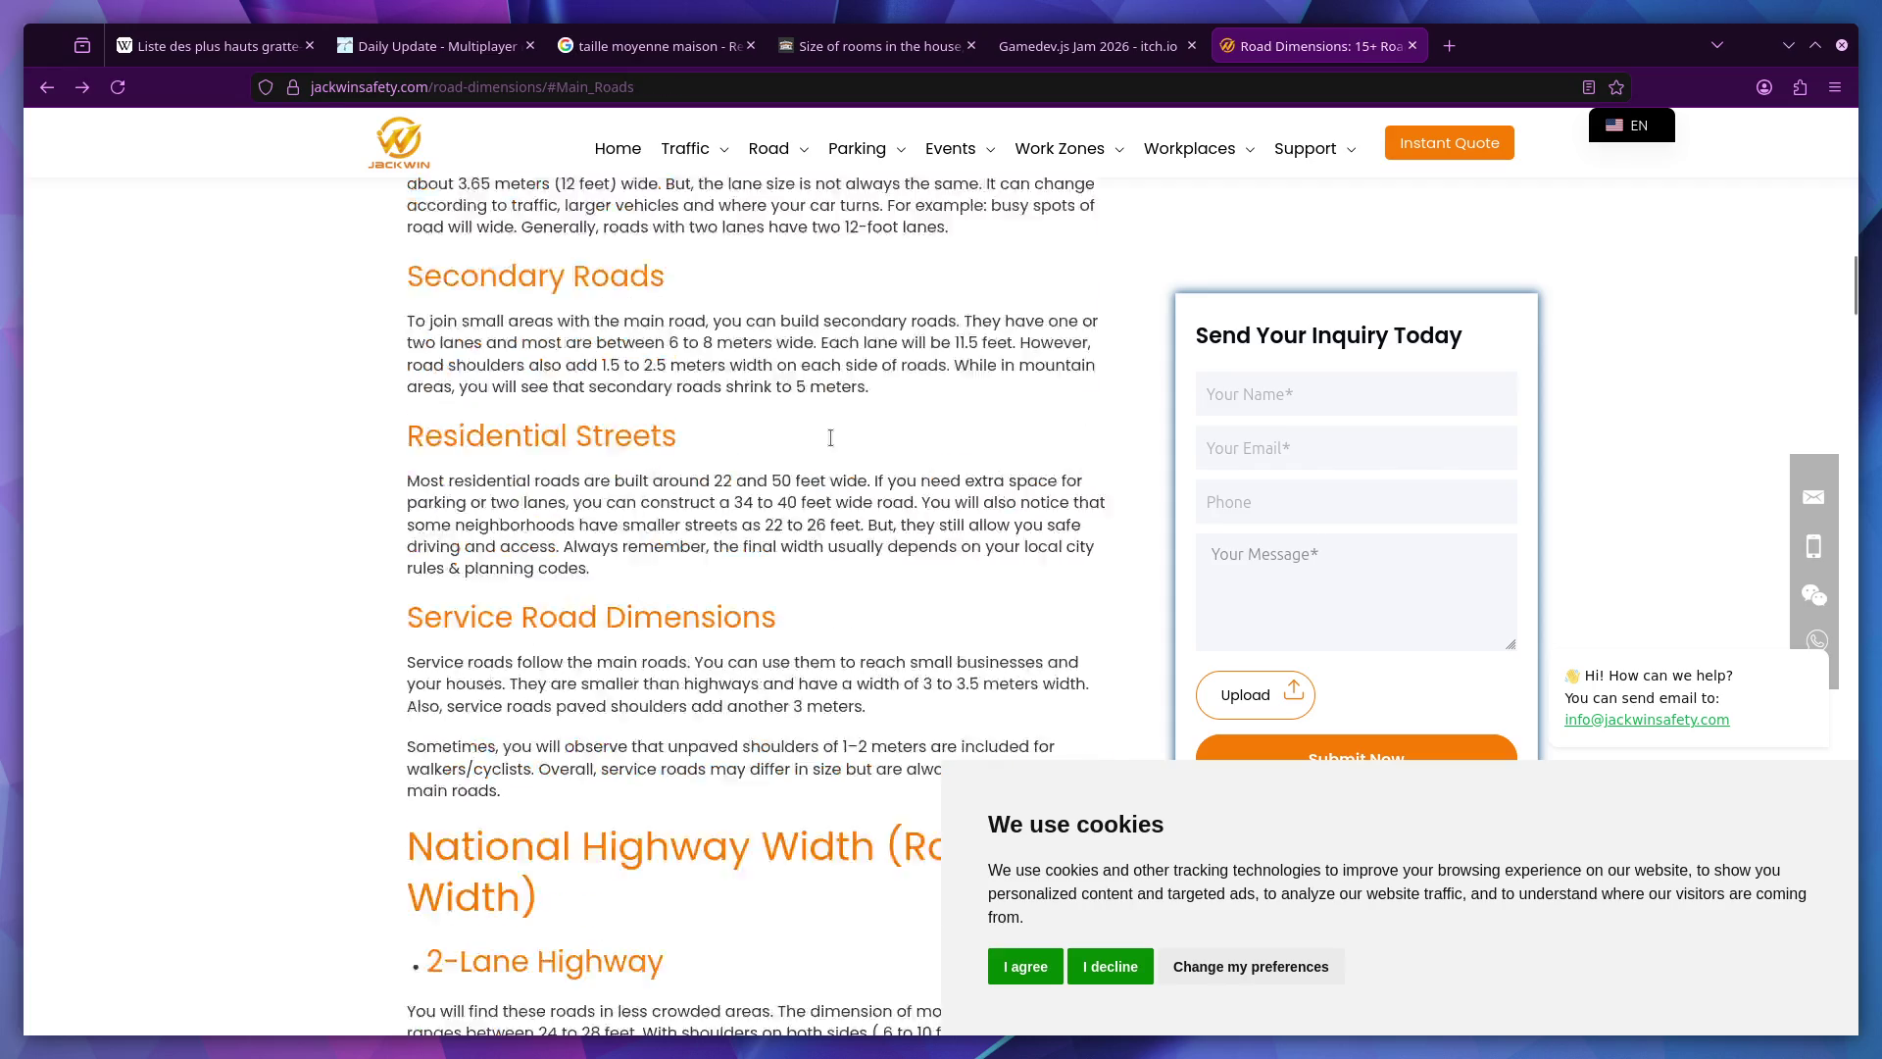
key("alt+Left")
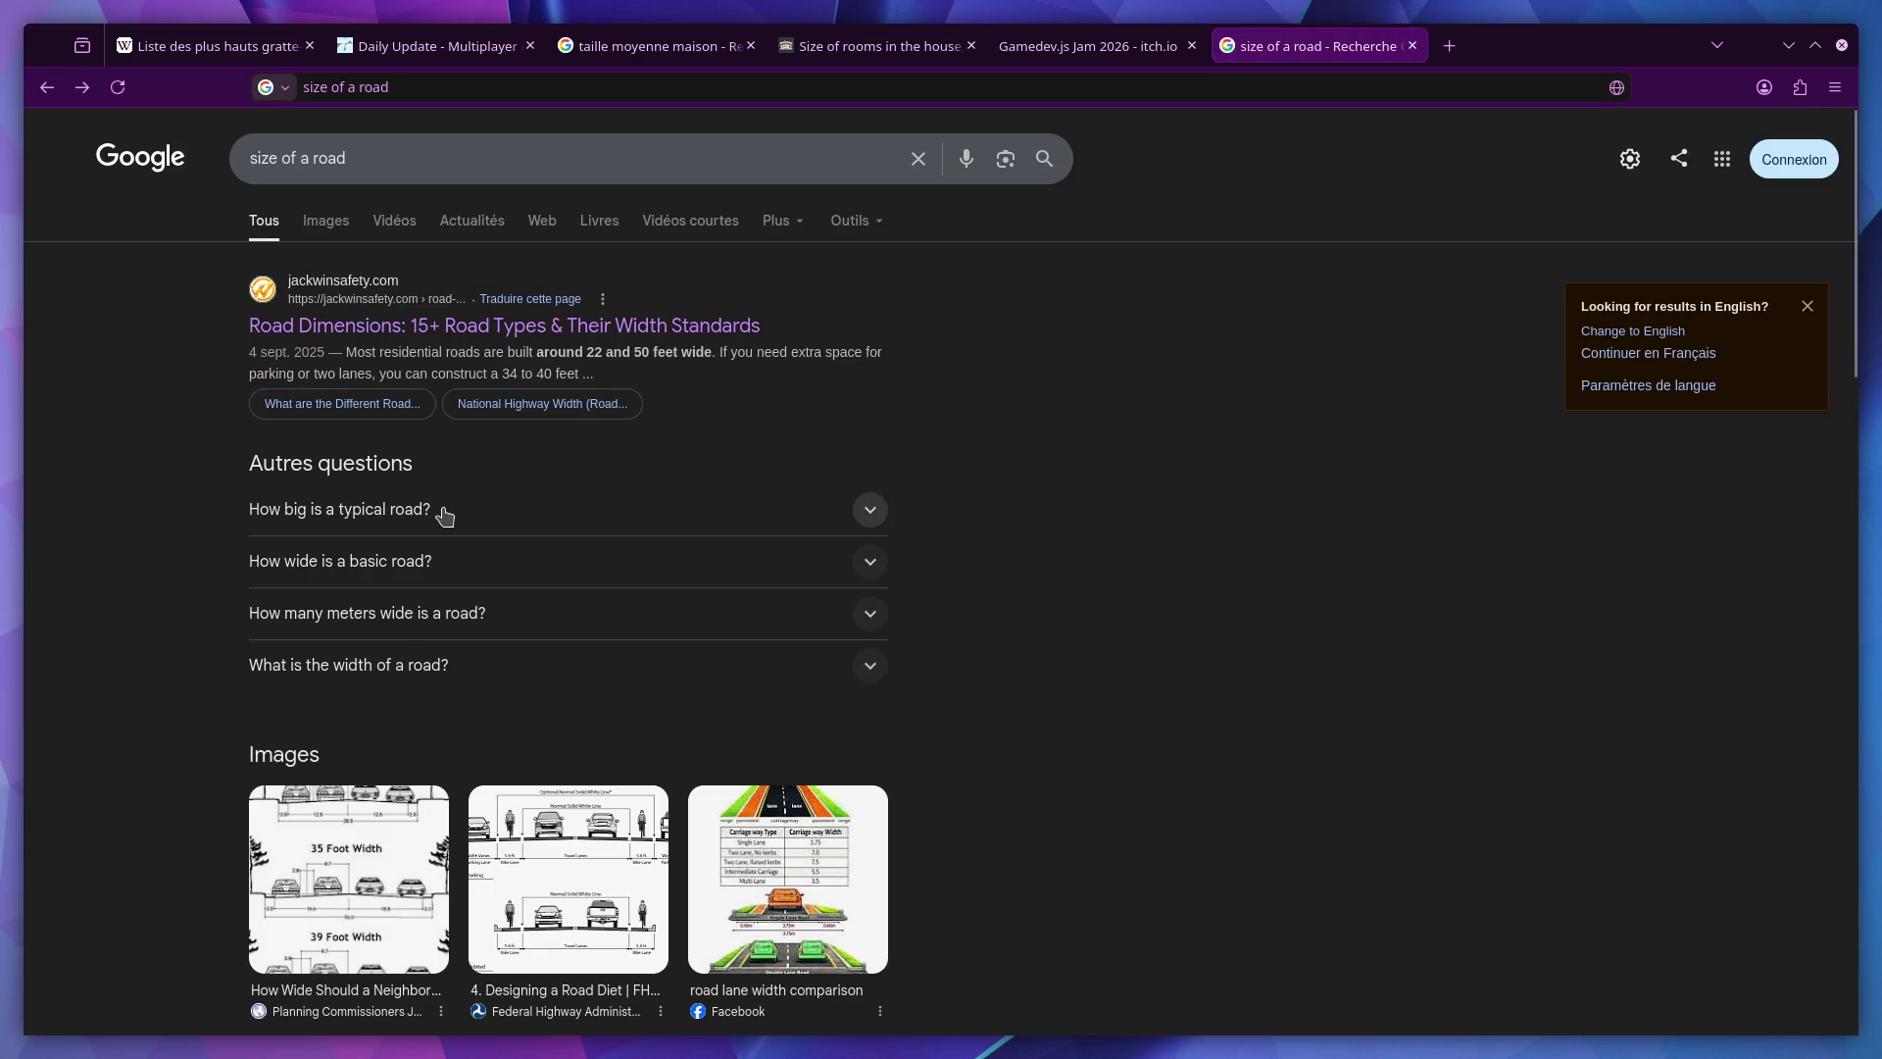
Expand the 'How big is a typical road?' answer and add 'meter' to the search.
left_click(444, 512)
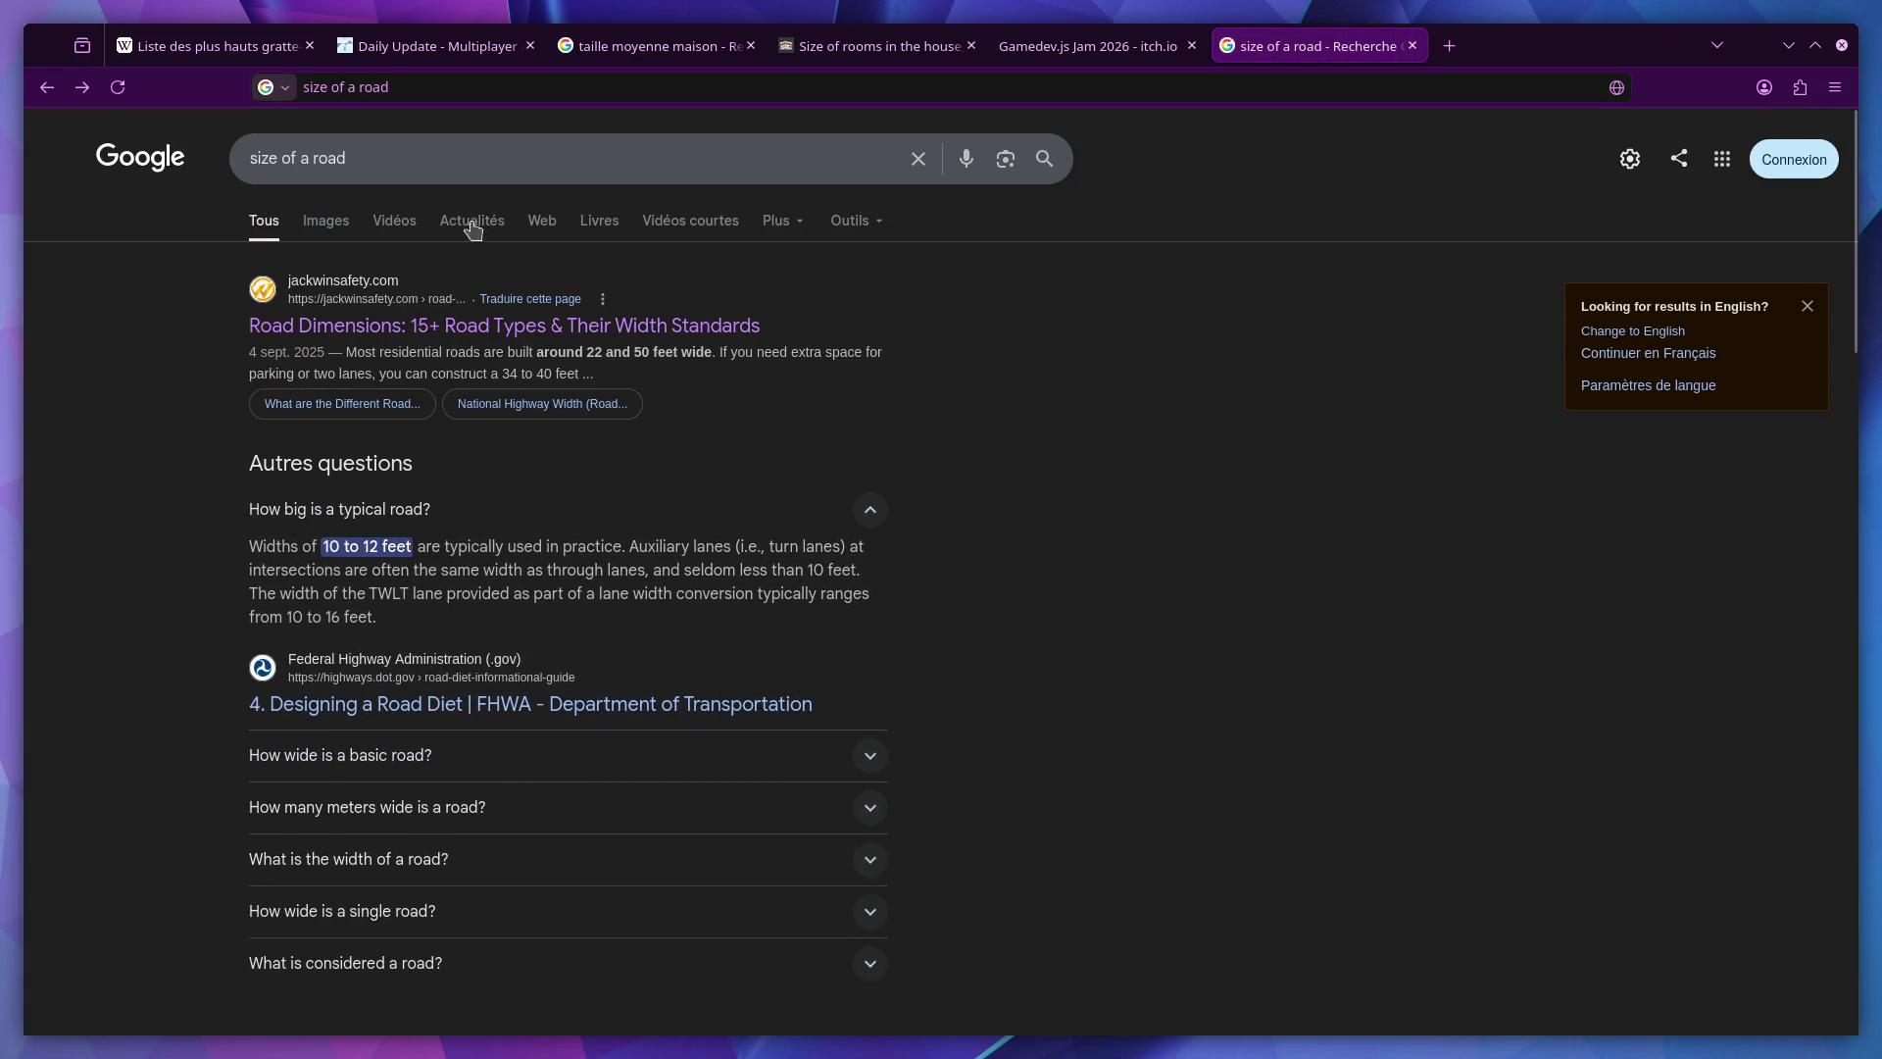
left_click(441, 158)
type("meter")
key("Return")
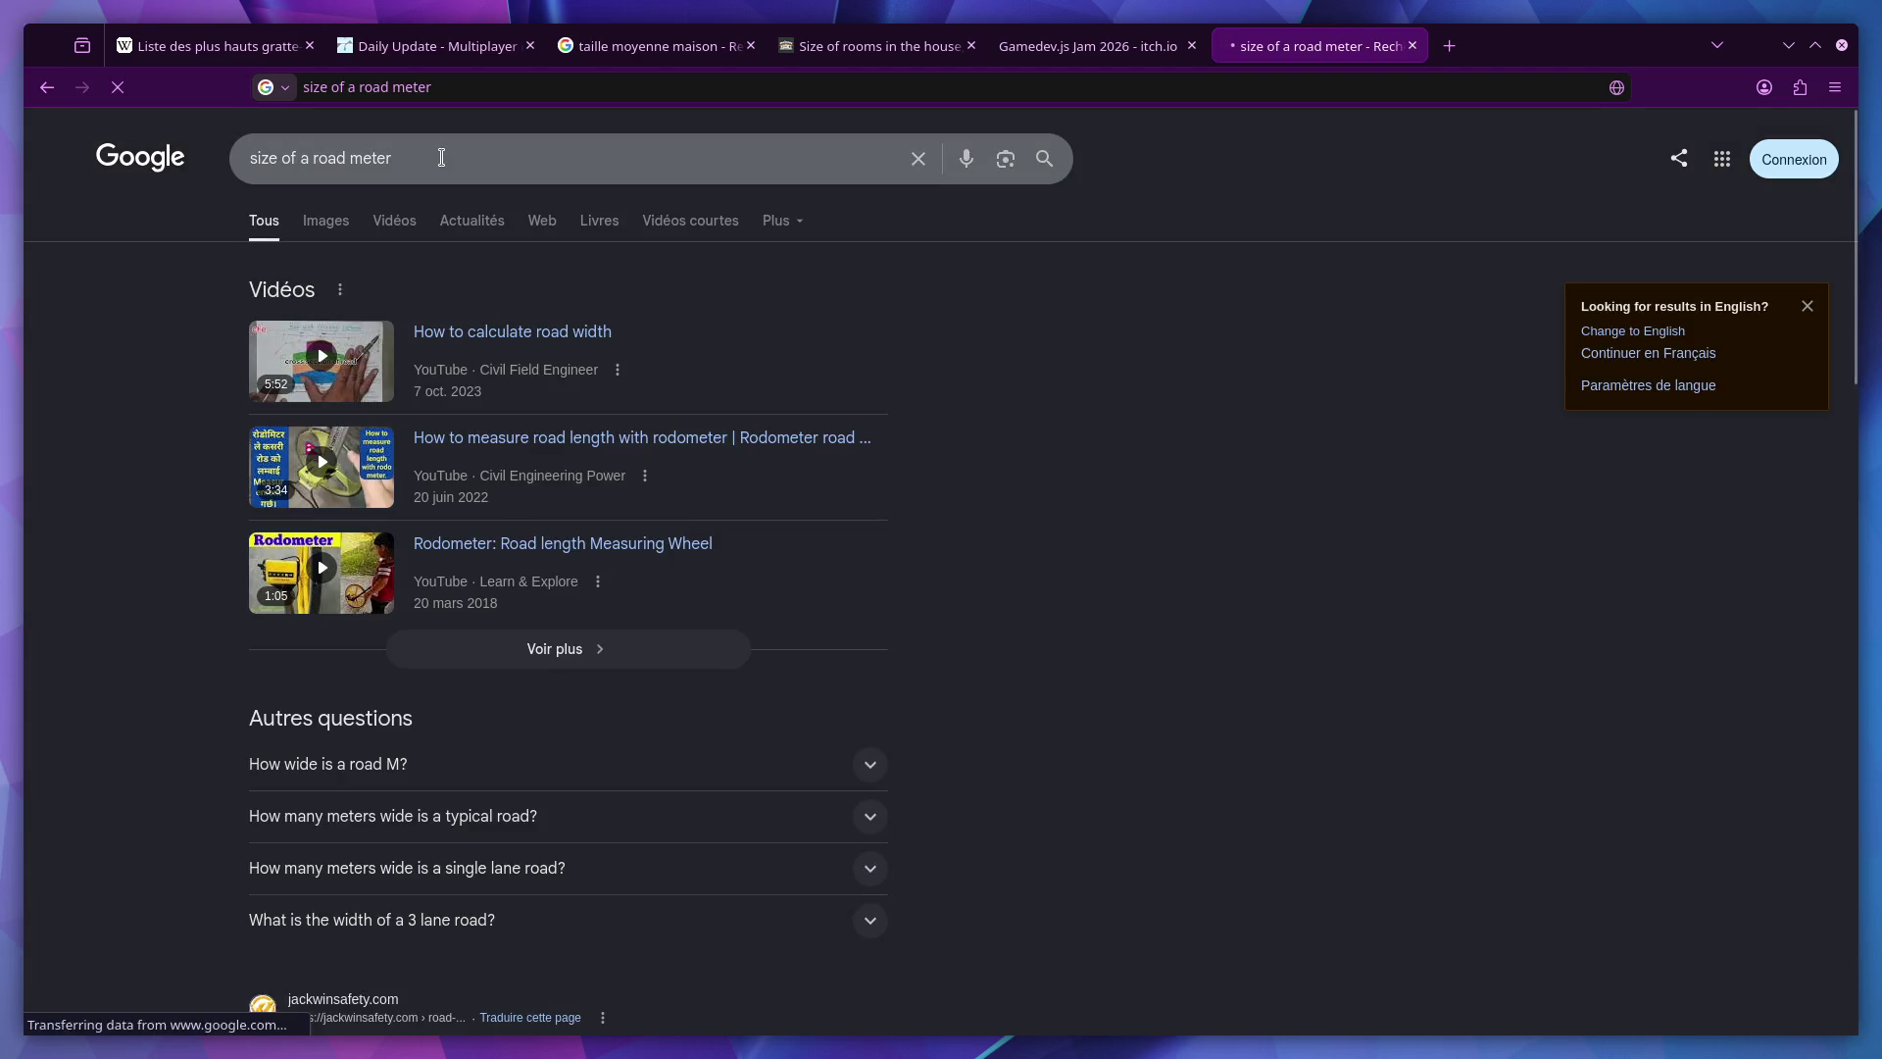
Read the Quora answers on standard road width, then return to the Google results.
scroll(462, 625, "down", 3)
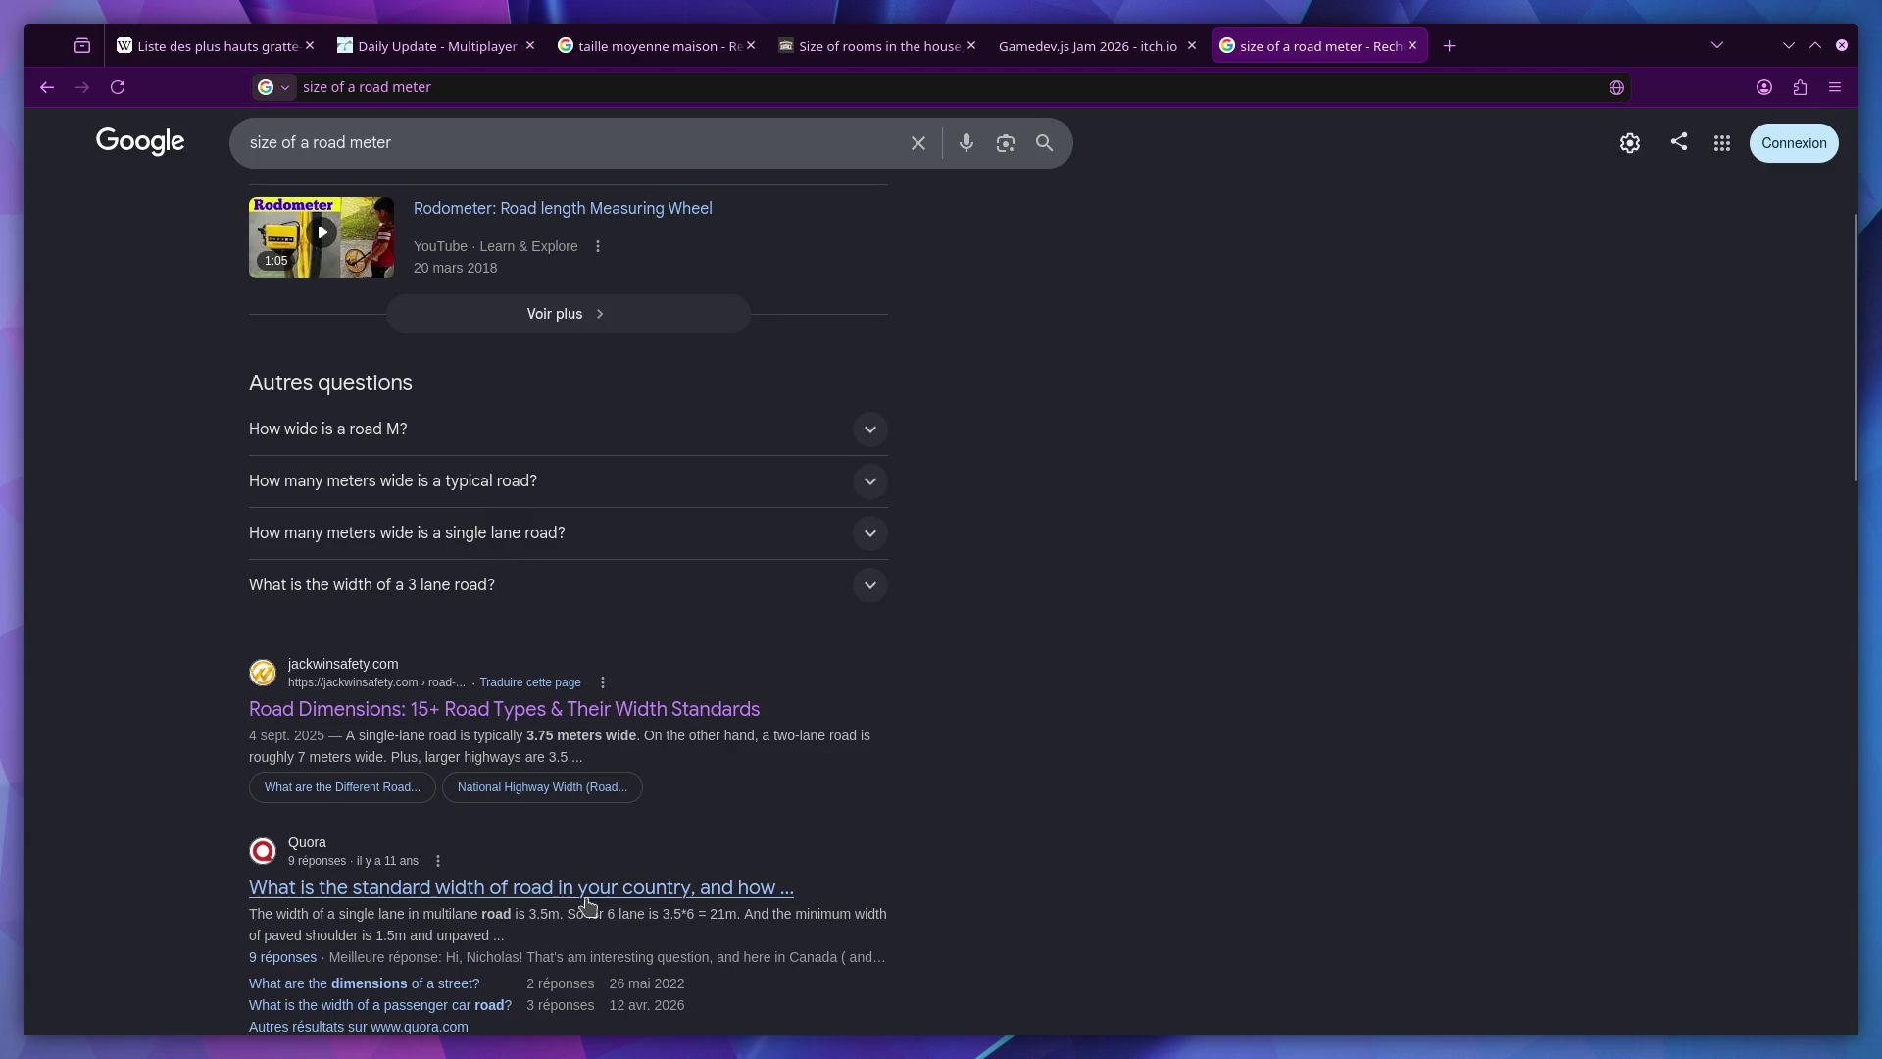
left_click(589, 899)
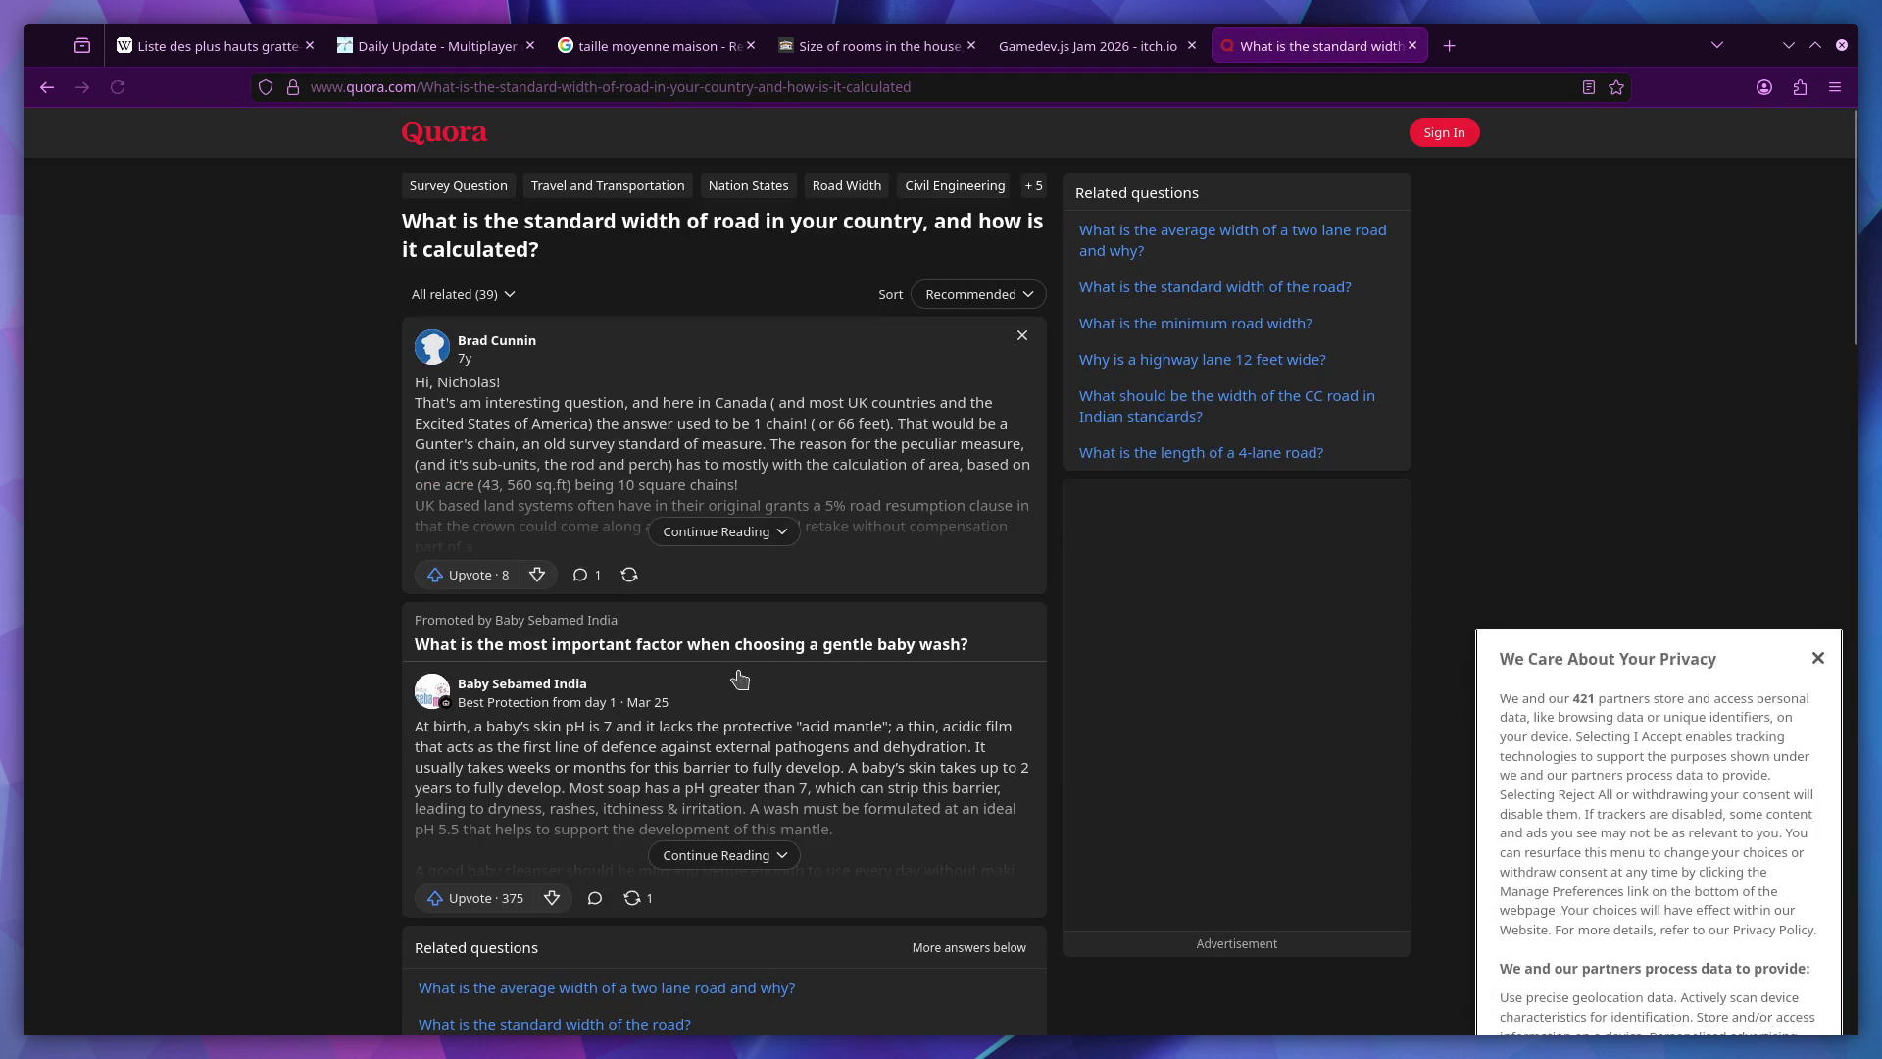
left_click(722, 531)
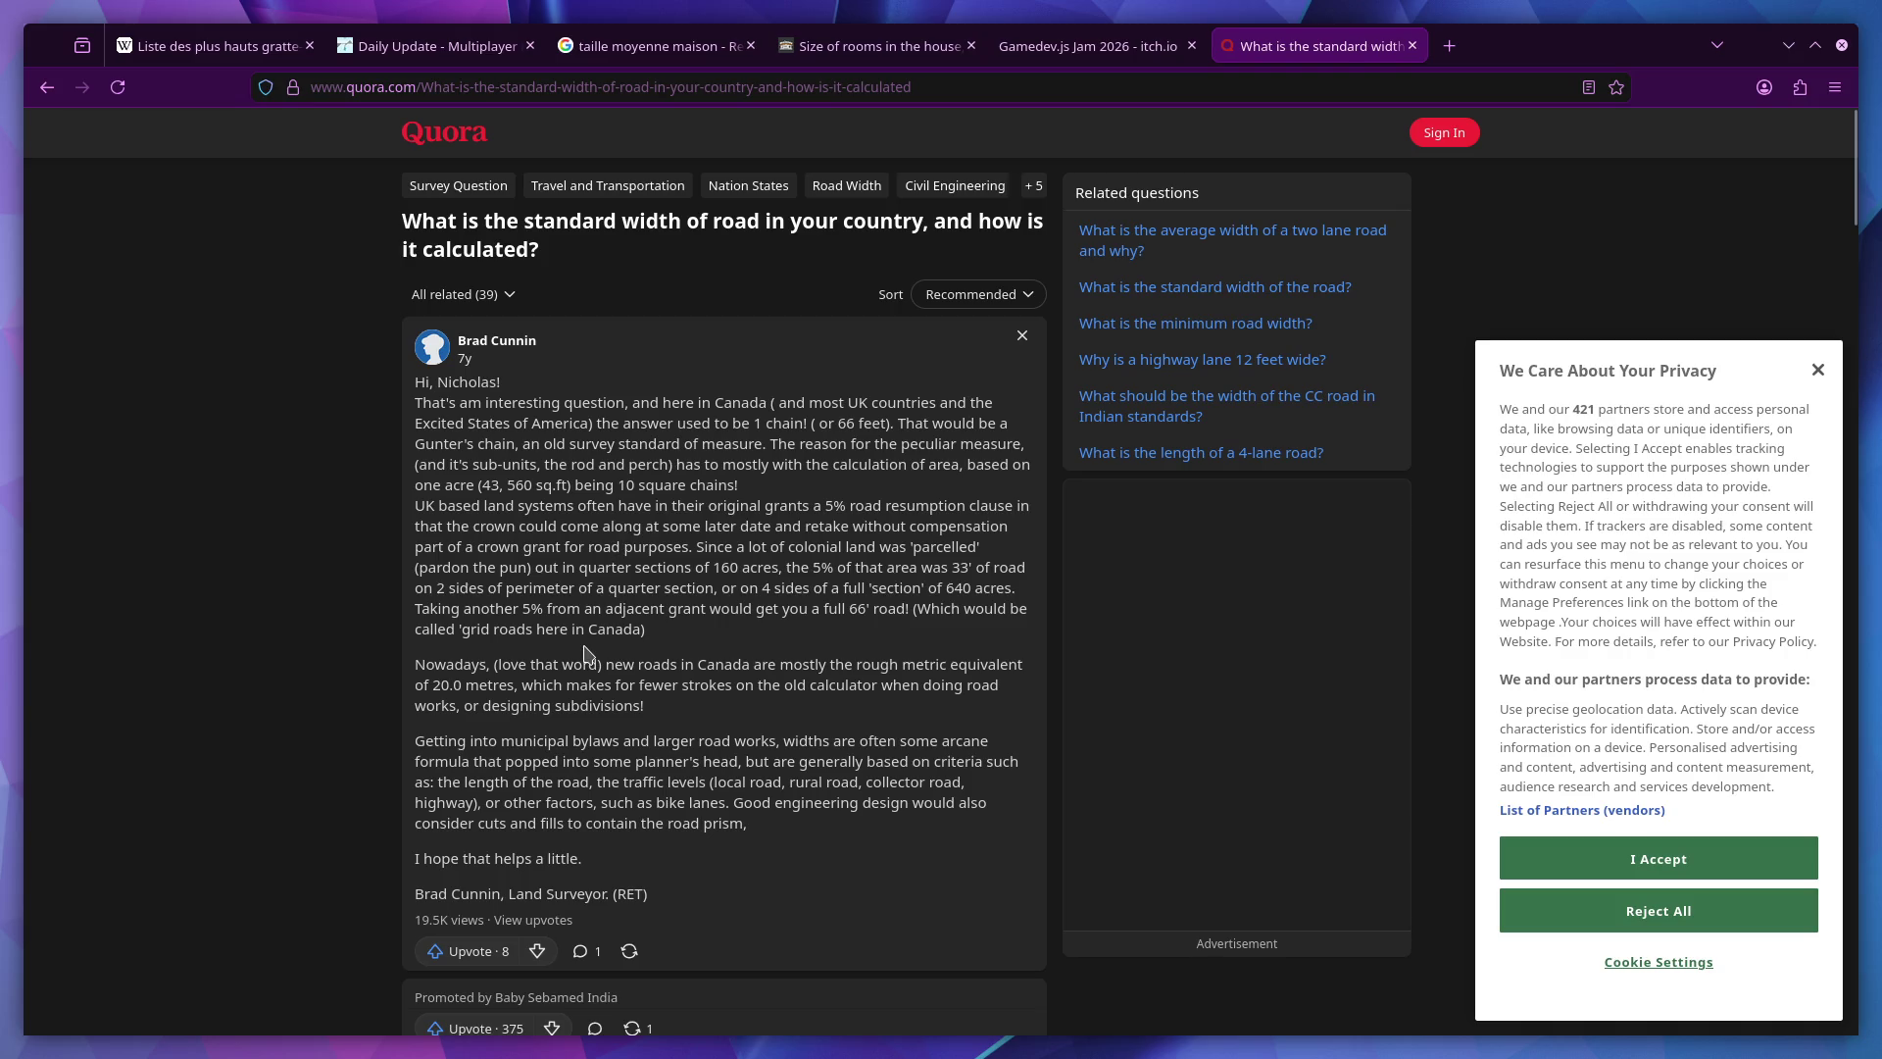
scroll(586, 654, "down", 2)
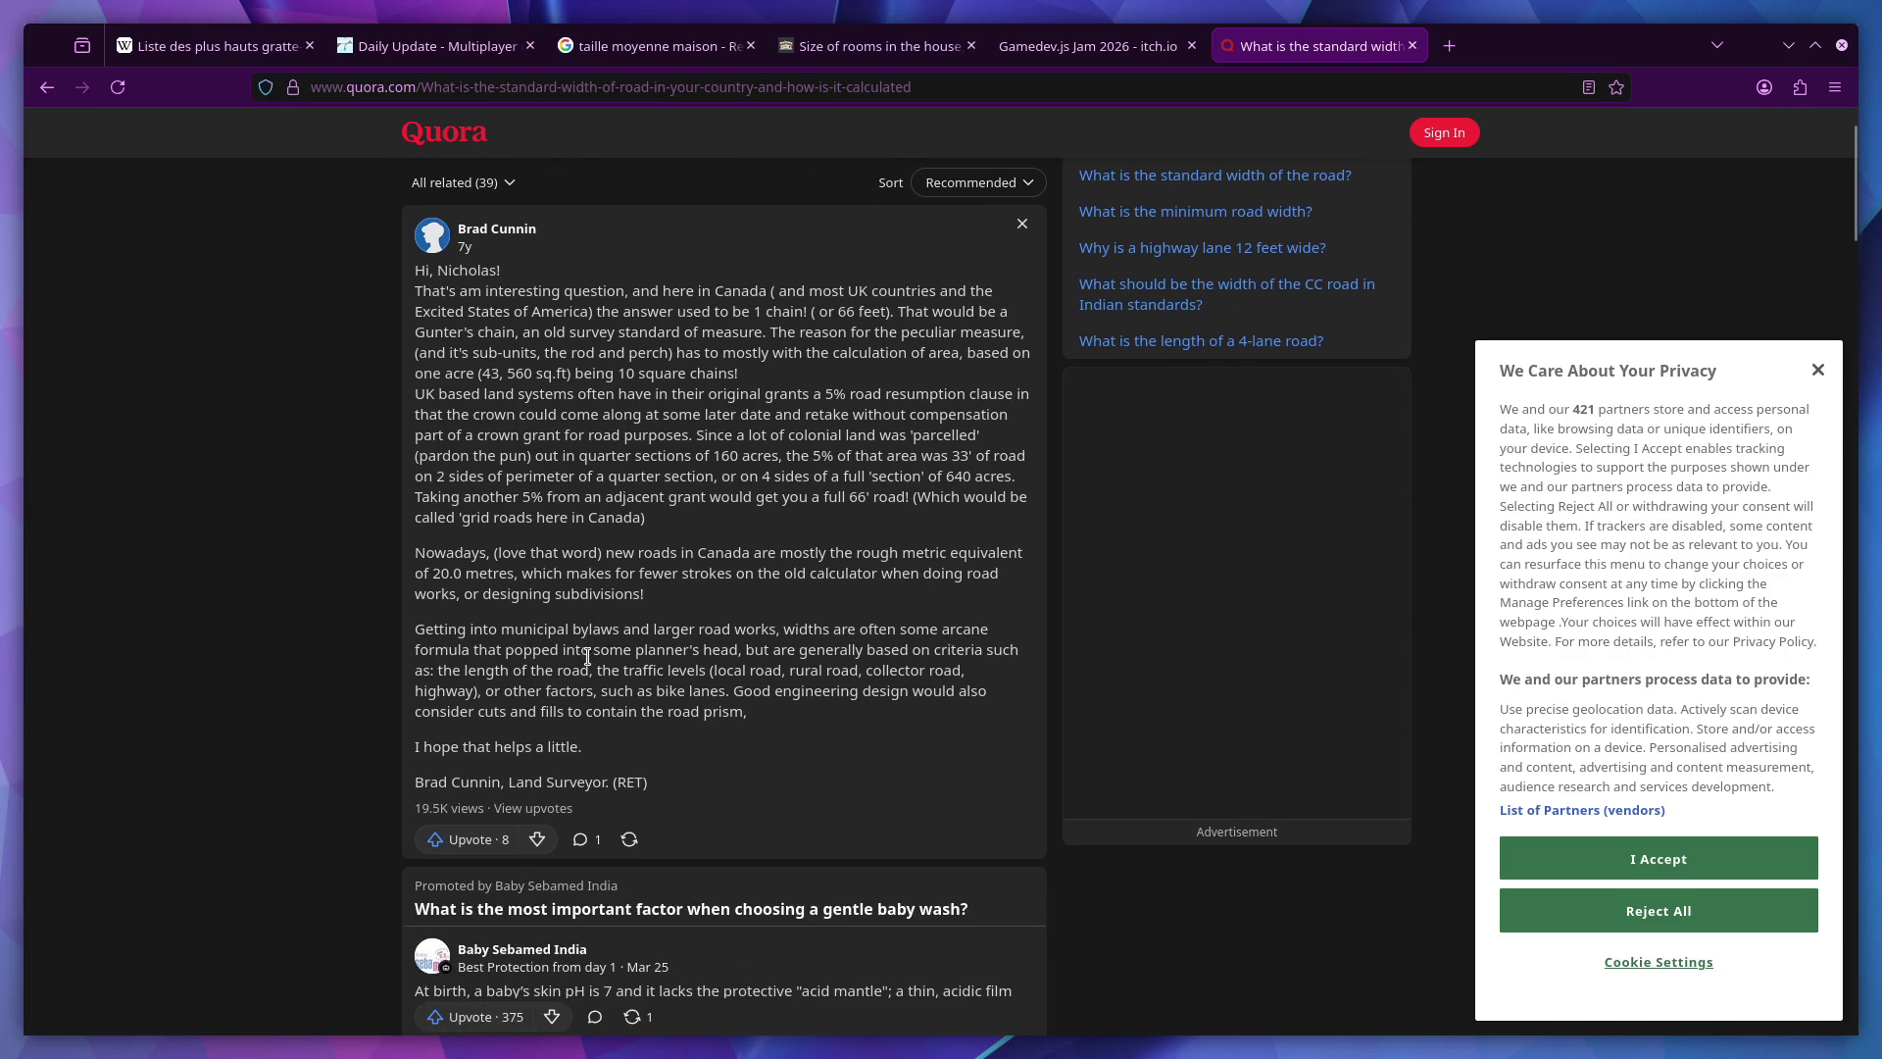
scroll(588, 657, "down", 5)
left_click(696, 784)
scroll(596, 698, "down", 1)
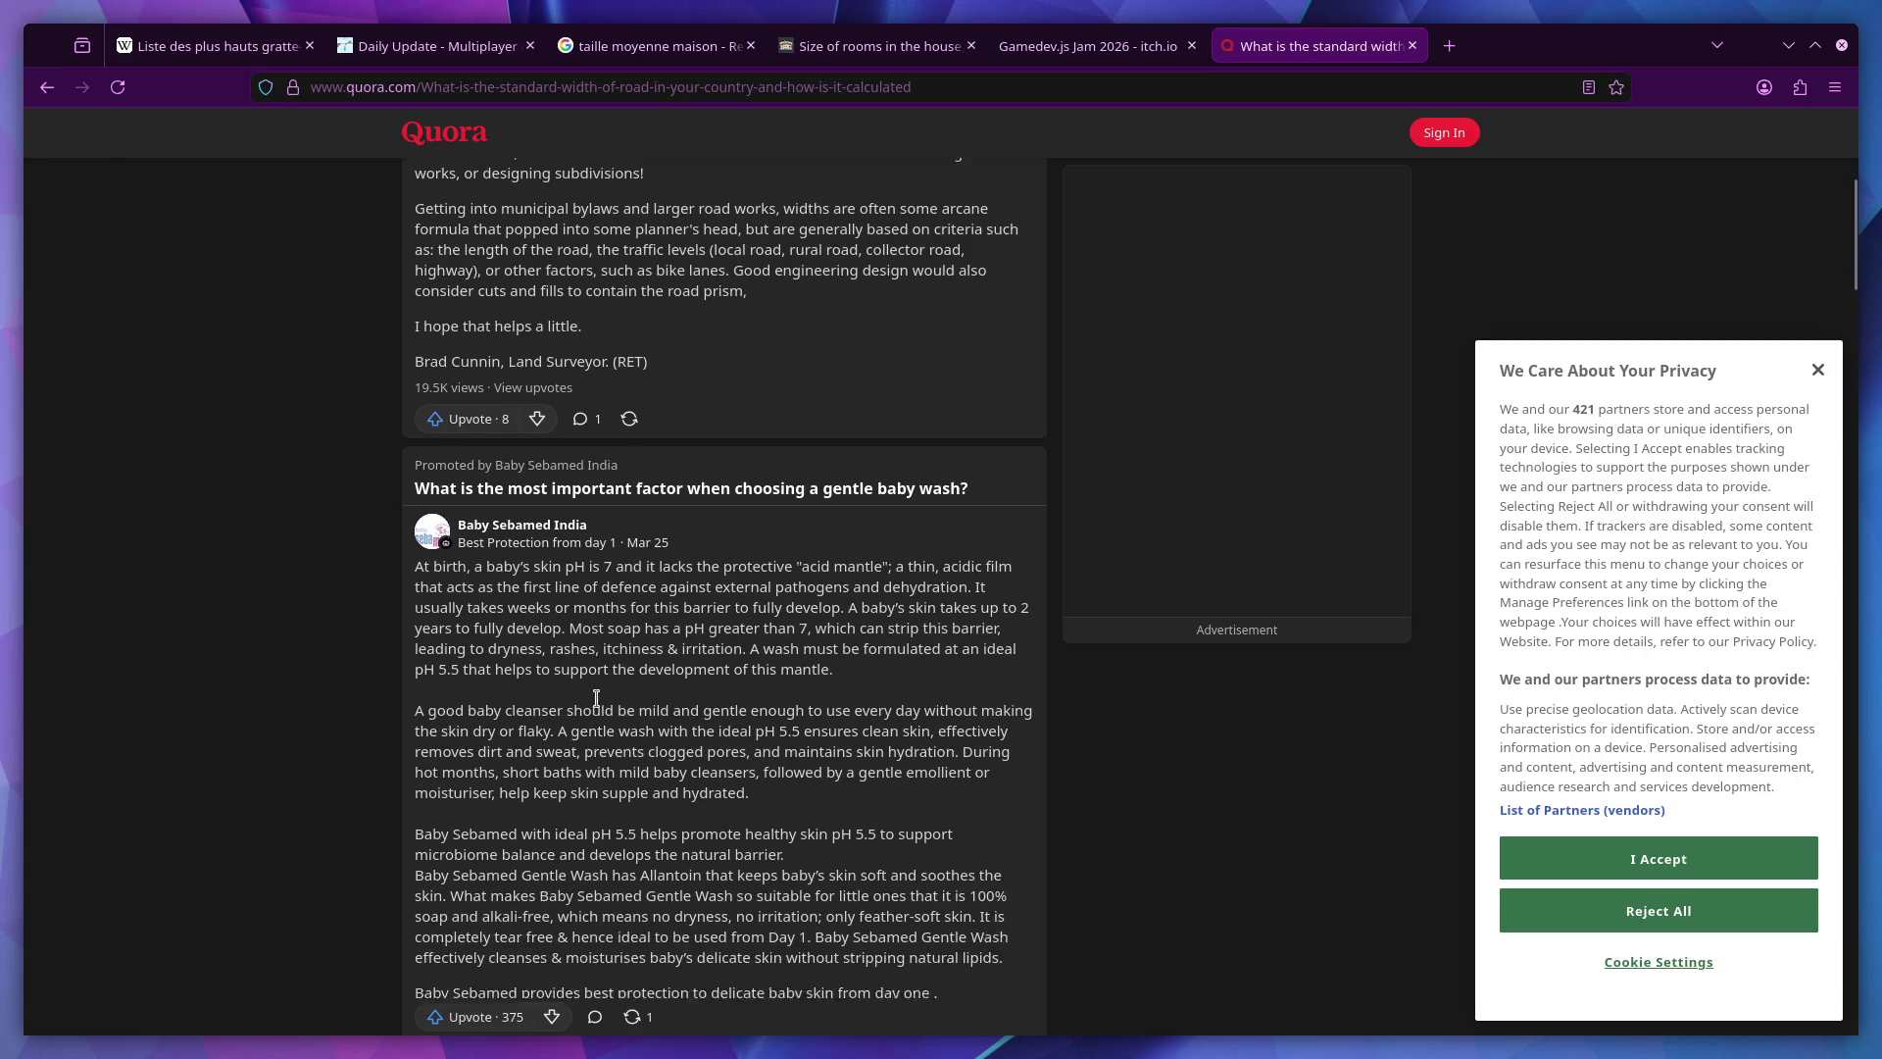
scroll(596, 698, "down", 3)
key("alt+Left")
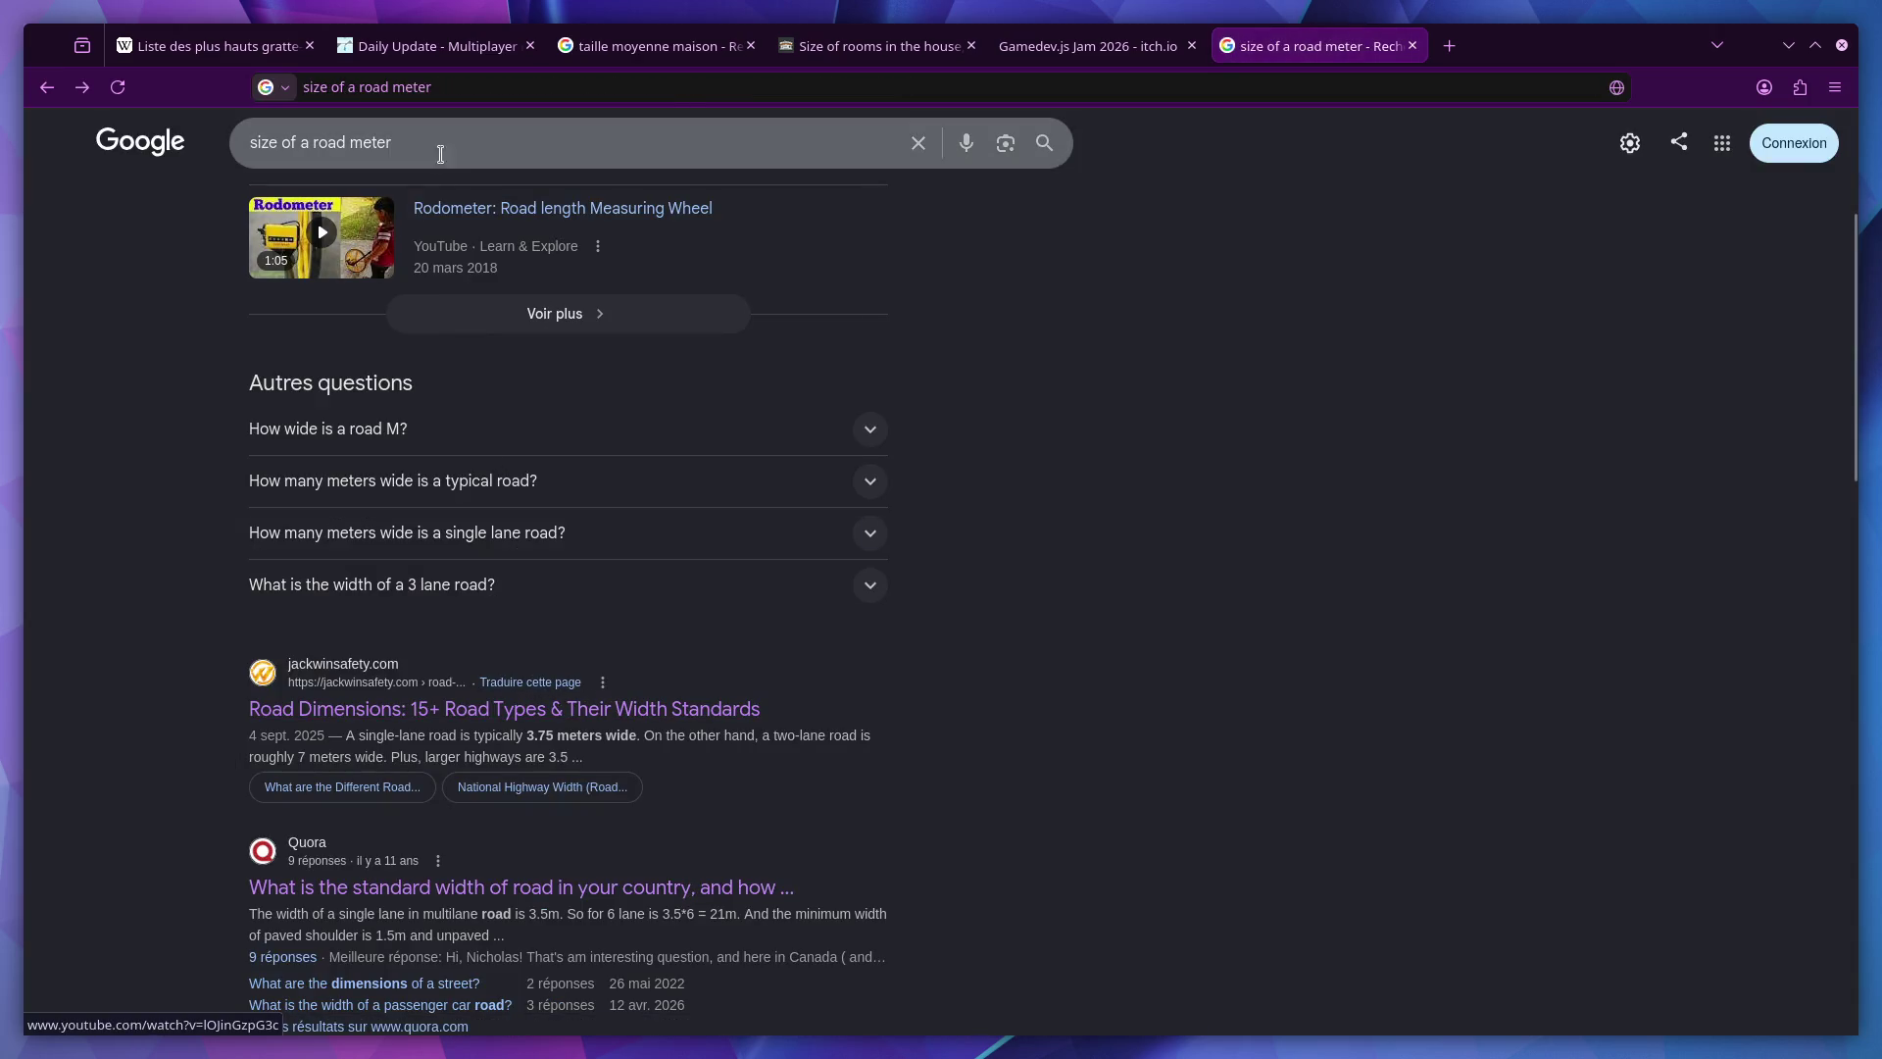
Replace the query with 'dimension d'une route' and run the search.
triple_click(431, 145)
type("d")
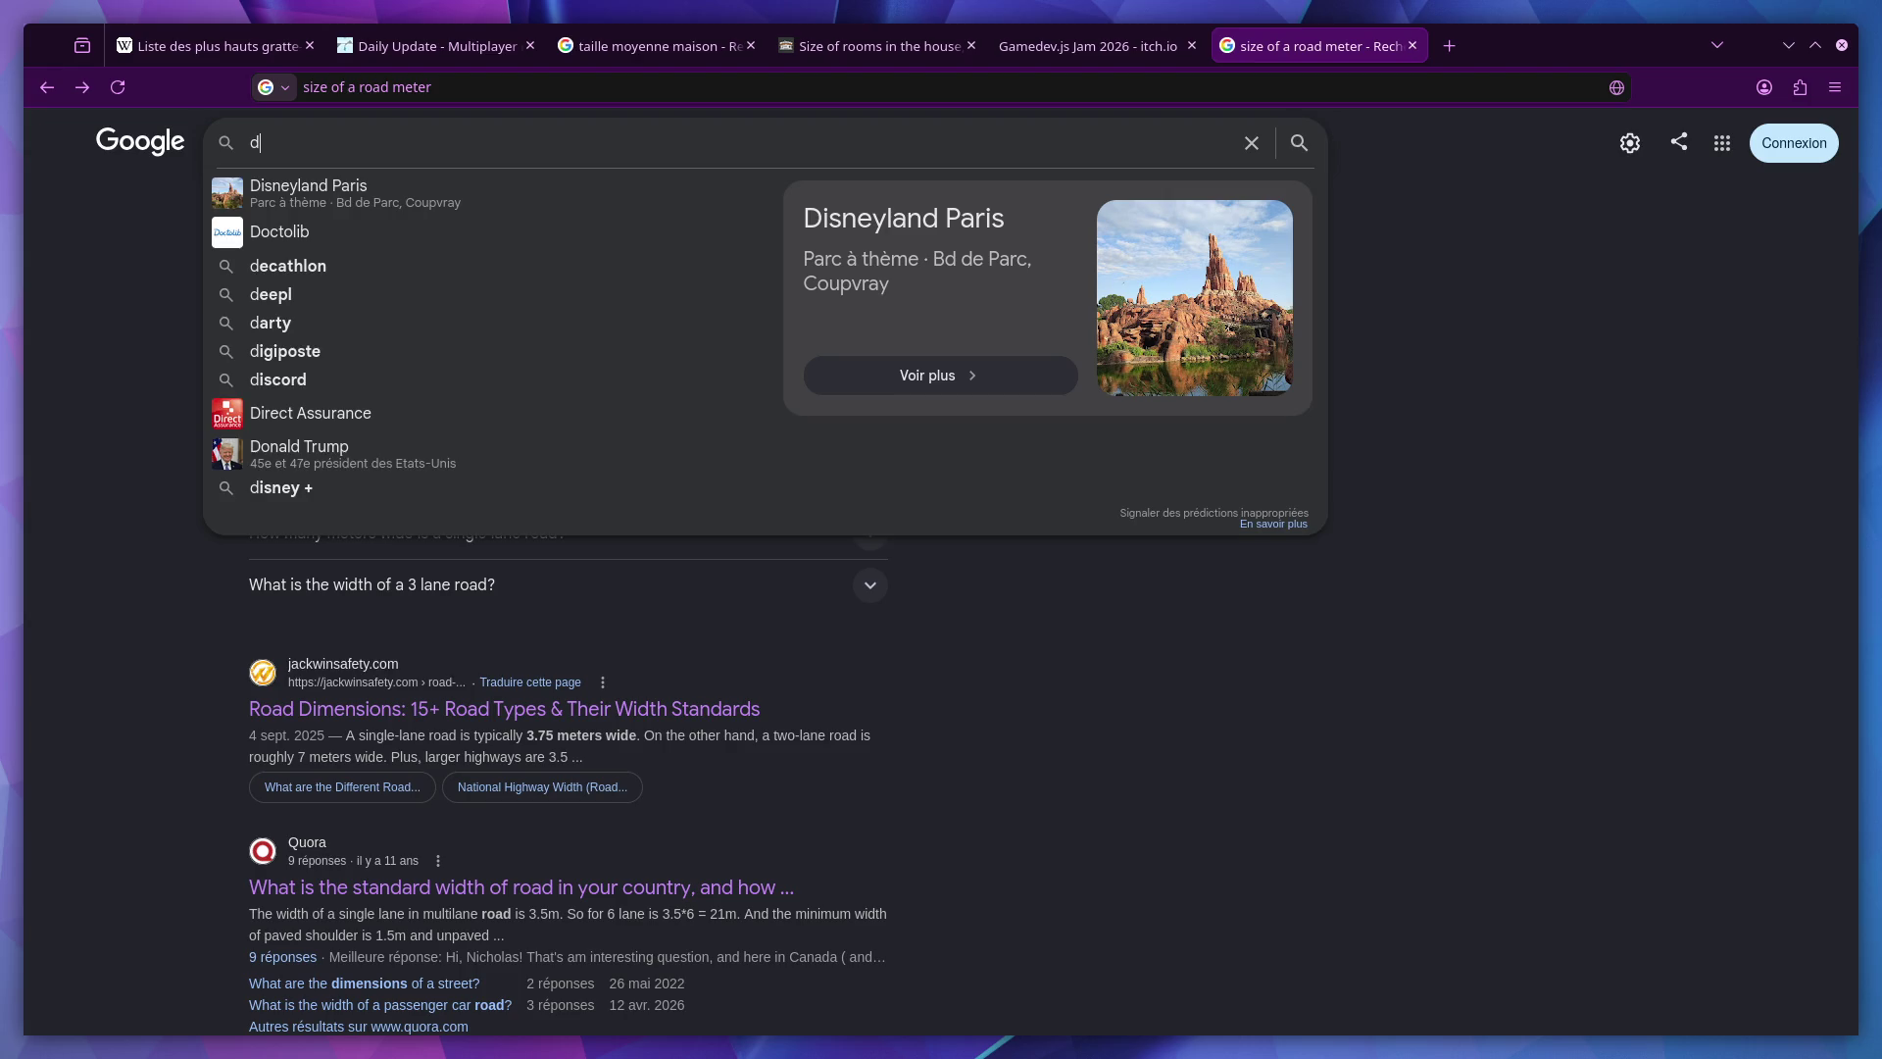
type("imension d'une route")
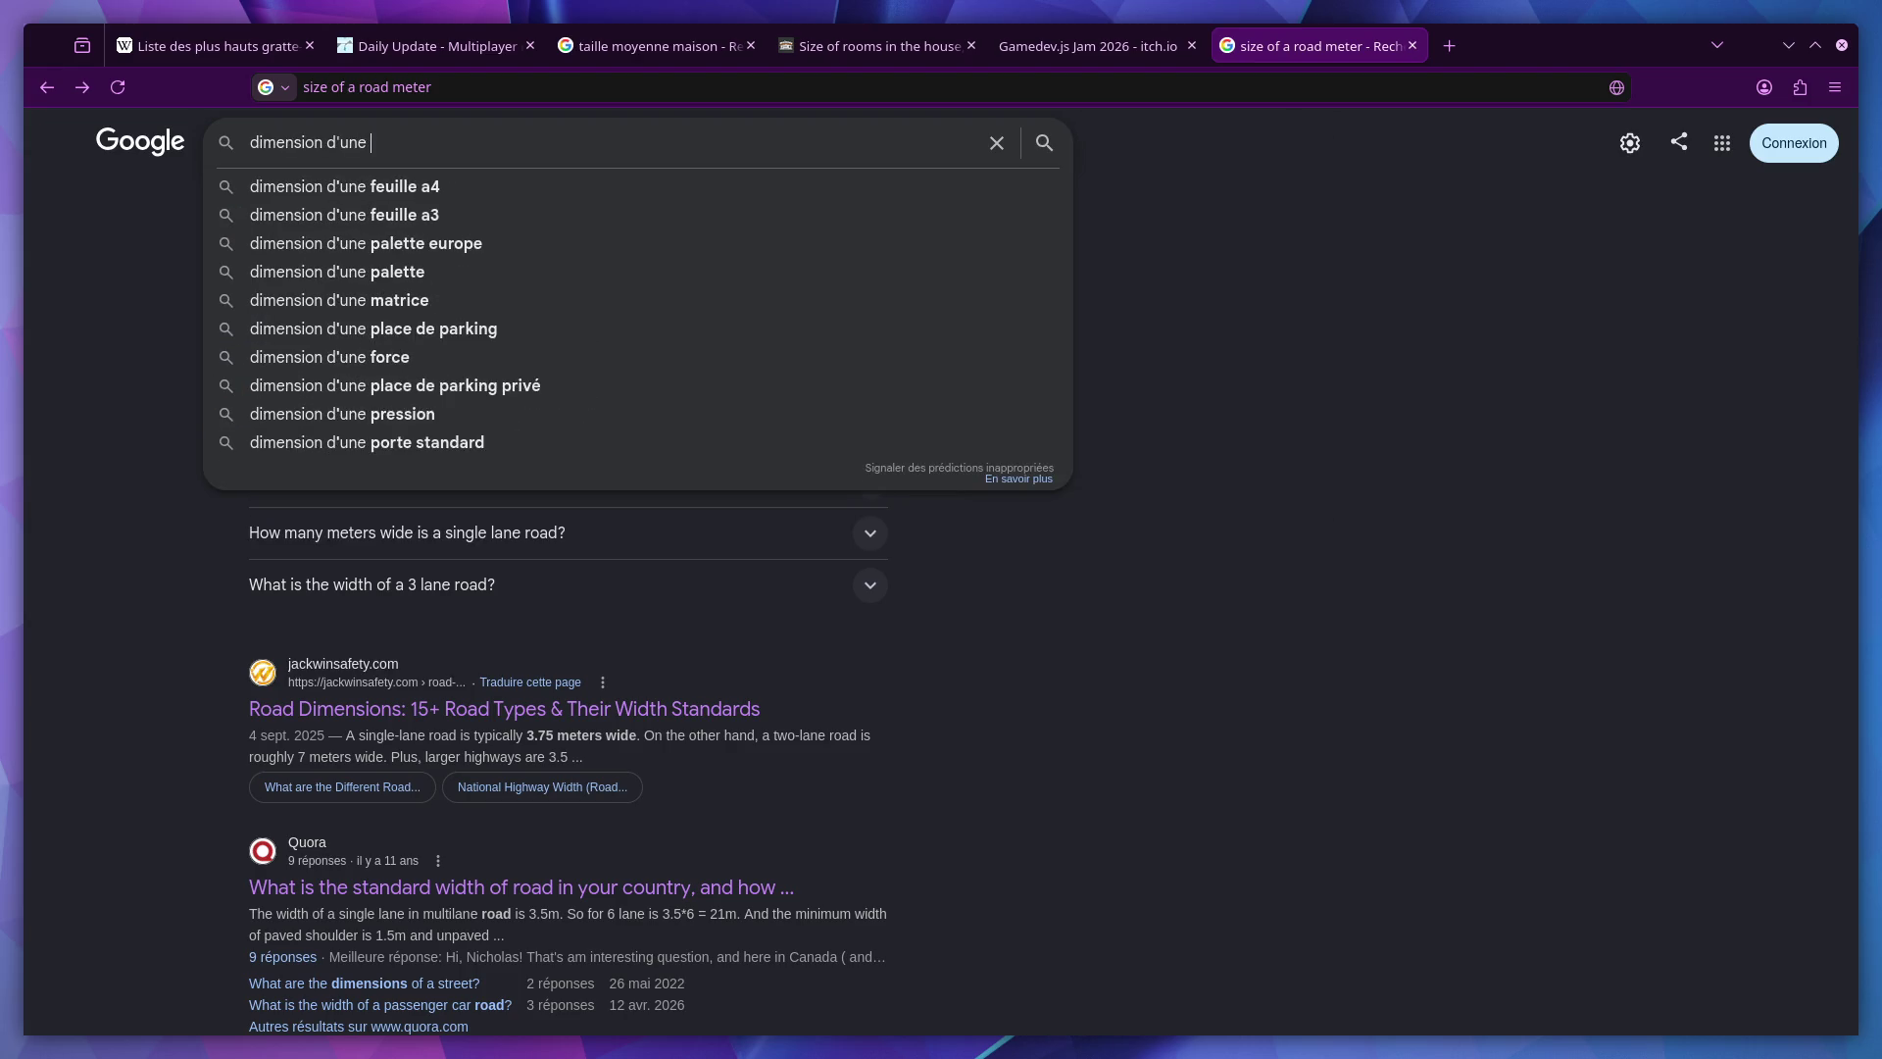
key("Return")
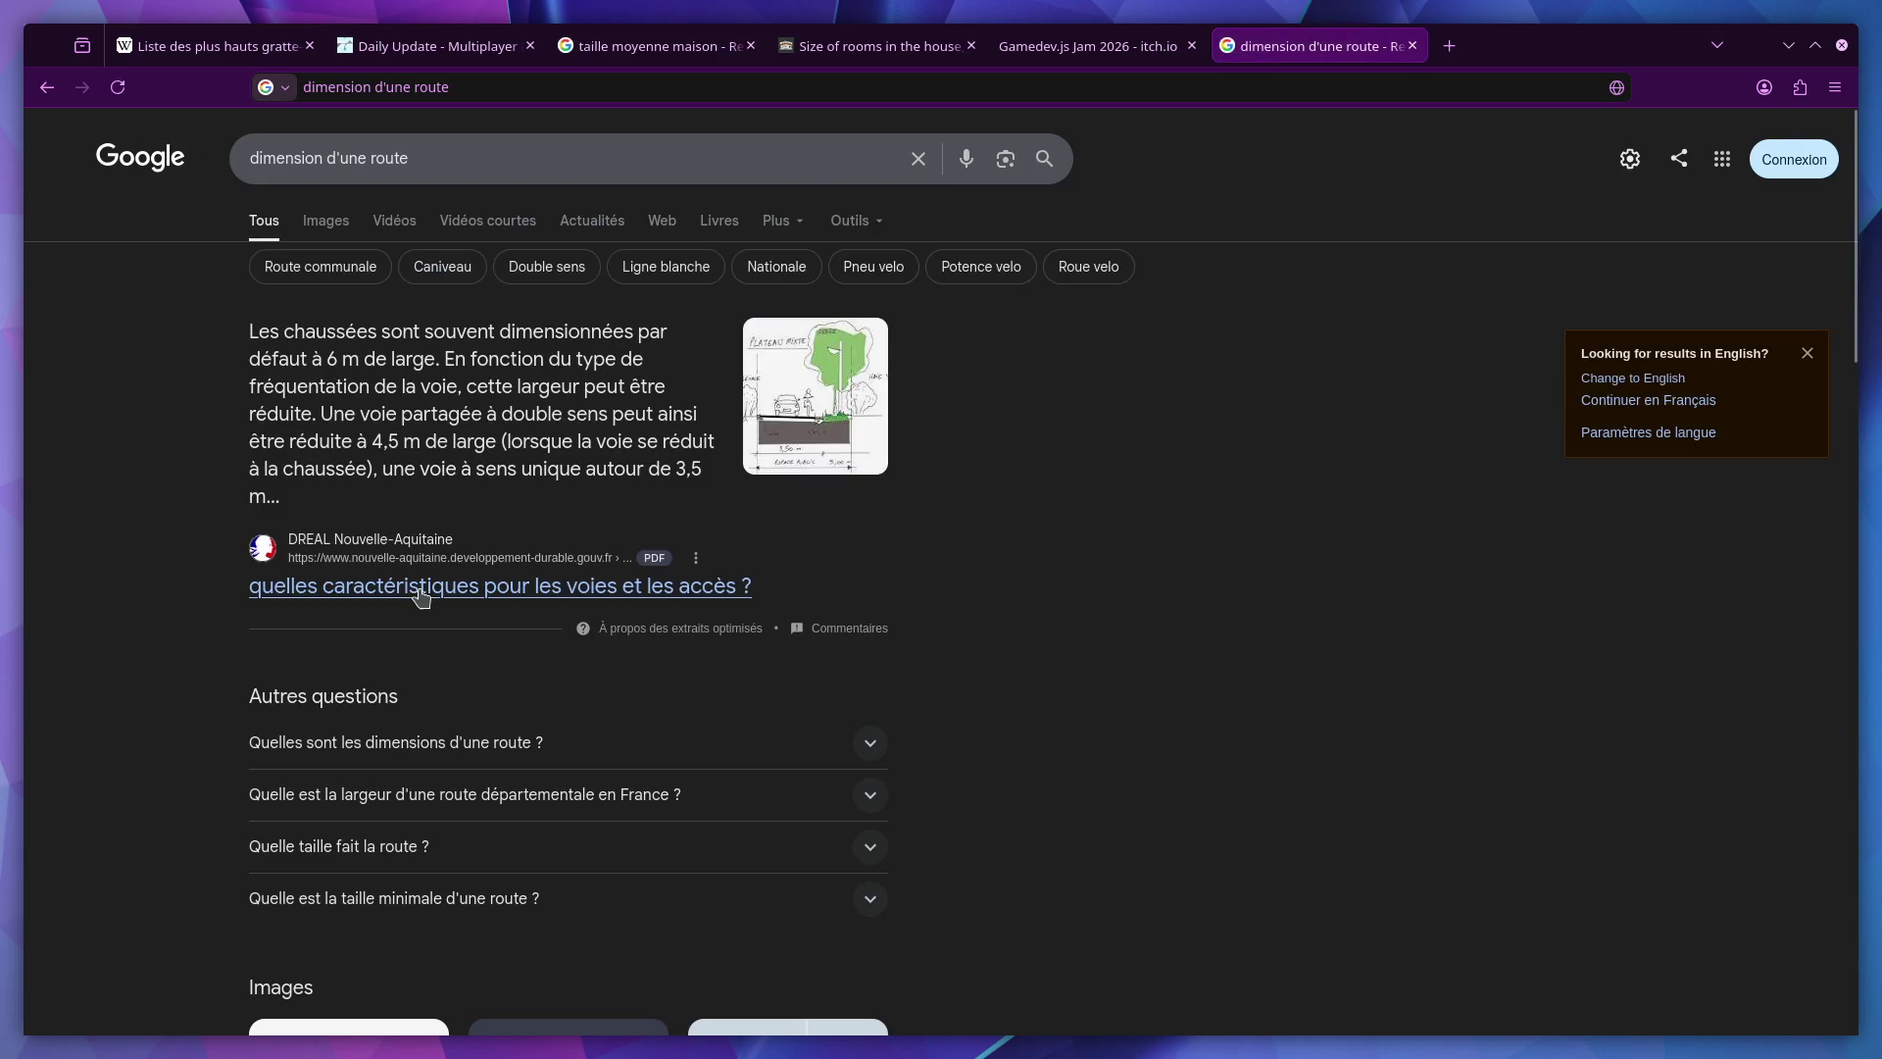
Skim the DREAL road characteristics PDF, then return to the search results.
left_click(420, 589)
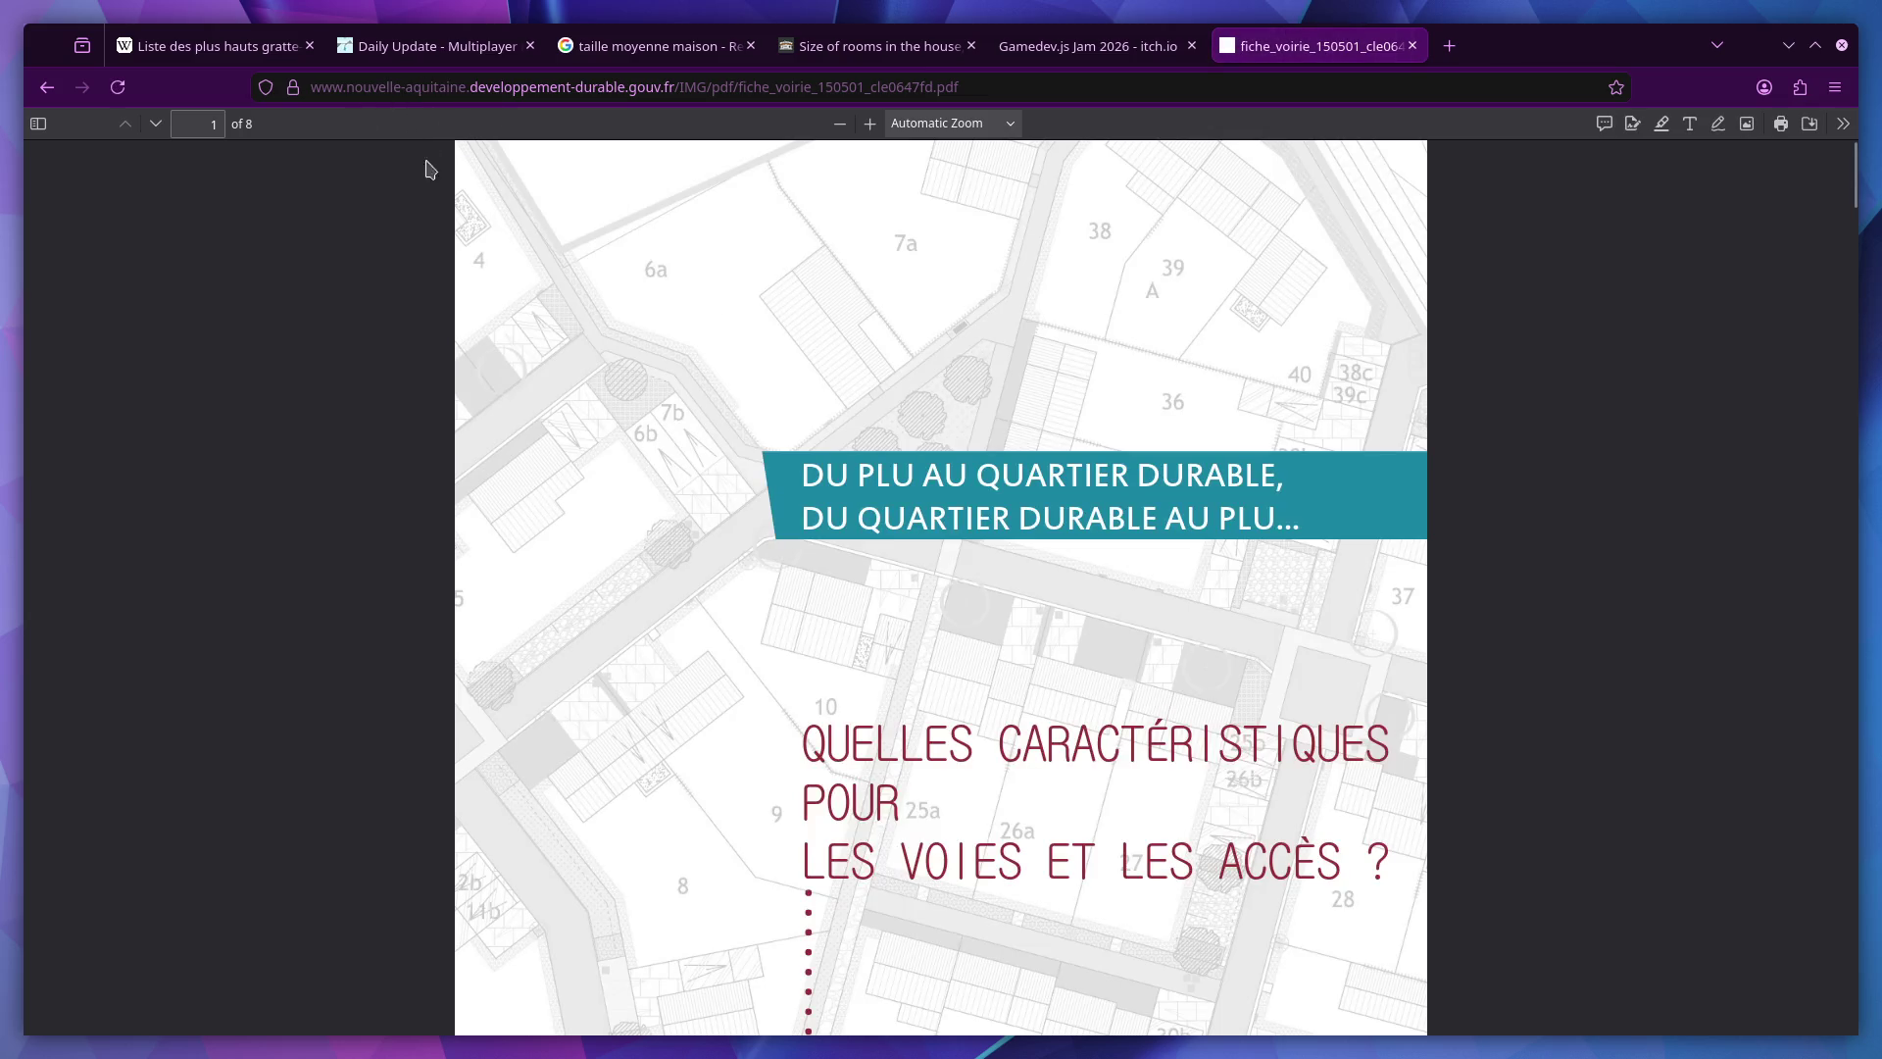
scroll(819, 447, "down", 15)
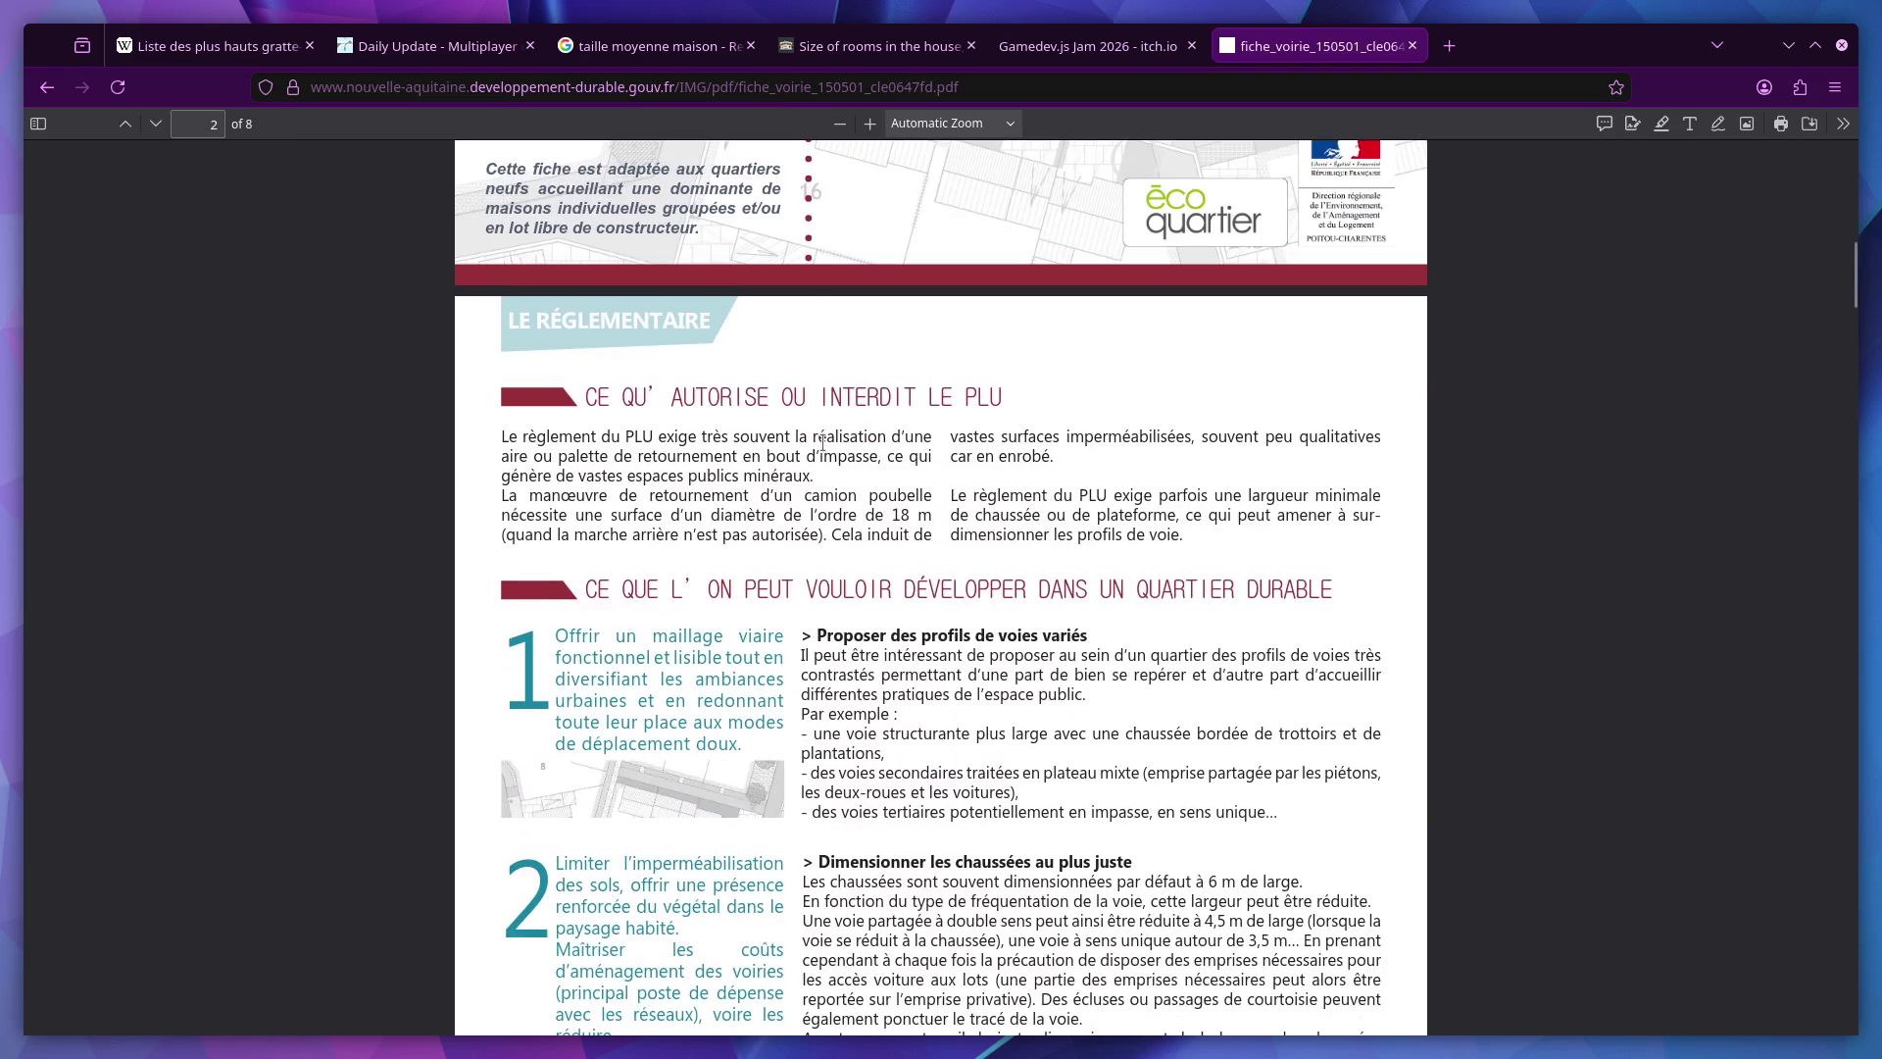
scroll(823, 441, "down", 6)
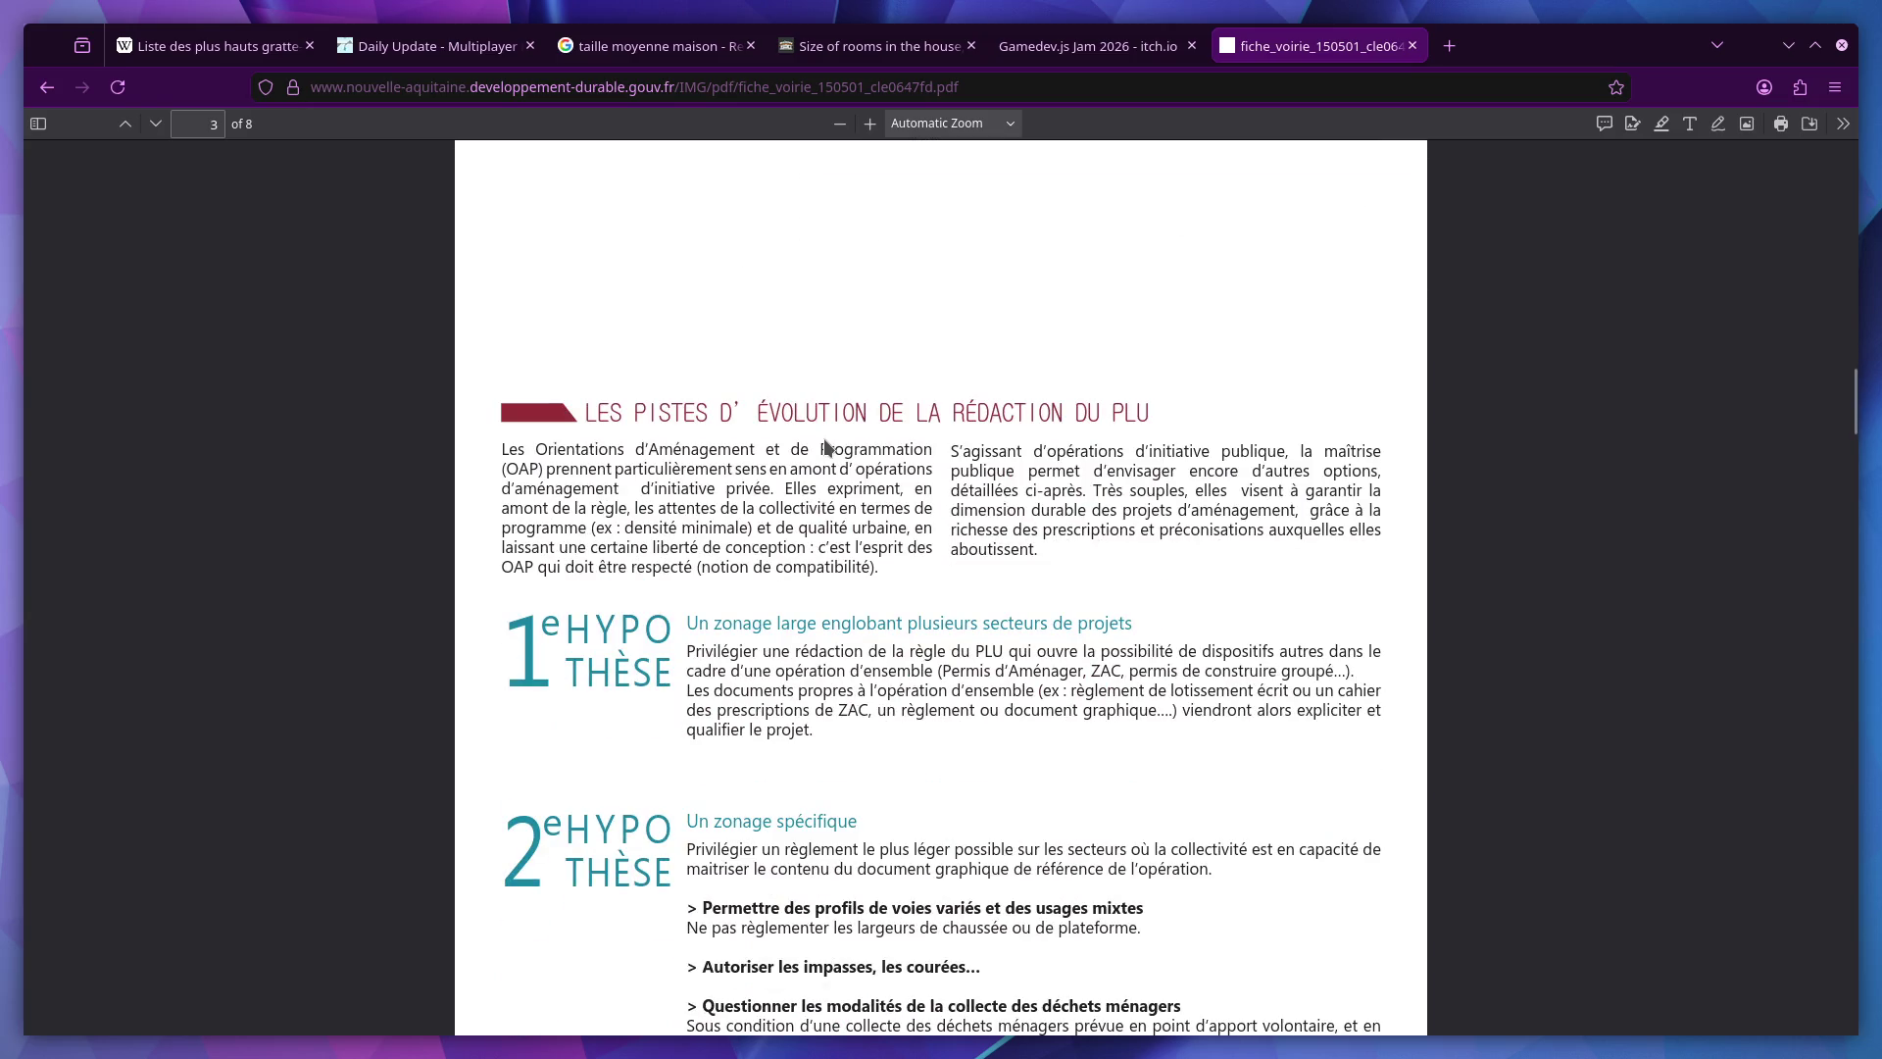
scroll(824, 446, "down", 3)
key("alt+Left")
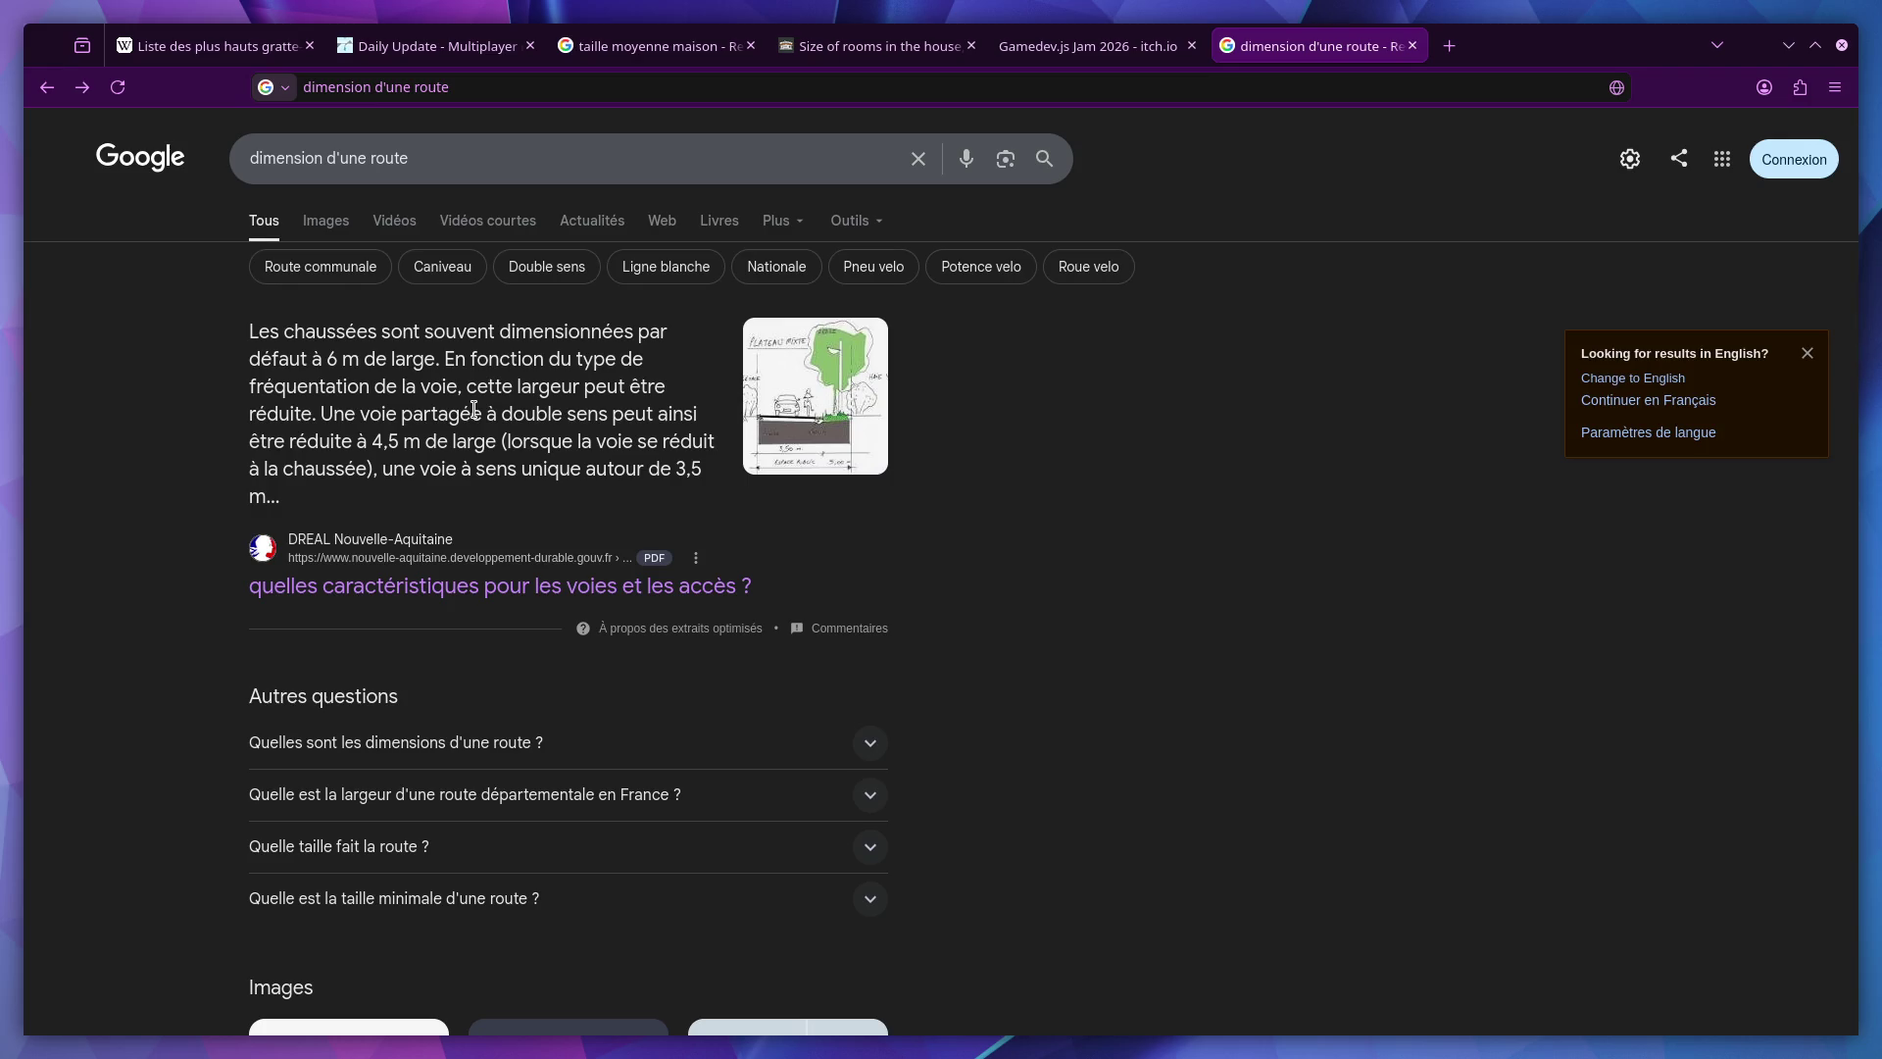
Open the PDF at the road cross-section drawing showing 3.50 m lanes.
mouse_move(325, 360)
left_mouse_down()
mouse_move(456, 393)
mouse_move(512, 442)
left_mouse_up()
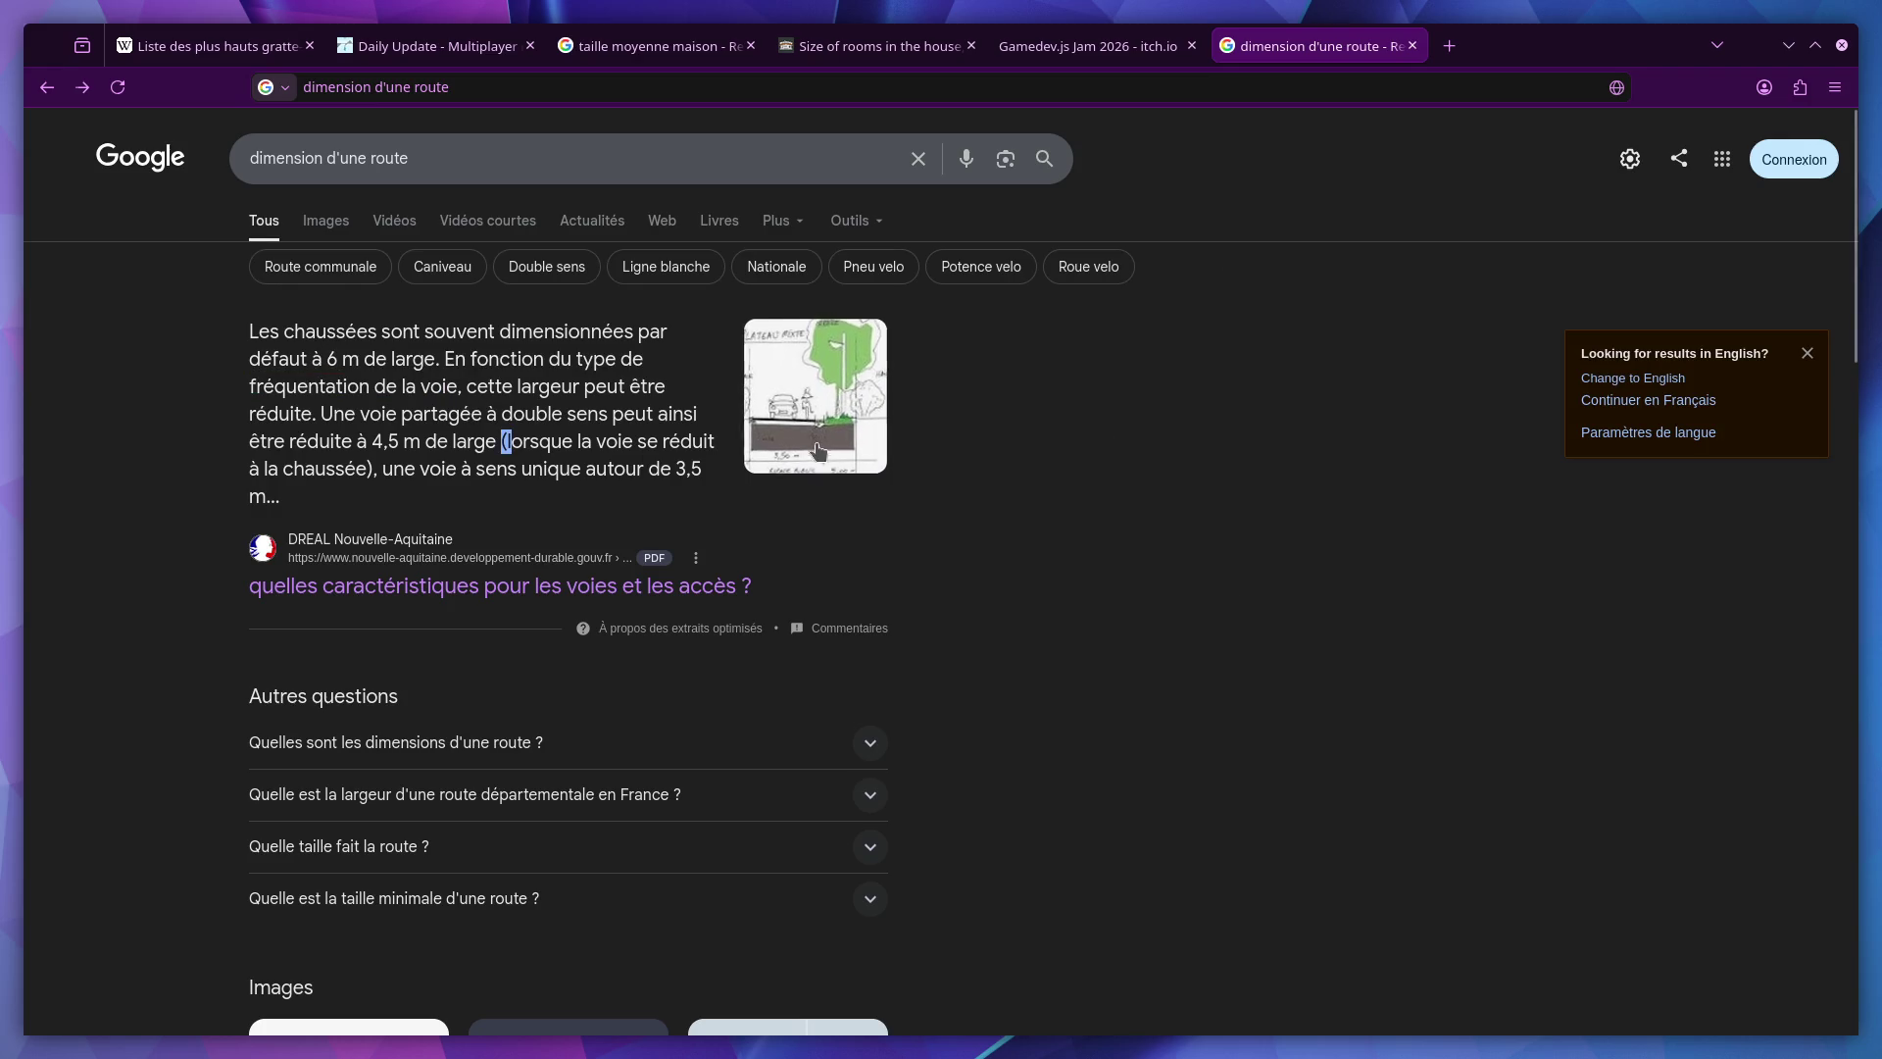
left_click(817, 451)
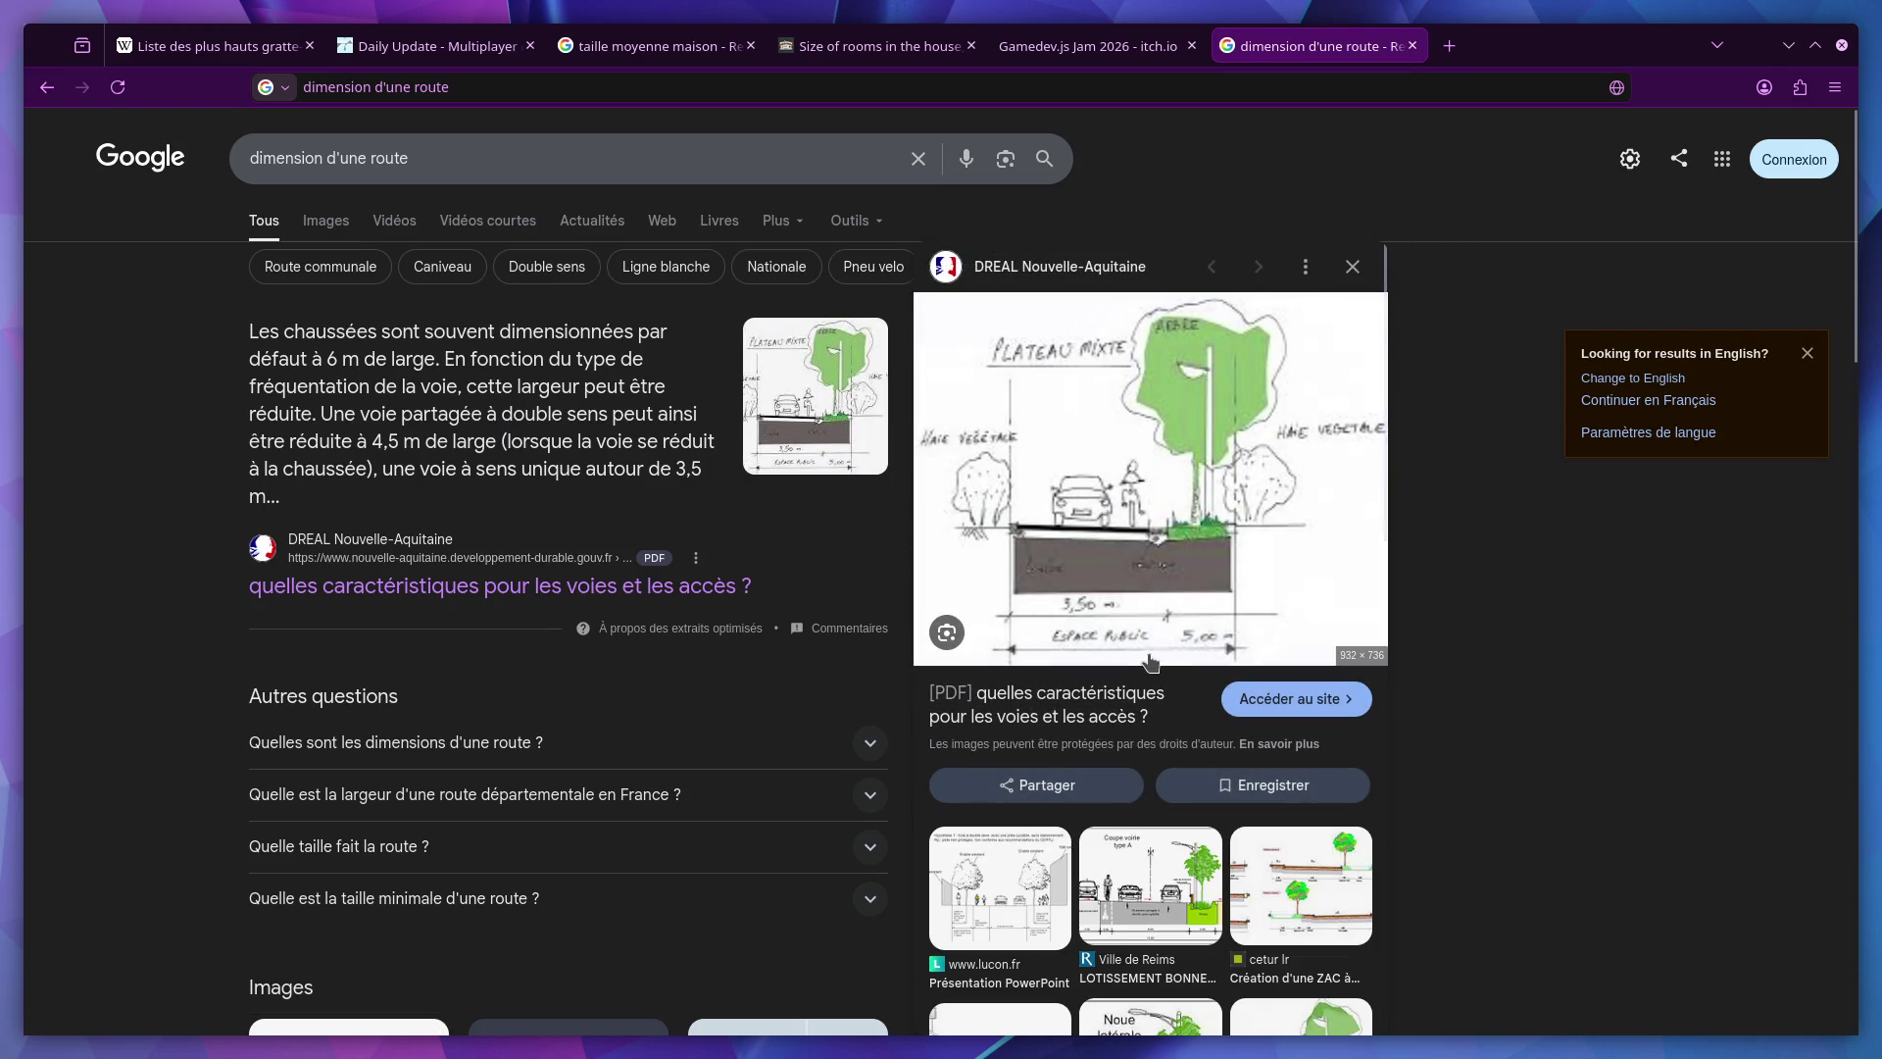
left_click(1119, 566)
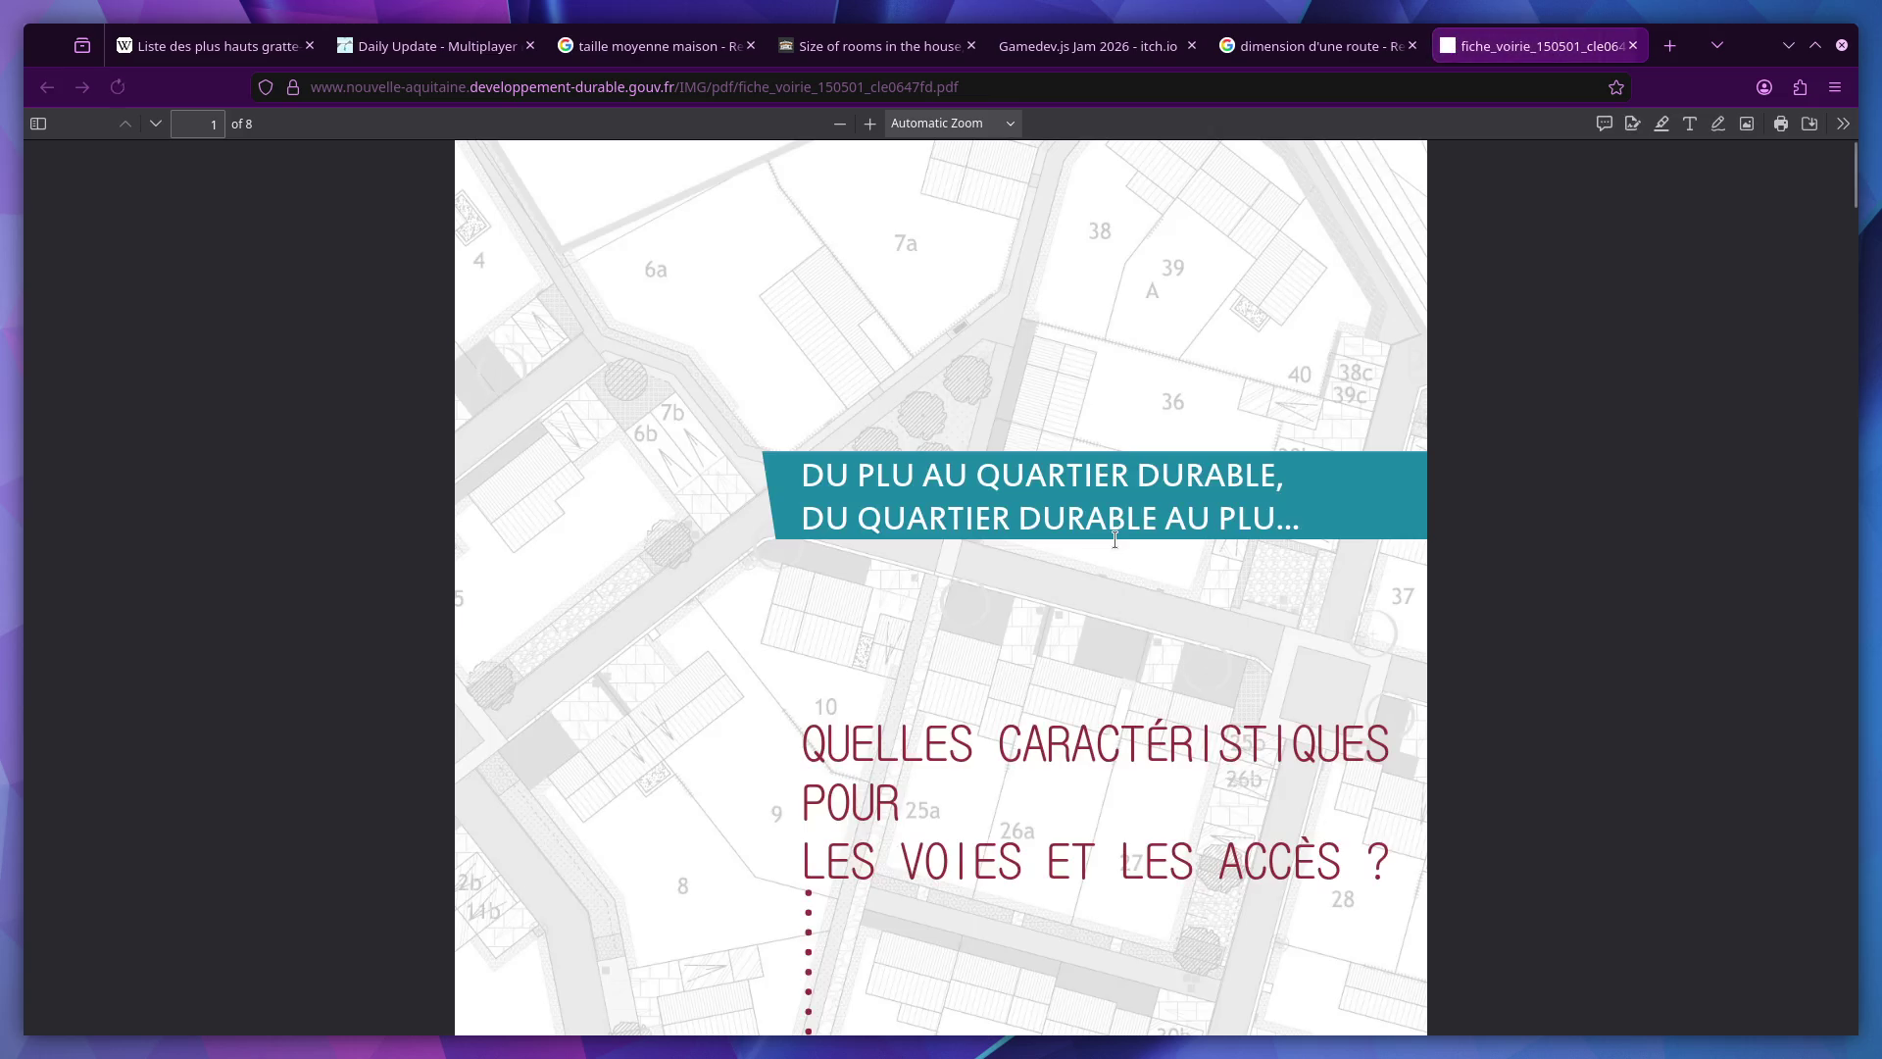
scroll(1116, 549, "down", 3)
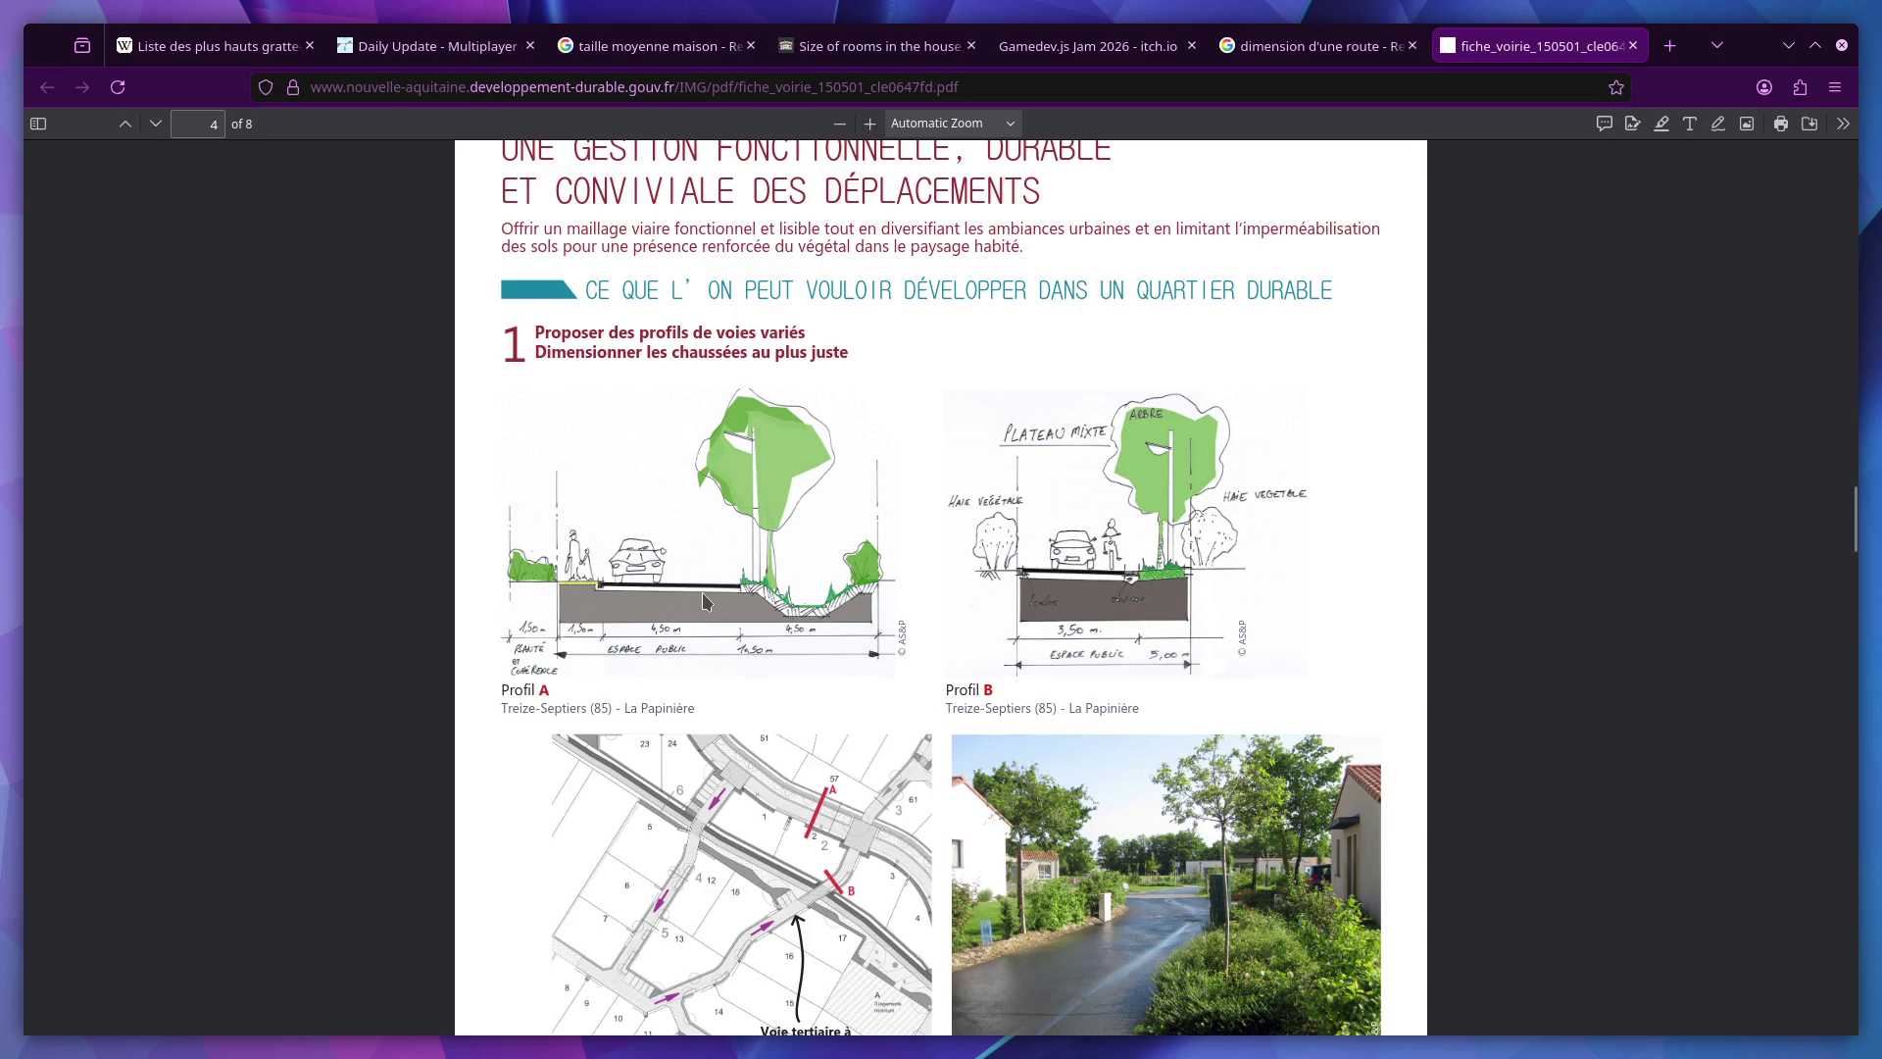
scroll(708, 614, "up", 2)
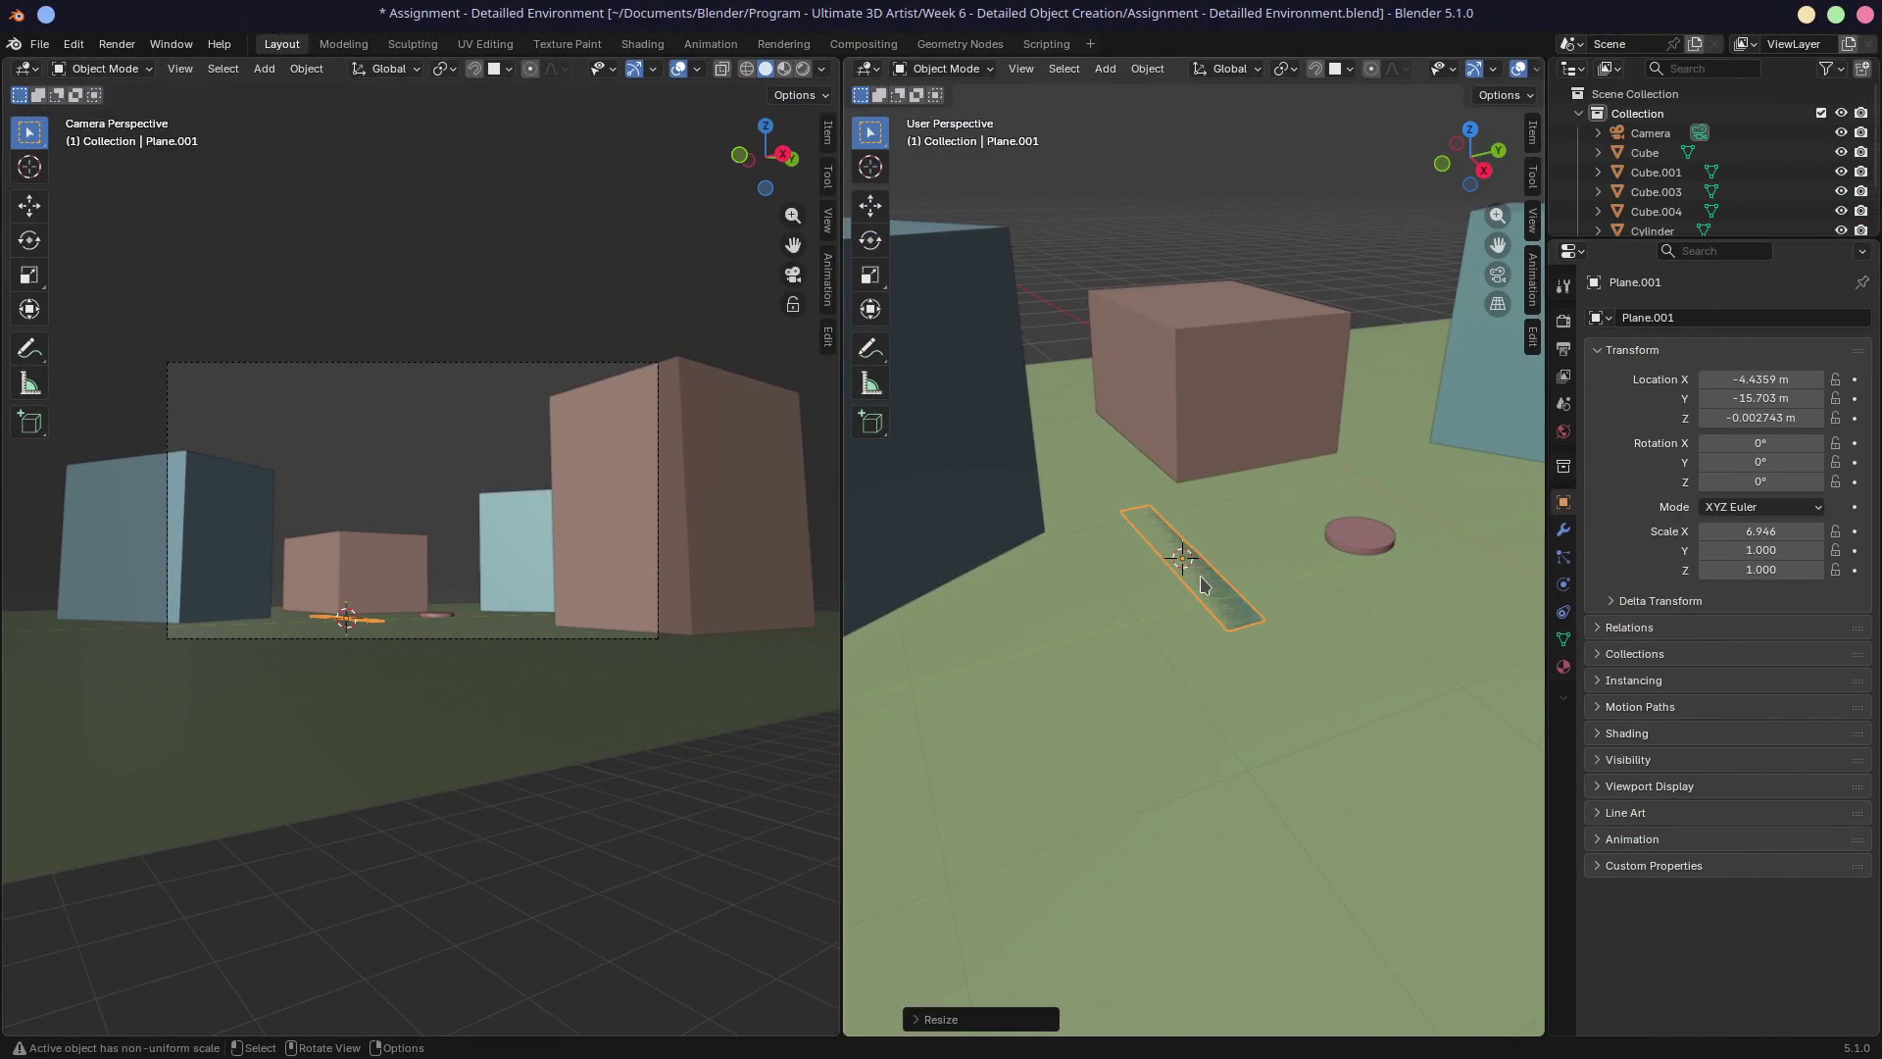
Select road strip Plane.001 and set its Y dimension to 4.5 m.
left_click(1208, 588)
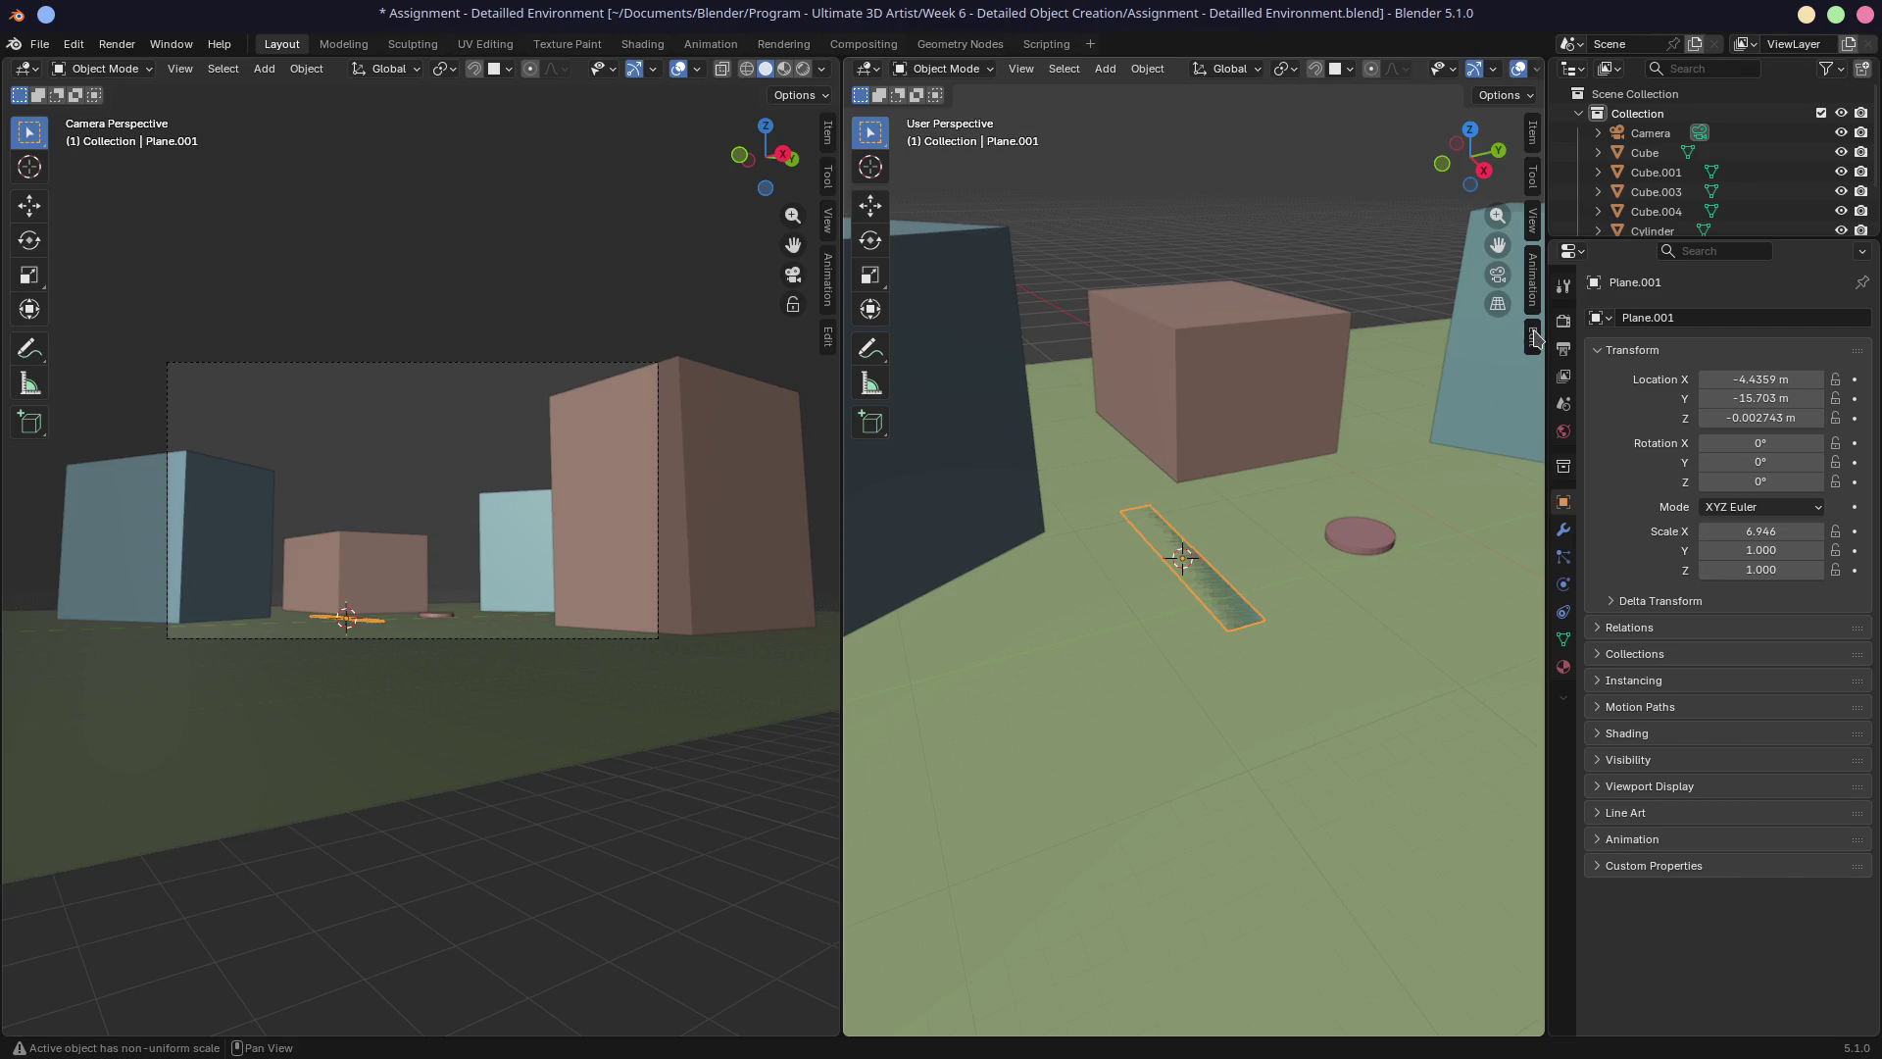
left_click_drag(841, 421, 592, 419)
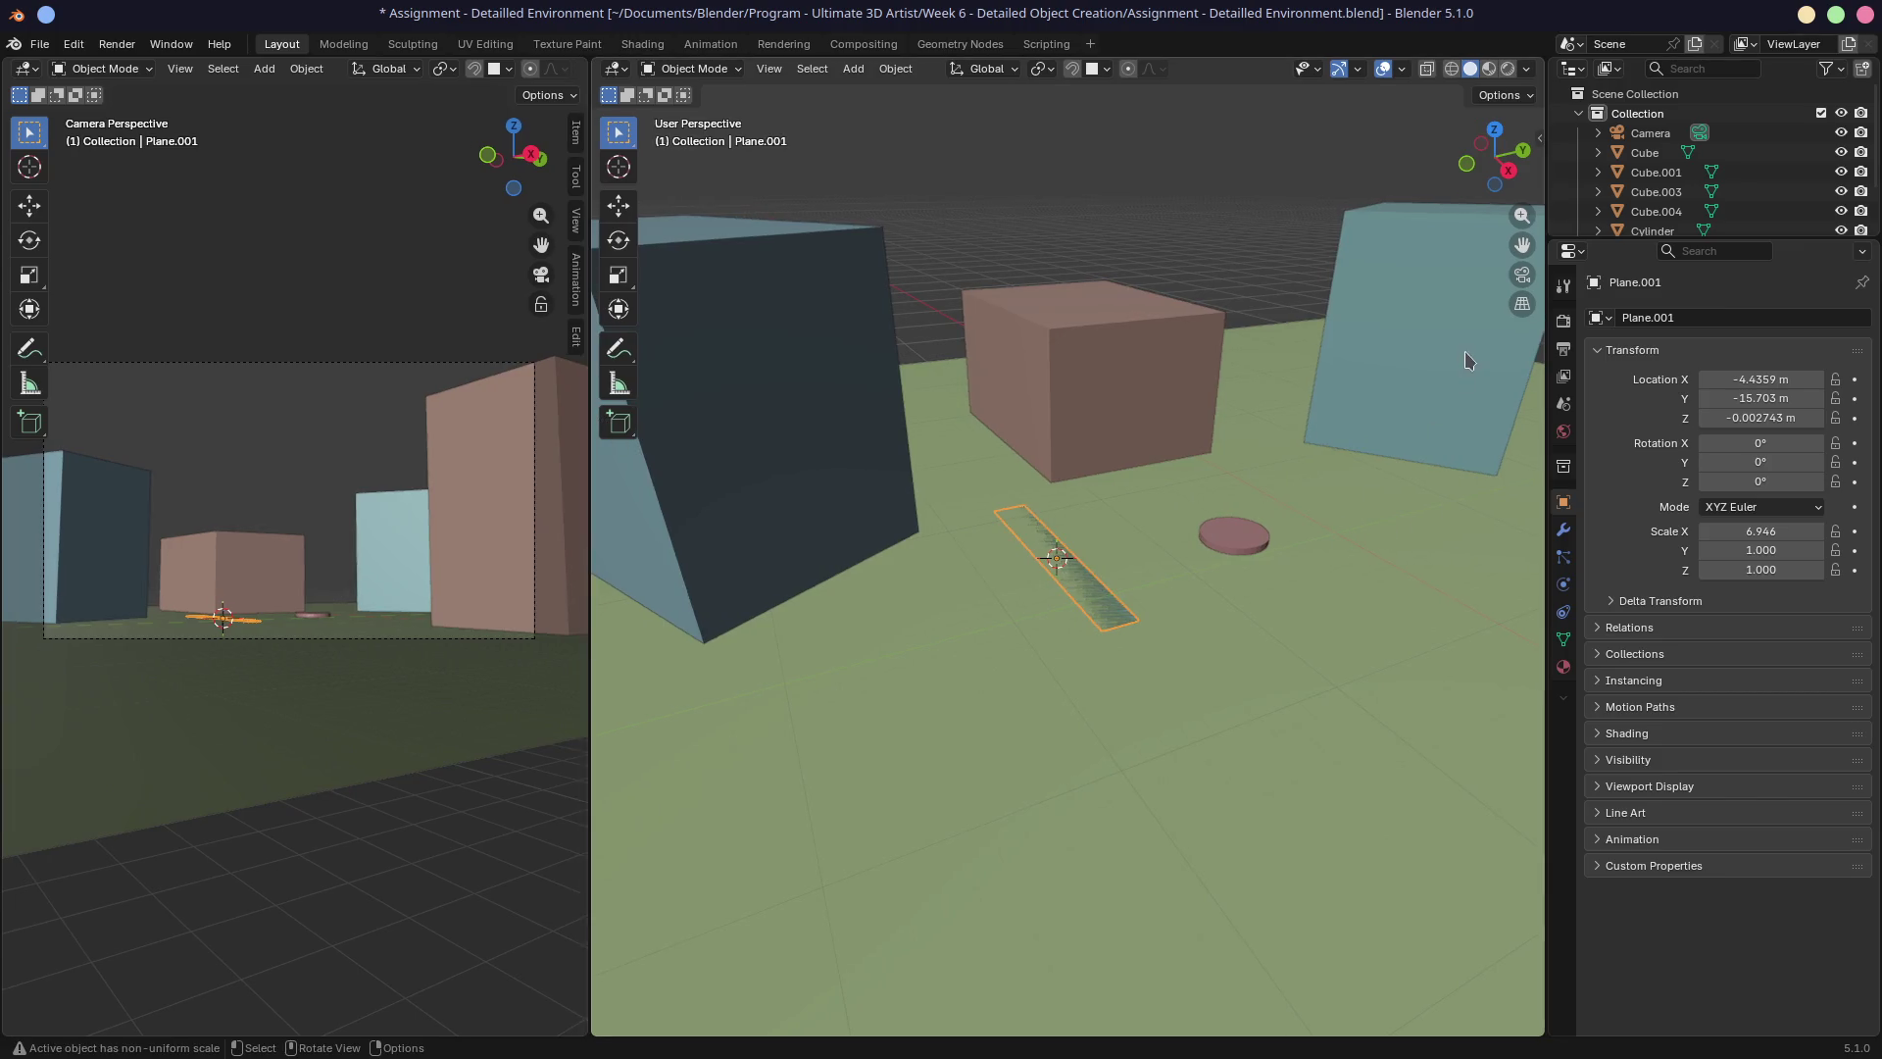
key("n")
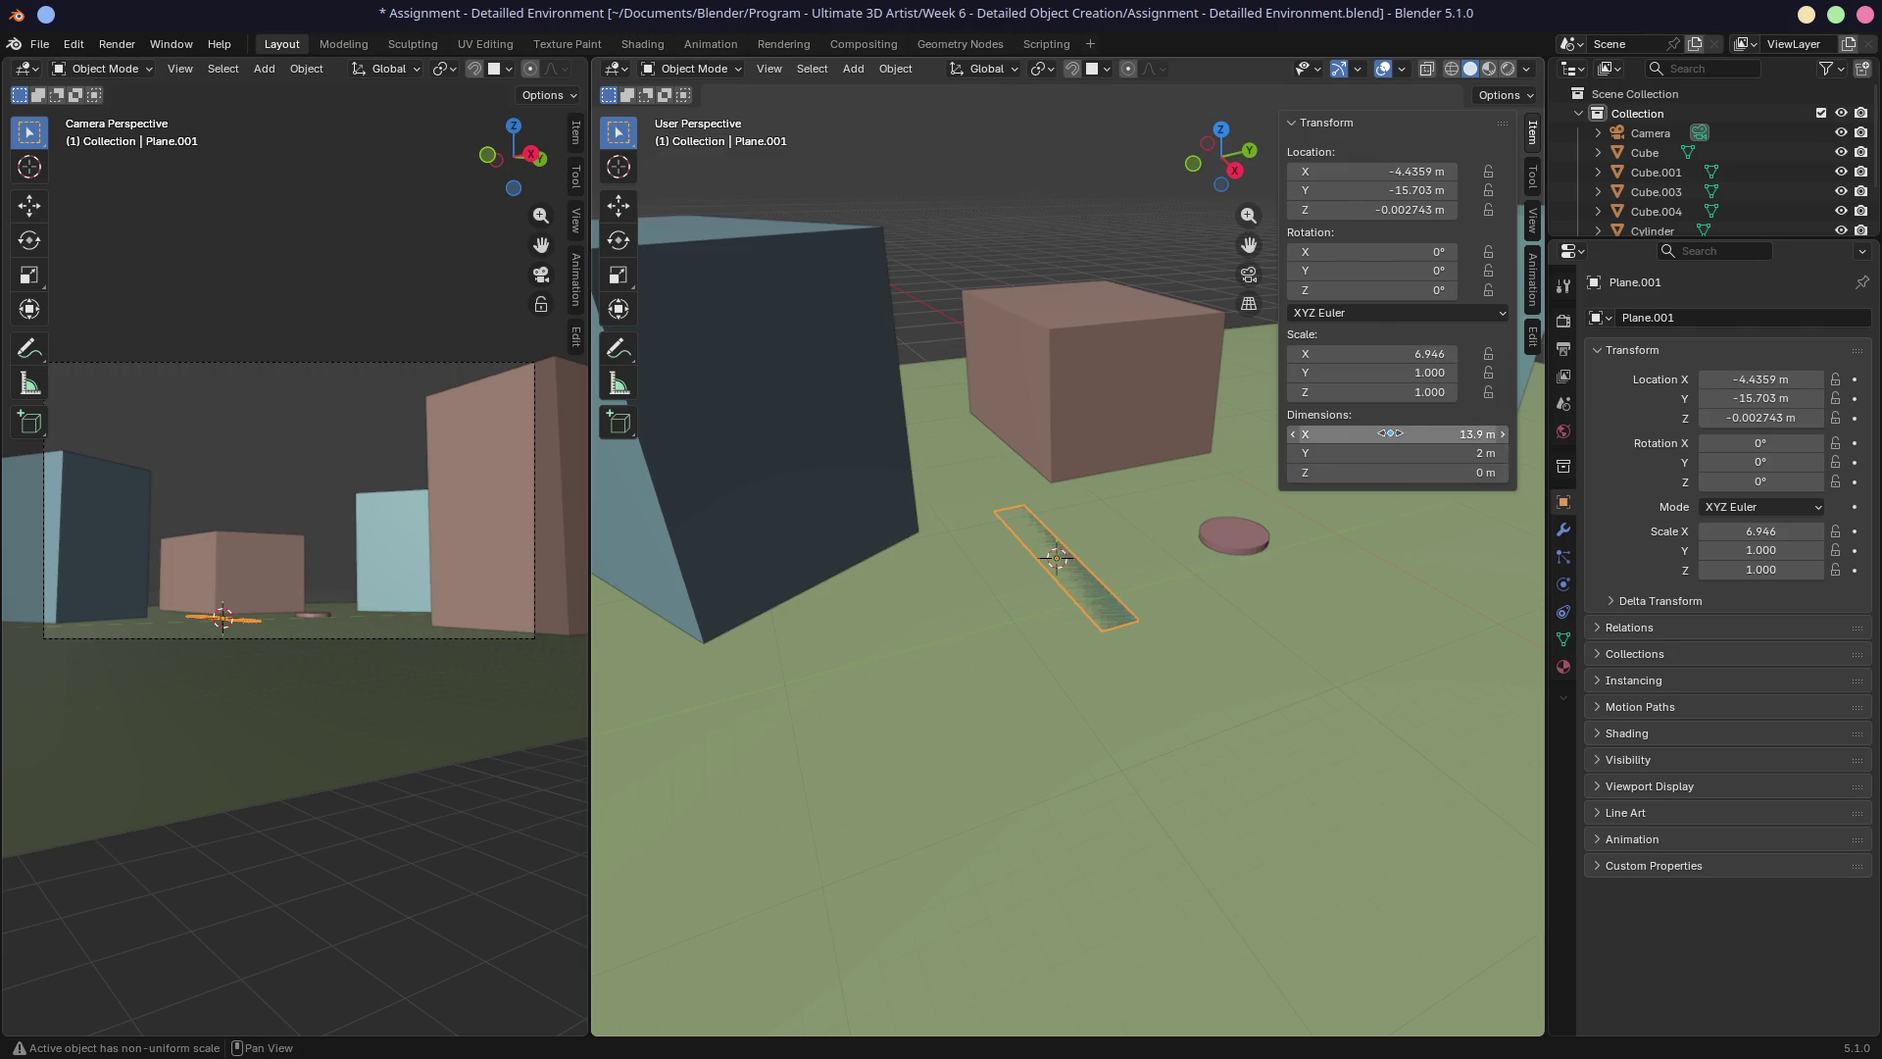
left_click(1393, 452)
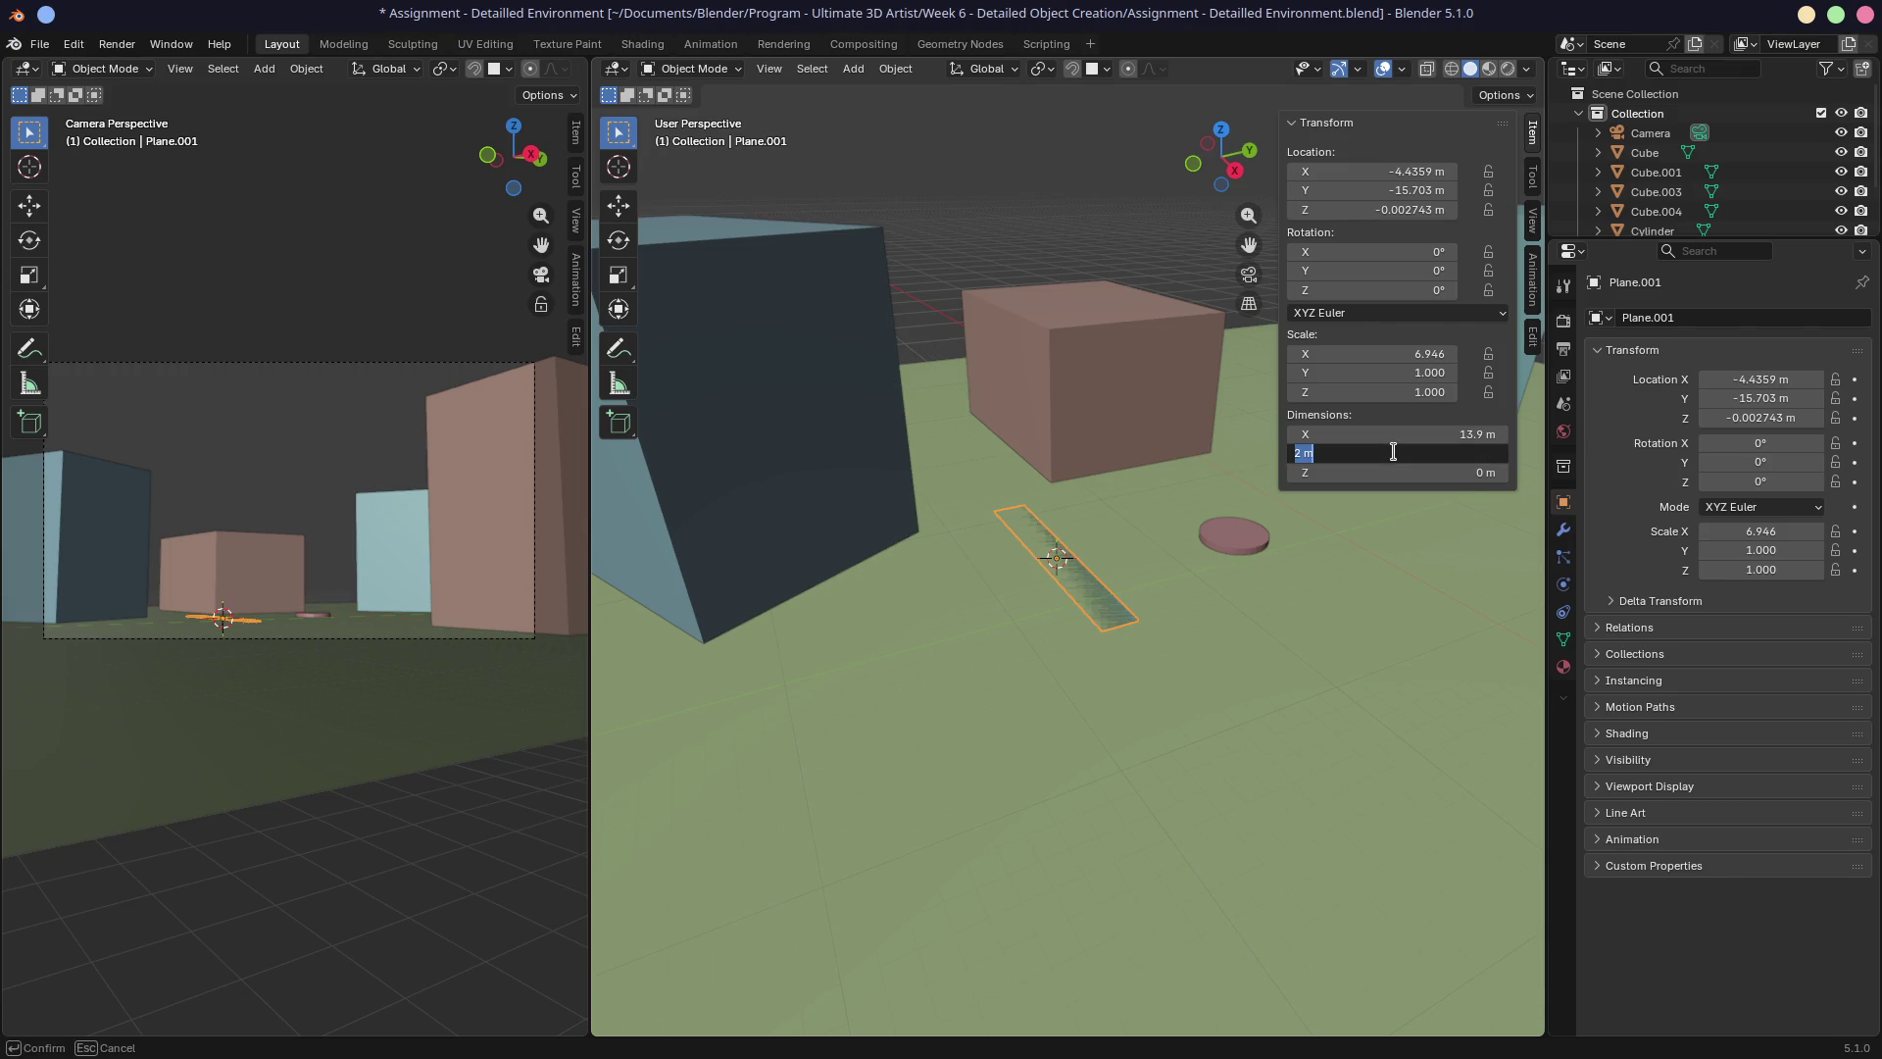
type("4.5")
key("Return")
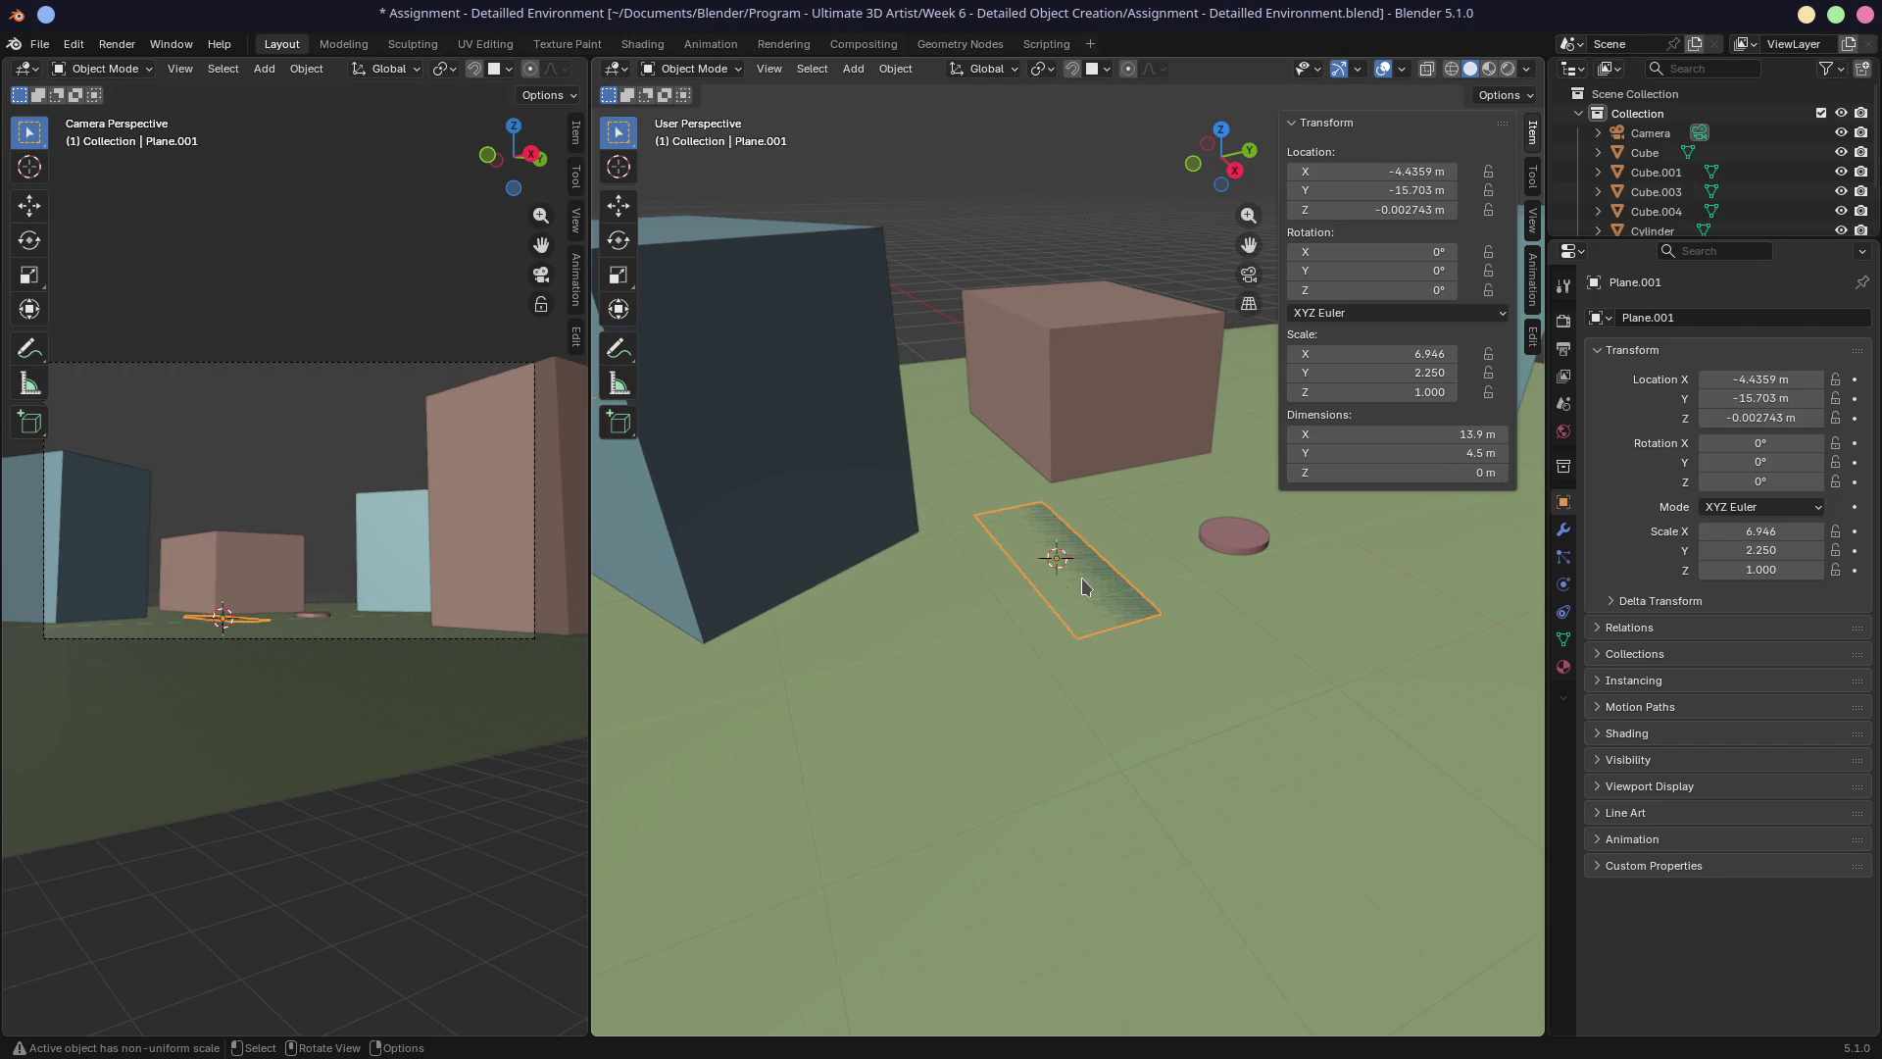
Lift the strip vertically just above the ground plane.
key("g")
key("z")
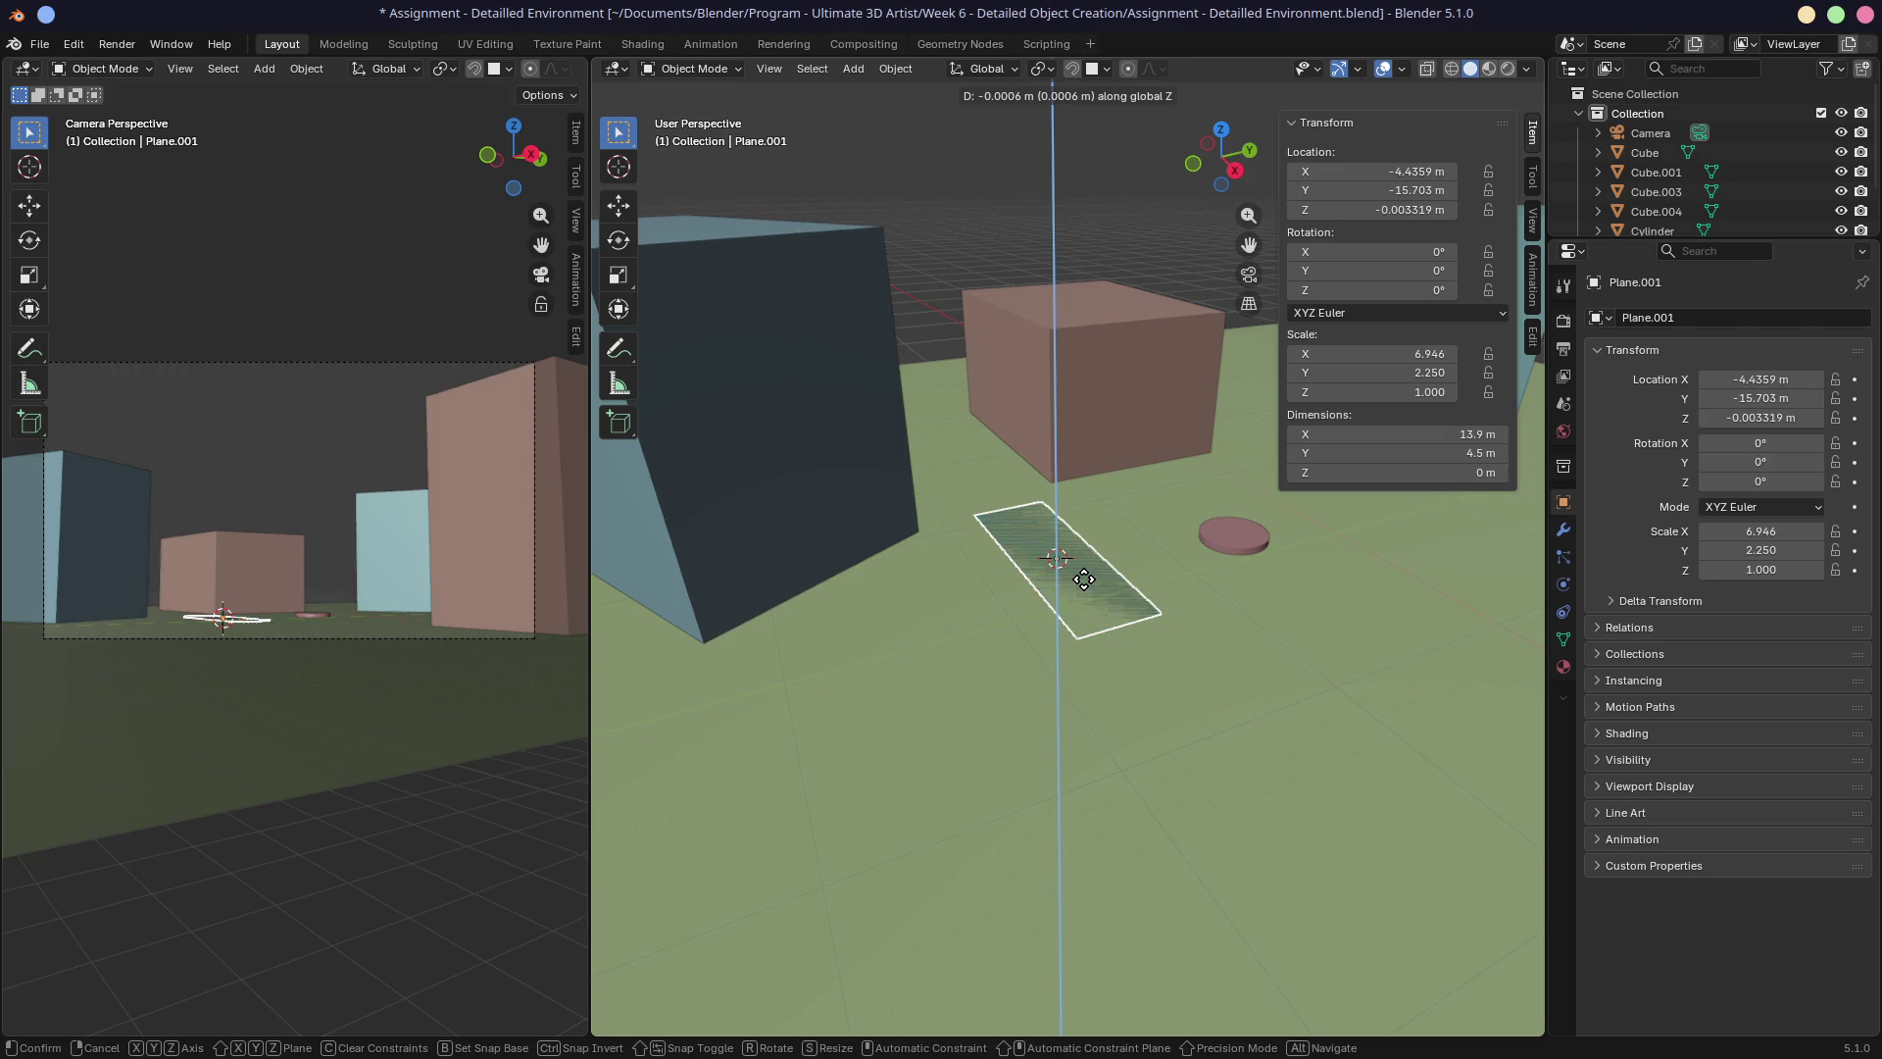
left_click(1058, 550)
mouse_move(1059, 550)
middle_mouse_down()
mouse_move(1176, 549)
mouse_move(1152, 502)
mouse_move(1218, 559)
middle_mouse_up()
scroll(1206, 568, "up", 6)
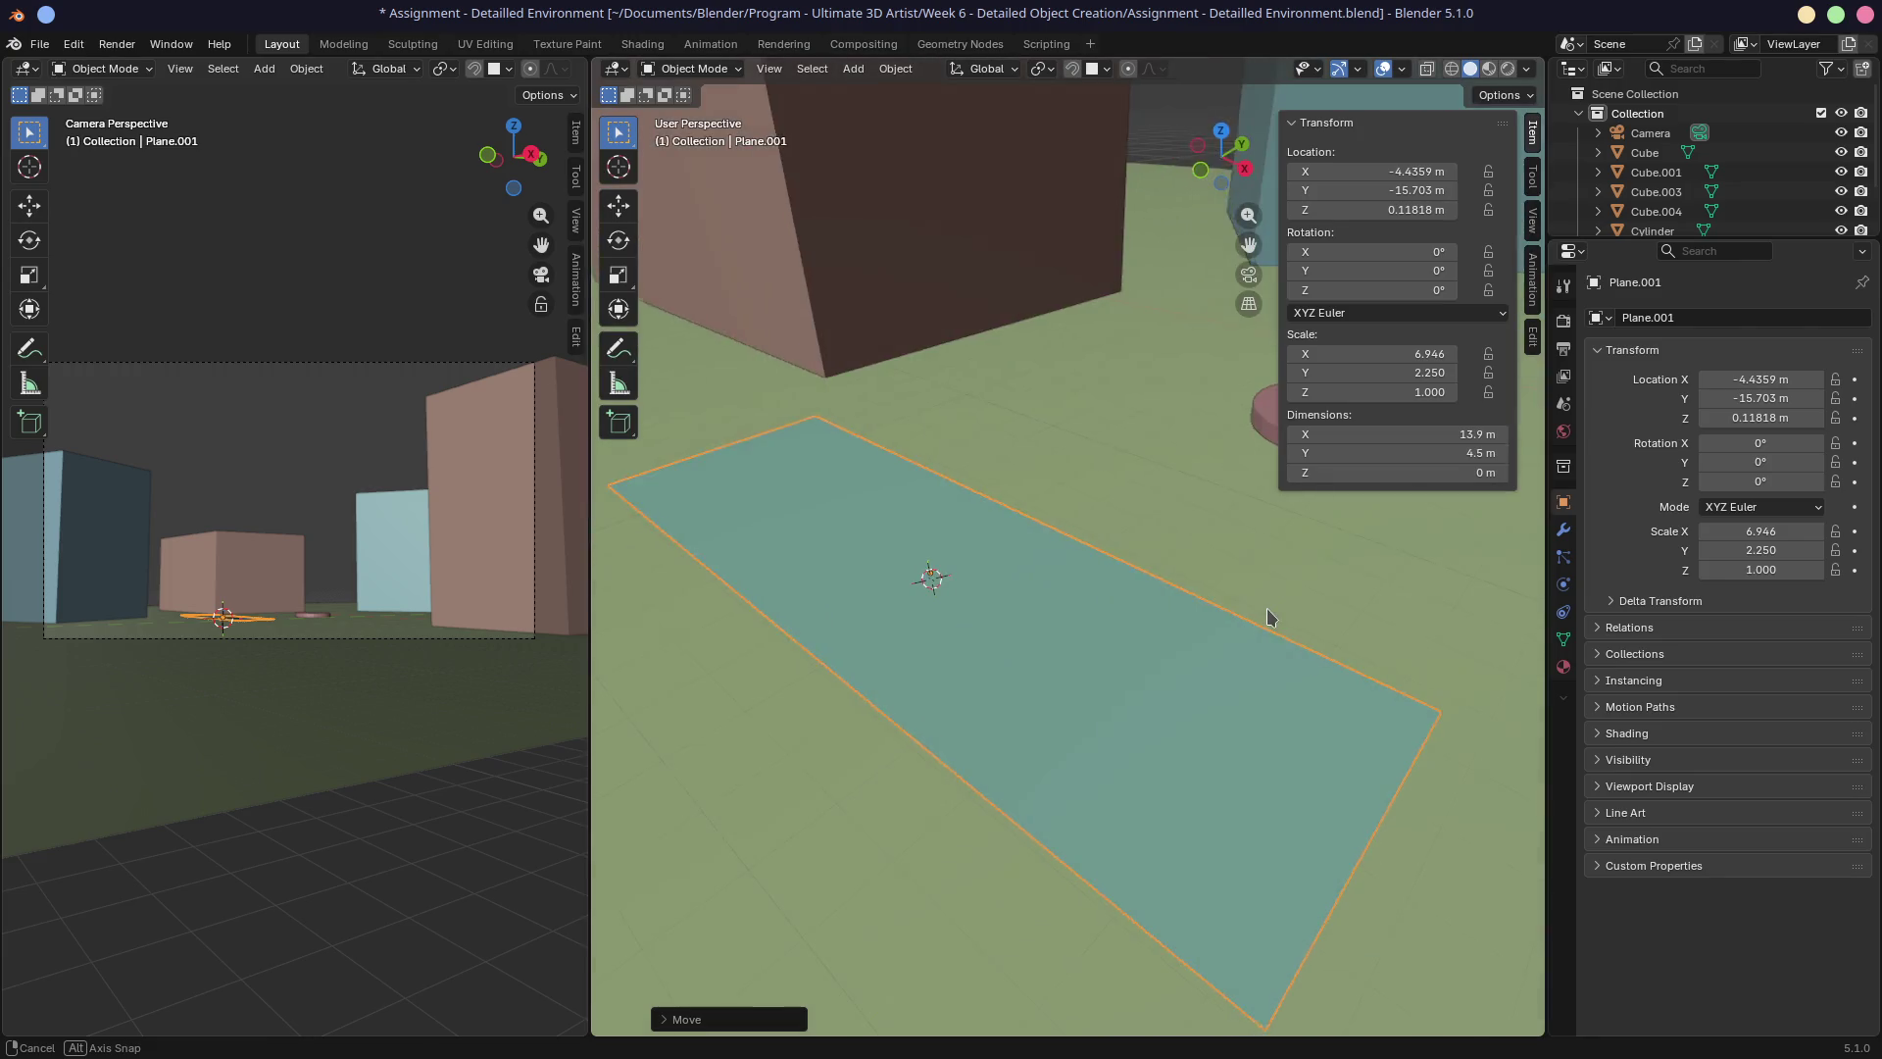
scroll(1267, 615, "down", 5)
Set the strip's X dimension to 40 m, after trying 20 m and 50 m.
left_click(1391, 433)
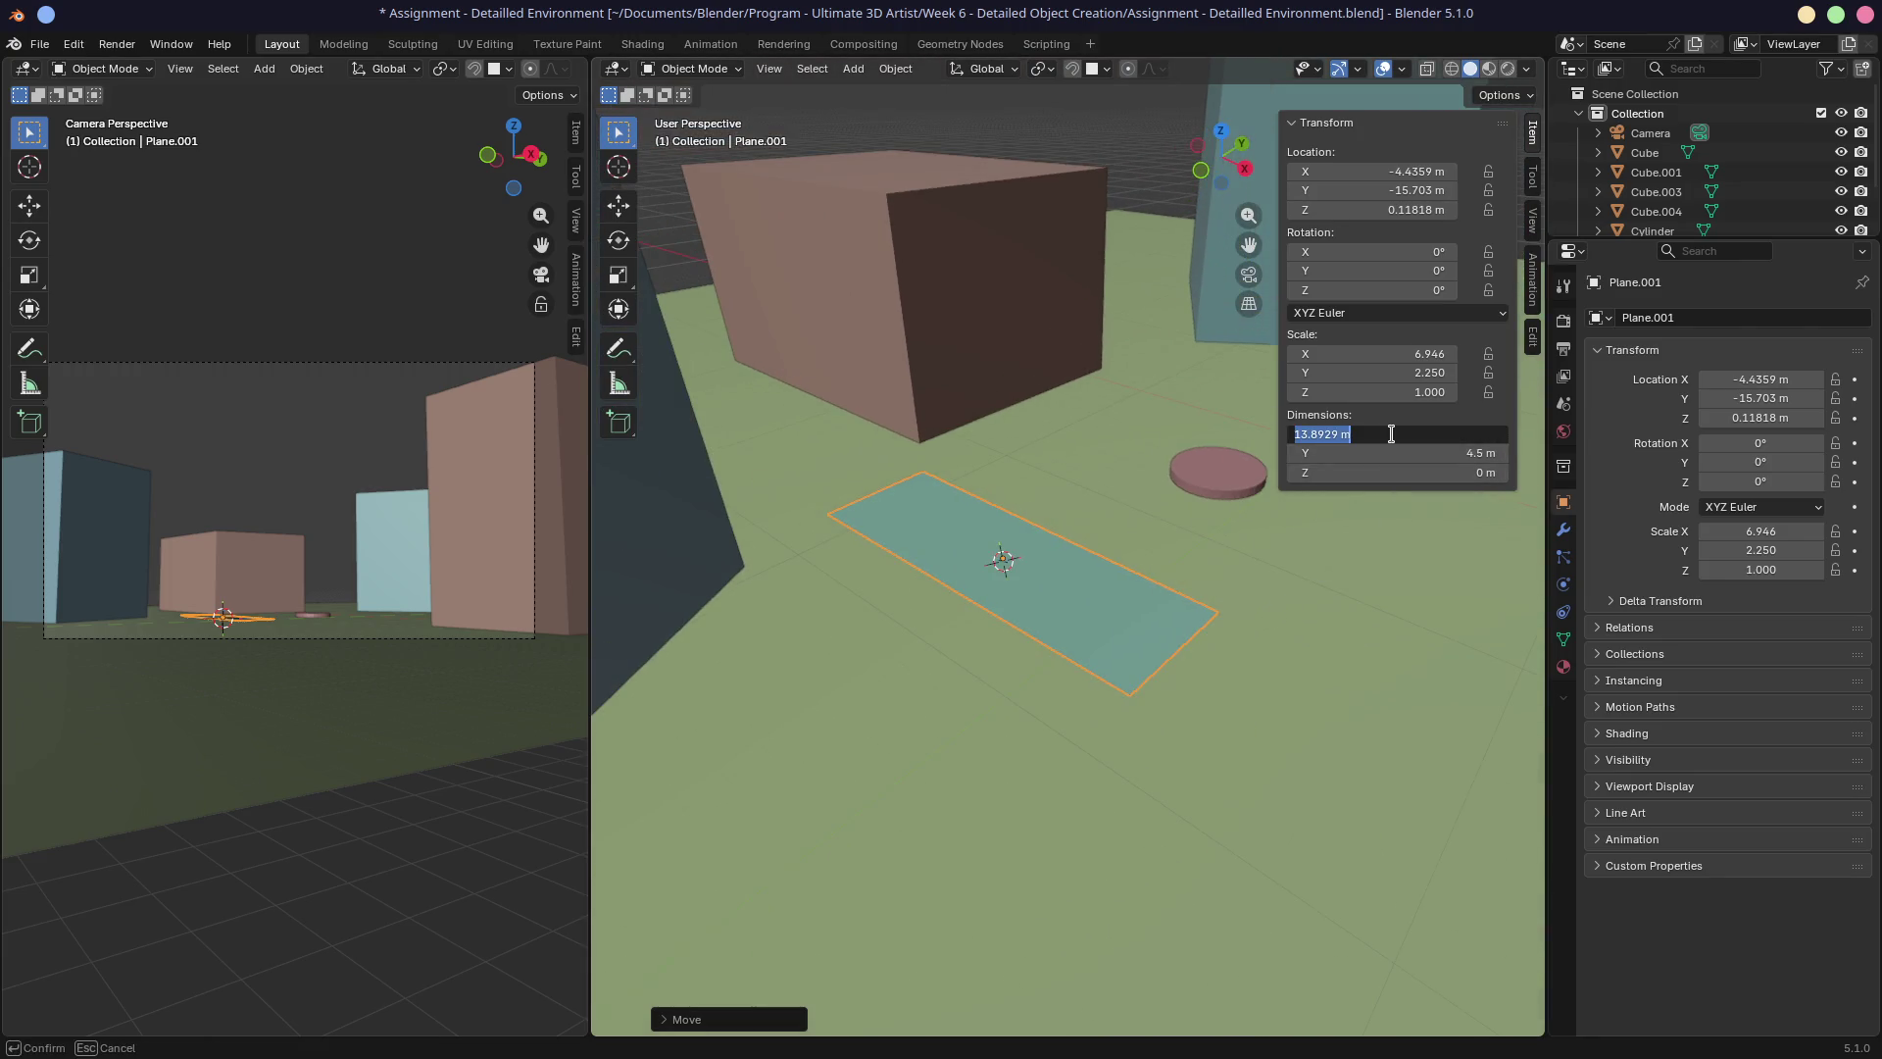
type("20")
key("Return")
left_click(1391, 433)
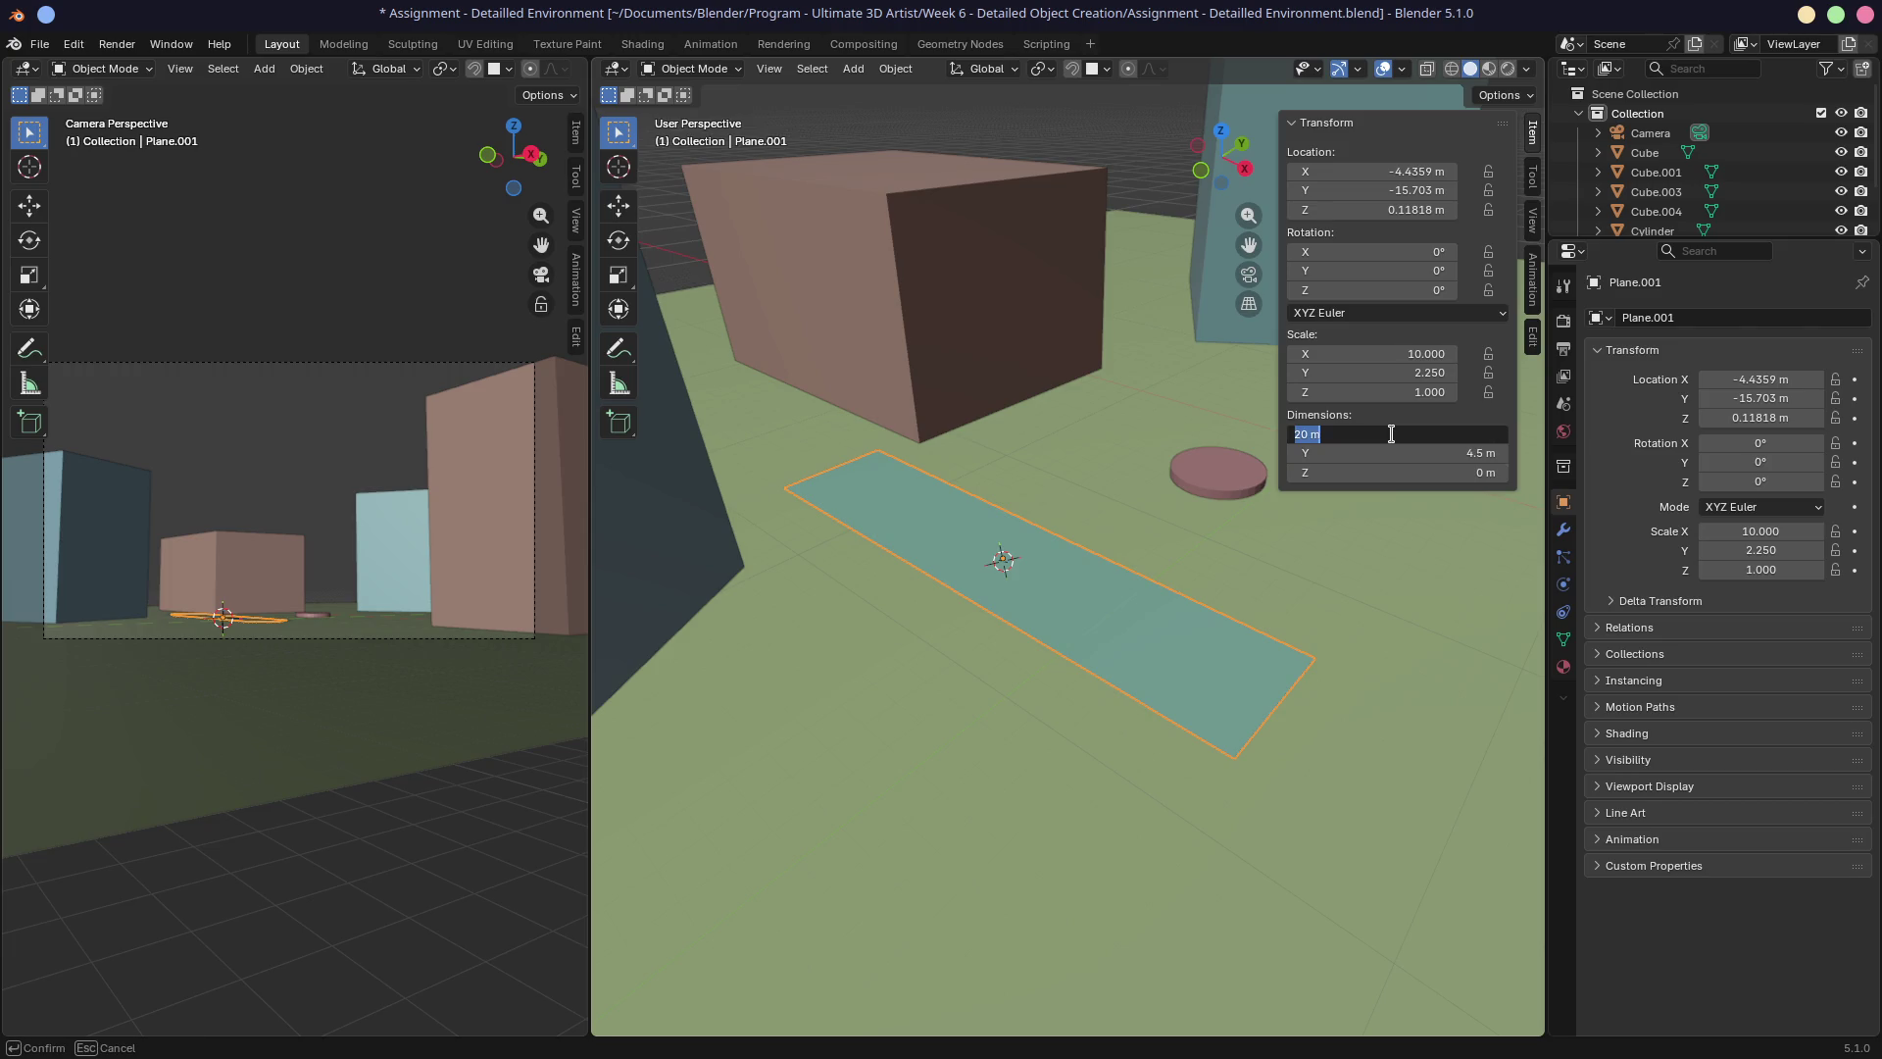
type("50")
key("Return")
mouse_move(1216, 574)
middle_mouse_down()
mouse_move(1128, 586)
mouse_move(1152, 577)
middle_mouse_up()
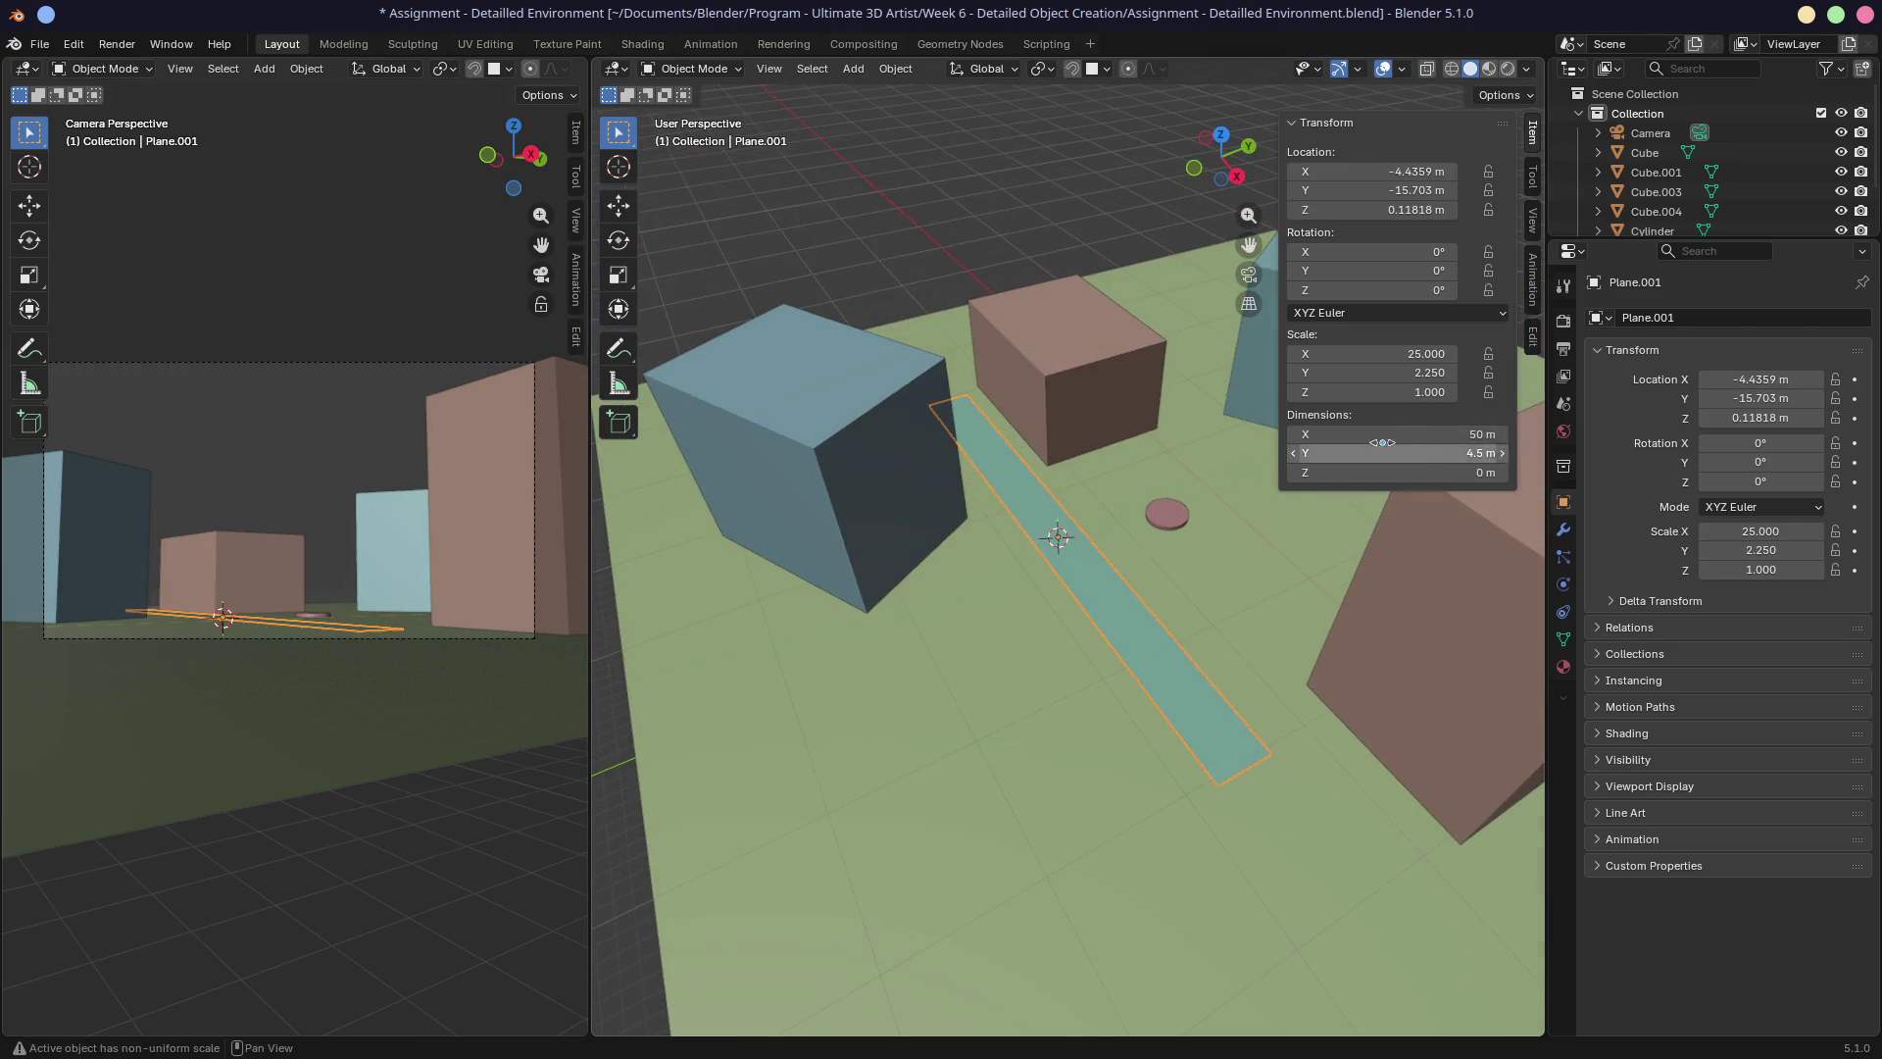
left_click(1438, 432)
type("40")
key("Return")
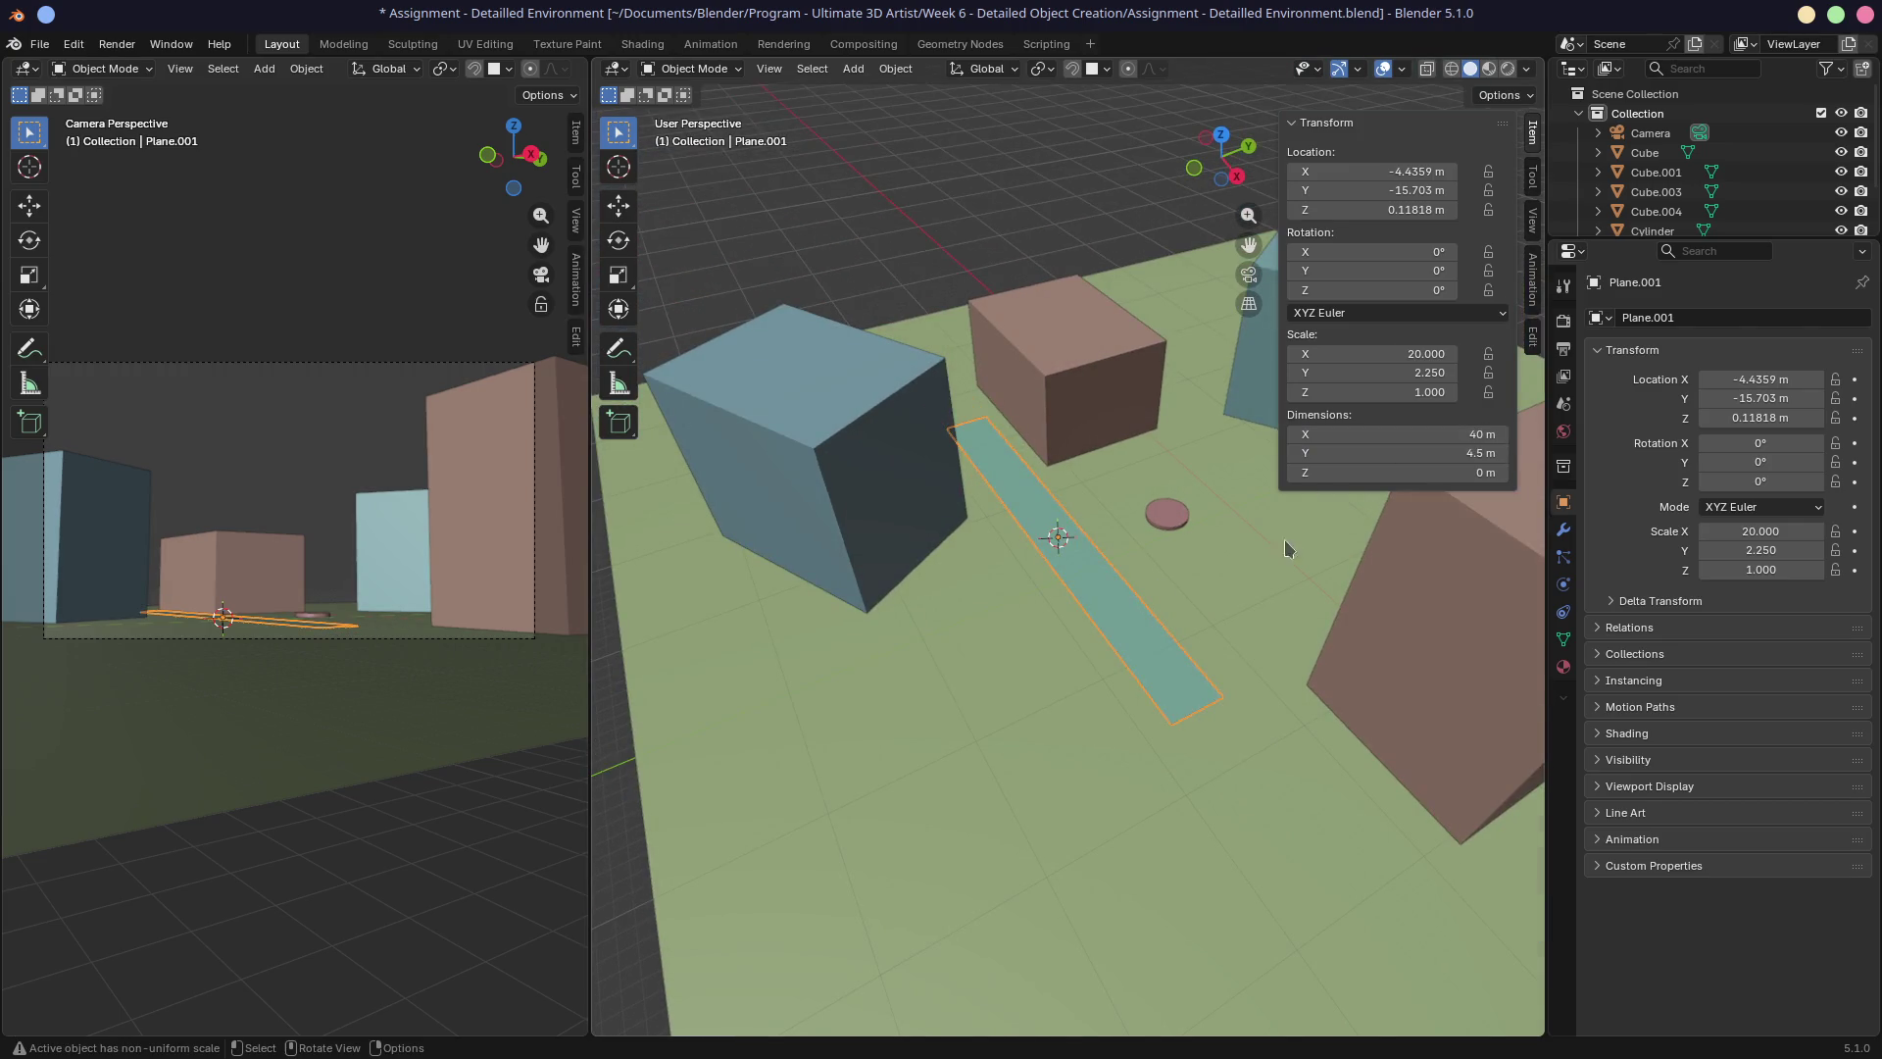
In top view, rotate the strip 6.3188° and move it to X −24.968, Y −18.142 m.
key("KP_7")
key("g")
key("r")
left_click(1089, 576)
key("g")
left_click(1111, 565)
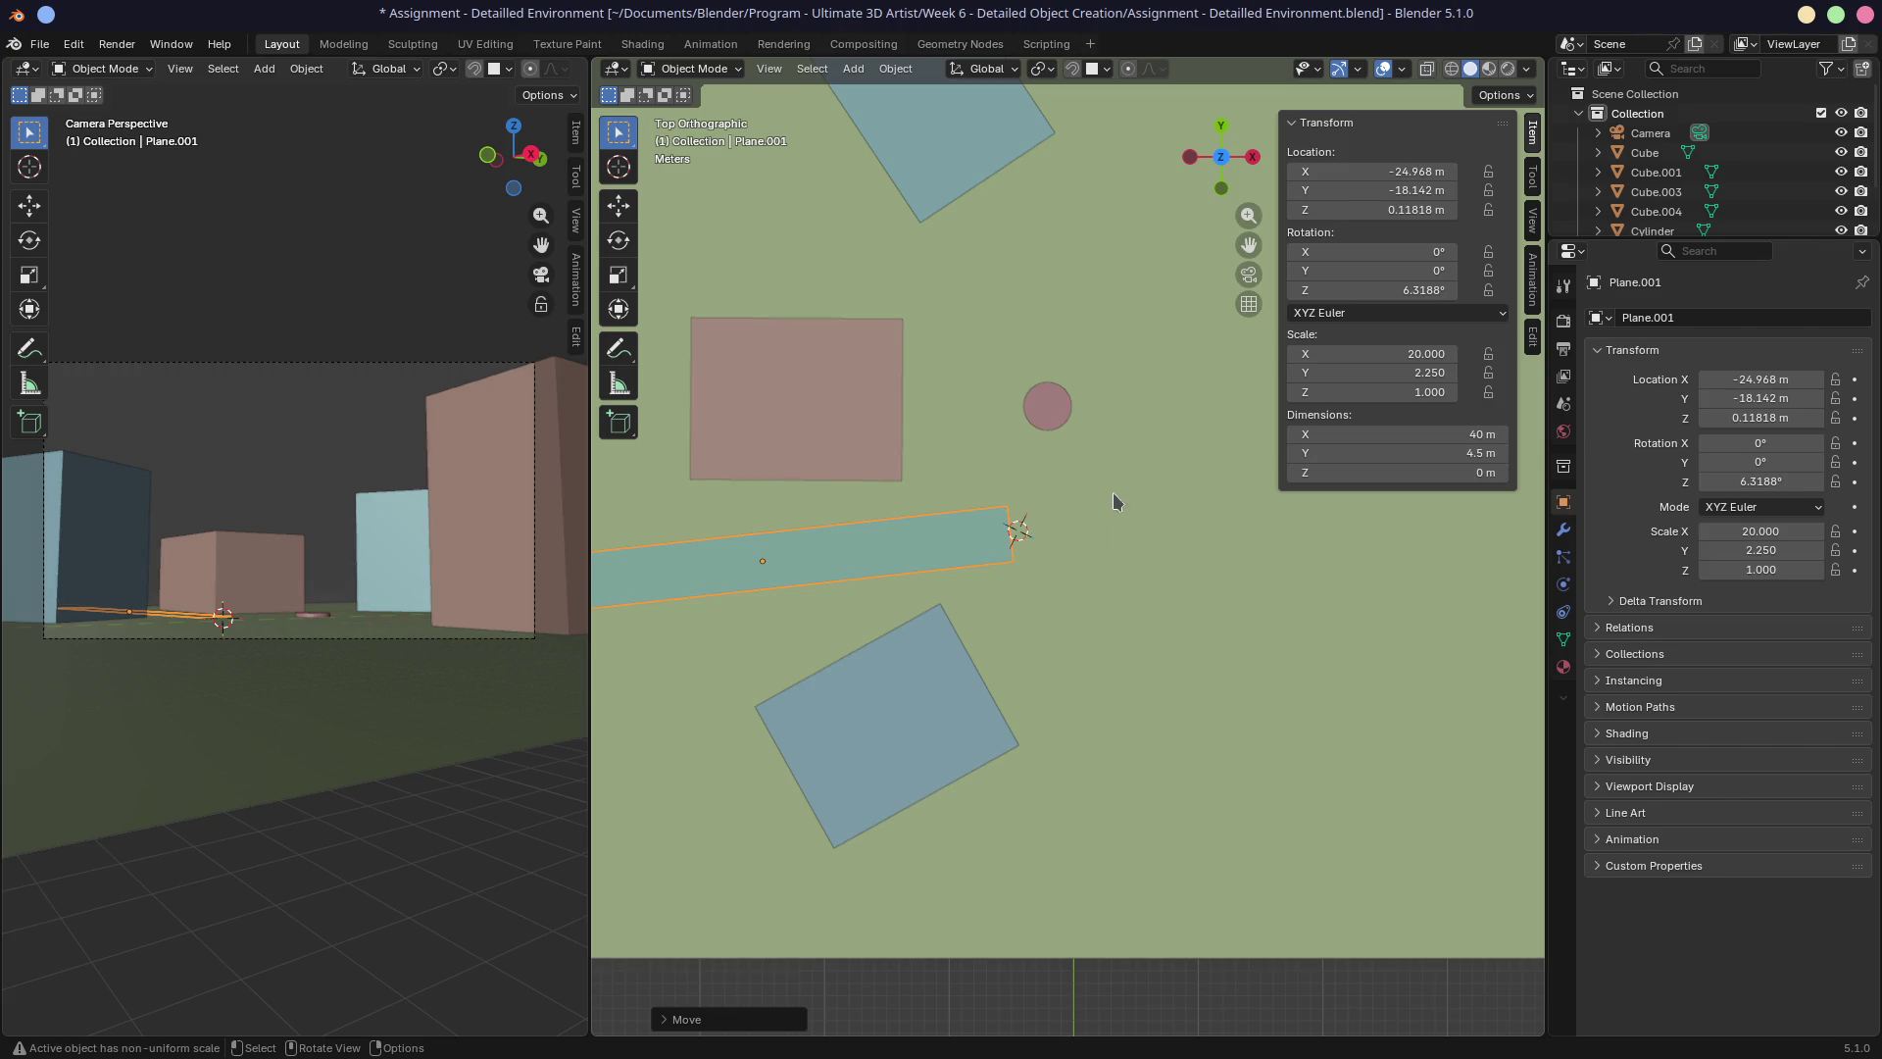
Delete an unwanted duplicate strip and switch to orthographic top view.
scroll(1110, 490, "down", 2)
key("shift+d")
left_click(880, 322)
key("alt+d")
key("z")
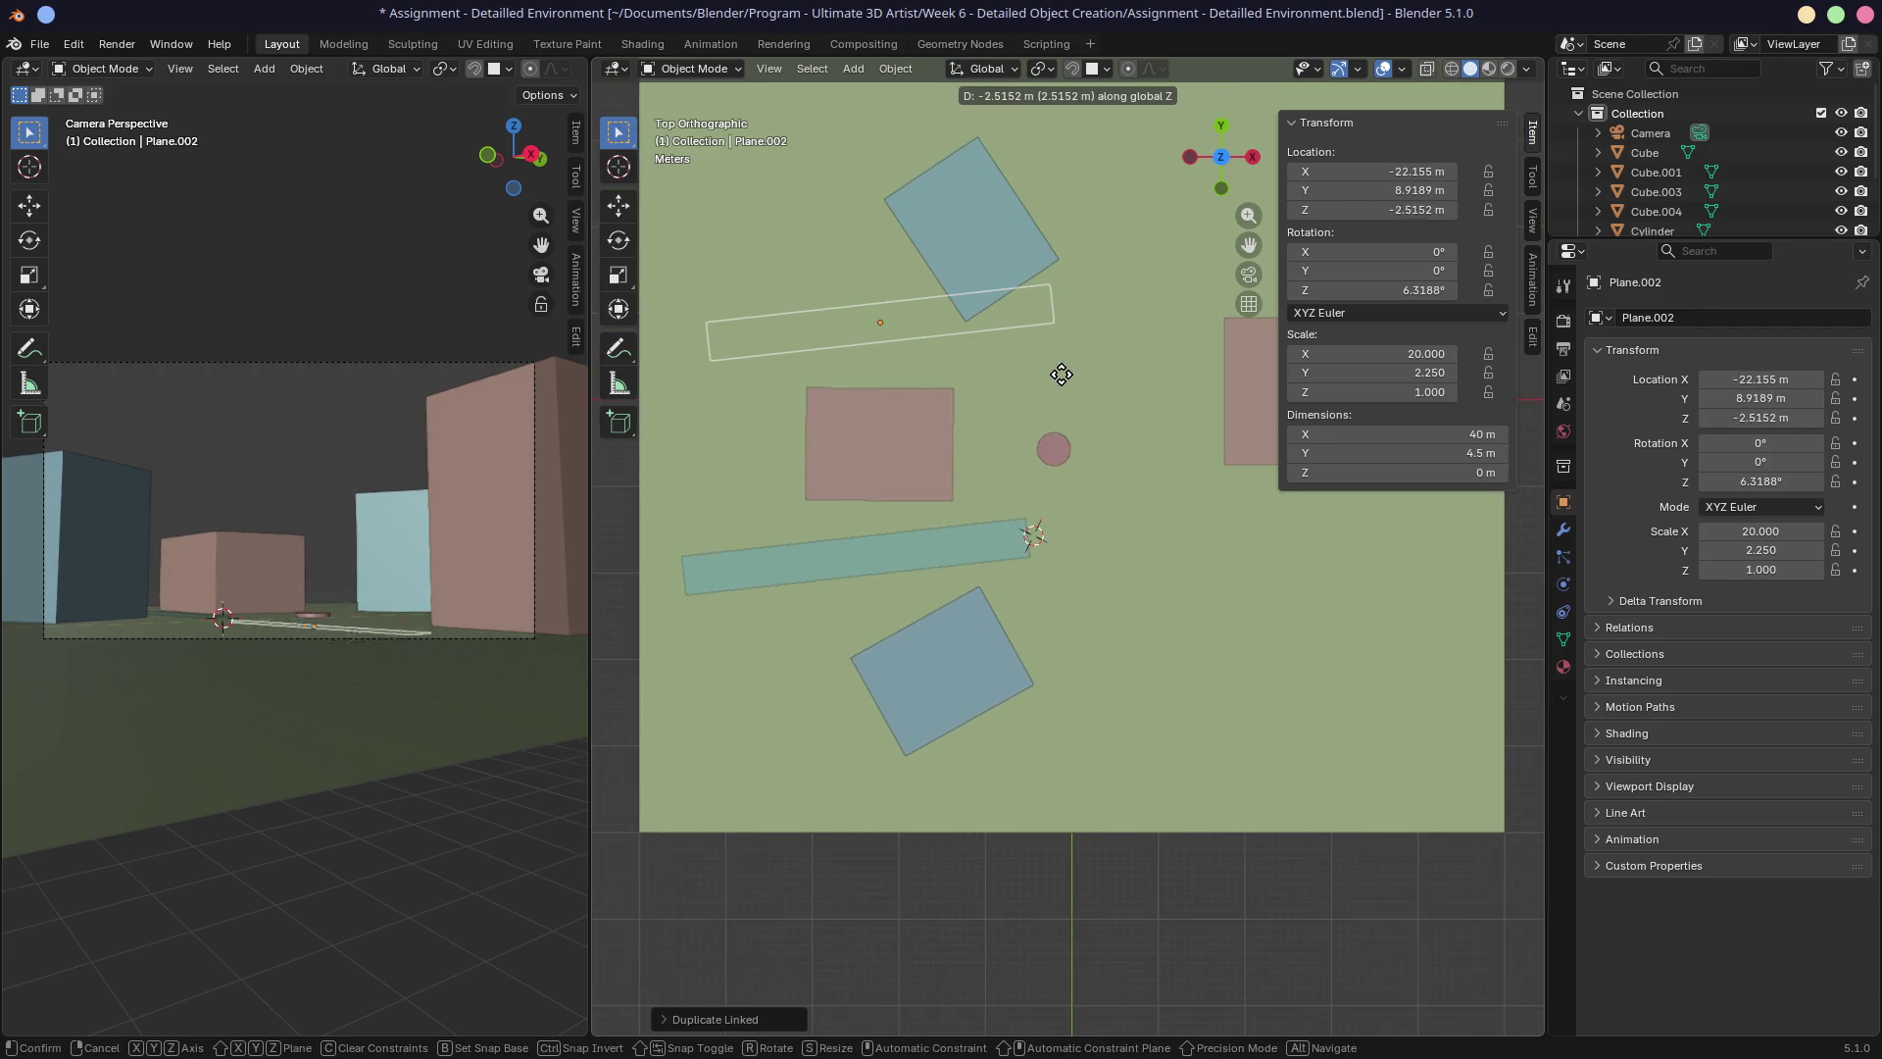
key("Escape")
mouse_move(1105, 399)
middle_mouse_down()
mouse_move(1079, 352)
mouse_move(1208, 384)
mouse_move(1167, 365)
middle_mouse_up()
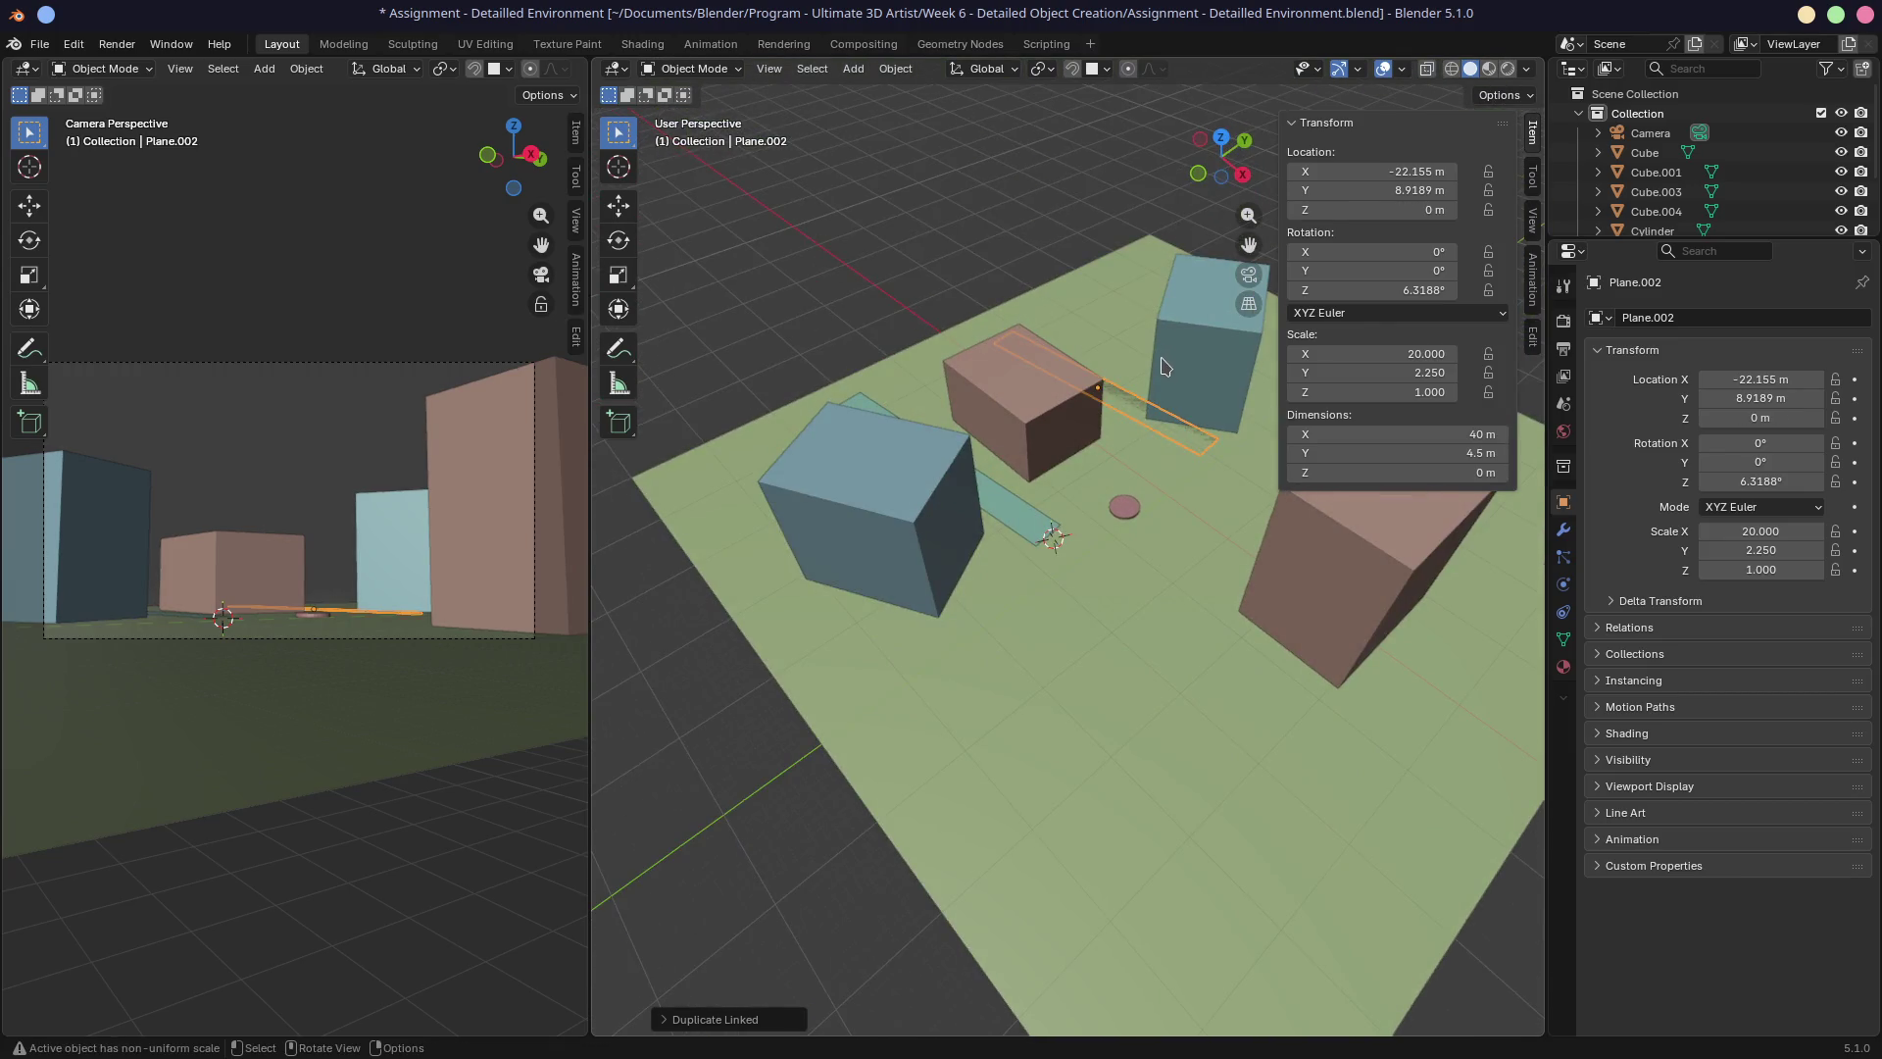
key("Delete")
left_click(1016, 530)
key("KP_5")
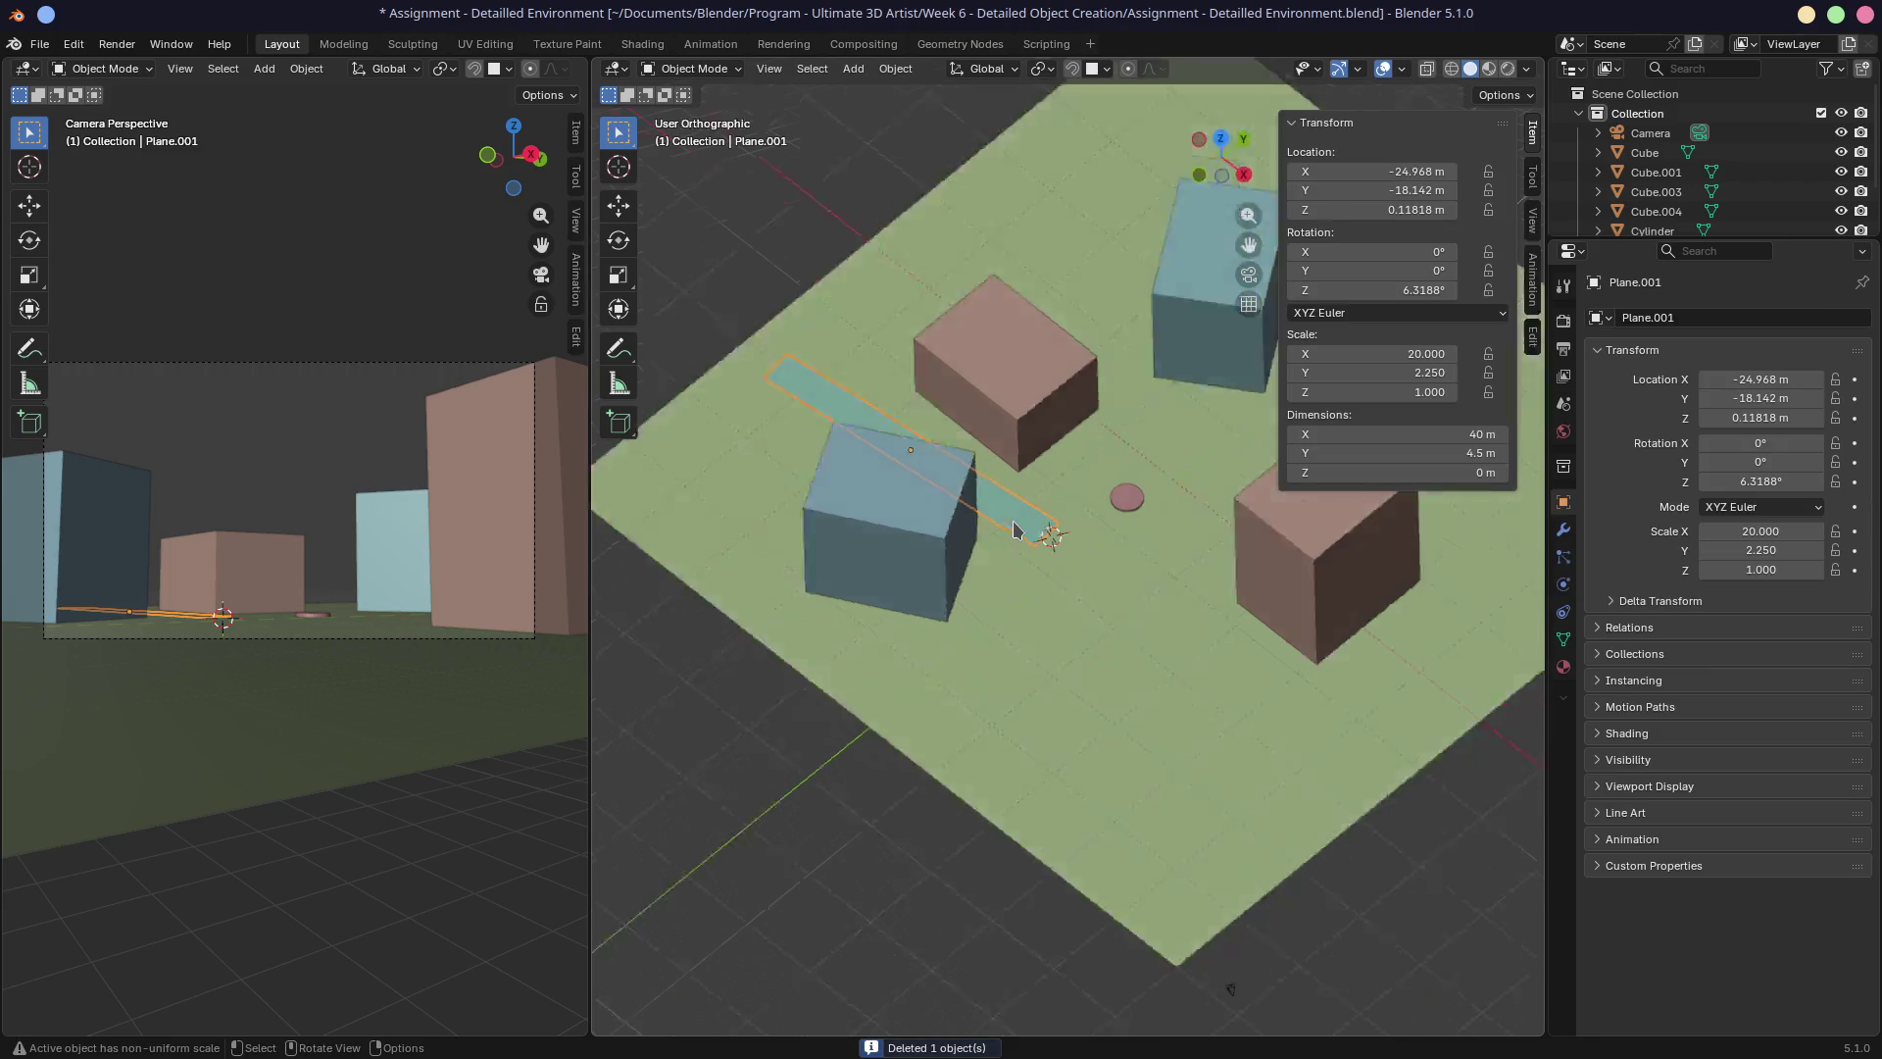
key("KP_7")
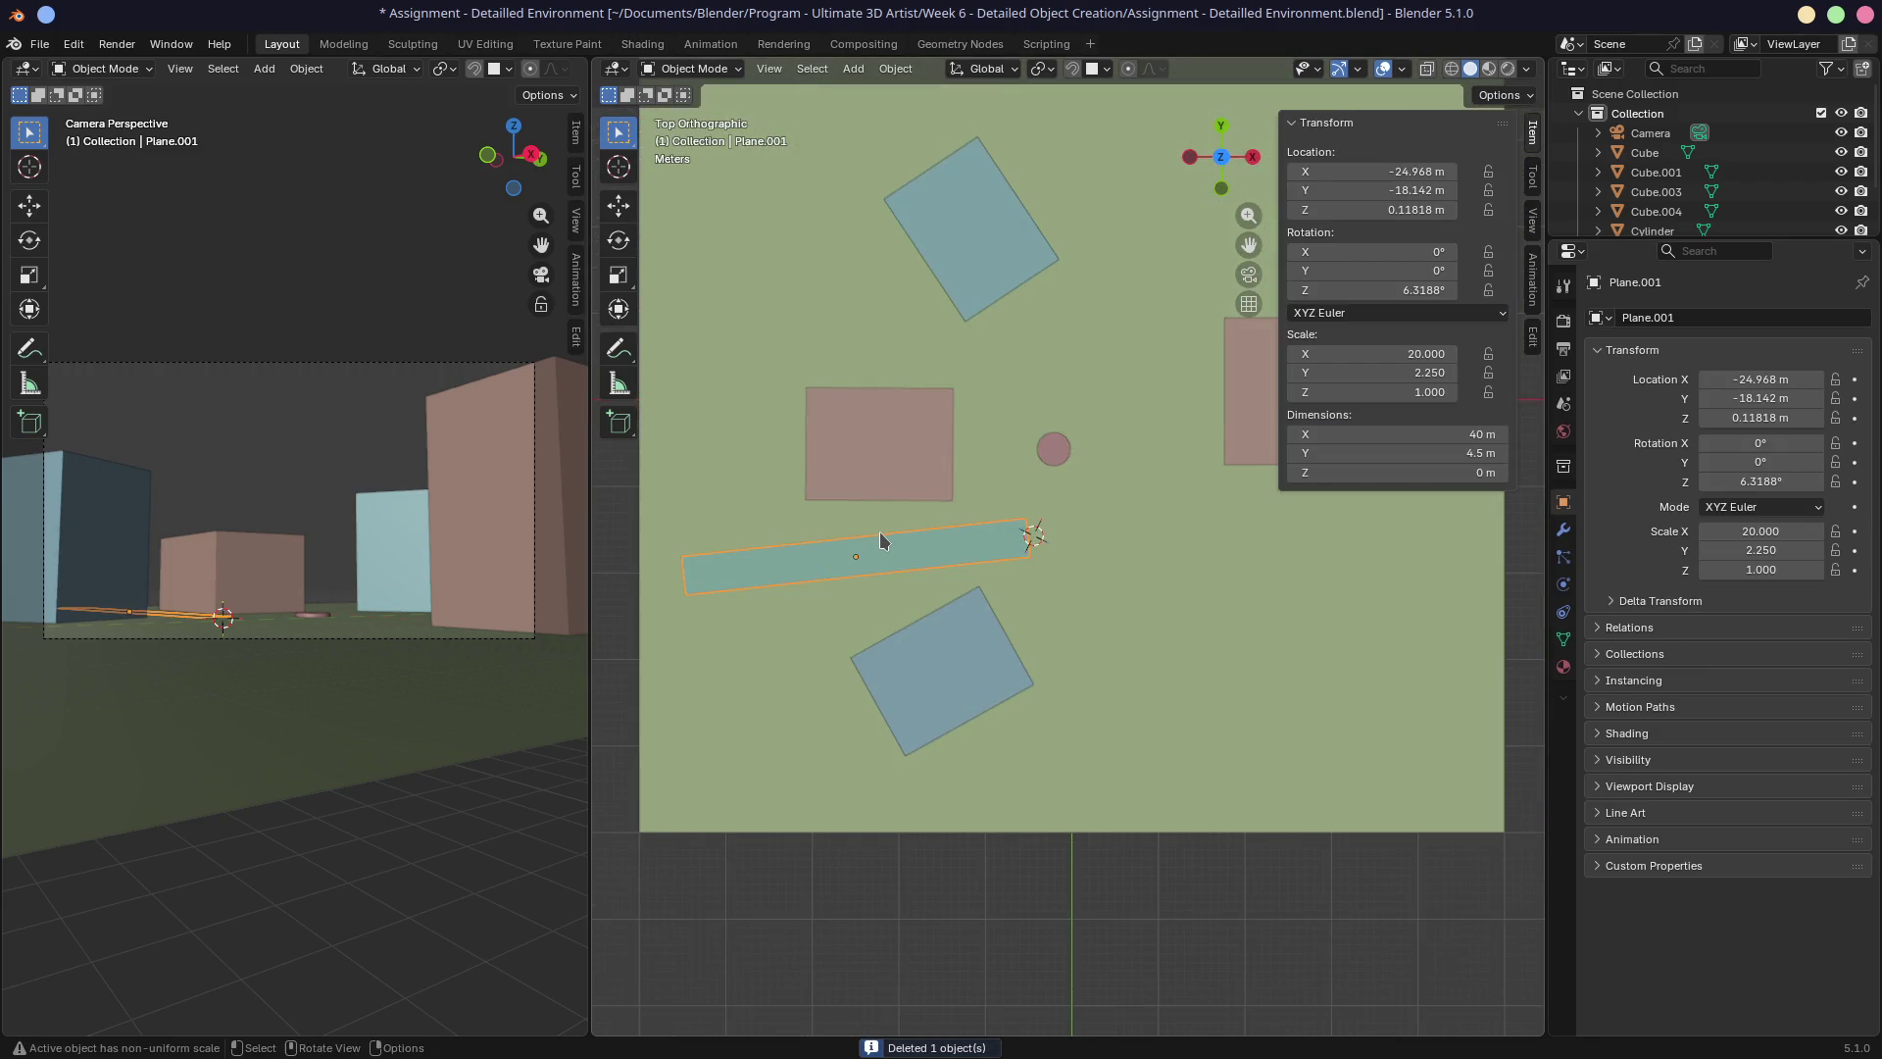
Duplicate the road strip, place the copy above the plaza, and angle it.
key("shift+d")
left_click(902, 305)
key("r")
left_click(1116, 418)
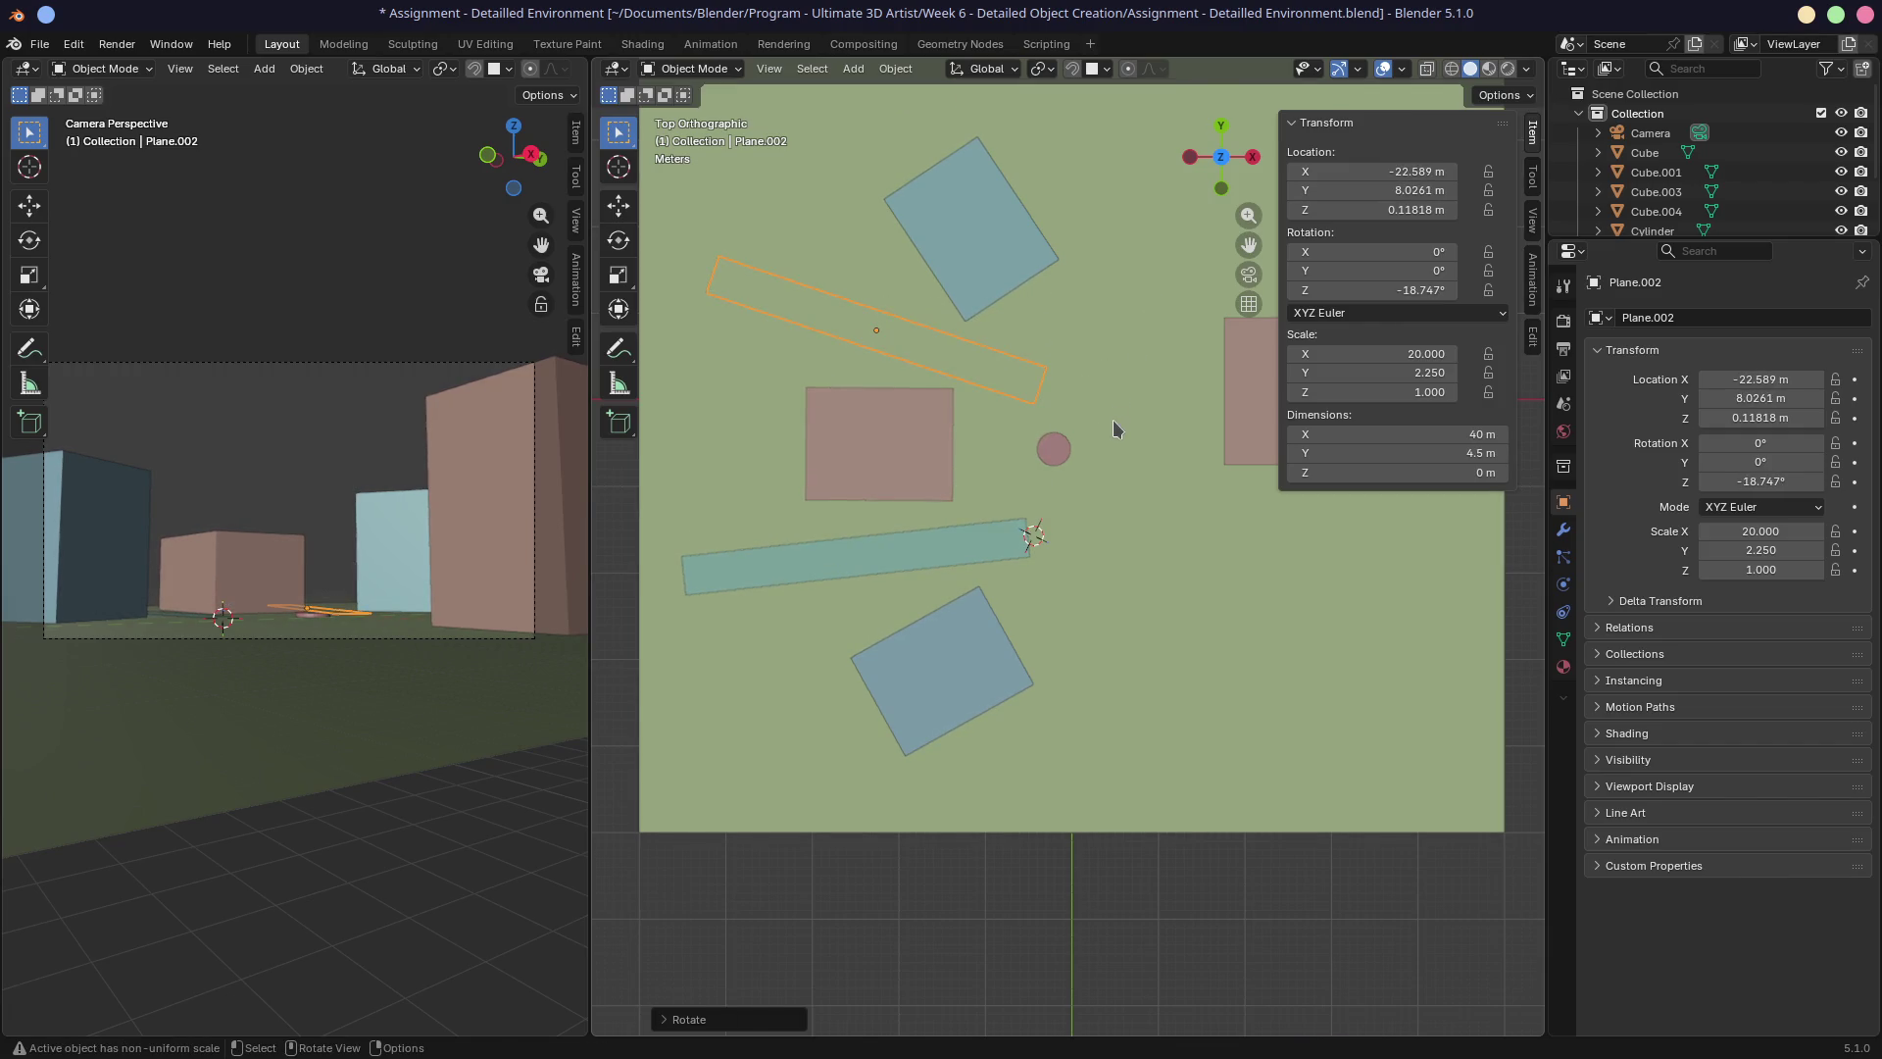
left_click(1030, 421)
key("ctrl+z")
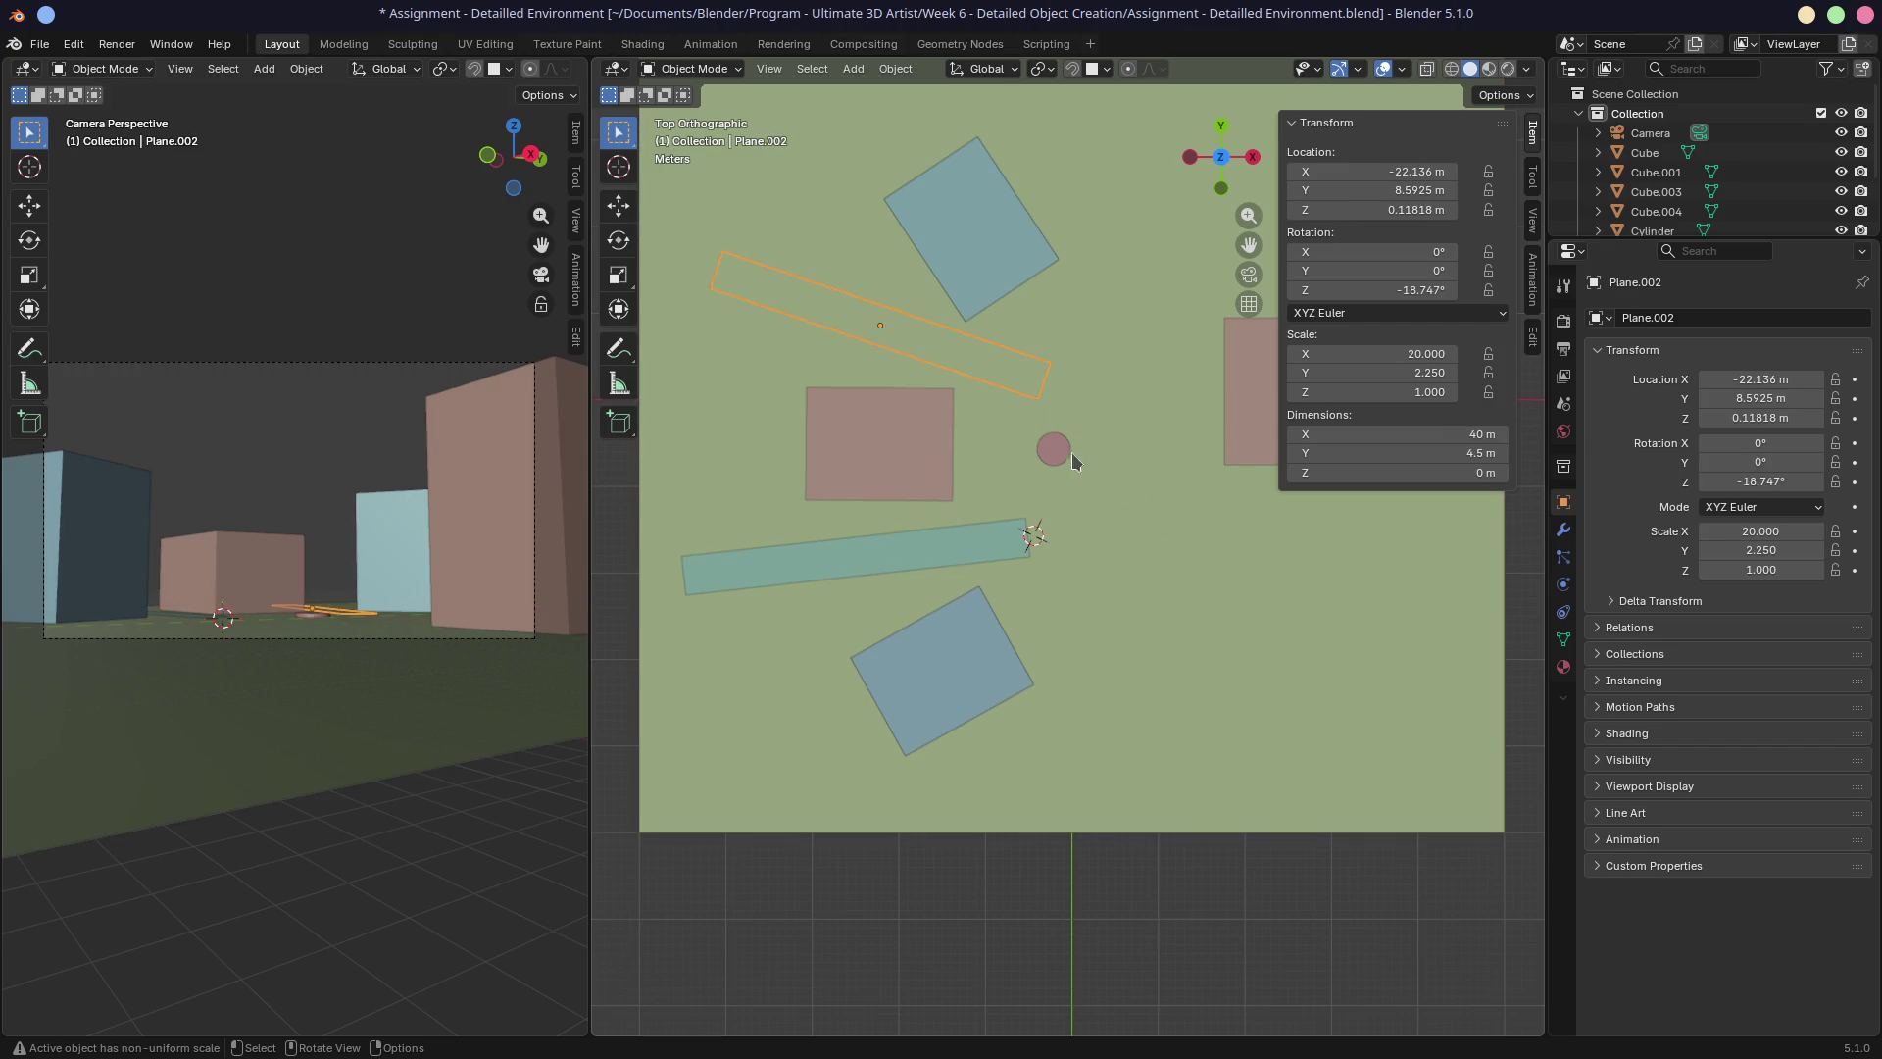
key("r")
left_click(1151, 468)
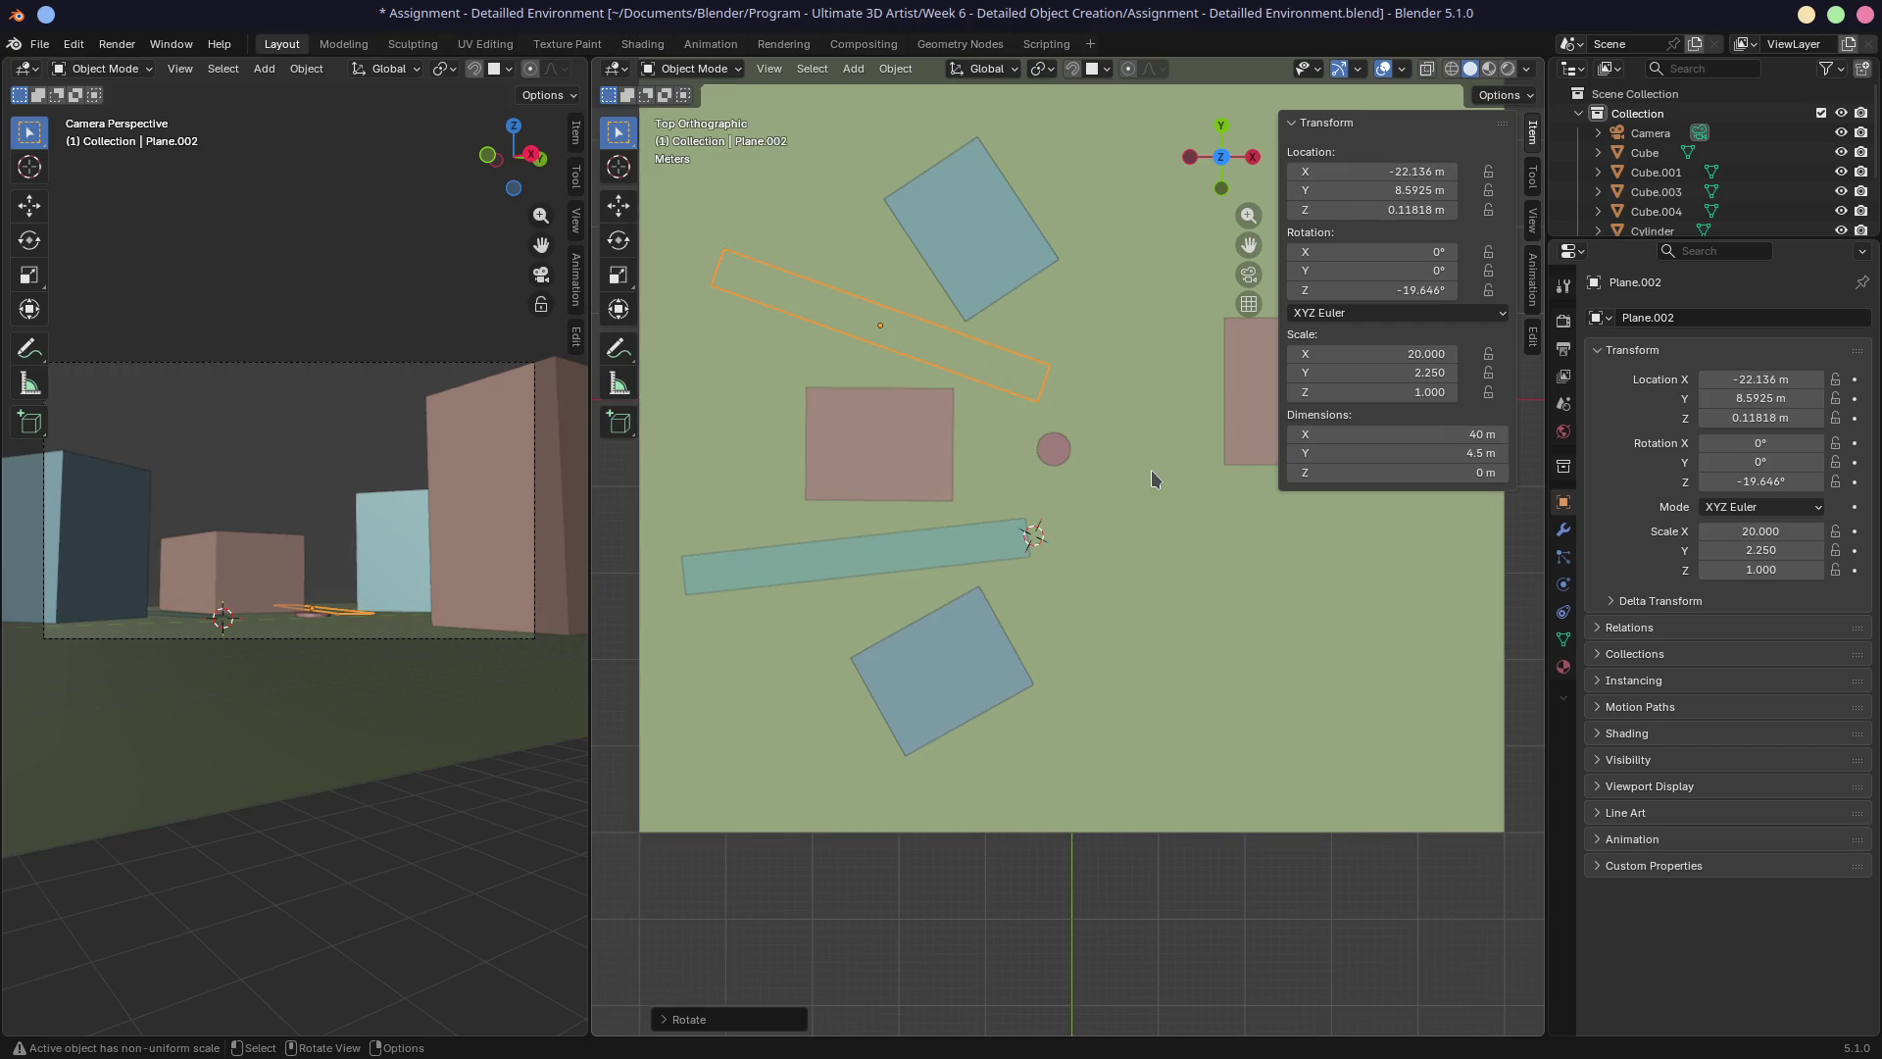
Duplicate the lower road strip and position and rotate the copy lower in the scene.
left_click(891, 554)
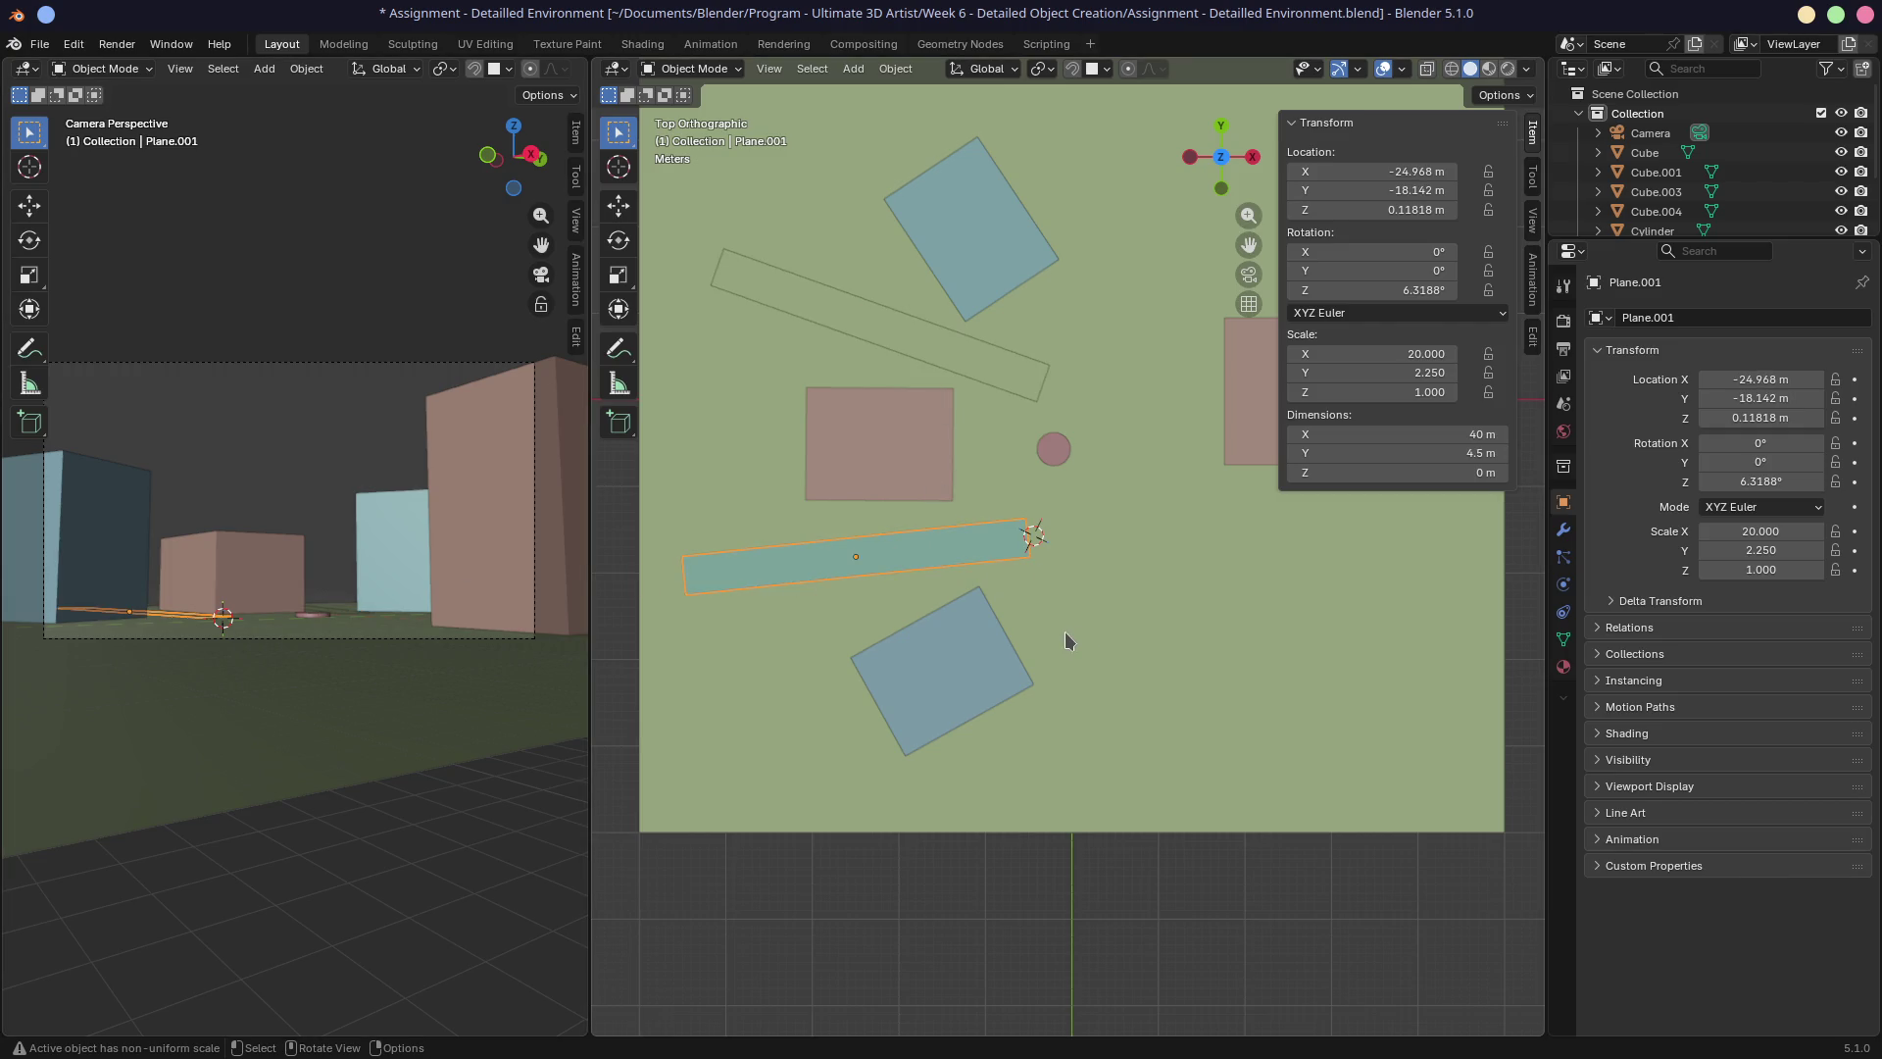
key("shift+d")
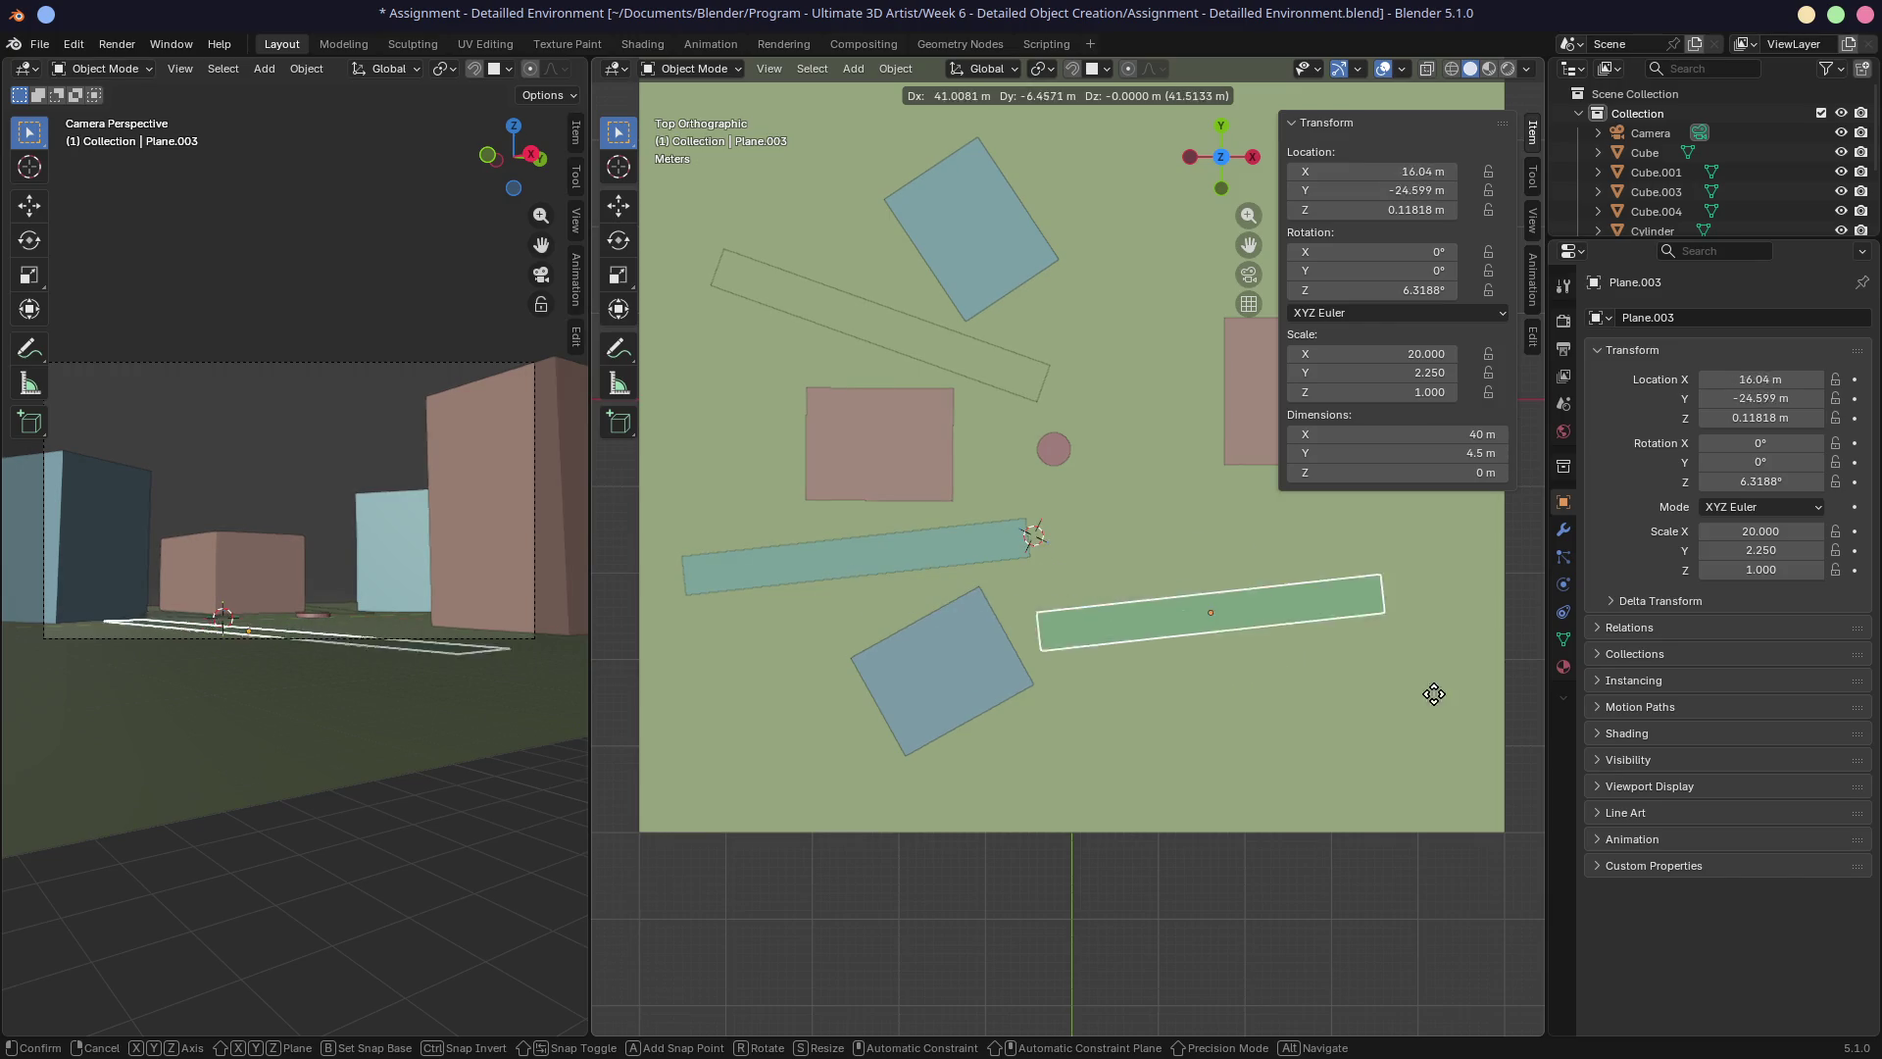
left_click(1421, 714)
key("r")
left_click(1244, 532)
key("r")
left_click(1304, 593)
key("g")
left_click(1345, 686)
key("r")
left_click(1355, 700)
Rotate the left road strip Plane.001 to about 21.813° and adjust its position.
left_click(951, 572)
key("r")
left_click(700, 608)
key("g")
left_click(768, 616)
key("r")
left_click(828, 623)
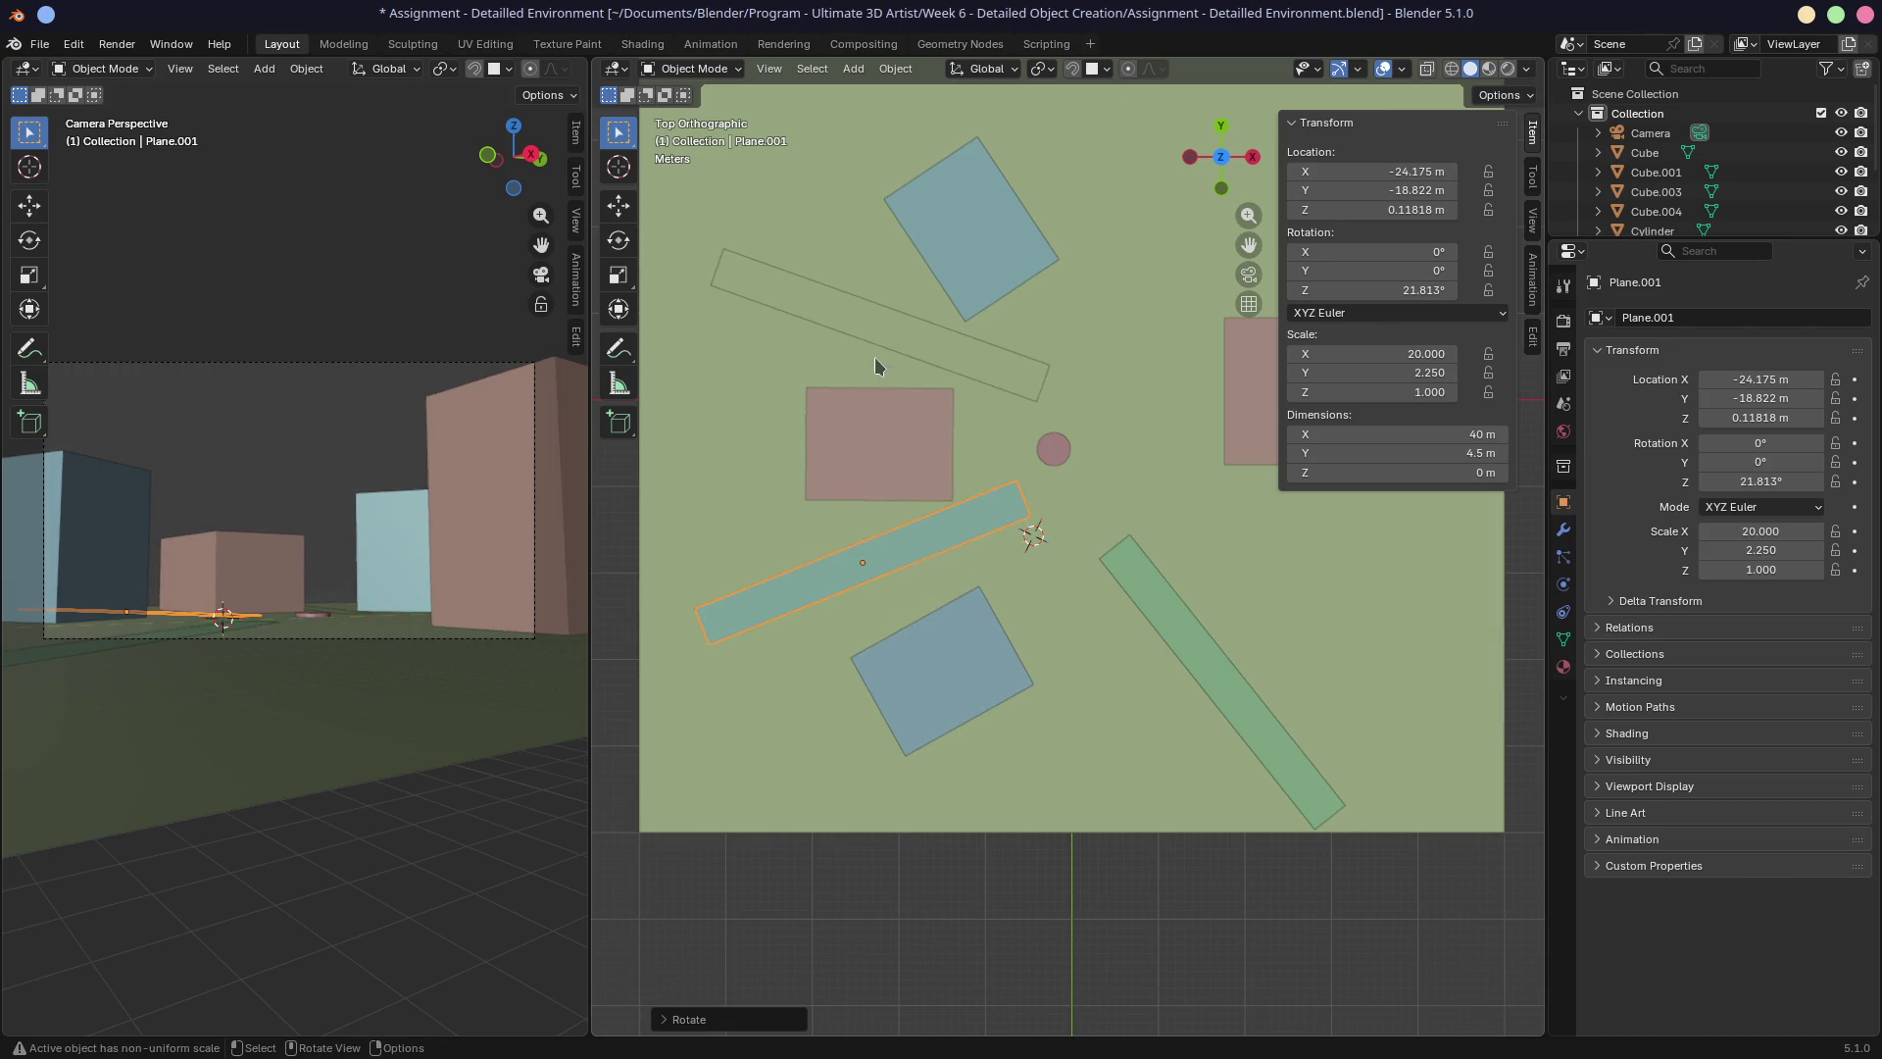
Shift the pink block on the left slightly further left.
left_click(890, 431)
key("g")
left_click(879, 454)
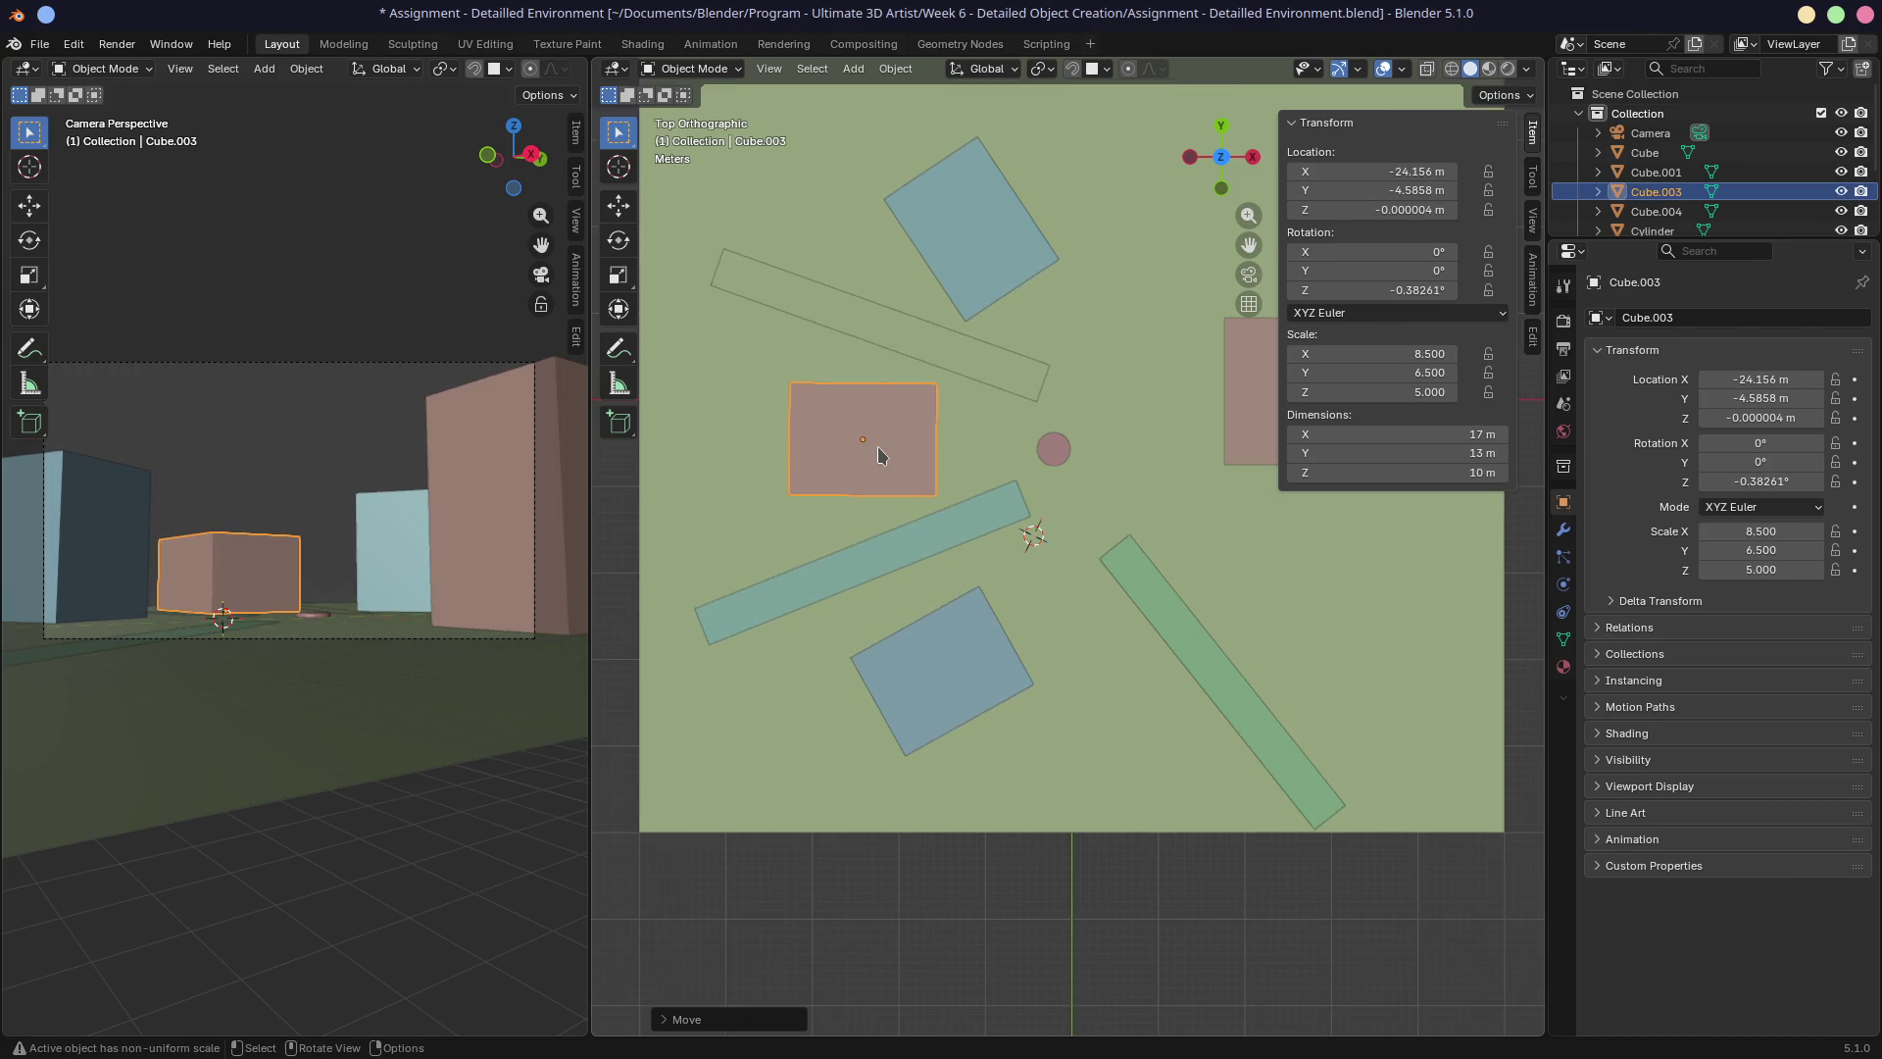
Move the upper blue cube to about X −13.861, Y 20.704 m.
left_click(945, 674)
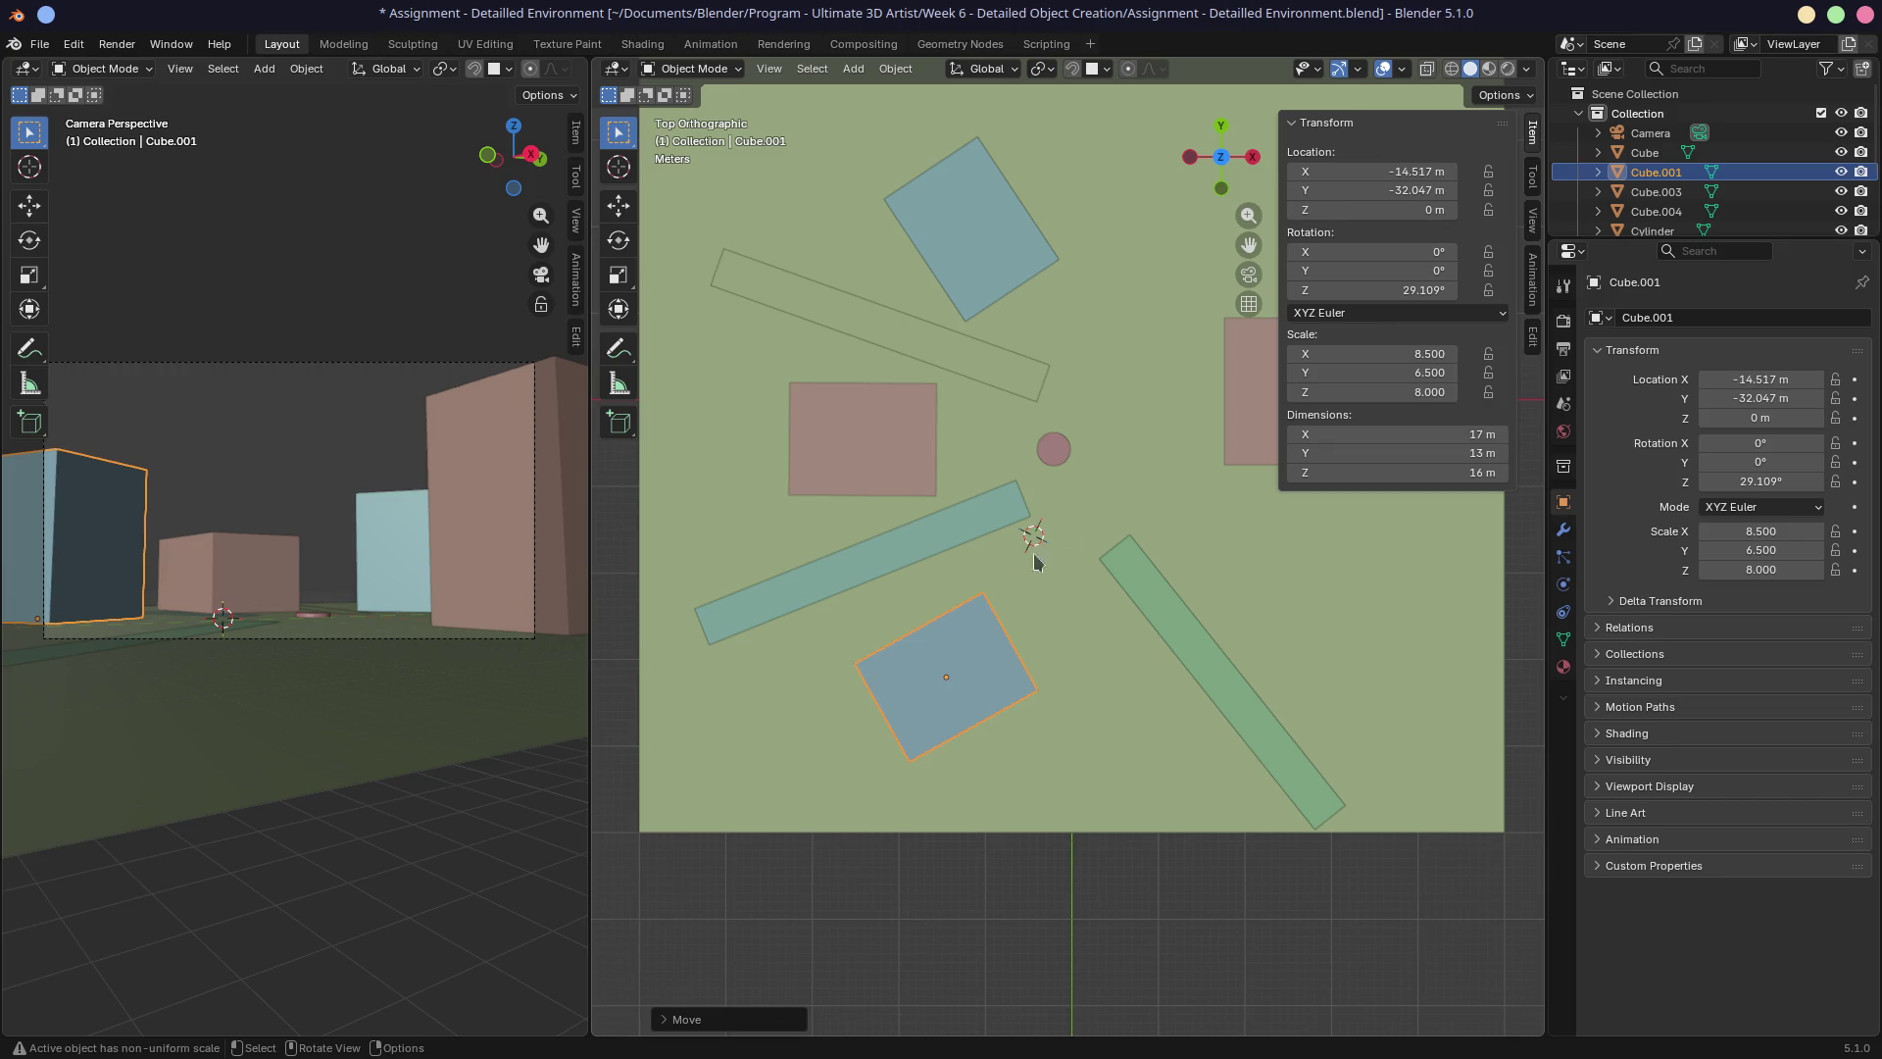
left_click(986, 255)
key("g")
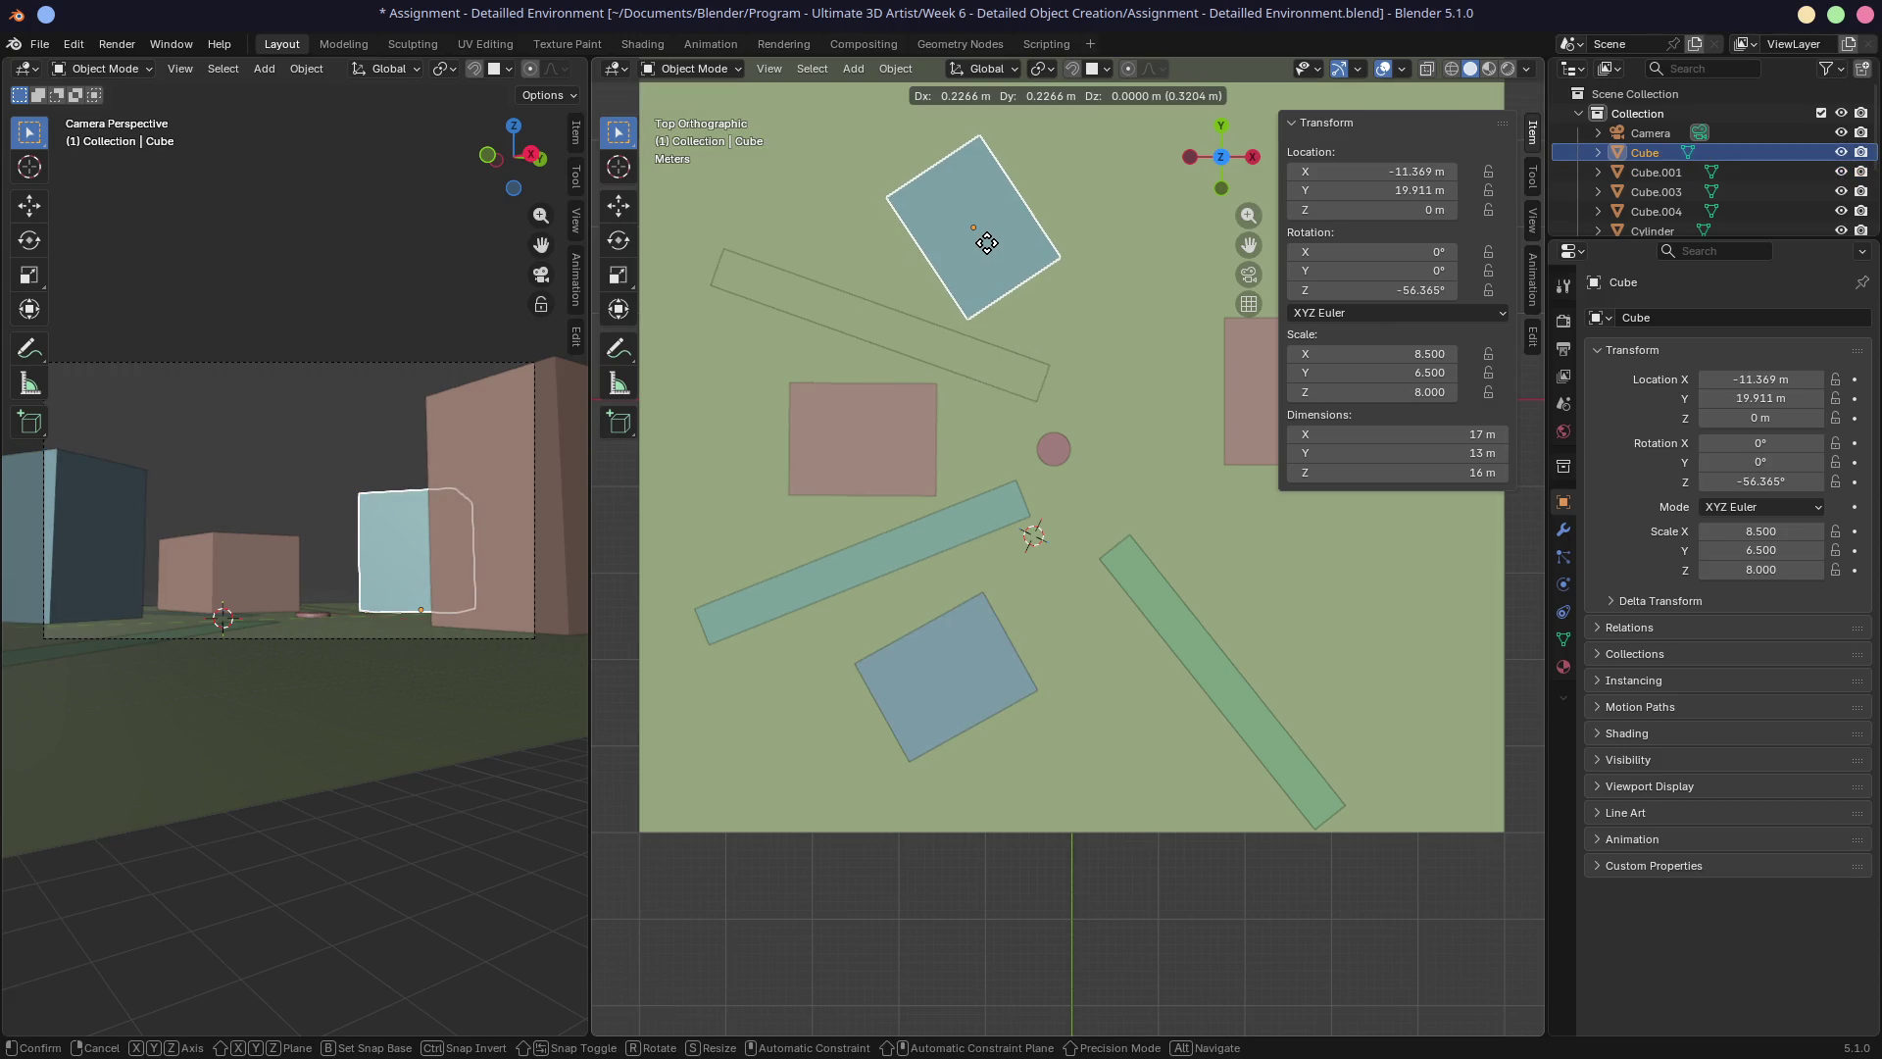
left_click(992, 241)
key("g")
left_click(1016, 238)
key("r")
left_click(1025, 239)
Rotate the upper blue cube to −51.687° and save the scene.
key("g")
left_click(1008, 245)
key("r")
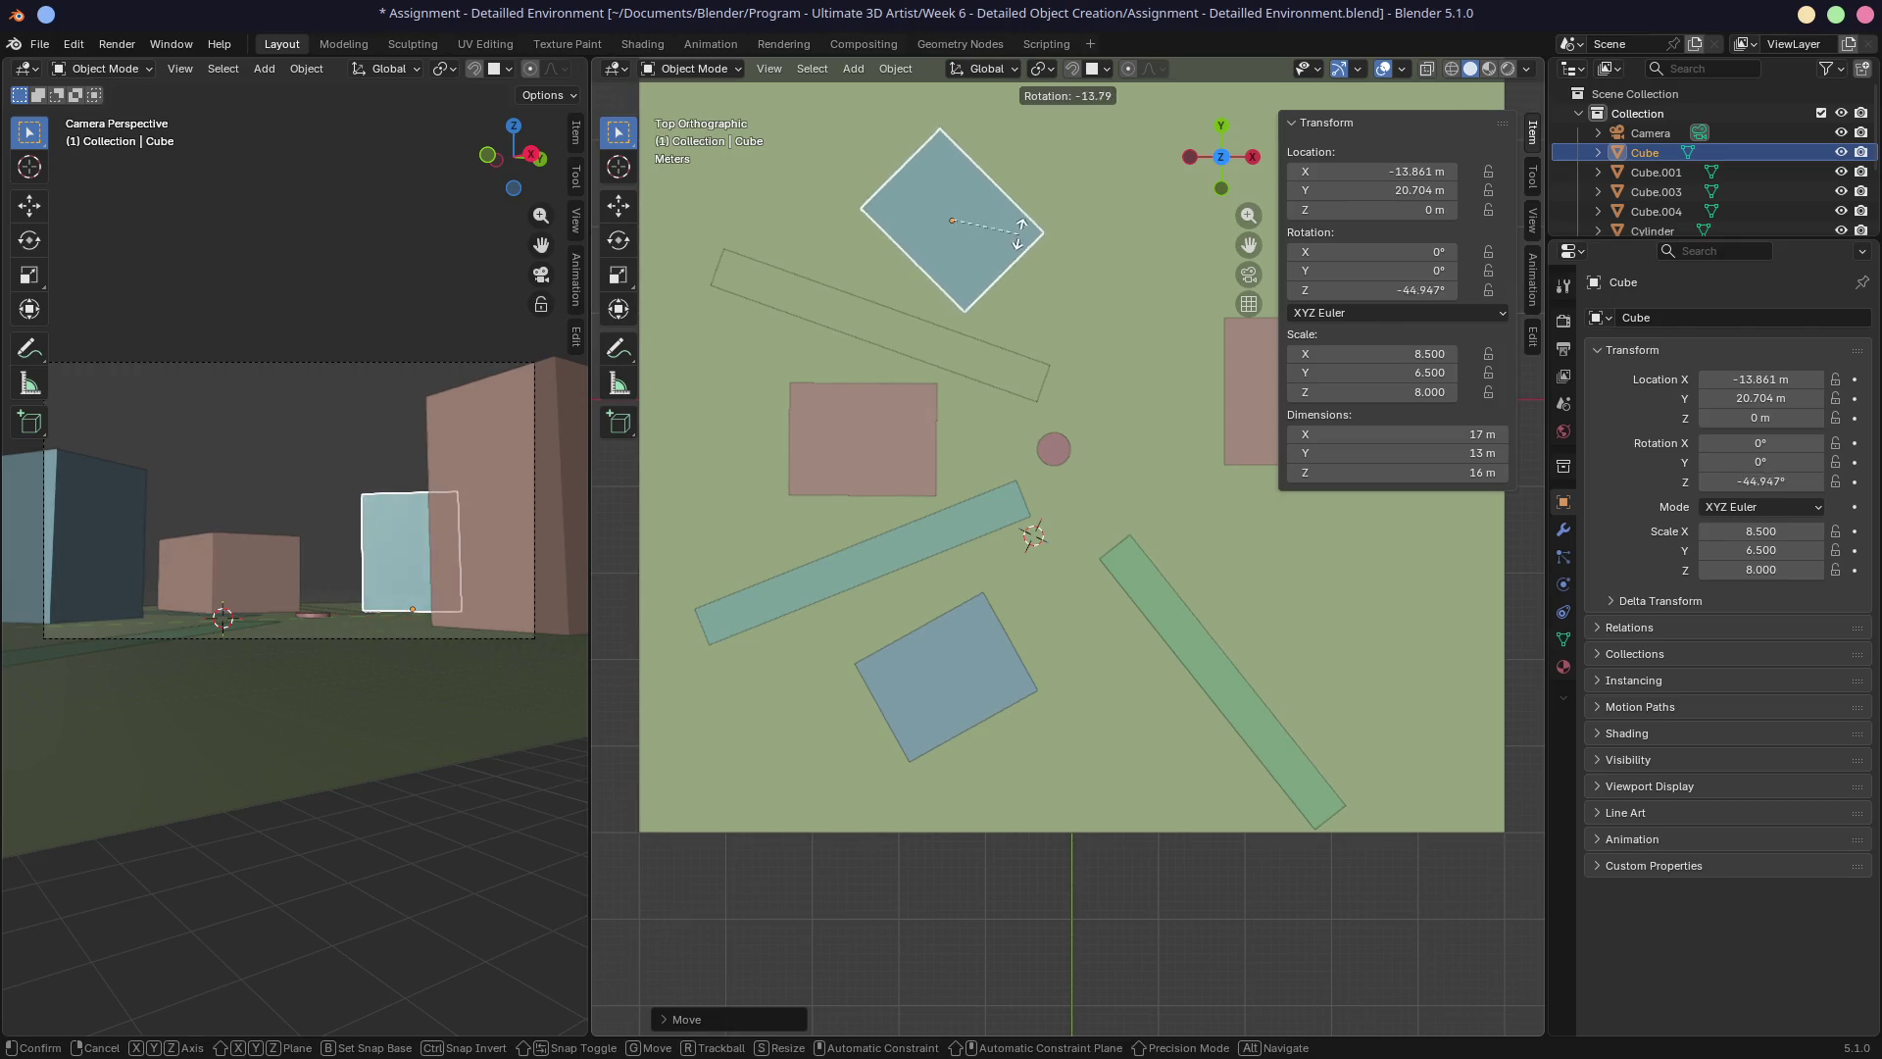
left_click(1018, 238)
key("r")
left_click(1010, 254)
key("g")
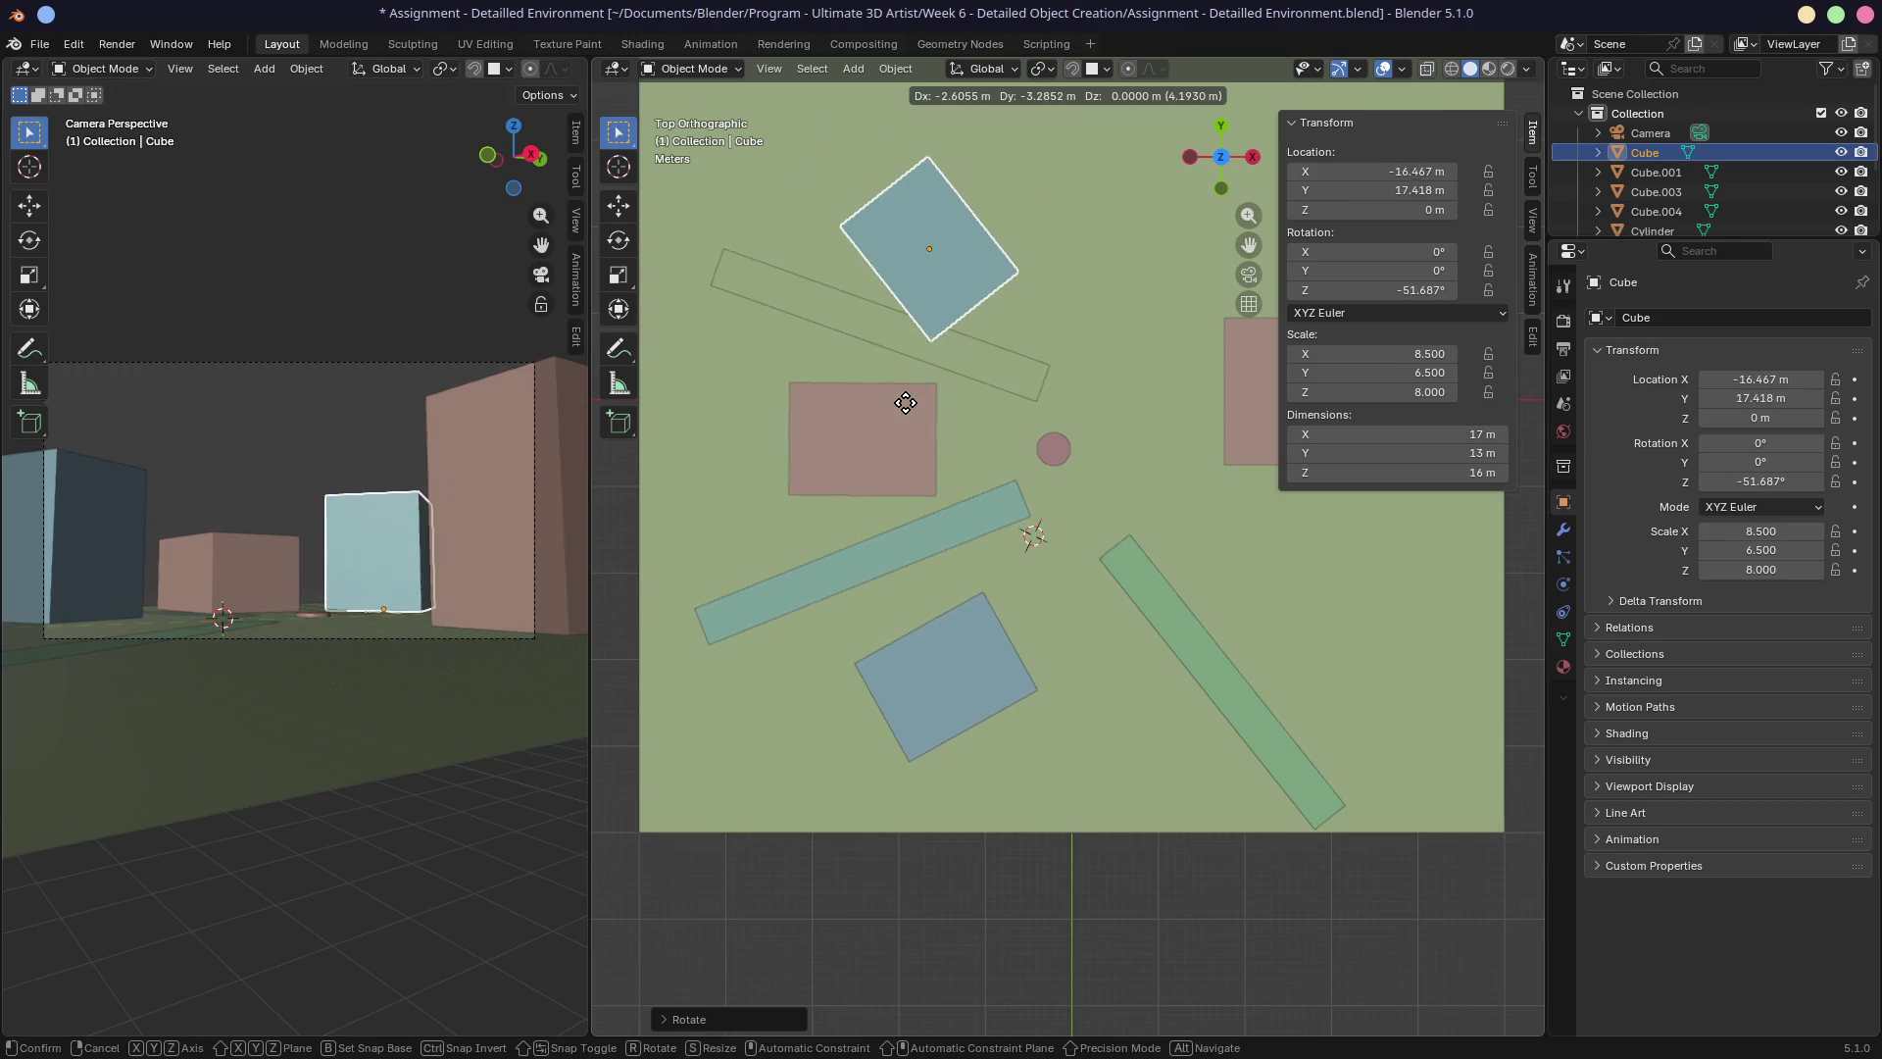
key("Escape")
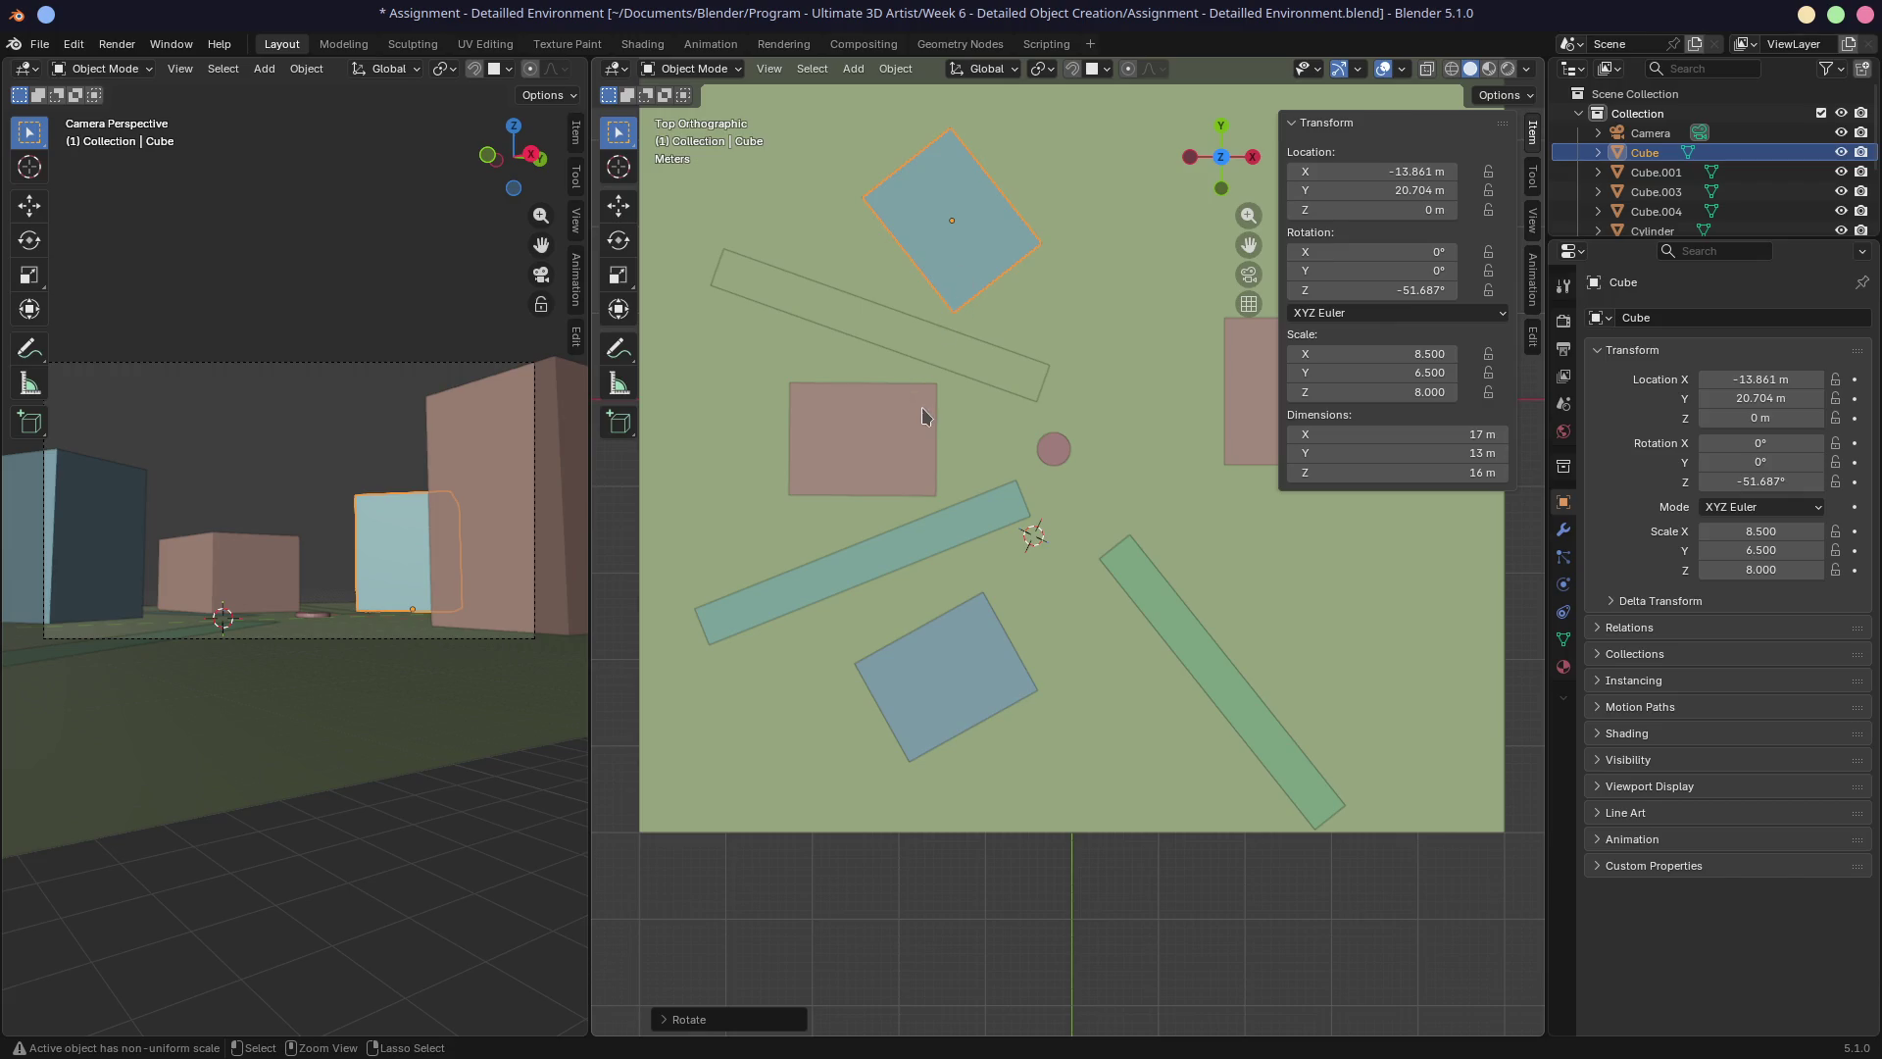
key("ctrl+s")
left_click(39, 44)
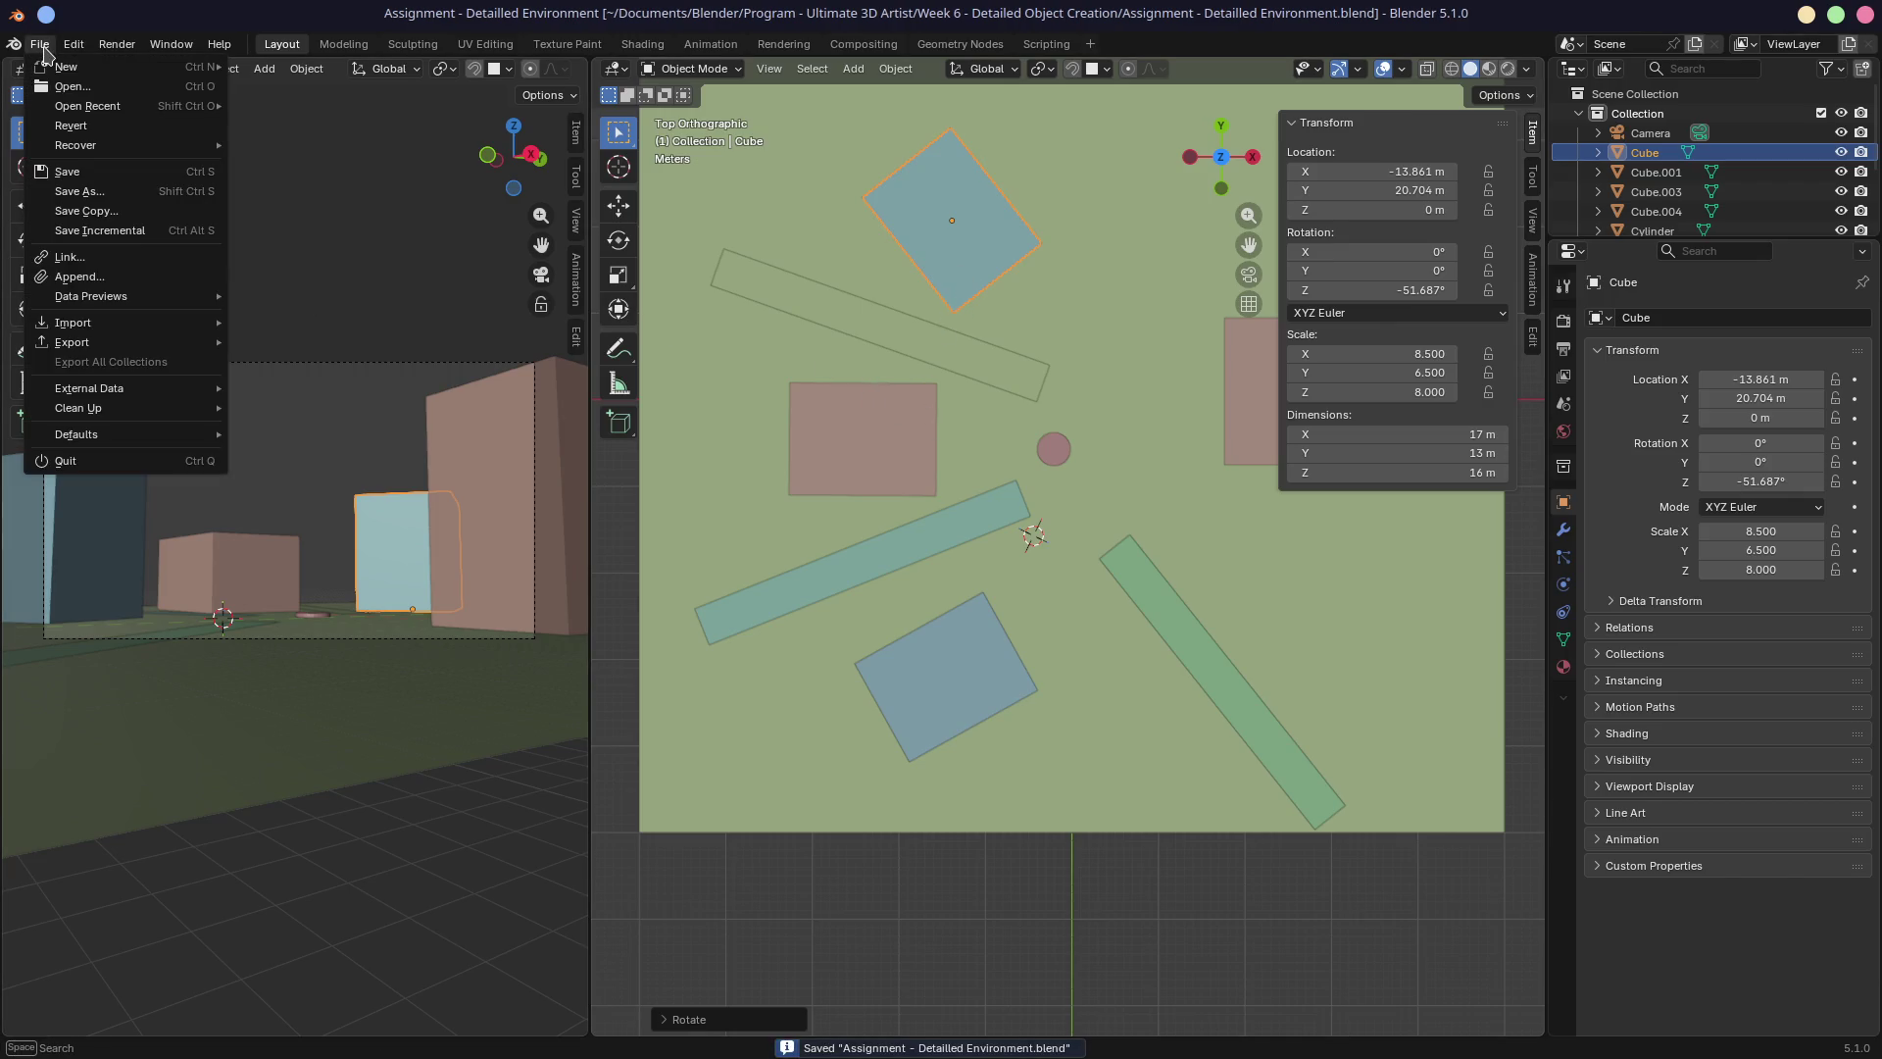
Save the assignment scene and open 8.9 Organise & Build A House.blend from recent files.
mouse_move(73, 45)
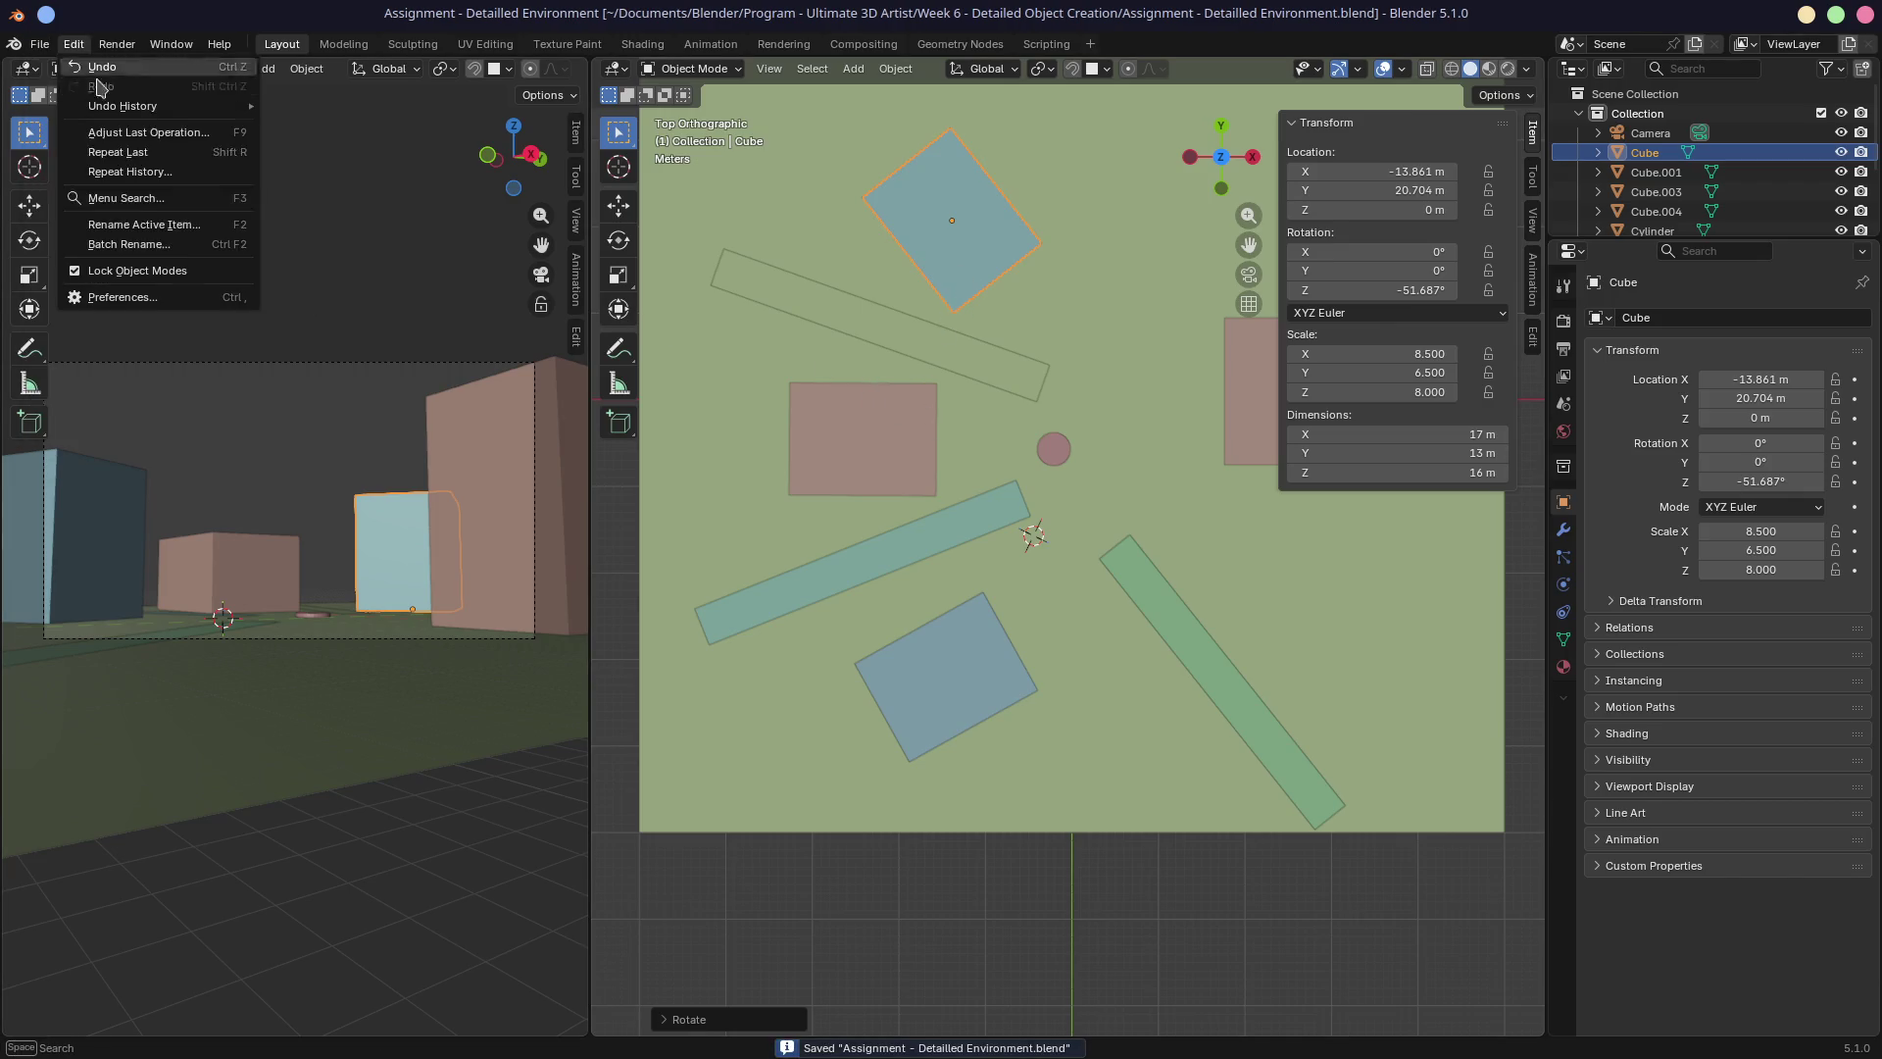
left_click(40, 46)
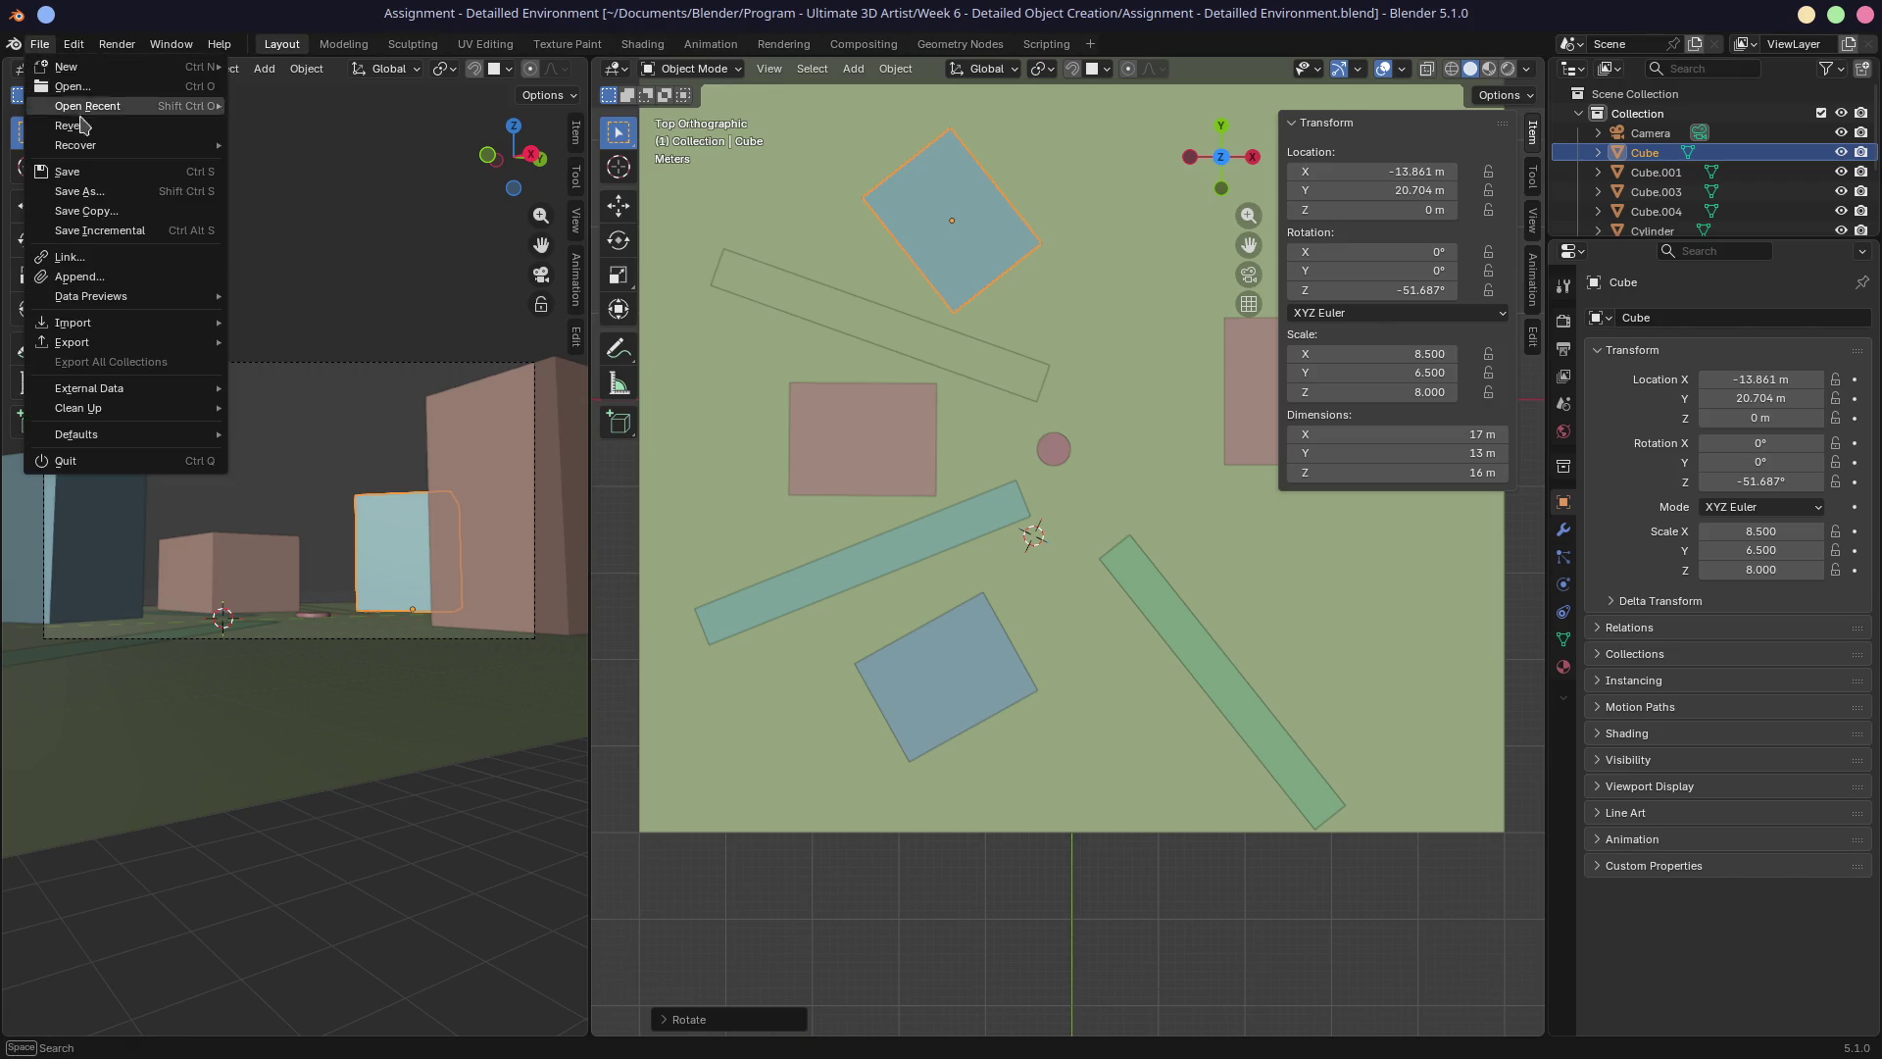
mouse_move(95, 339)
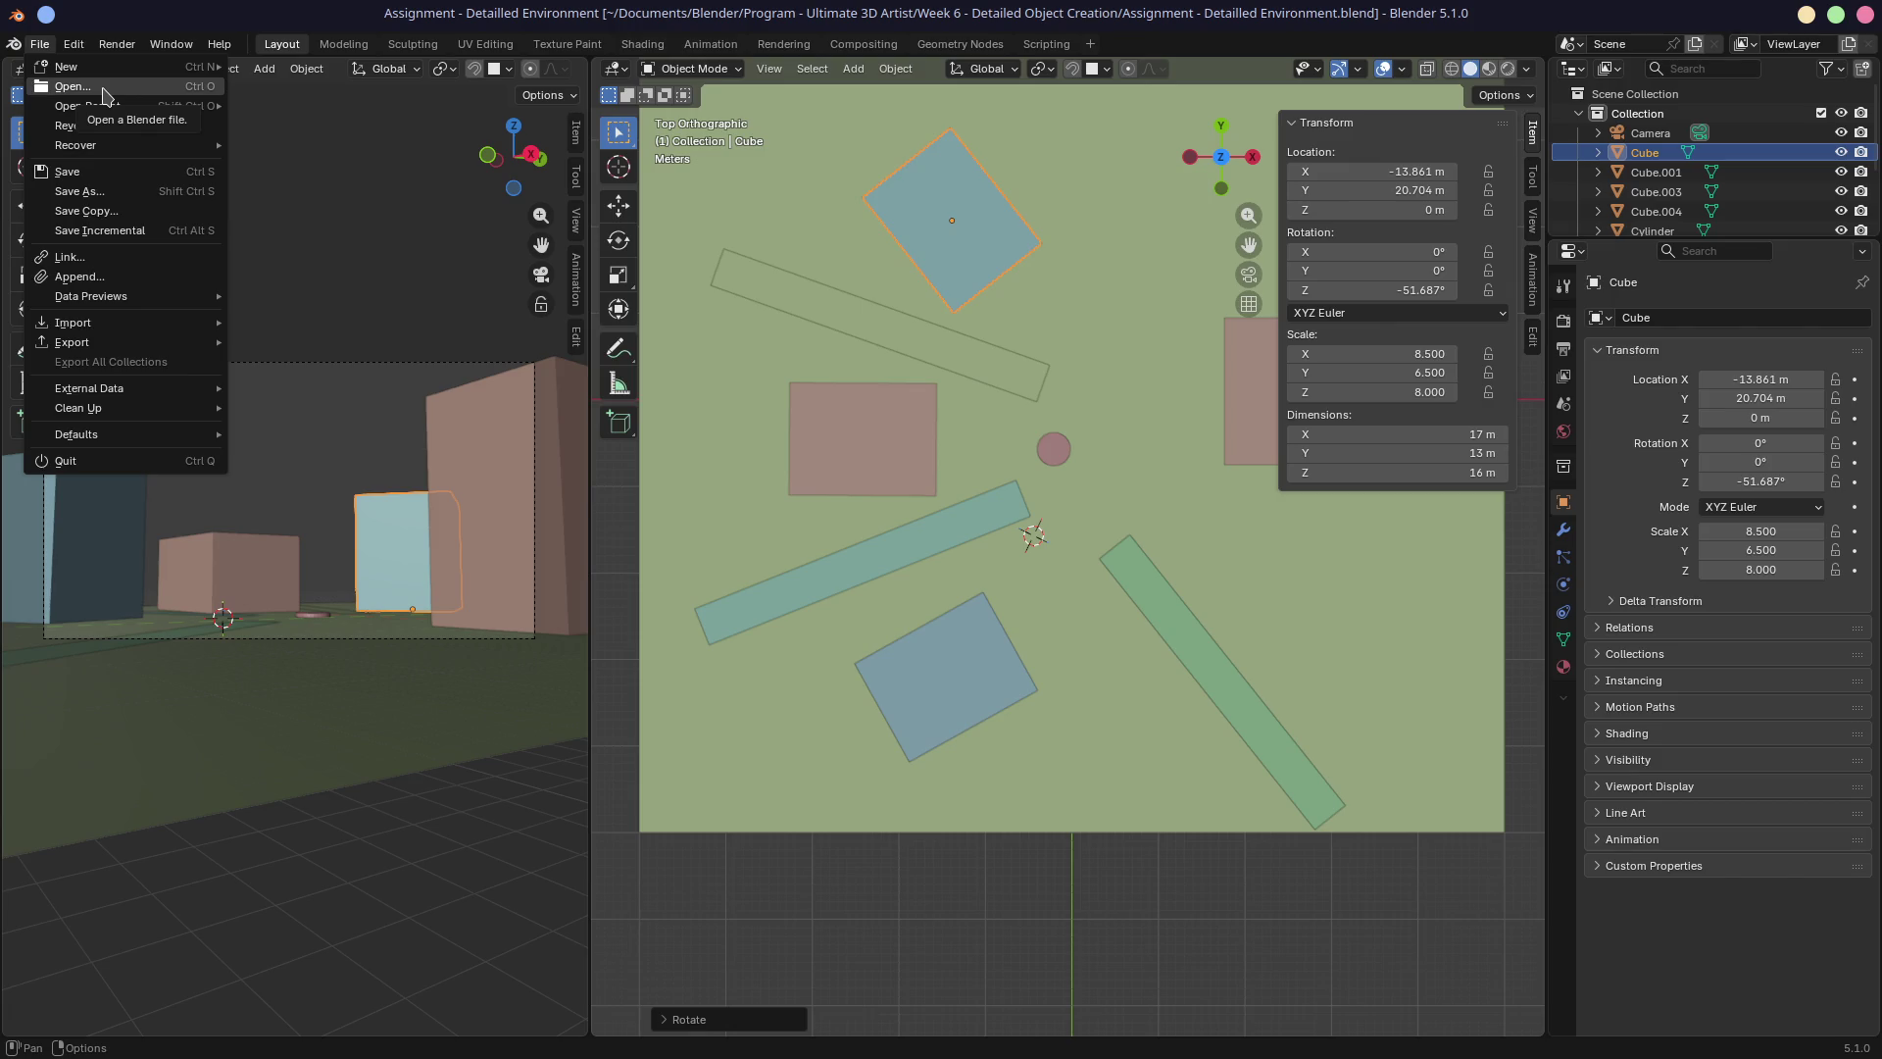
key("ctrl+s")
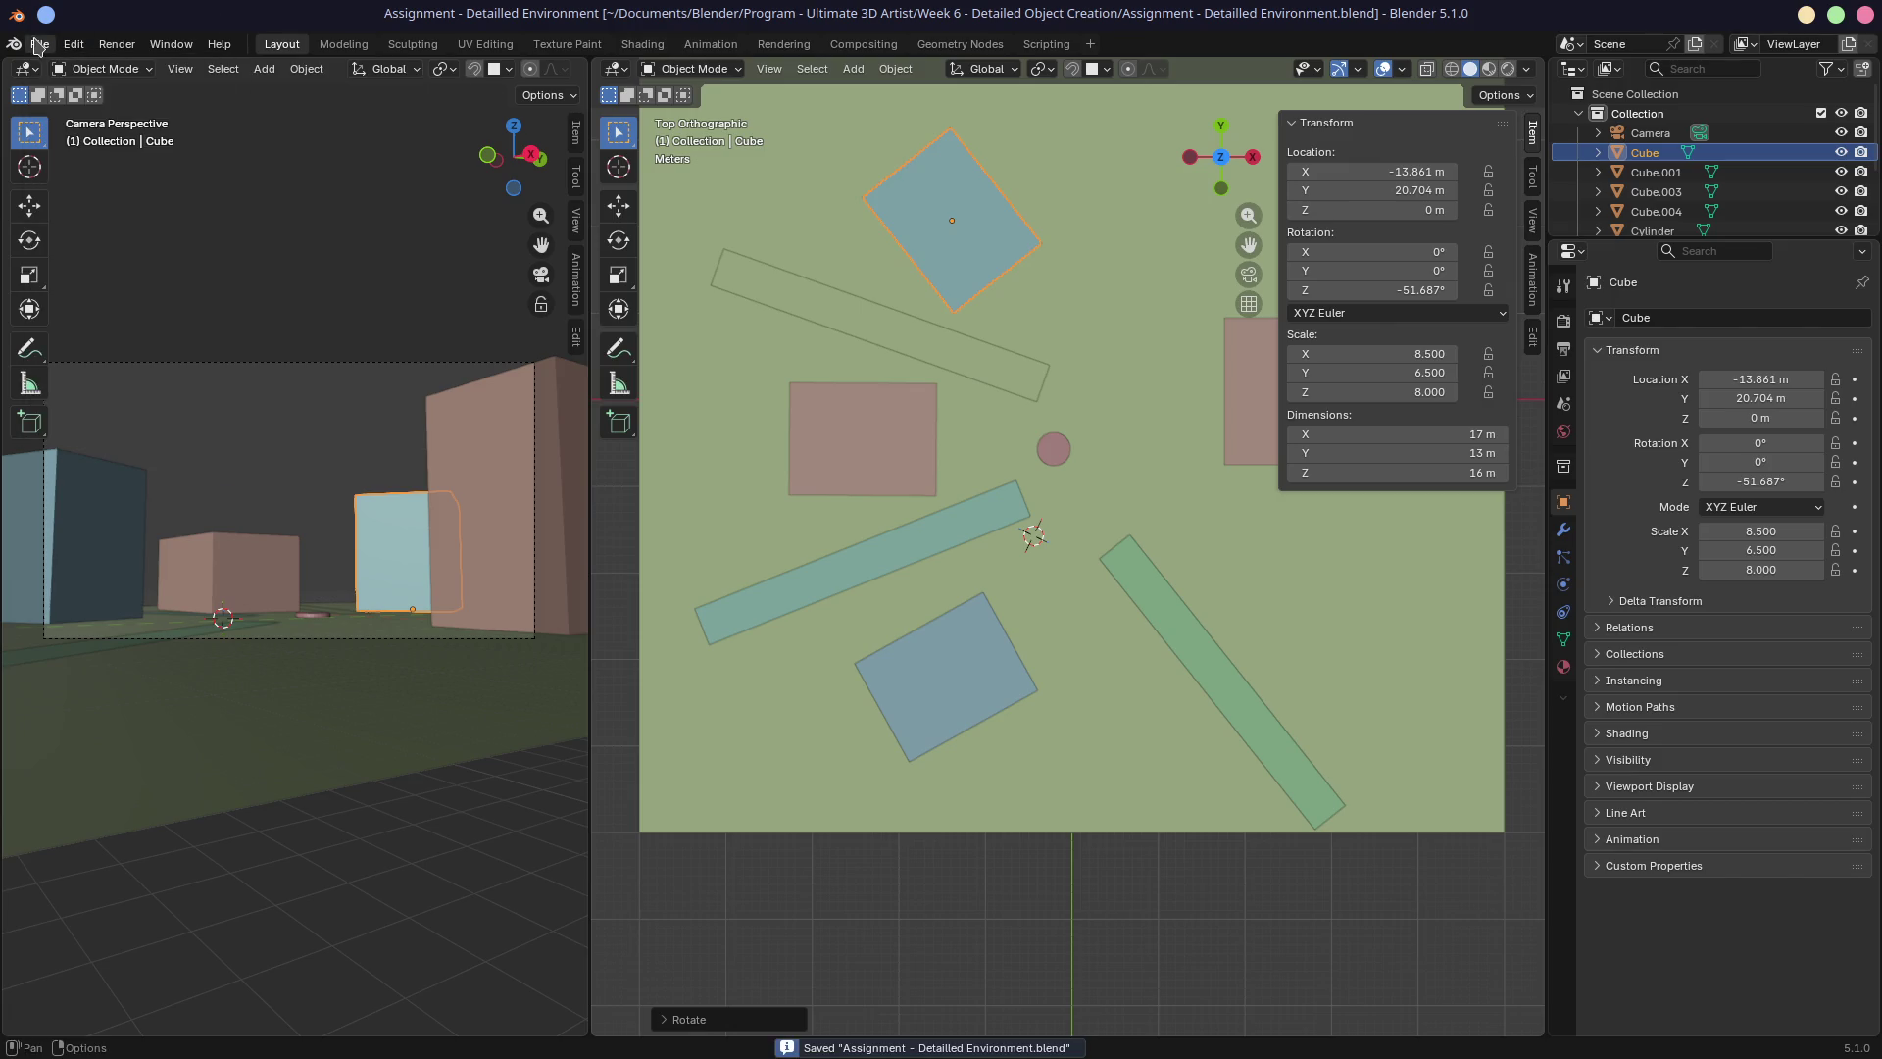
left_click(38, 45)
mouse_move(218, 115)
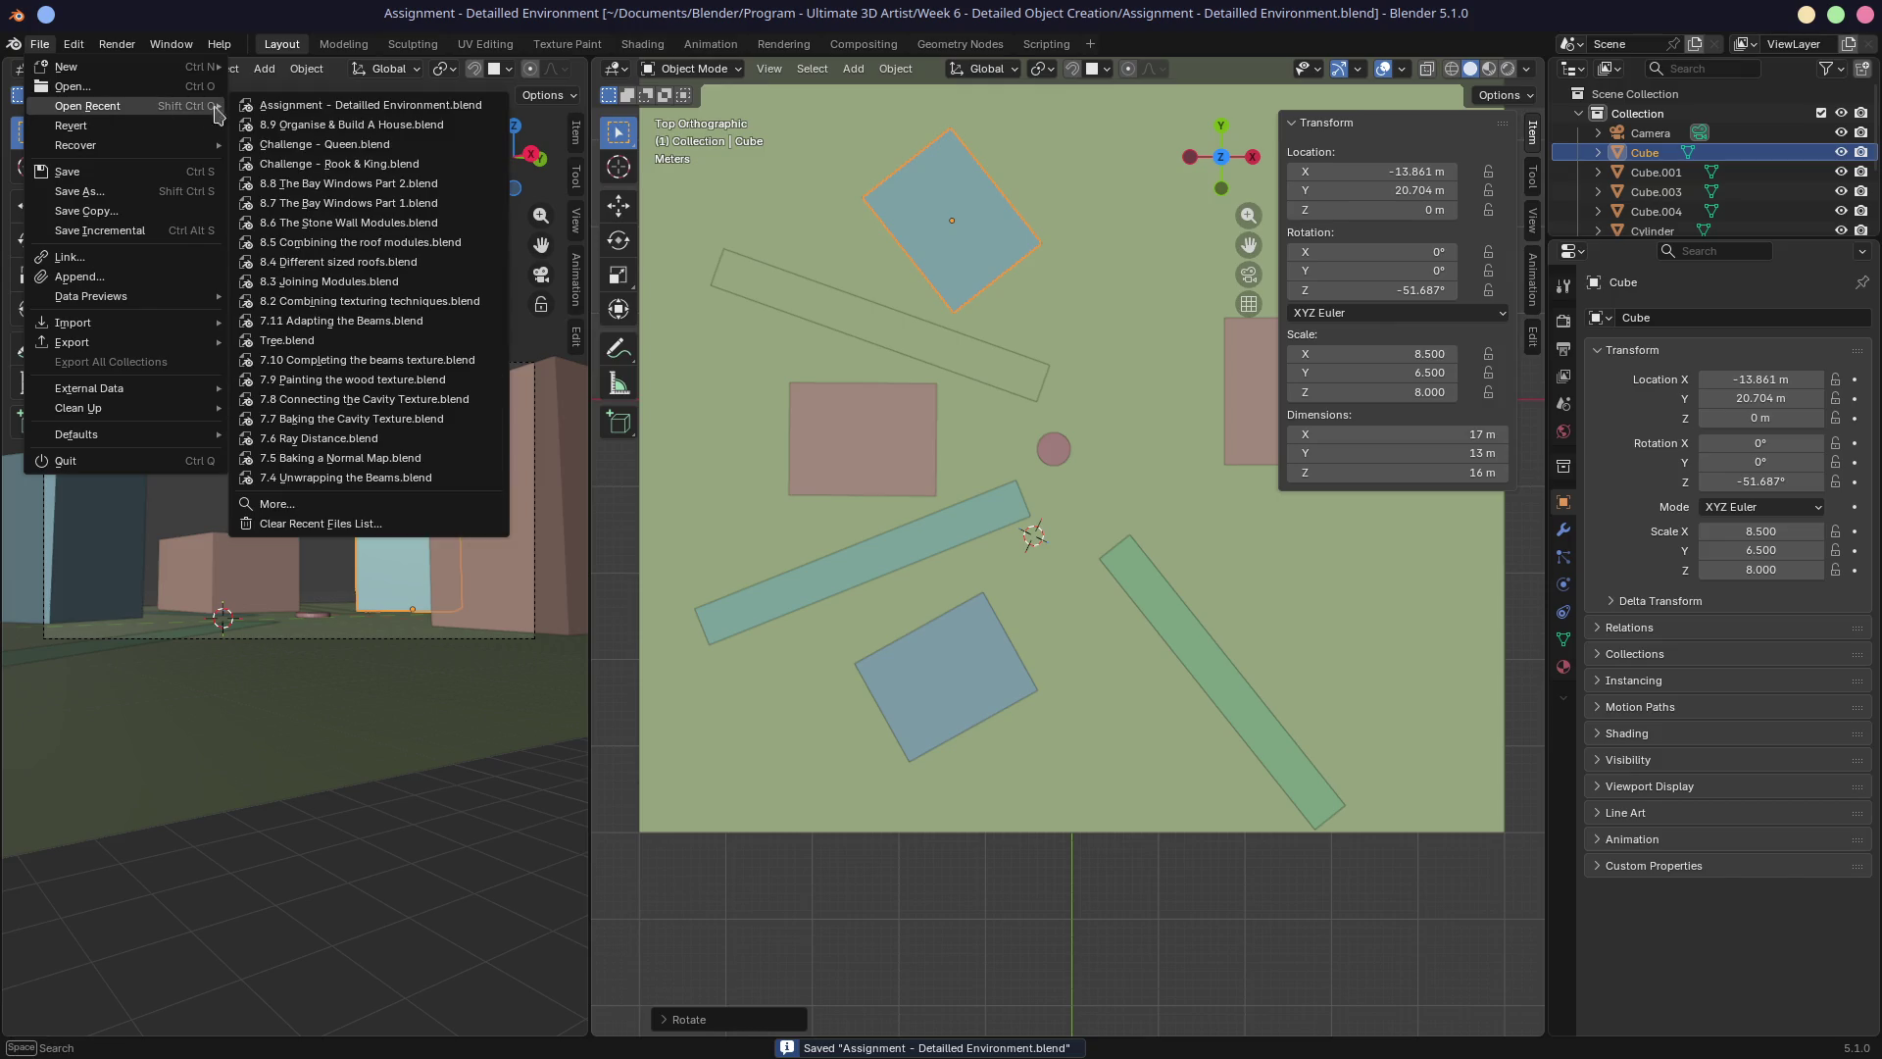
left_click(272, 124)
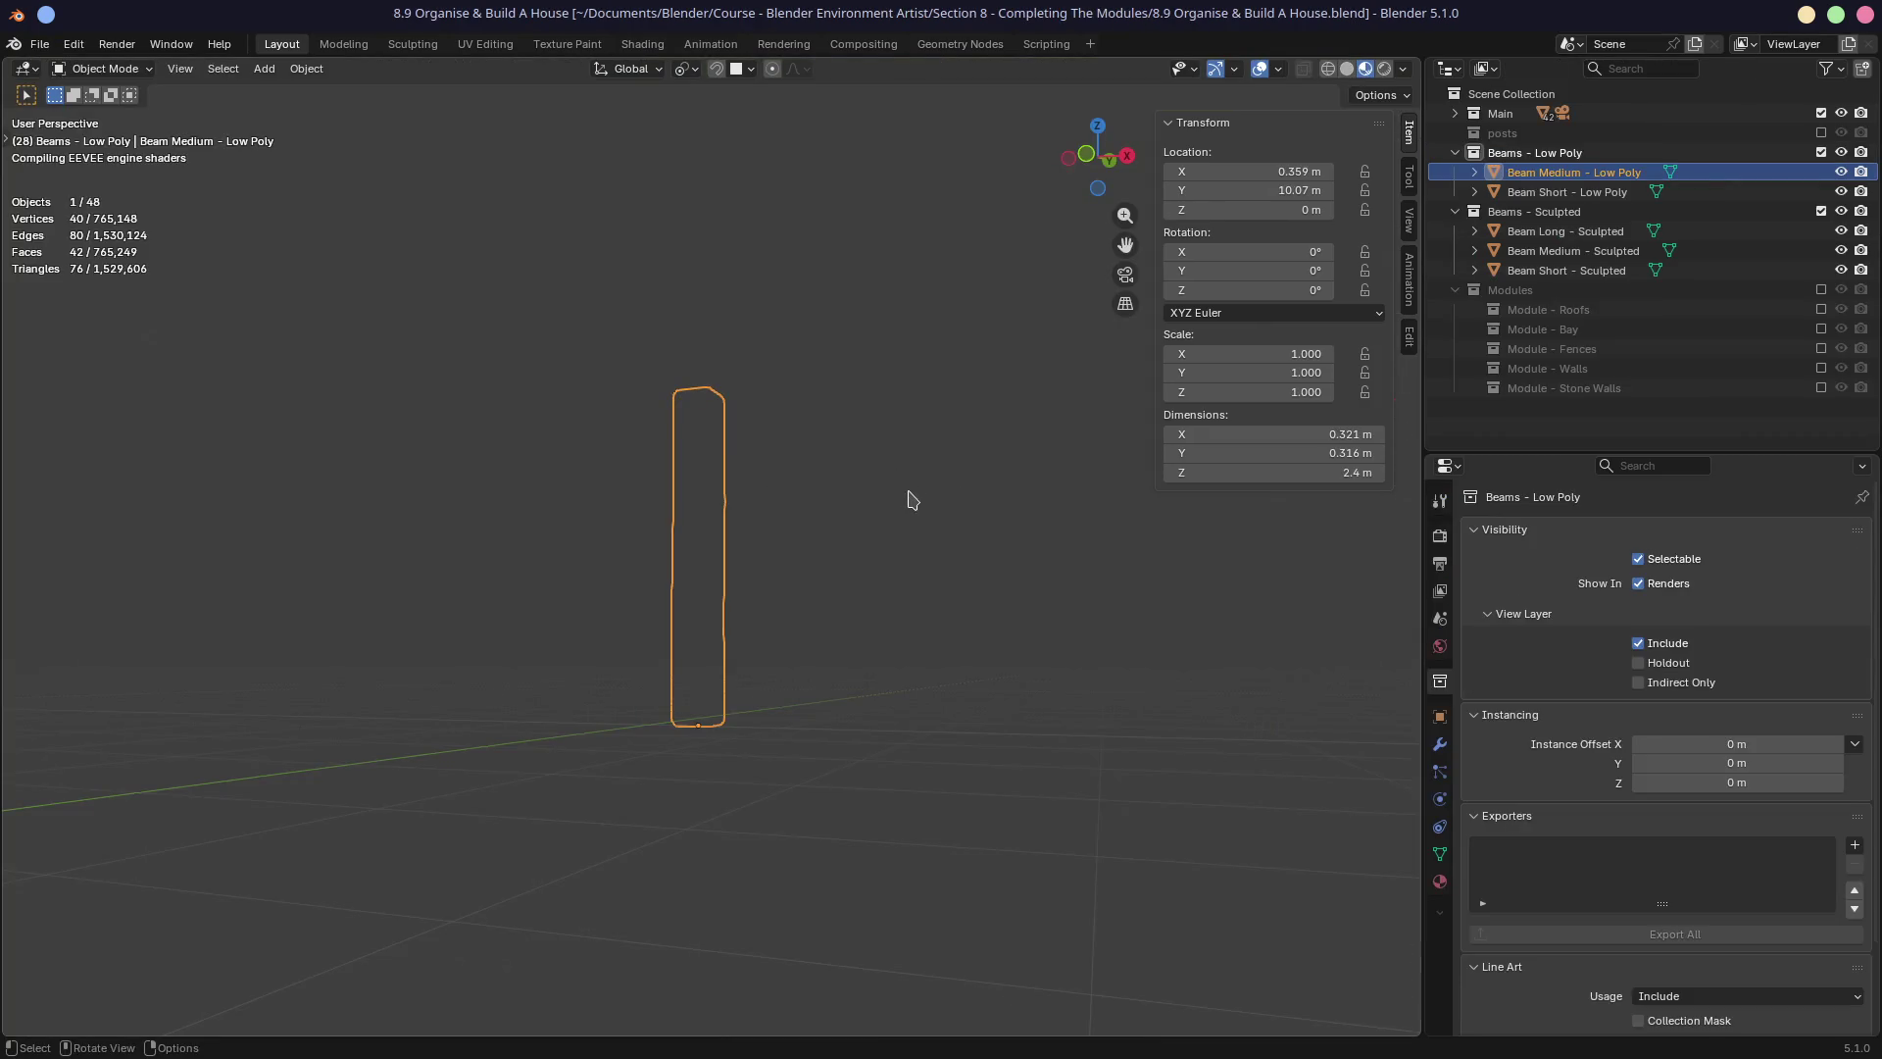
Exclude the Beams - Low Poly and Beams - Sculpted collections, bringing the house into view.
left_click(1822, 152)
left_click(1821, 172)
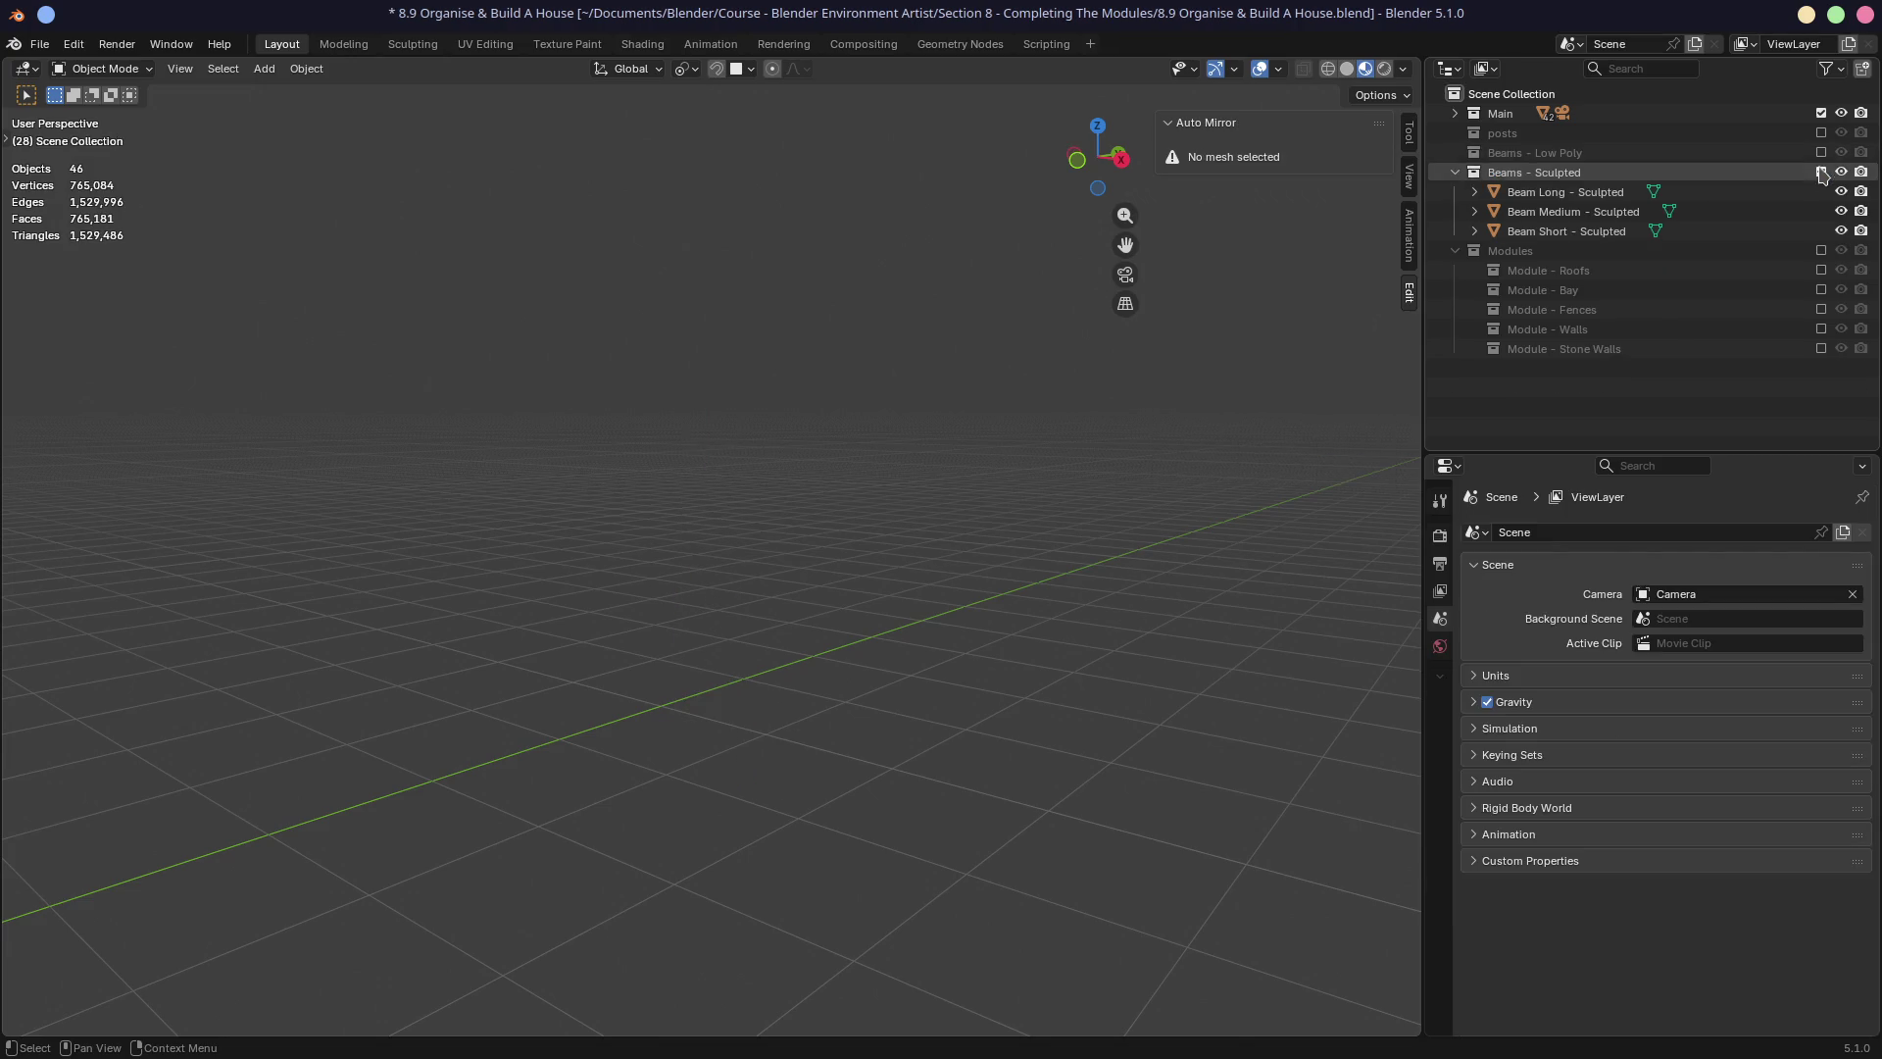
scroll(879, 467, "down", 3)
scroll(879, 466, "down", 5)
mouse_move(496, 484)
middle_mouse_down()
mouse_move(159, 496)
mouse_move(619, 566)
mouse_move(588, 598)
mouse_move(619, 635)
middle_mouse_up()
Zoom and orbit around the house to inspect its wall corner and side wall.
scroll(619, 567, "up", 2)
scroll(618, 635, "up", 4)
scroll(618, 636, "up", 2)
scroll(660, 622, "down", 2)
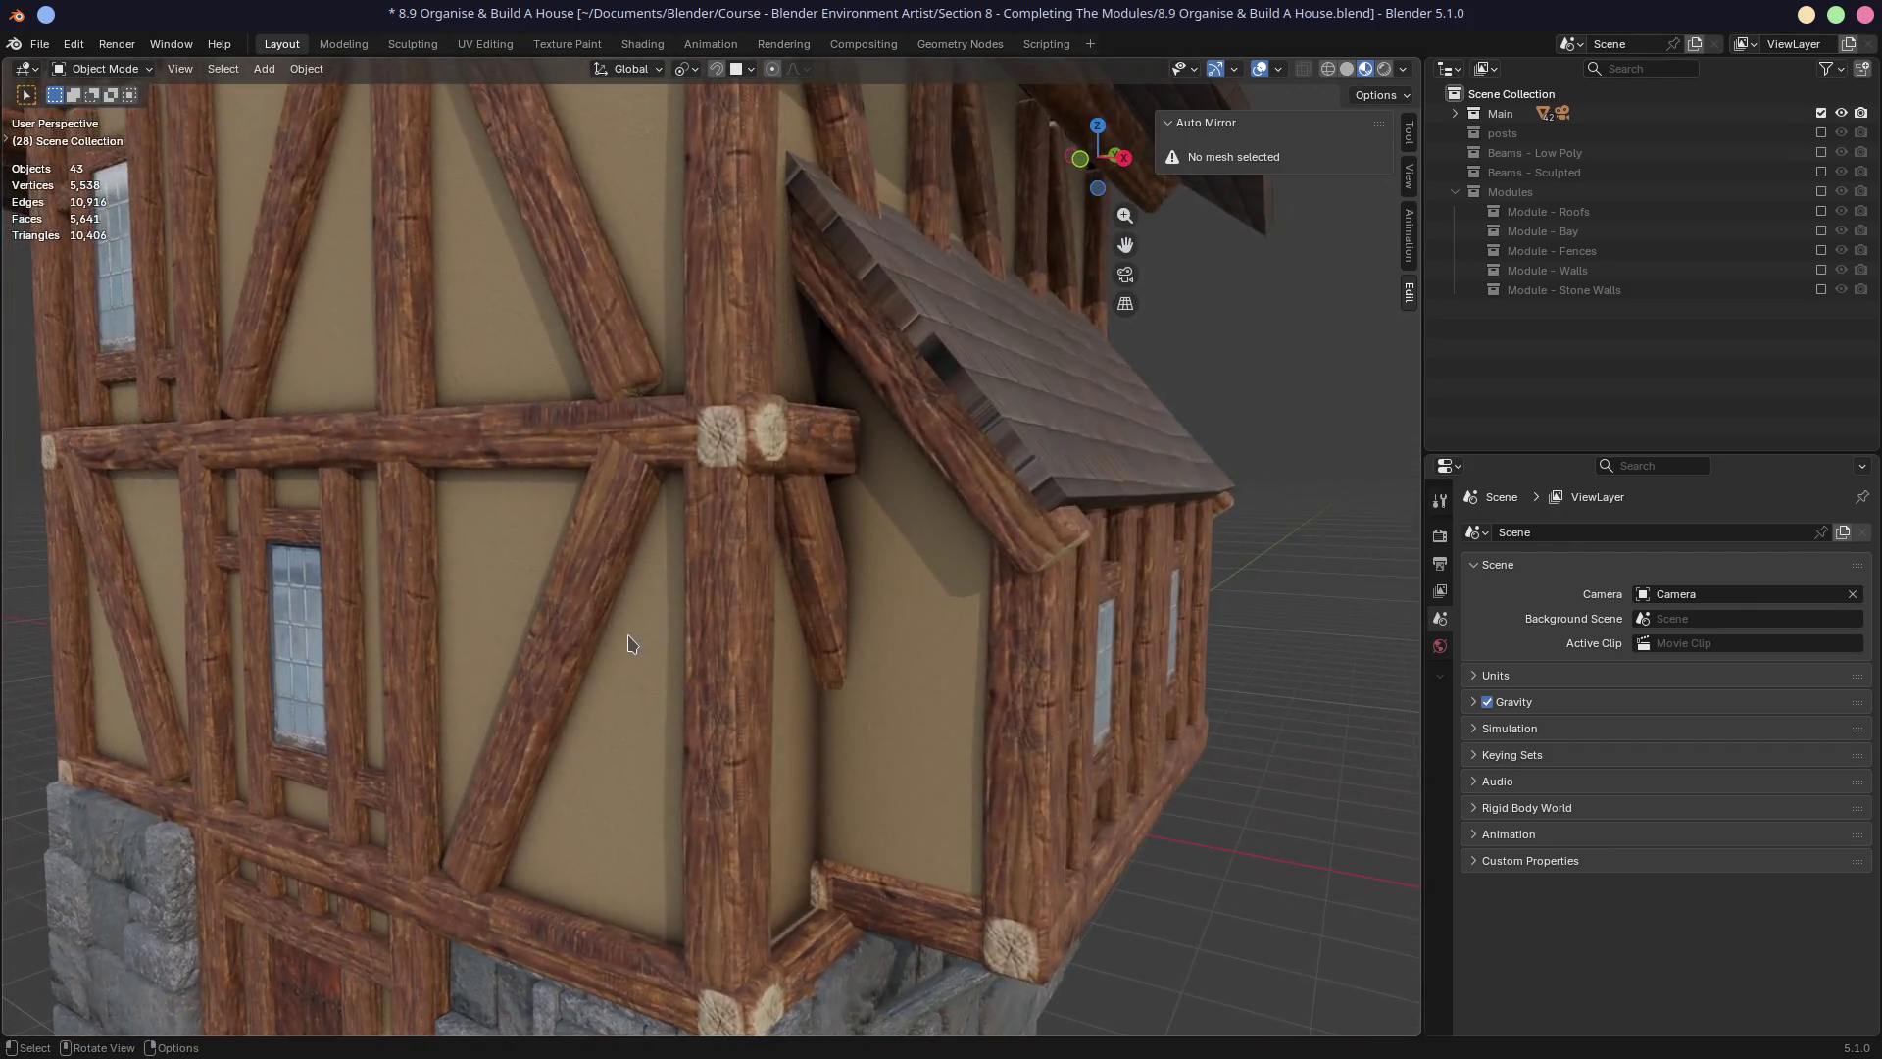
scroll(630, 643, "up", 1)
scroll(675, 657, "up", 2)
scroll(789, 659, "up", 2)
mouse_move(789, 659)
middle_mouse_down()
mouse_move(883, 622)
mouse_move(810, 624)
mouse_move(796, 574)
mouse_move(687, 500)
middle_mouse_up()
scroll(676, 495, "up", 2)
scroll(659, 483, "up", 4, "shift")
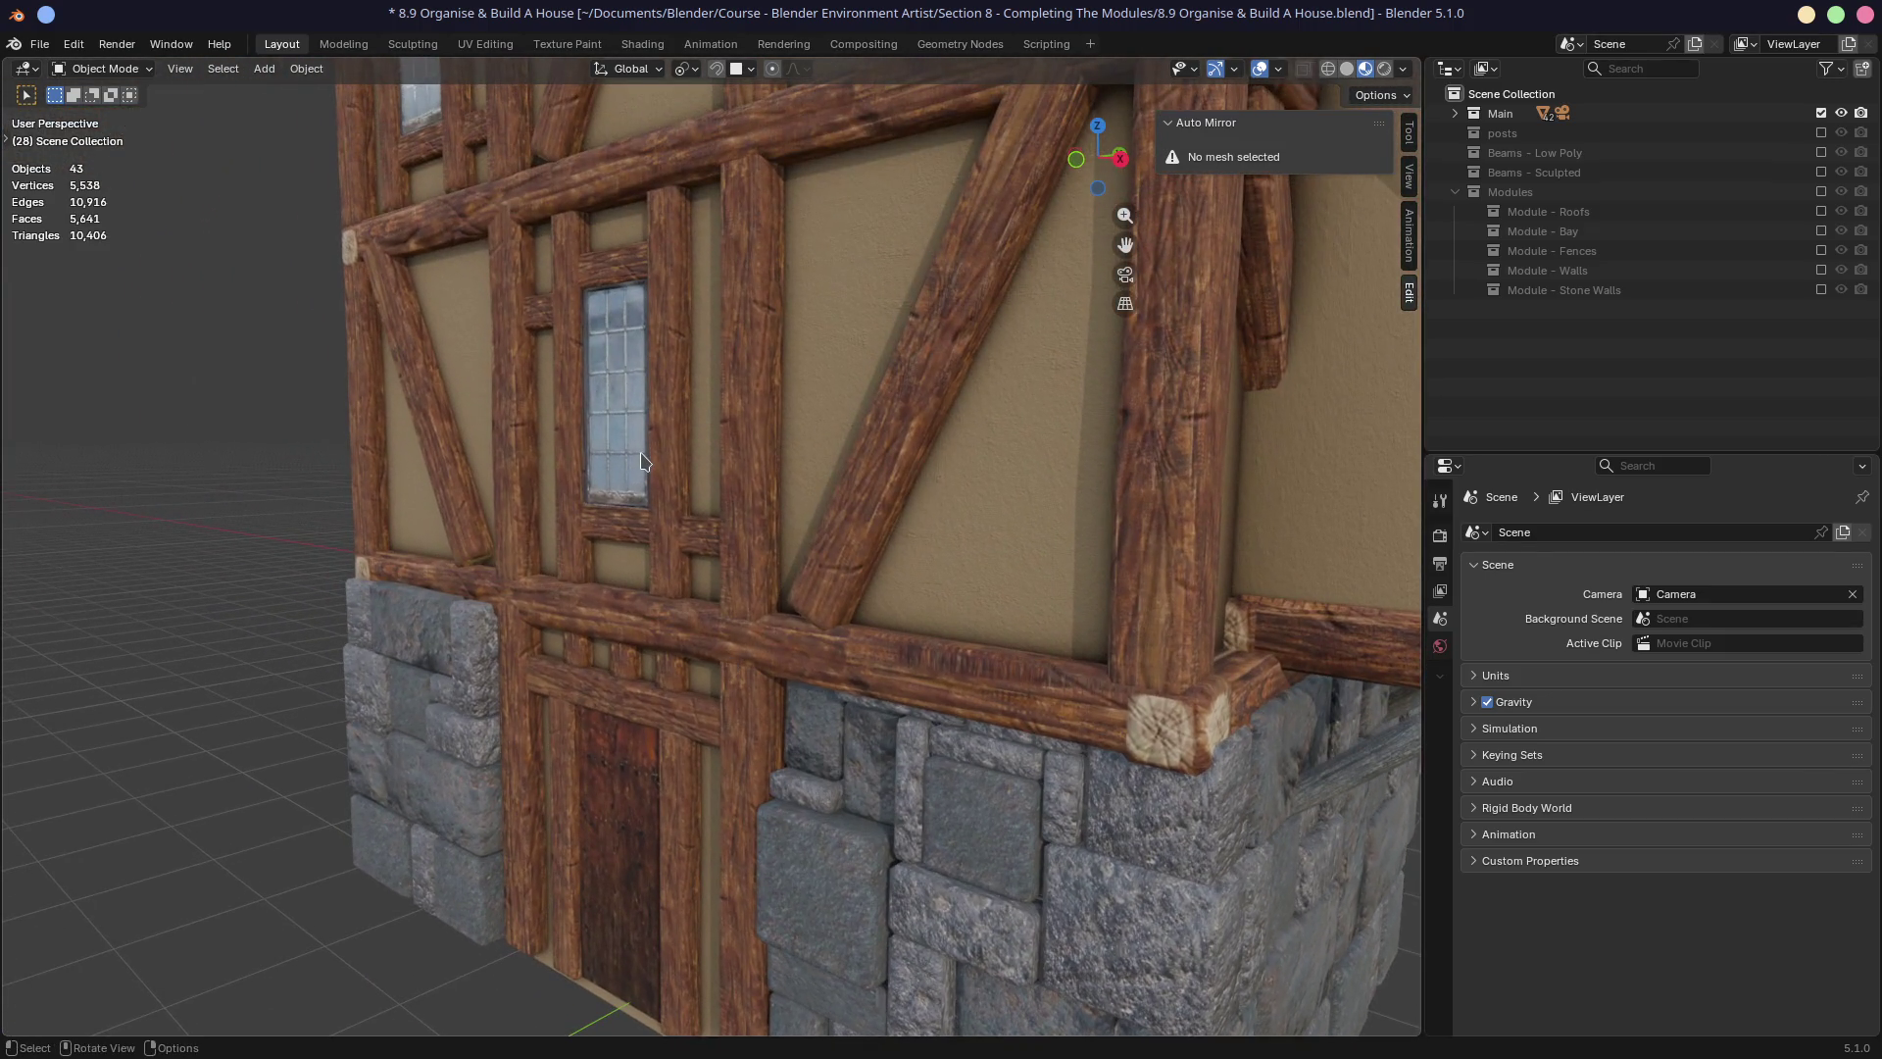
scroll(644, 460, "up", 5, "shift")
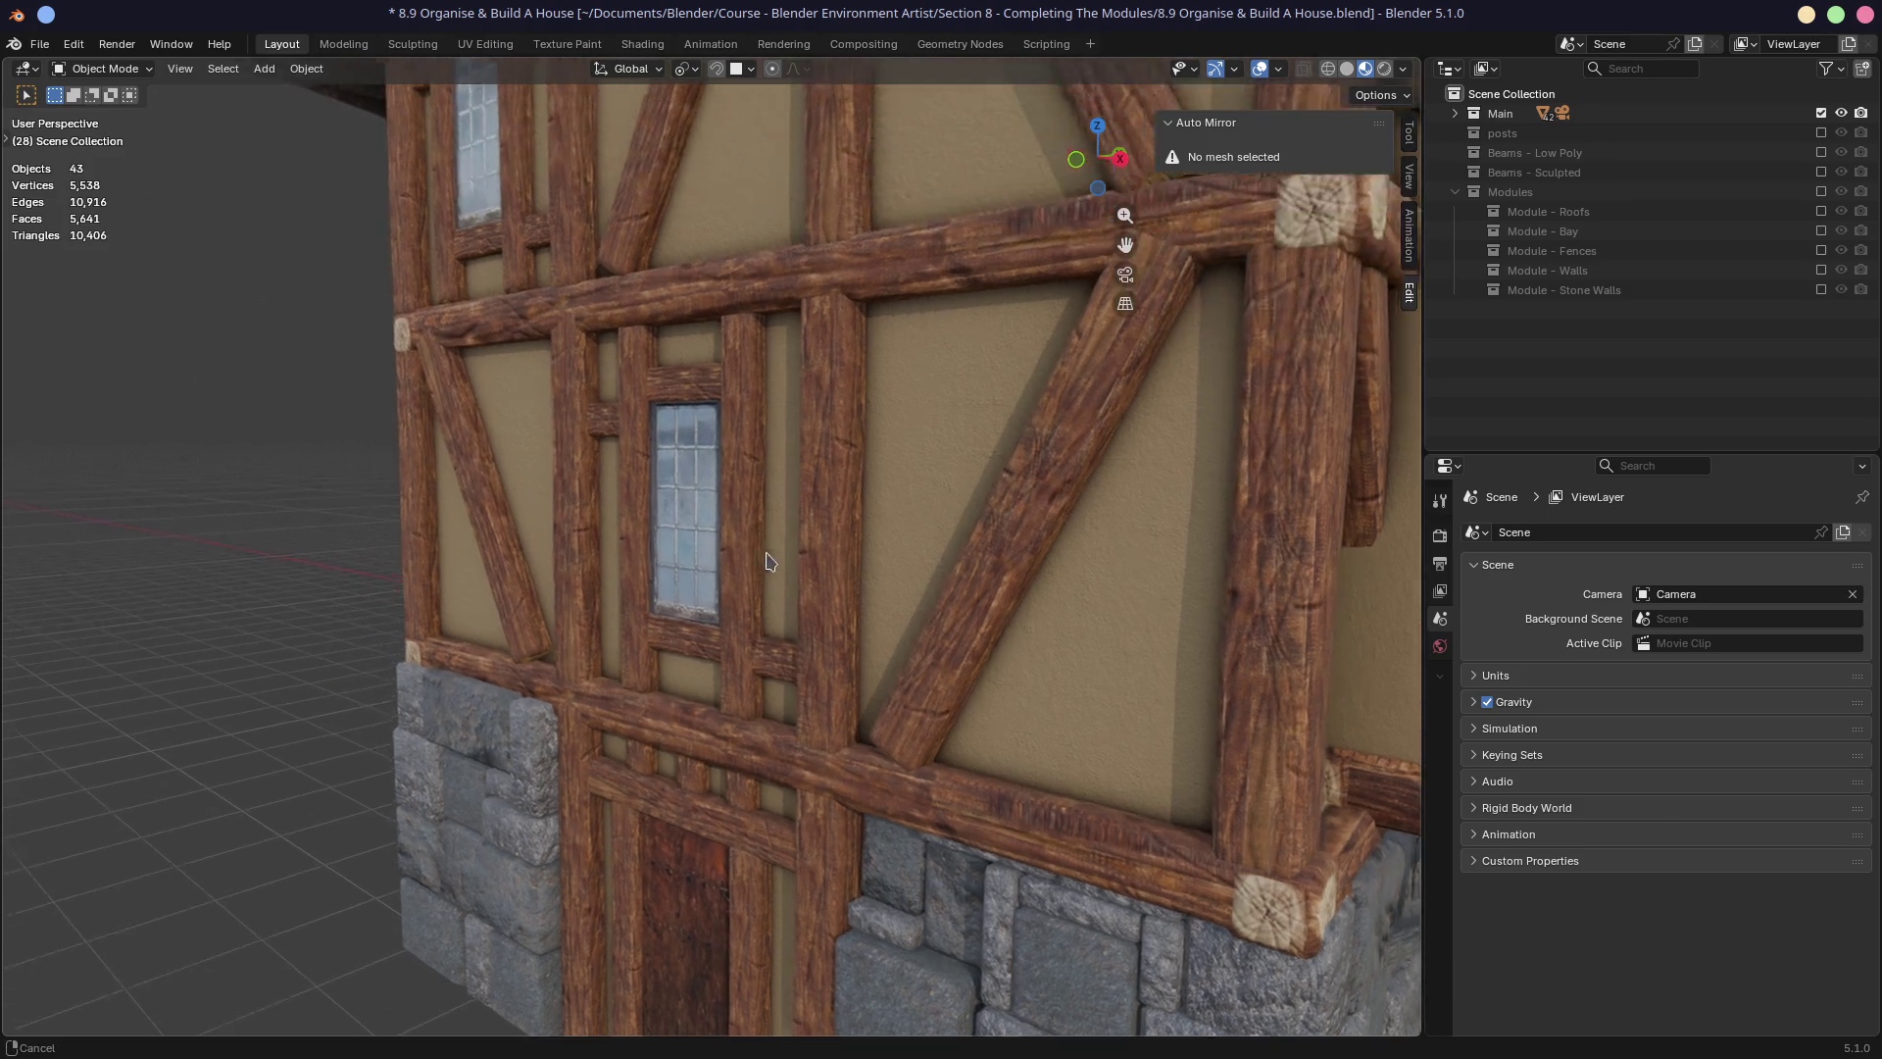
middle_click_drag(866, 479, 951, 507)
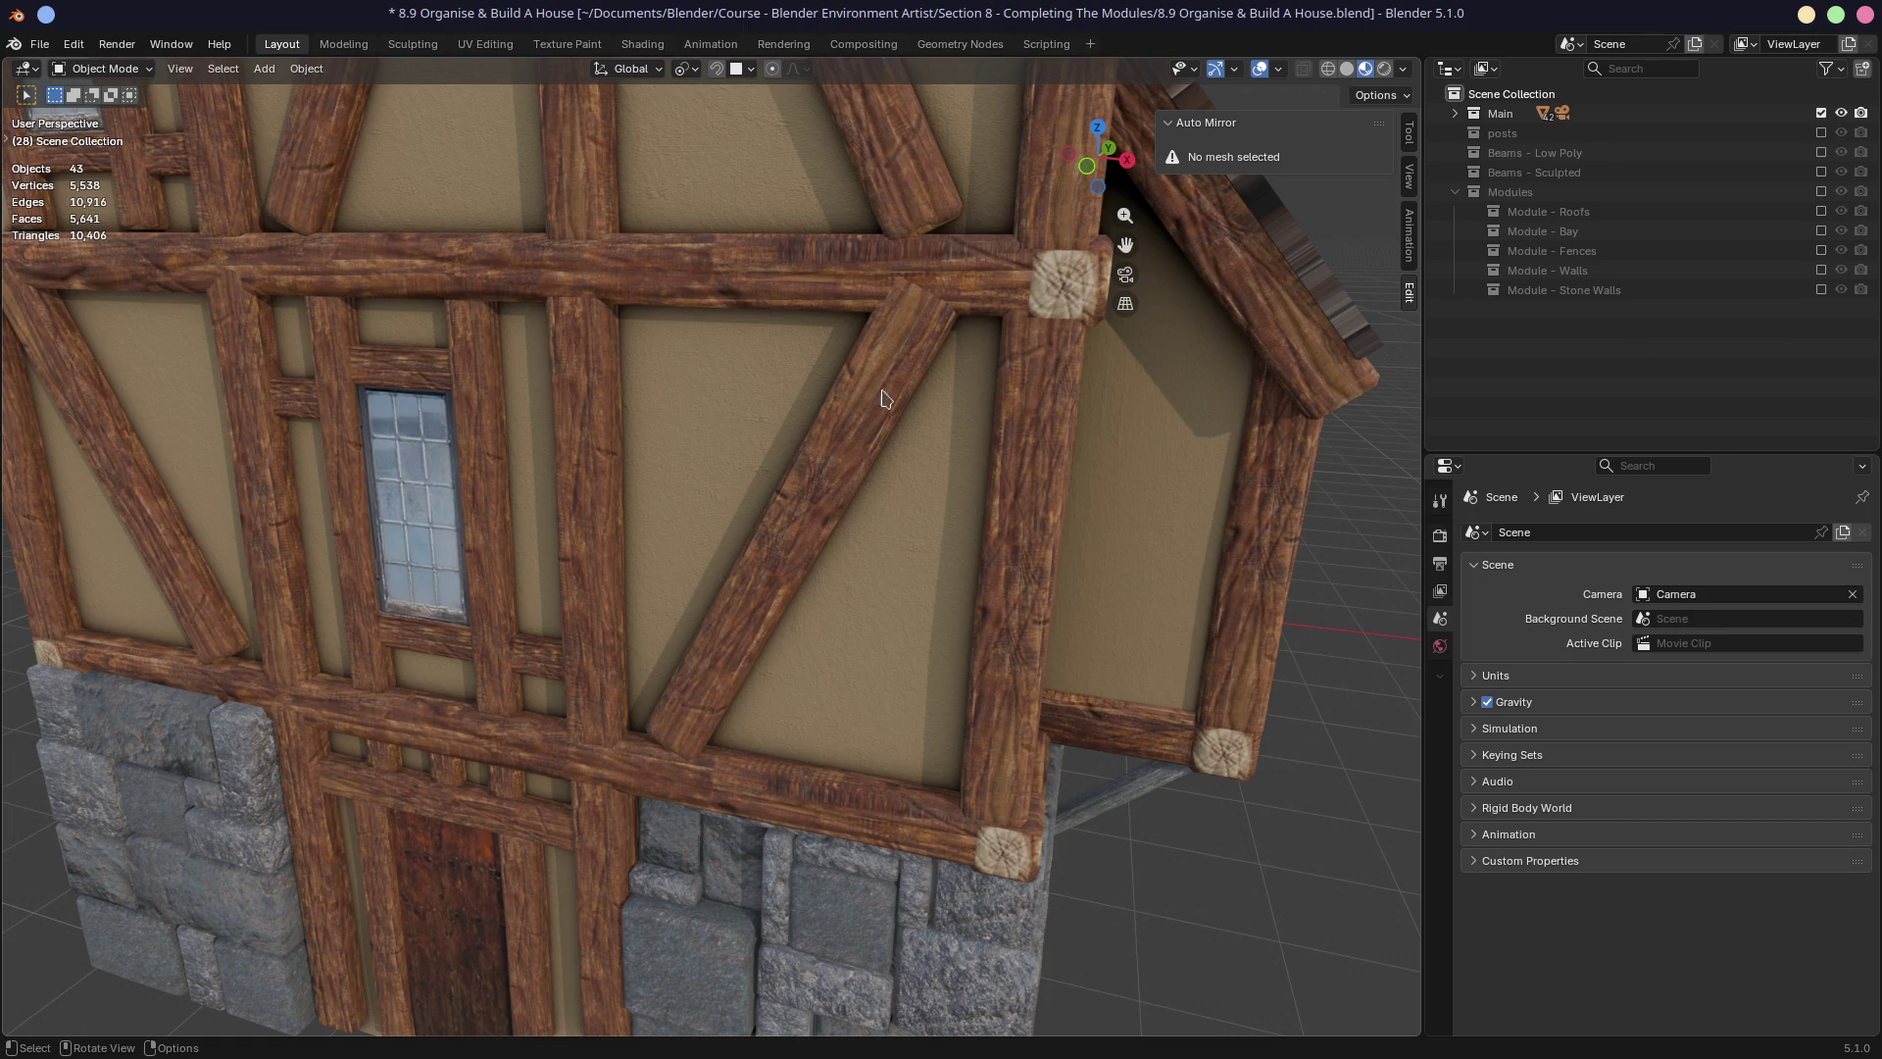
Reopen the Assignment file from the recent files list.
left_click(39, 44)
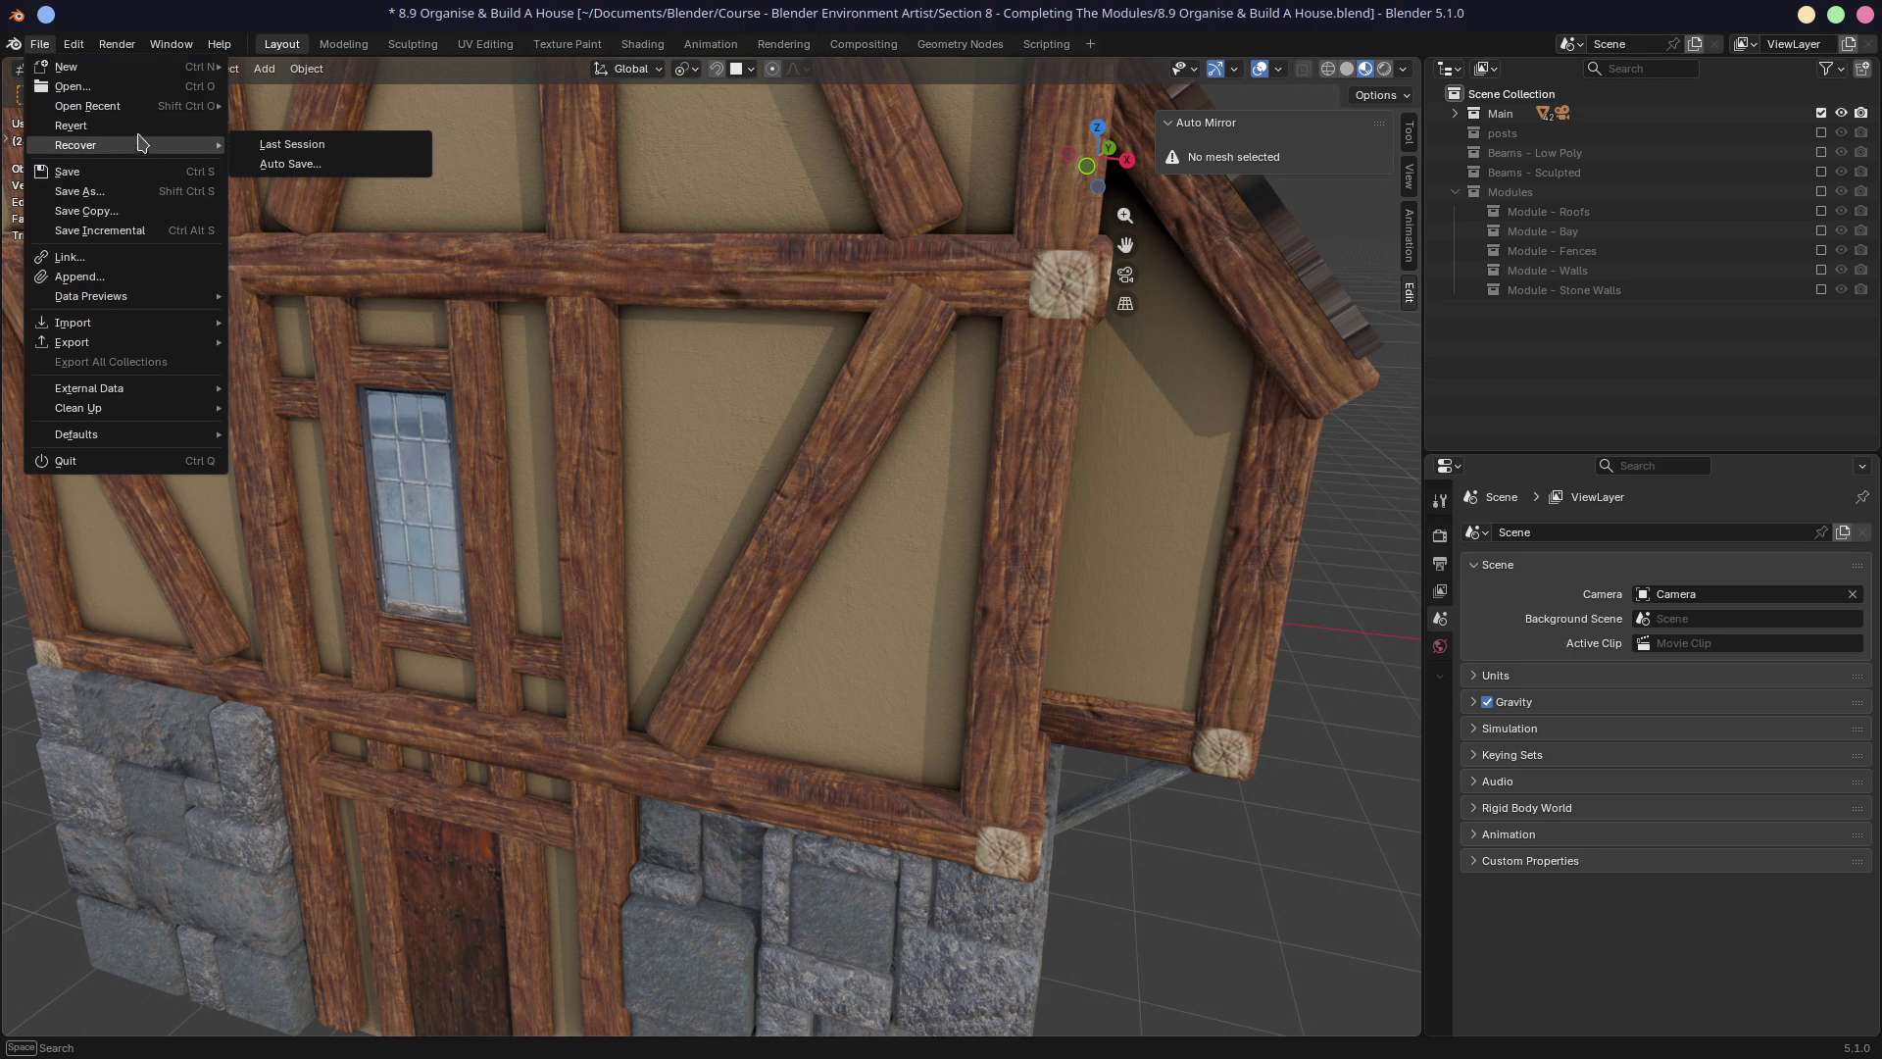
mouse_move(149, 106)
left_click(301, 124)
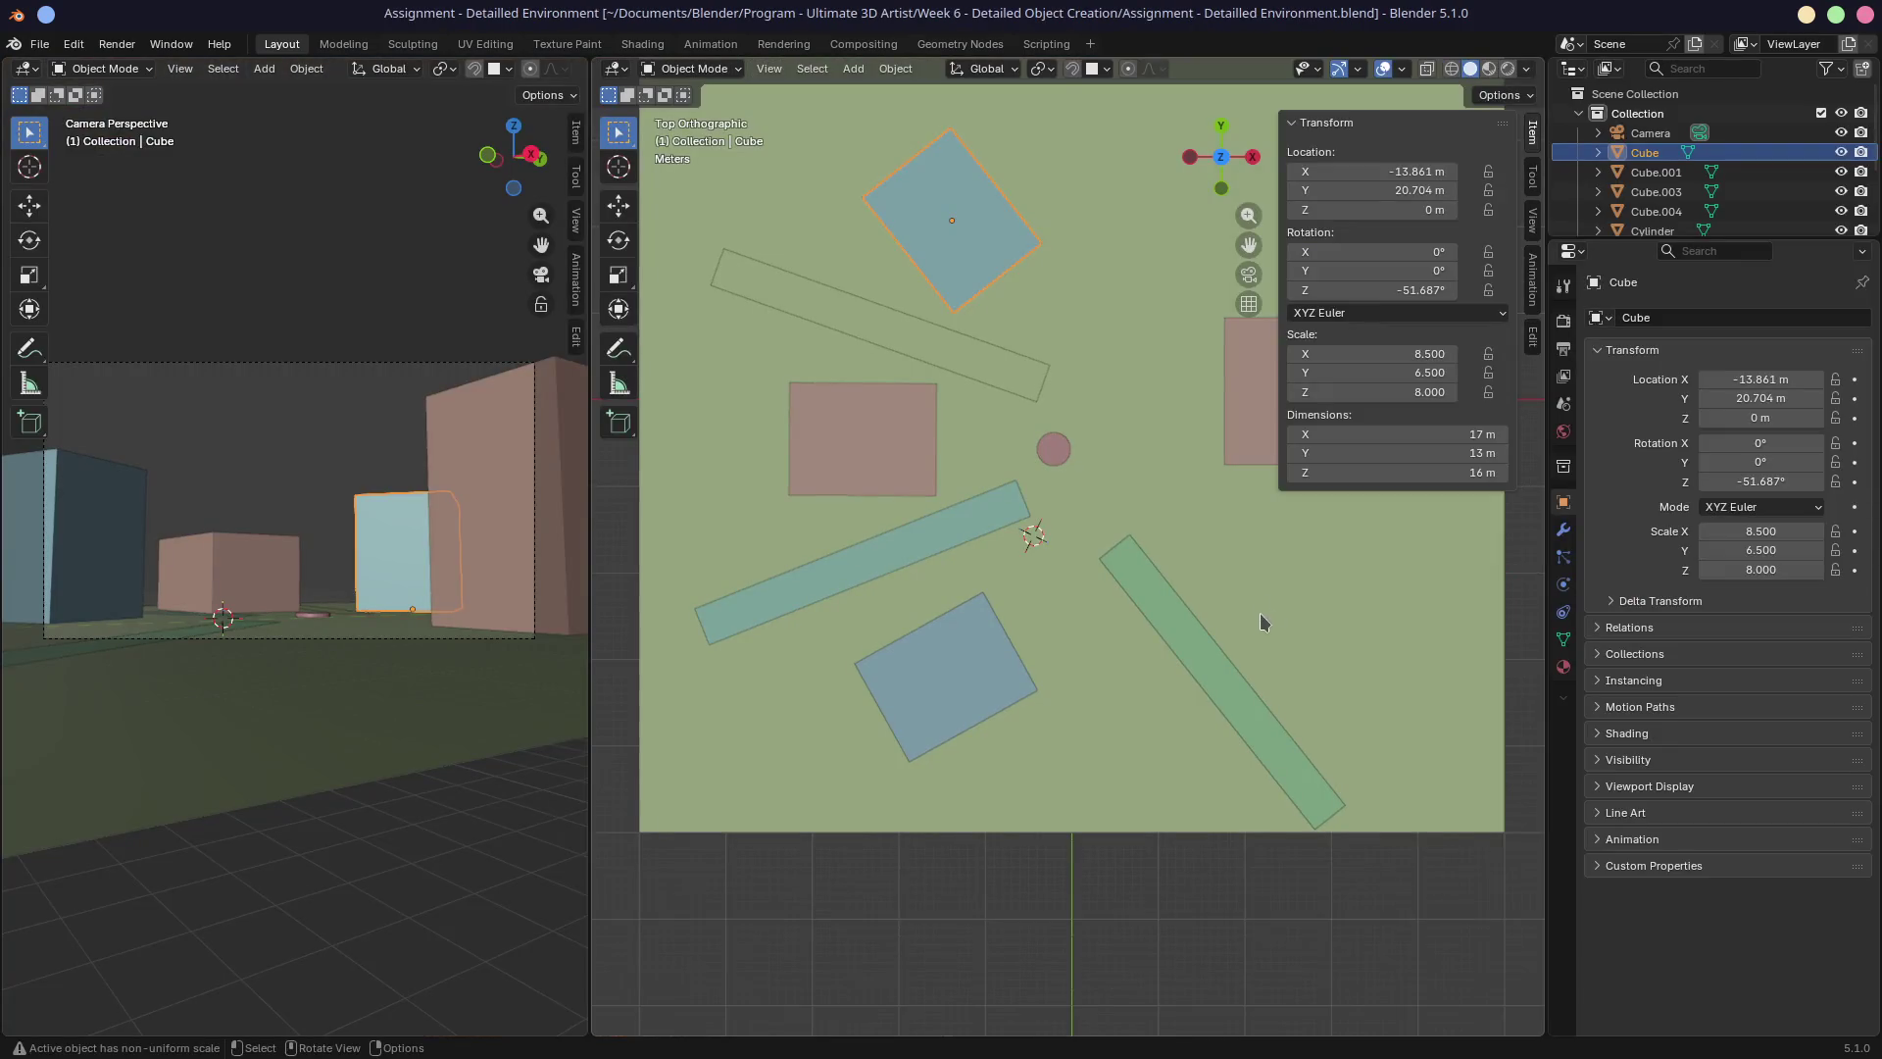
Orbit the assignment scene into perspective and widen the camera view panel slightly.
mouse_move(1019, 551)
middle_mouse_down()
mouse_move(986, 495)
mouse_move(1020, 552)
mouse_move(1106, 517)
middle_mouse_up()
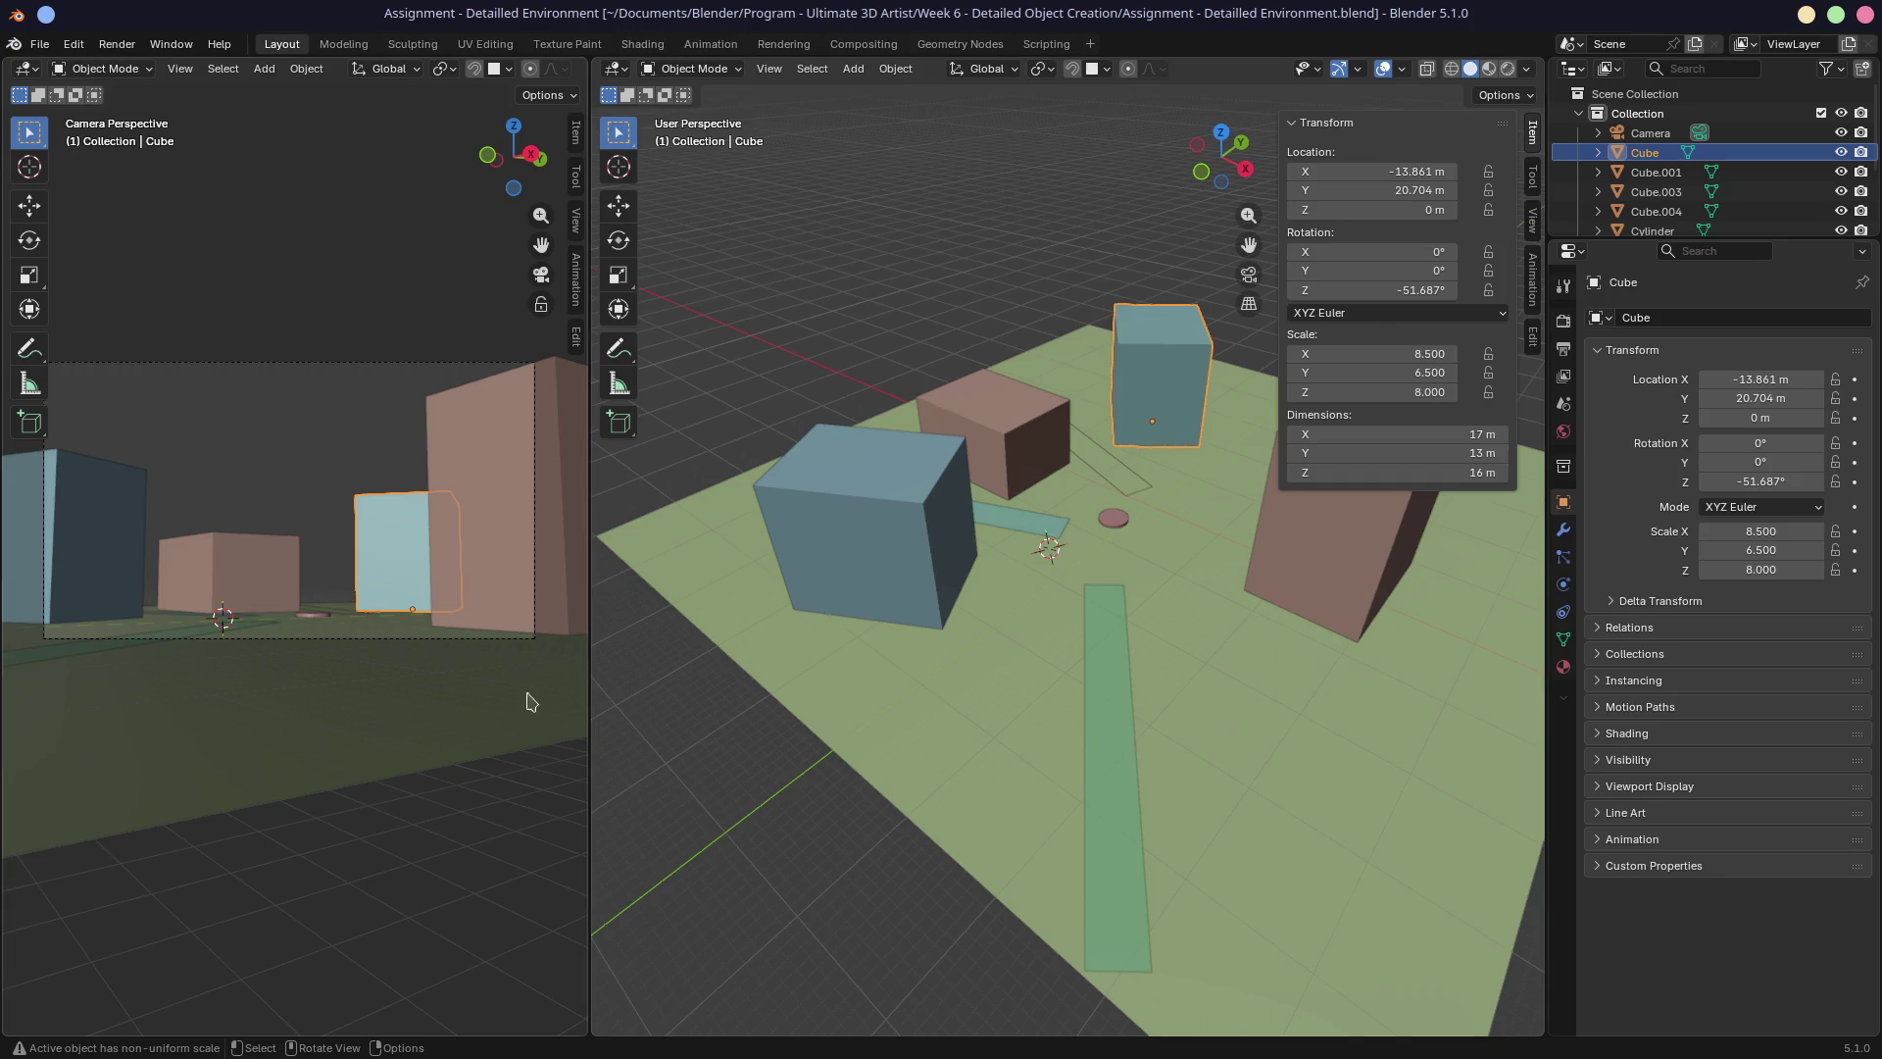
left_click_drag(590, 647, 599, 647)
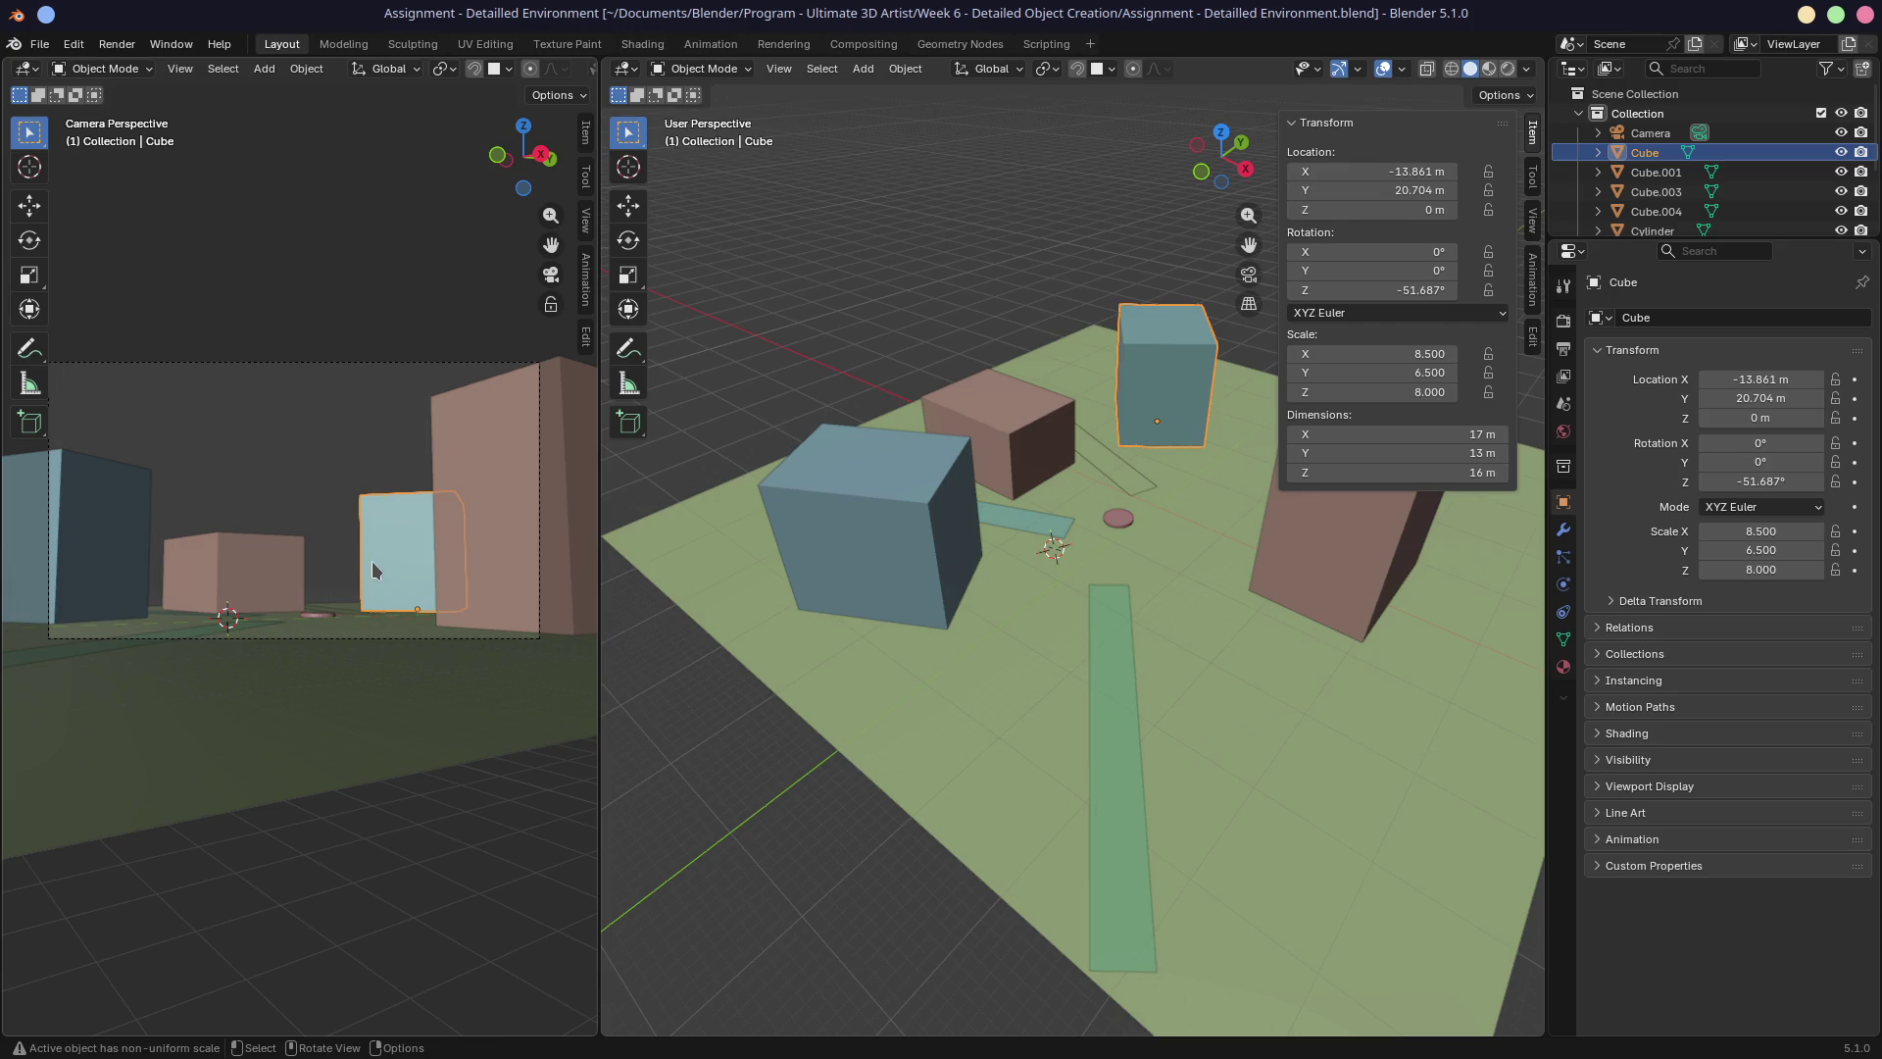
mouse_move(1142, 632)
middle_mouse_down()
mouse_move(1168, 613)
mouse_move(1220, 697)
mouse_move(1042, 594)
mouse_move(935, 581)
mouse_move(1175, 607)
mouse_move(1145, 512)
middle_mouse_up()
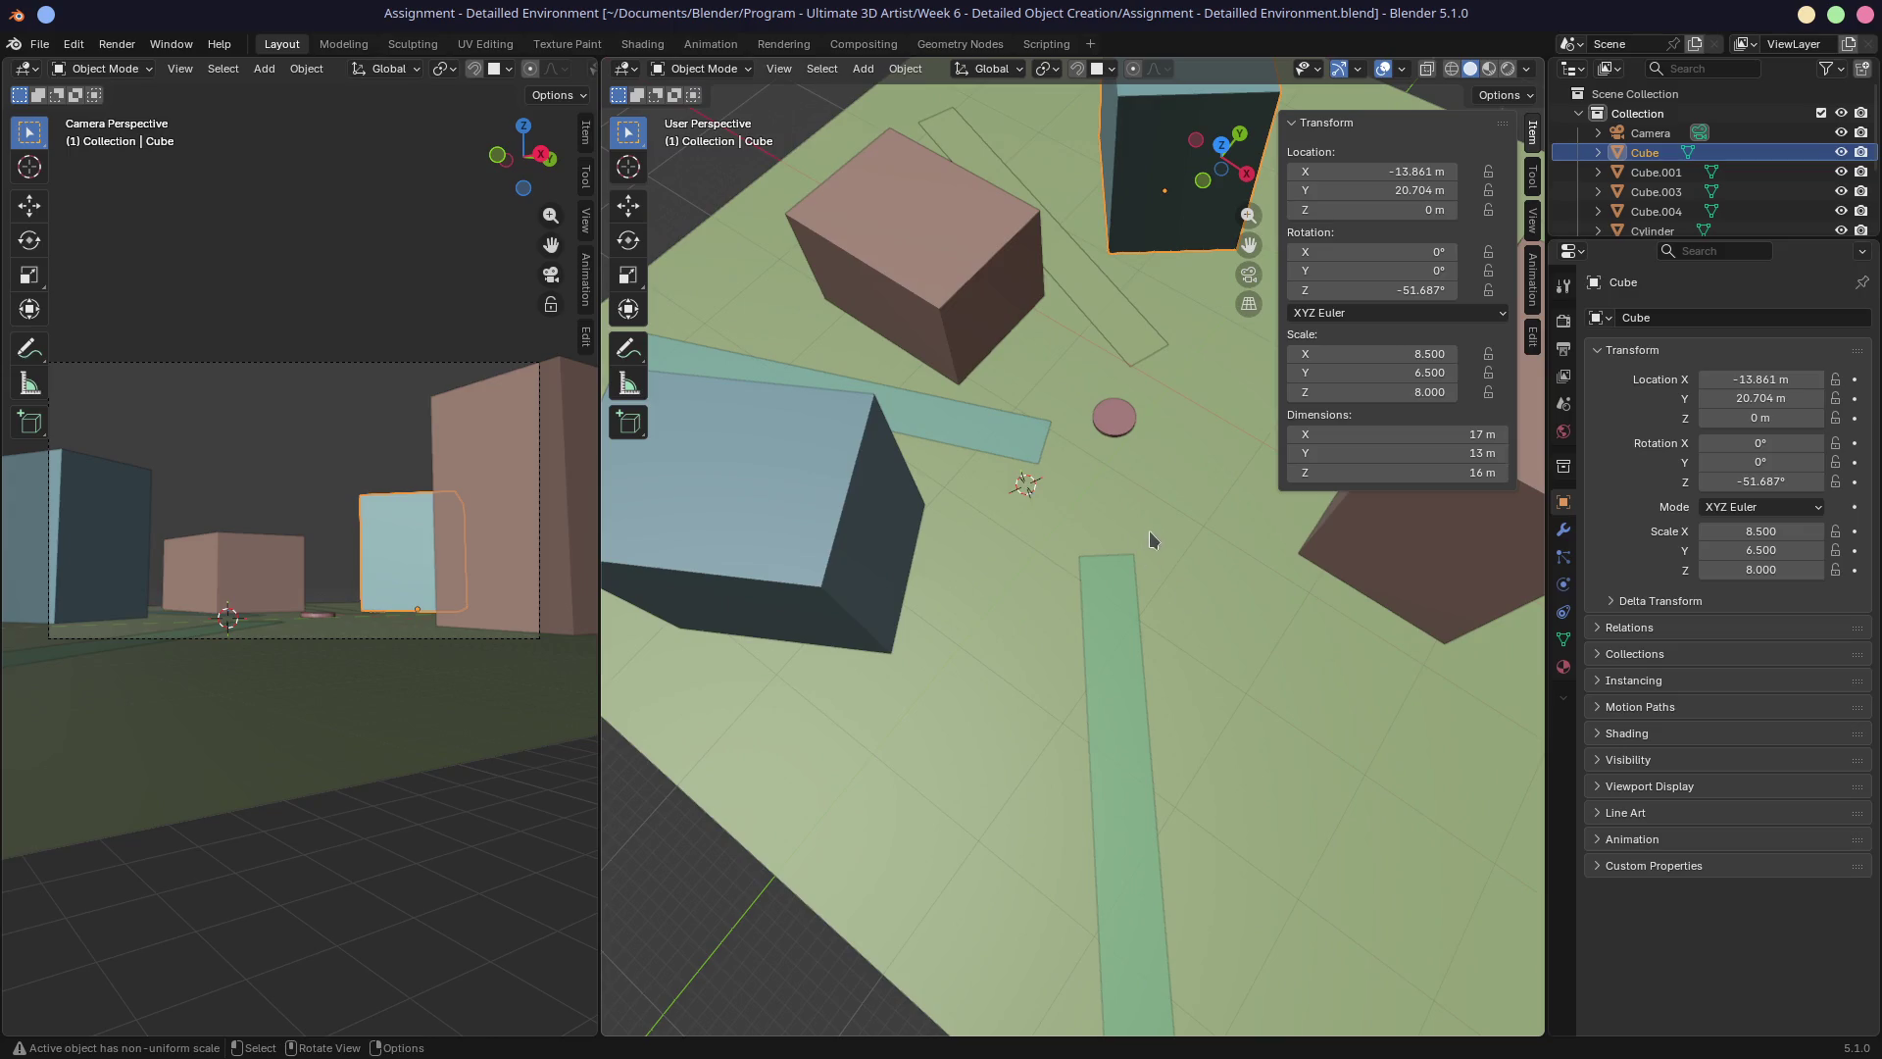
Add a mesh Circle, raise it along Z to about 11.9 m, then delete it.
left_click(1146, 510)
key("shift+a")
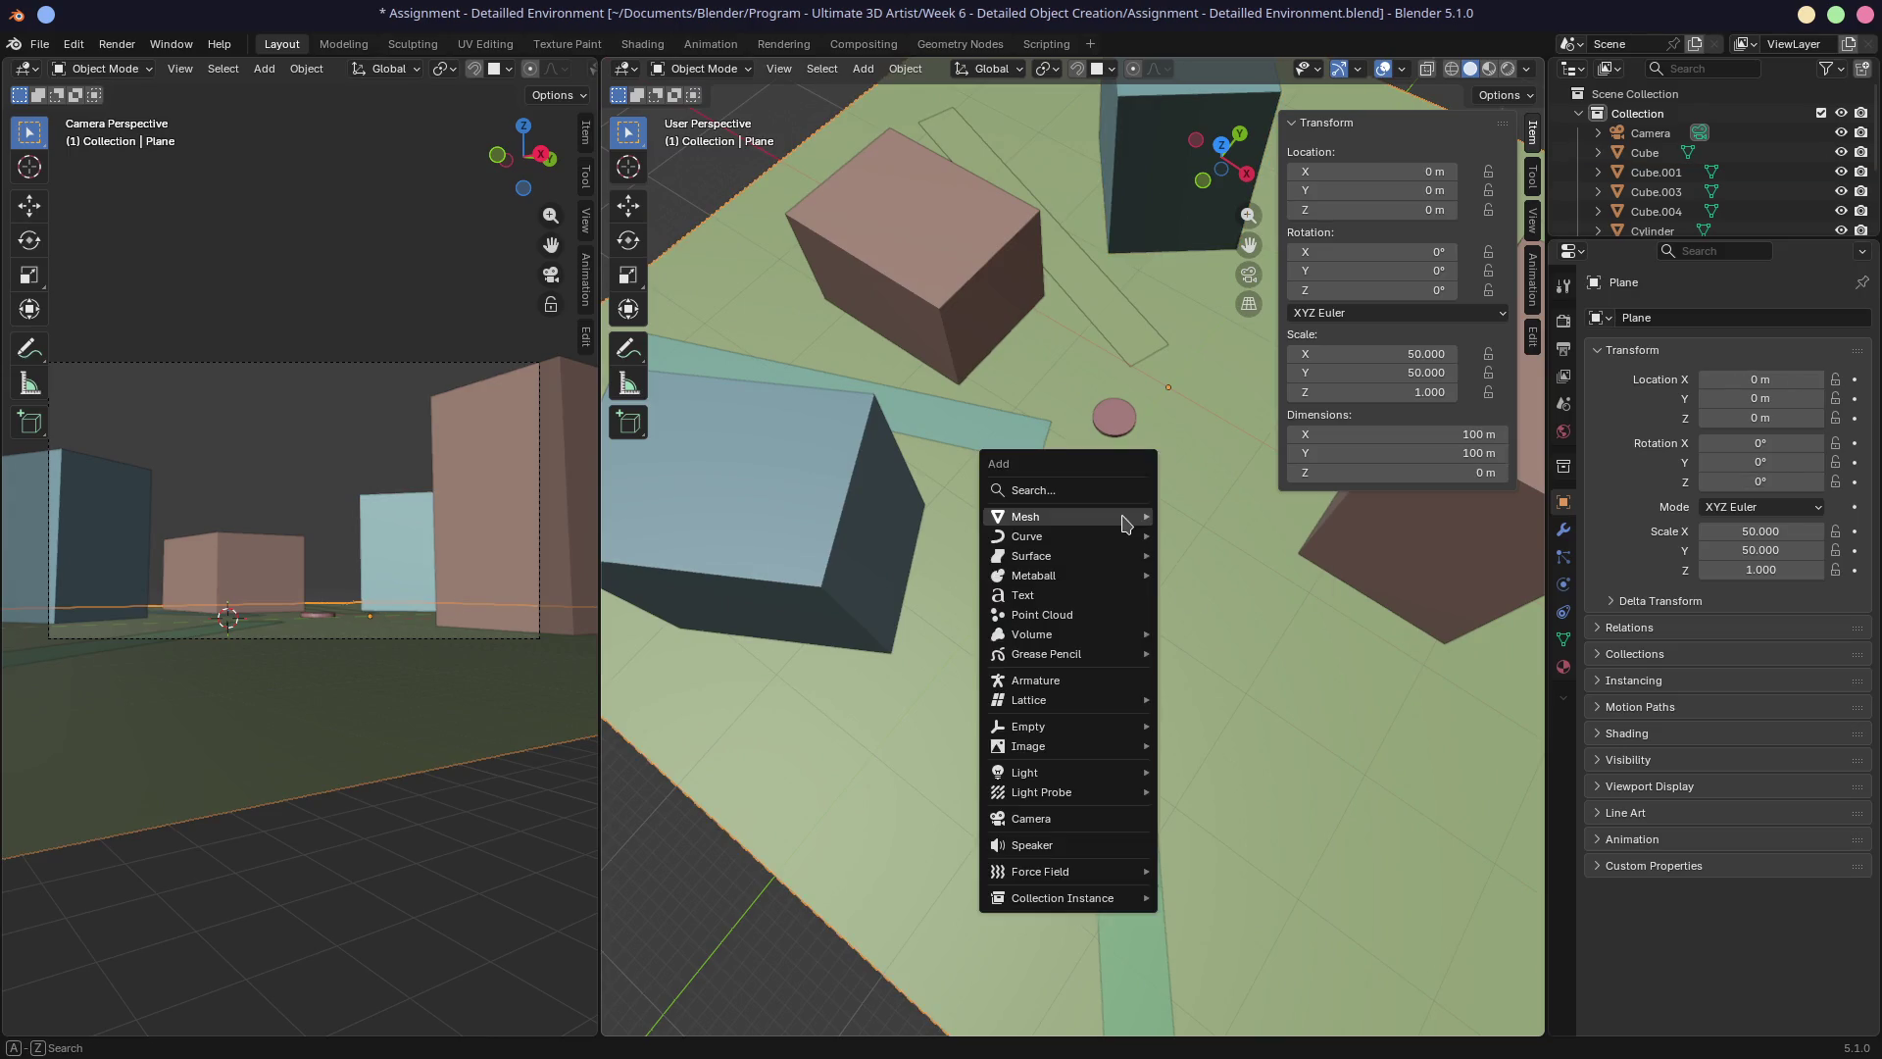
mouse_move(1142, 536)
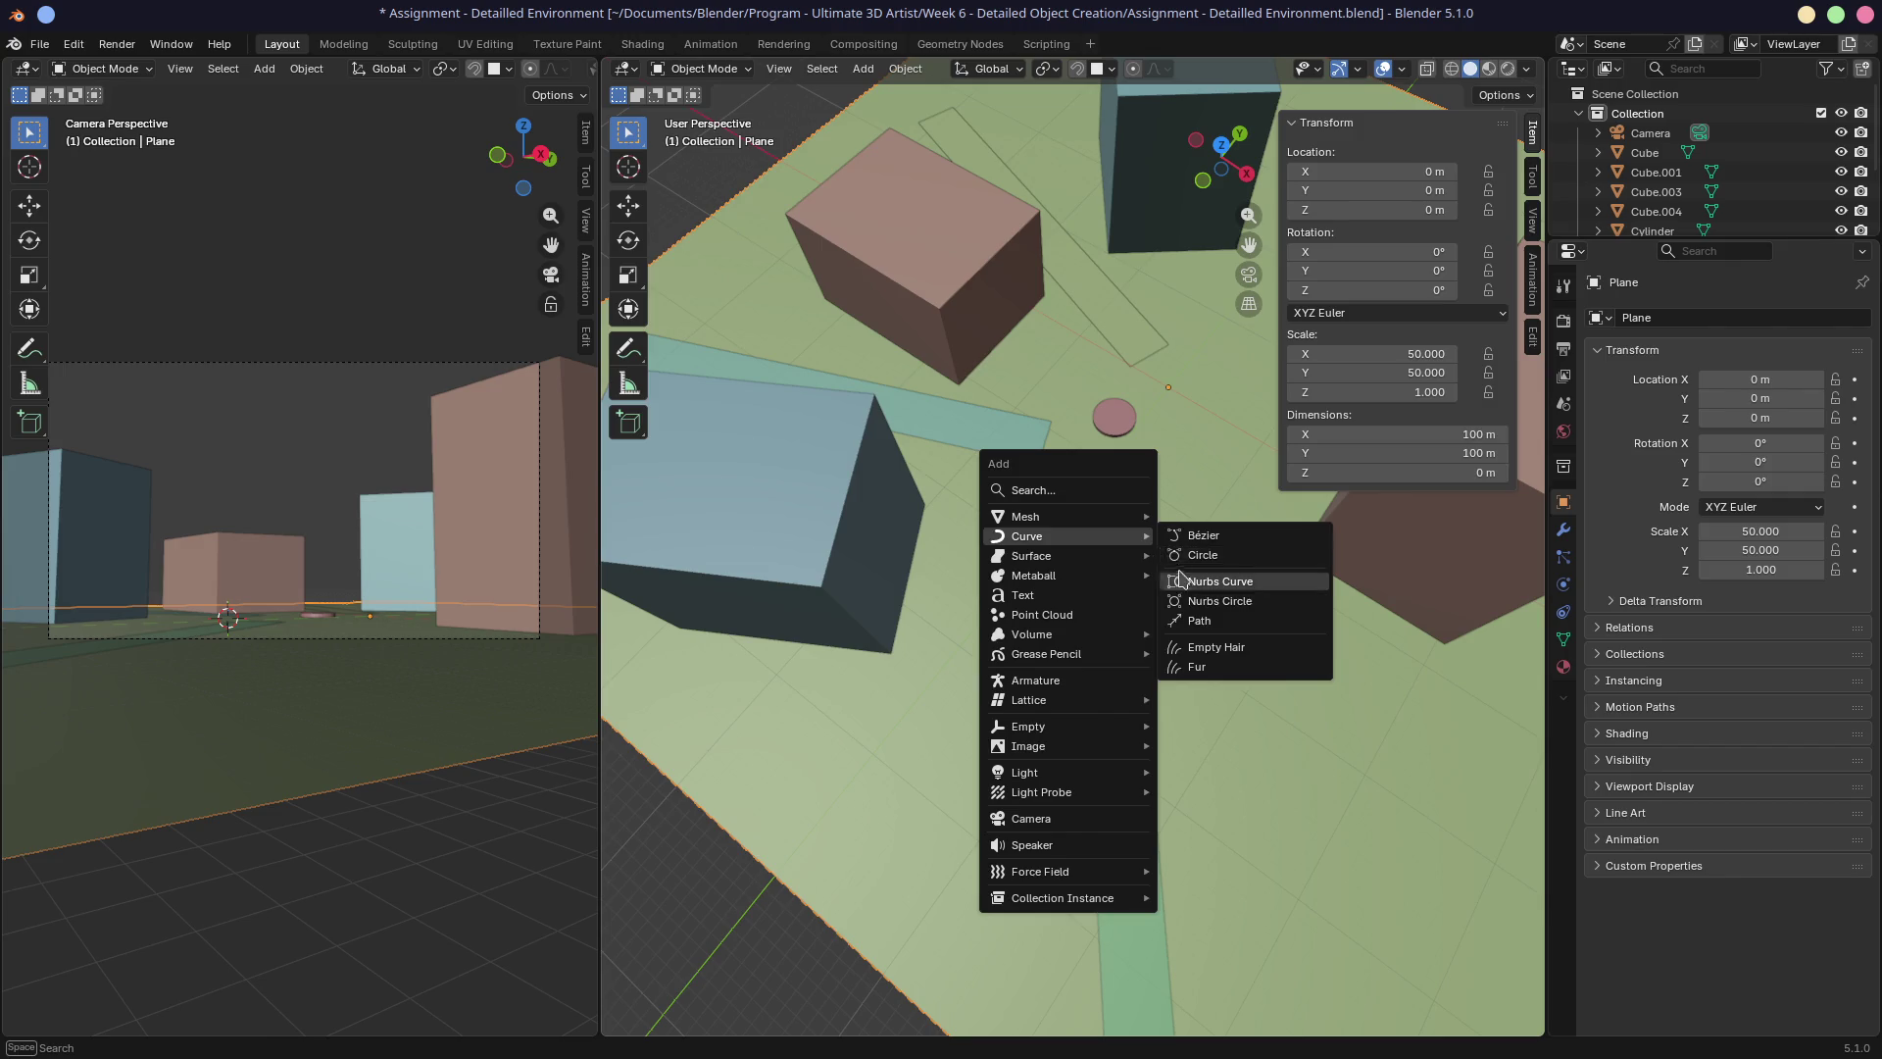
mouse_move(1081, 518)
left_click(1205, 555)
key("g")
key("z")
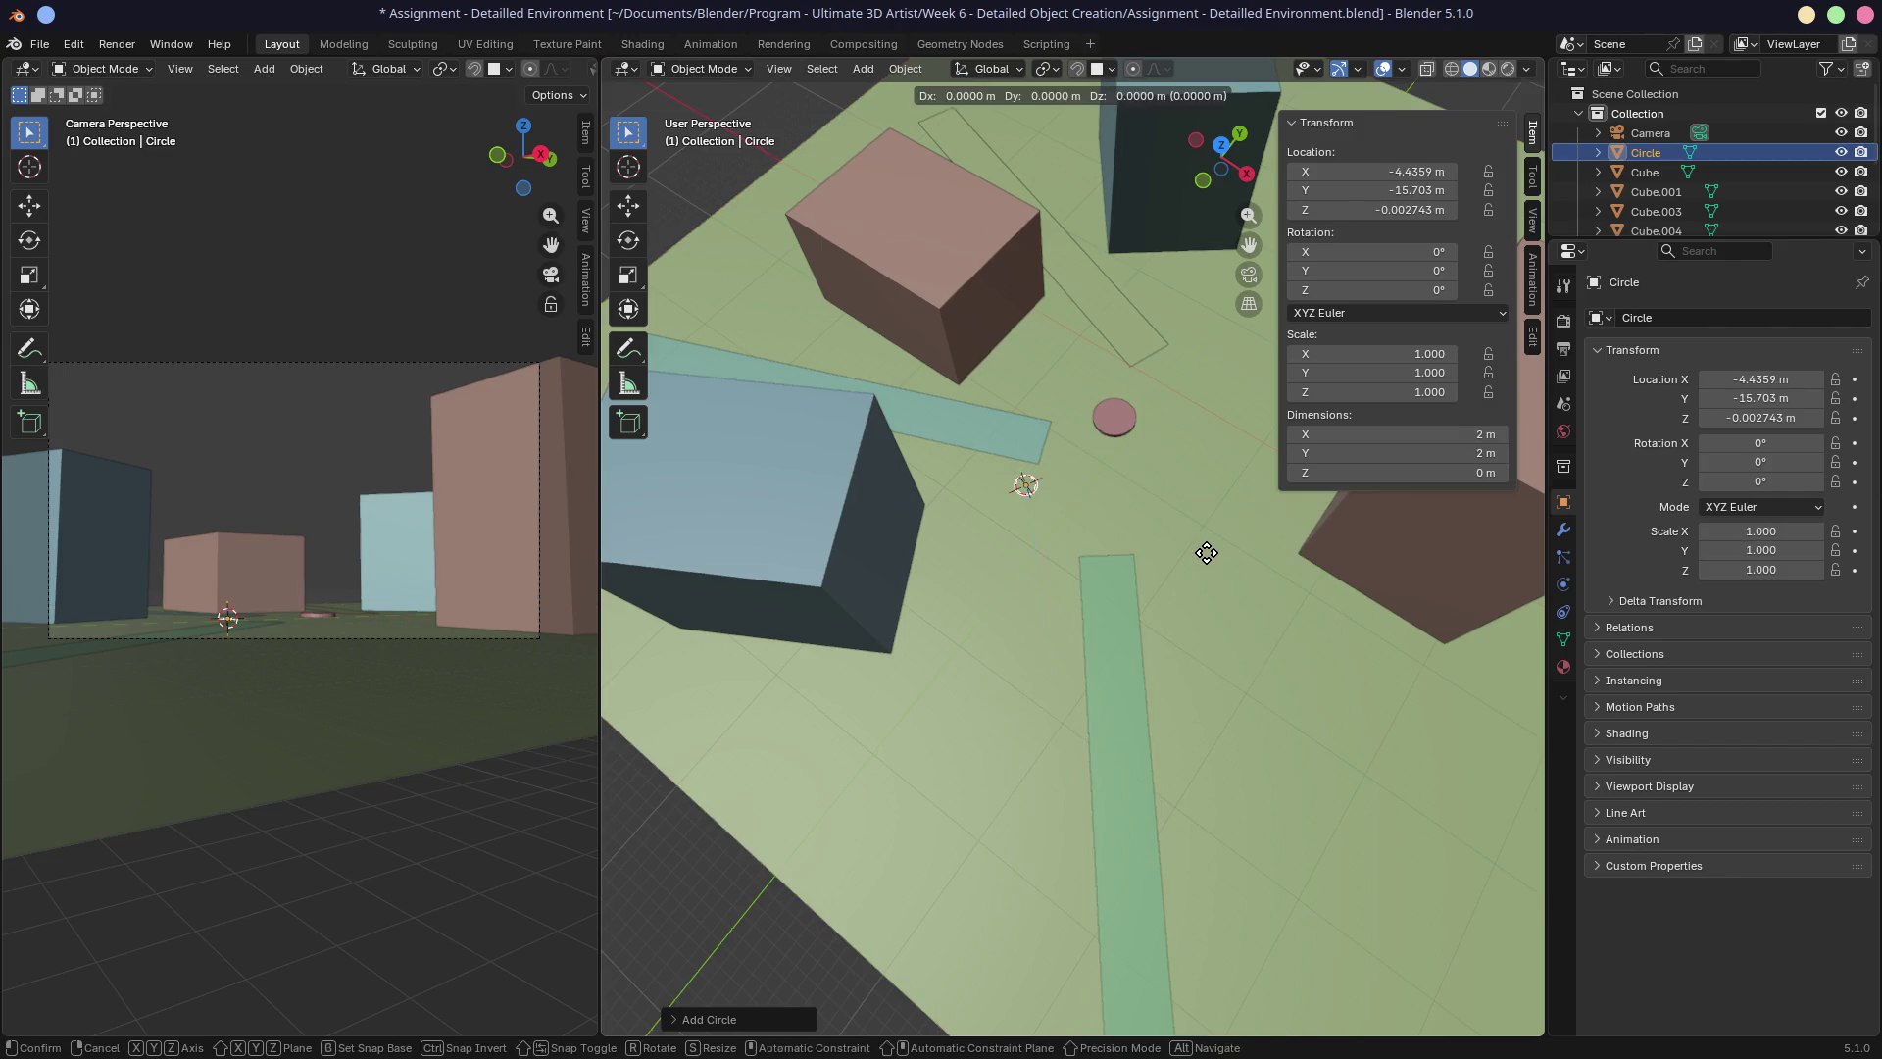
left_click(1197, 471)
mouse_move(1197, 471)
middle_mouse_down()
mouse_move(1156, 496)
mouse_move(1132, 453)
middle_mouse_up()
key("x")
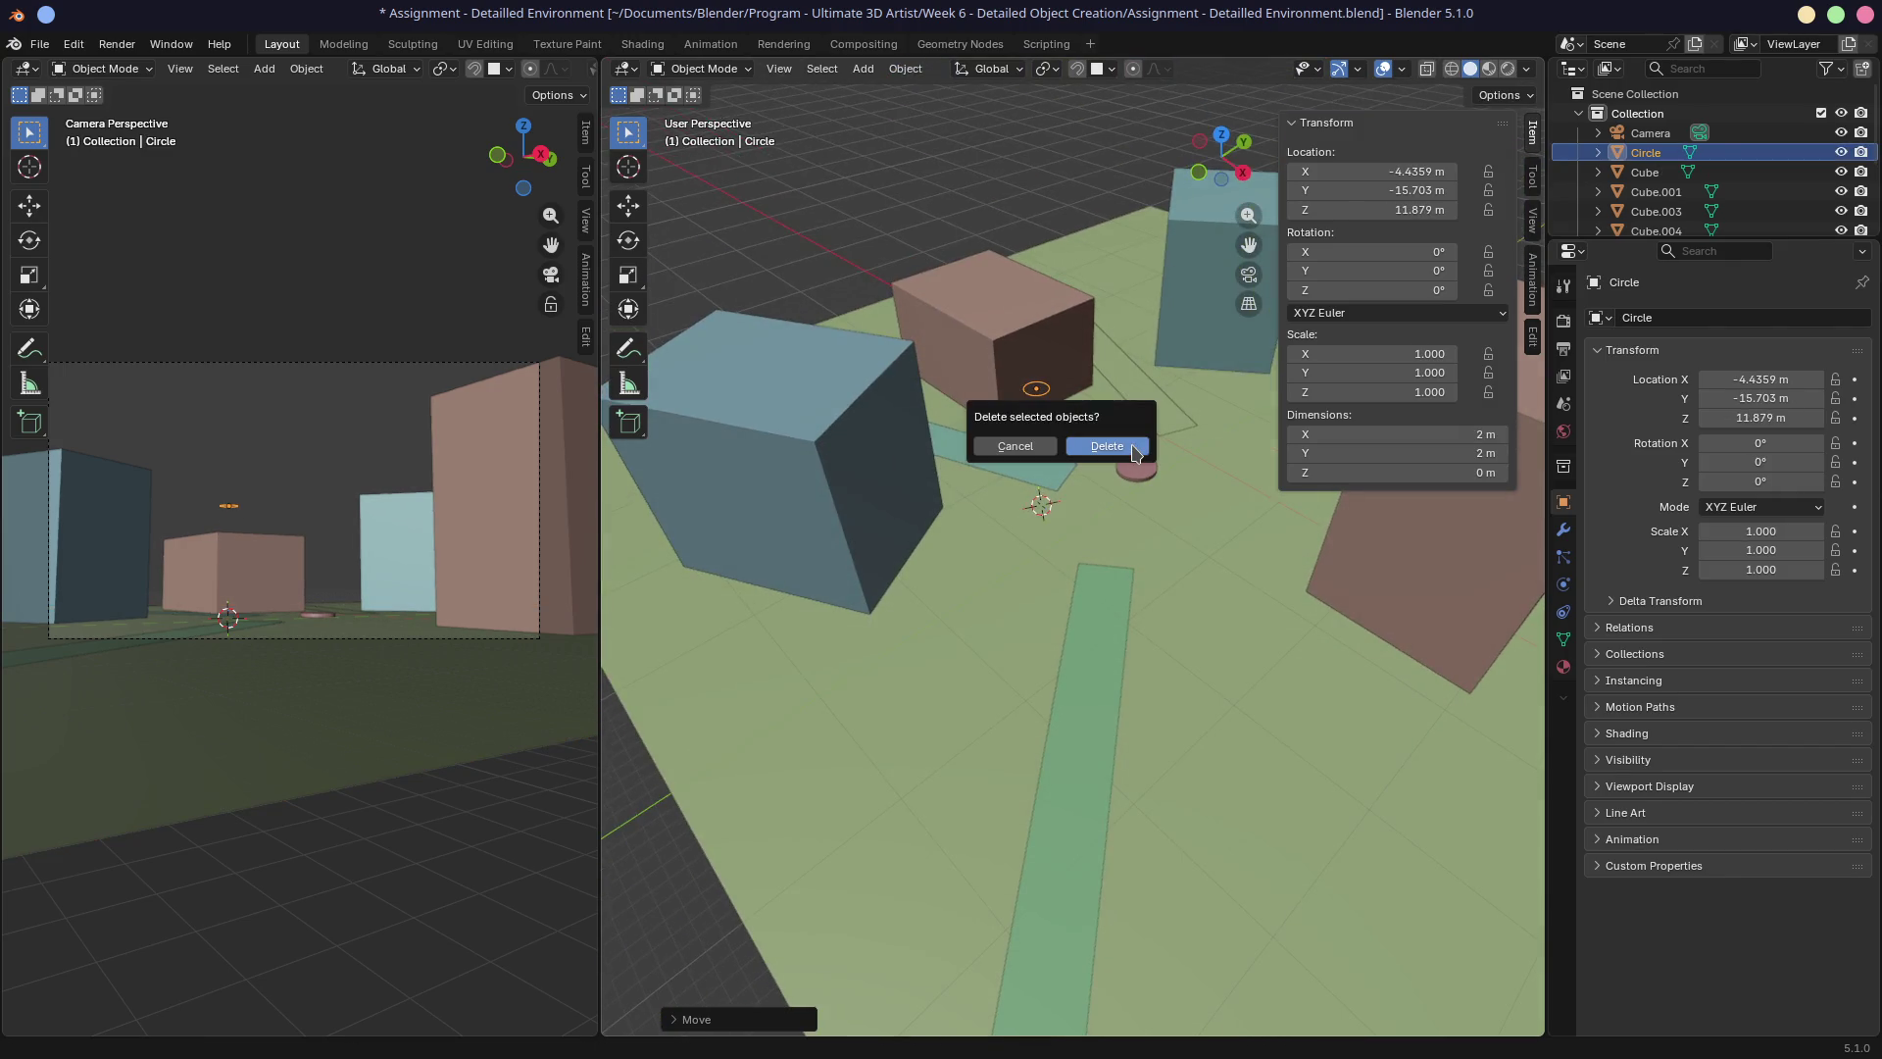
left_click(1134, 448)
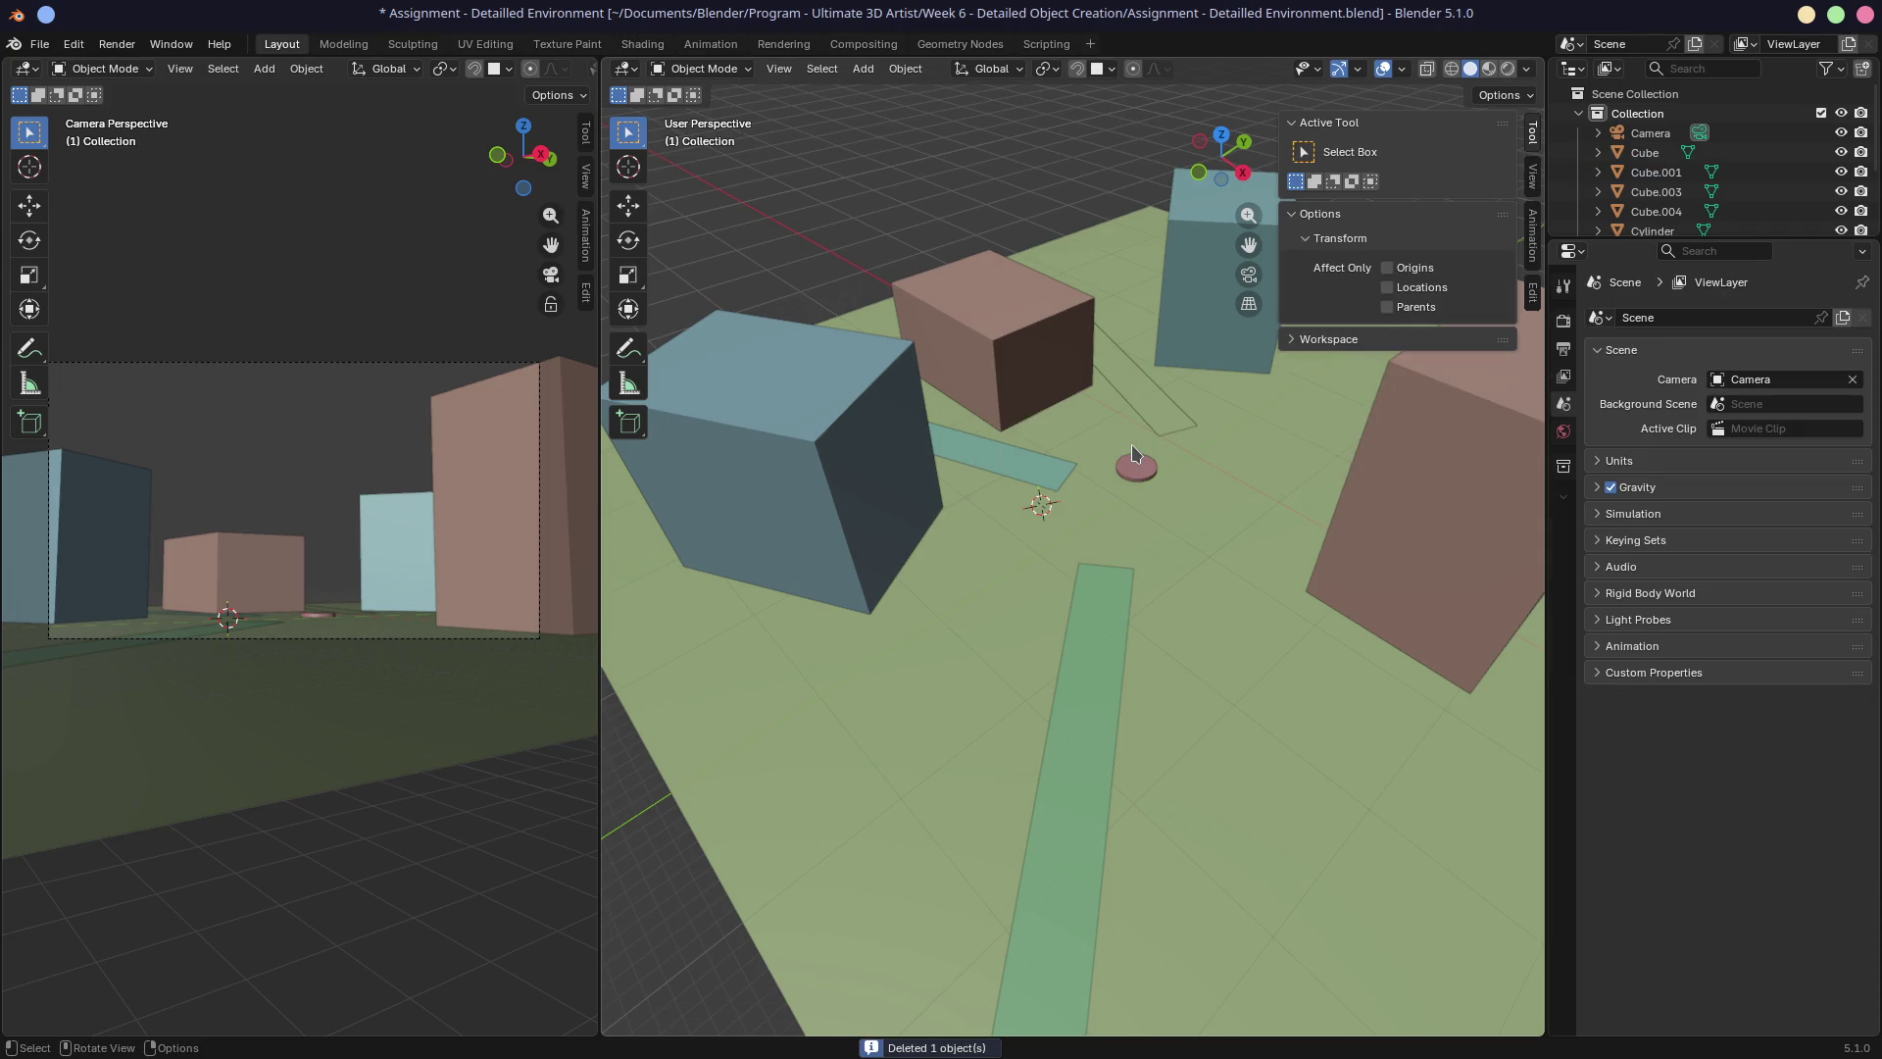
Snap the 3D cursor to the nearest grid point with Cursor to Grid.
key("shift+s")
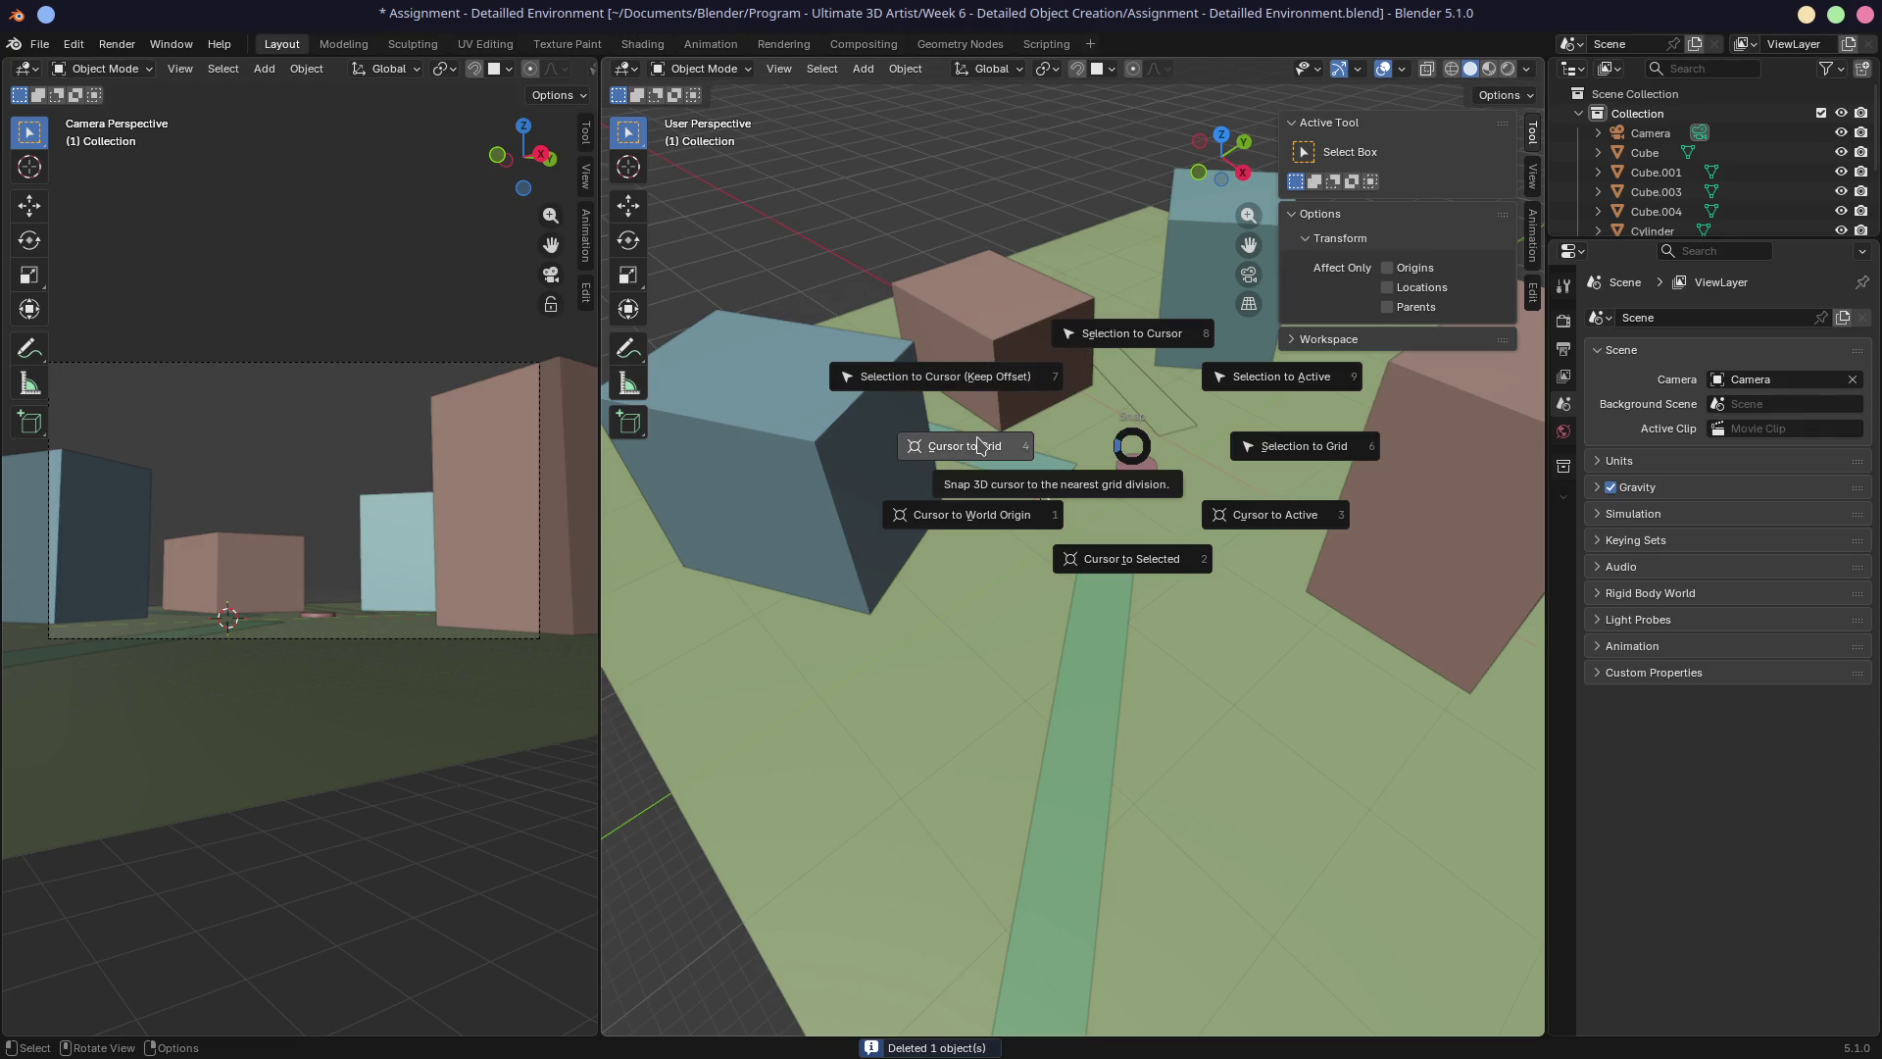
left_click(978, 441)
key("shift+a")
Add a cylinder and scale it up, then flatten it along Z into a thin disc.
mouse_move(981, 439)
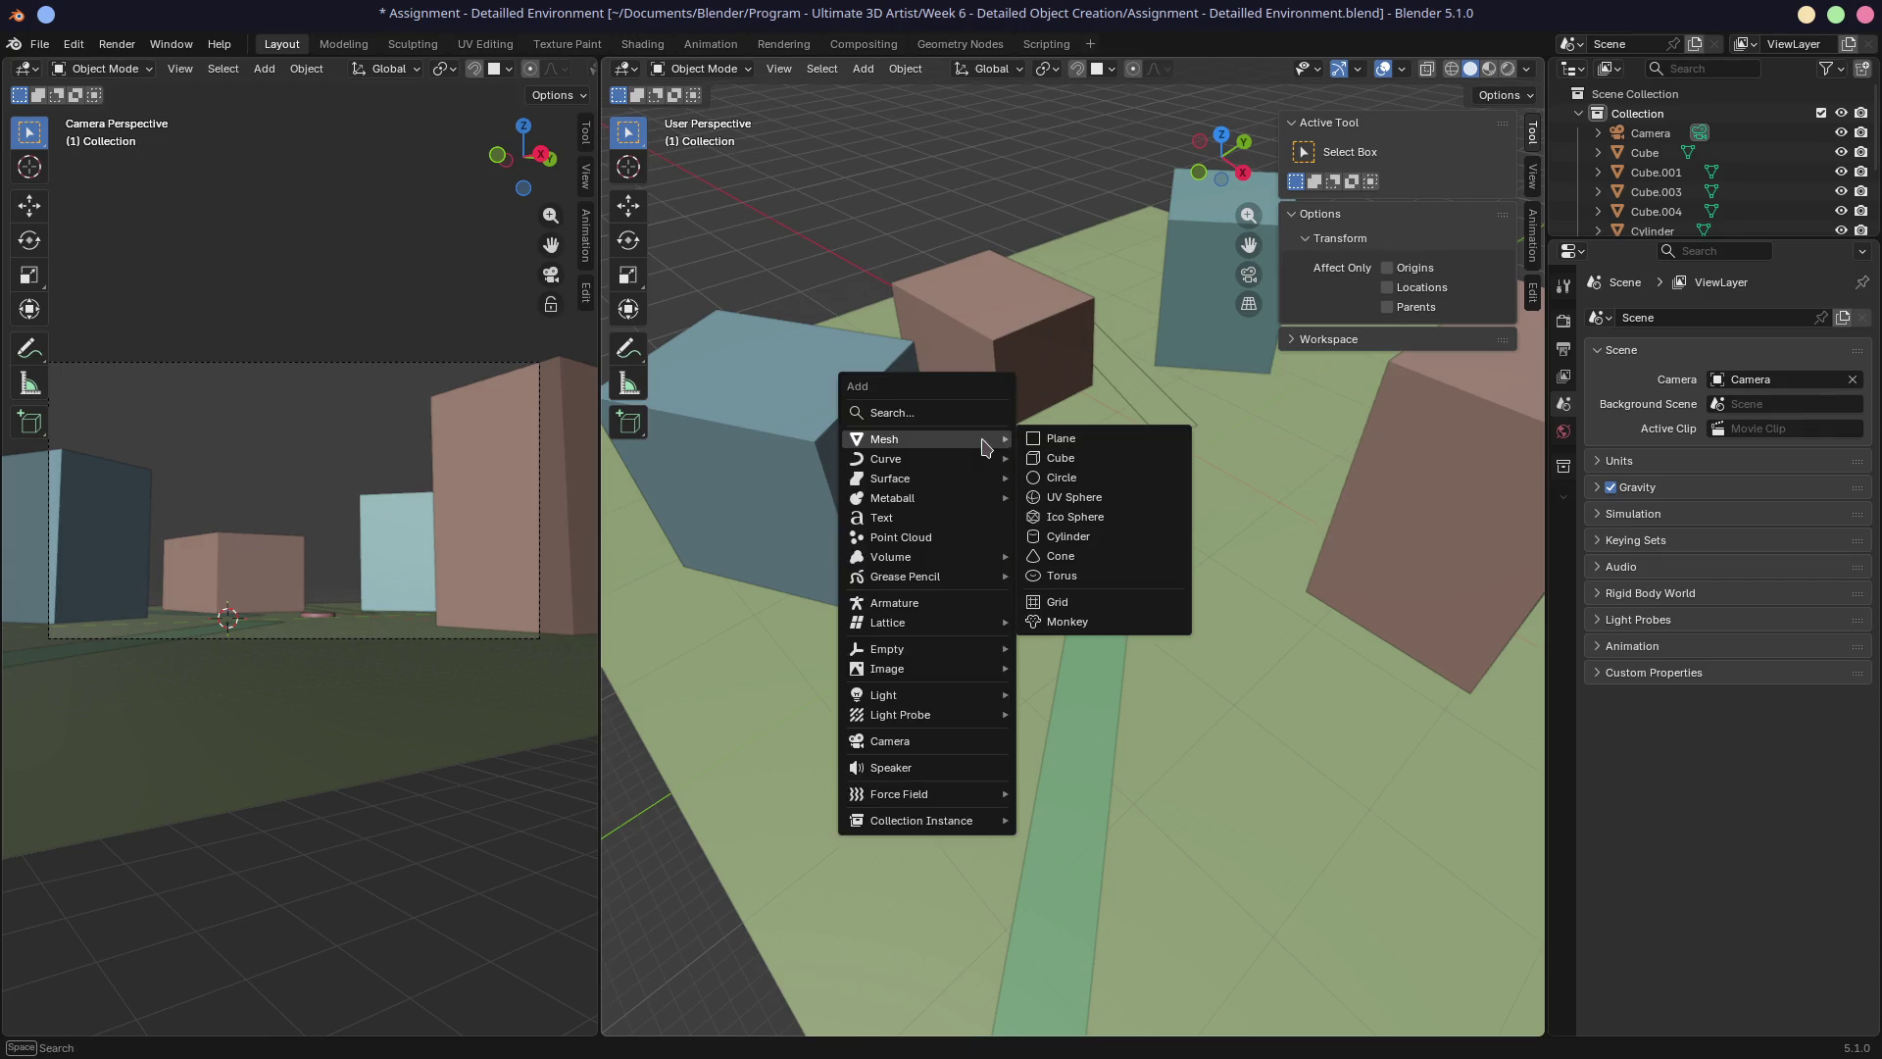
left_click(1068, 536)
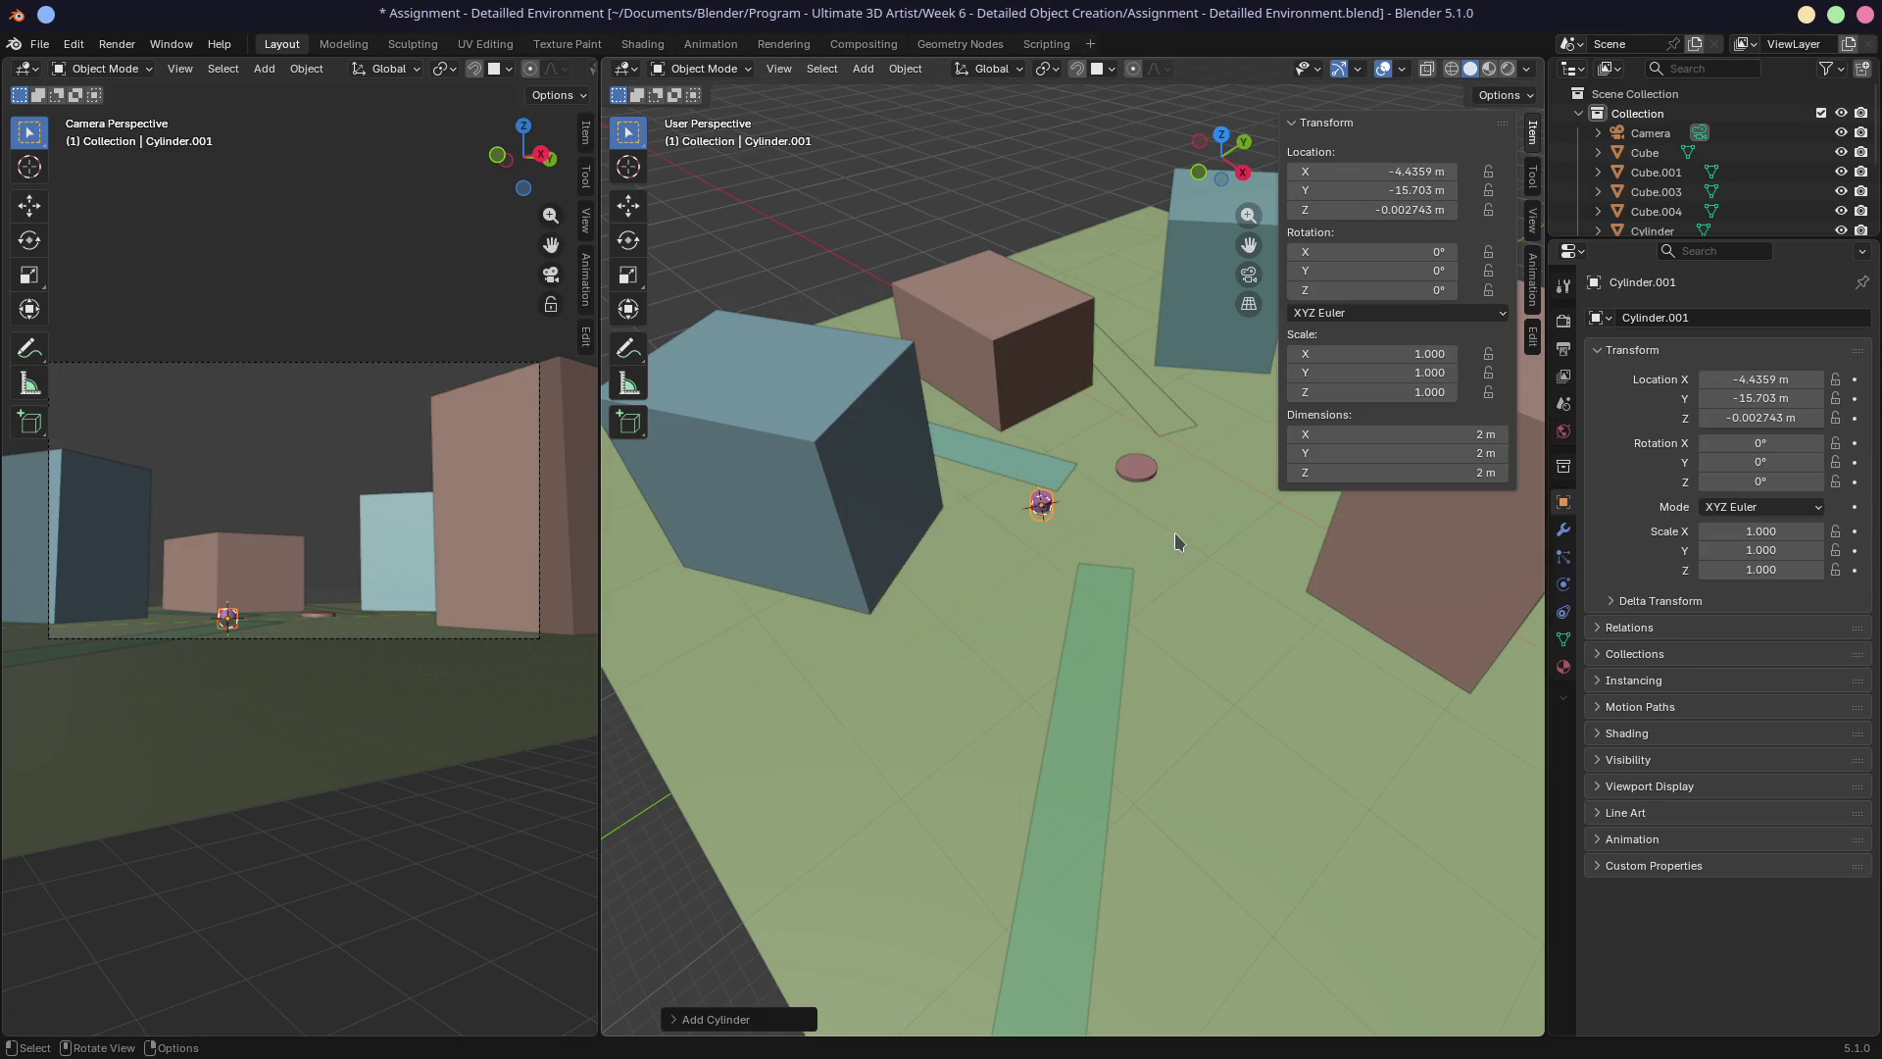
key("g")
key("z")
key("Escape")
key("s")
key("z")
left_click(1073, 509)
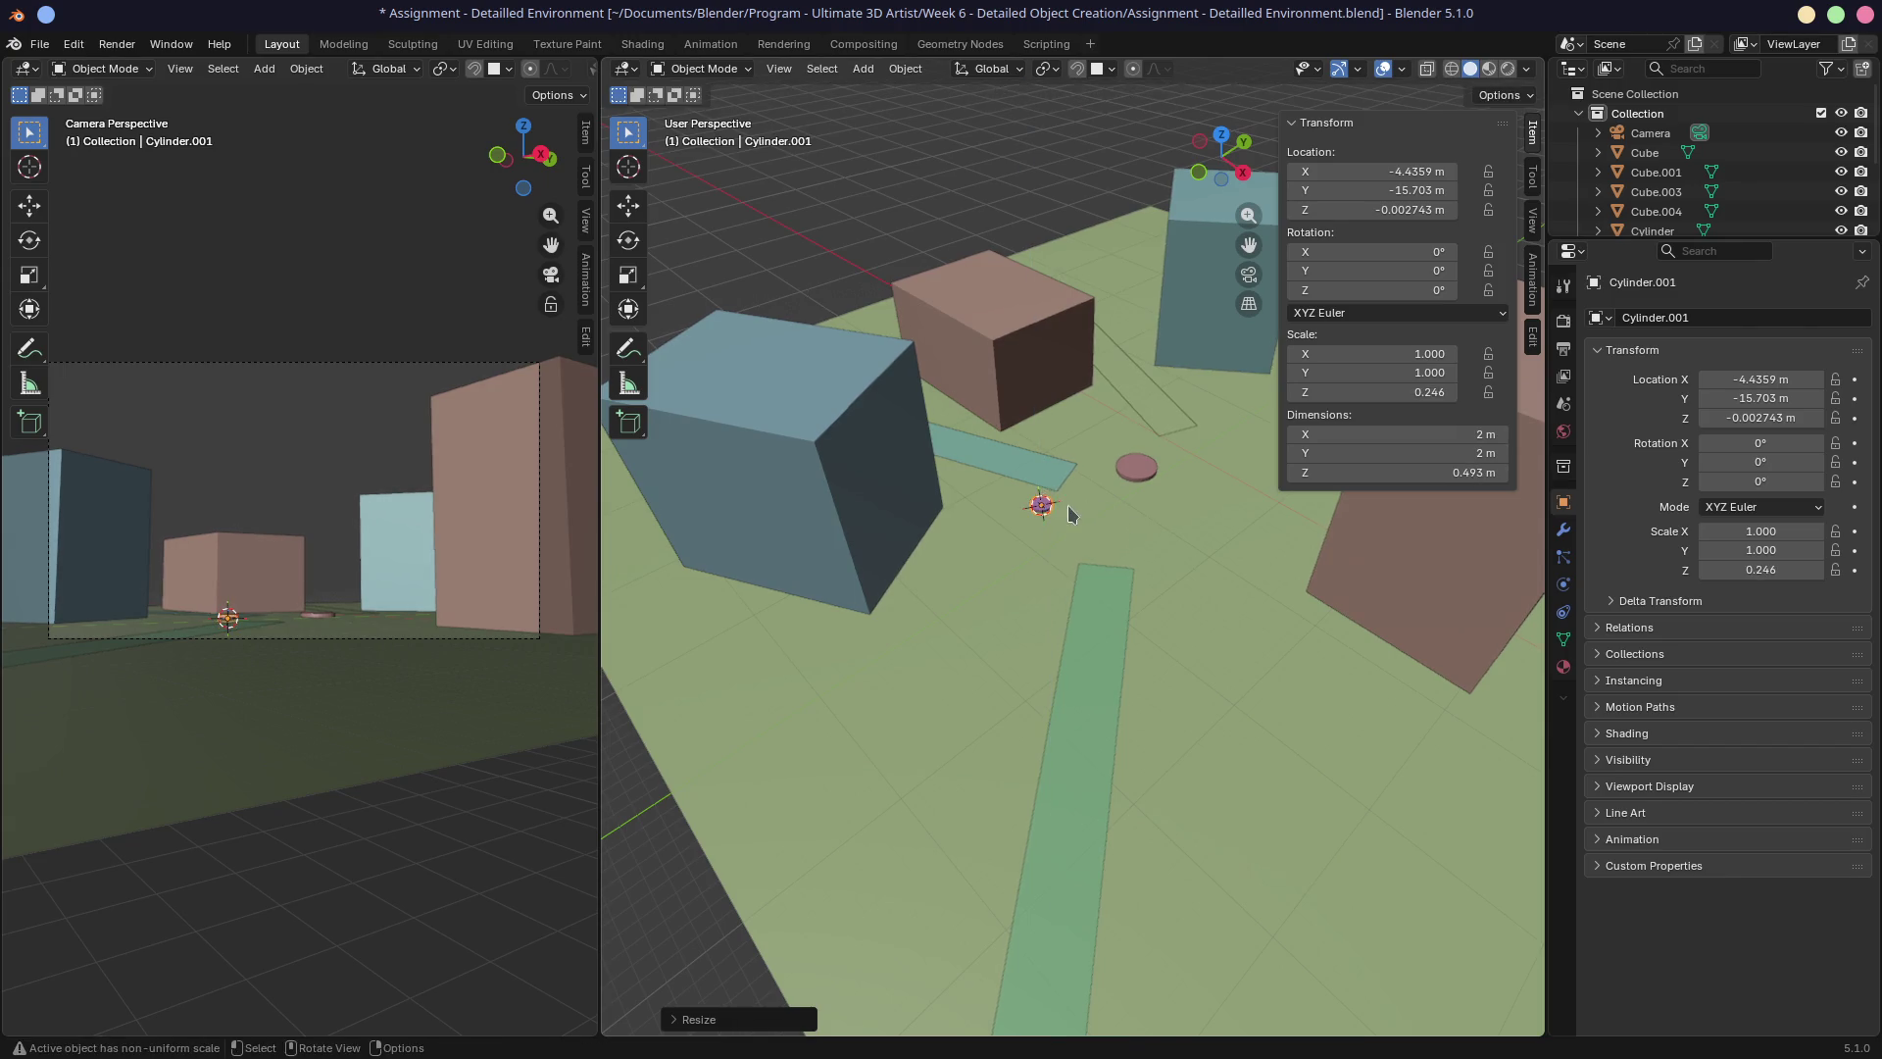
key("s")
key("z")
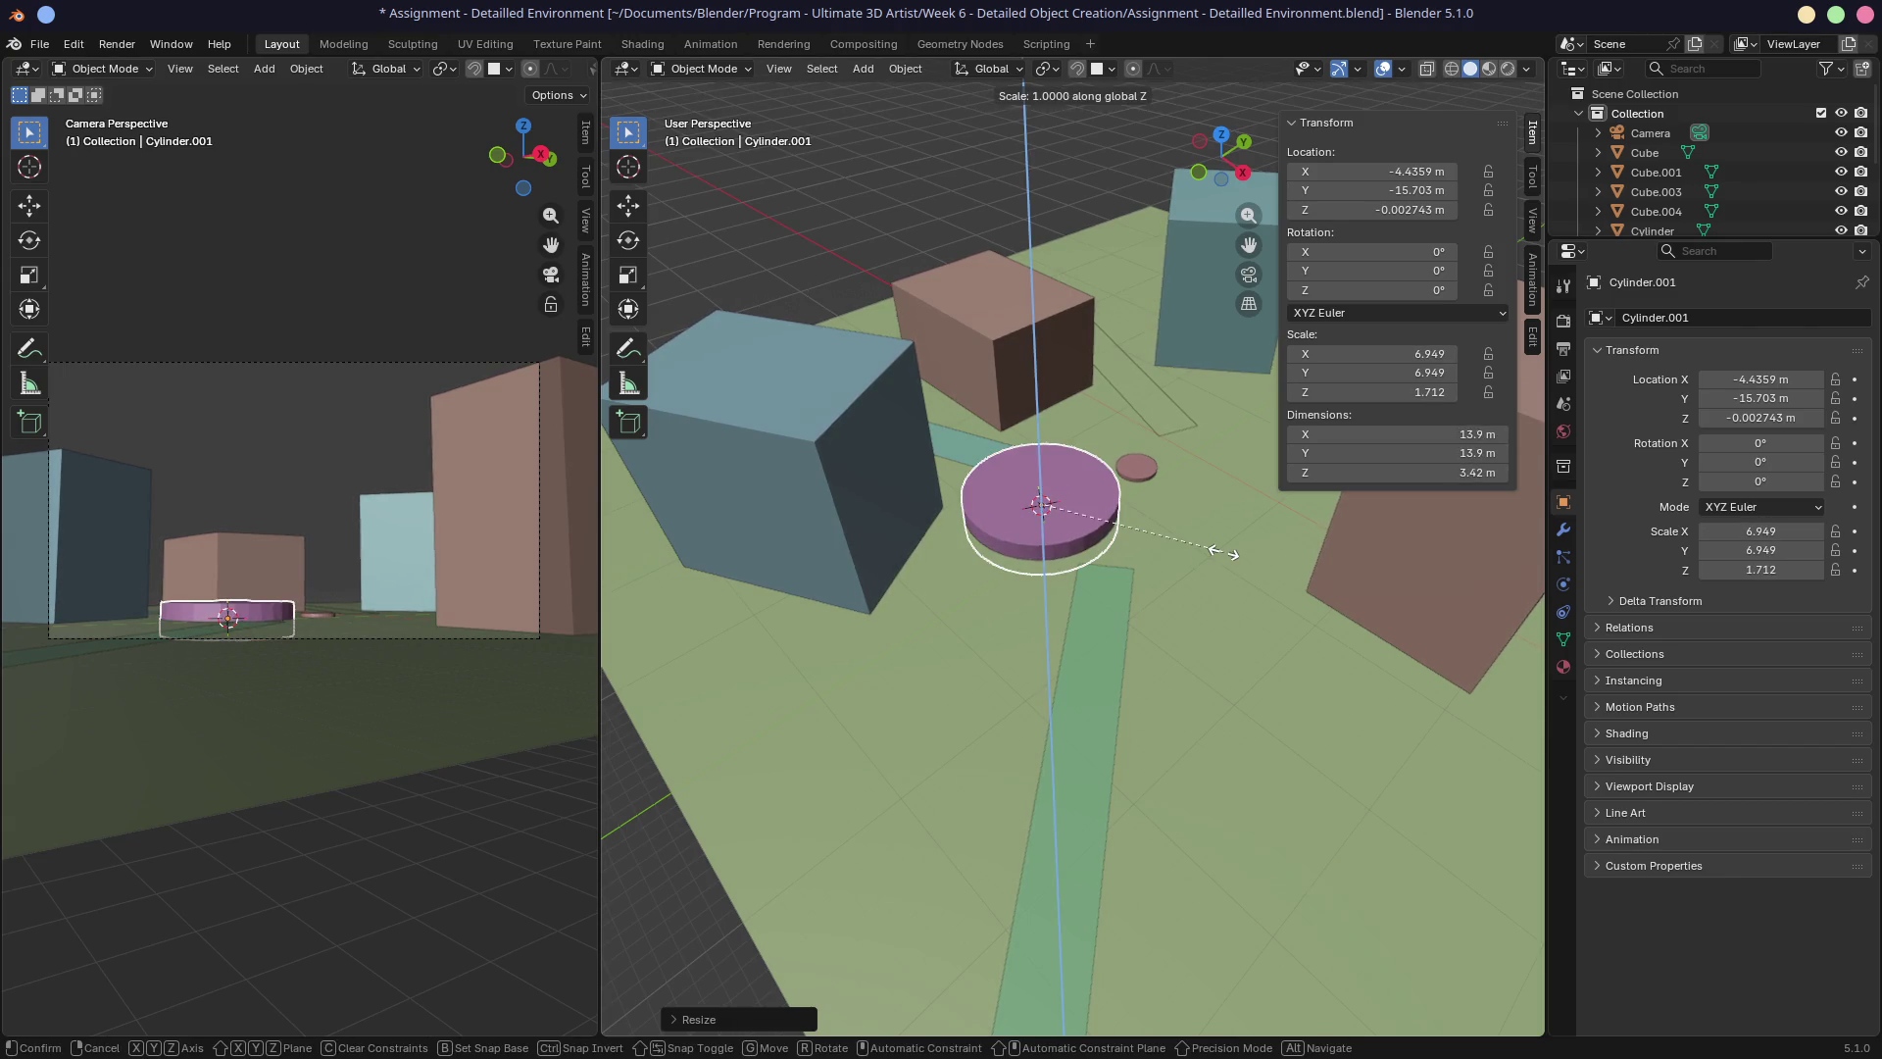
left_click(1095, 529)
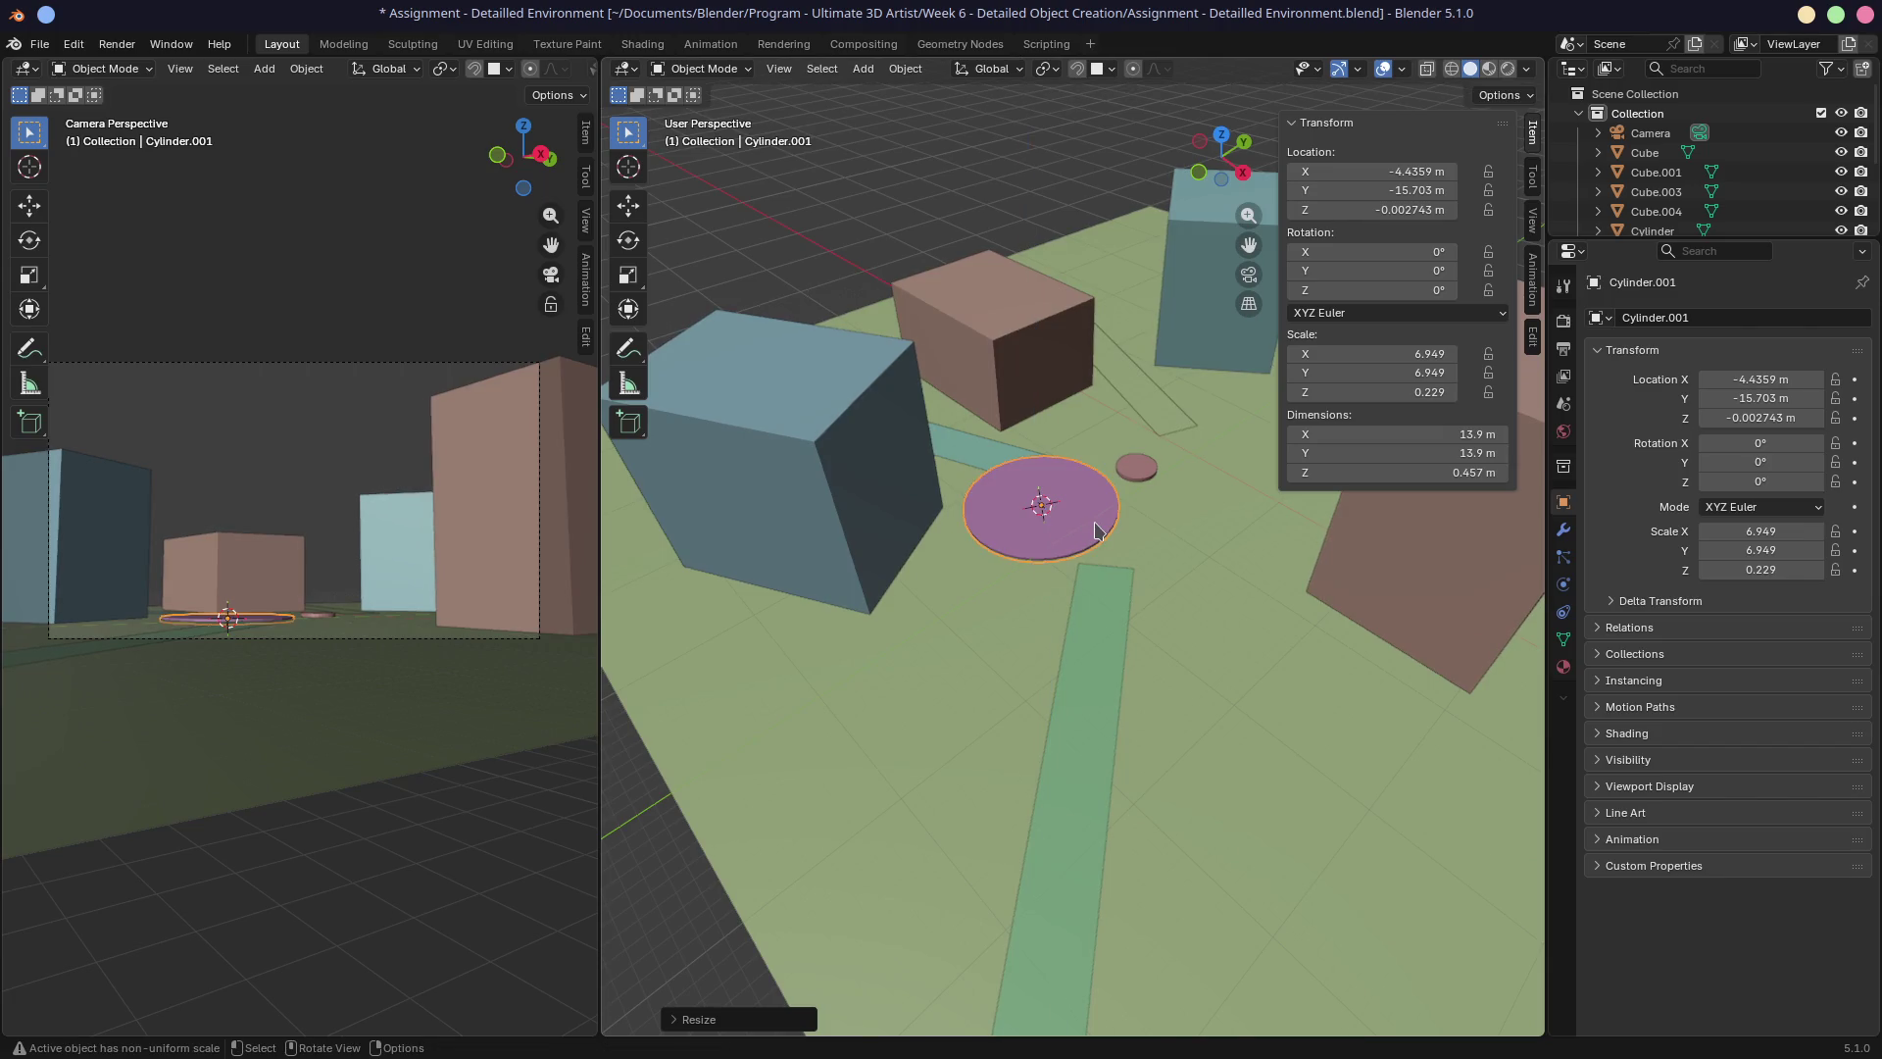
Move the disc around the small cylinder and widen it to about 20.5 m across.
key("g")
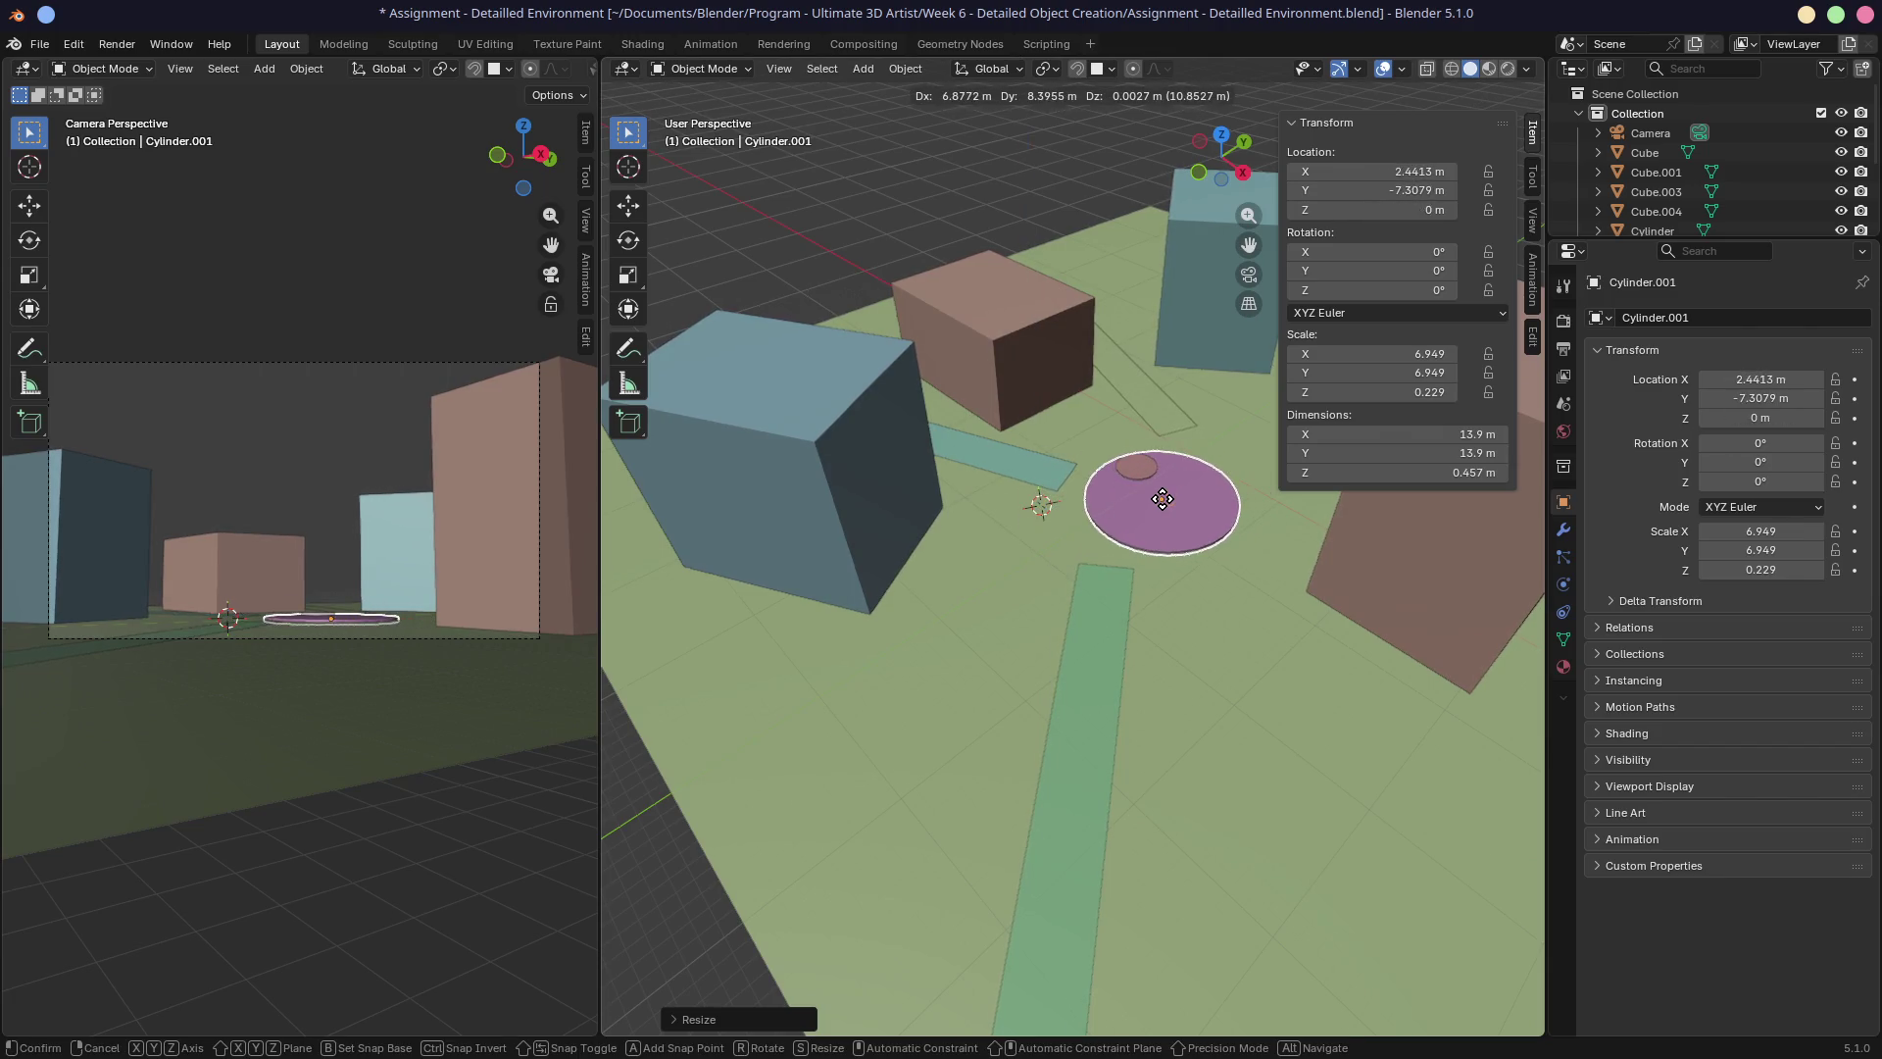
left_click(1149, 488)
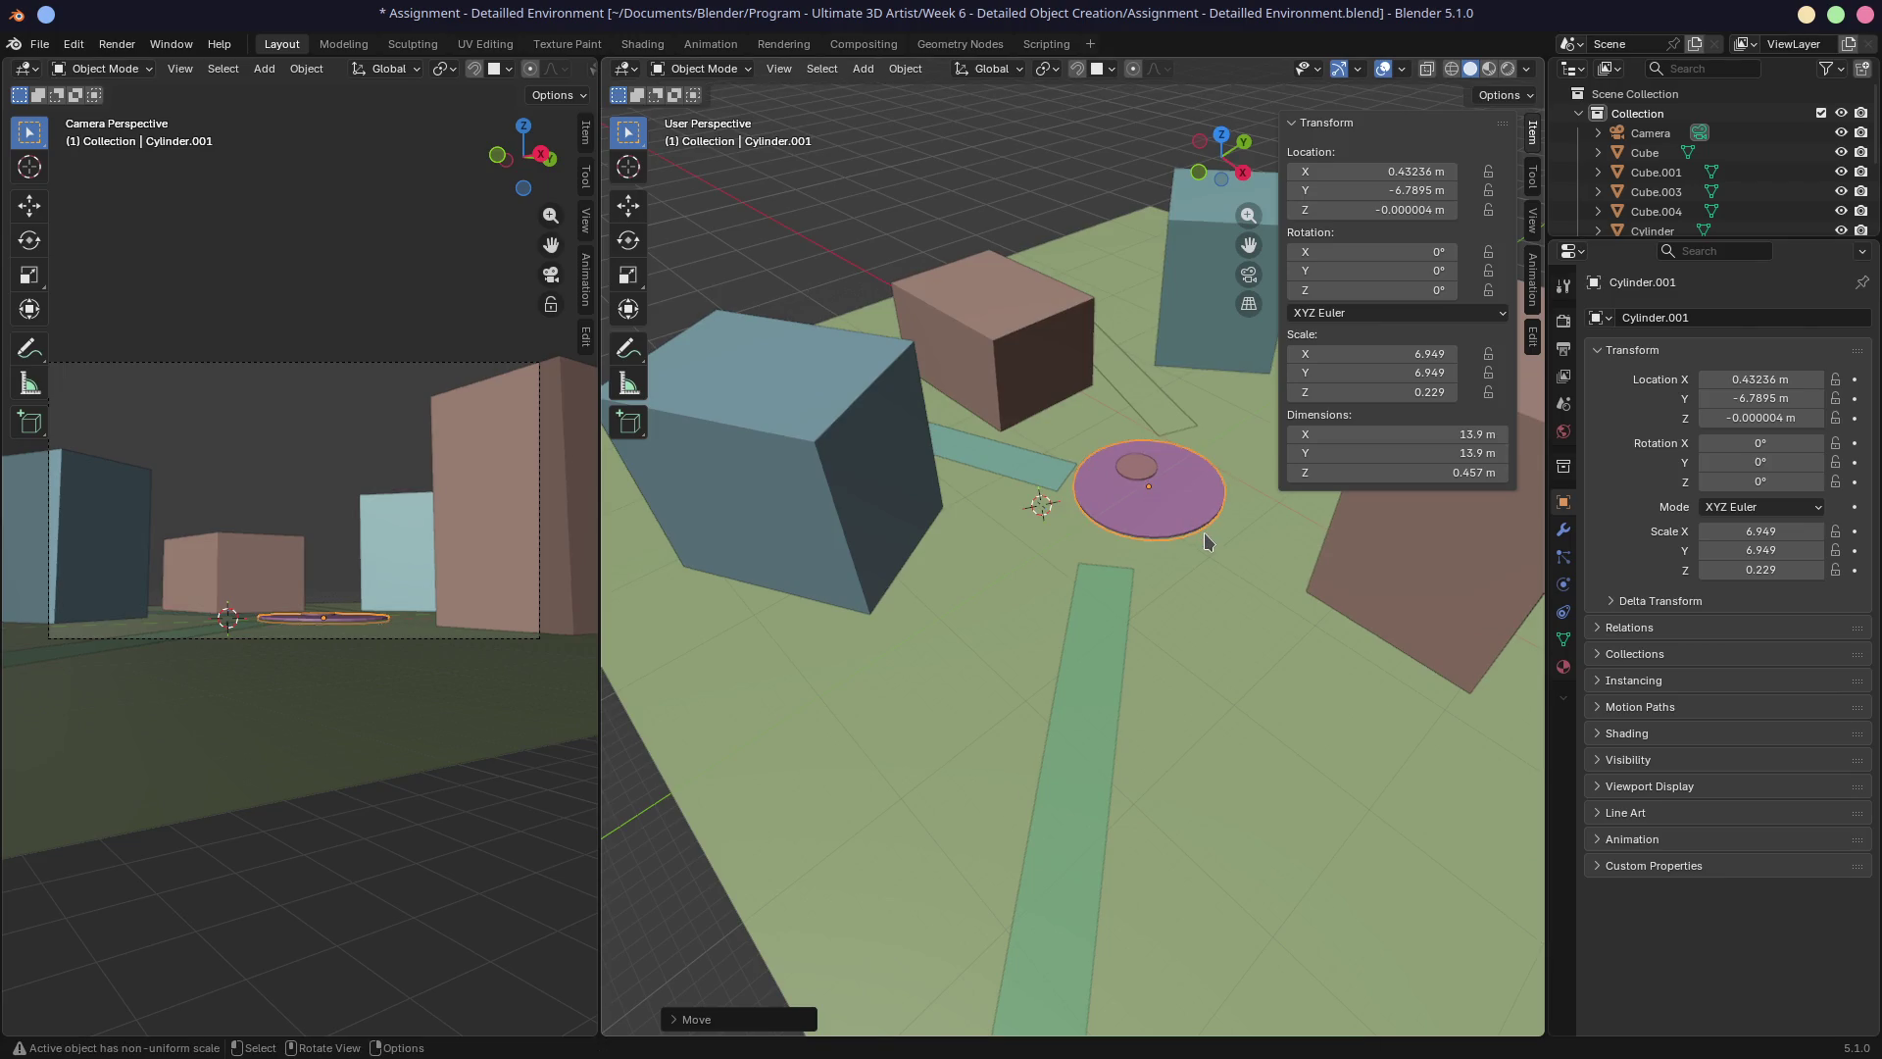
key("s")
key("shift+z")
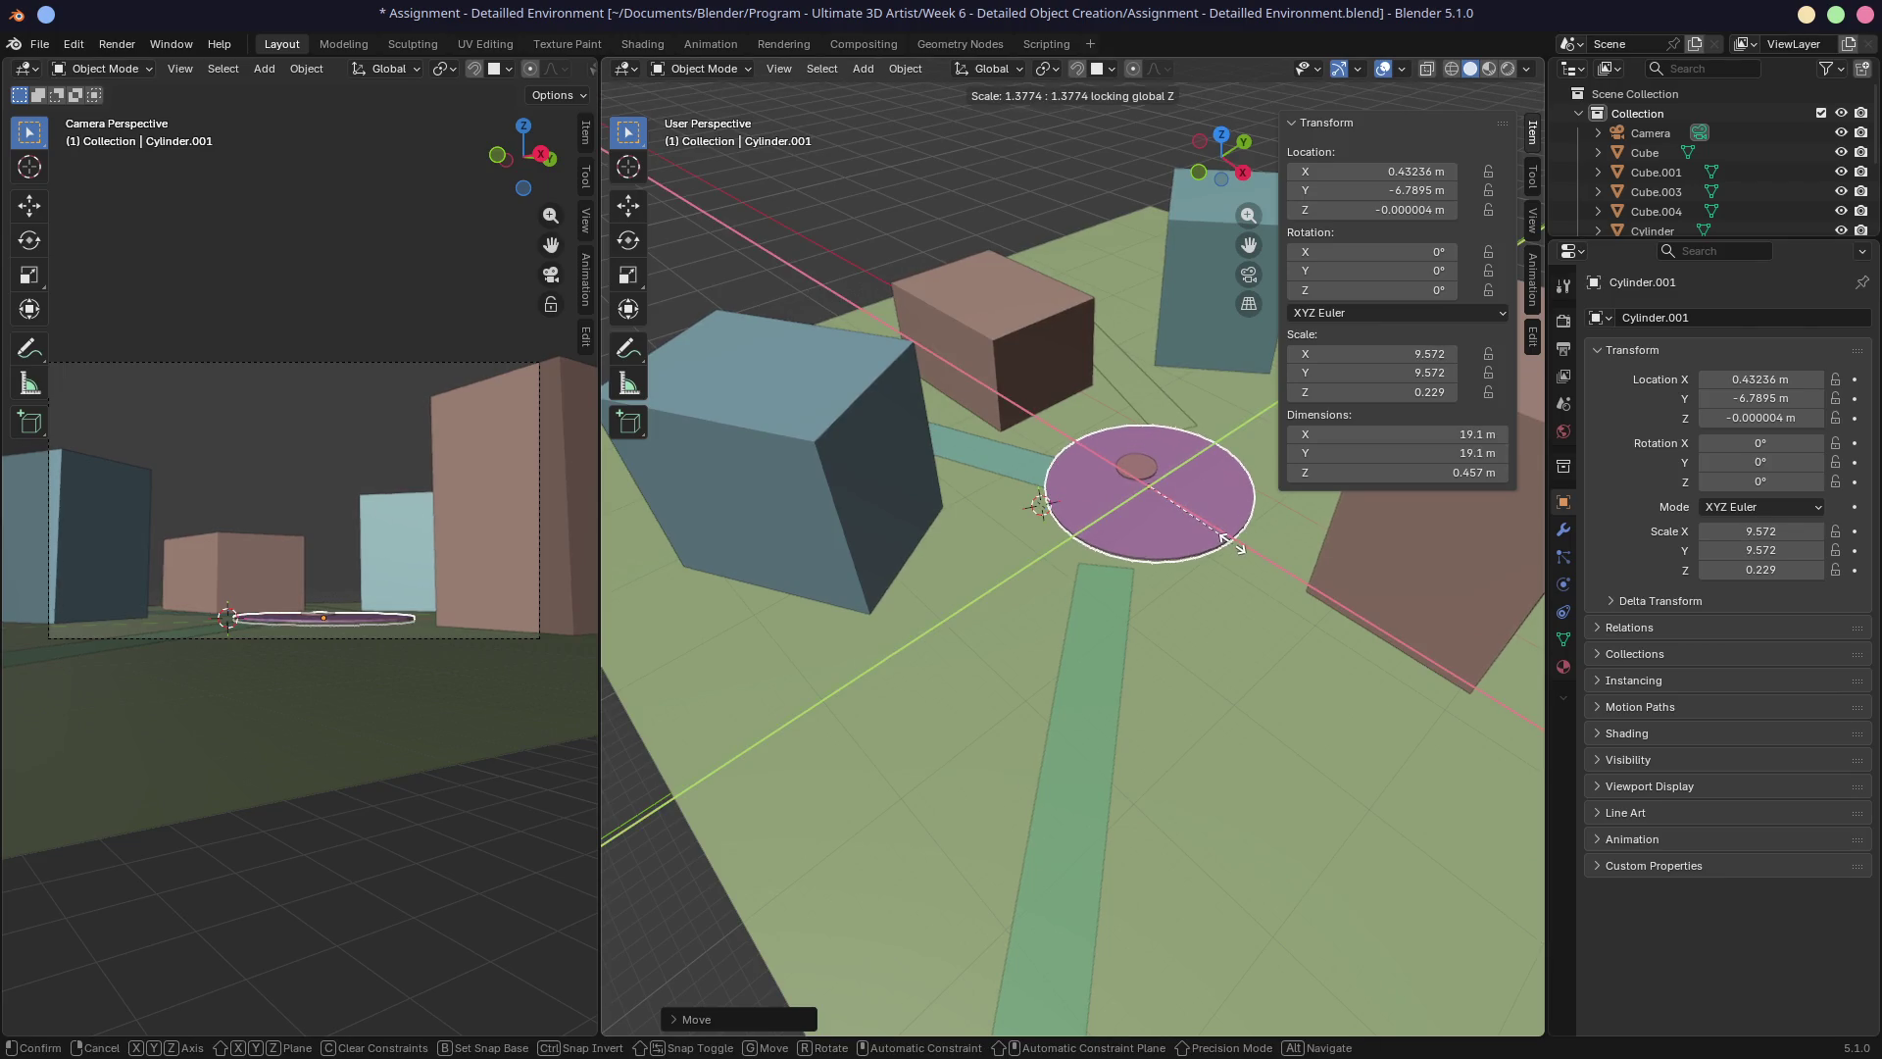
left_click(1240, 554)
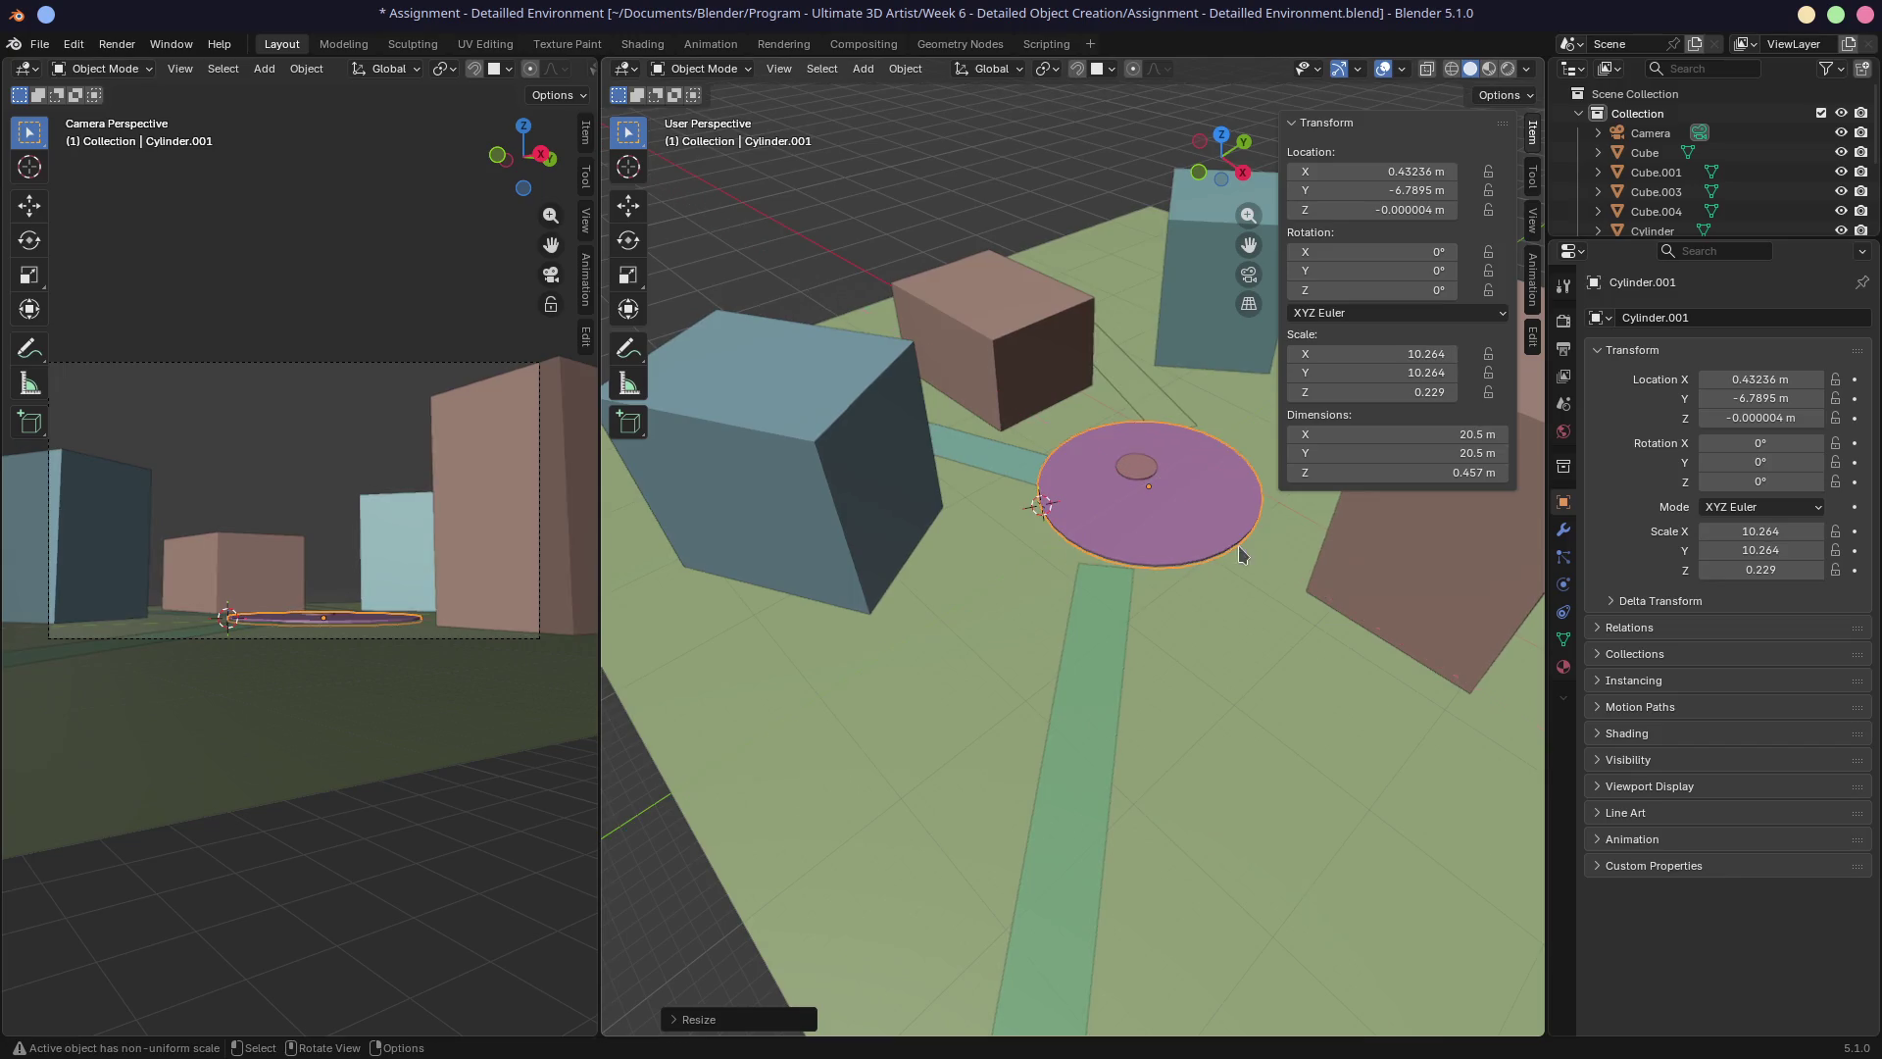
left_click(1091, 647)
middle_click_drag(1248, 593, 1021, 630)
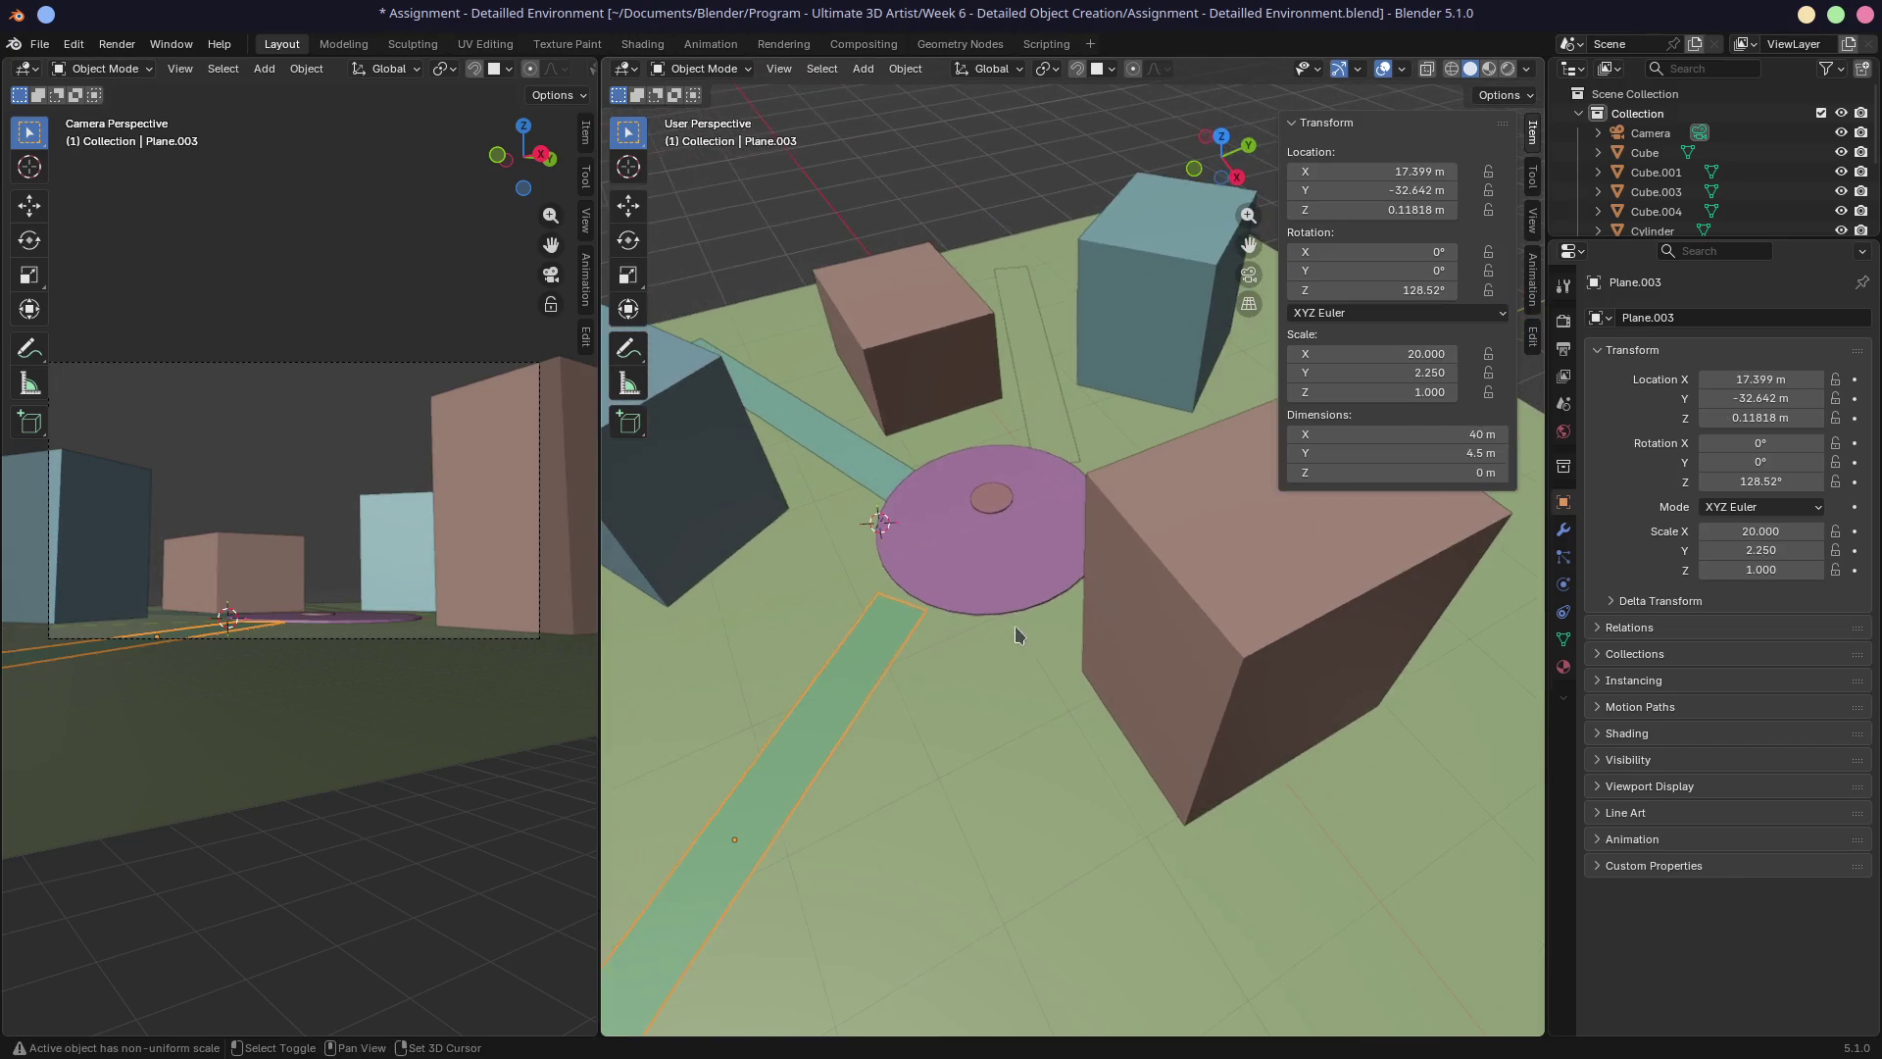
Shift the small cylinder slightly and enlarge it to a scale of 2.509.
left_click(1000, 502)
key("g")
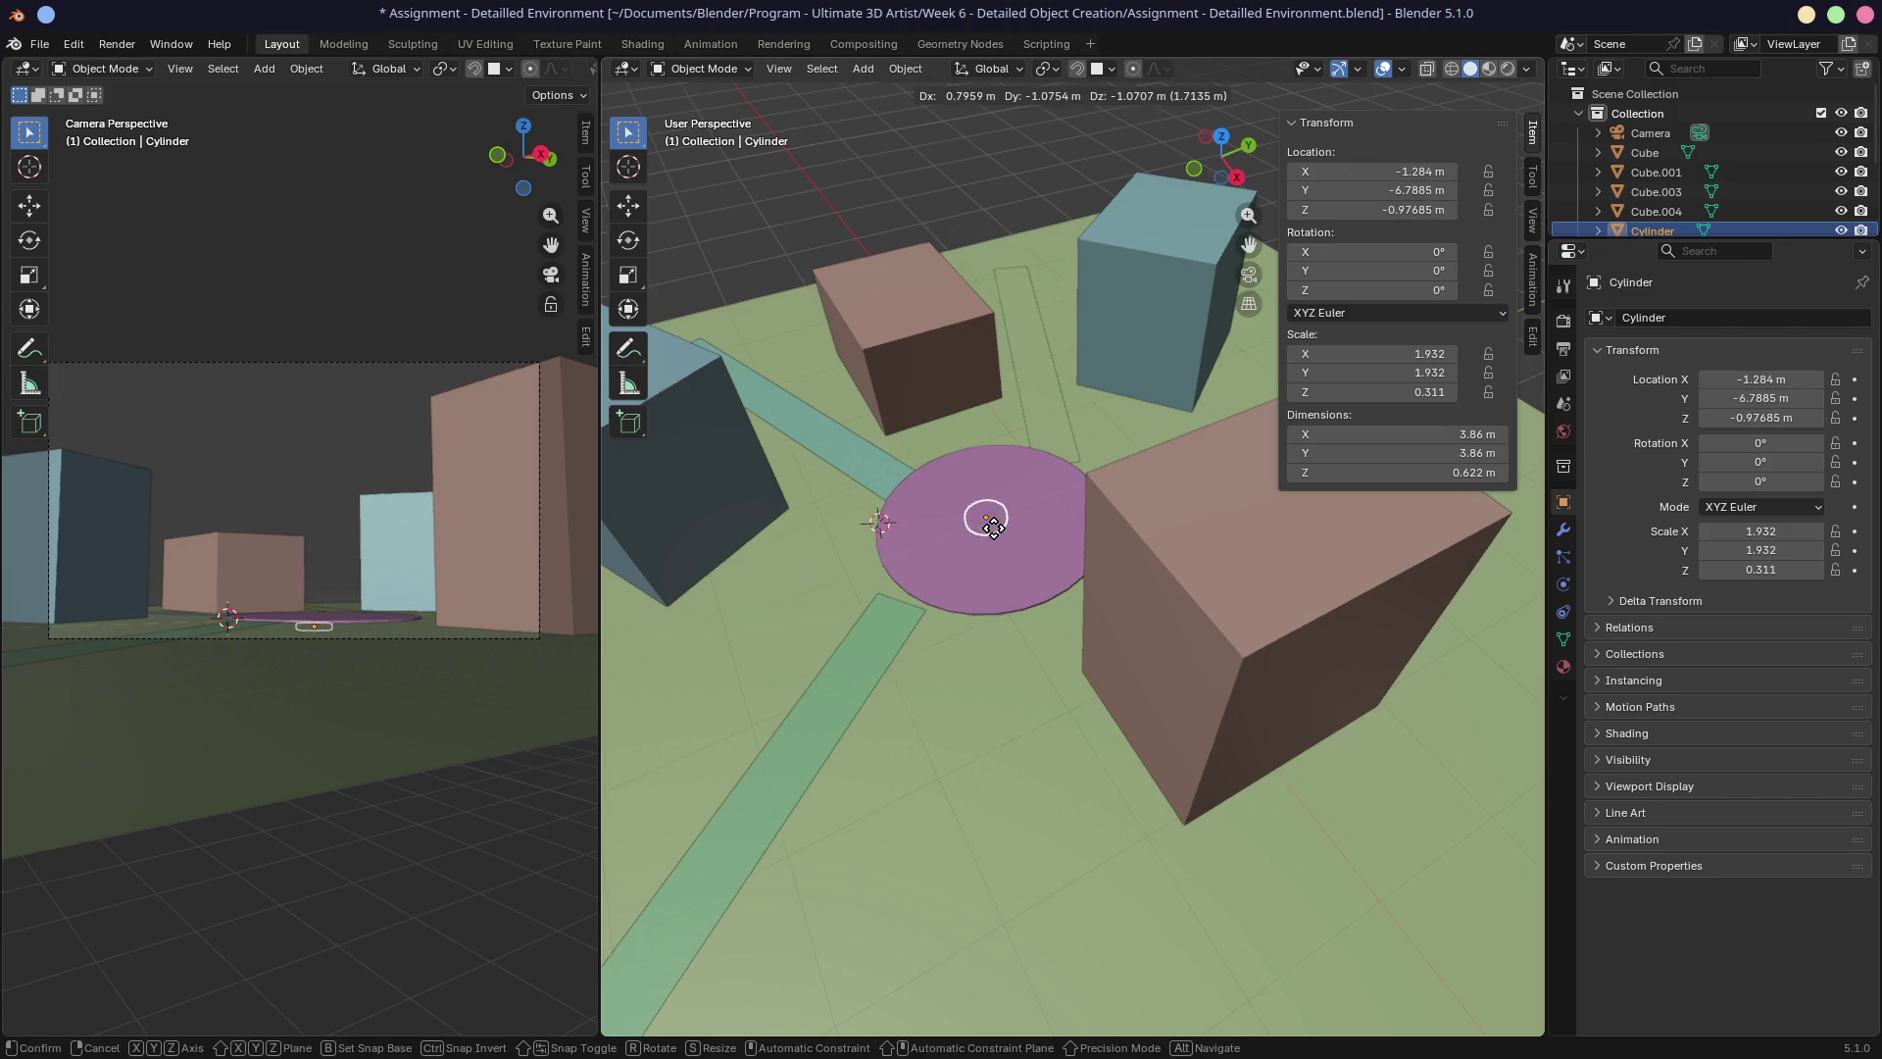
left_click(983, 516)
middle_click_drag(983, 516, 1042, 531)
key("s")
left_click(1072, 559)
Settle the small cylinder on the disc's centre at X 0.191, Y −7.067, Z 0.229 m.
key("g")
key("z")
left_click(1076, 559)
key("g")
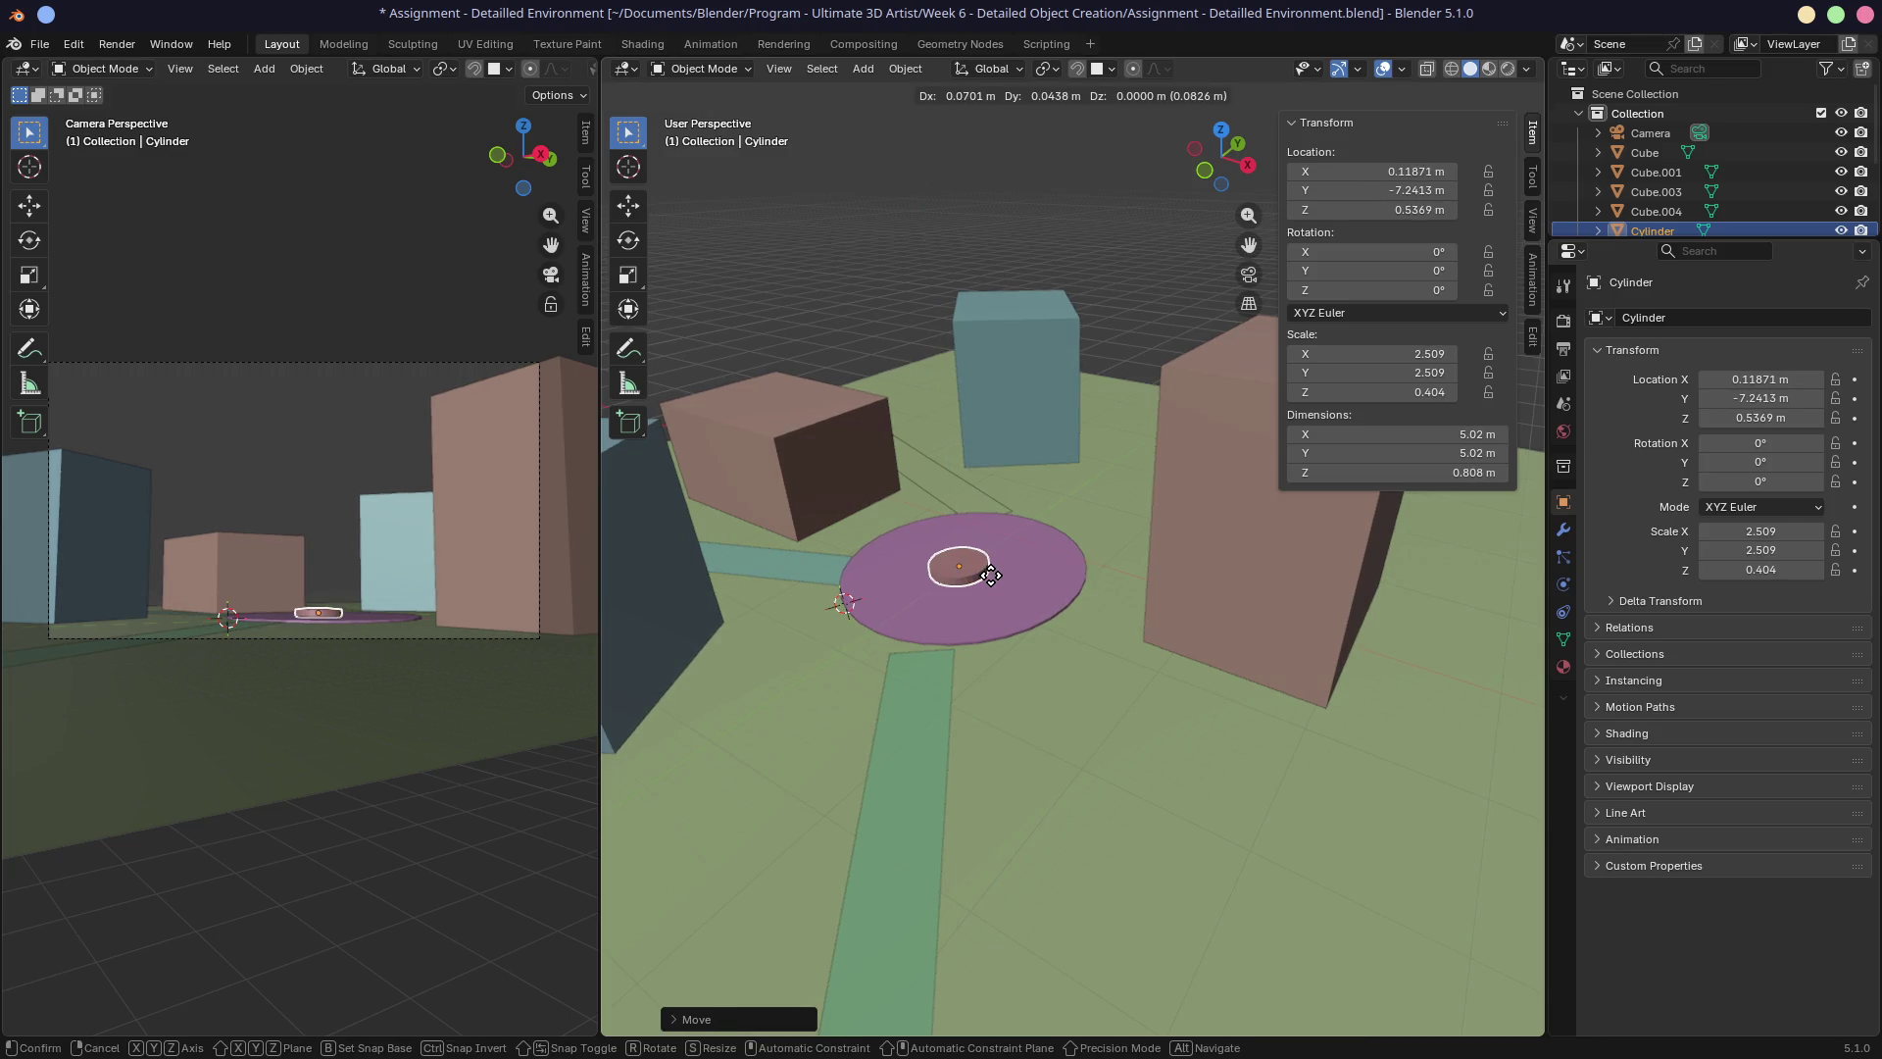
left_click(959, 563)
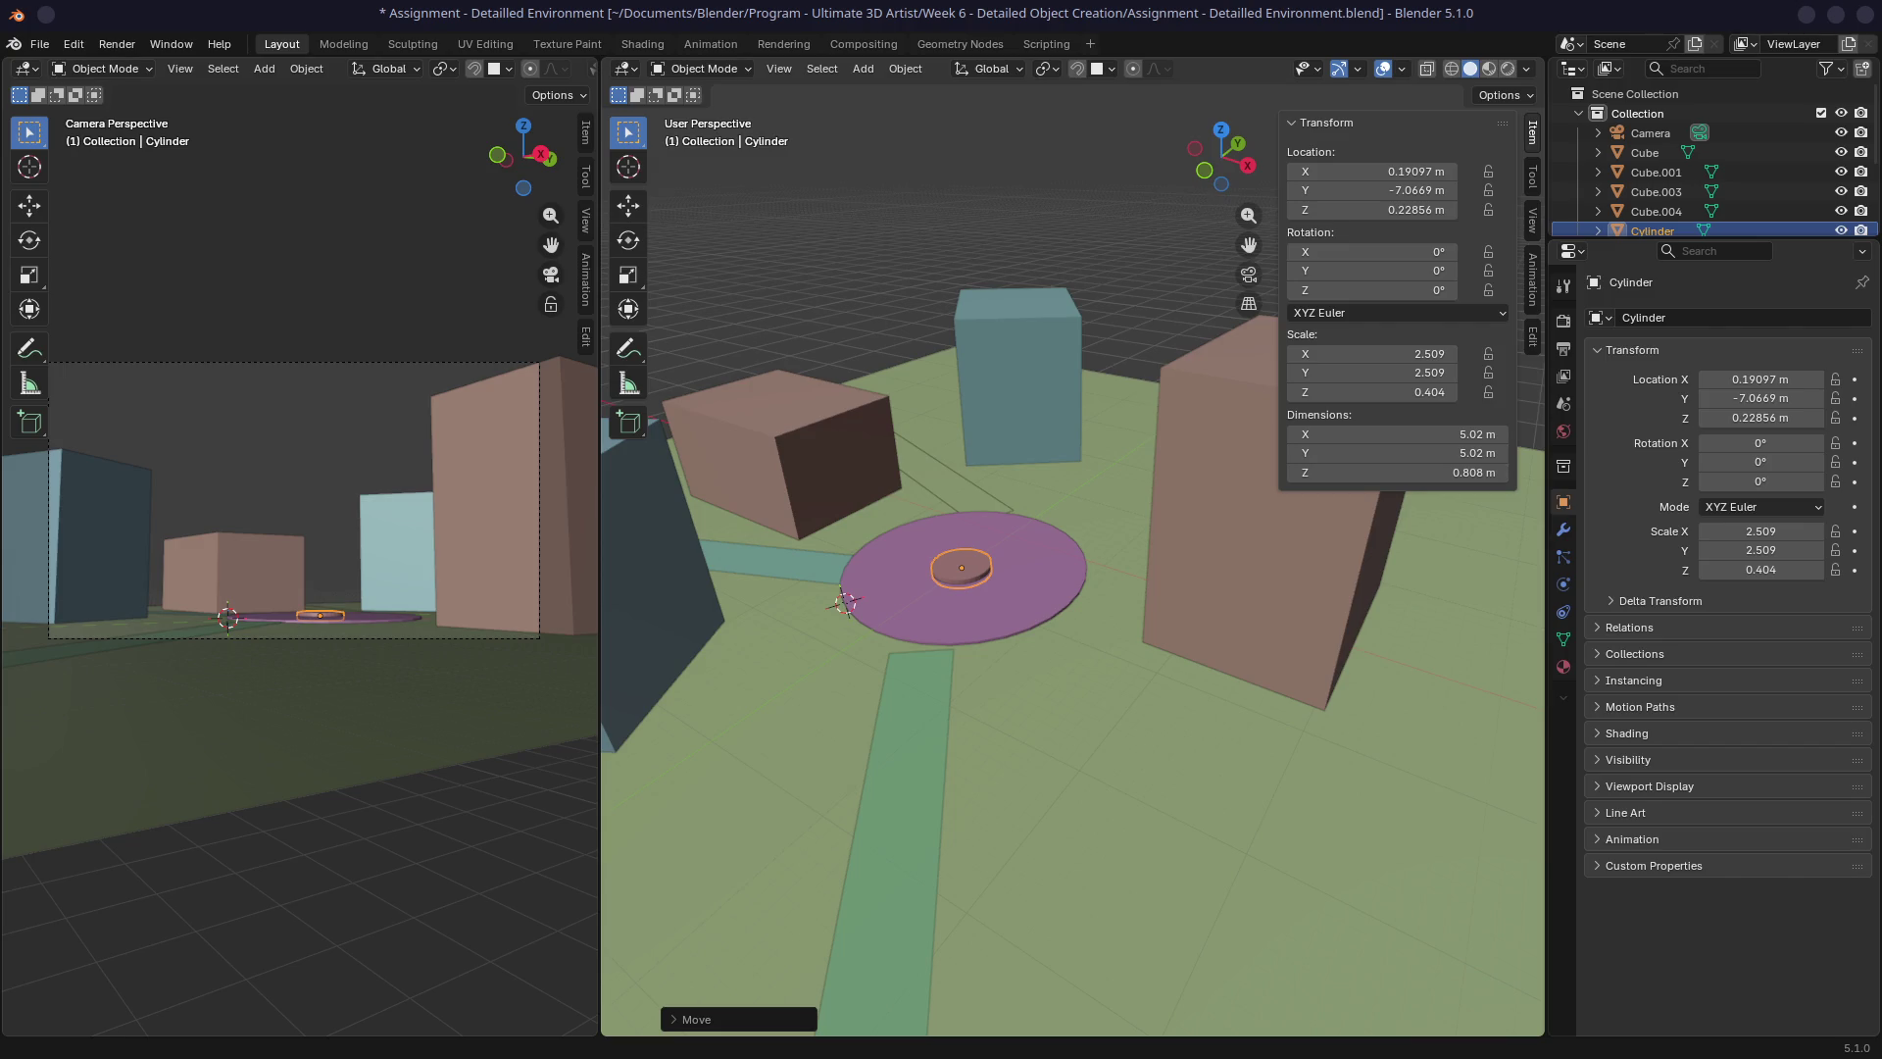
left_click(941, 770)
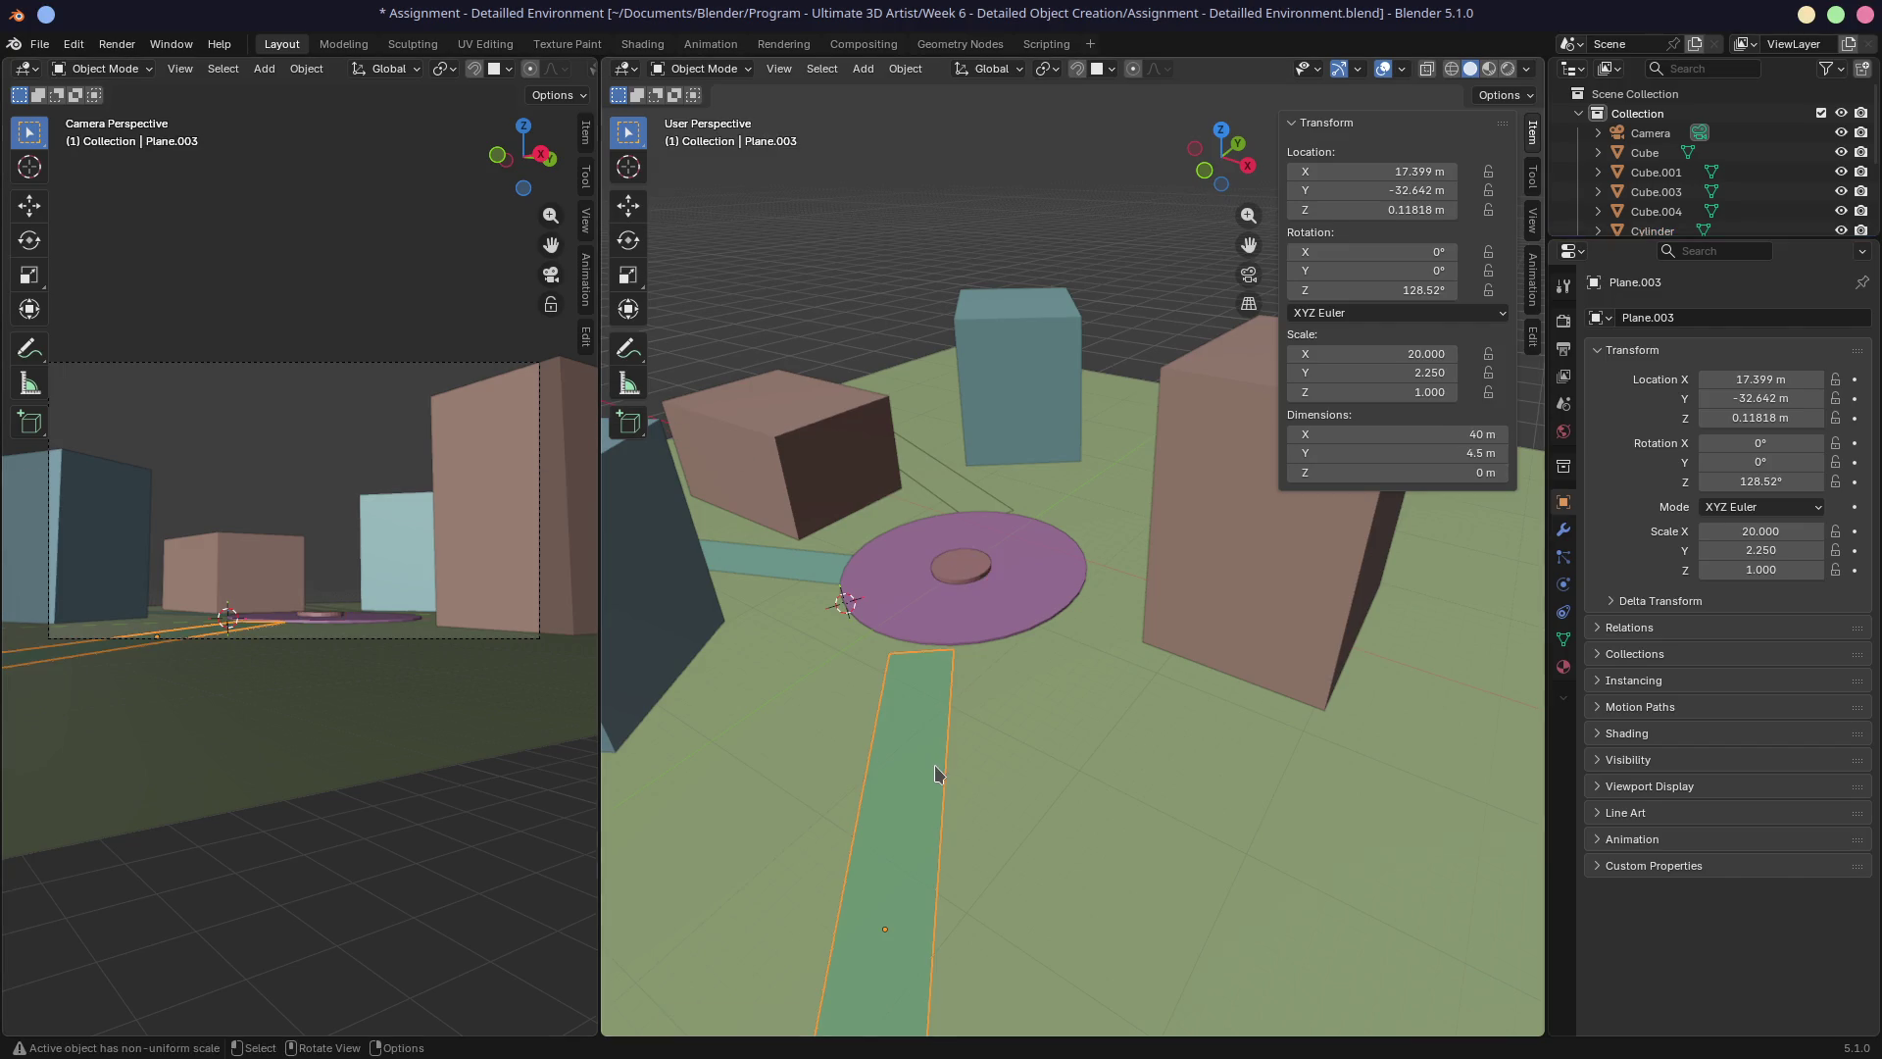
In Top view, rotate the lower road strip to 133.53° and butt its end against the disc.
mouse_move(936, 796)
middle_mouse_down()
mouse_move(937, 921)
mouse_move(886, 722)
mouse_move(845, 747)
middle_mouse_up()
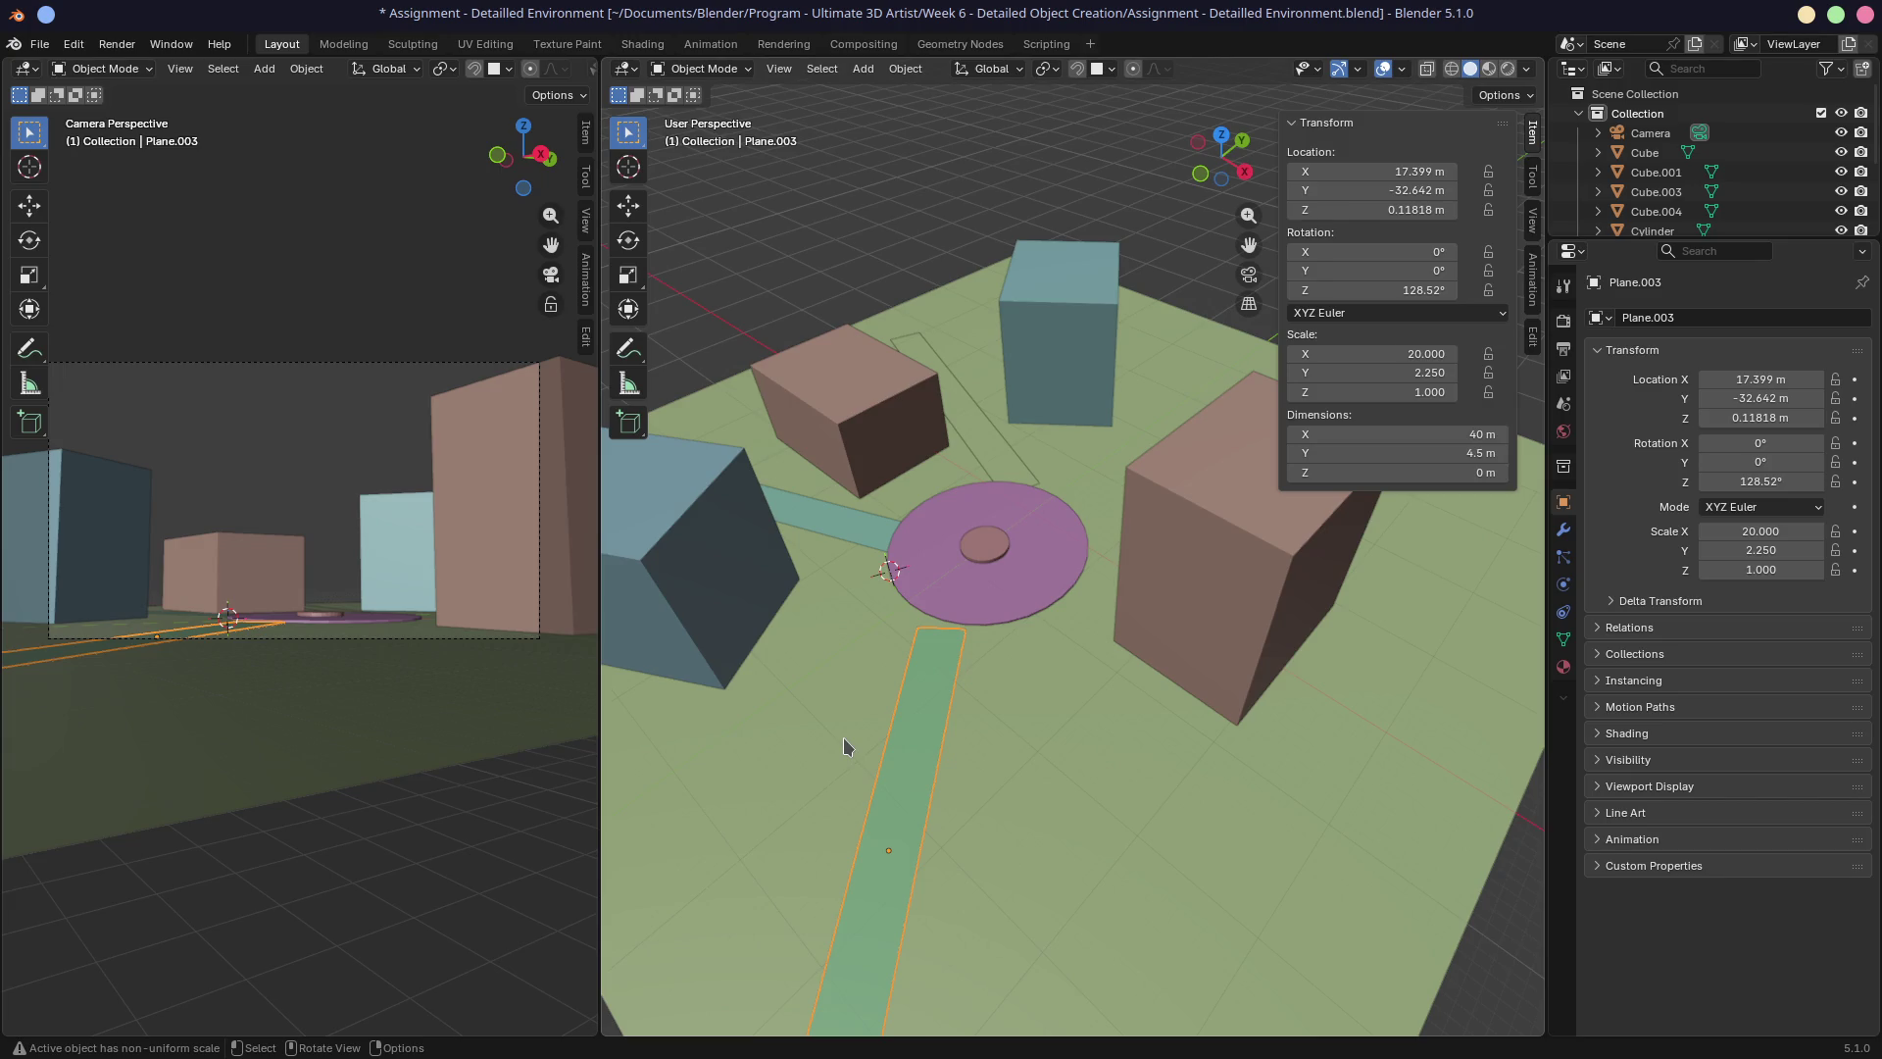
key("KP_7")
key("r")
left_click(1261, 825)
key("g")
left_click(1262, 813)
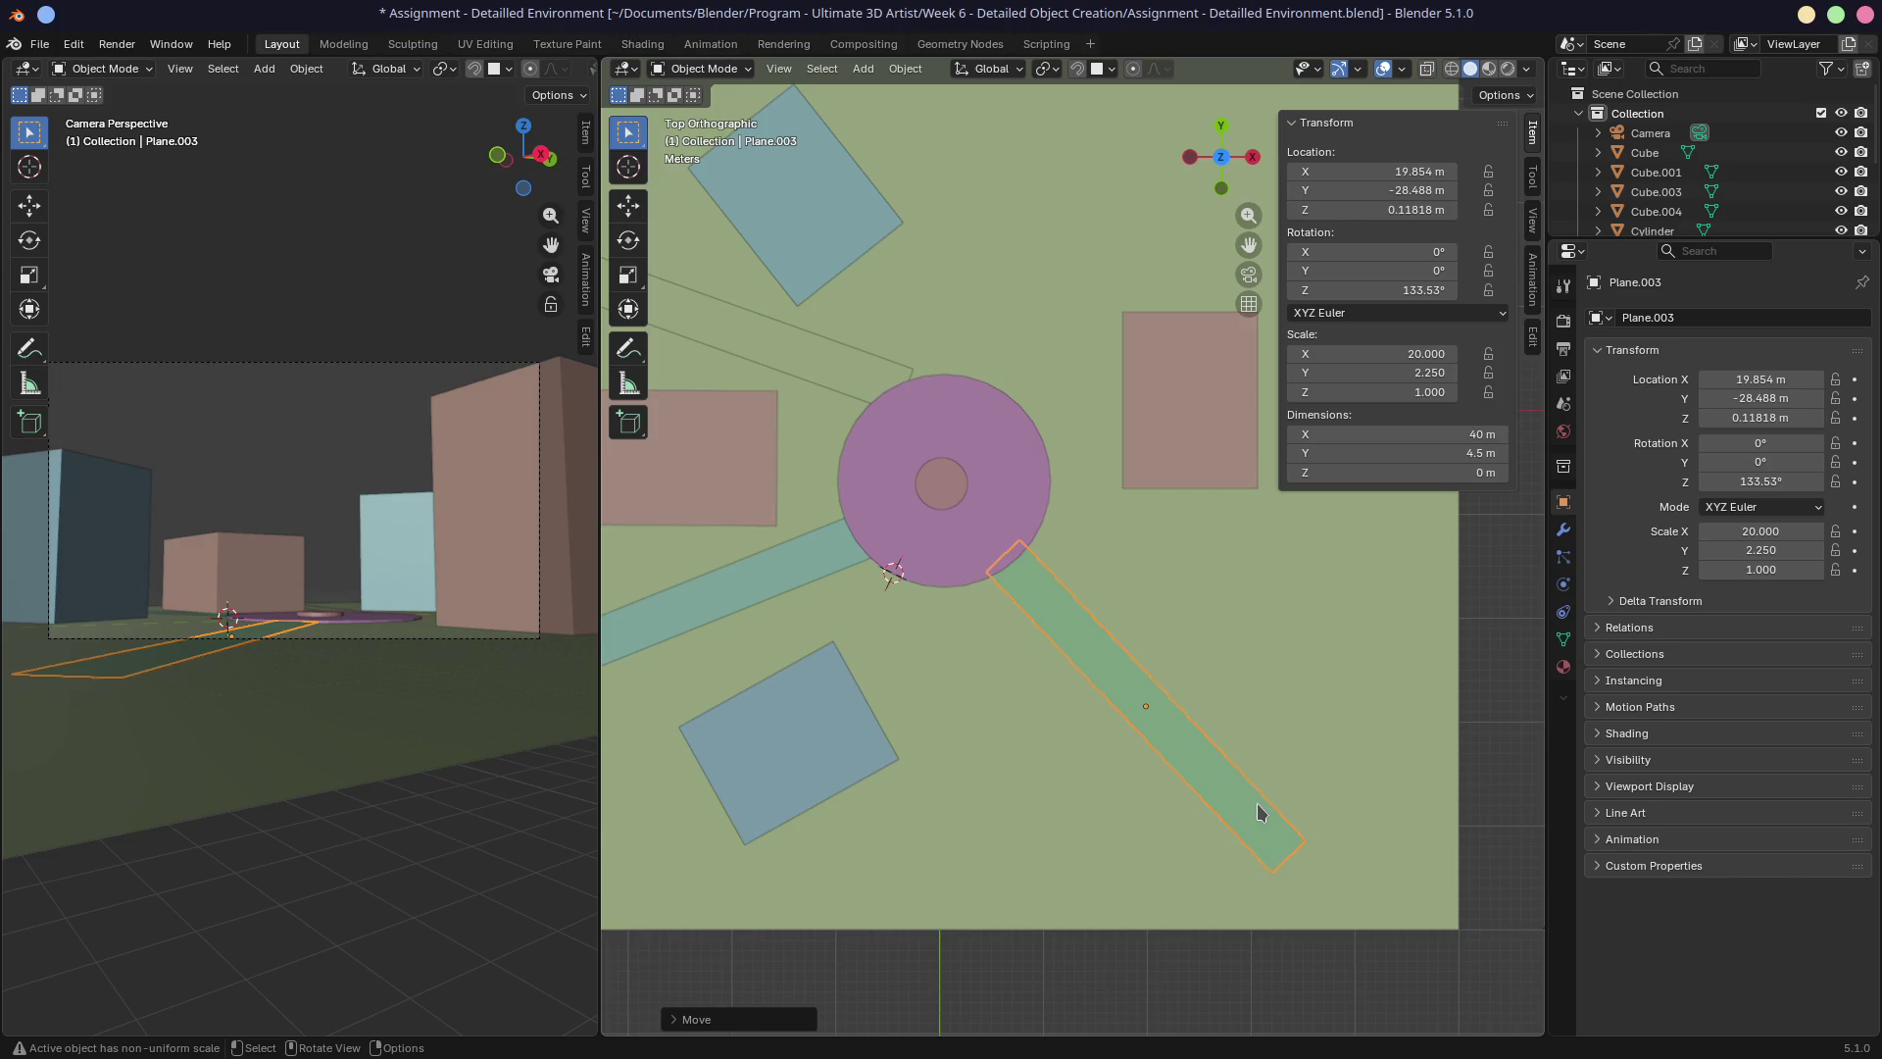
Pan the top view to the upper blocks and start moving the top blue block.
middle_click_drag(883, 549, 983, 724, "shift")
left_click(933, 441)
key("g")
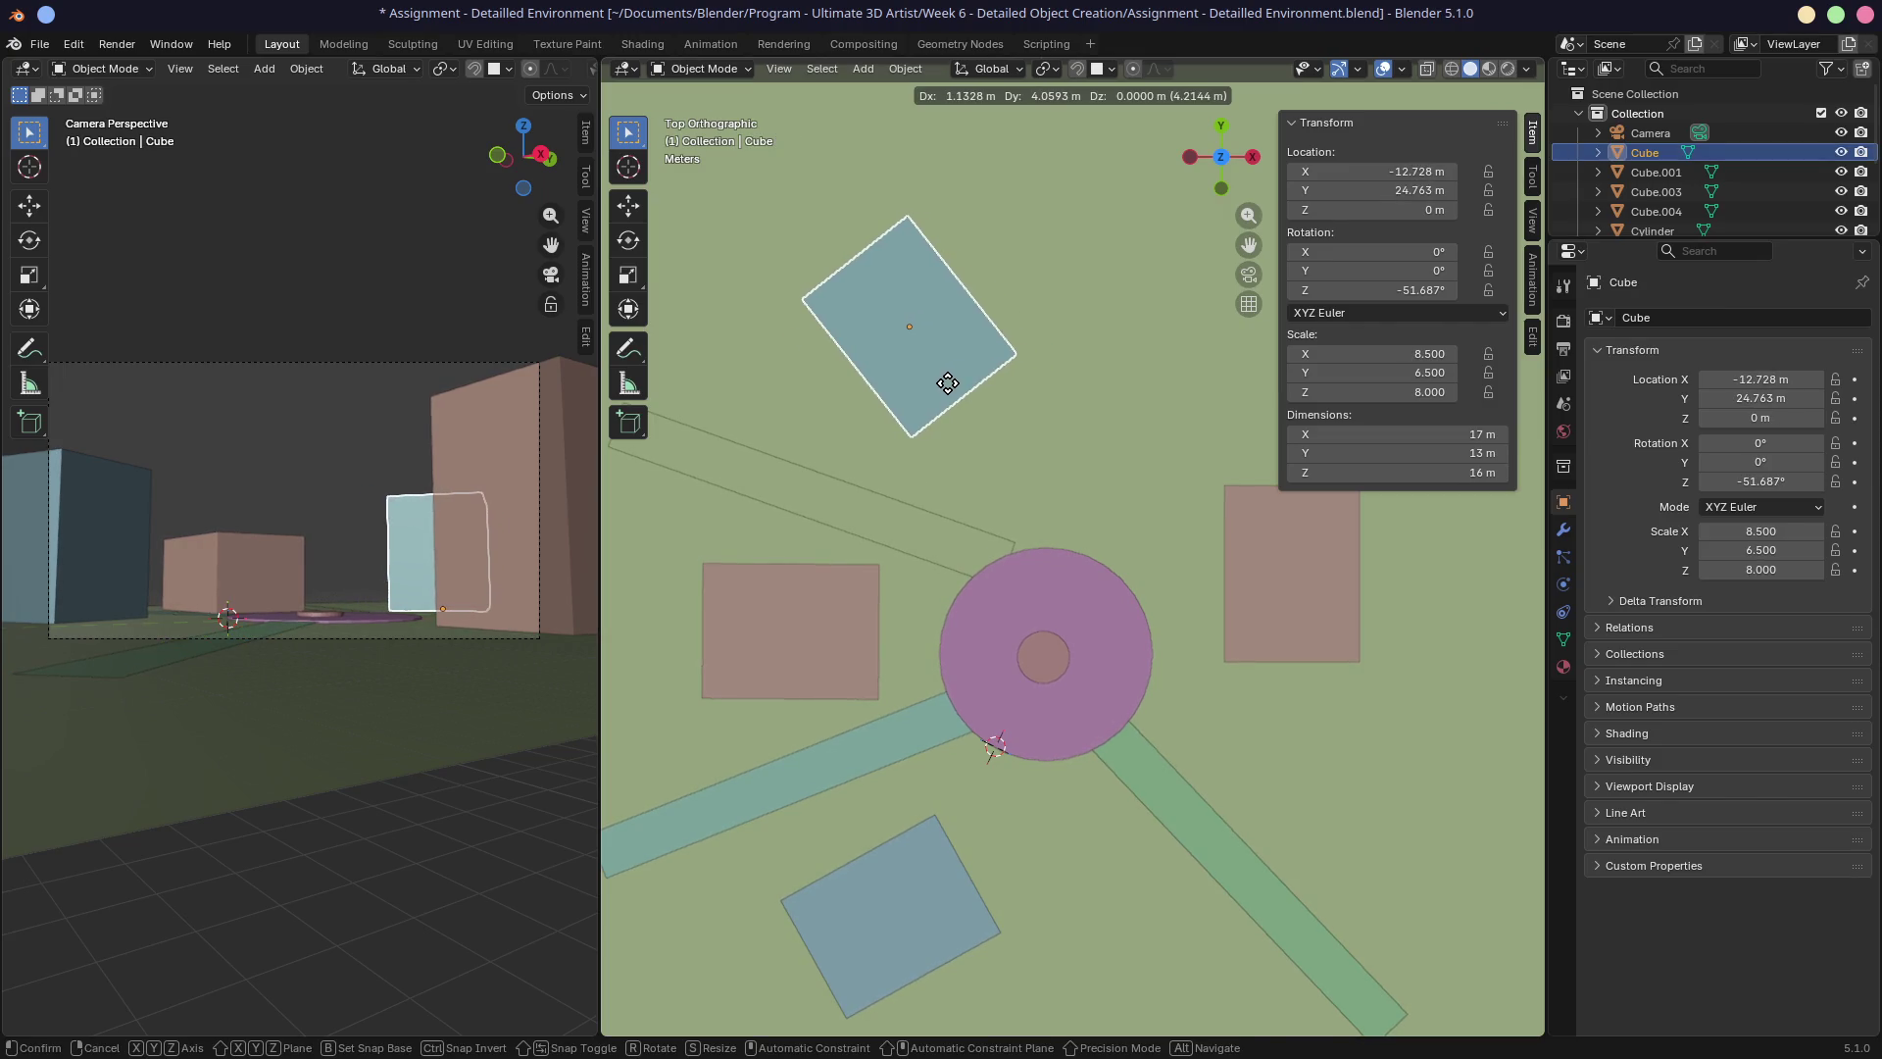
Drop the top blue block, then angle the upper-left road strip to -38.334° touching the disc.
left_click(1000, 351)
left_click(859, 535)
key("r")
left_click(1057, 490)
key("g")
left_click(1026, 516)
key("r")
left_click(1025, 518)
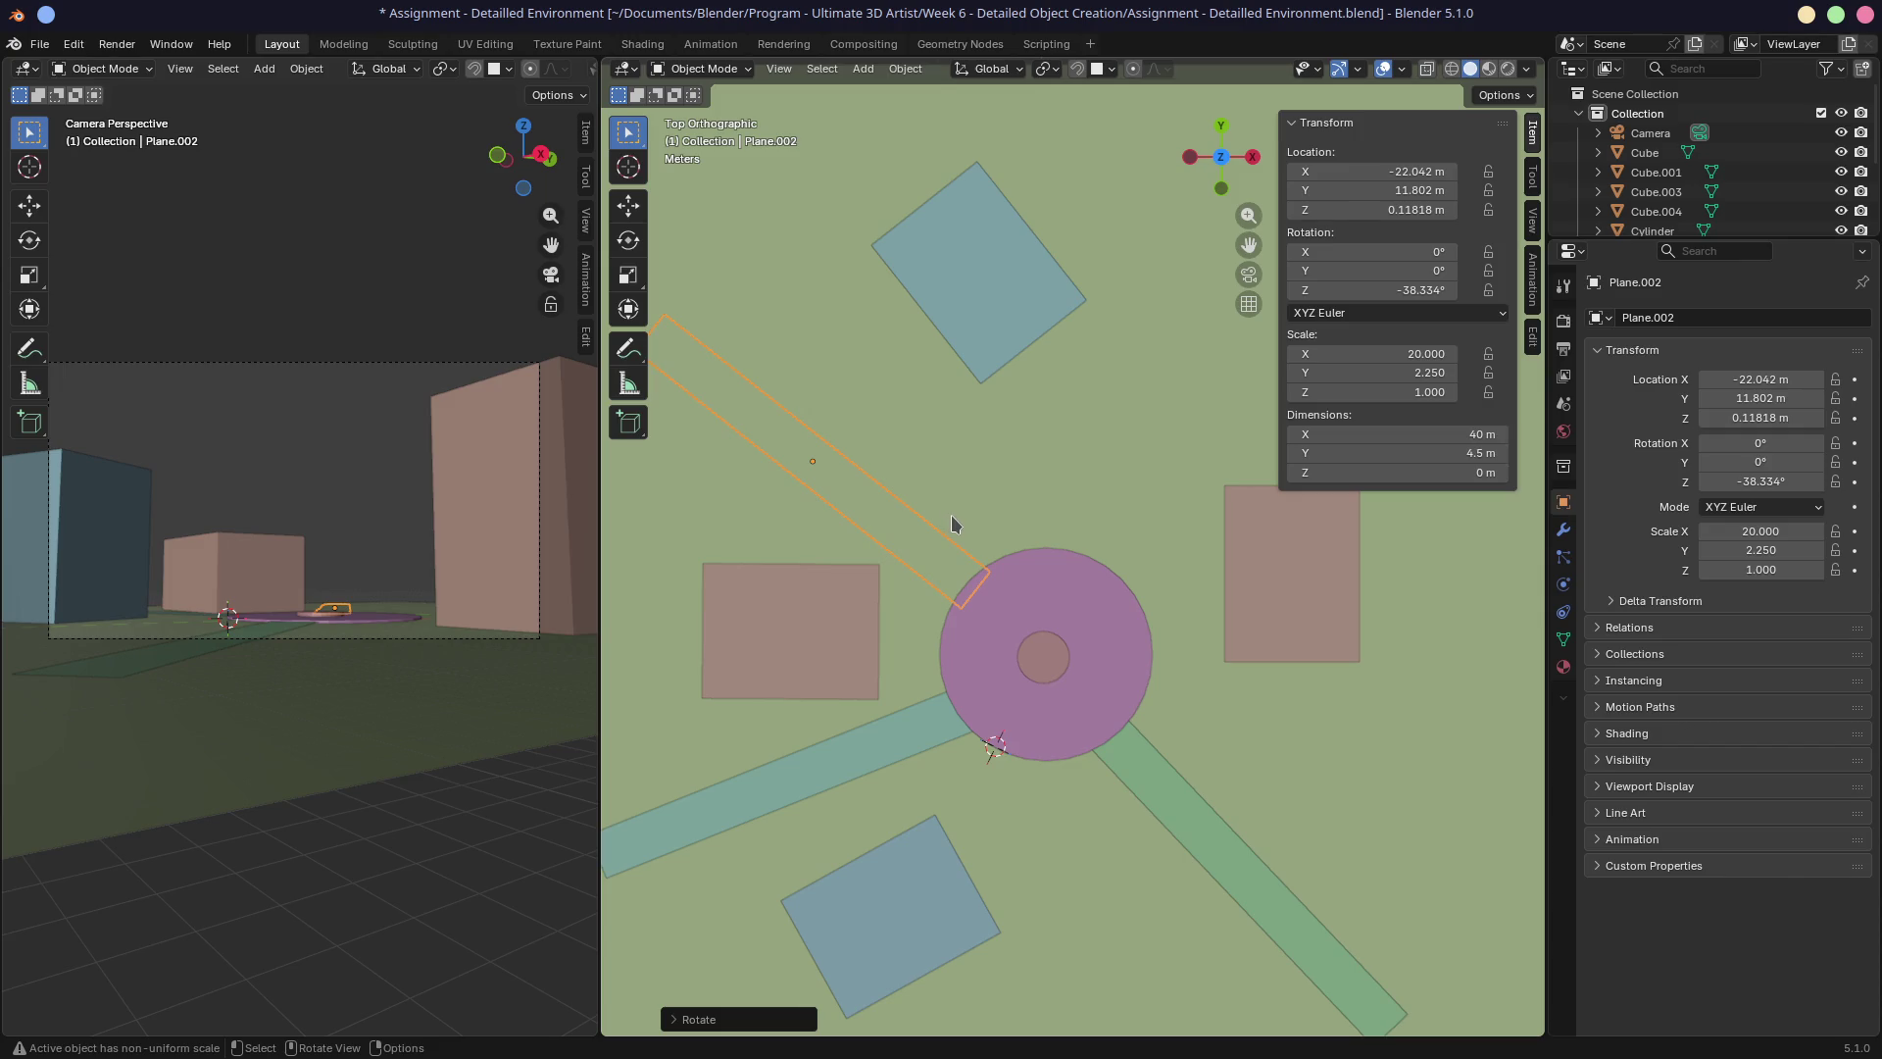
Reposition the top blue block and rotate it to about -43°.
left_click(1029, 323)
key("r")
right_click(1026, 372)
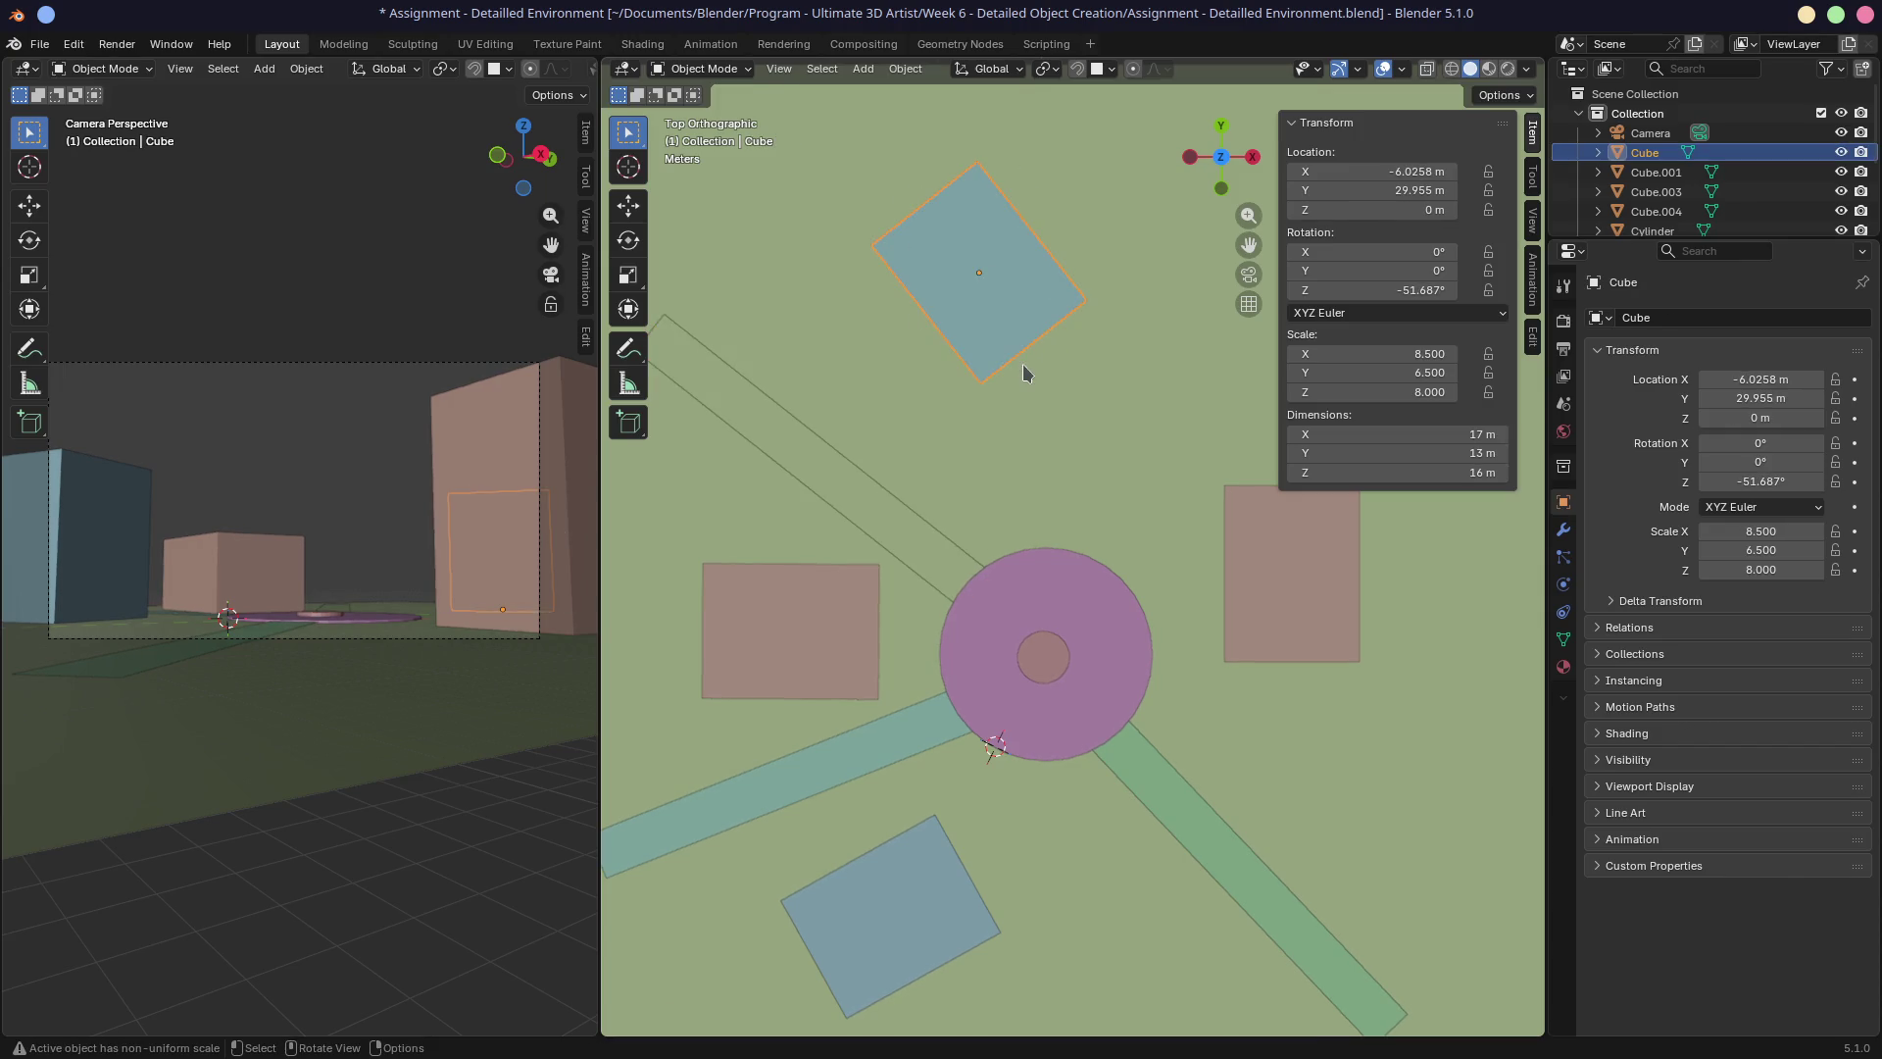
key("g")
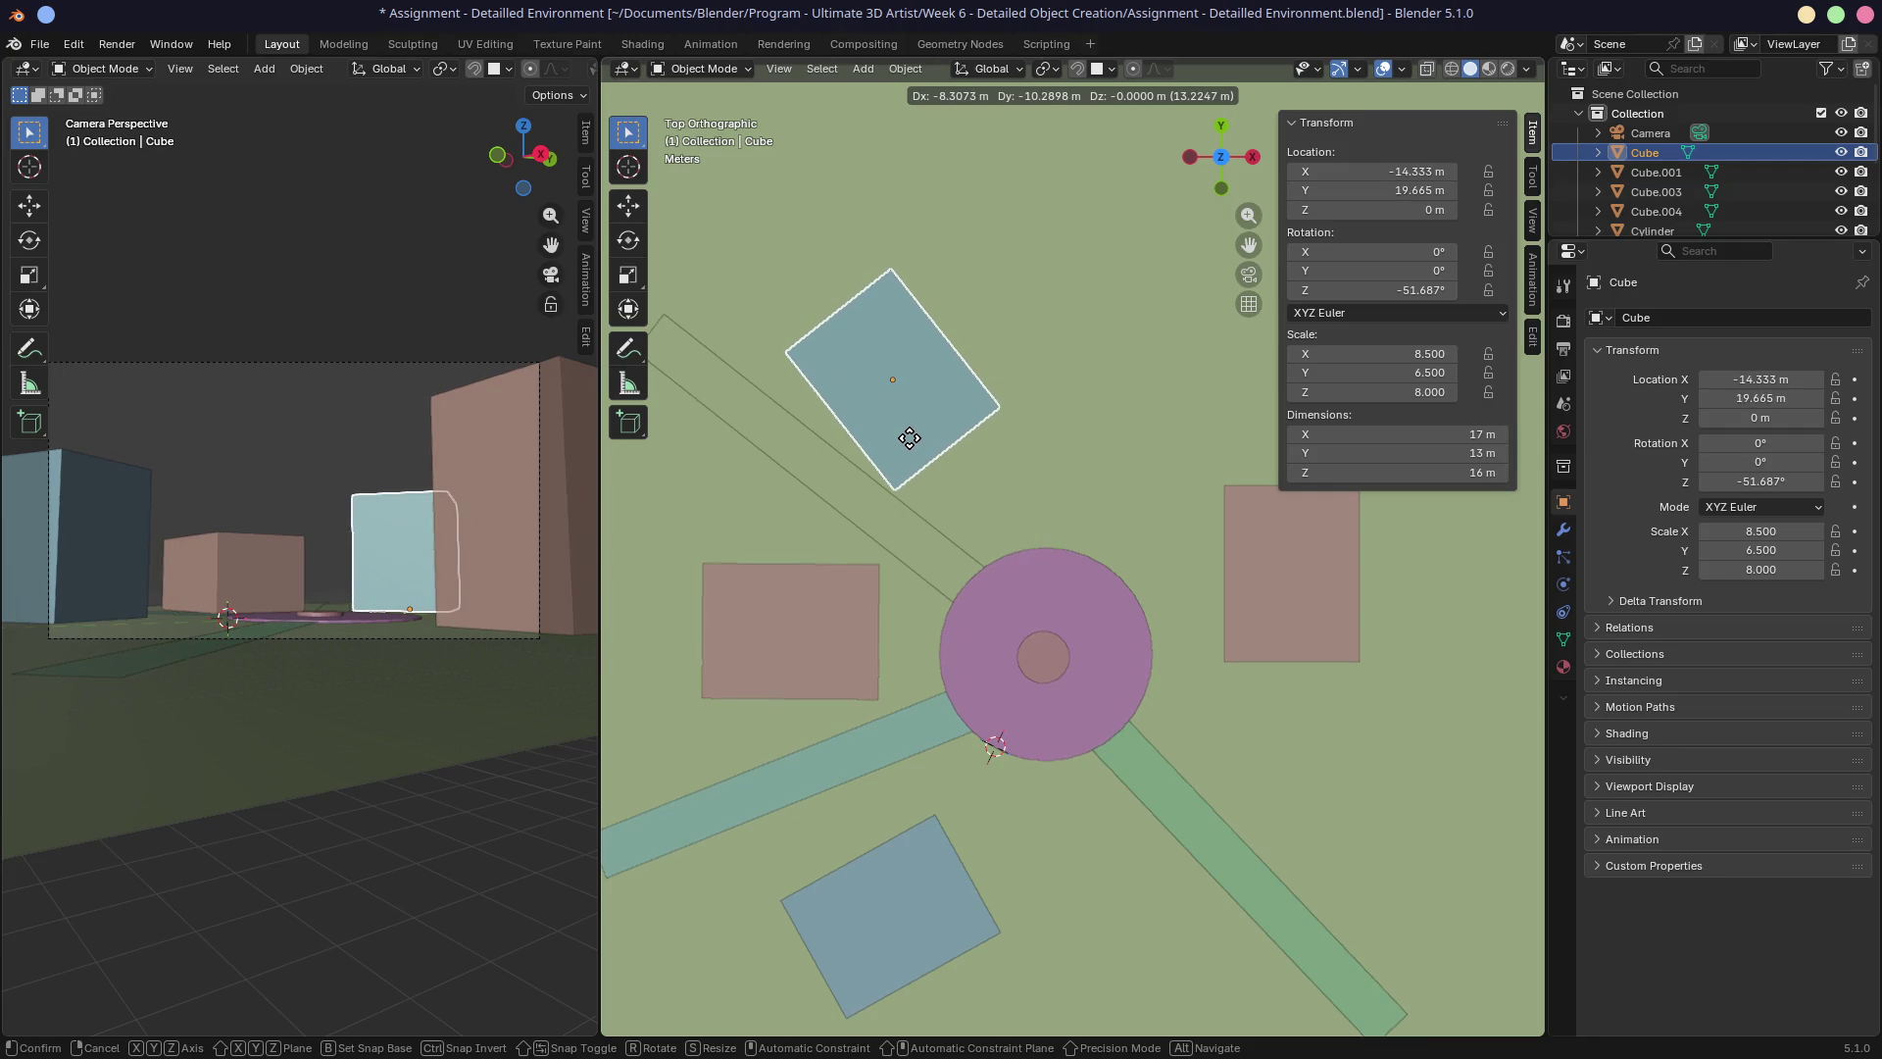
left_click(919, 433)
key("r")
left_click(999, 456)
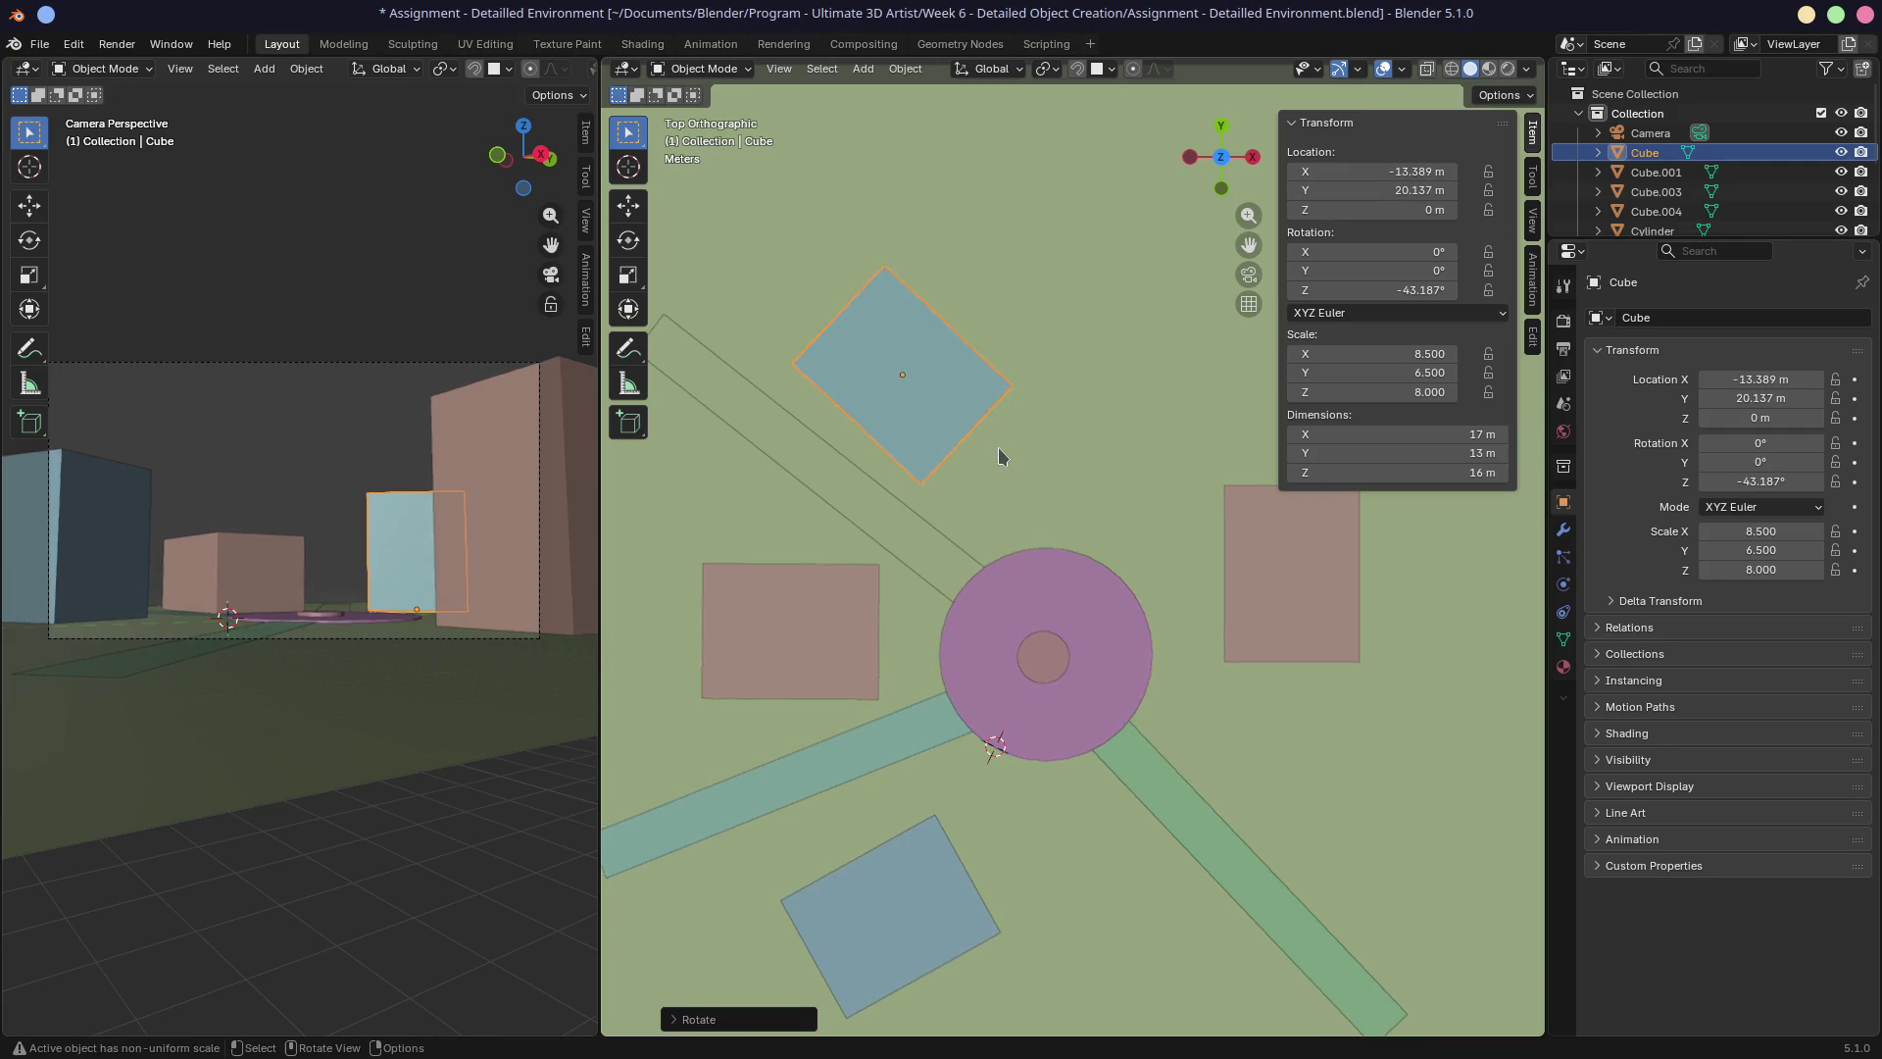
key("g")
left_click(996, 441)
Move the right brown block east of the disc and rotate it to 81.772°.
left_click(1274, 621)
key("g")
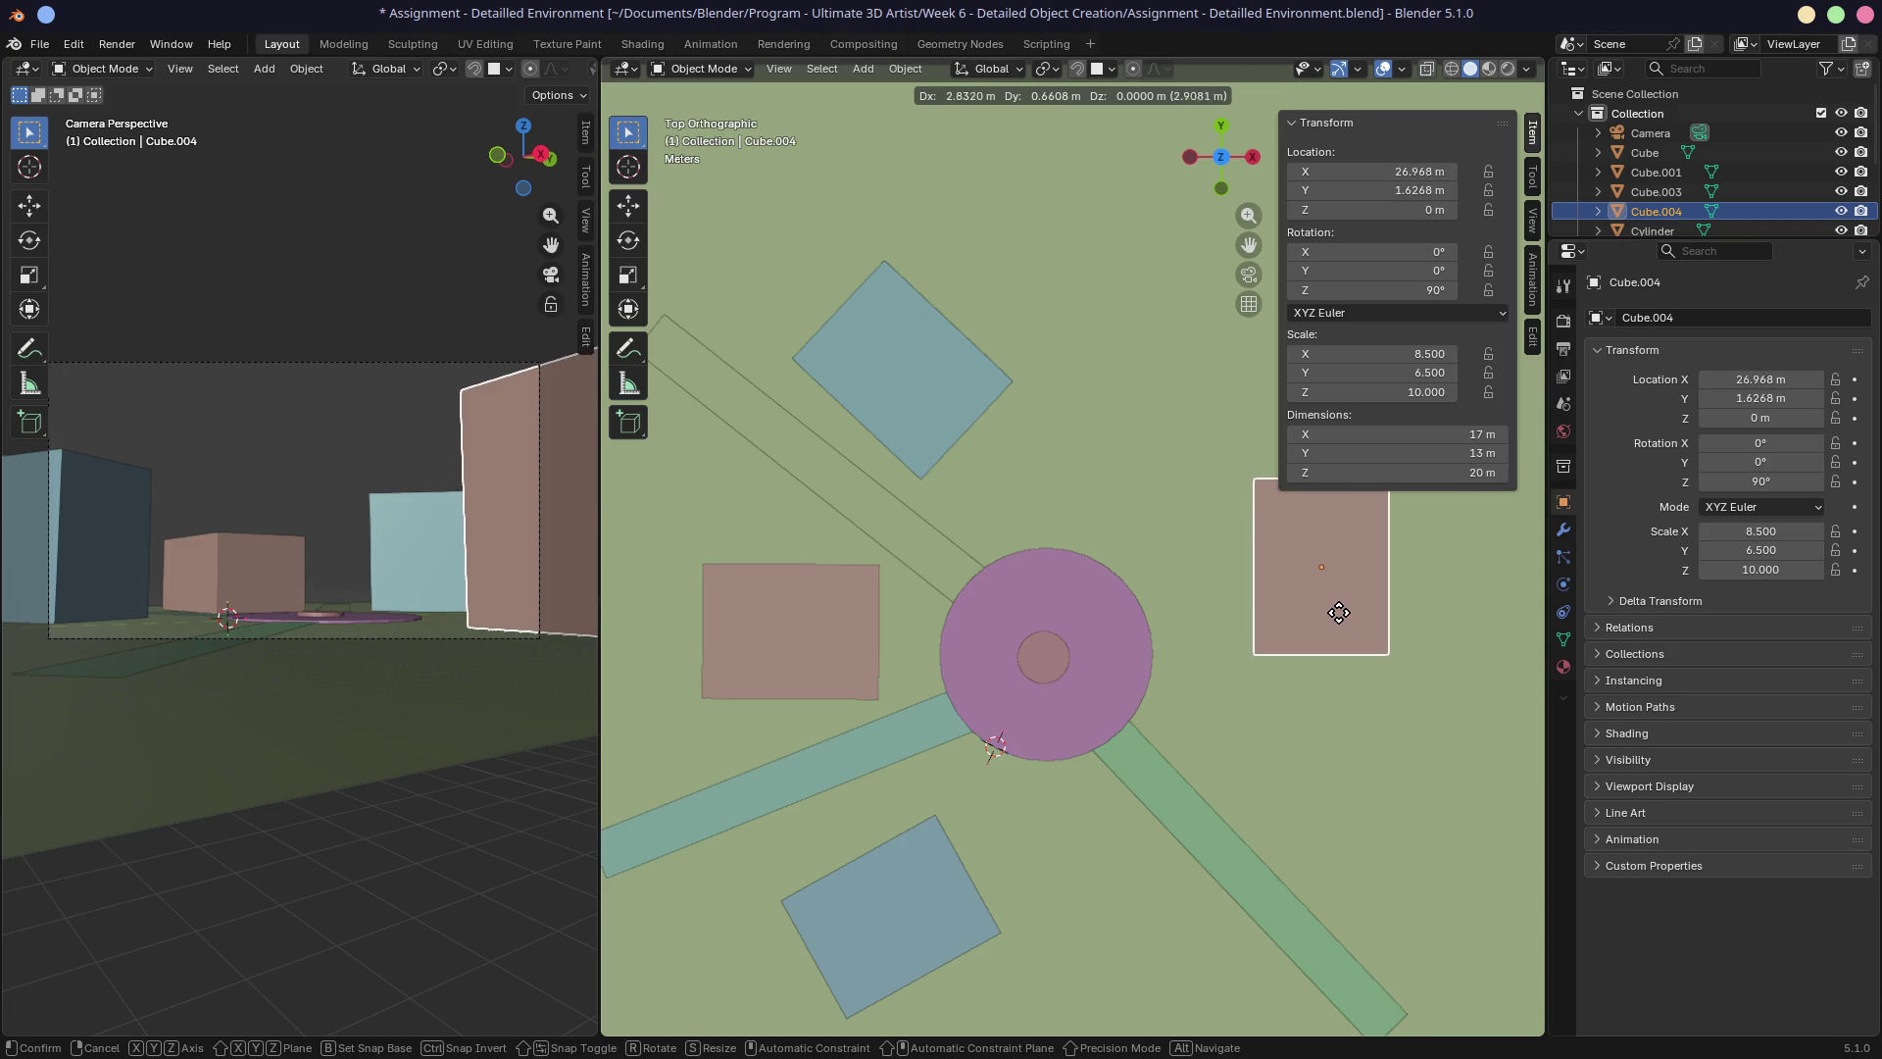
left_click(1343, 615)
key("r")
left_click(1416, 636)
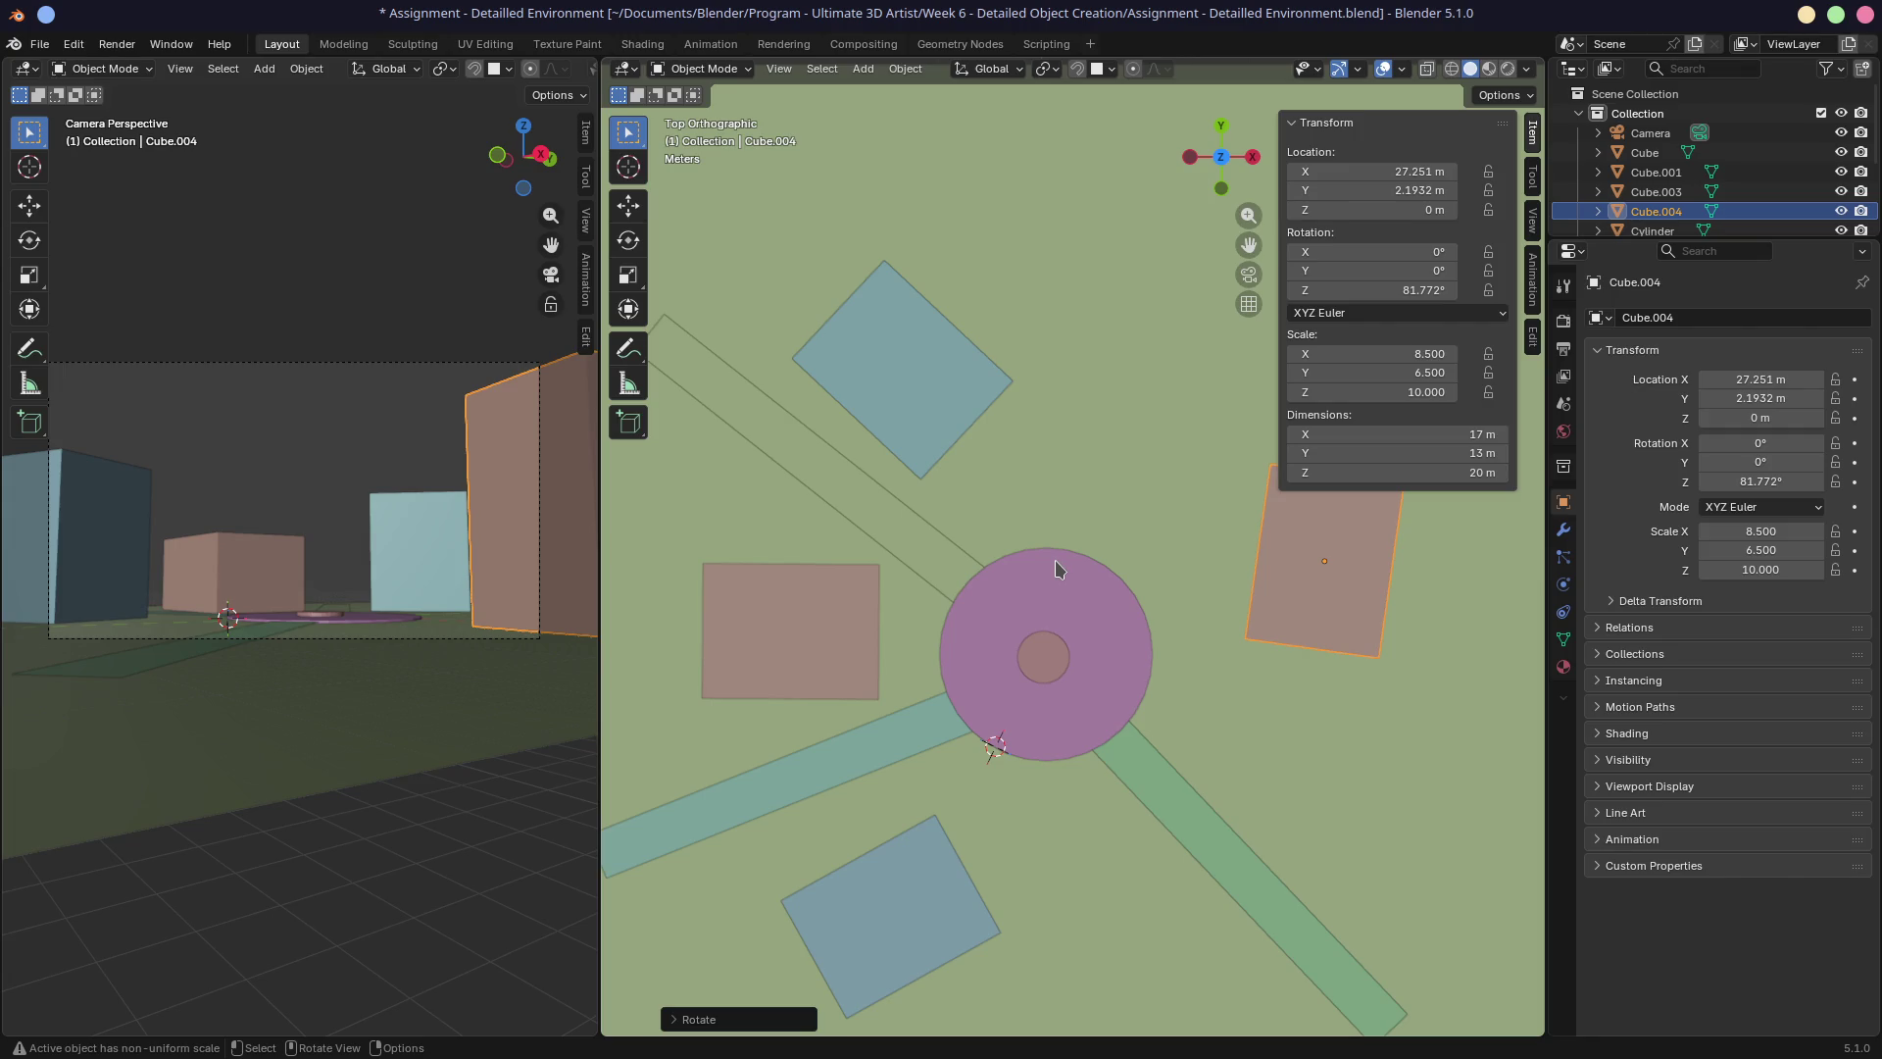
left_click(792, 631)
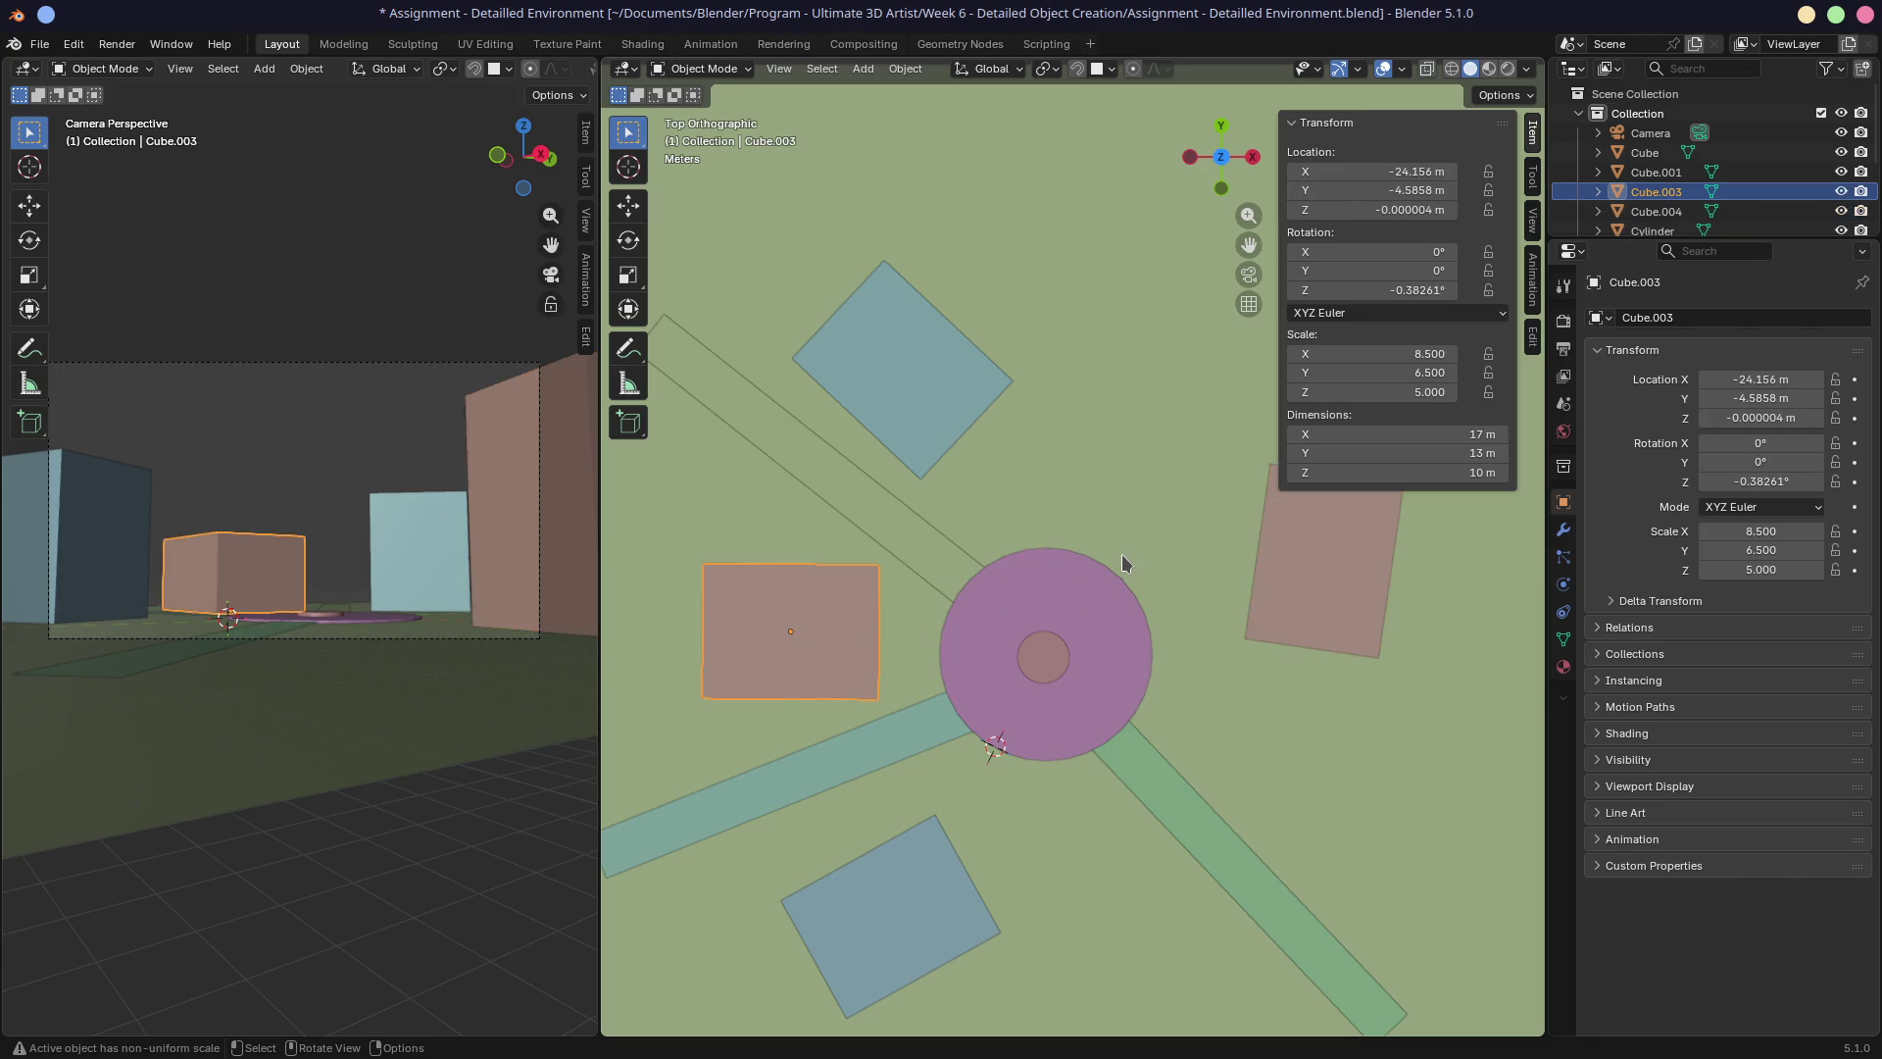
In Top view, move the lower blue block to X −12.613, Y −27.697 m near the plaza.
middle_click_drag(1122, 555, 1040, 531)
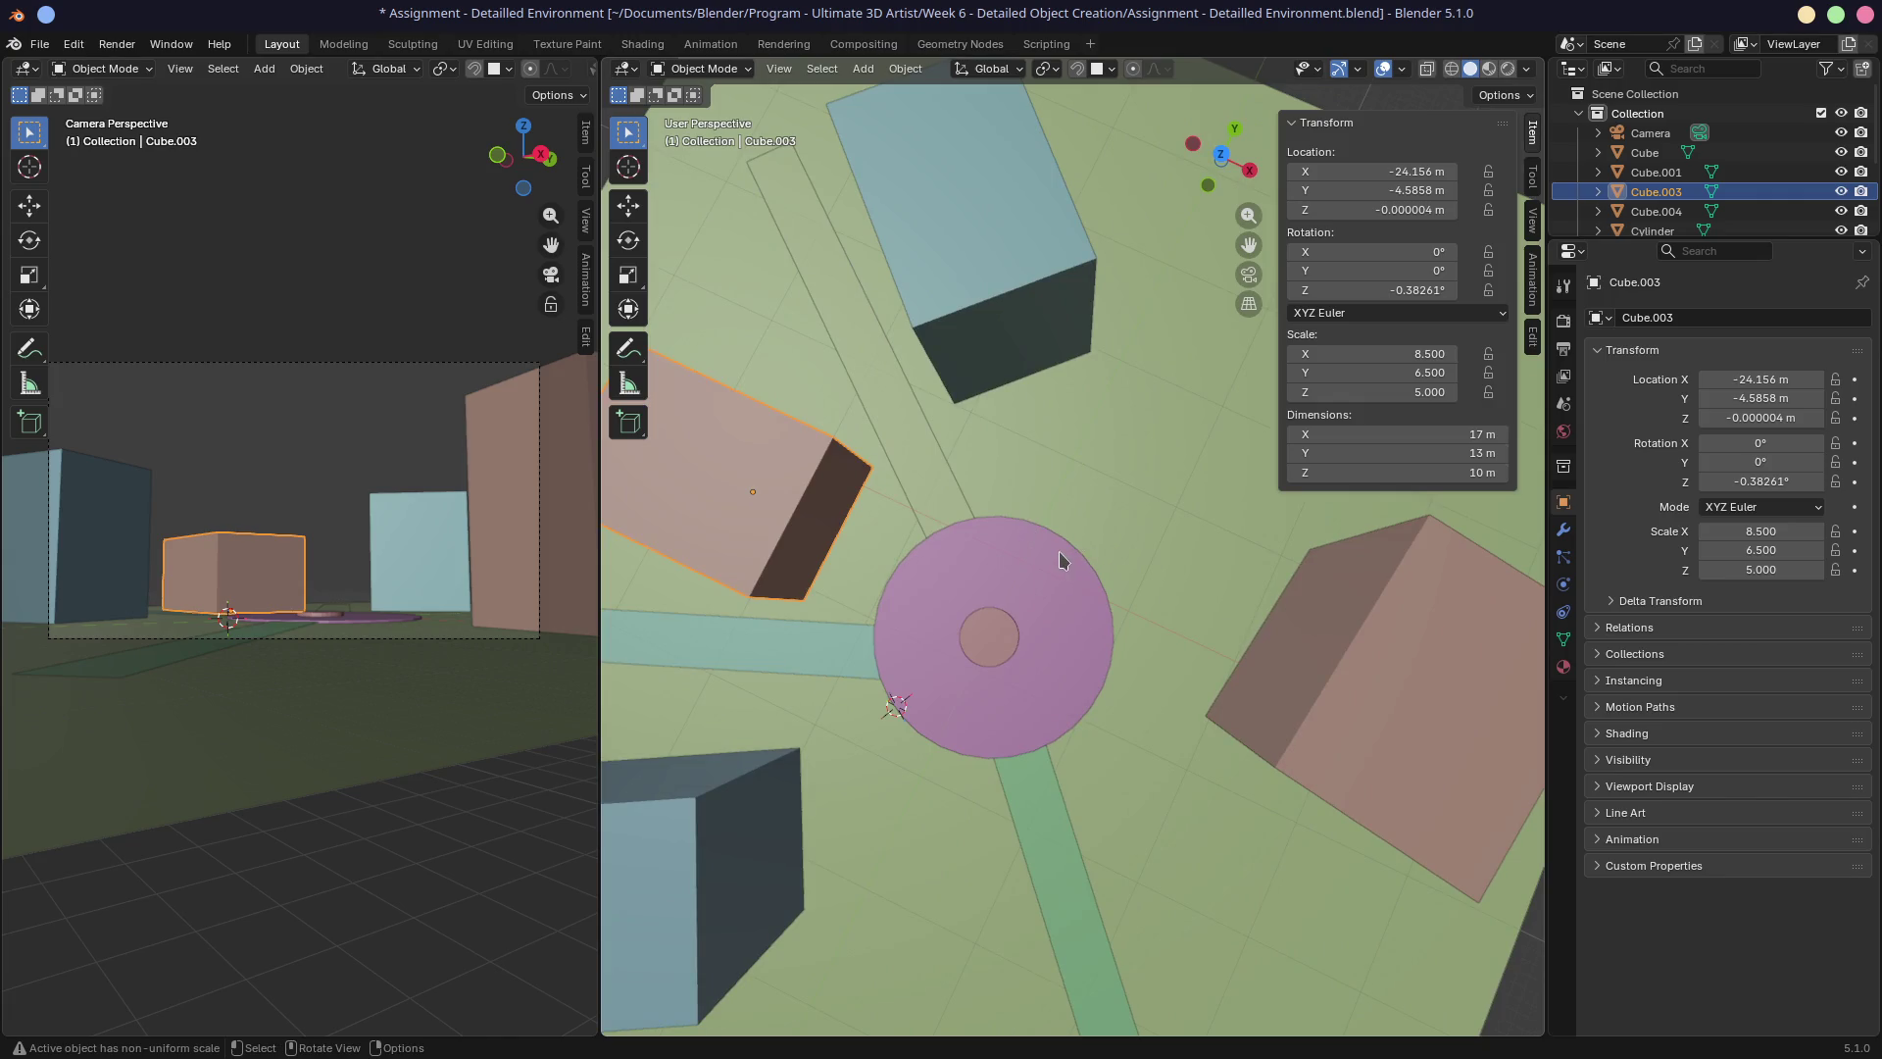
middle_click_drag(1007, 550, 1124, 520, "shift")
scroll(1123, 520, "down", 2)
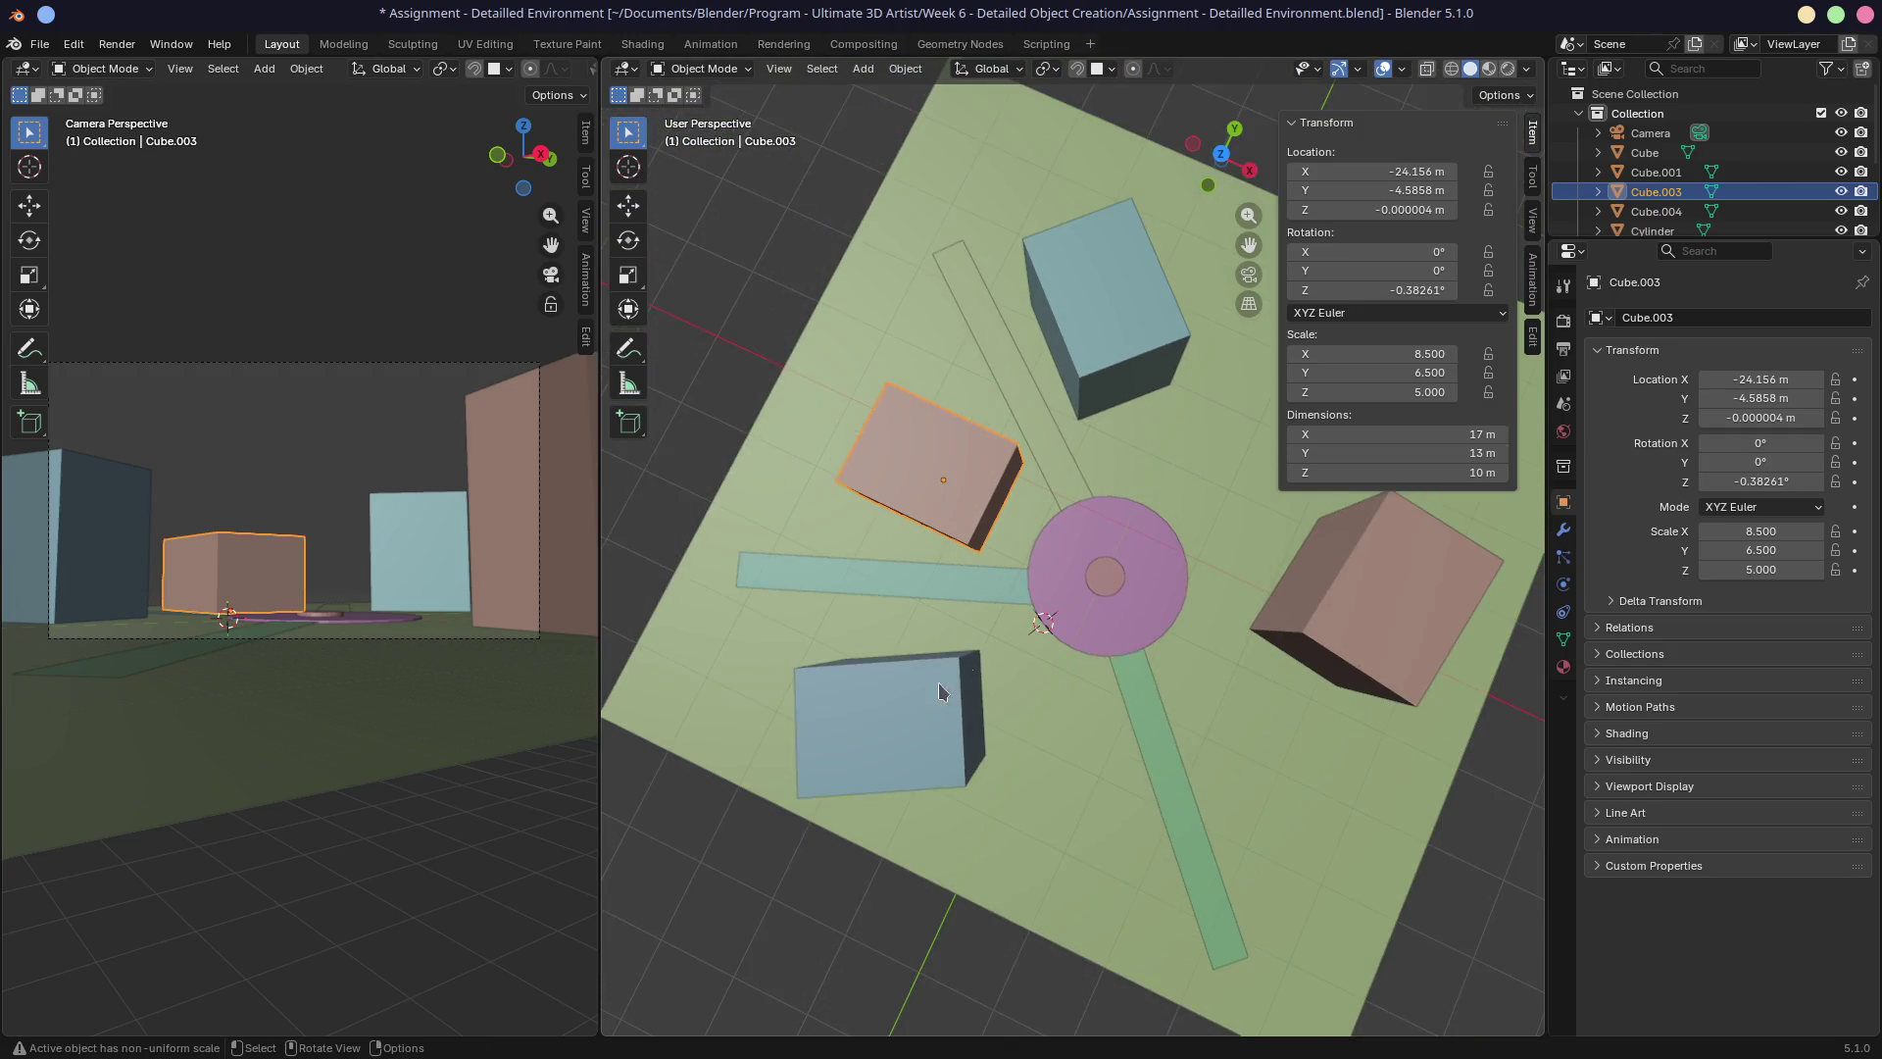
left_click(910, 733)
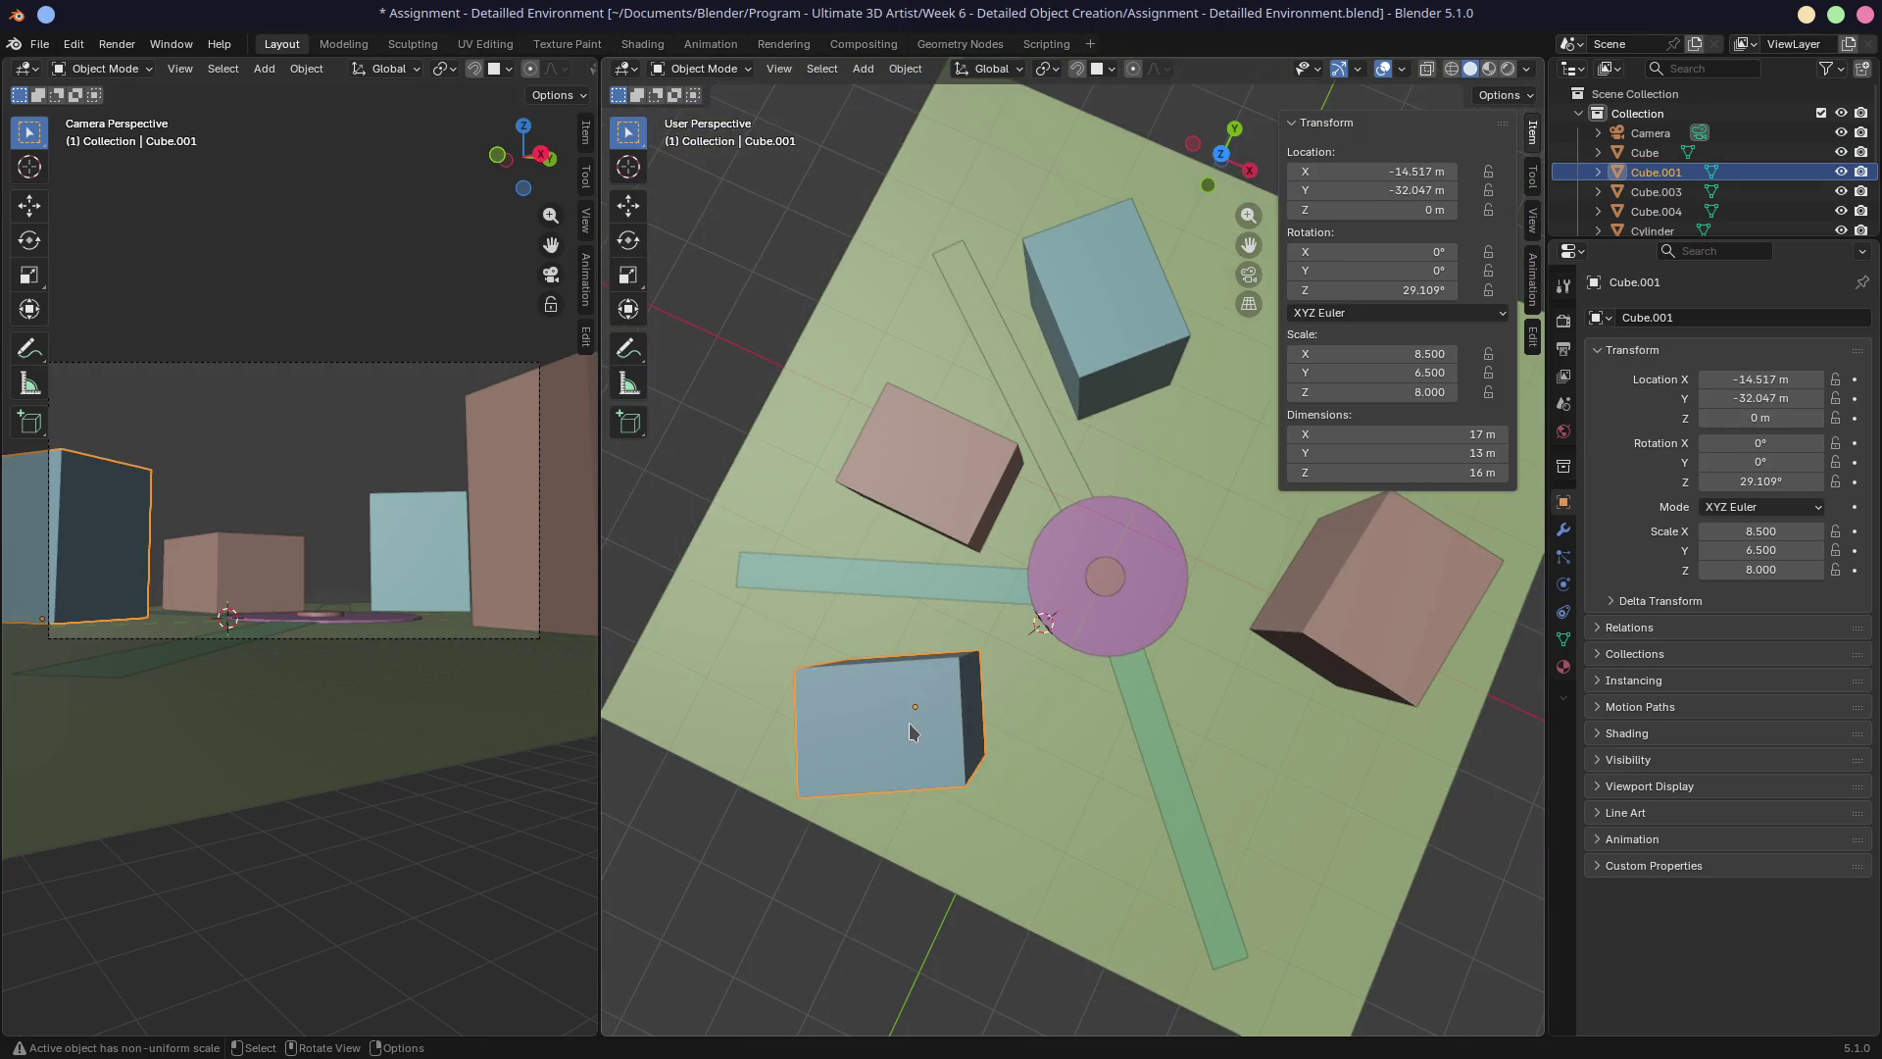
key("KP_7")
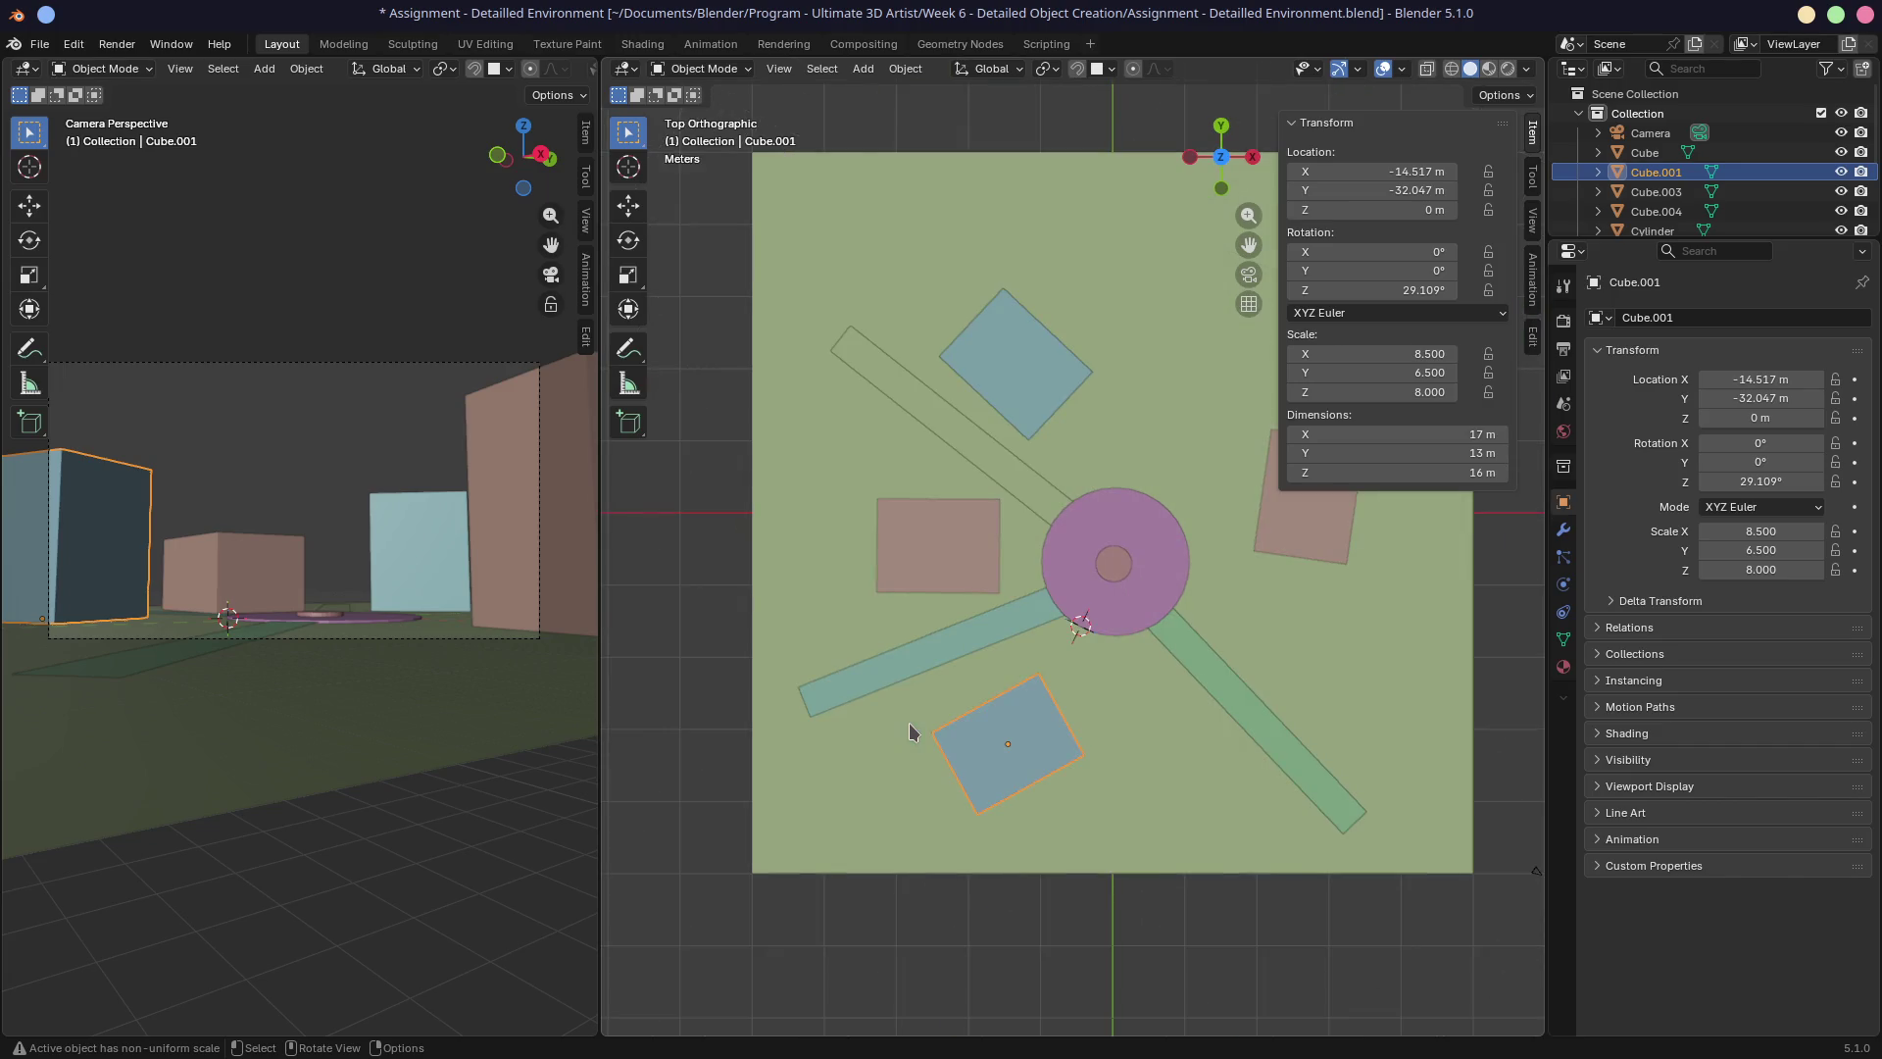
key("g")
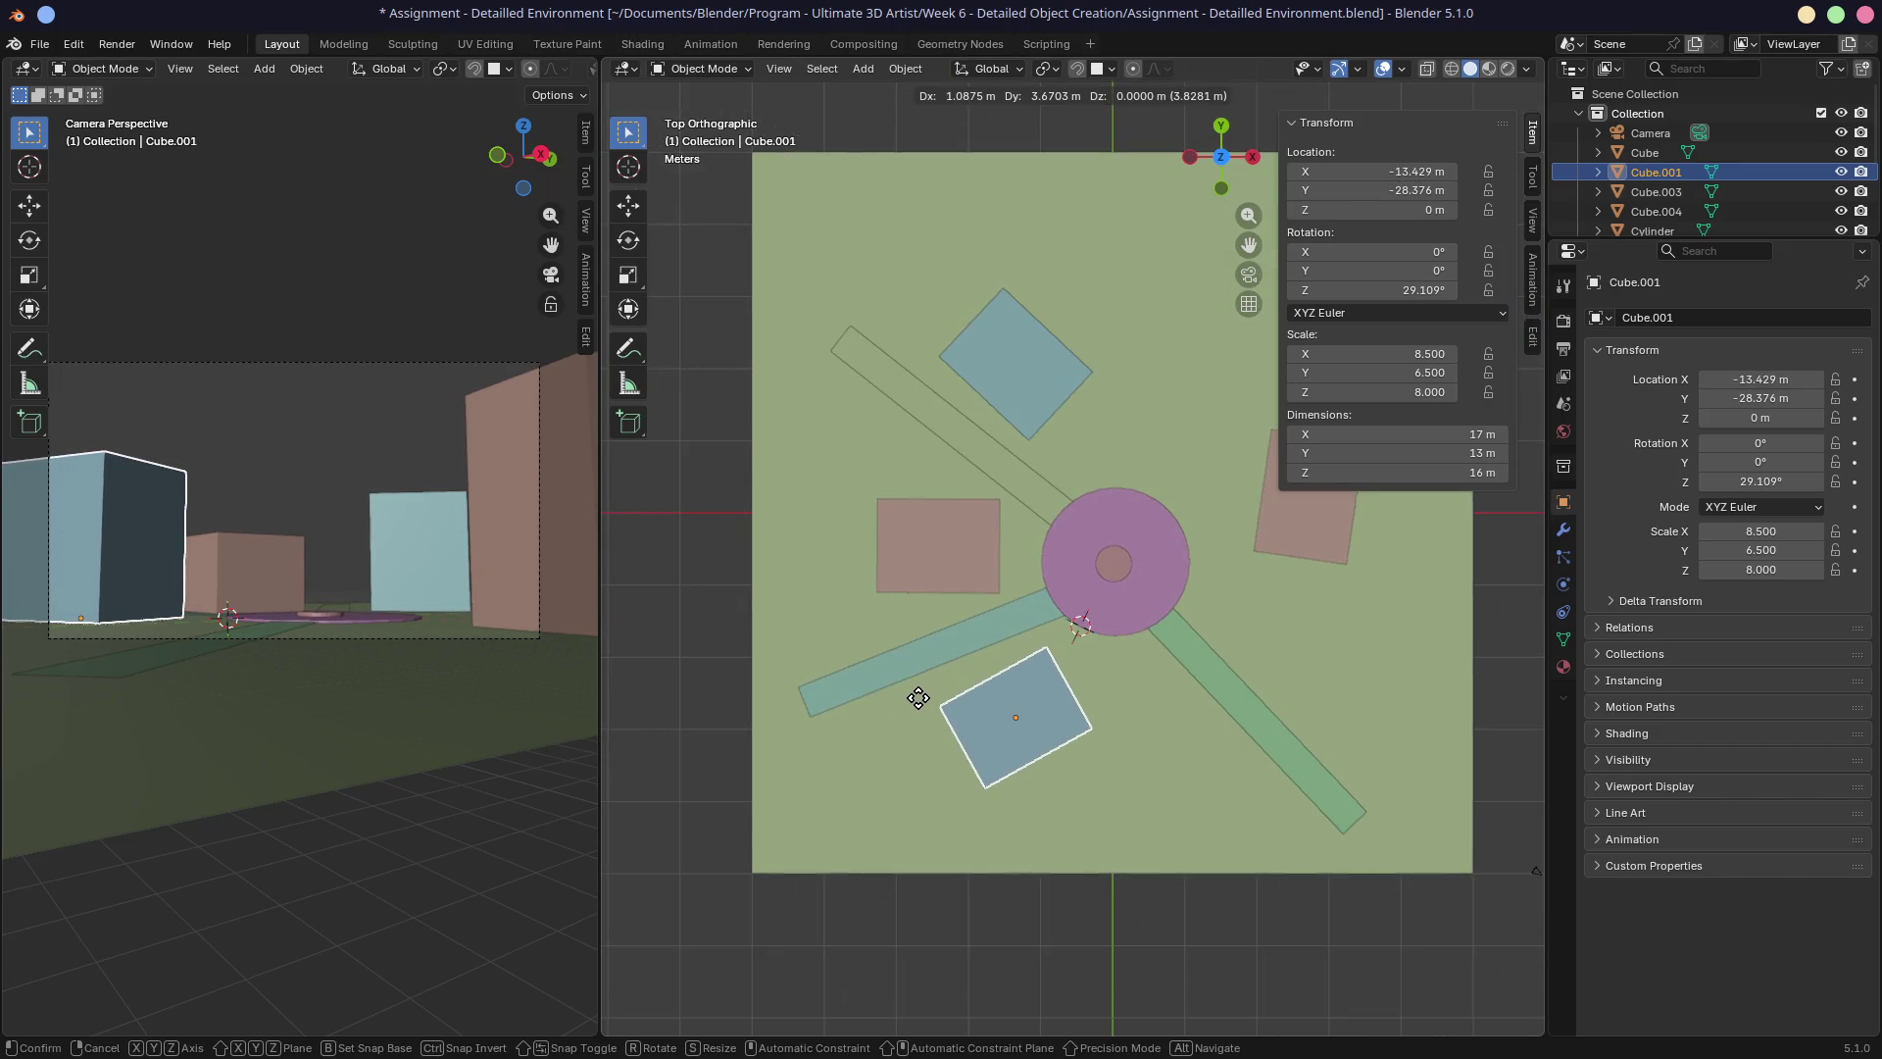
left_click(924, 692)
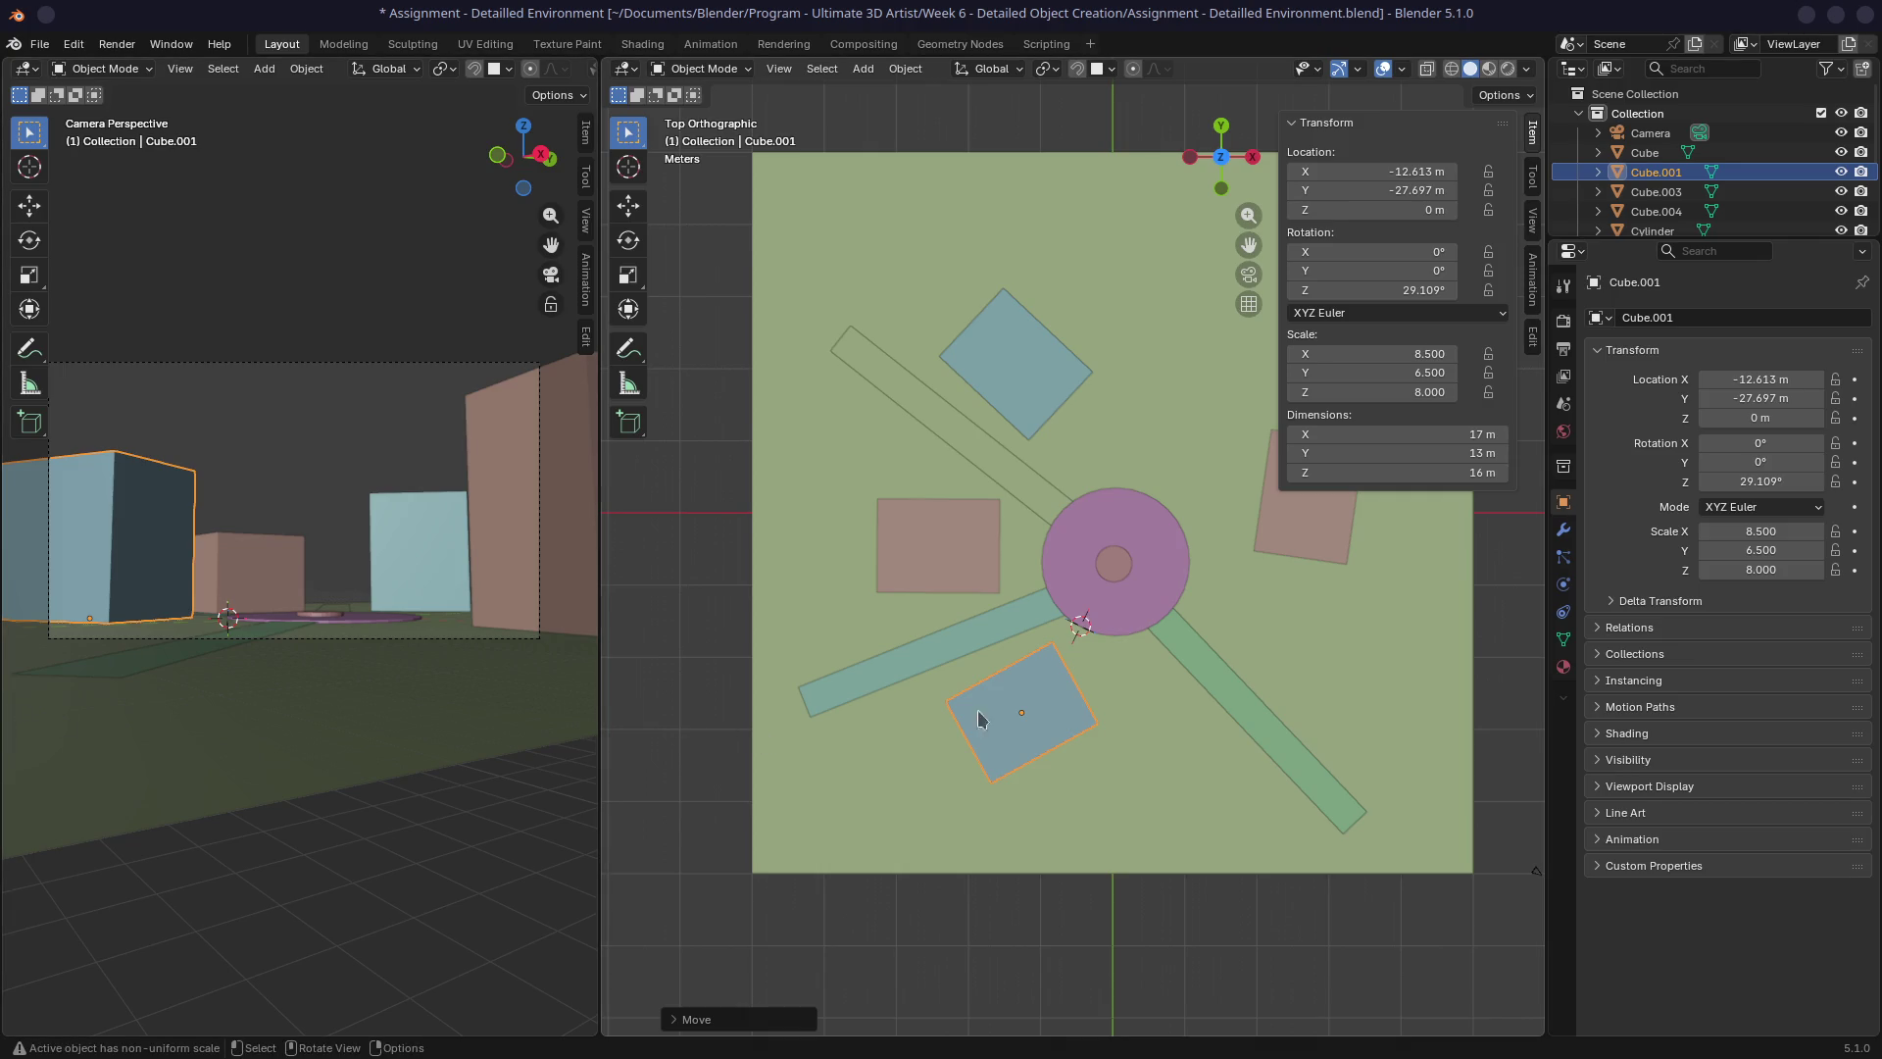
Orbit the viewport around the plaza and select the brown block west of it.
mouse_move(1222, 703)
middle_mouse_down()
mouse_move(1251, 678)
mouse_move(1138, 635)
middle_mouse_up()
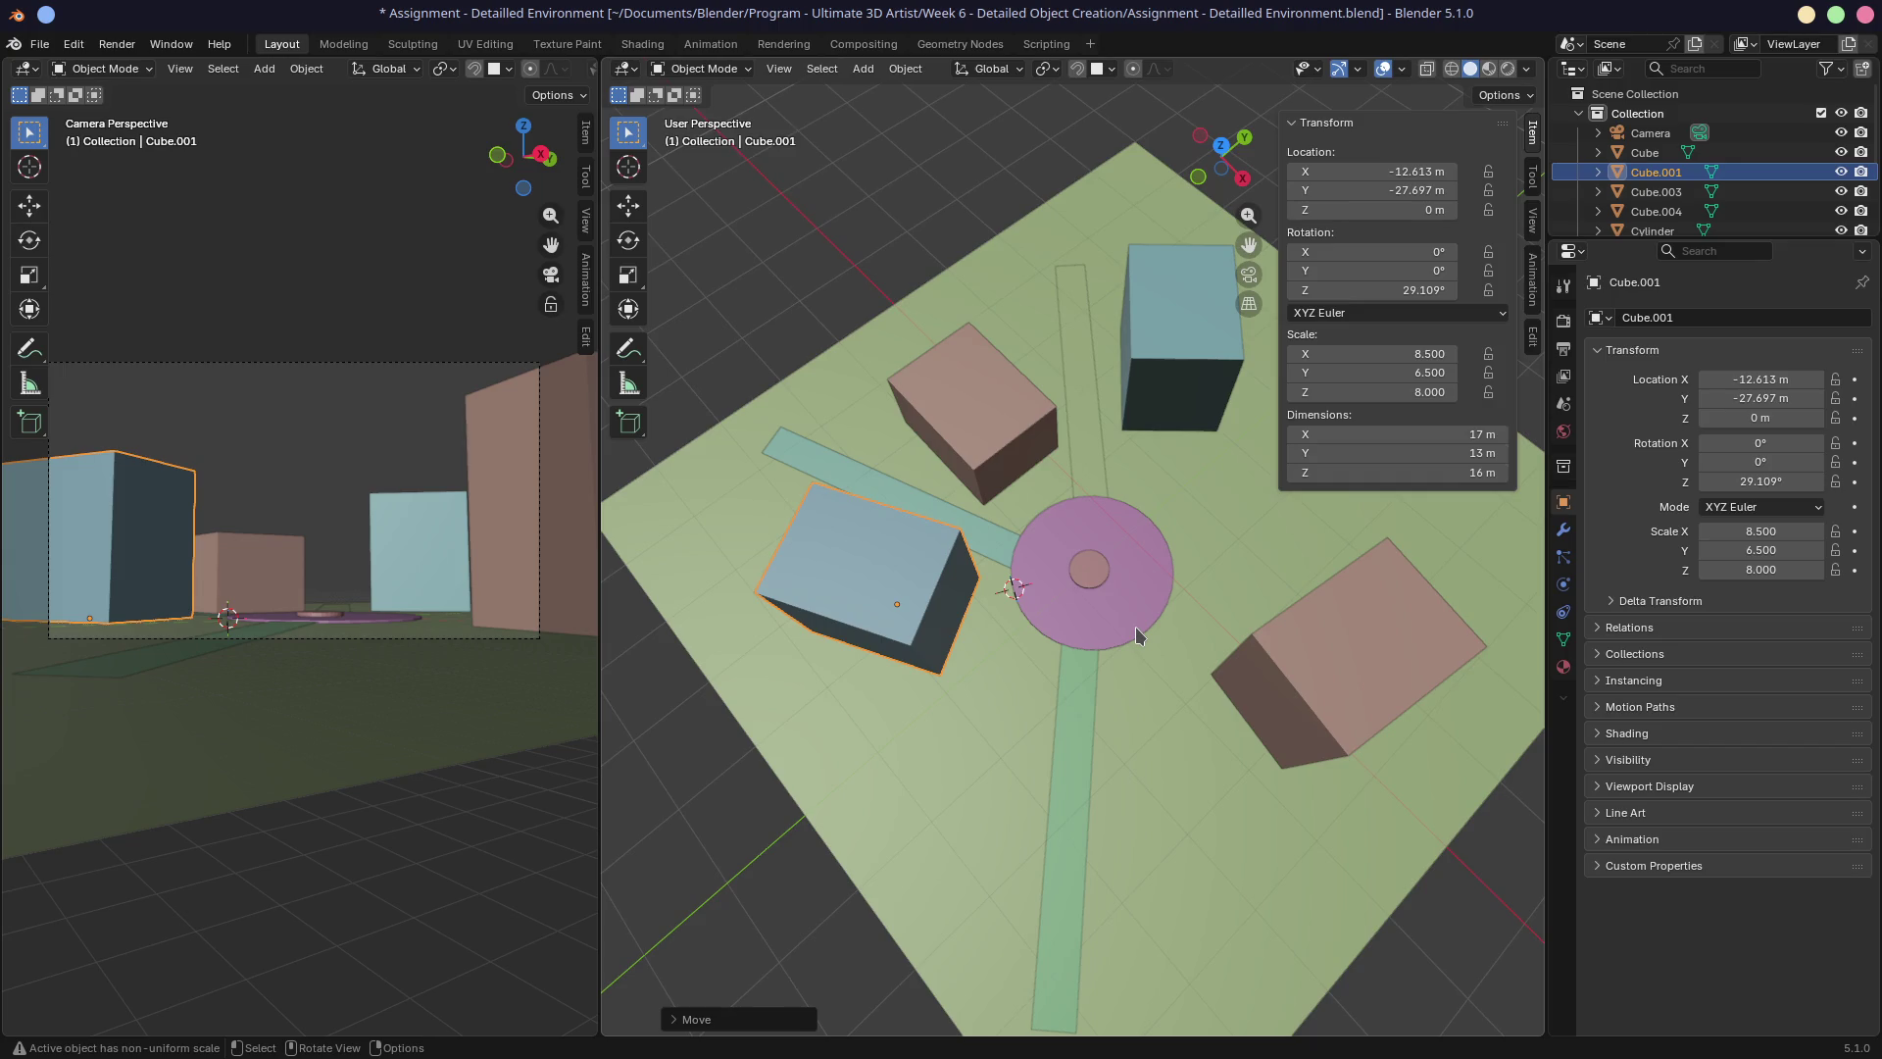
mouse_move(1090, 683)
middle_mouse_down()
mouse_move(991, 614)
mouse_move(1045, 518)
middle_mouse_up()
left_click(1052, 420)
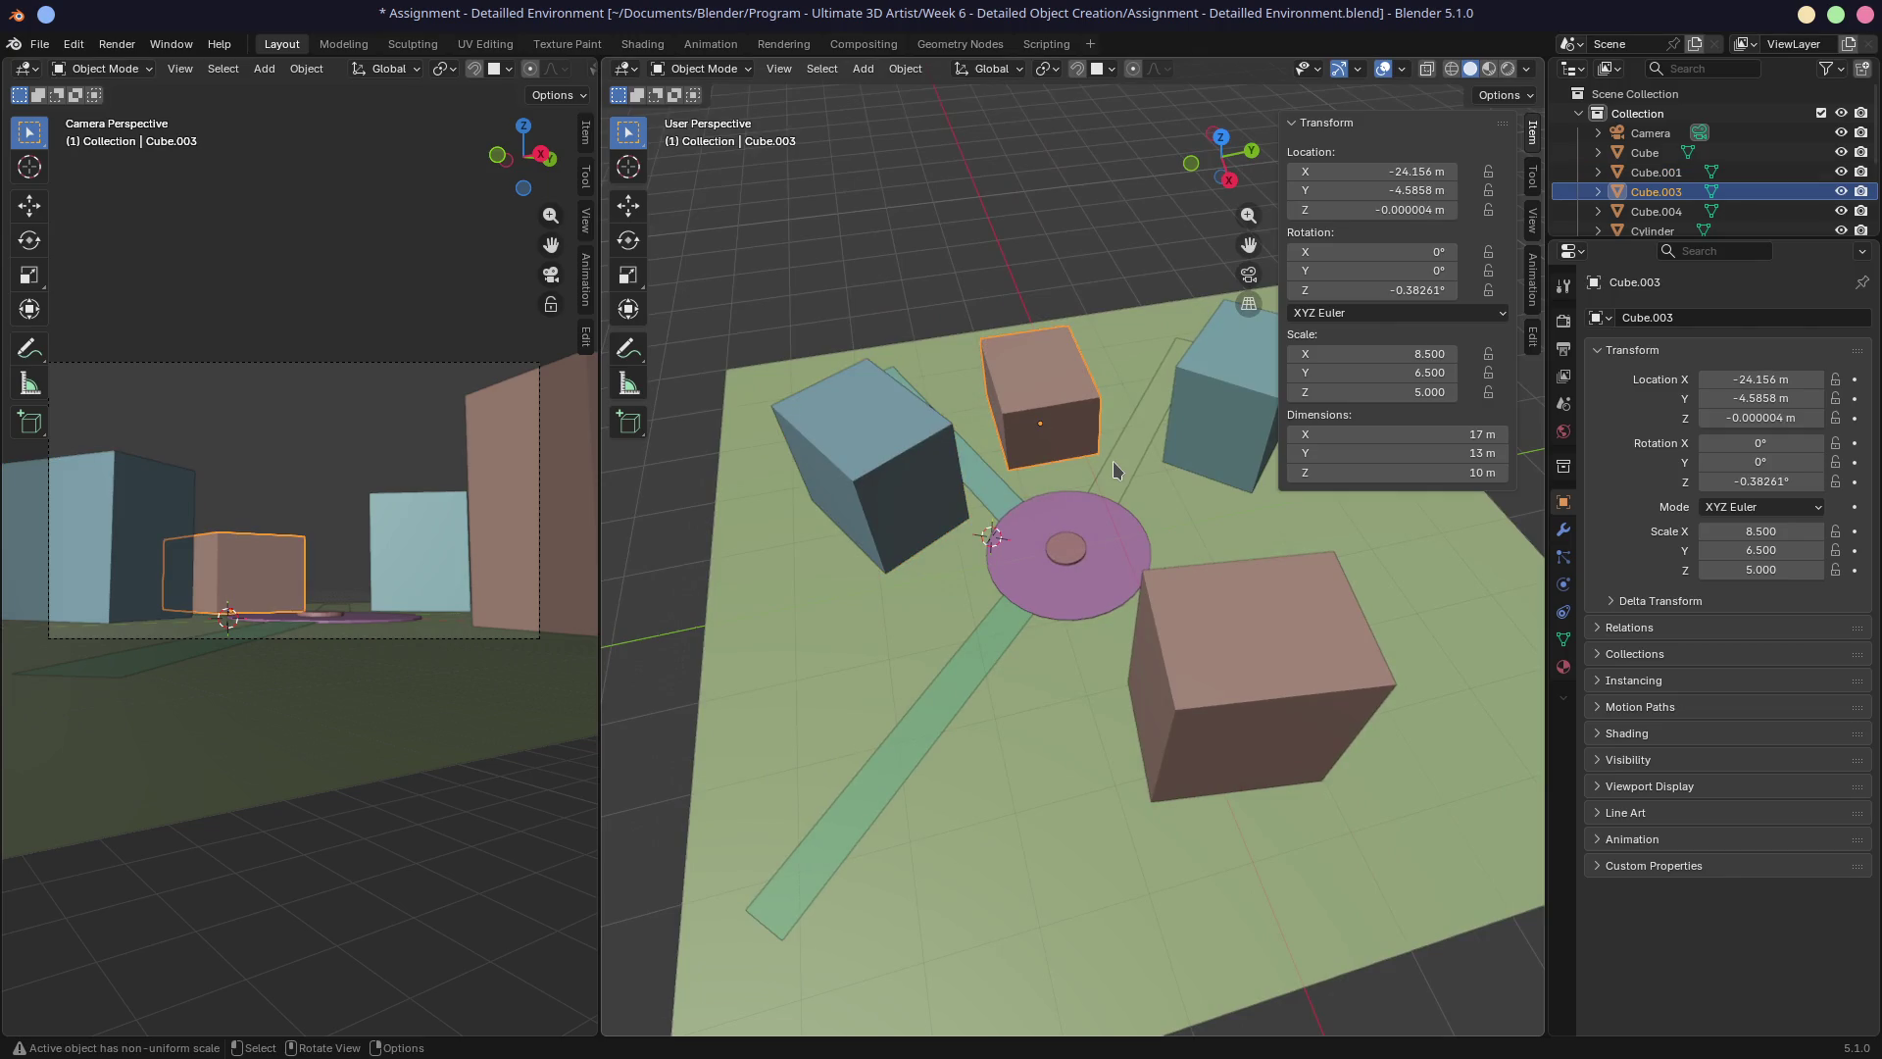
scroll(257, 627, "up", 2)
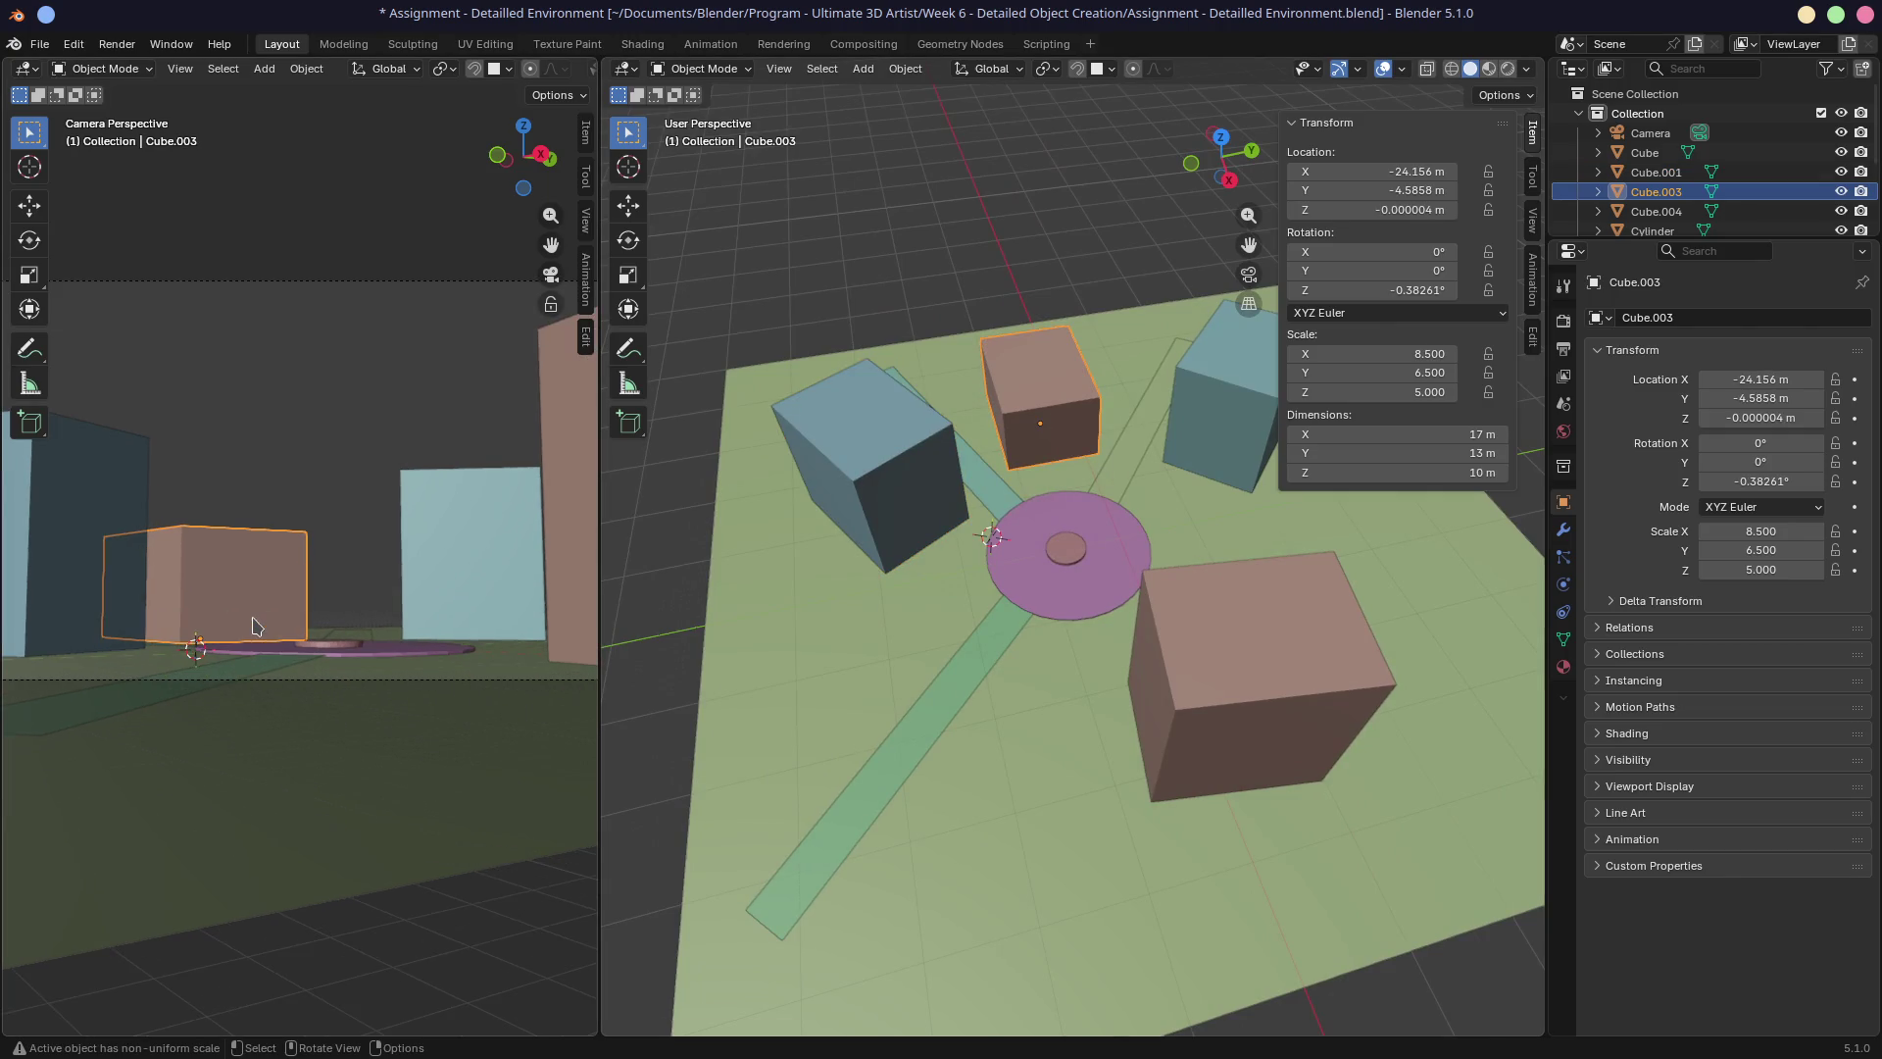
scroll(274, 627, "down", 2)
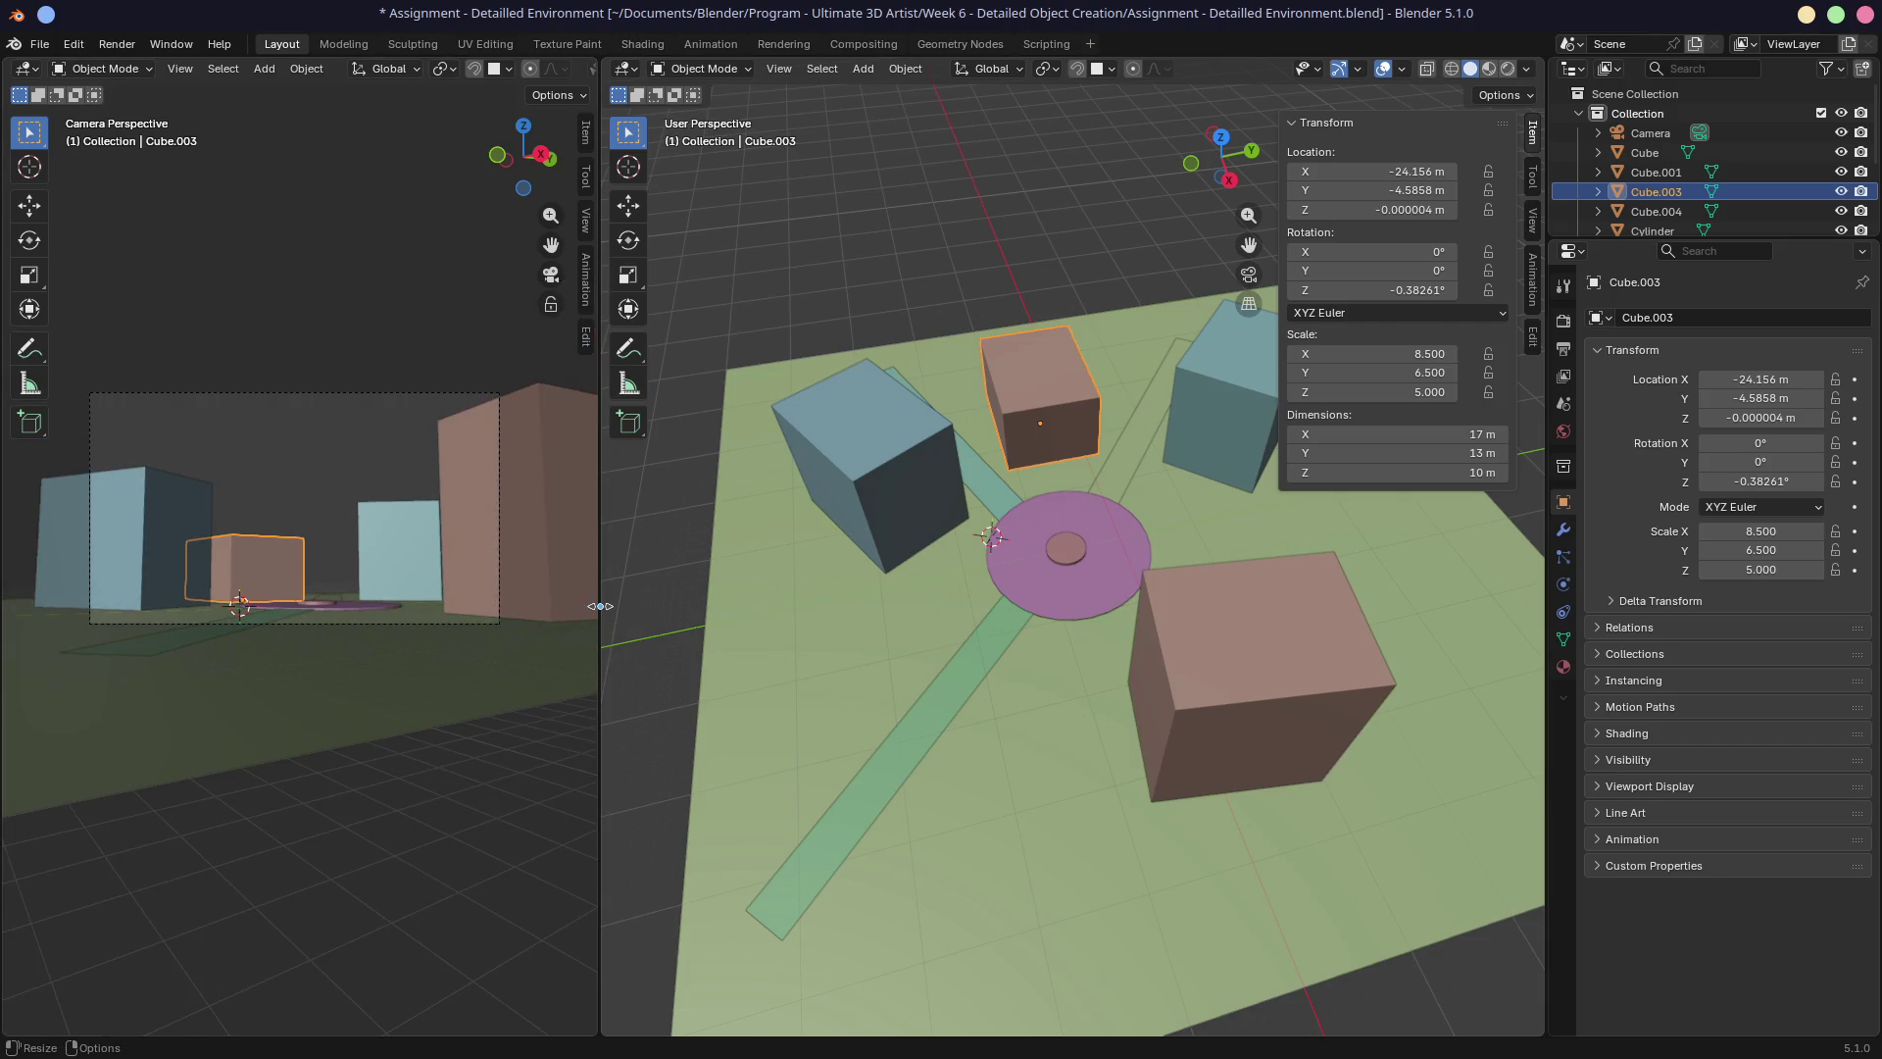
Widen the camera viewport by moving the divider right, and zoom in on it.
left_click_drag(599, 618, 770, 633)
scroll(496, 693, "up", 3)
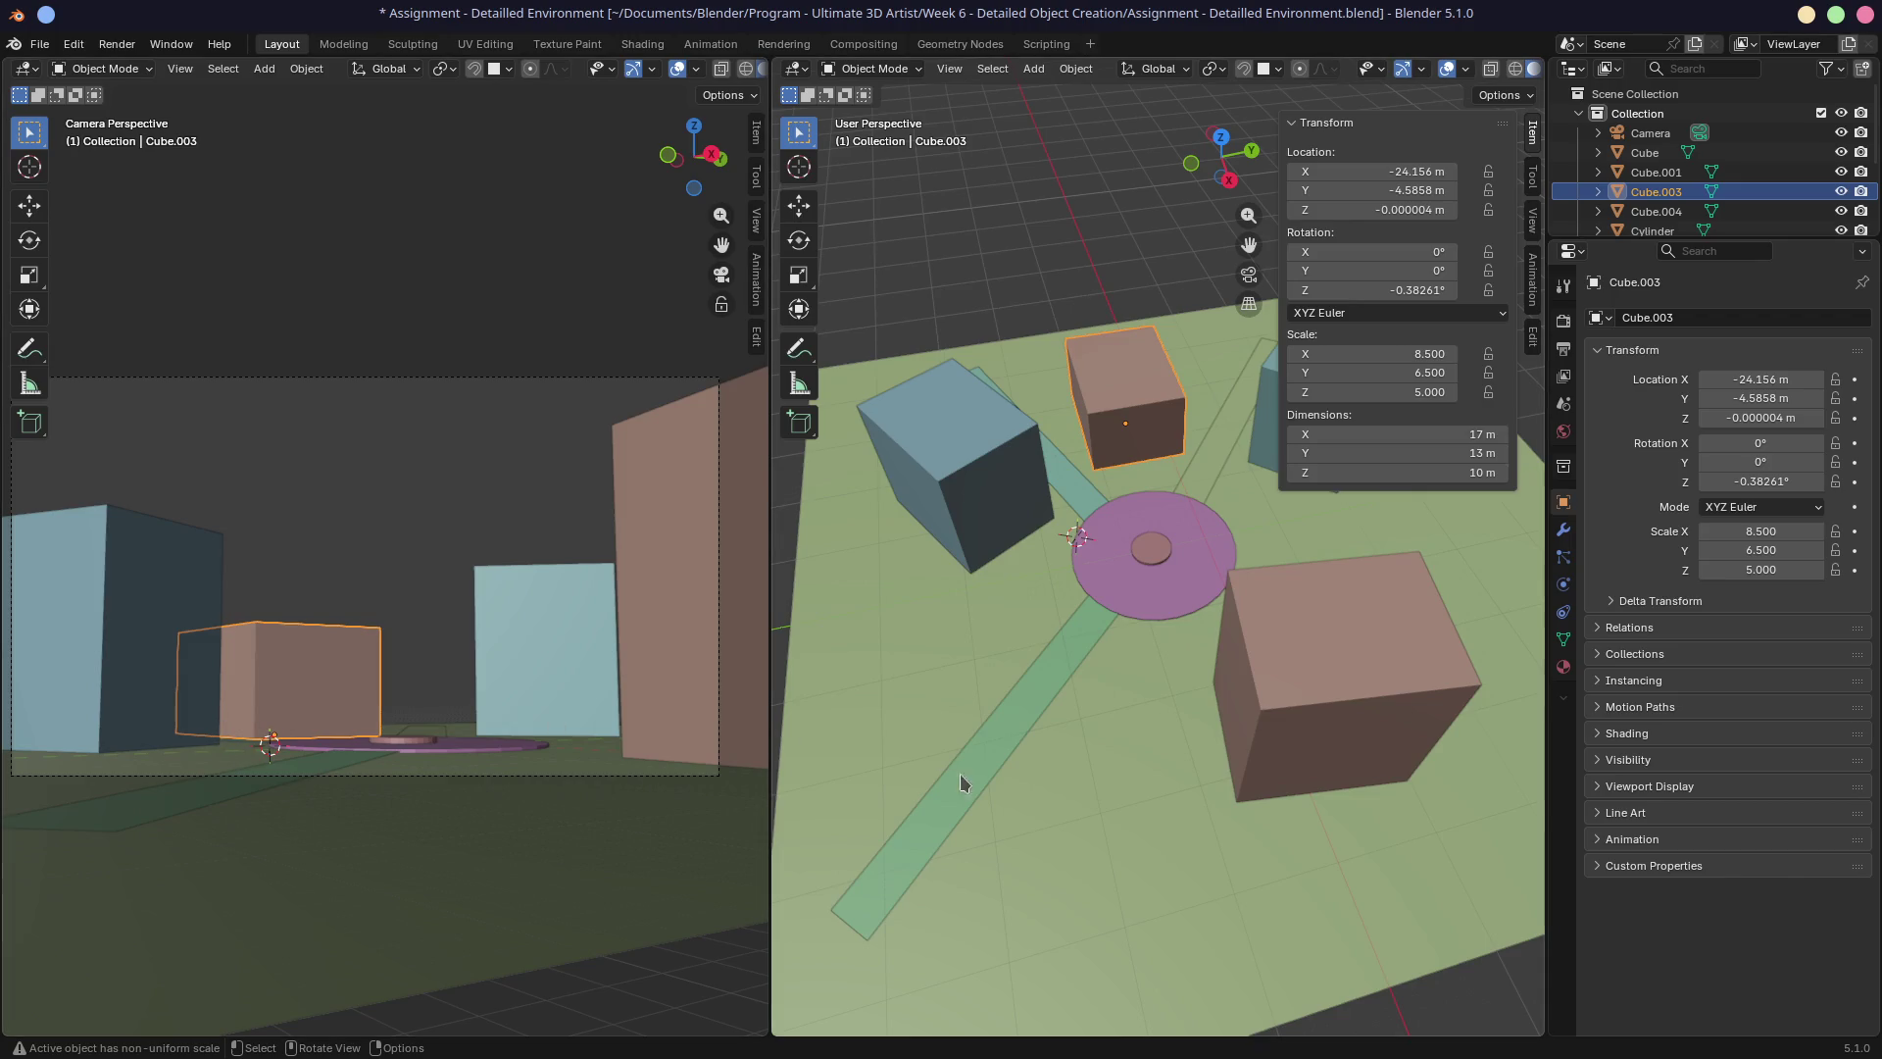
left_click(427, 826)
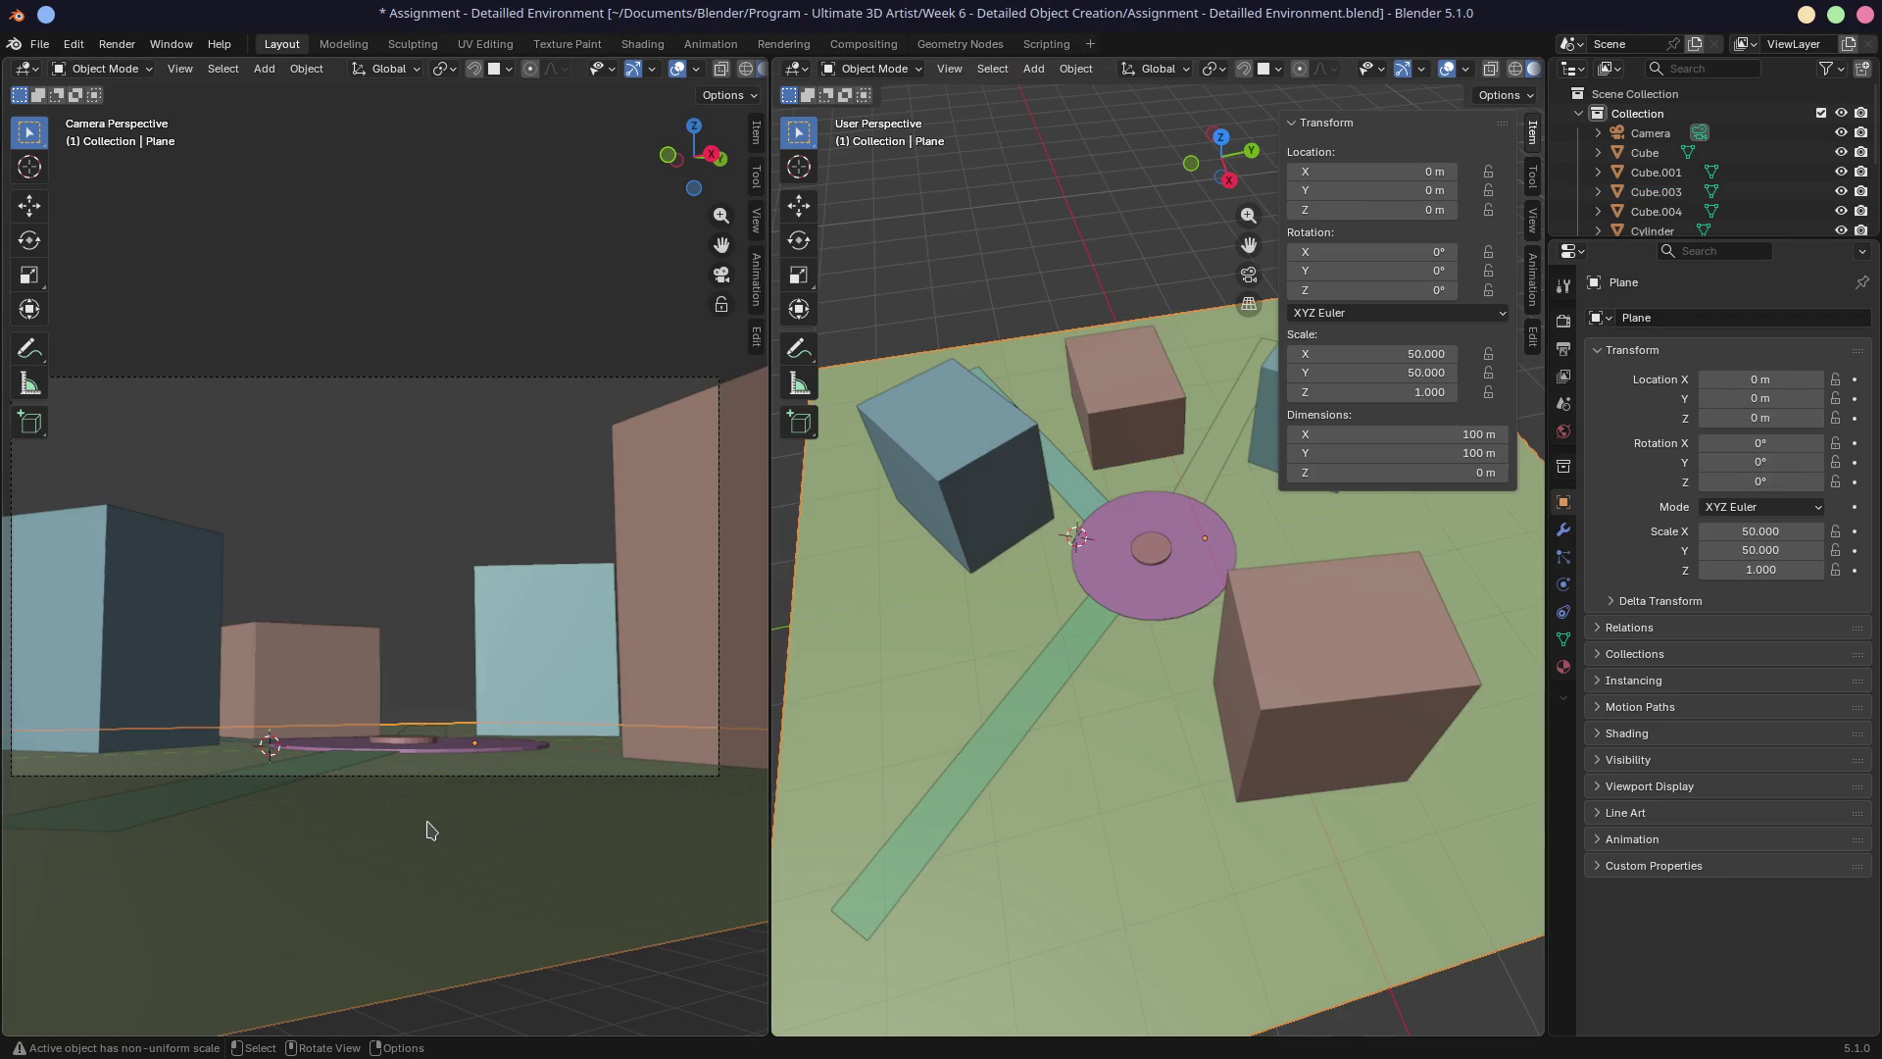
Pan the locked camera view so the plaza disc and roads sit lower in the frame.
mouse_move(492, 574)
middle_mouse_down()
mouse_move(490, 590)
mouse_move(479, 543)
mouse_move(473, 574)
middle_mouse_up()
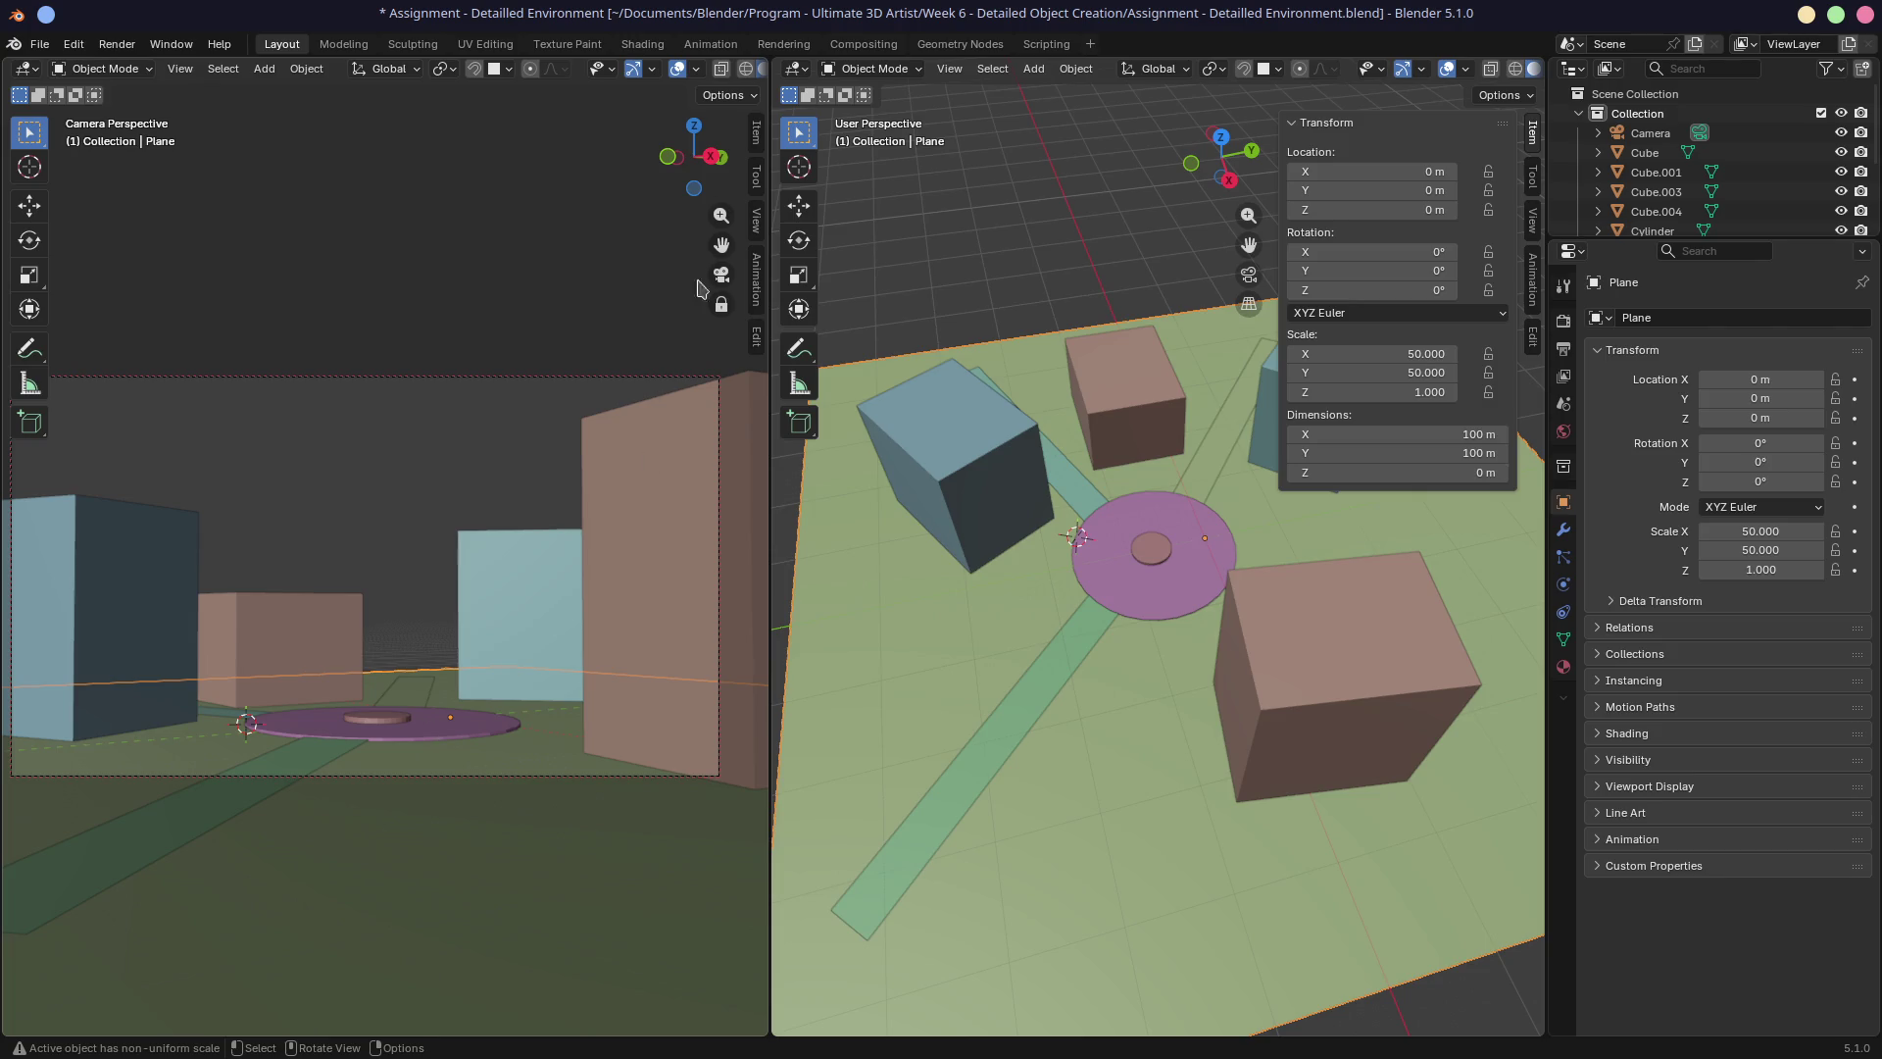
left_click(987, 549)
In top view, rotate and move the south block beside the plaza.
key("KP_7")
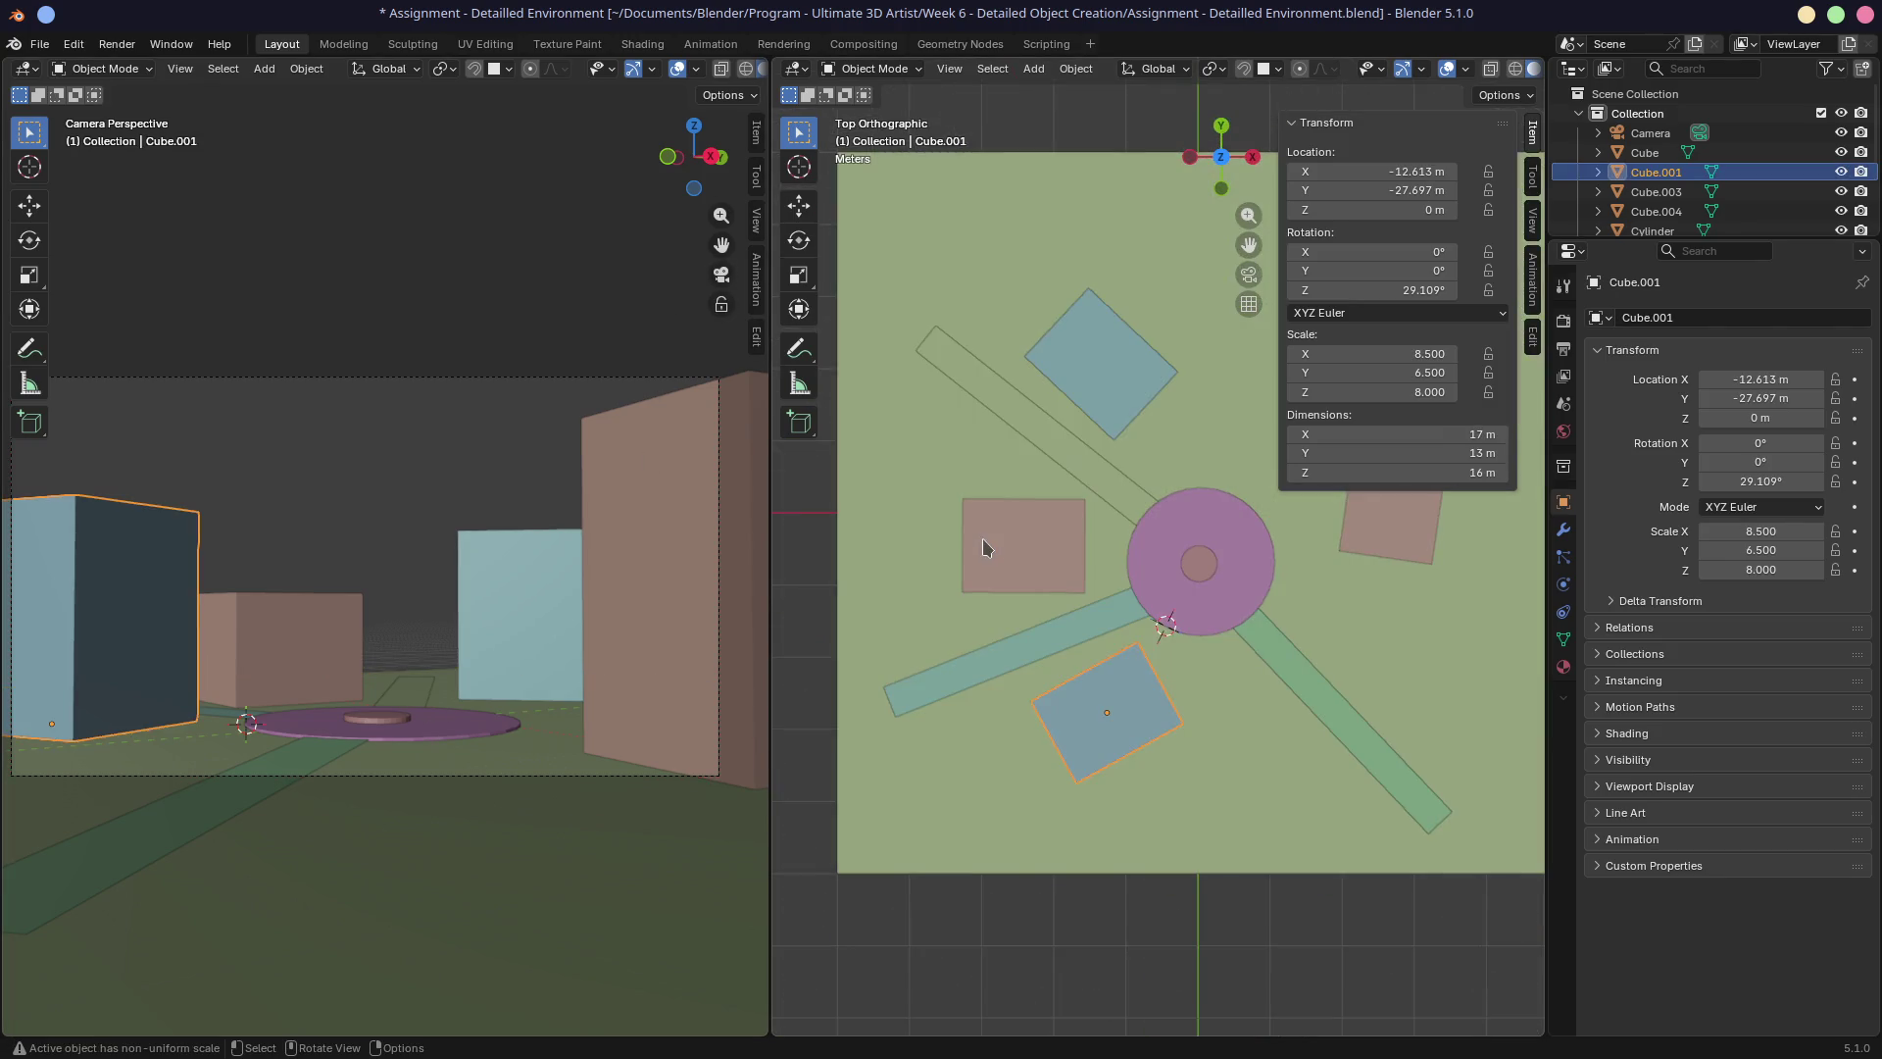
key("r")
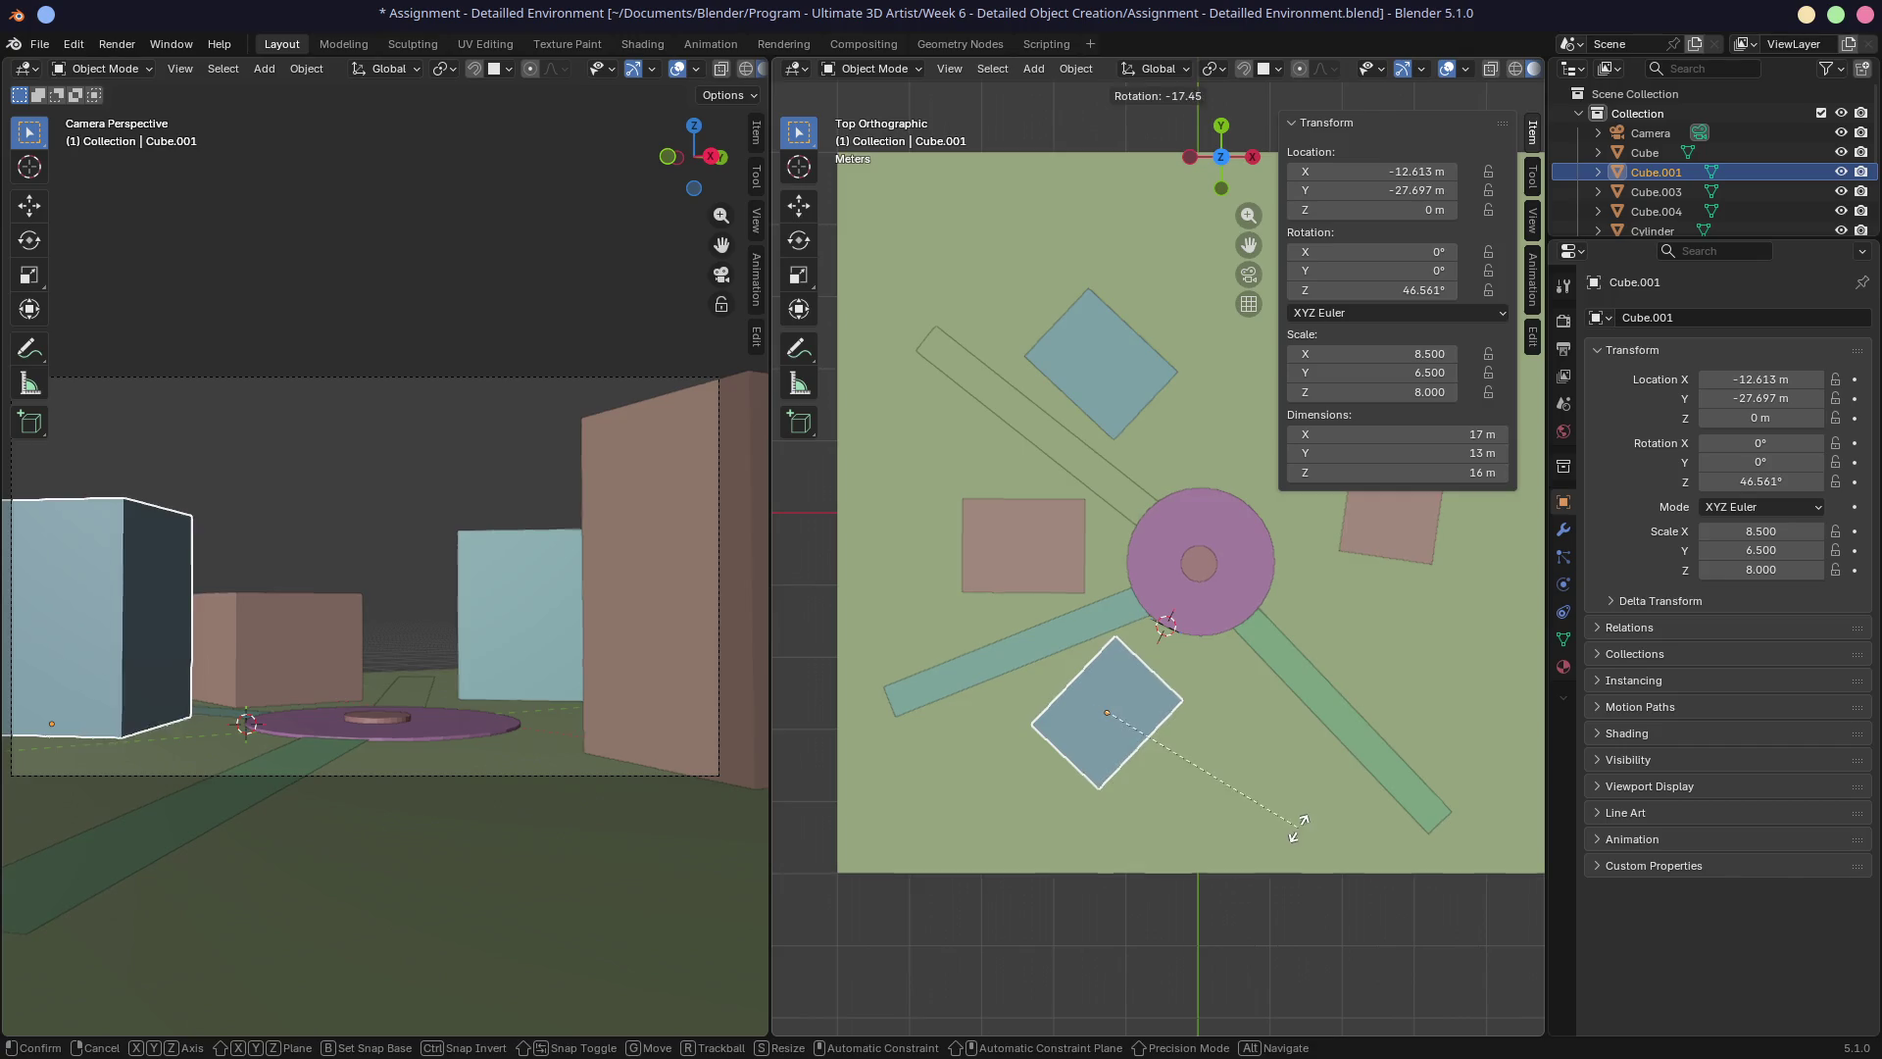
left_click(1294, 821)
key("g")
left_click(1330, 841)
key("r")
left_click(1346, 833)
key("g")
left_click(1349, 818)
Fine-tune the south block's angle from about 54.7° and its position.
key("r")
left_click(1354, 810)
key("g")
left_click(1358, 809)
key("r")
left_click(1353, 810)
key("g")
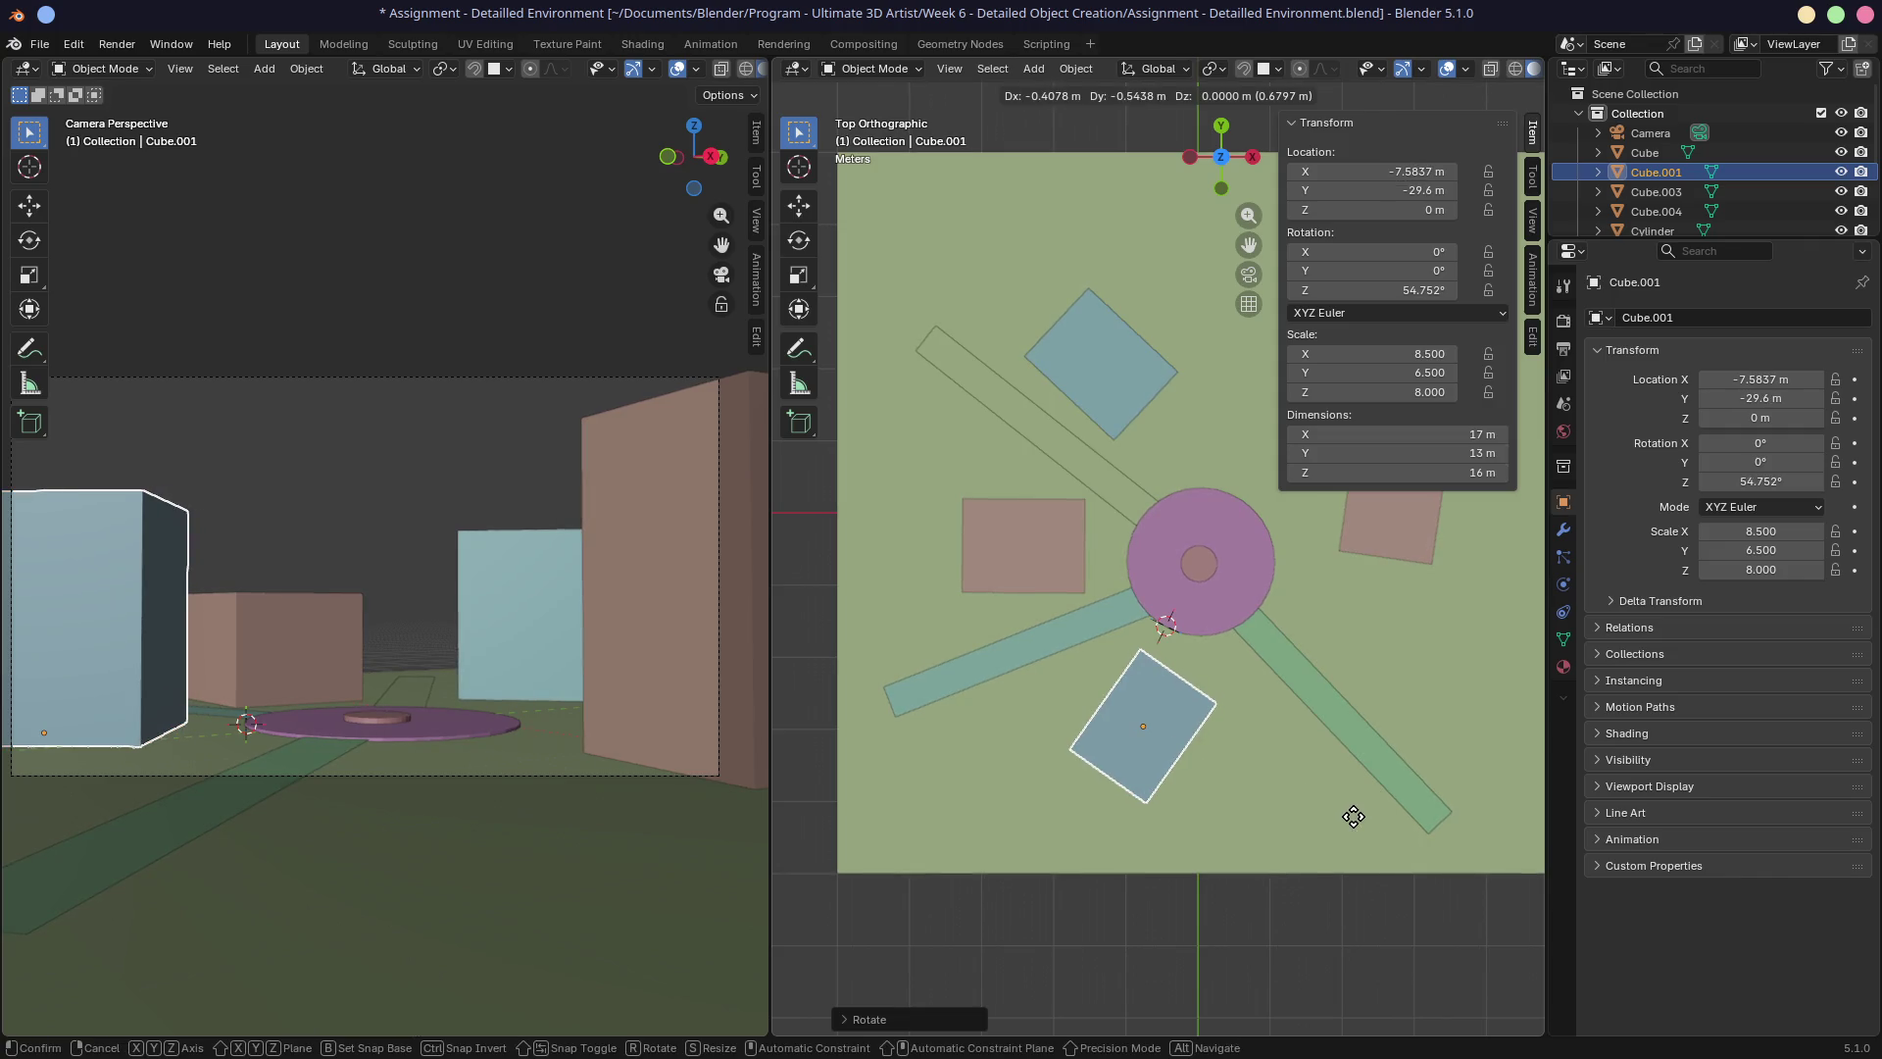
left_click(1354, 815)
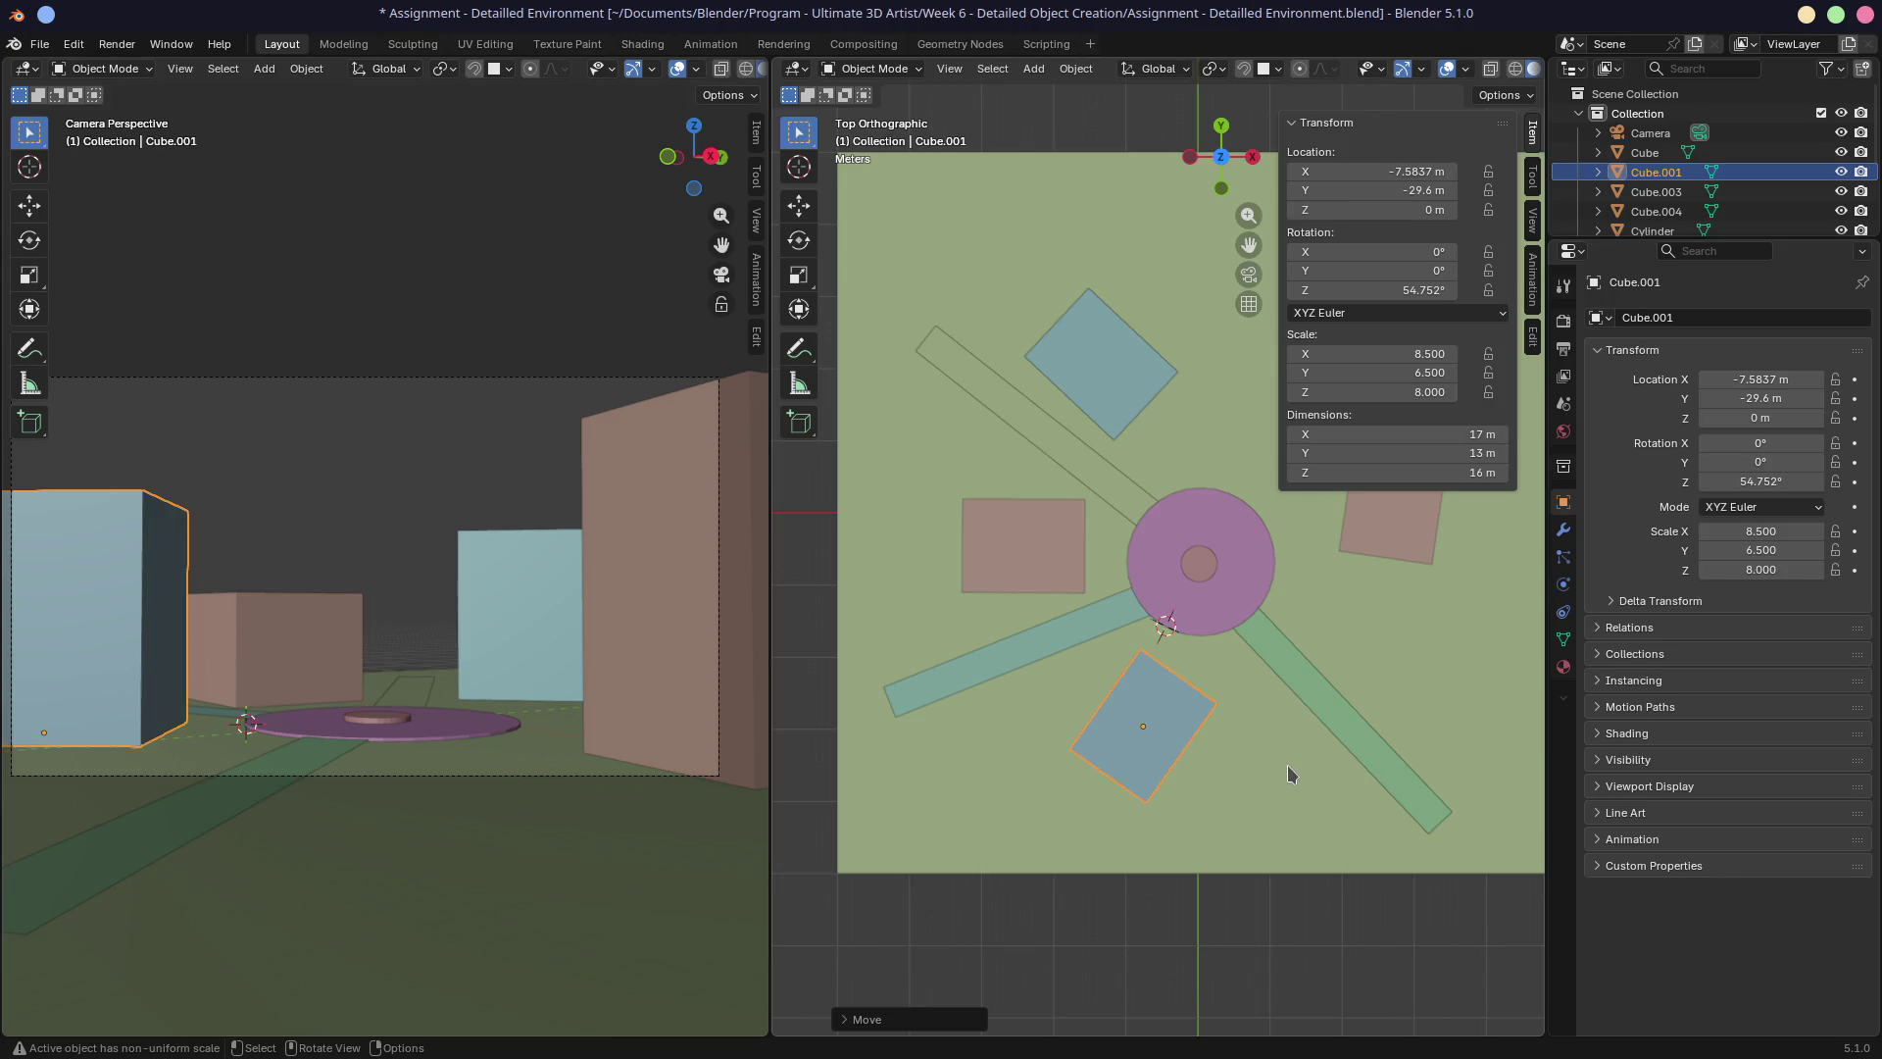
key("r")
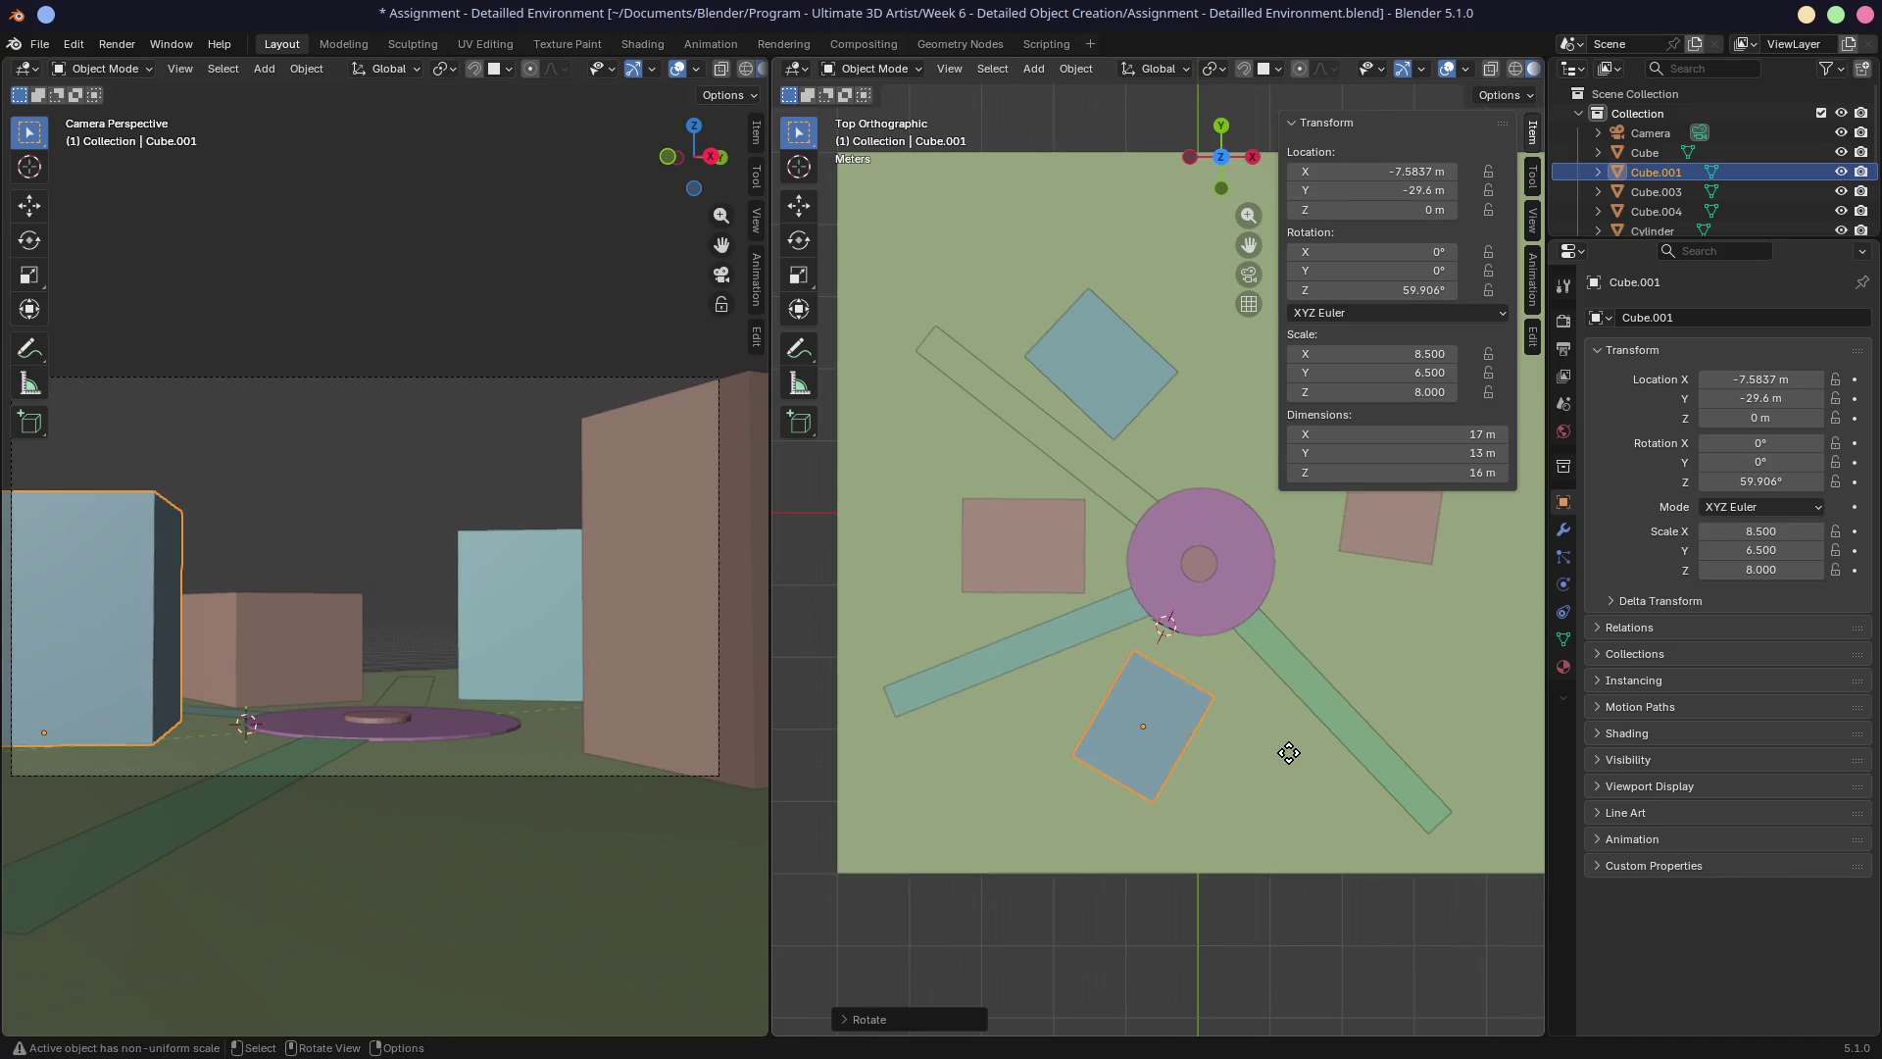
left_click(1292, 750)
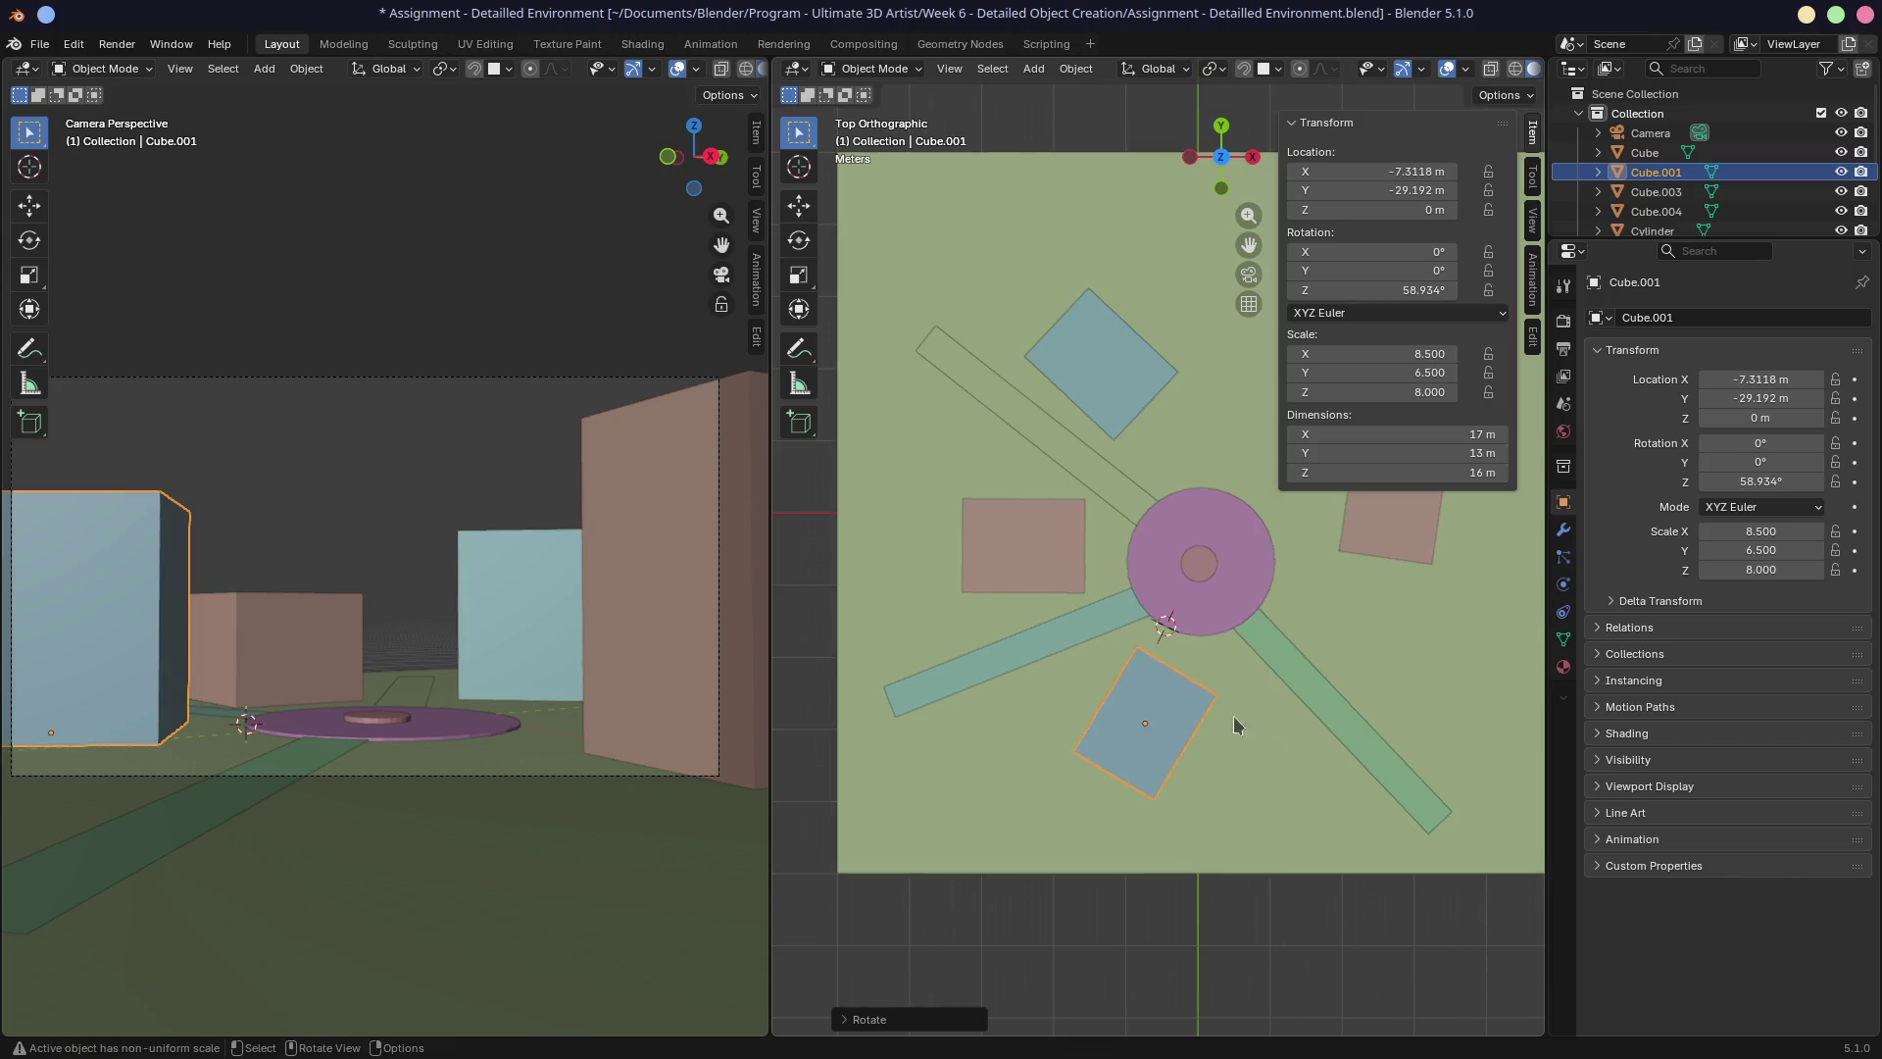
Turn the brown west block slightly and shift it into a new position.
left_click(1042, 560)
key("r")
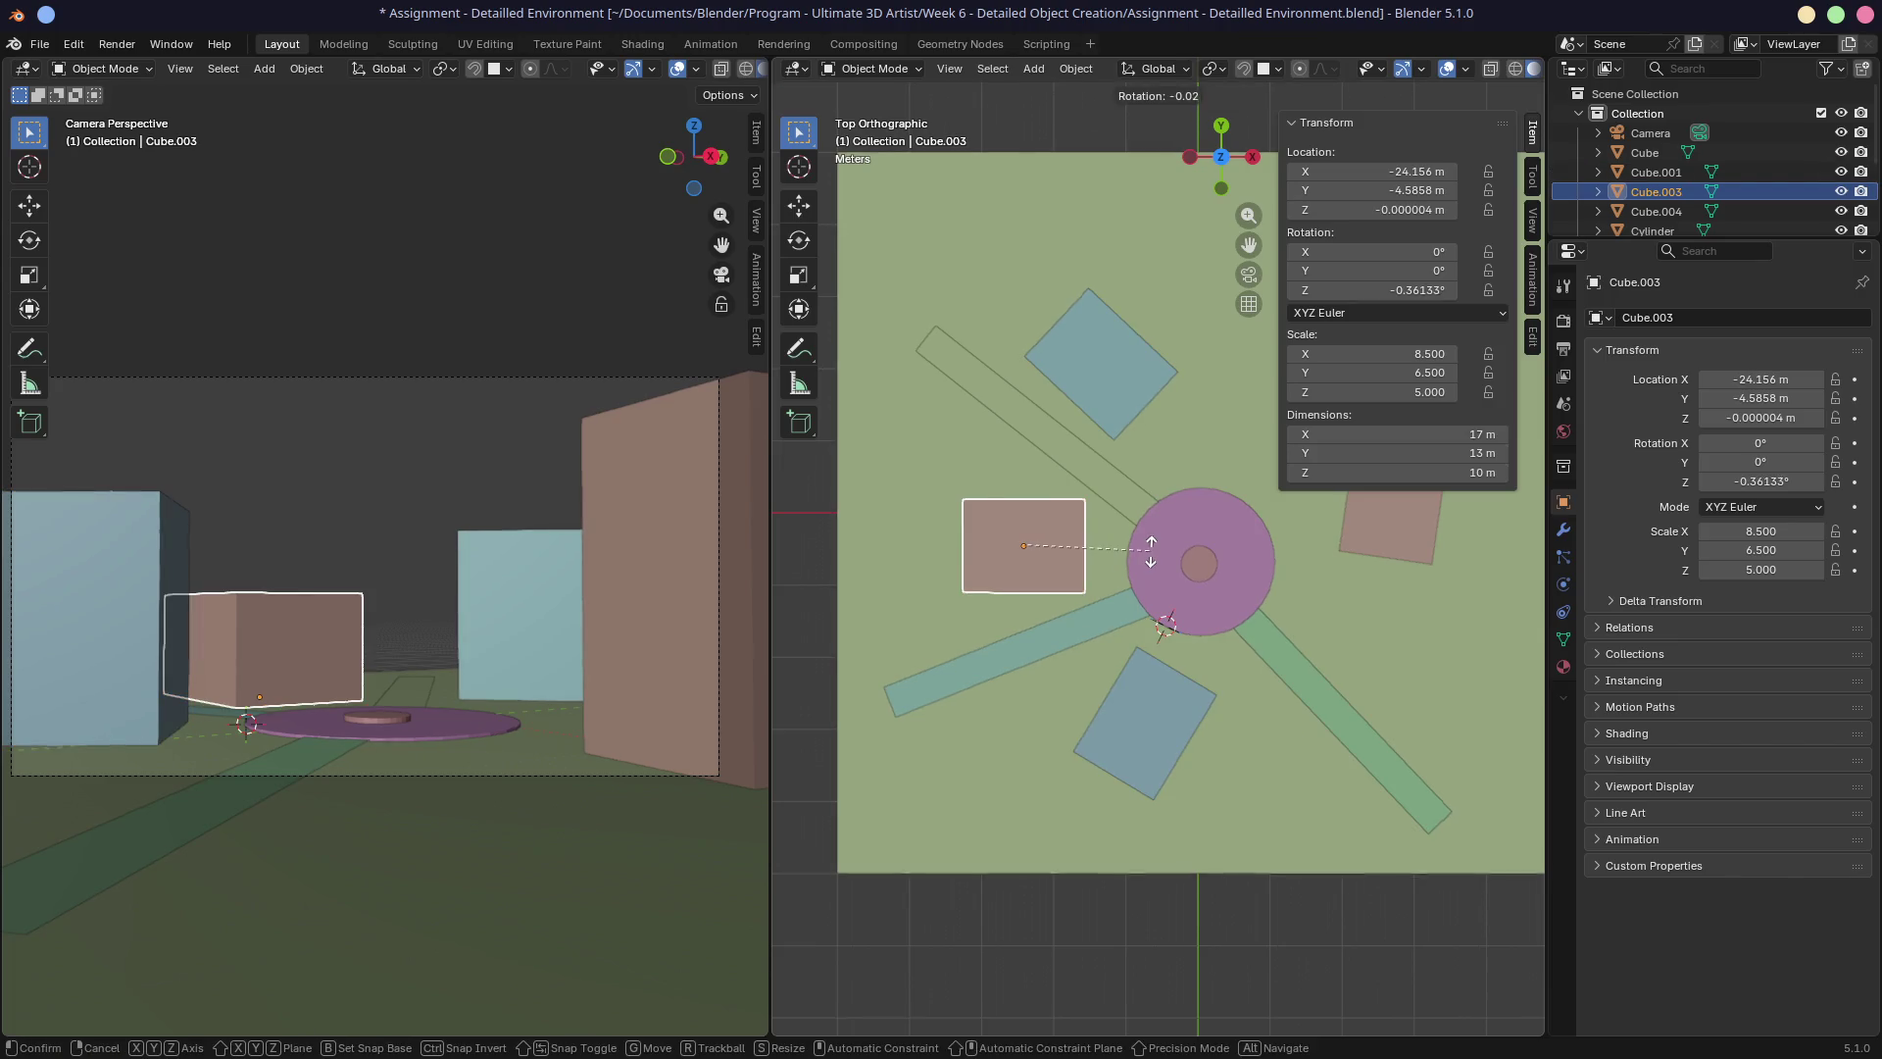
left_click(1150, 559)
key("g")
left_click(1159, 558)
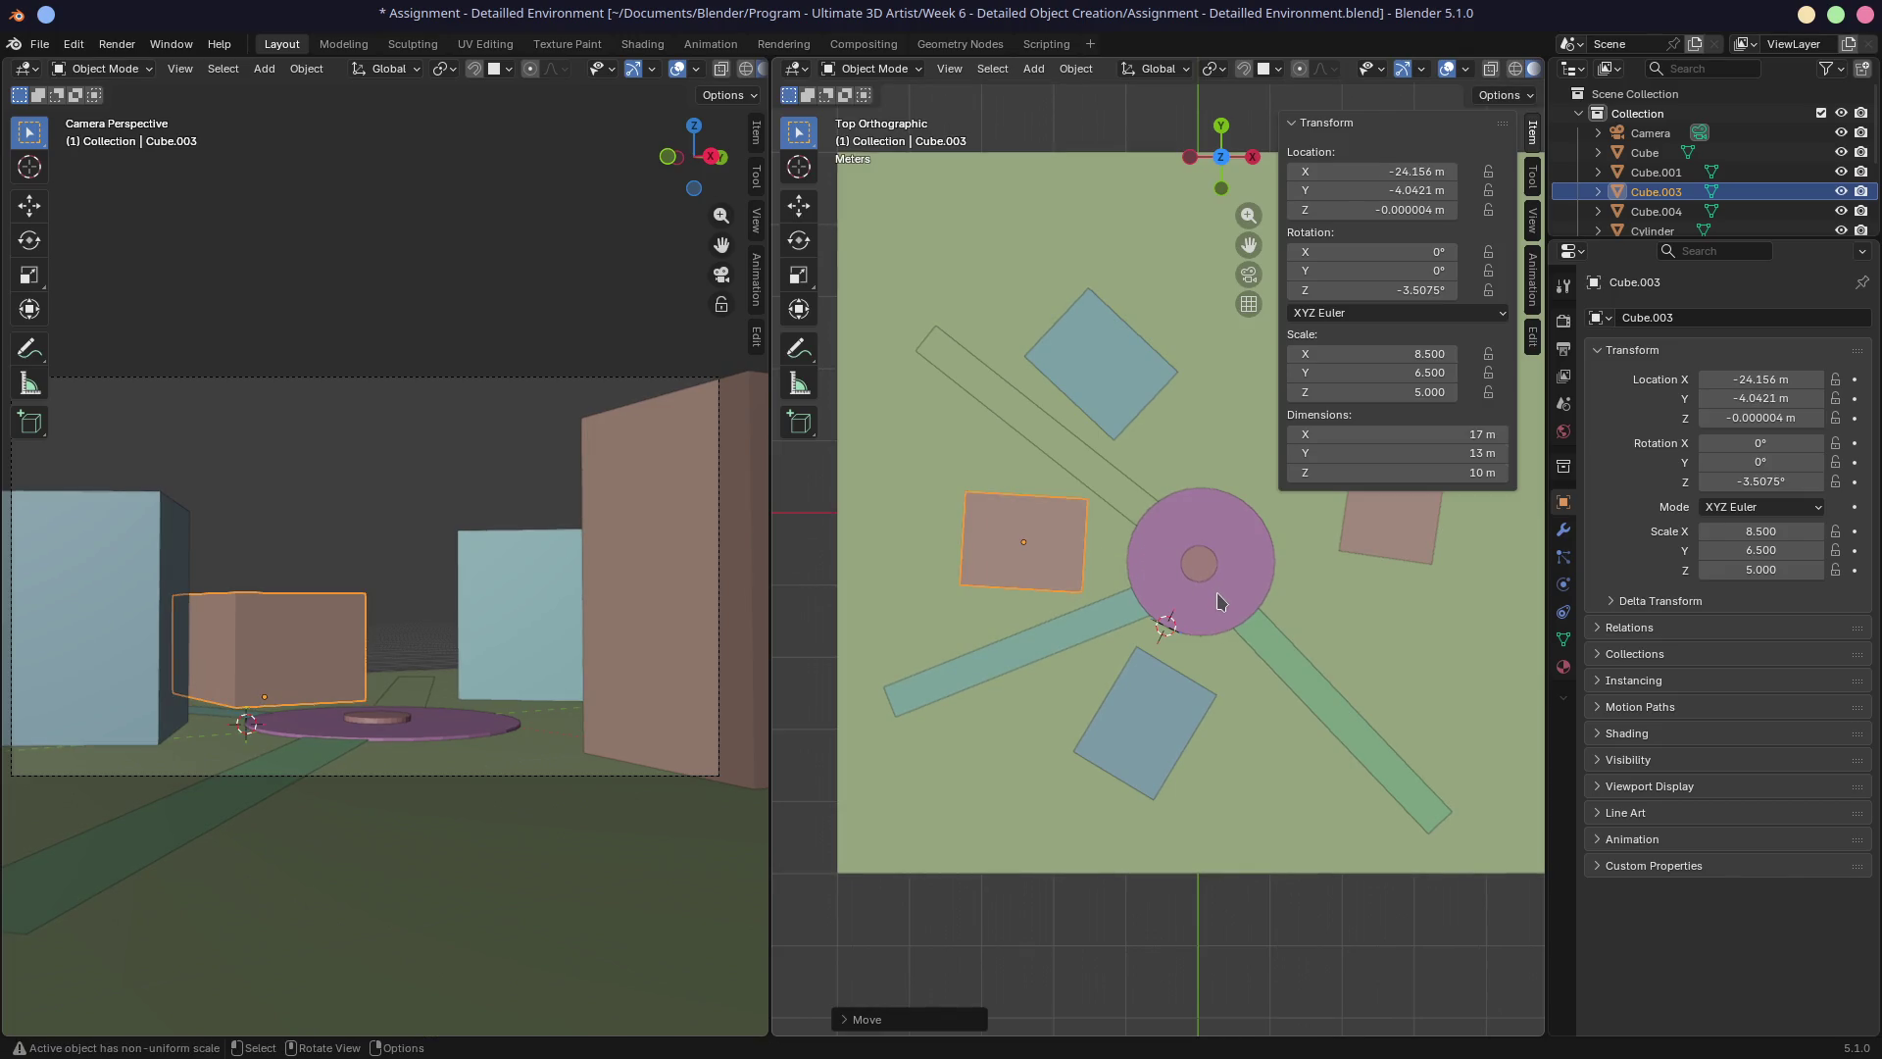
Place the north blue block at about X −10.67, Y 18.98 m, rotated −50.8°.
mouse_move(1240, 594)
middle_mouse_down("shift")
mouse_move(1119, 652)
mouse_move(1128, 638)
middle_mouse_up("shift")
left_click(996, 447)
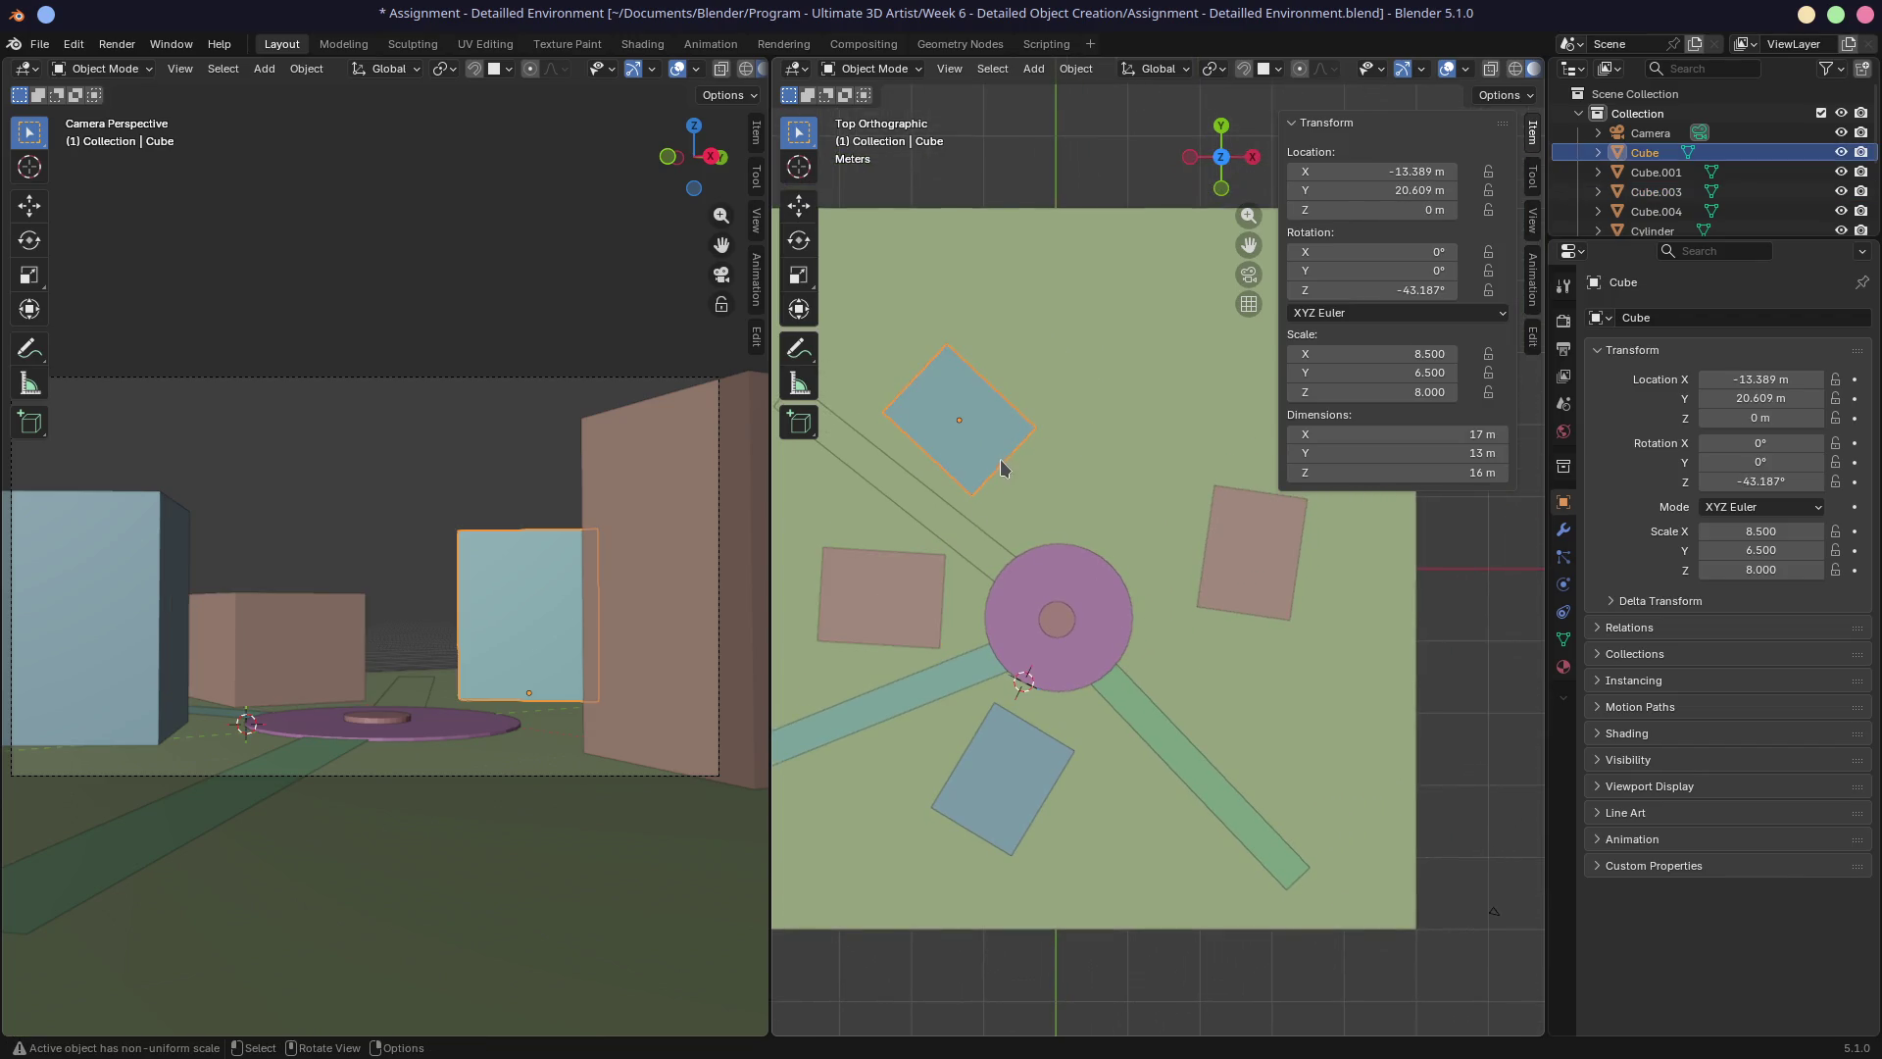
key("g")
left_click(1019, 475)
key("r")
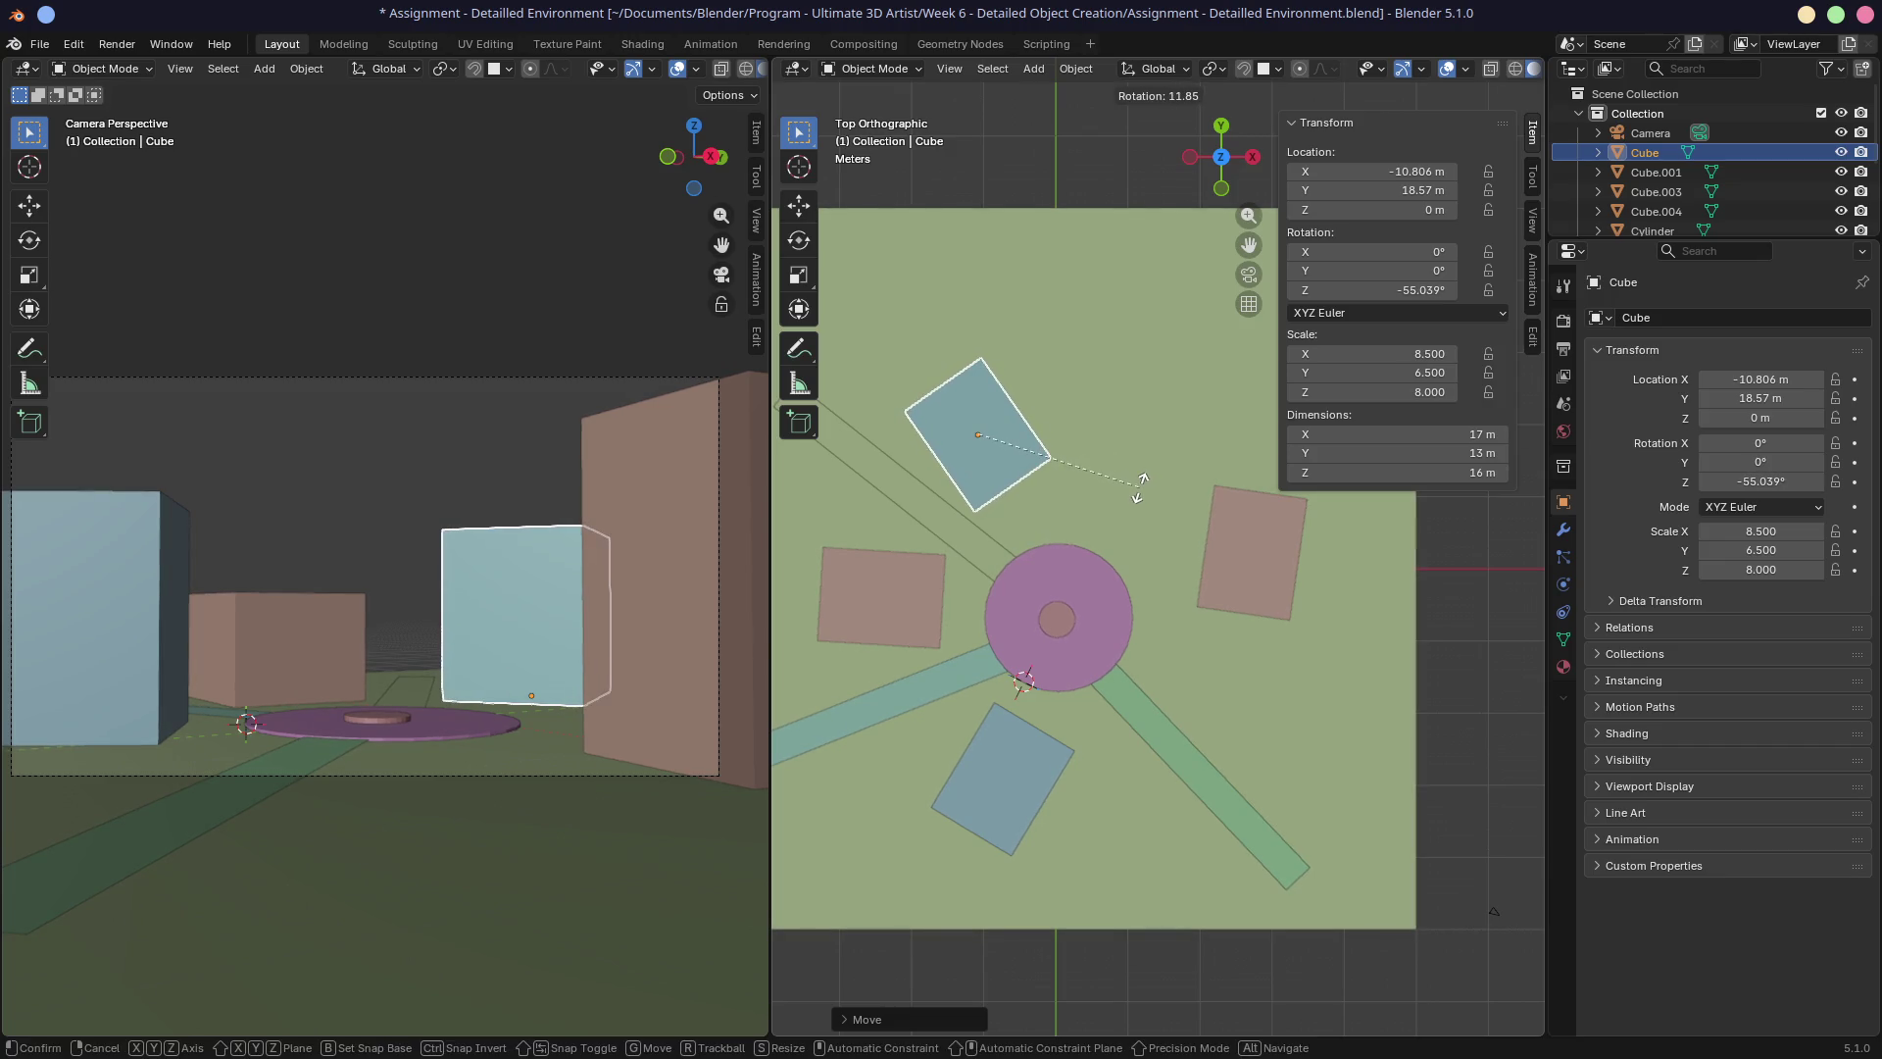
left_click(1149, 476)
key("g")
left_click(1150, 477)
mouse_move(1155, 606)
middle_mouse_down()
mouse_move(1121, 579)
mouse_move(1313, 692)
mouse_move(1210, 723)
middle_mouse_up()
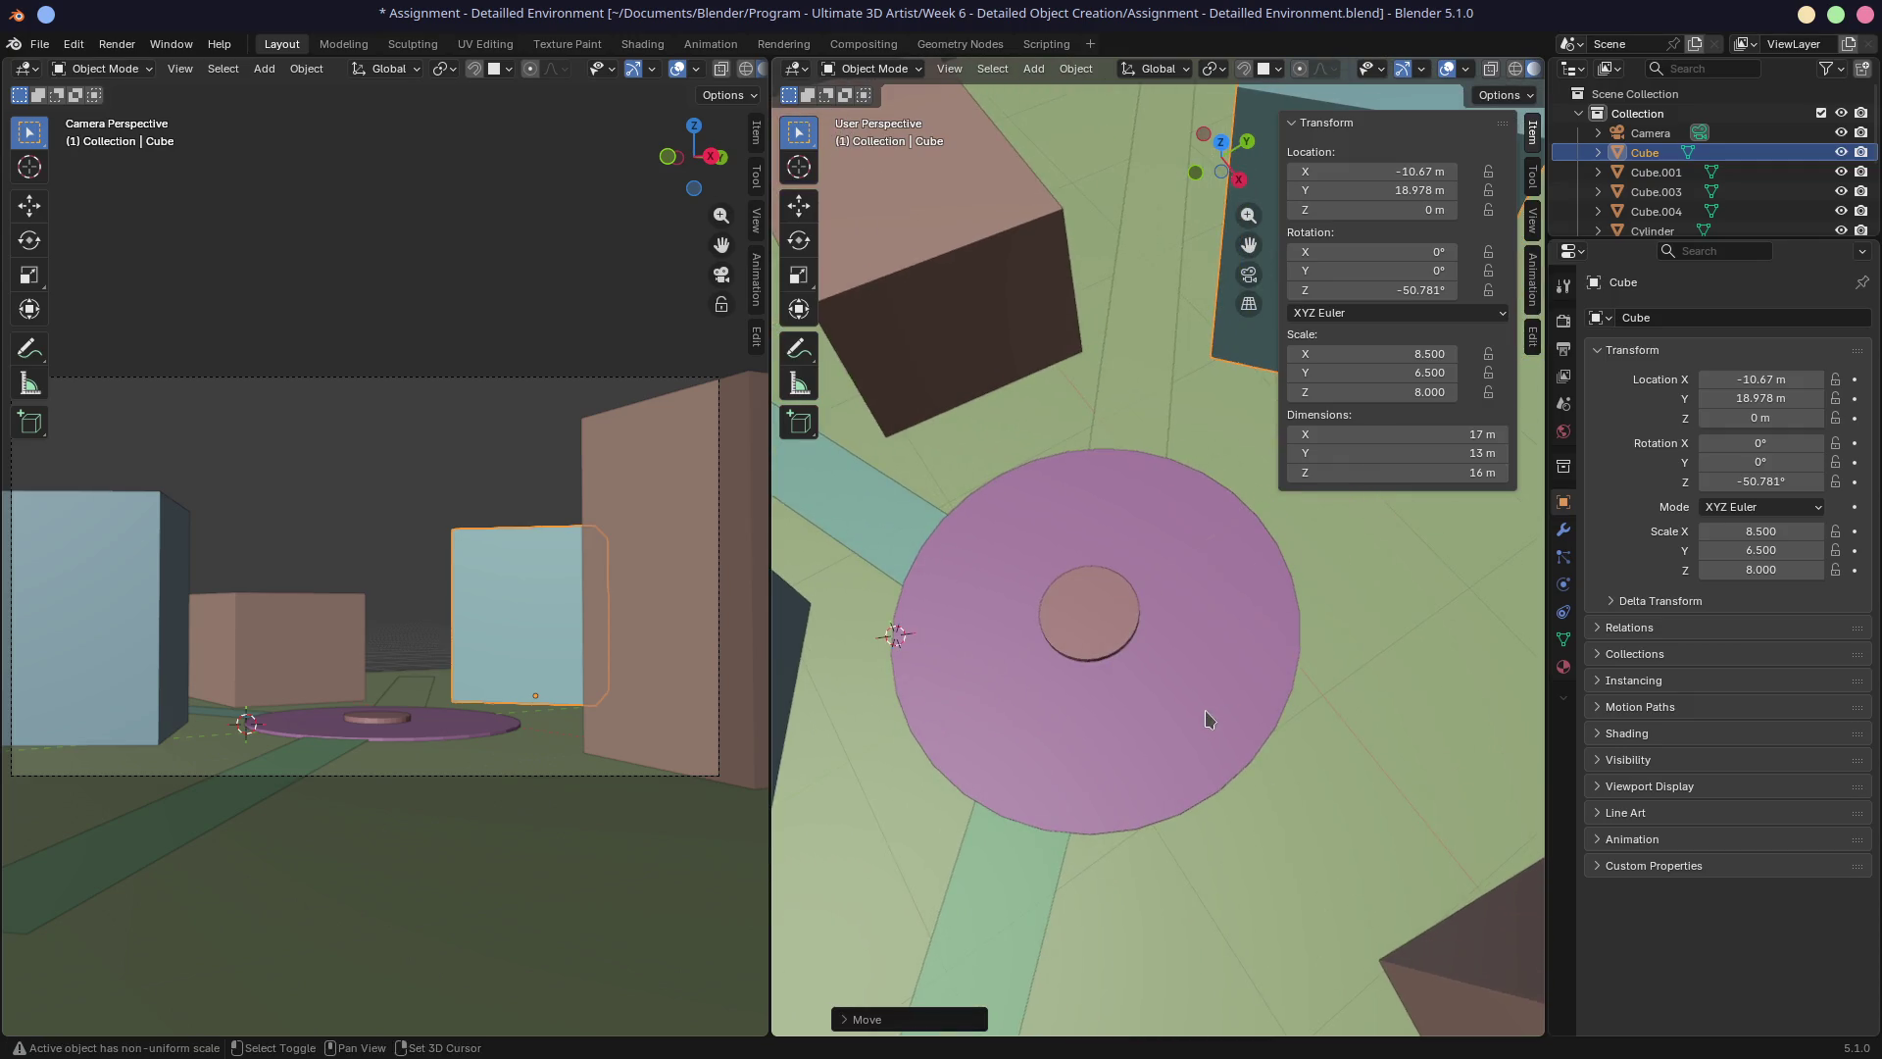
left_click(1162, 410)
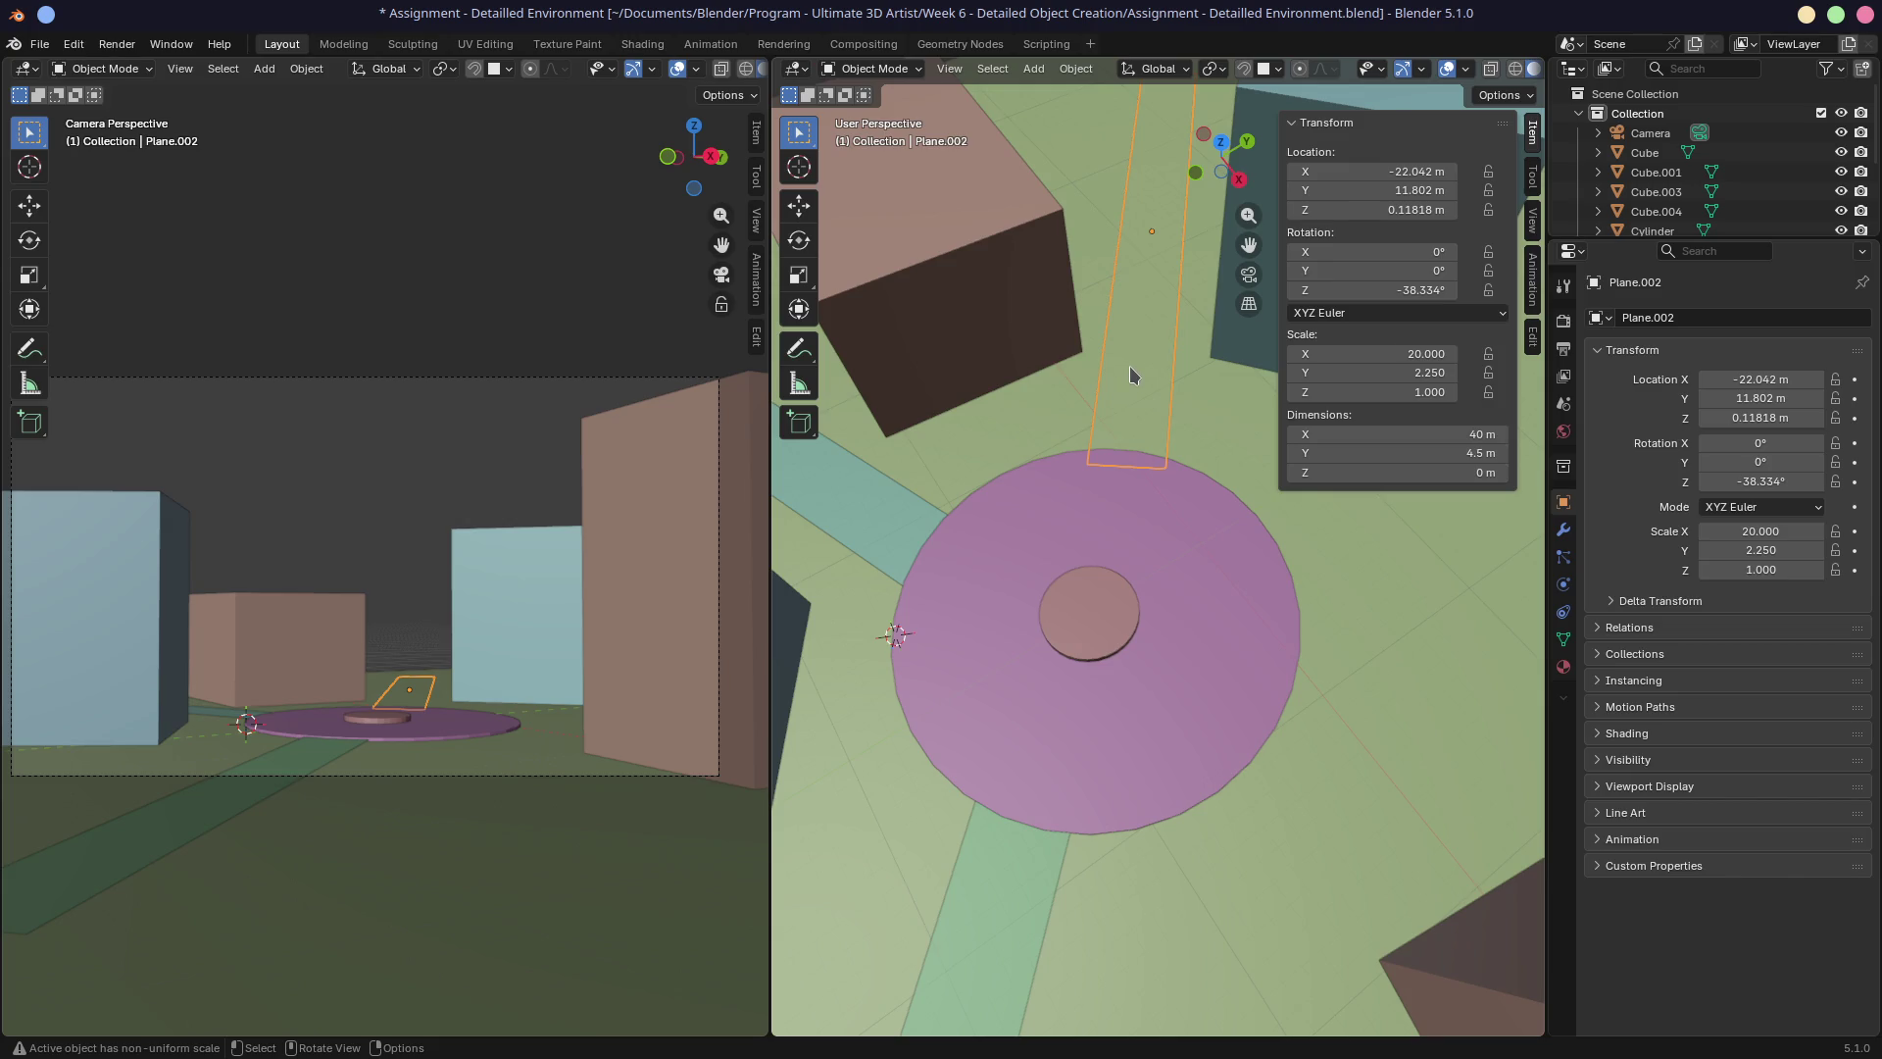
Set Dimensions Y to 9 m on road strips Plane.002 and Plane.001.
left_click(1422, 454)
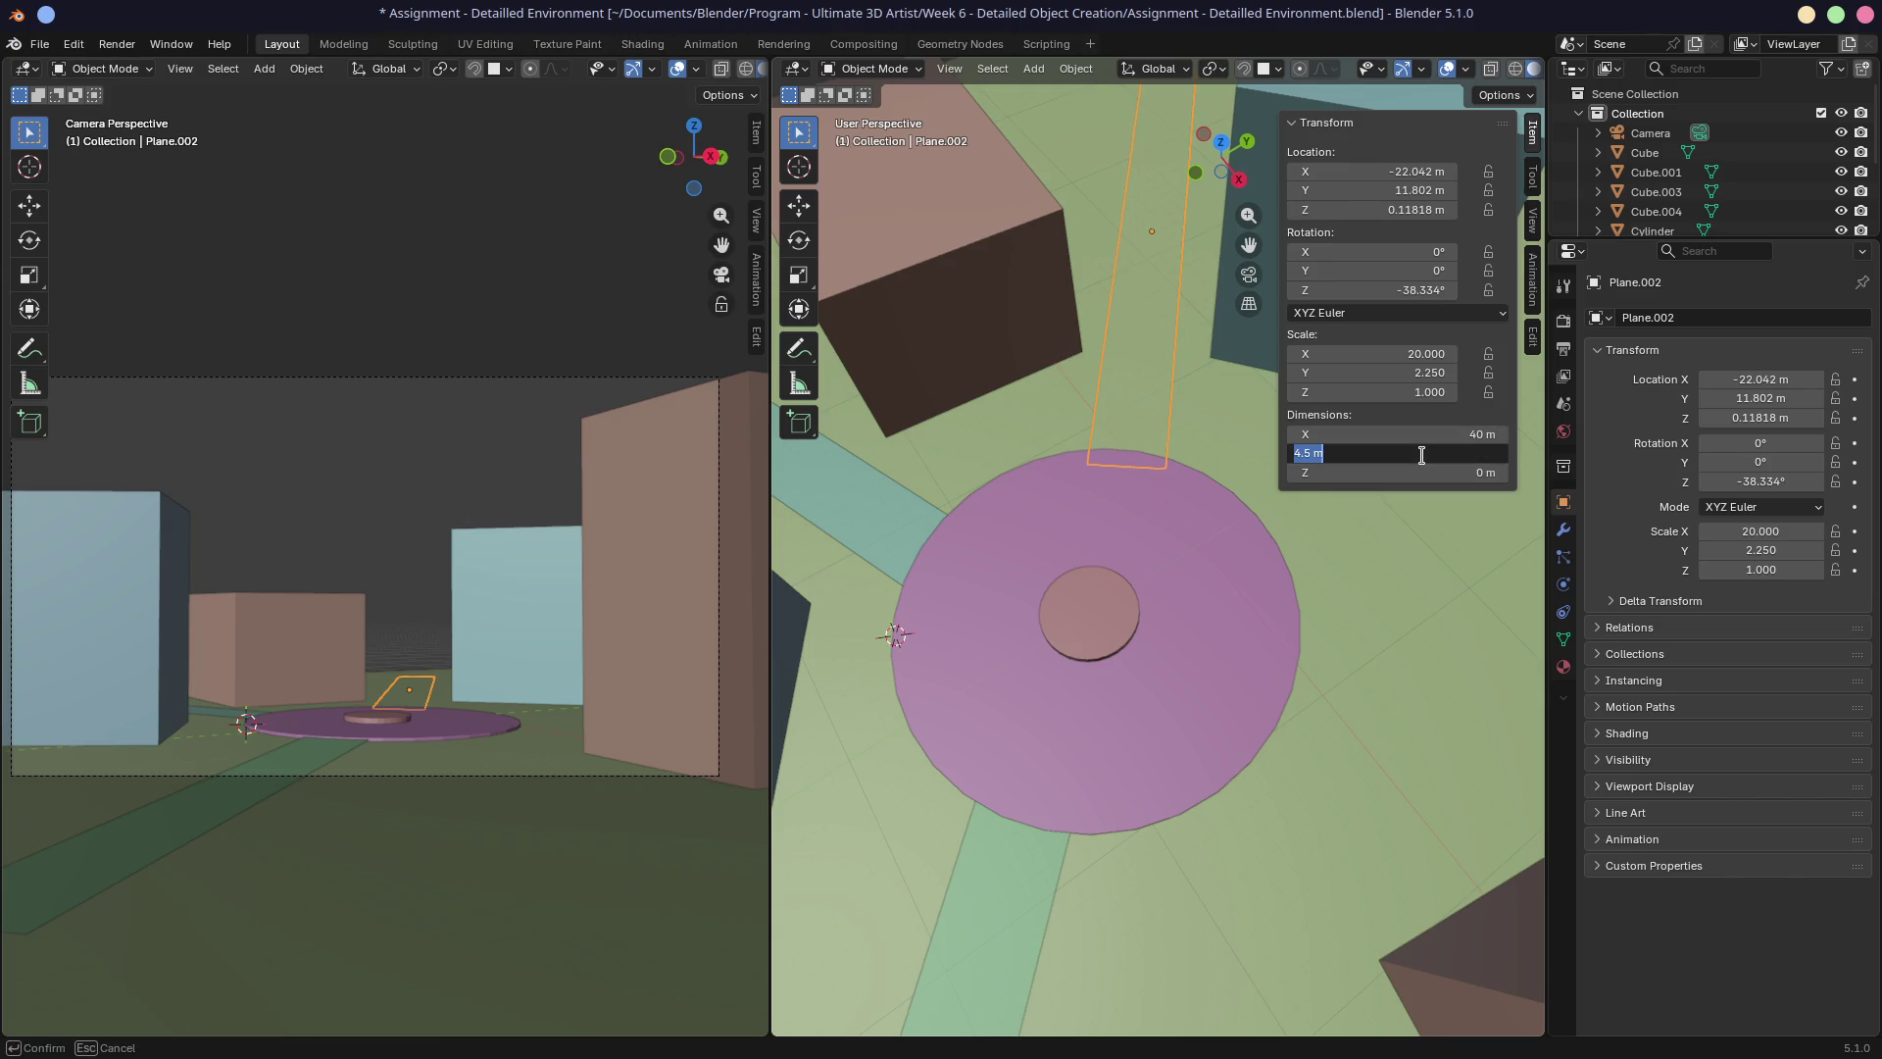
type("9")
key("Return")
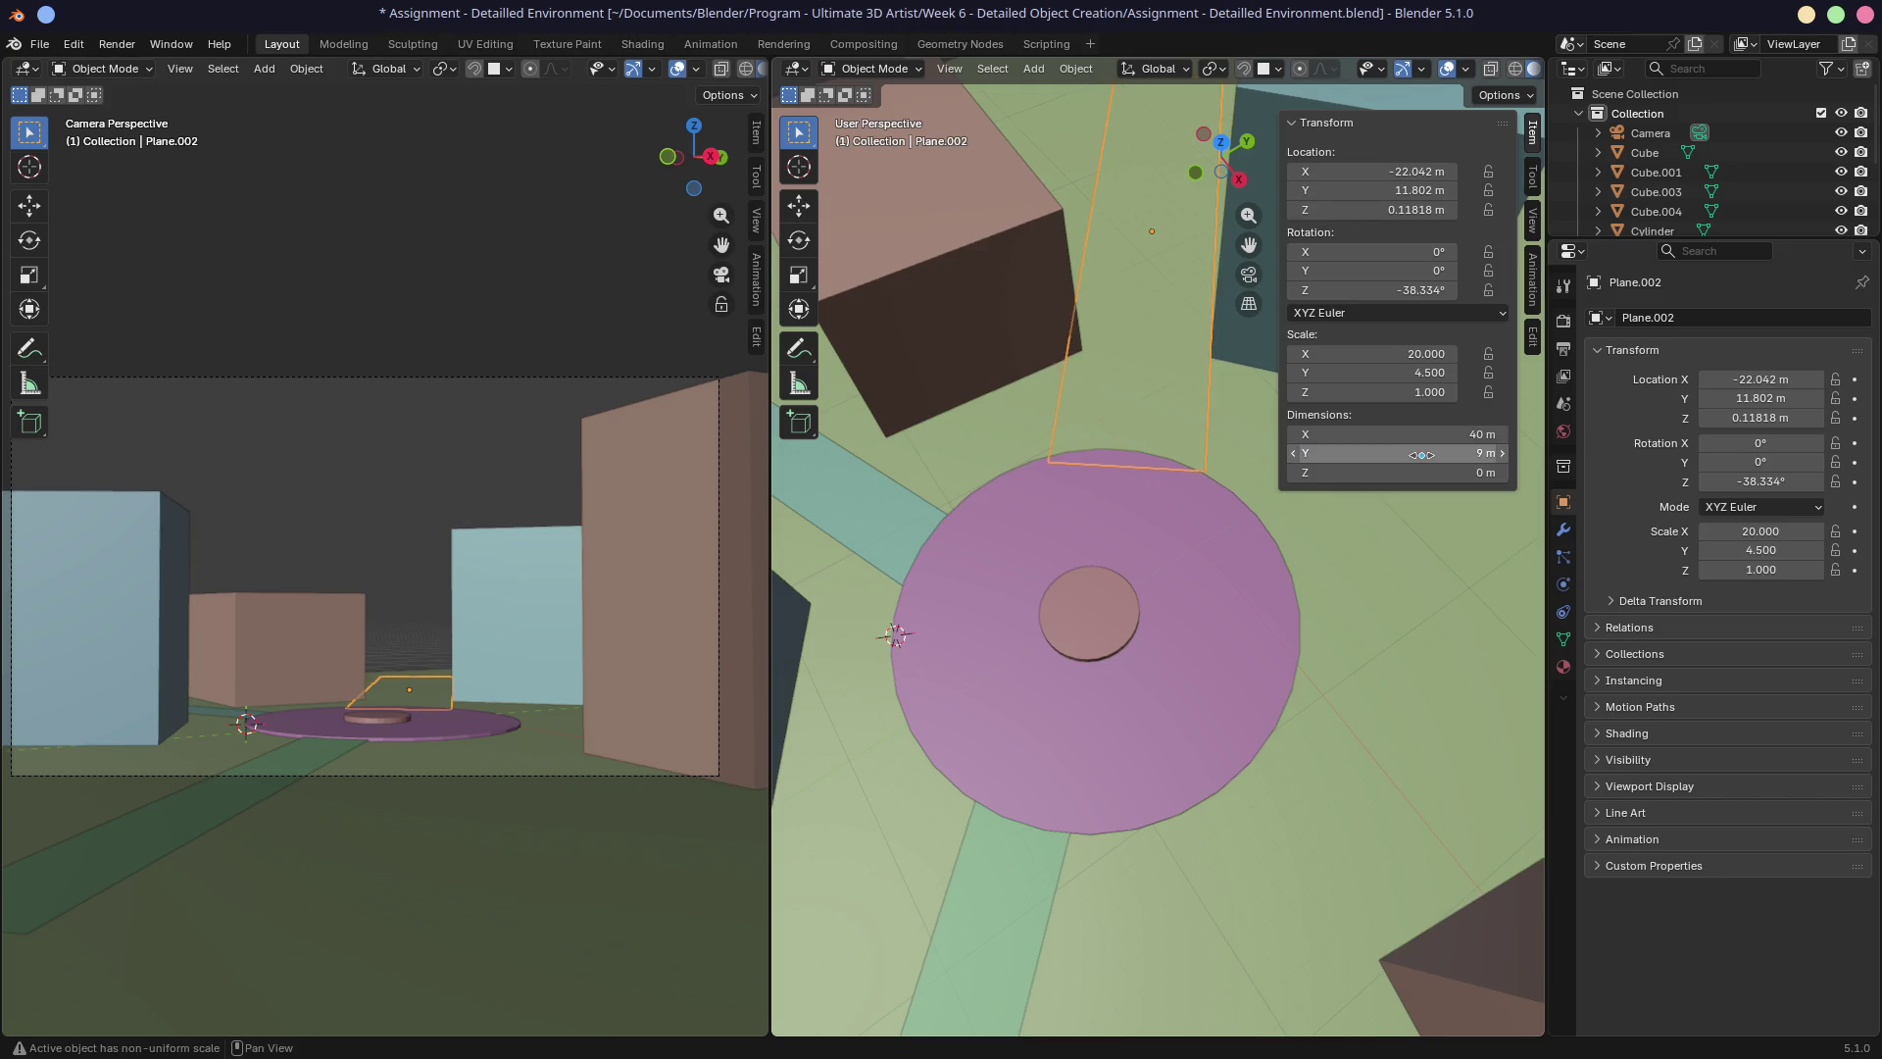
mouse_move(1206, 471)
middle_mouse_down()
mouse_move(1166, 466)
mouse_move(1143, 425)
mouse_move(1080, 431)
middle_mouse_up()
left_click(966, 432)
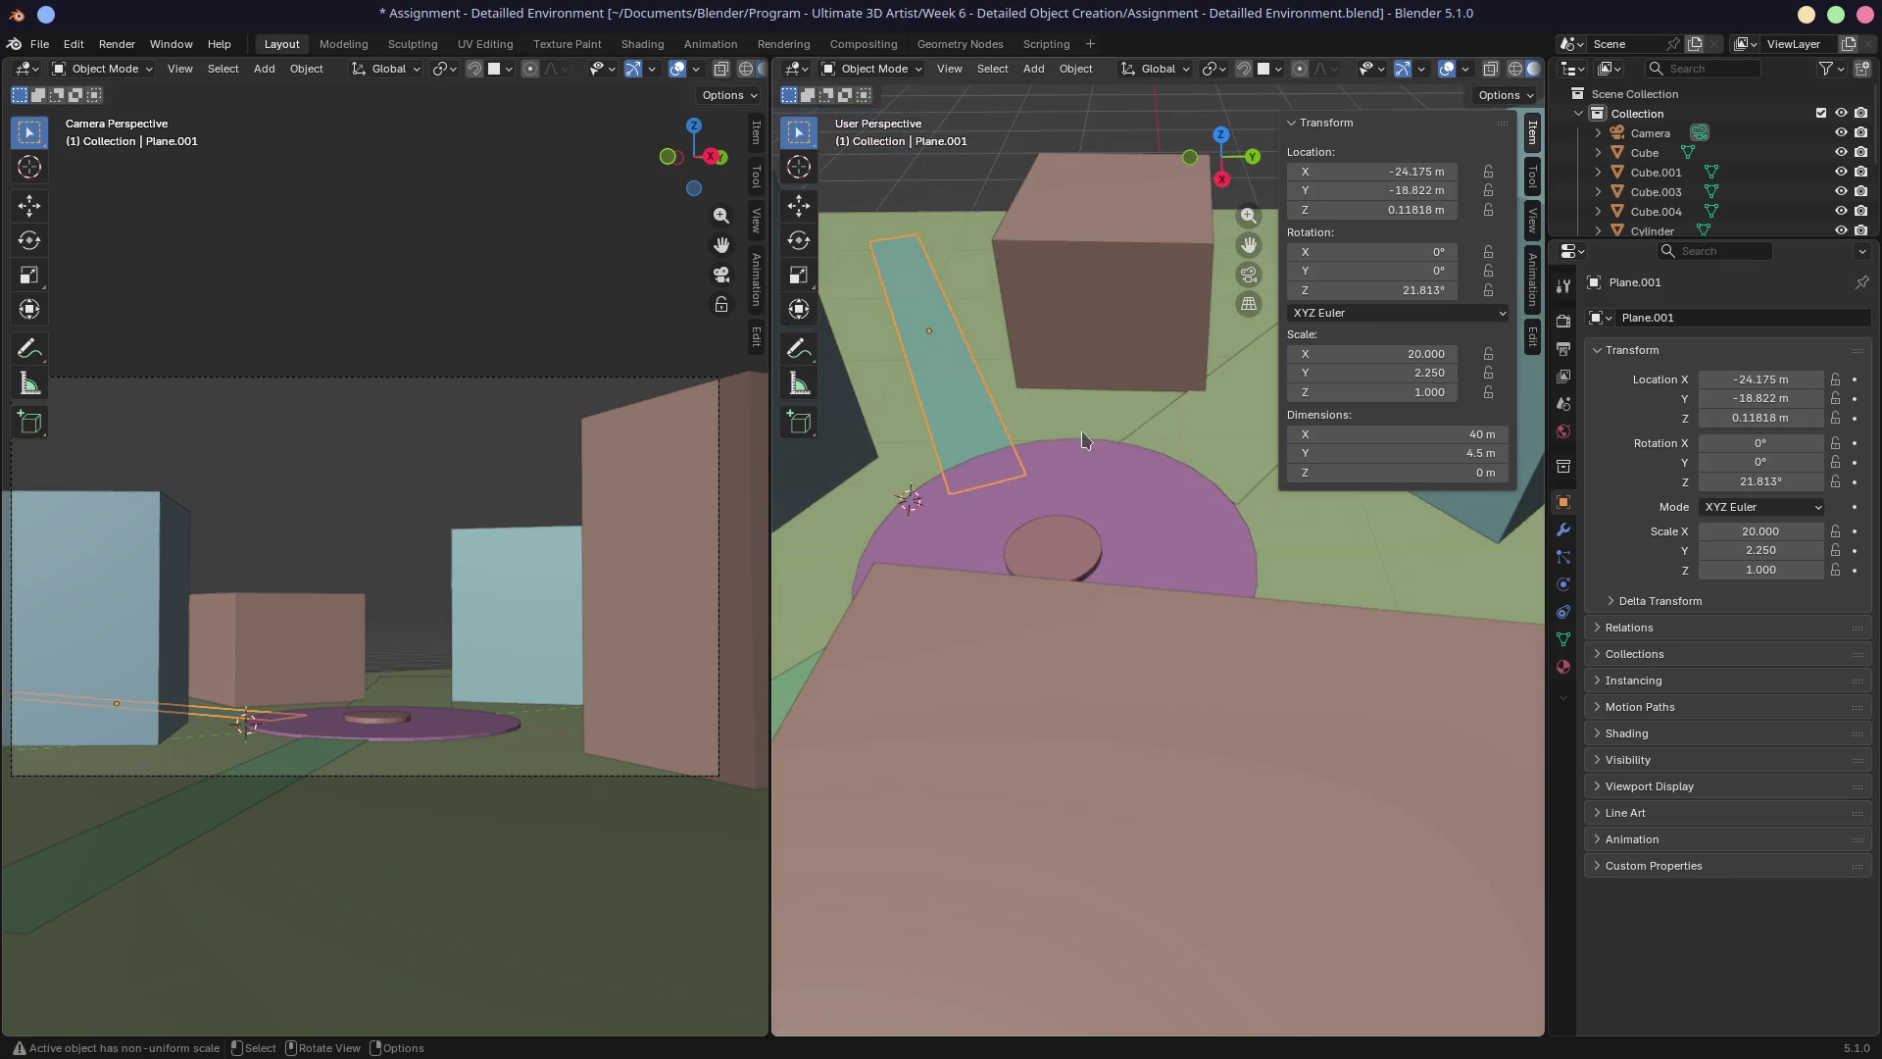
left_click(1442, 454)
type("9")
key("Return")
mouse_move(941, 533)
middle_mouse_down()
mouse_move(983, 437)
mouse_move(1028, 781)
middle_mouse_up()
left_click(1027, 781)
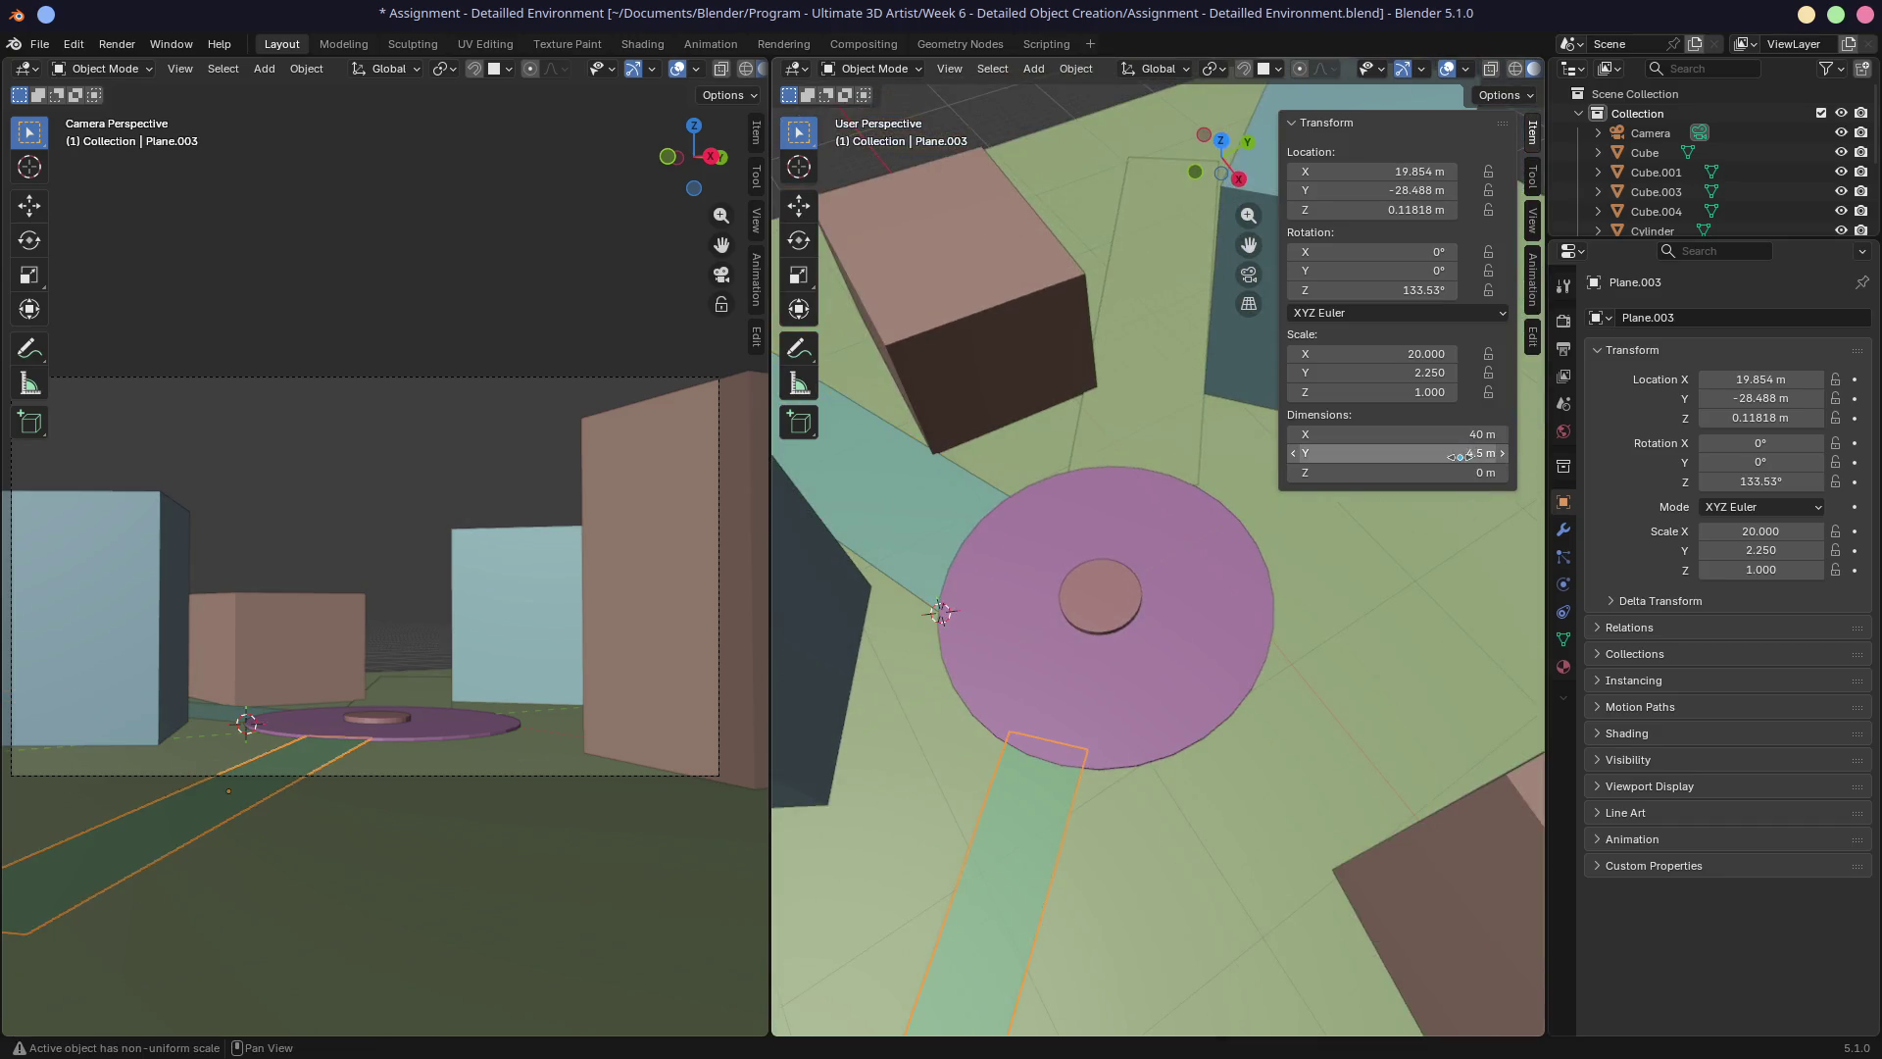
mouse_move(1264, 609)
middle_mouse_down("ctrl")
mouse_move(1153, 738)
mouse_move(1184, 693)
mouse_move(1143, 446)
middle_mouse_up("ctrl")
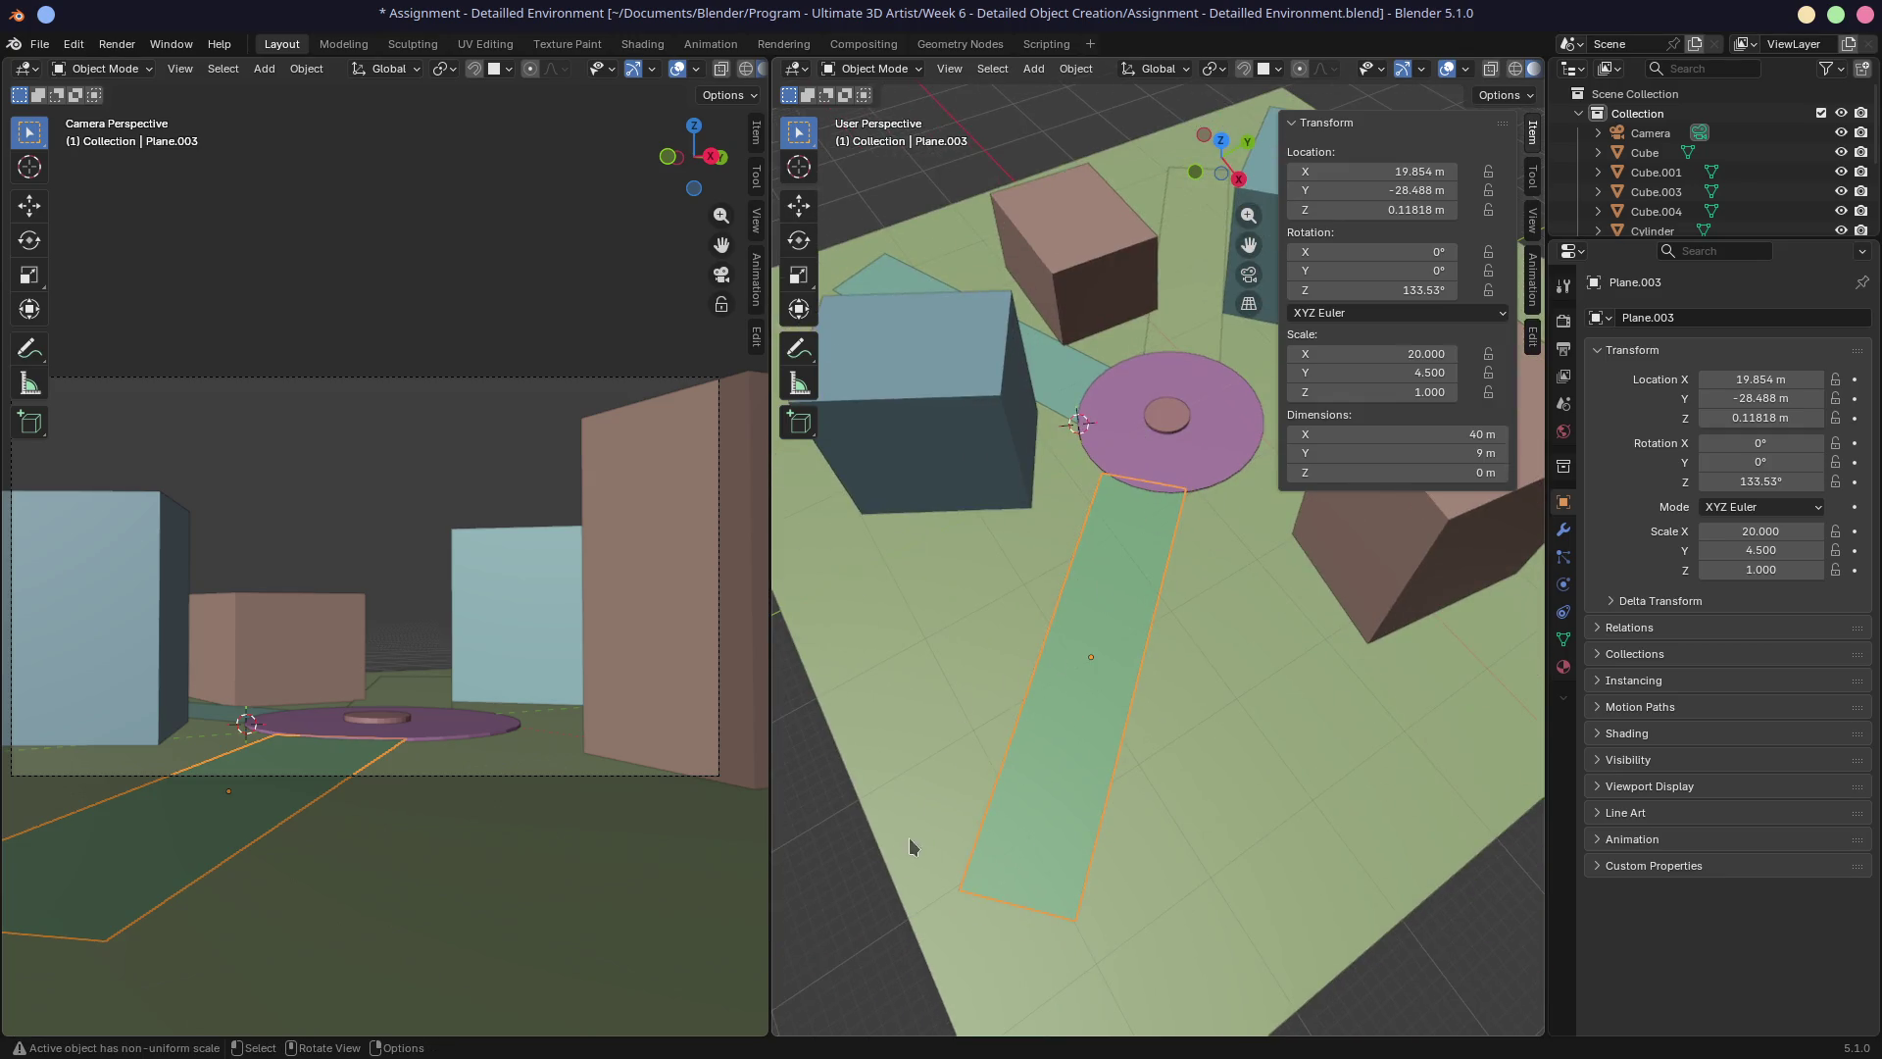
Select the tall pink block Cube.004 east of the plaza and delete it.
middle_click_drag(1167, 421, 1093, 568, "shift")
left_click(1031, 459)
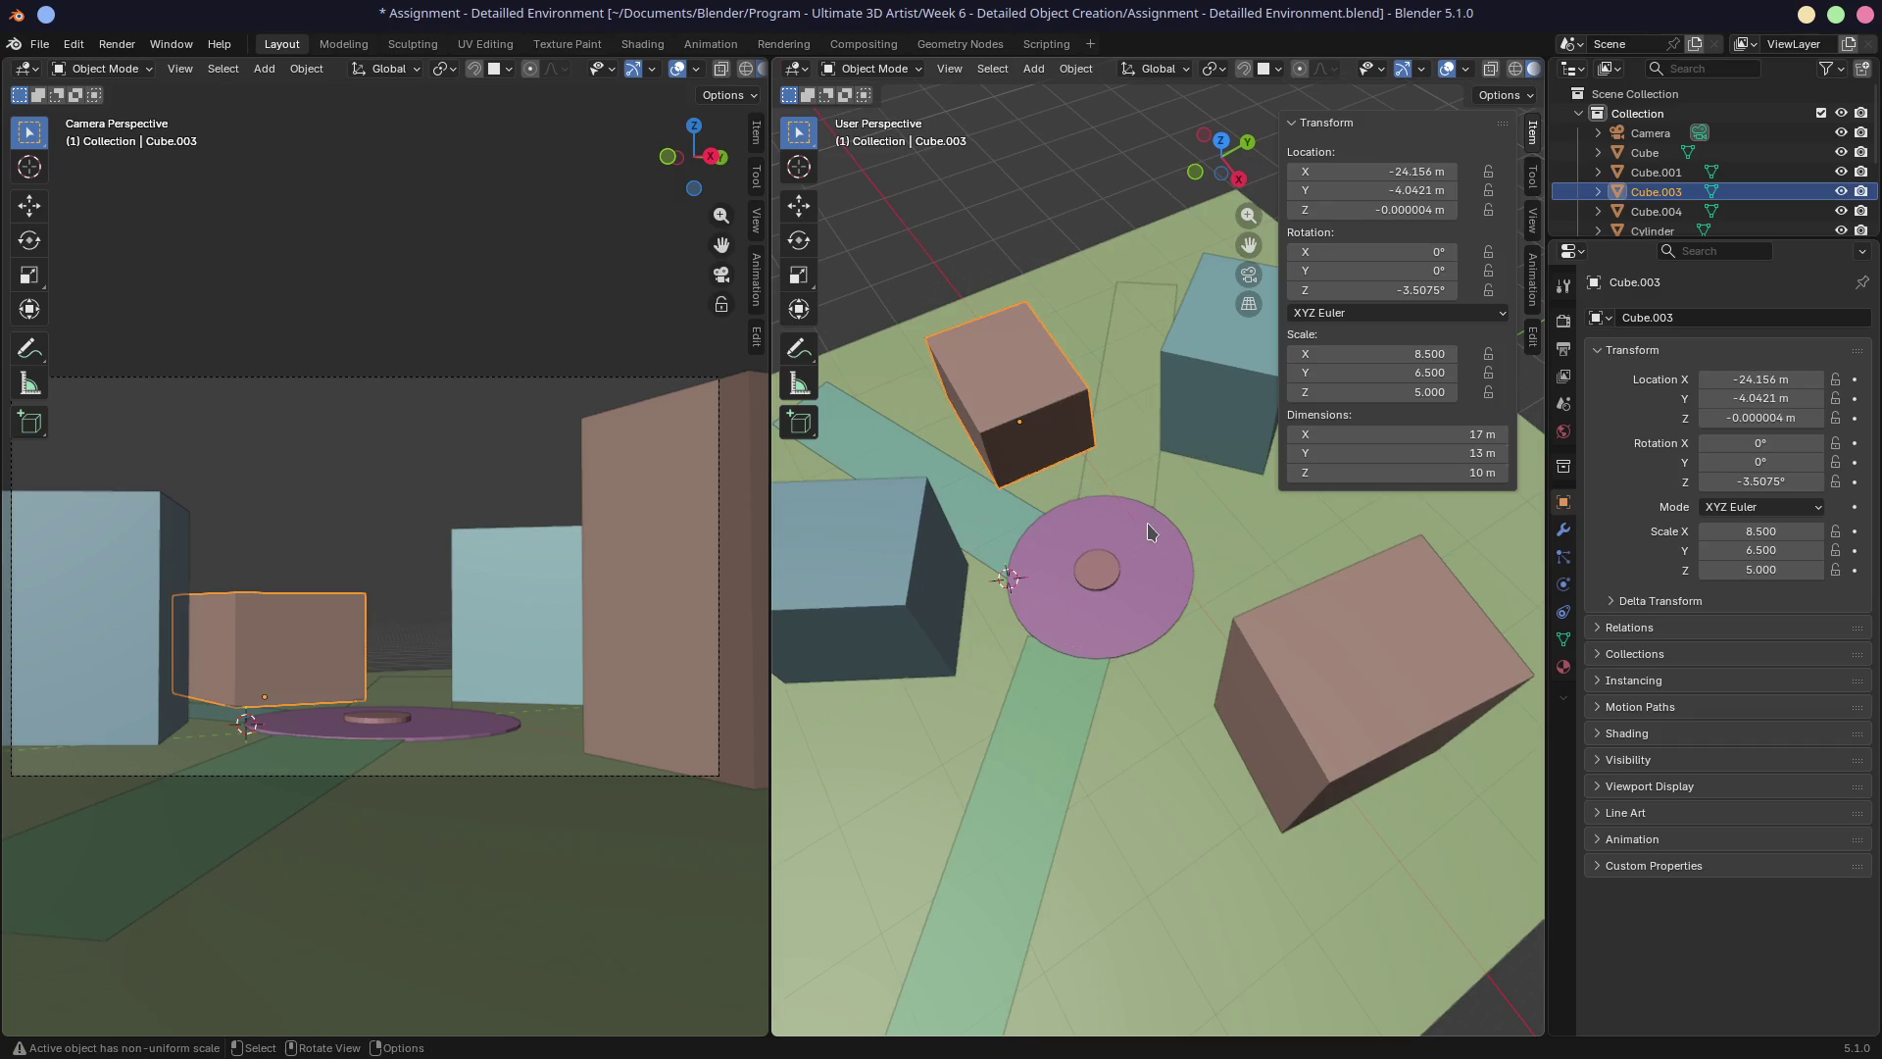
left_click(1336, 750)
key("x")
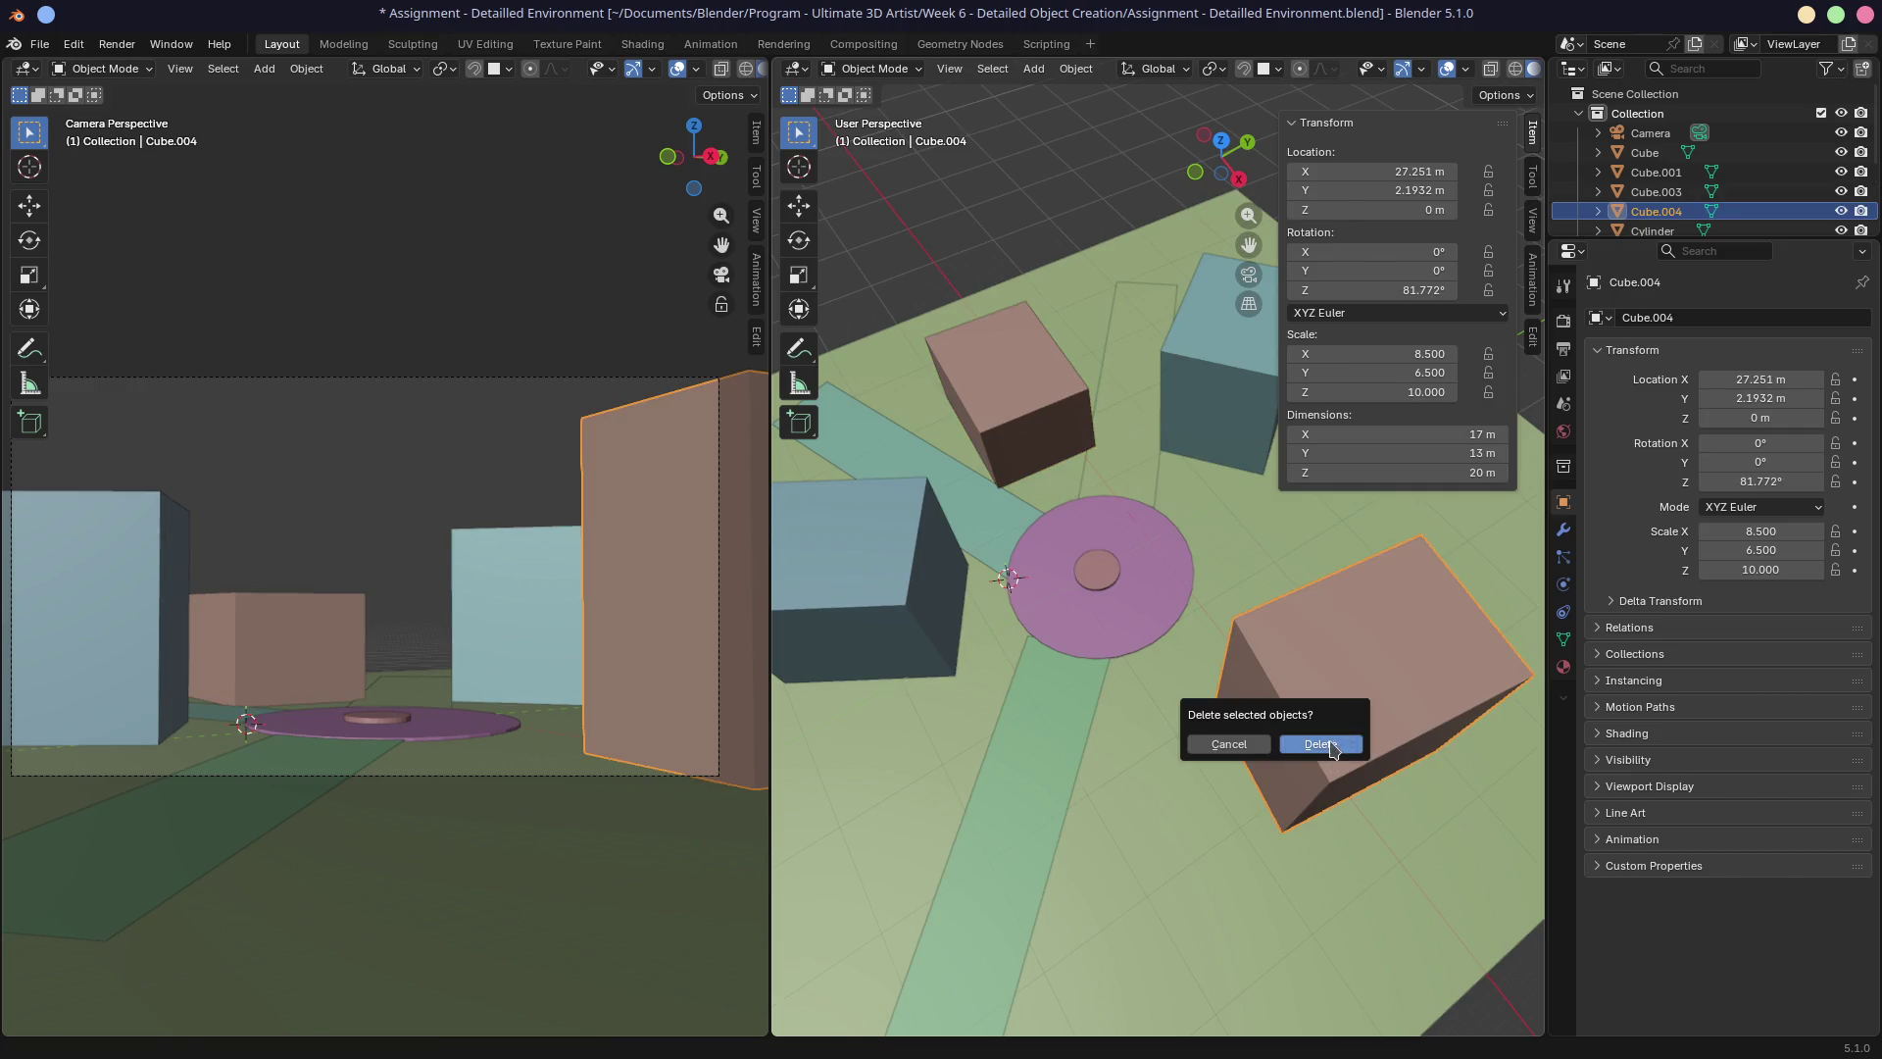
left_click(1327, 745)
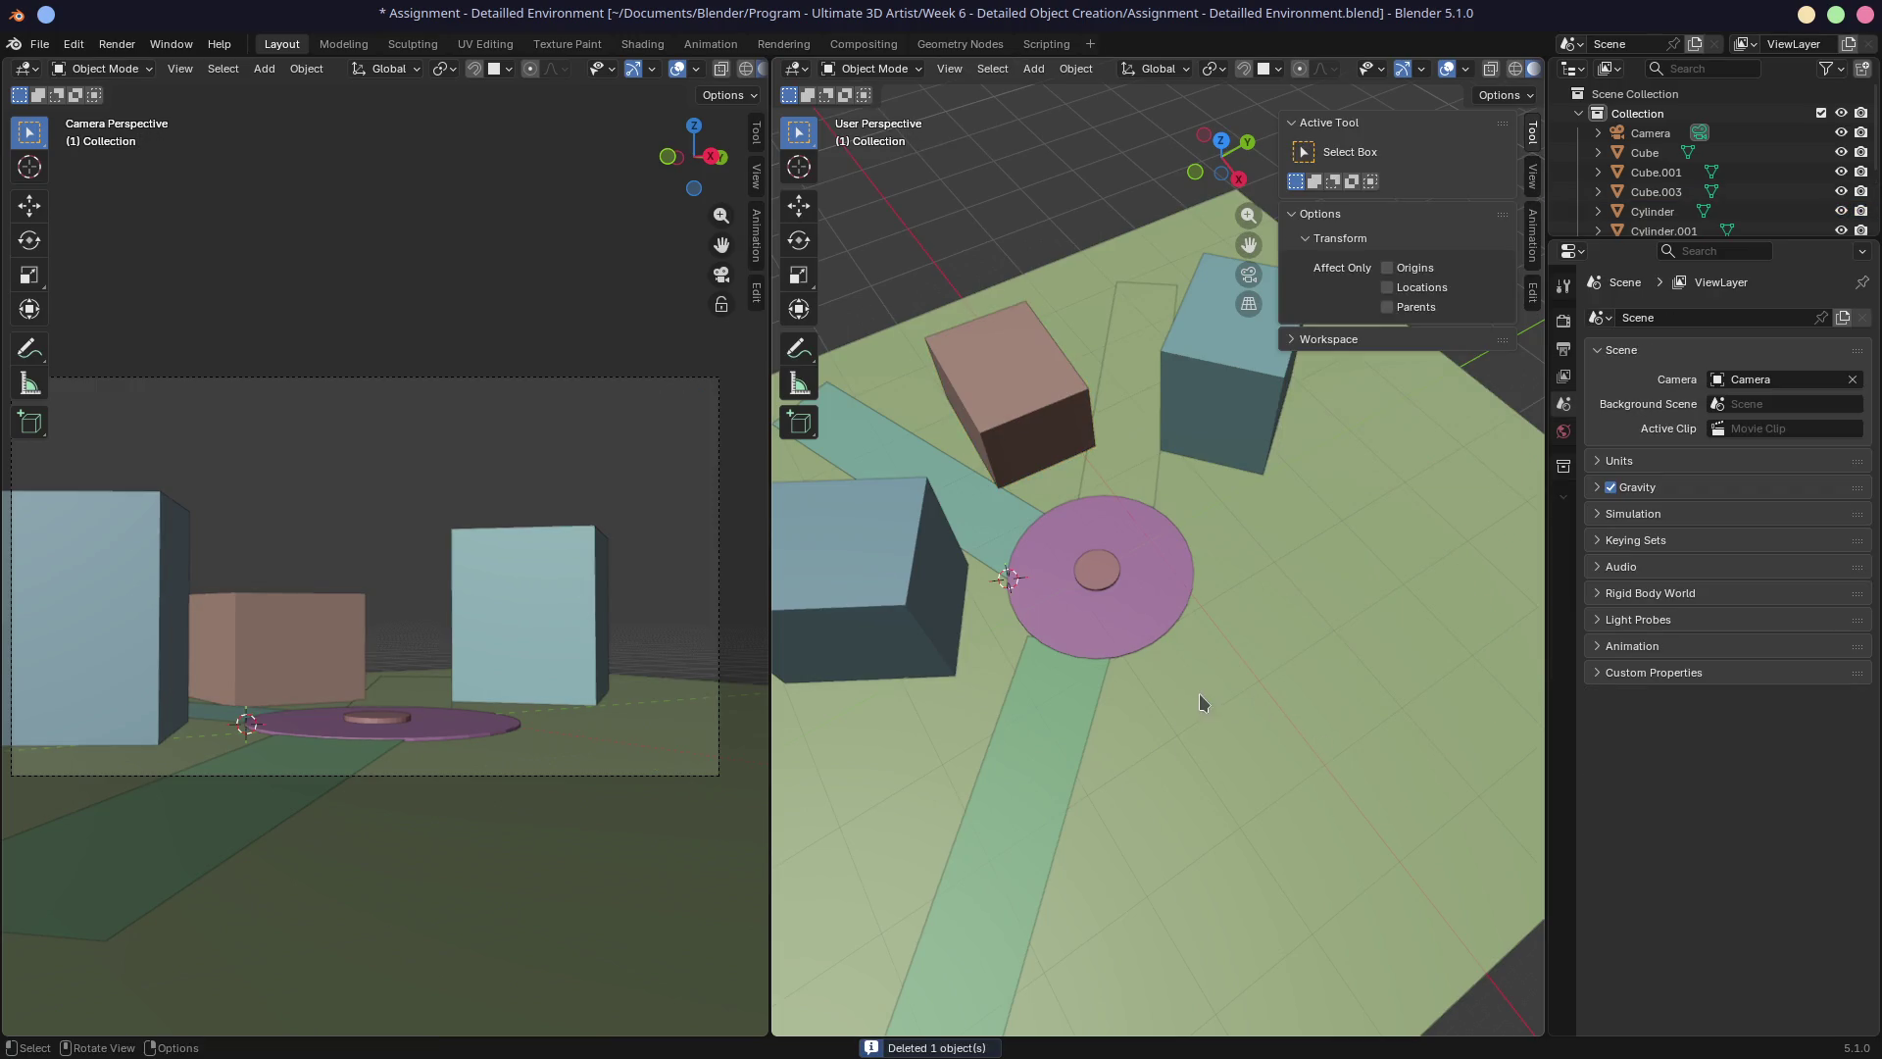
scroll(1192, 628, "down", 3)
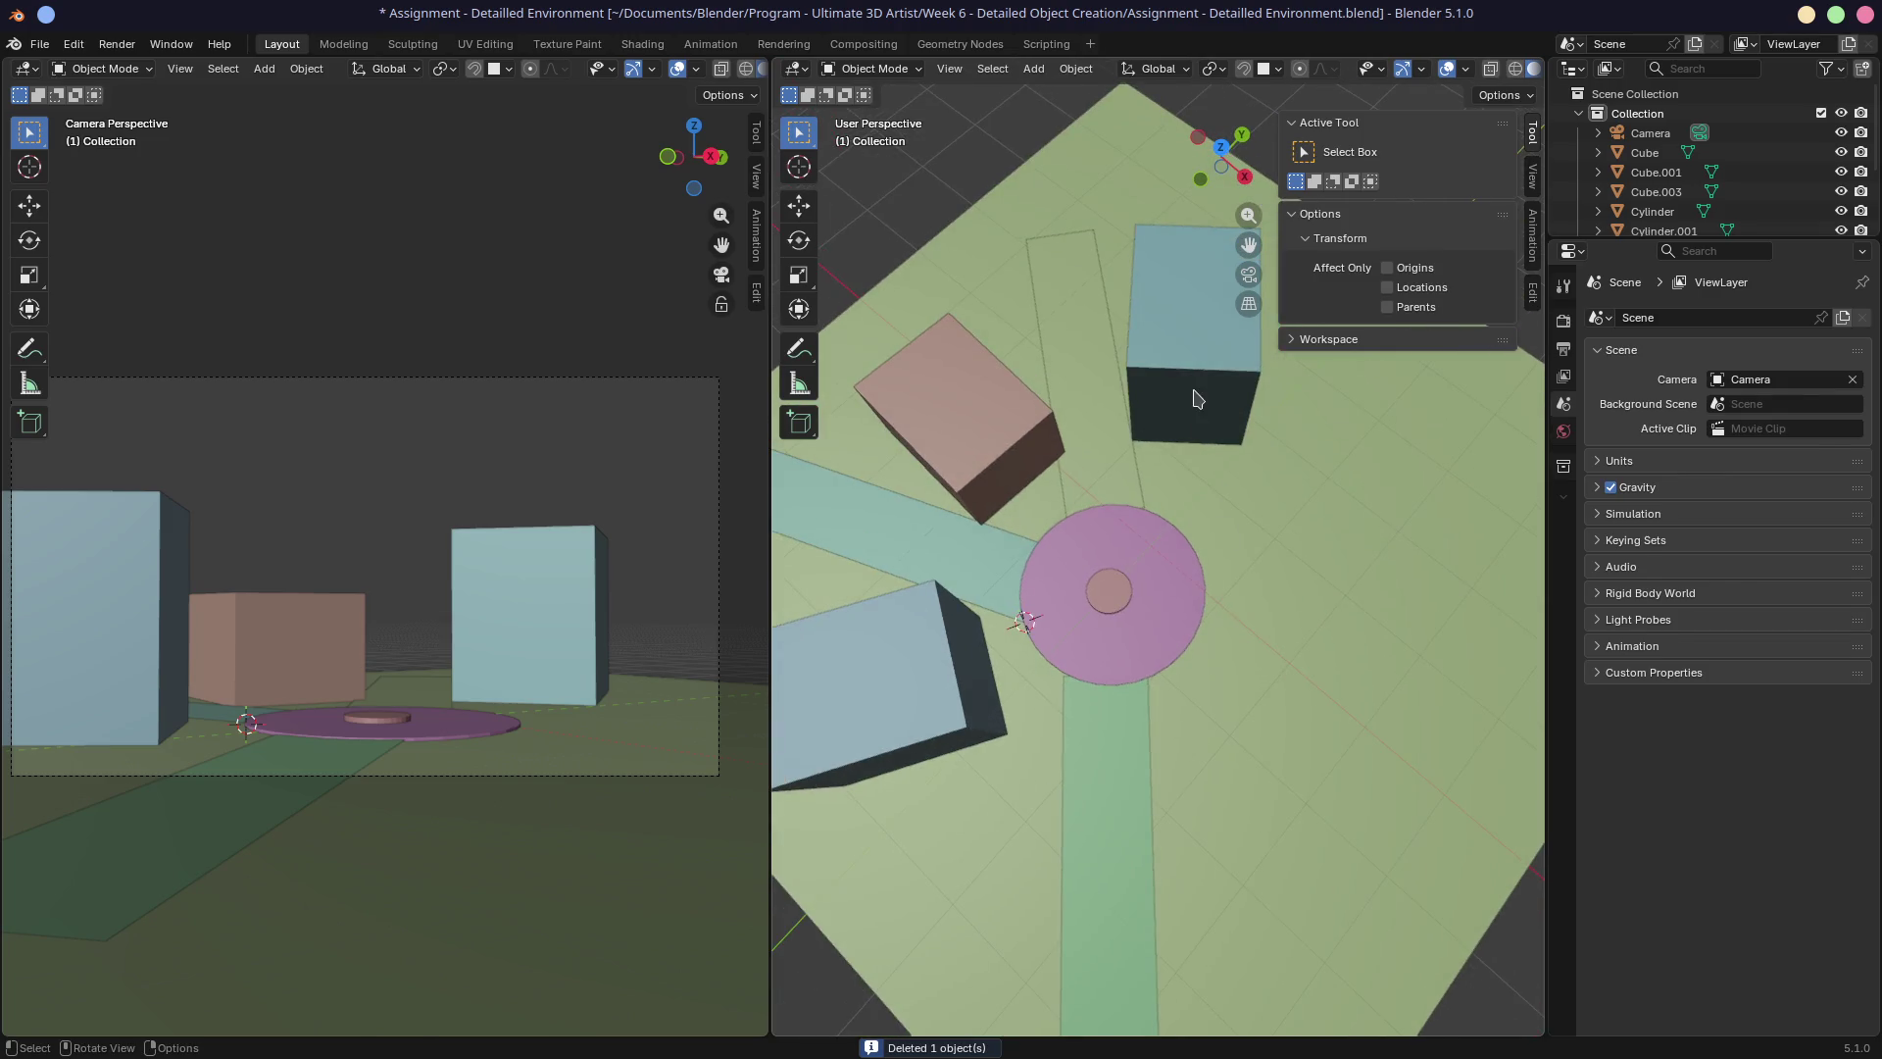
In top view, move and rotate the light blue block above the plaza.
left_click(1201, 399)
key("KP_7")
left_click_drag(1057, 435, 1136, 424)
key("r")
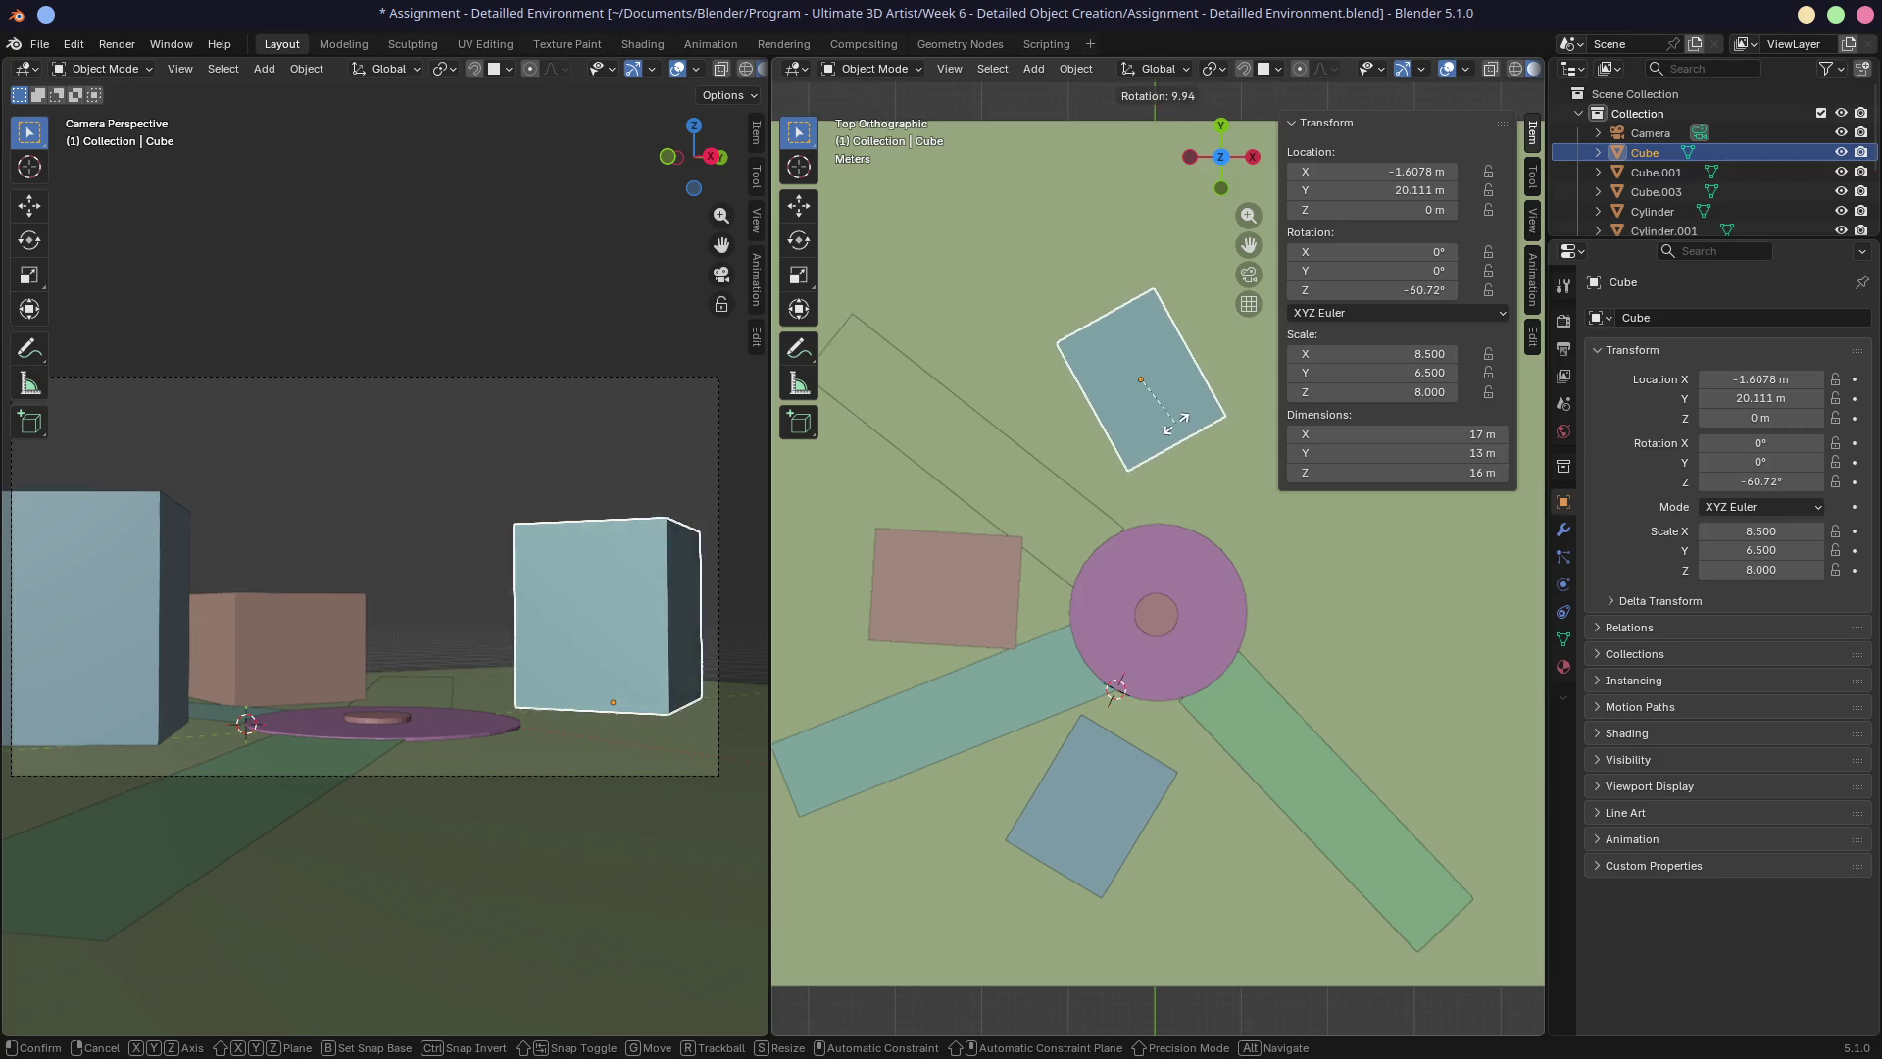
left_click(1165, 438)
Move and rotate the diagonal road strip Plane.002 into its new place.
left_click(1041, 522)
key("g")
left_click(1067, 446)
key("g")
left_click(1072, 436)
key("r")
left_click(1132, 433)
key("g")
left_click(1133, 412)
key("r")
left_click(1176, 412)
key("g")
left_click(1177, 424)
Move the pink block Cube.003 and add a 40.52°-rotated copy at X −36.26, Y 11.53 m.
left_click(988, 579)
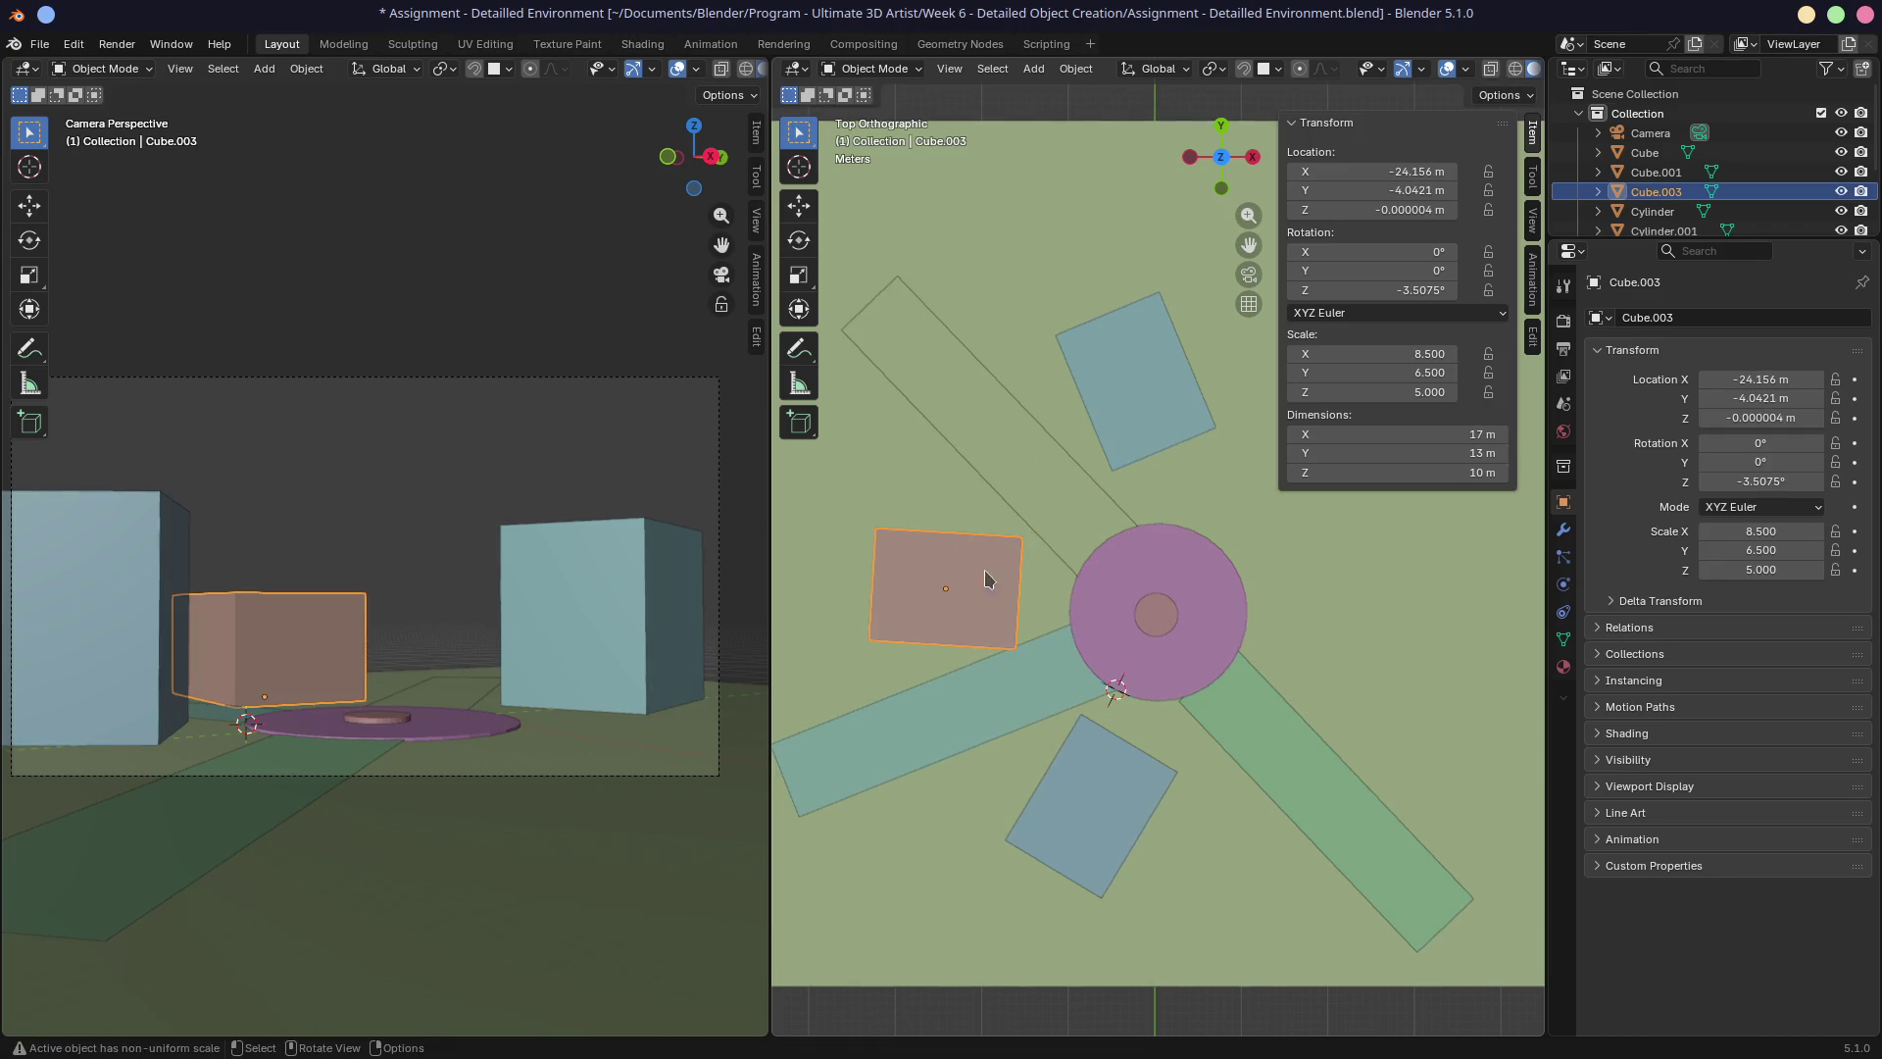
key("g")
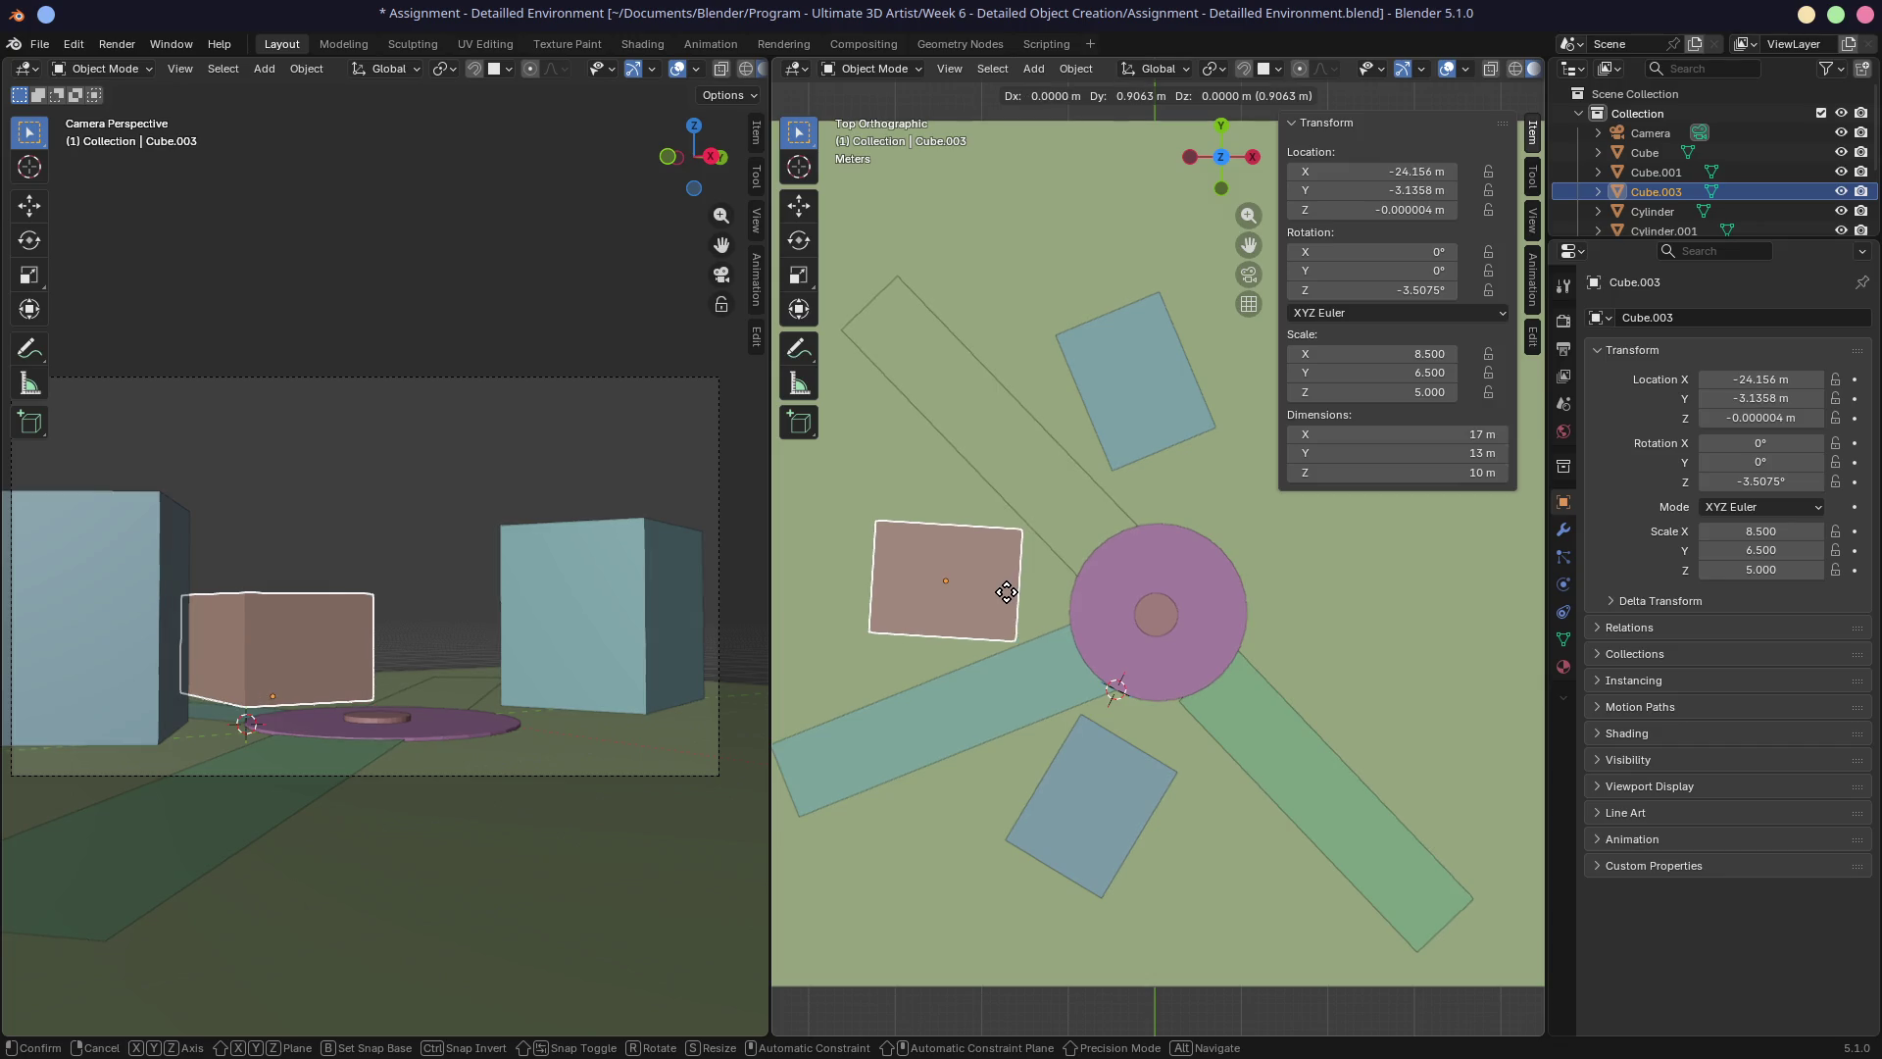
left_click(1009, 596)
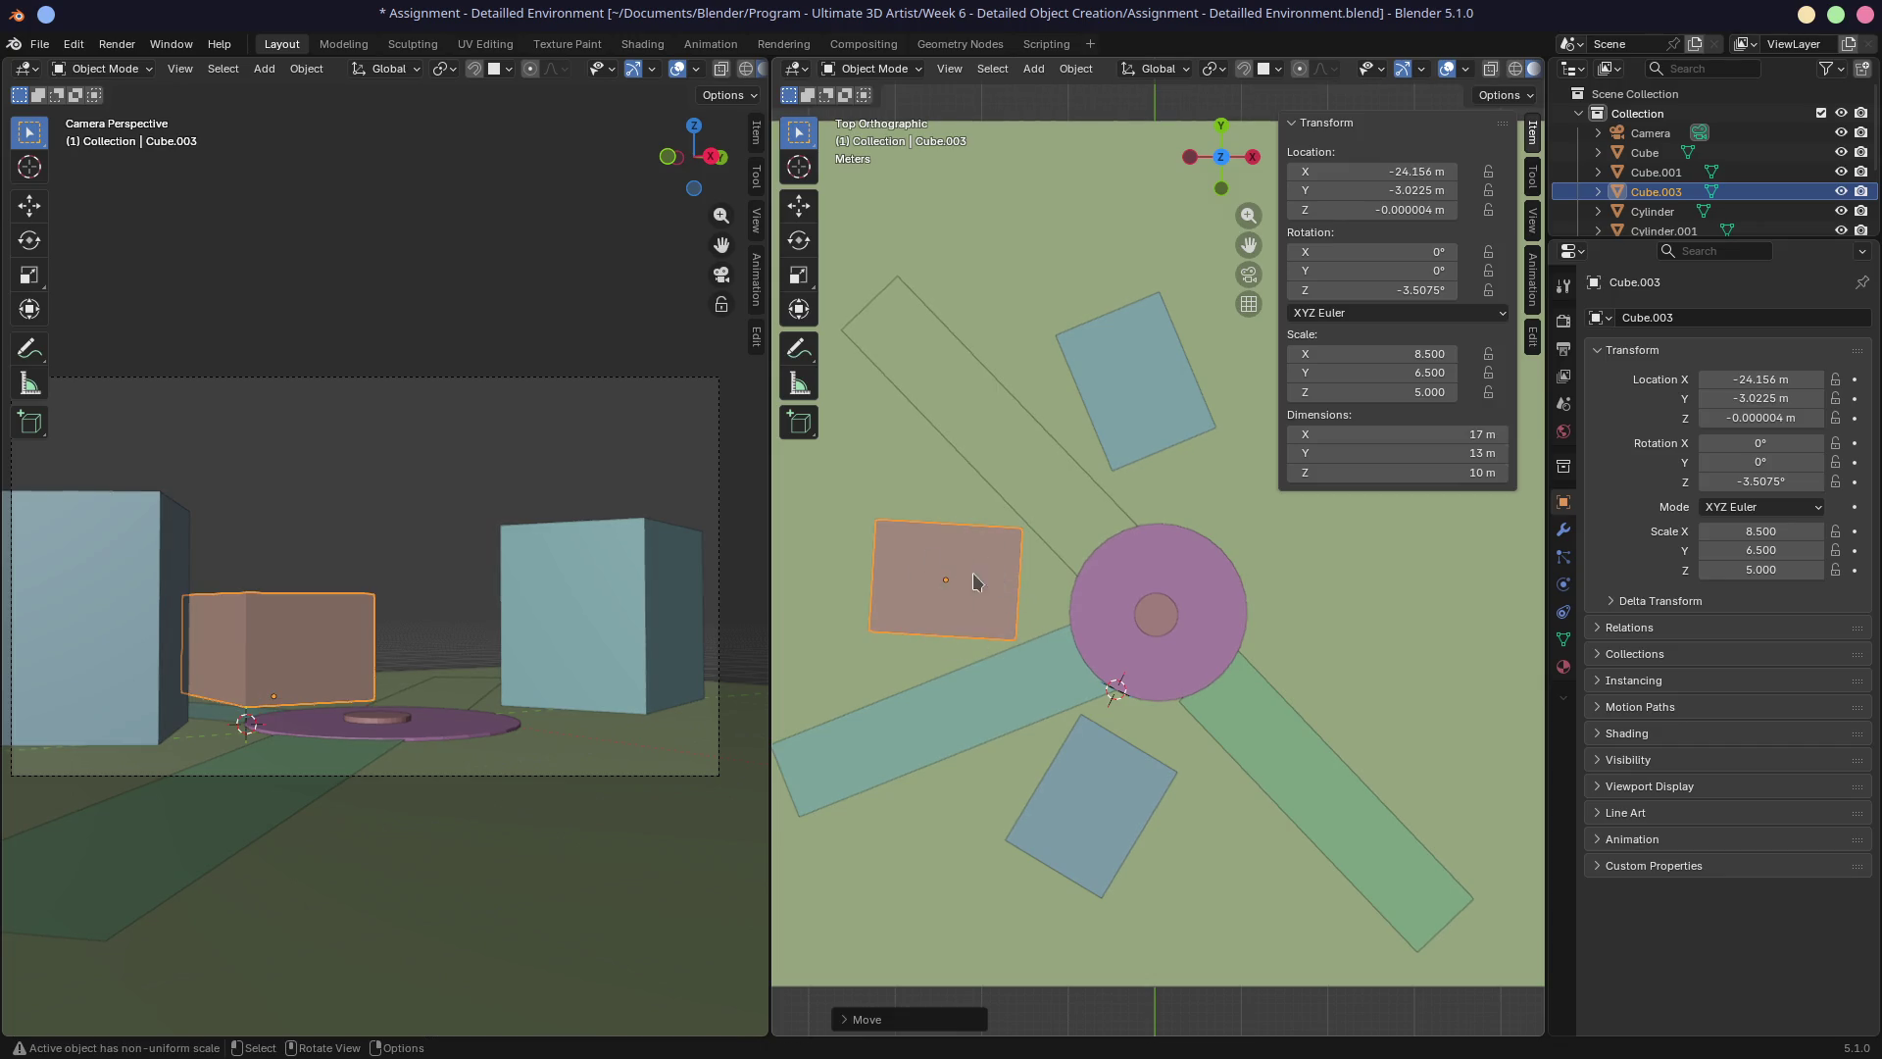
key("shift+d")
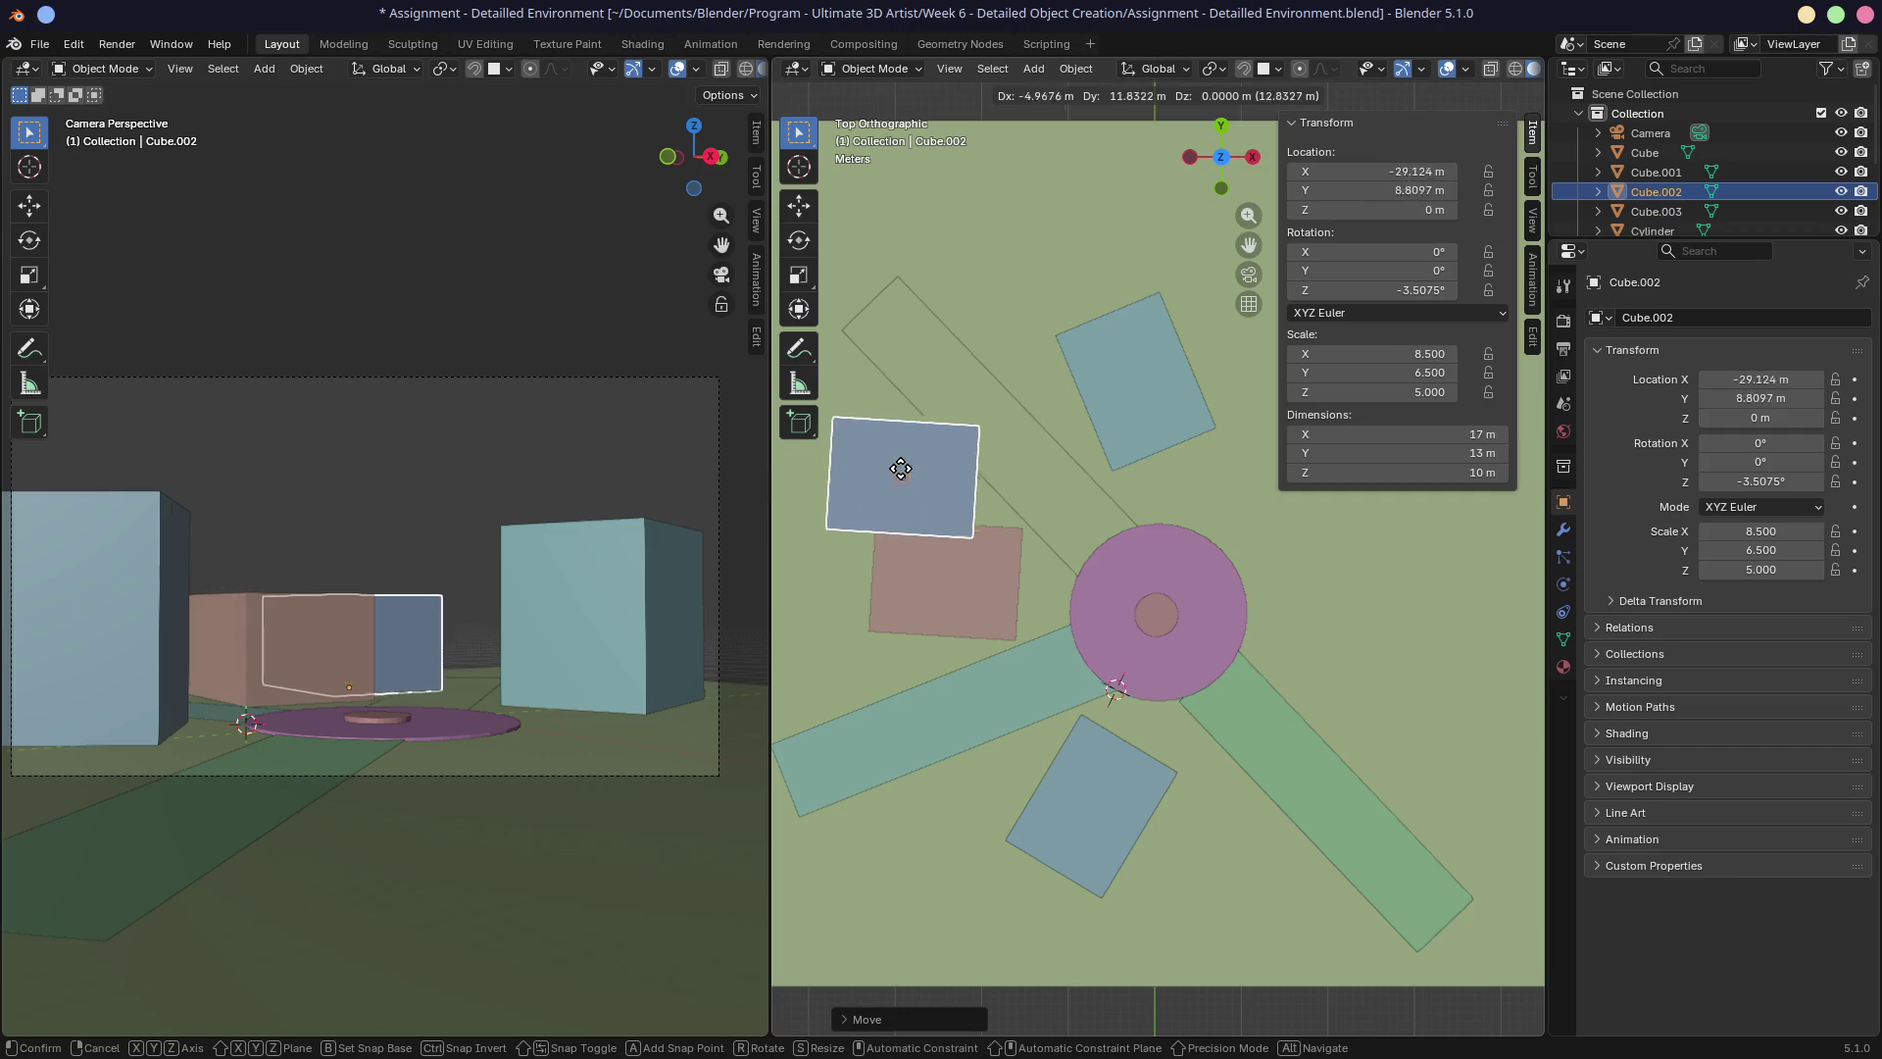
left_click(856, 451)
key("r")
left_click(1025, 369)
key("g")
left_click(1010, 372)
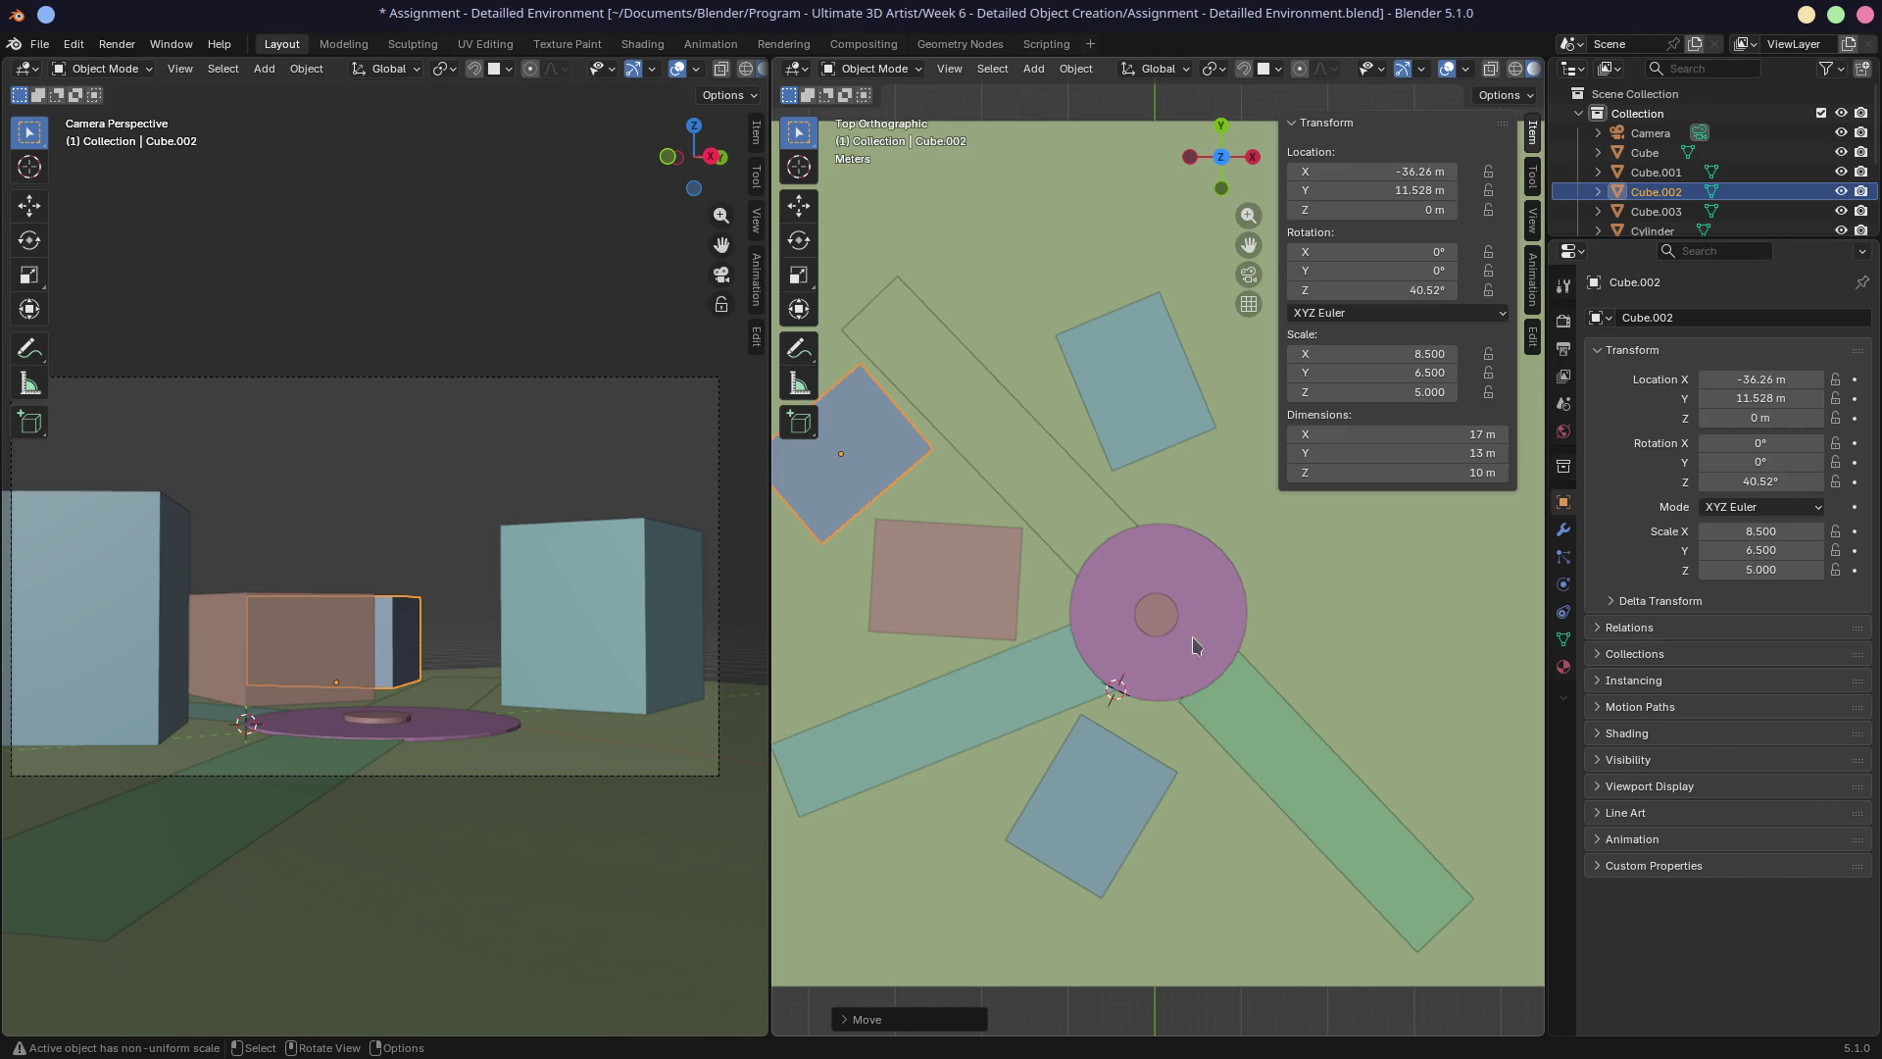
mouse_move(1241, 694)
middle_mouse_down()
mouse_move(1255, 668)
mouse_move(1208, 632)
middle_mouse_up()
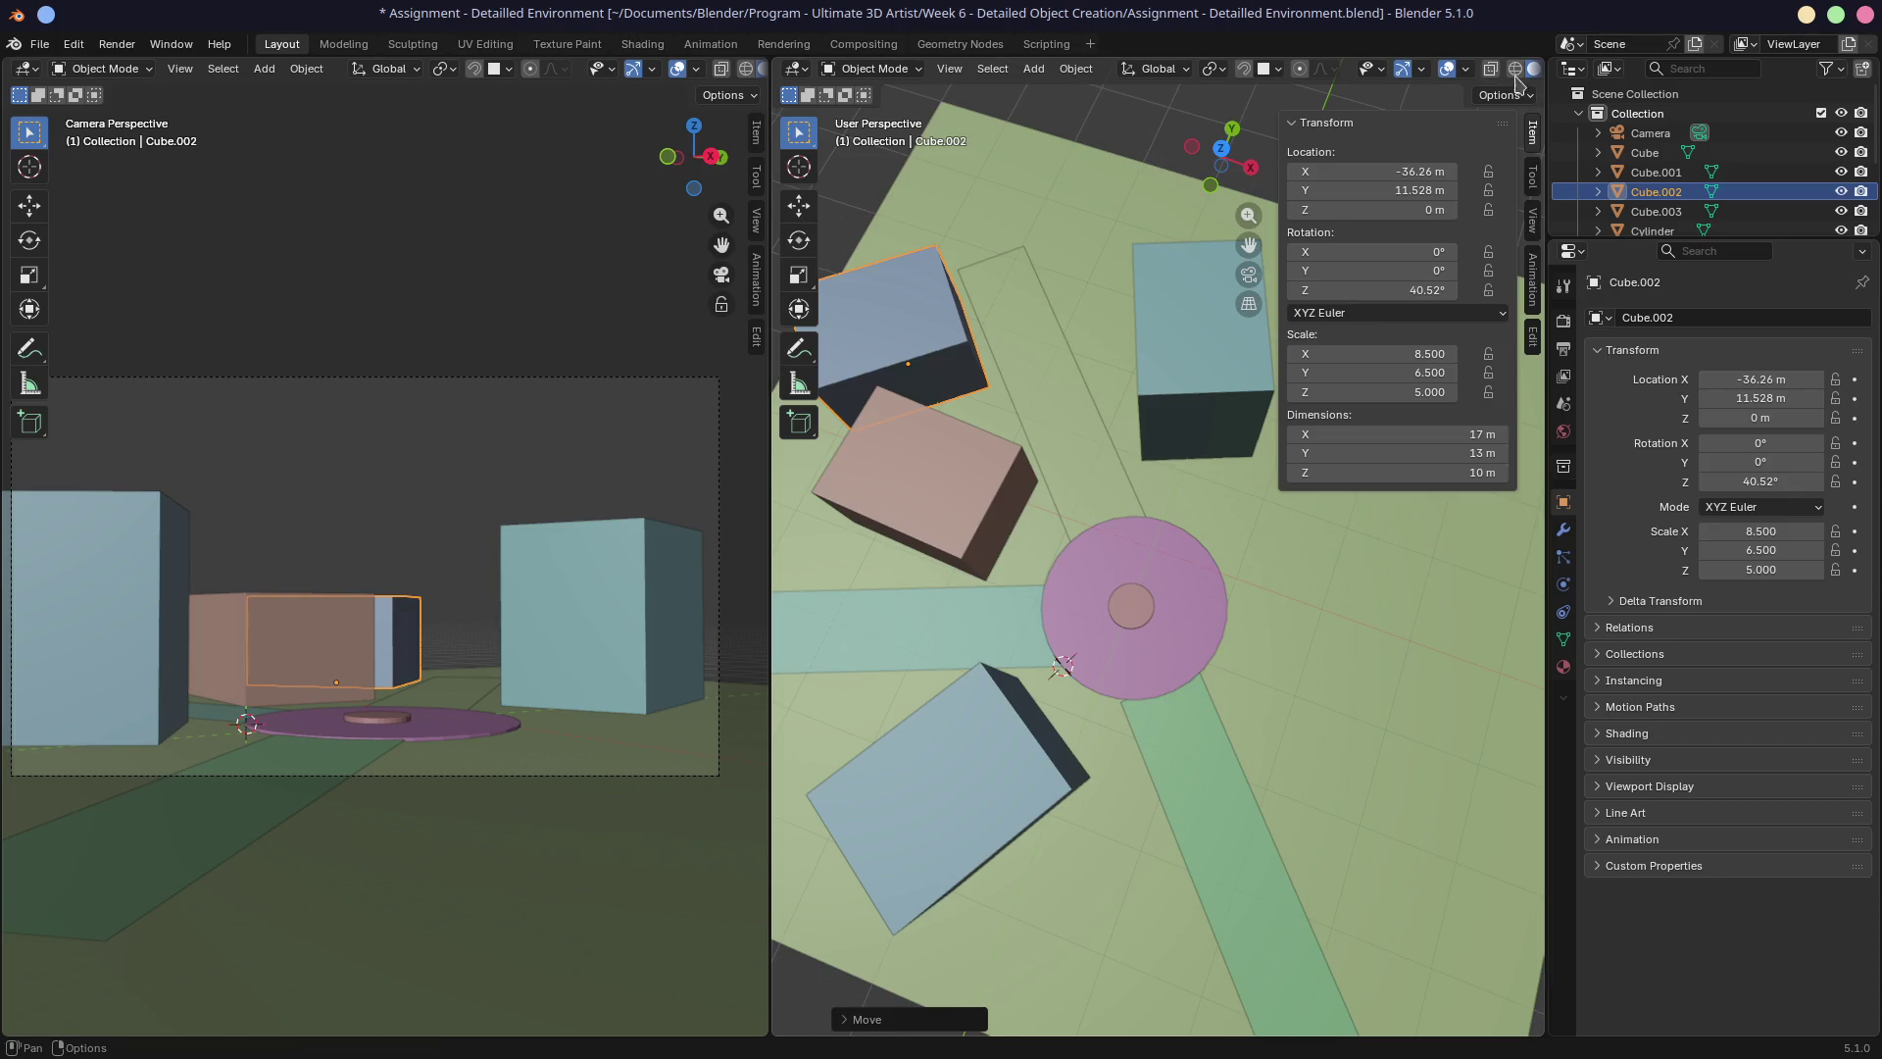
Turn on Statistics in the Viewport Overlays.
left_click(1466, 68)
left_click(1335, 283)
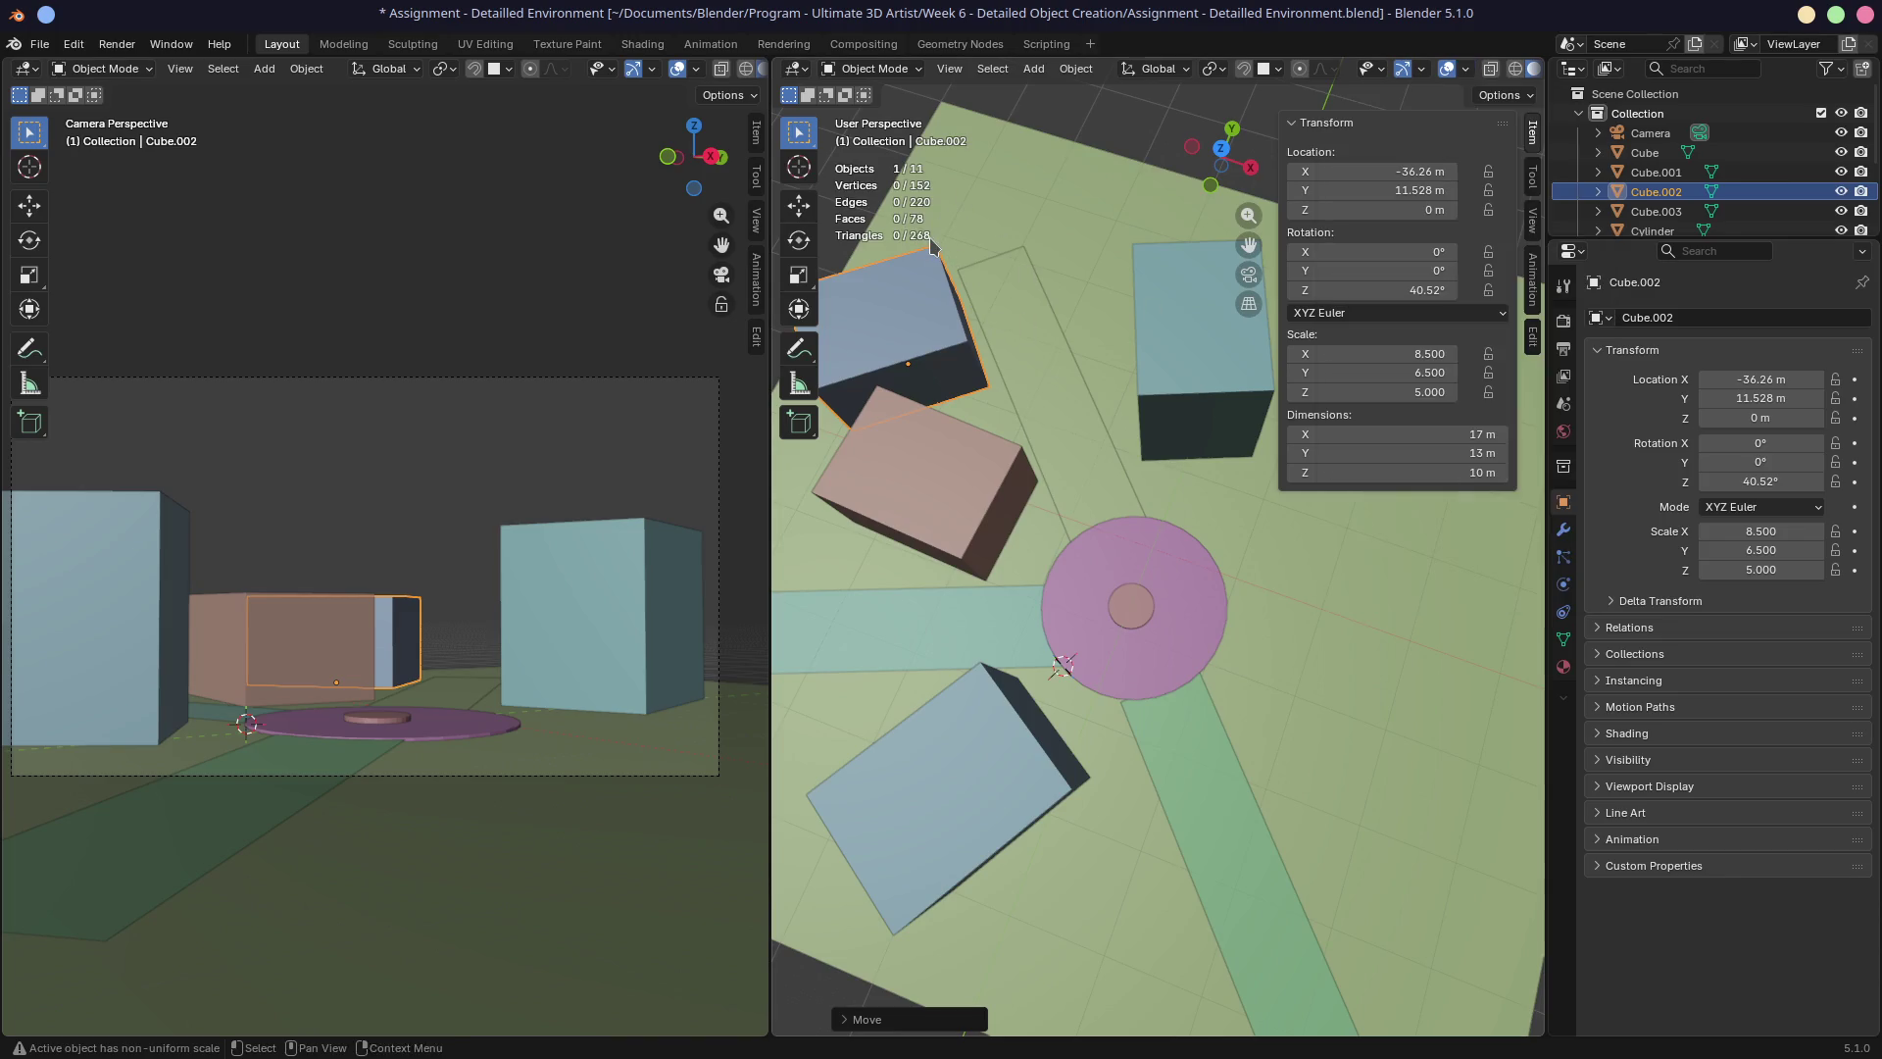
key("a")
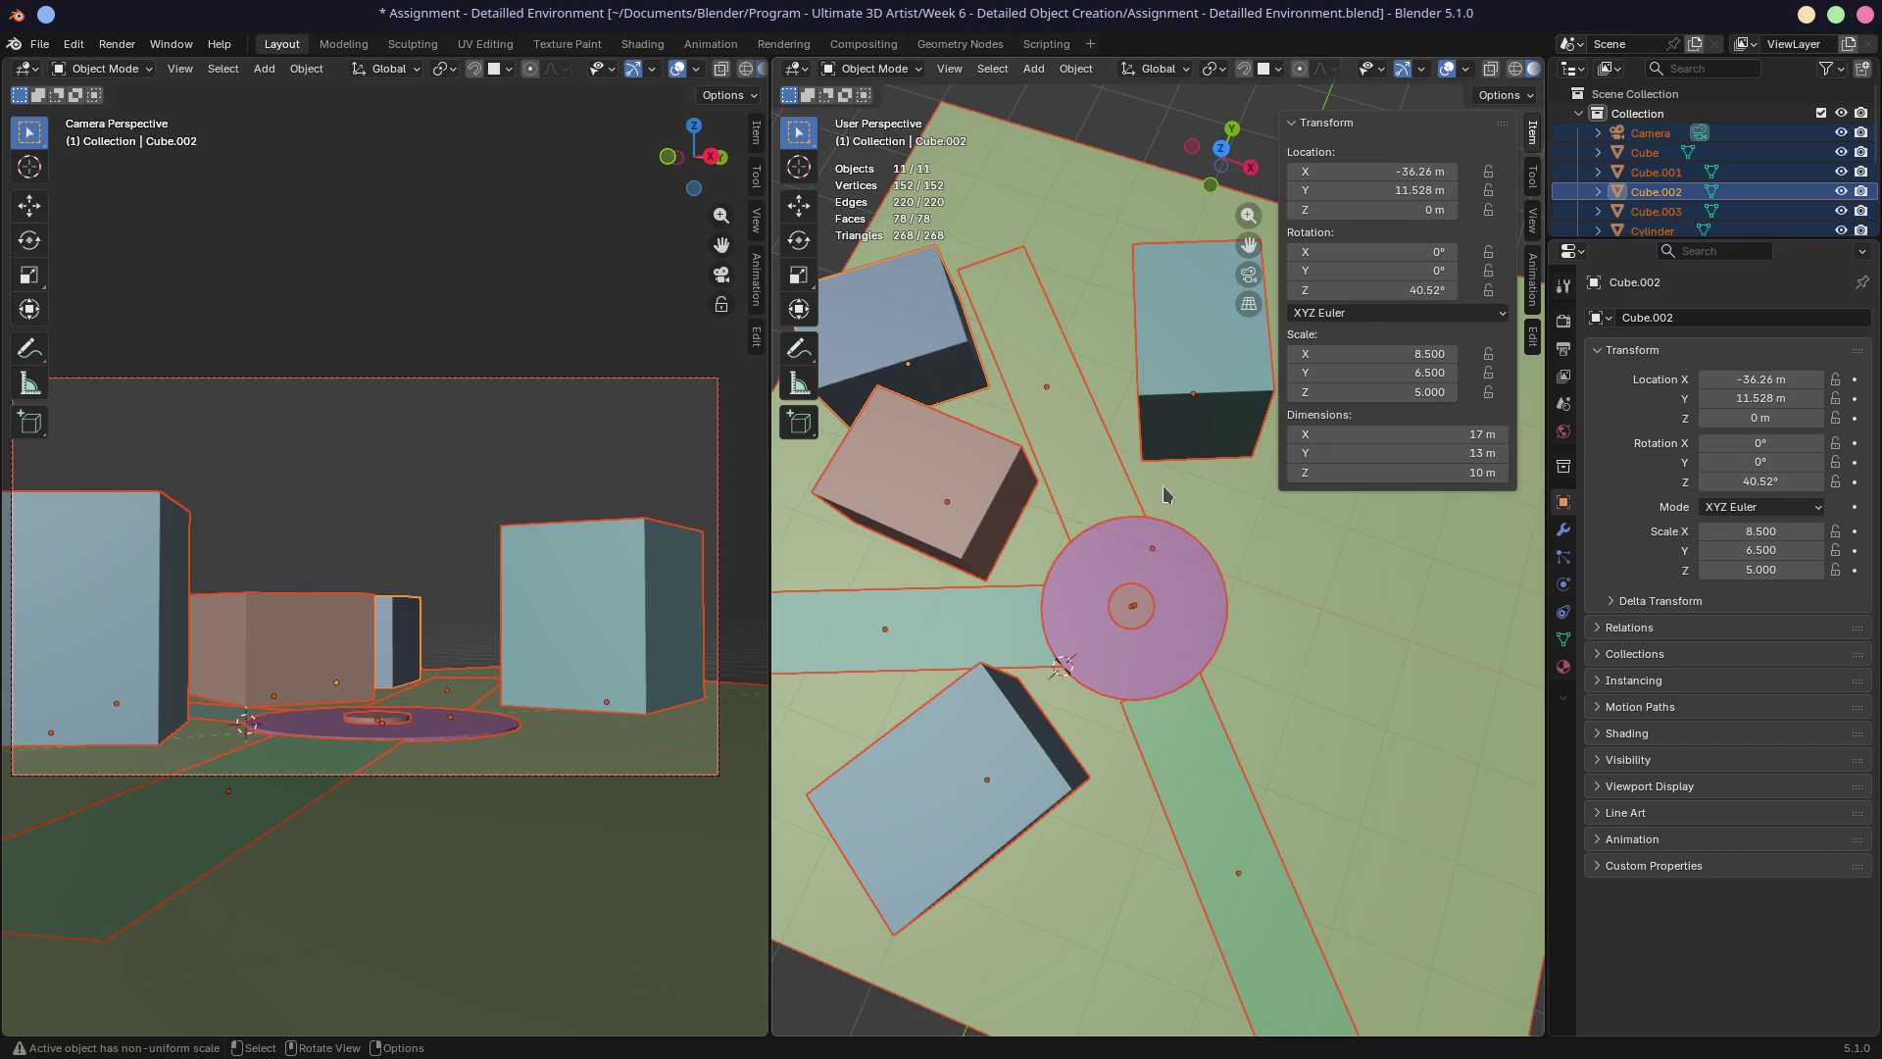
left_click(1268, 622)
mouse_move(1238, 579)
middle_mouse_down()
mouse_move(1153, 561)
mouse_move(1160, 546)
mouse_move(1061, 485)
mouse_move(1018, 603)
middle_mouse_up()
Move Cube.001 to about X −5.21, Y −31.55 m and rotate it about Z to 61.315°.
left_click(1015, 613)
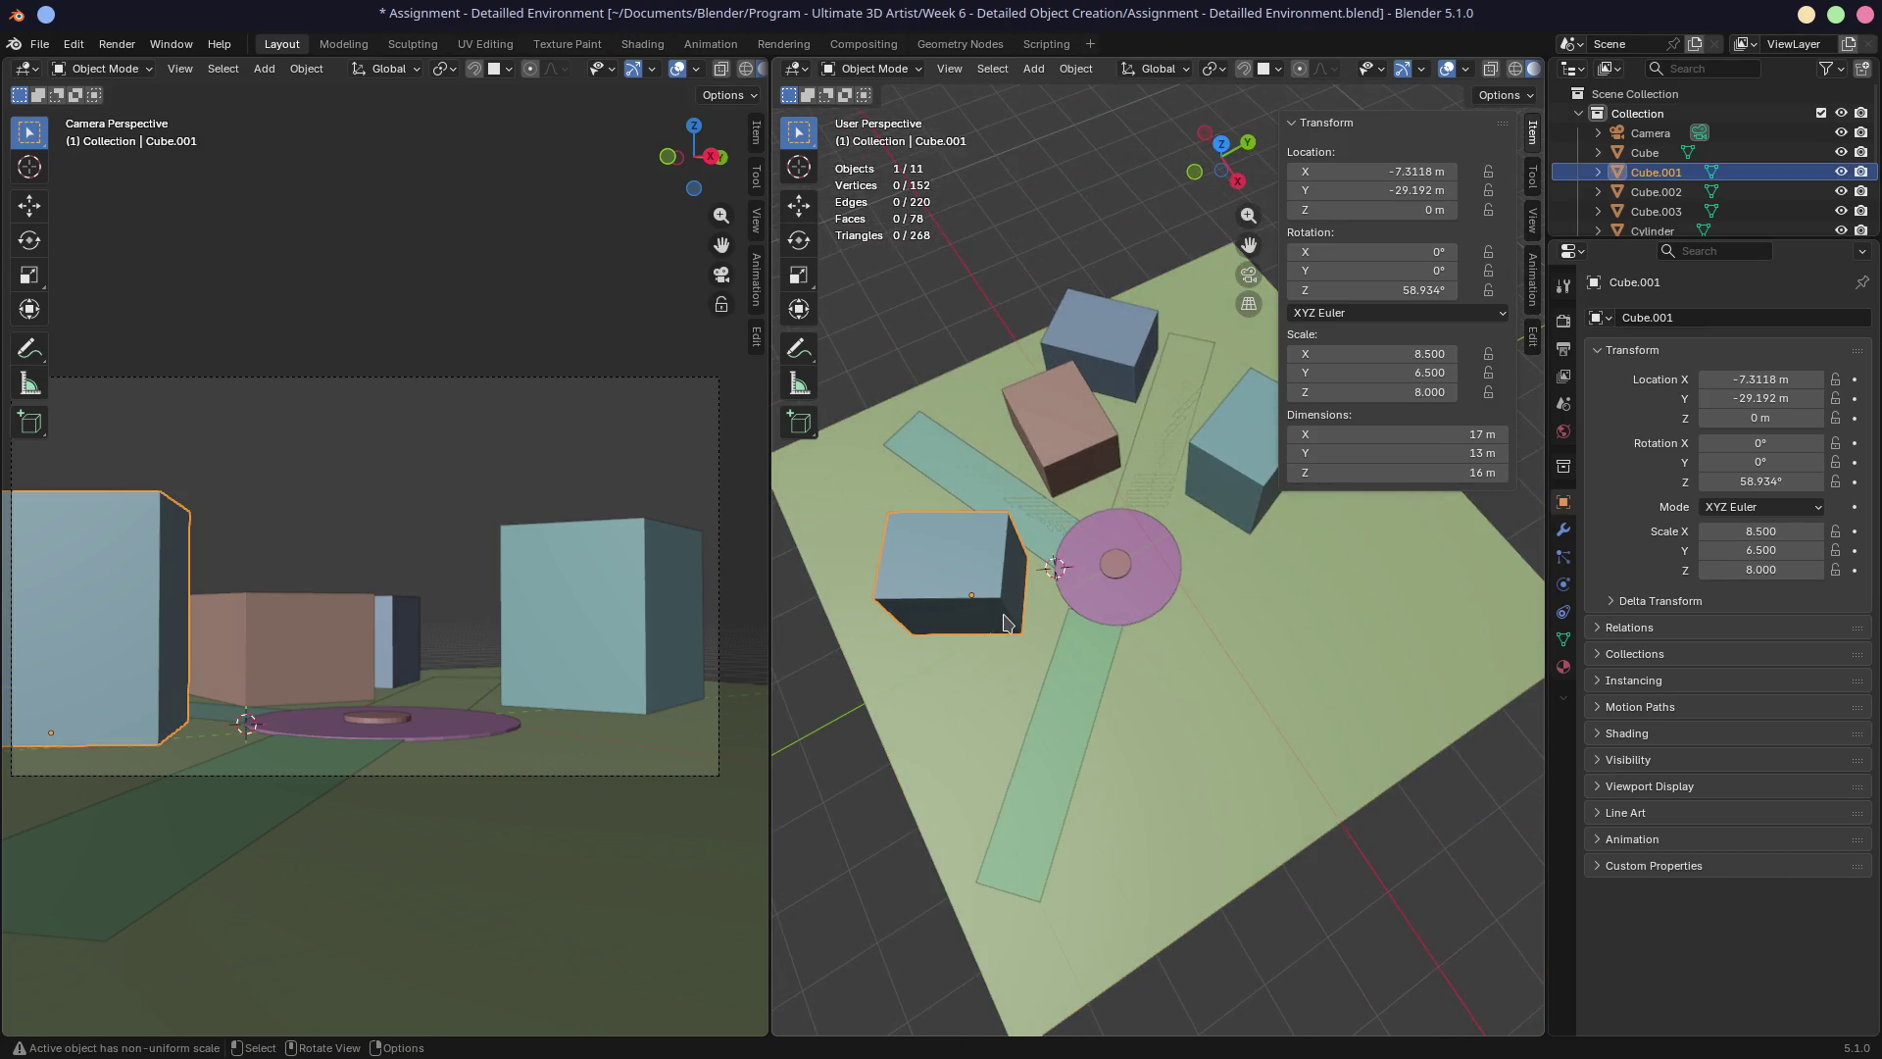
scroll(1153, 520, "up", 3)
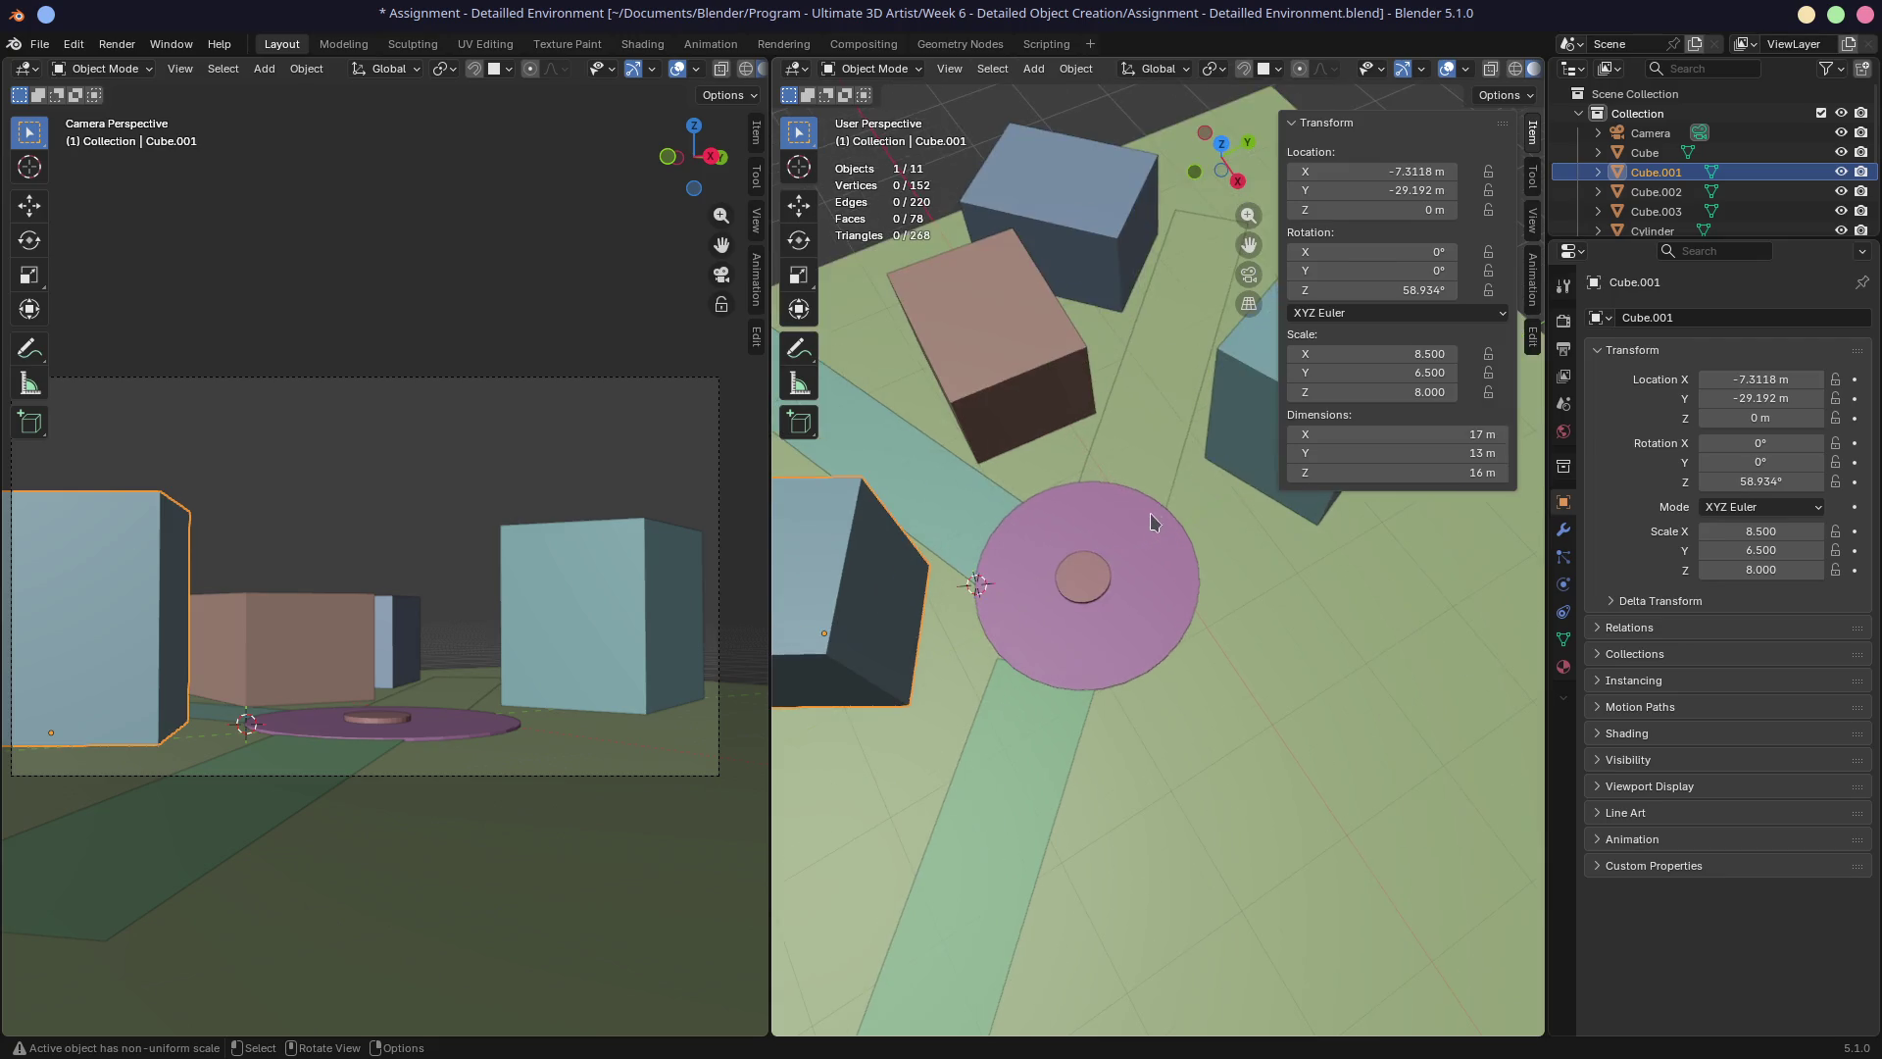
scroll(1171, 462, "up", 3)
scroll(1171, 462, "down", 4)
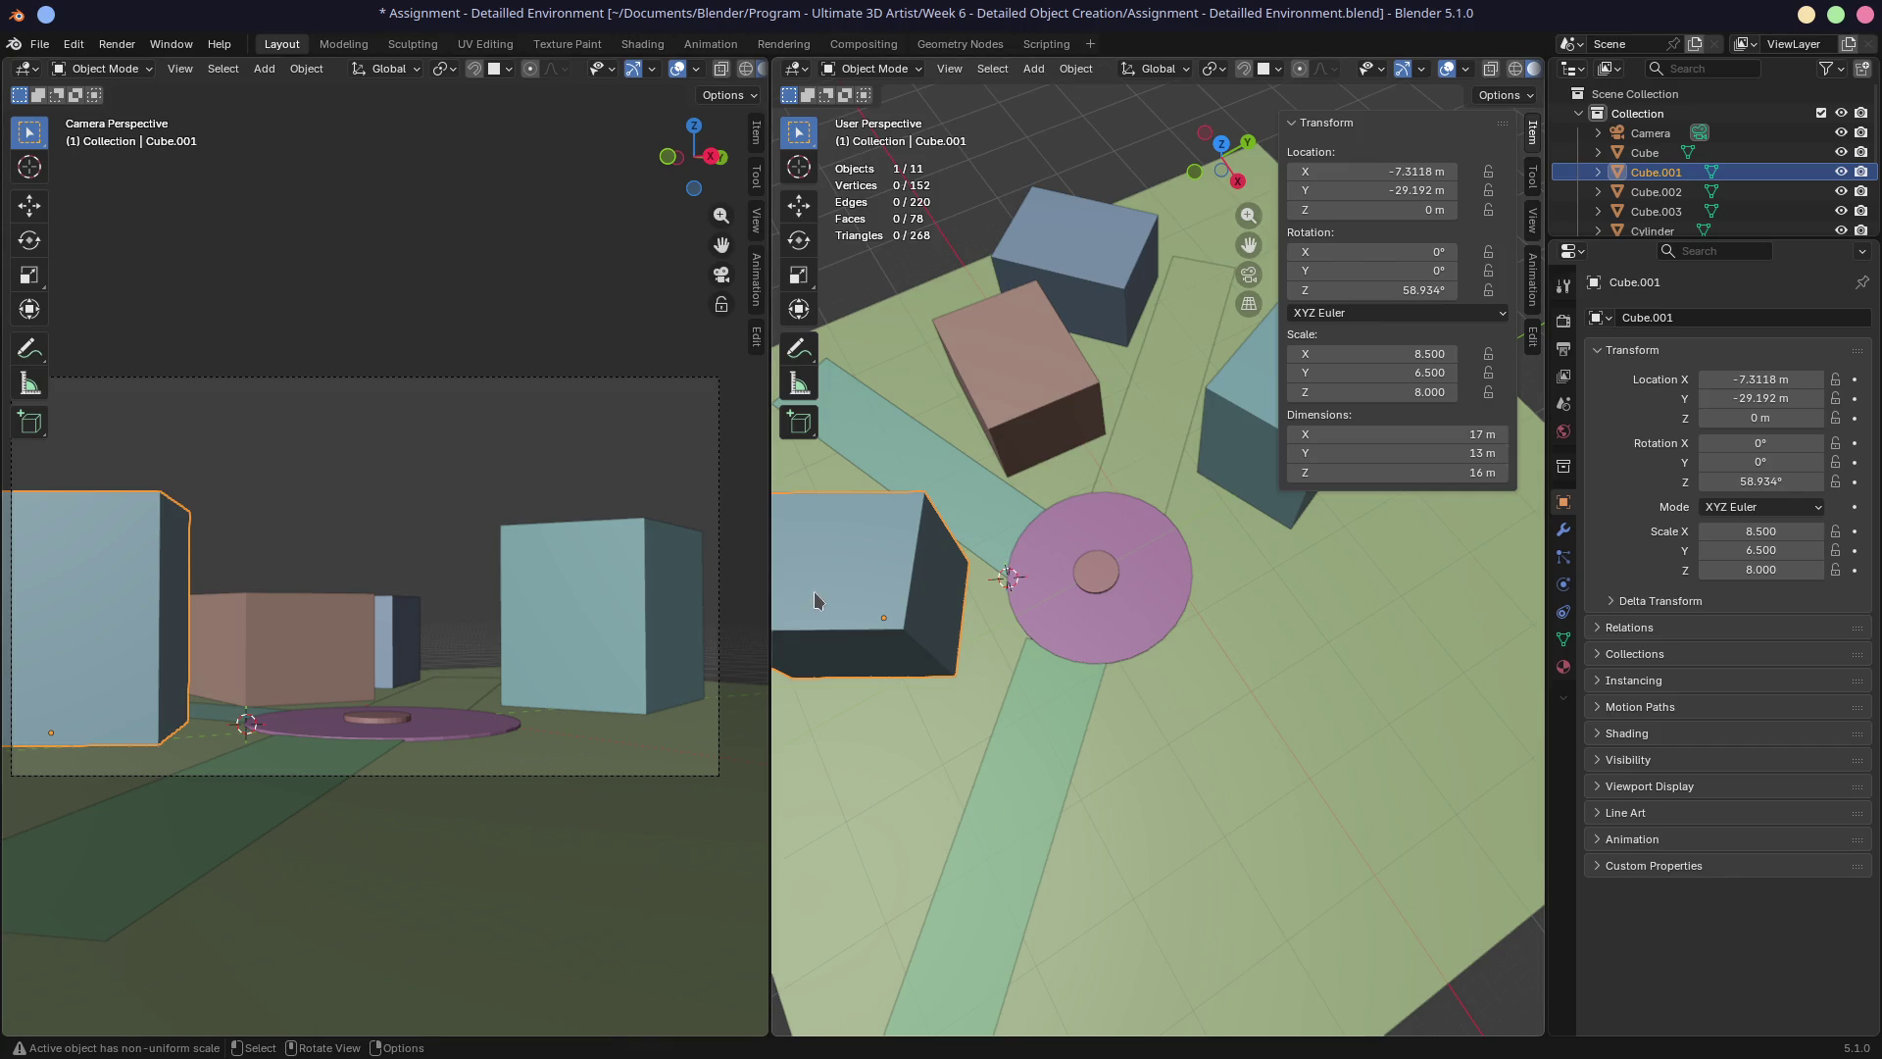
key("g")
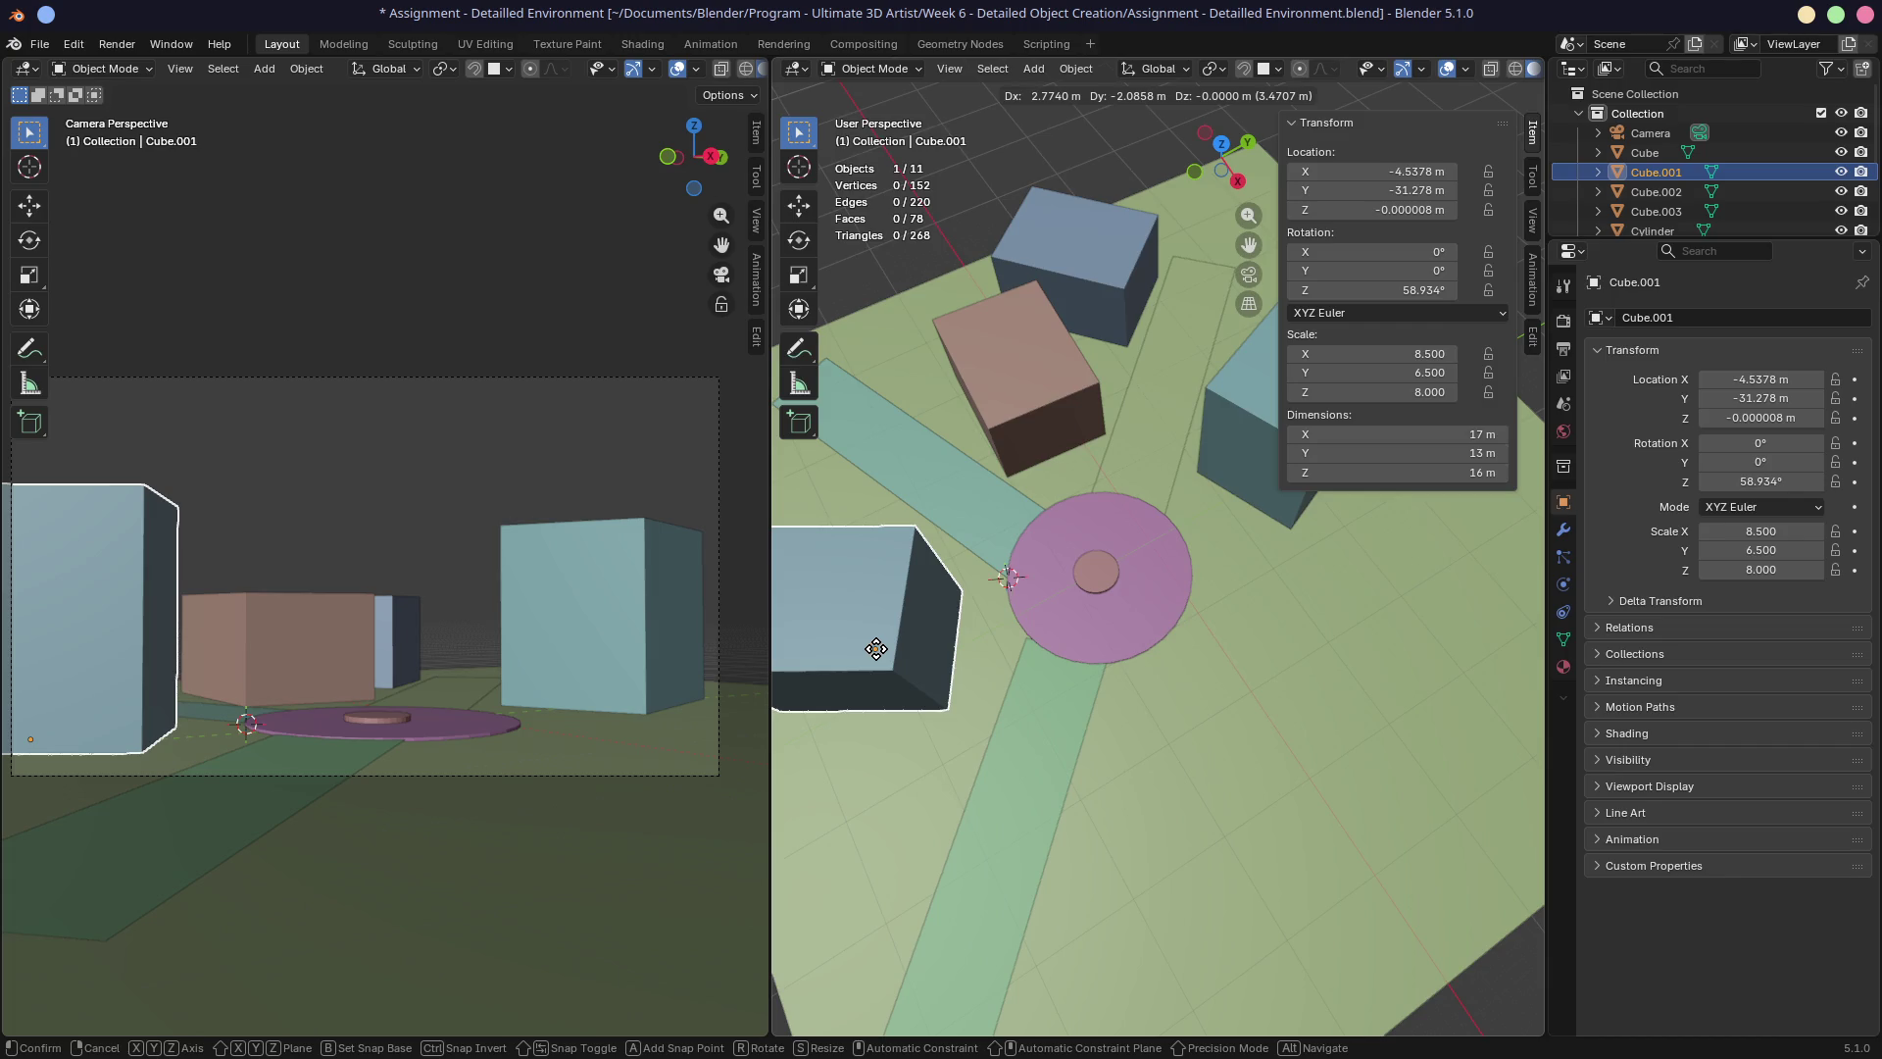
left_click(863, 642)
key("r")
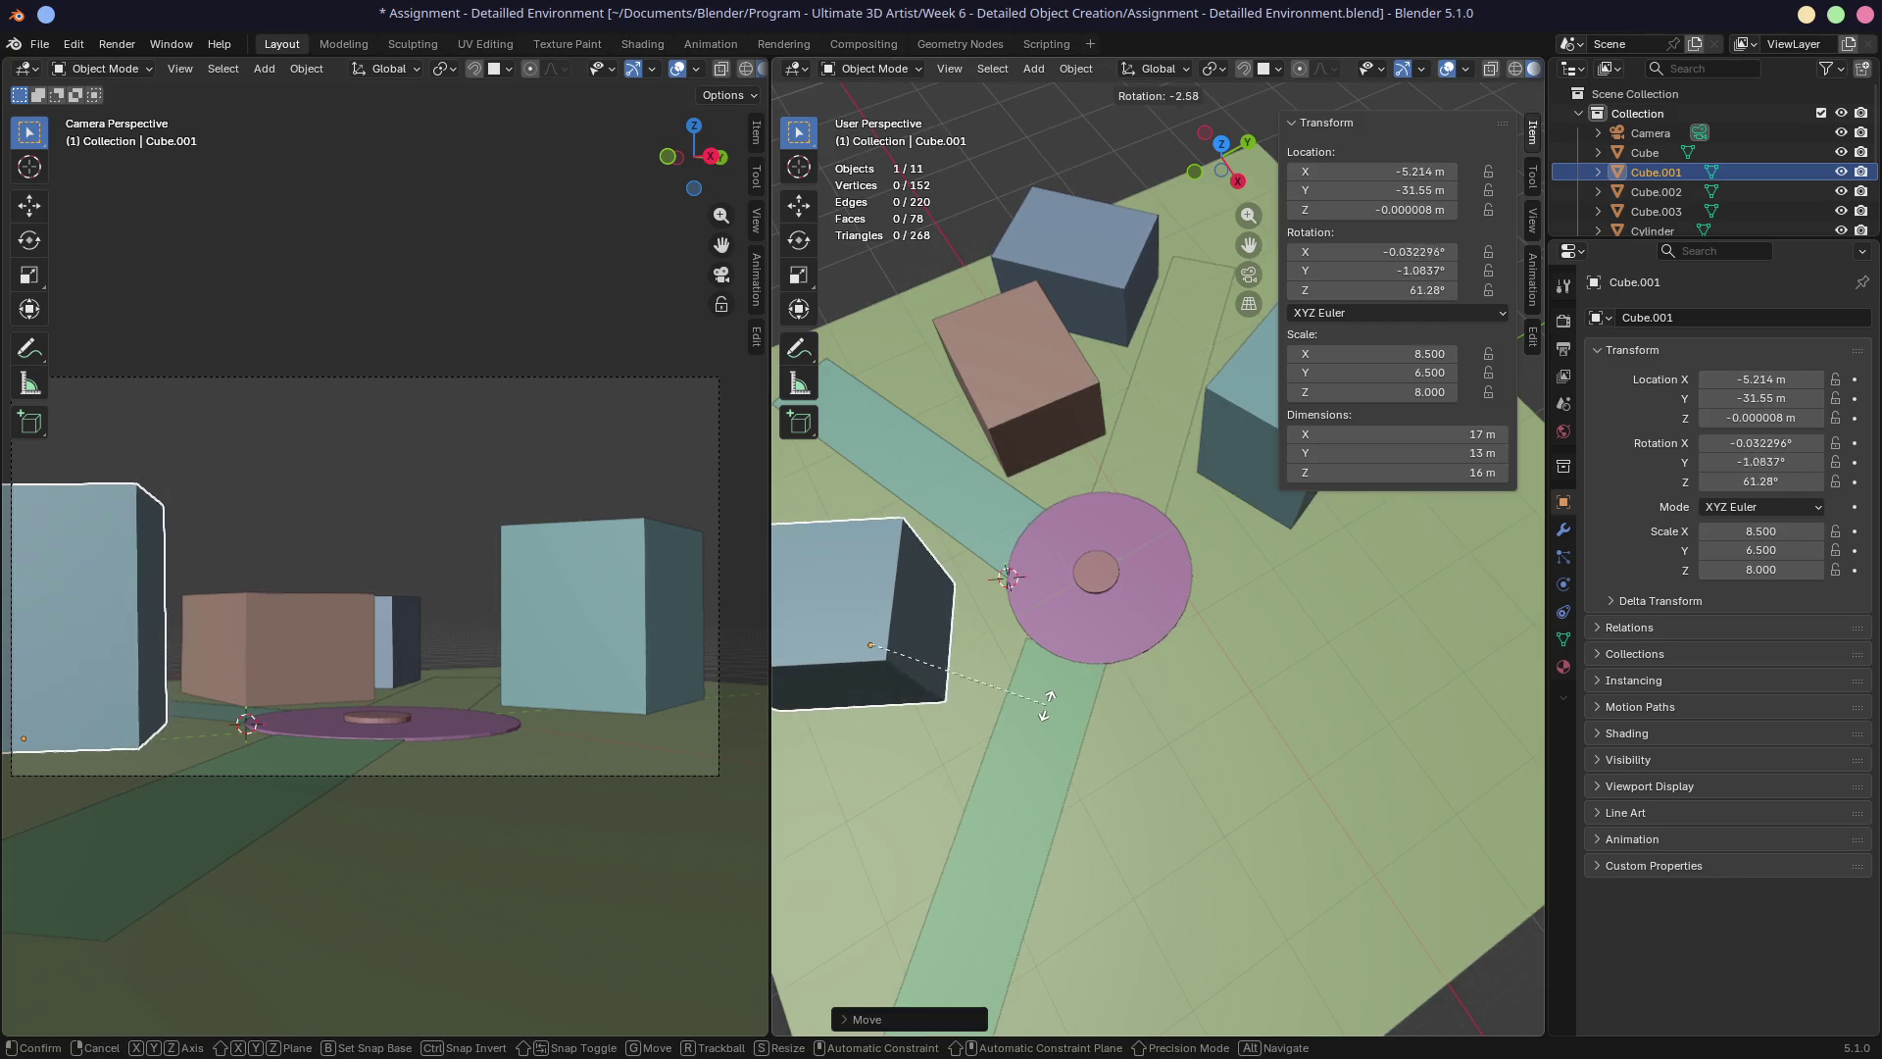
key("z")
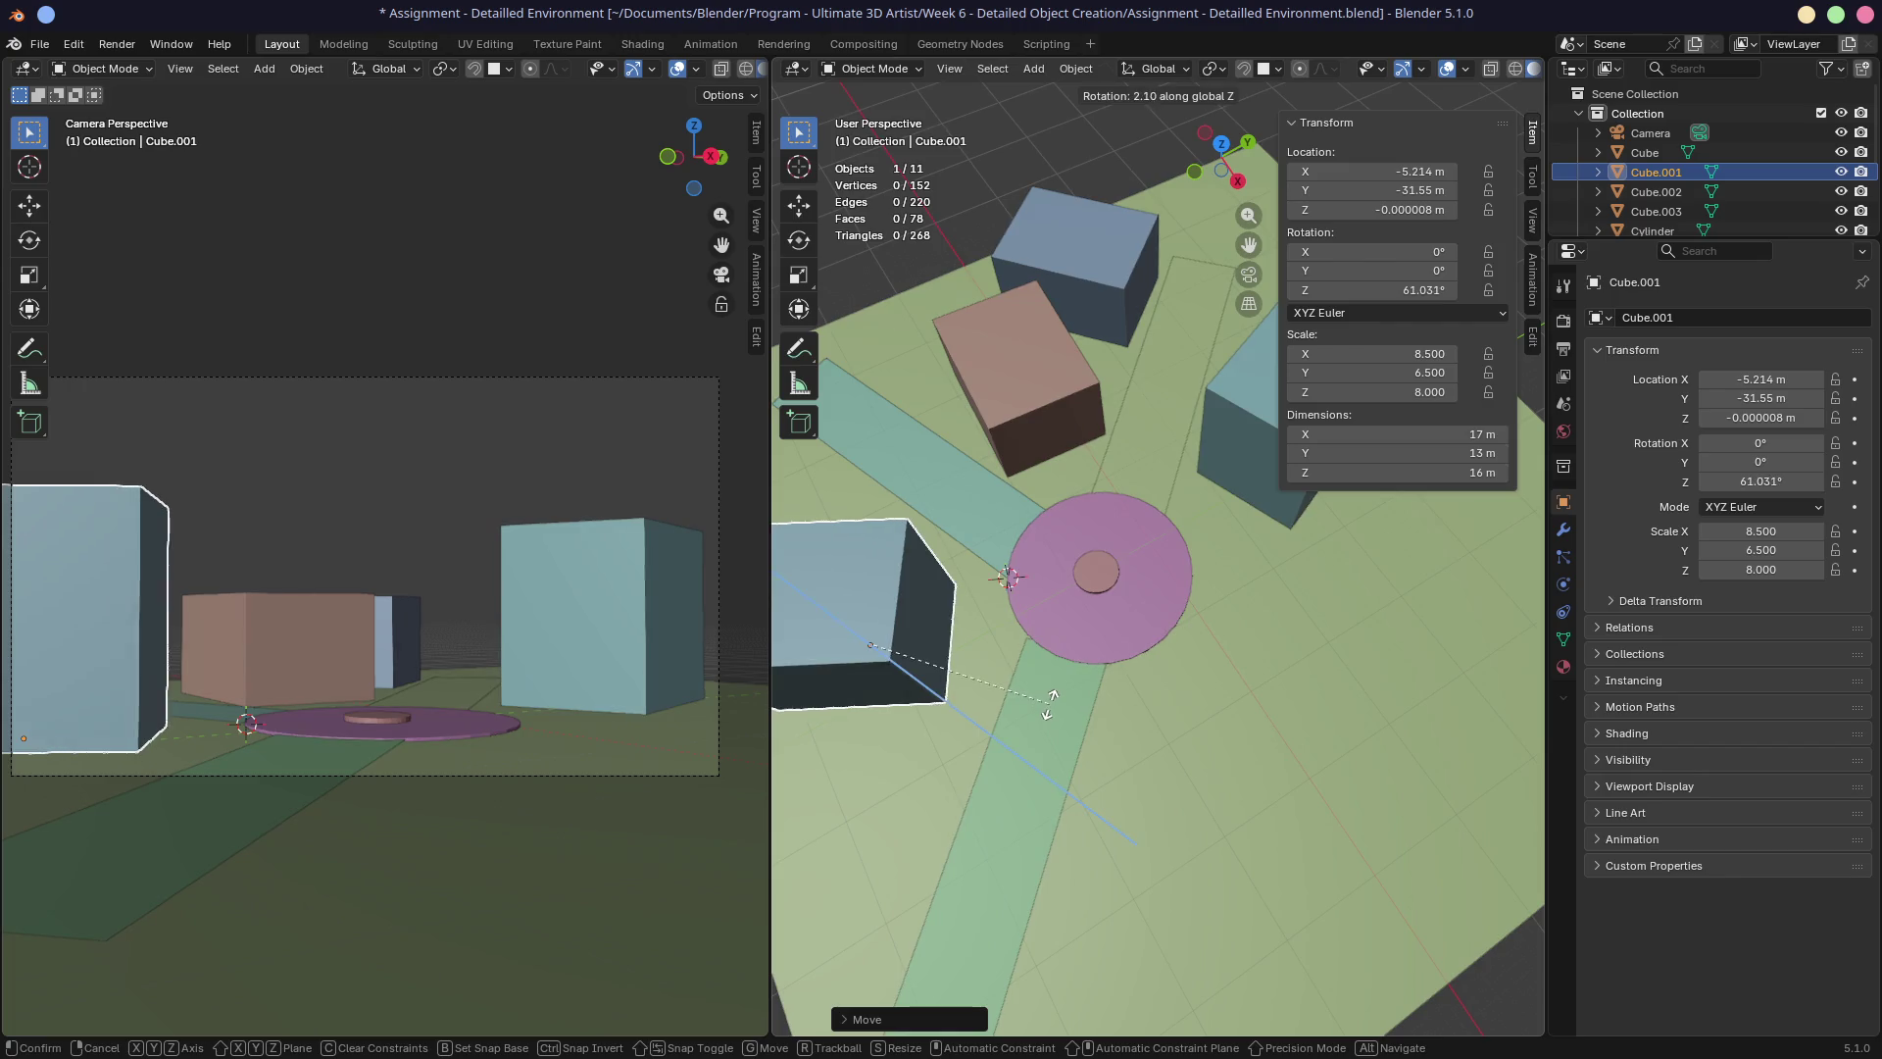
left_click(1049, 698)
key("KP_7")
mouse_move(1057, 696)
middle_mouse_down()
mouse_move(1050, 550)
mouse_move(985, 669)
middle_mouse_up()
left_click(1106, 651)
scroll(1106, 651, "up", 5)
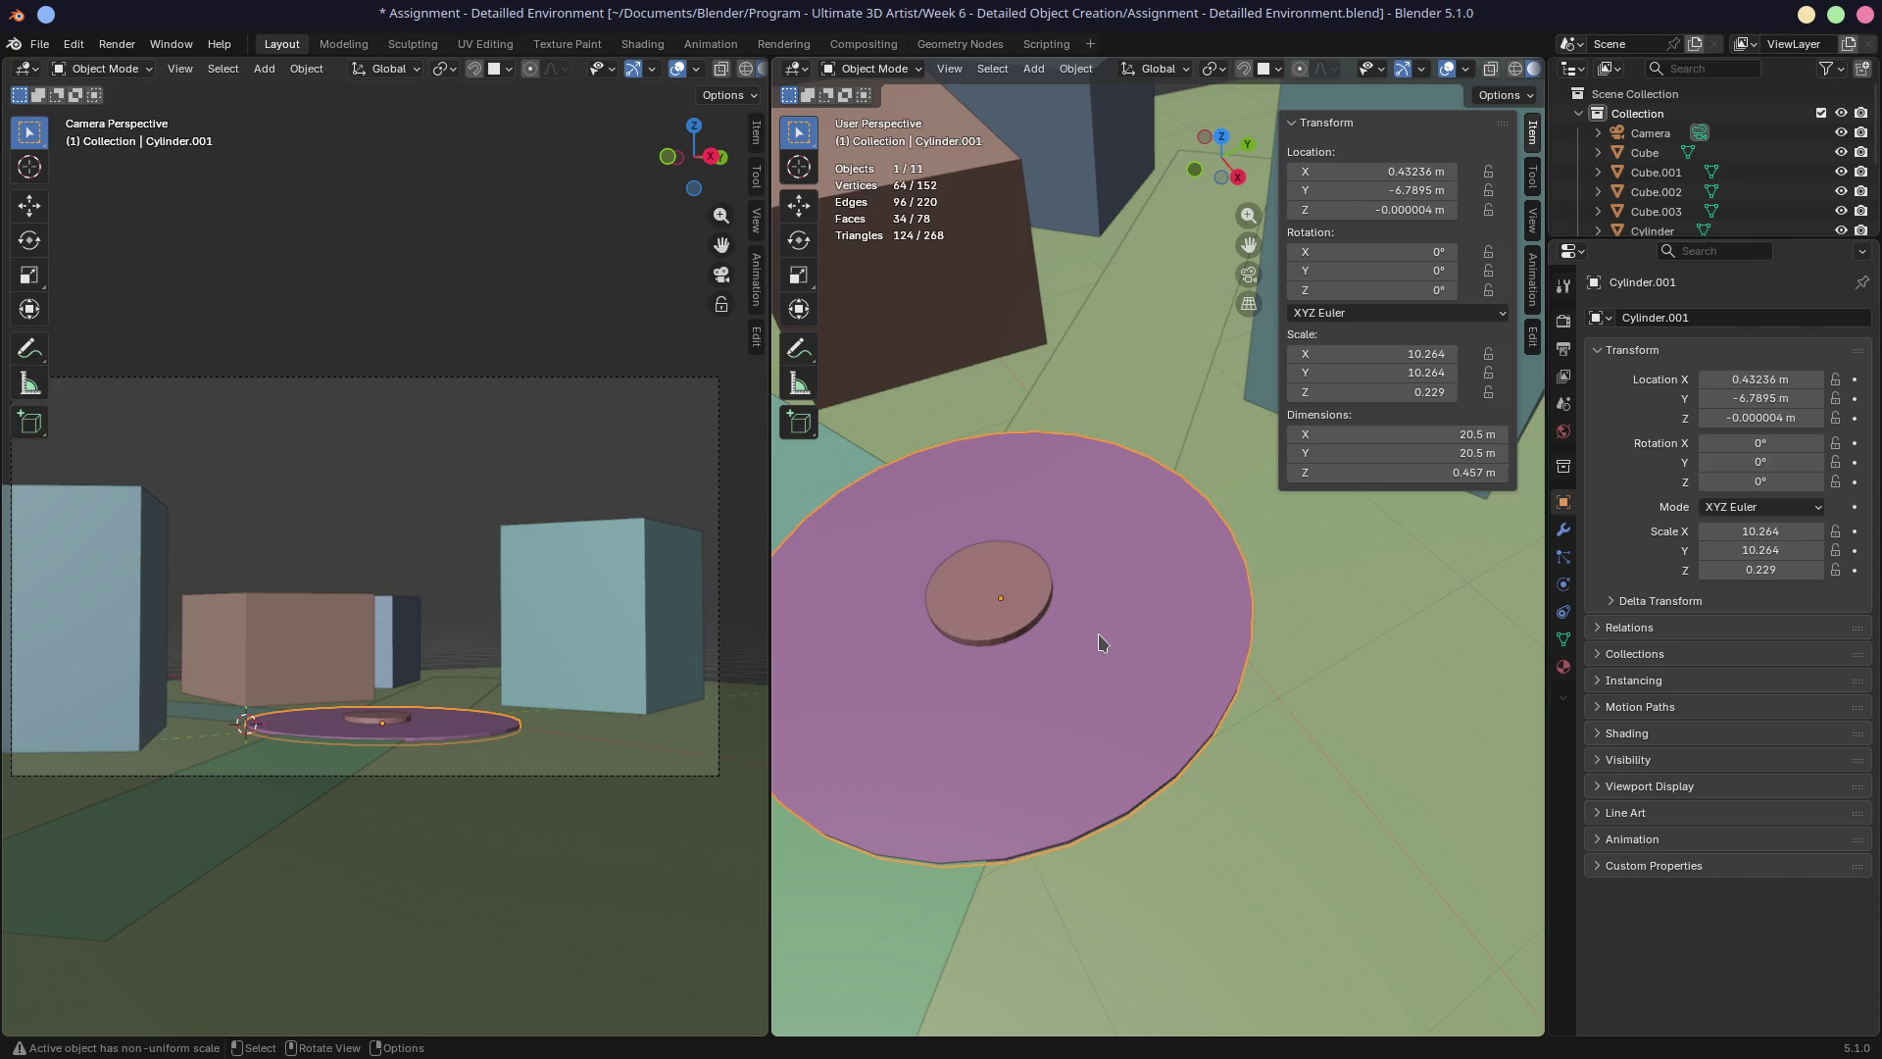
mouse_move(1047, 639)
middle_mouse_down()
mouse_move(1135, 567)
mouse_move(1090, 567)
mouse_move(1102, 523)
middle_mouse_up()
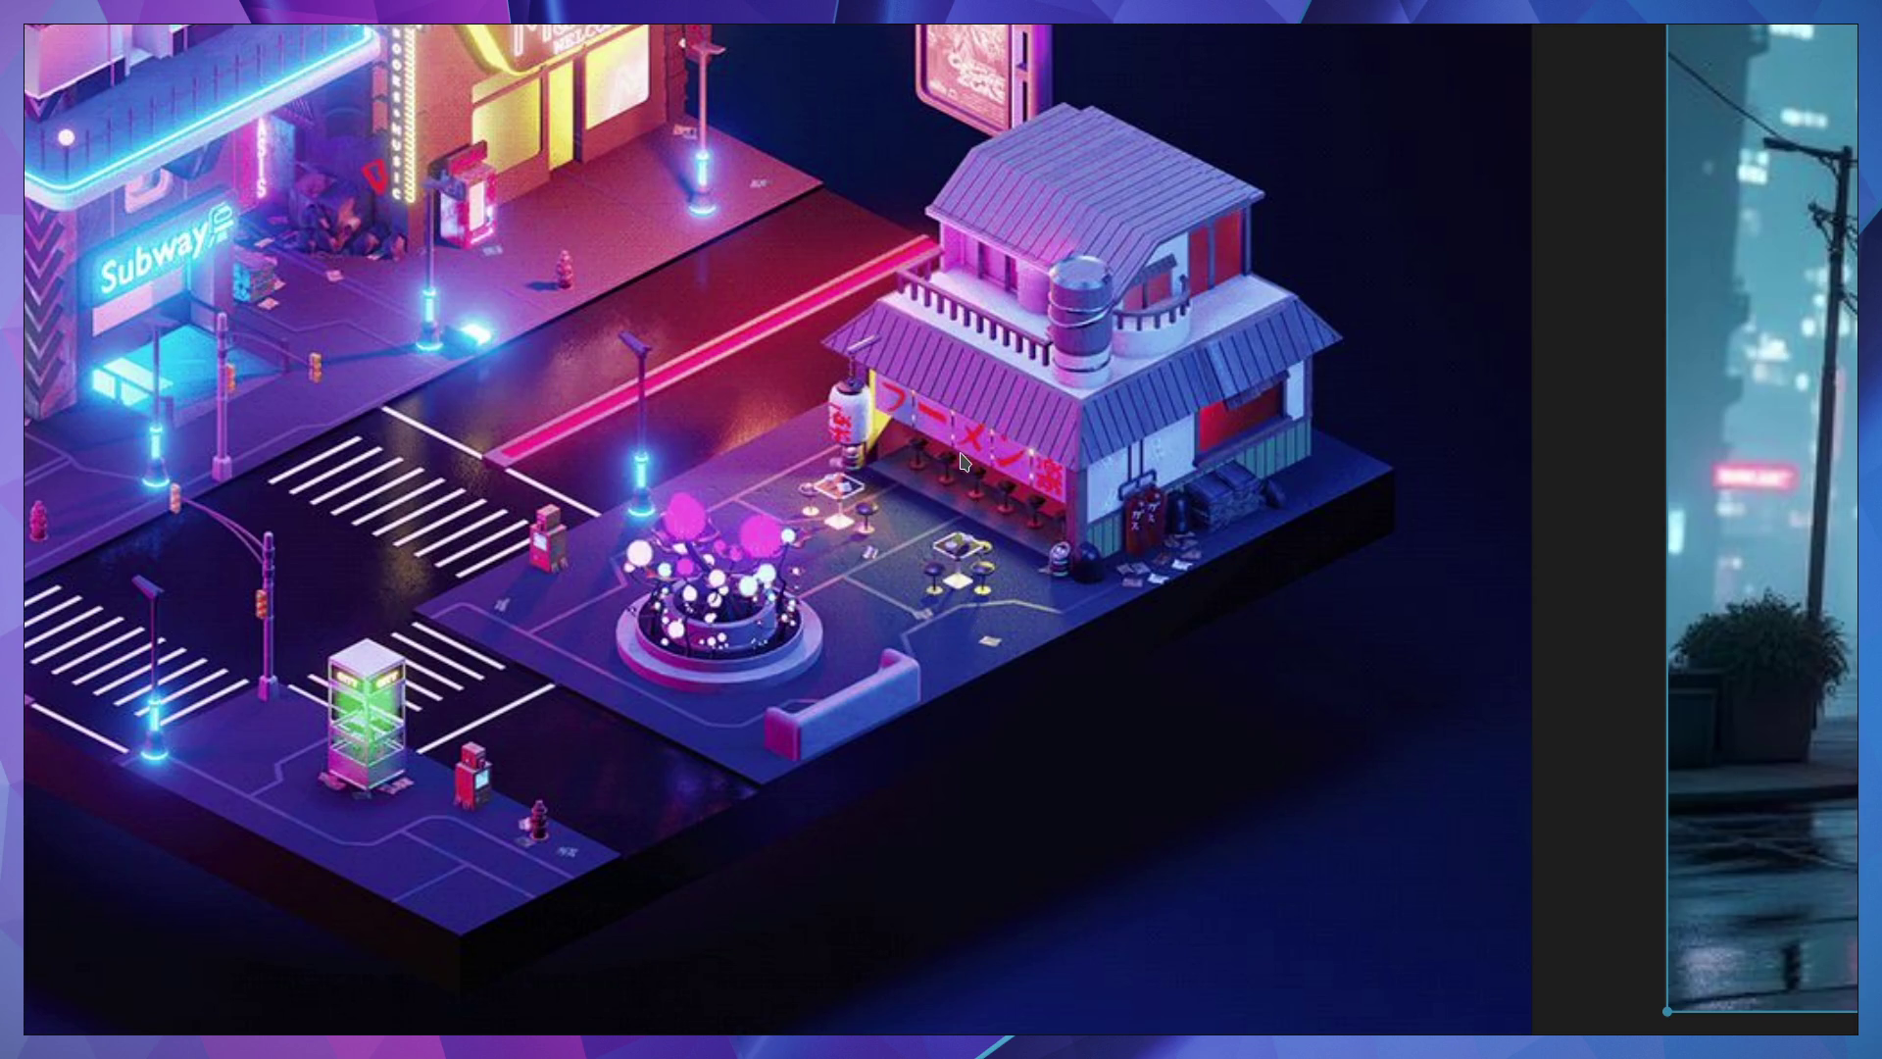
Zoom out and pan the PureRef board to show all seven neon city references.
scroll(968, 597, "down", 5)
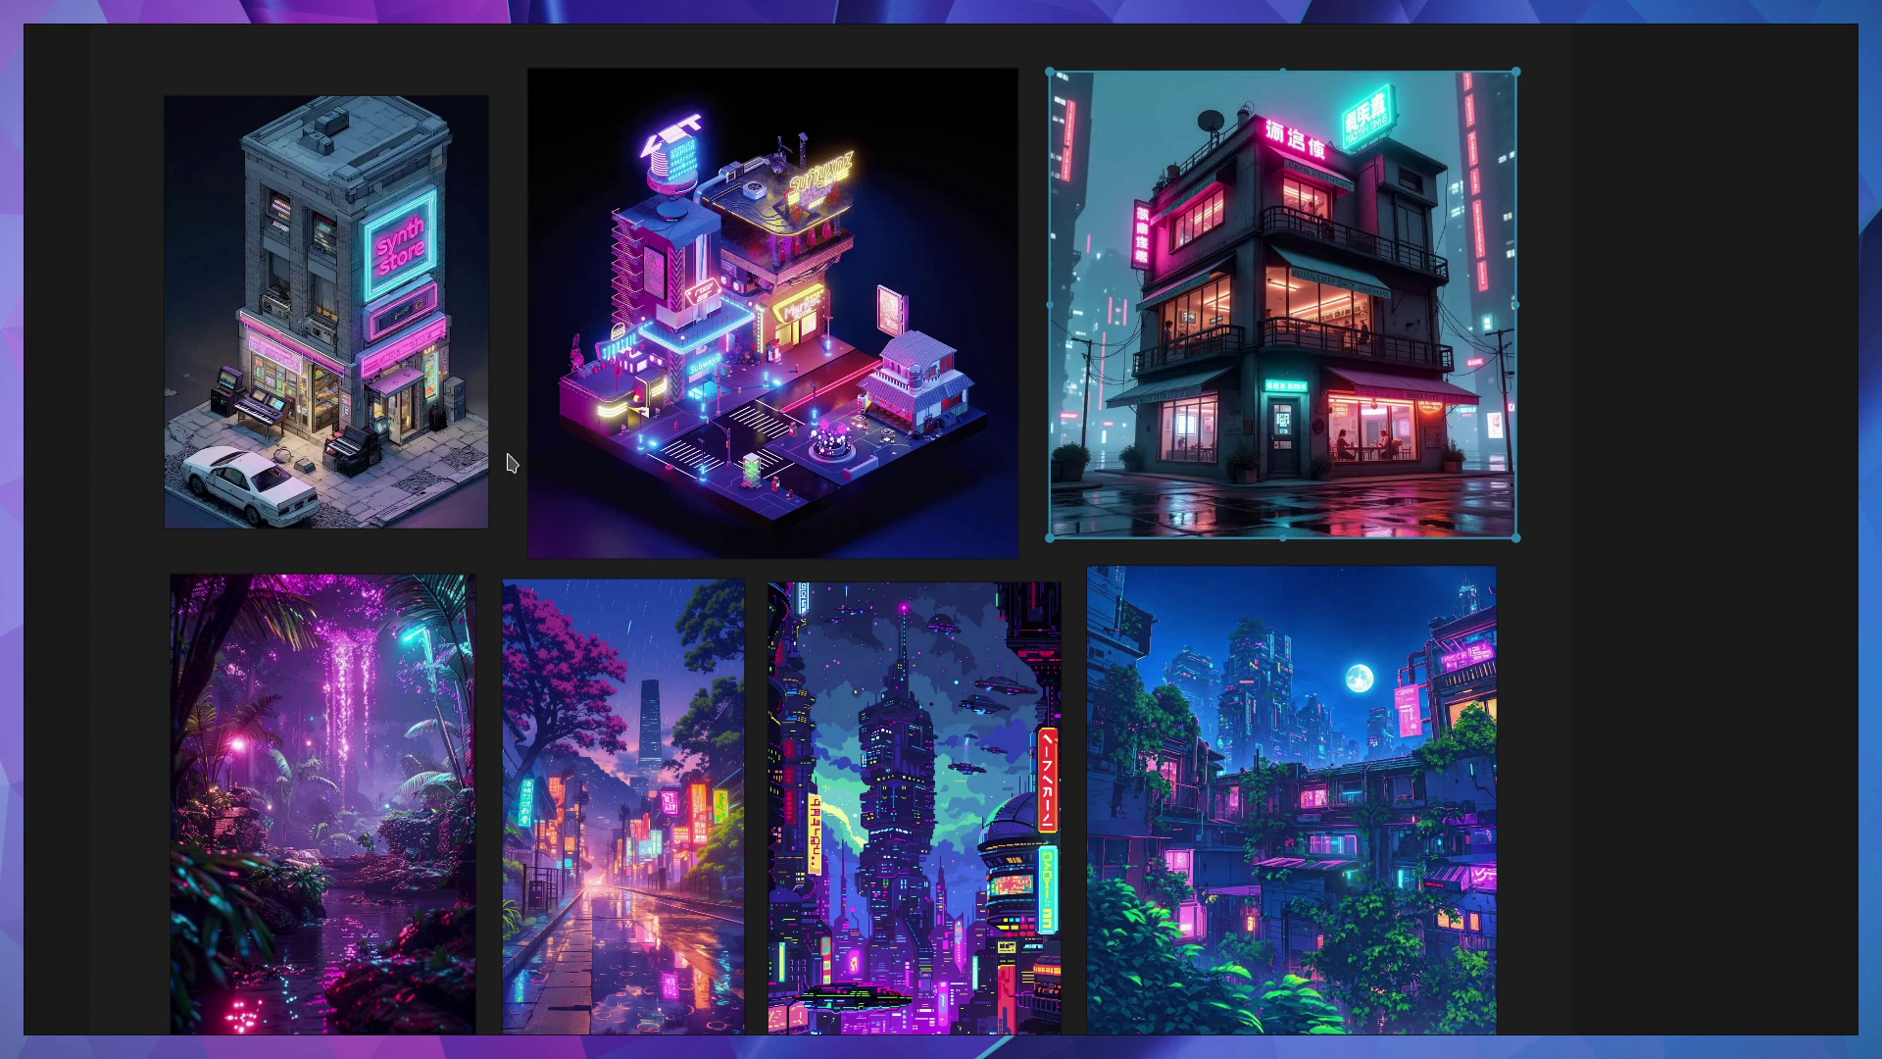
middle_click_drag(855, 695, 655, 497)
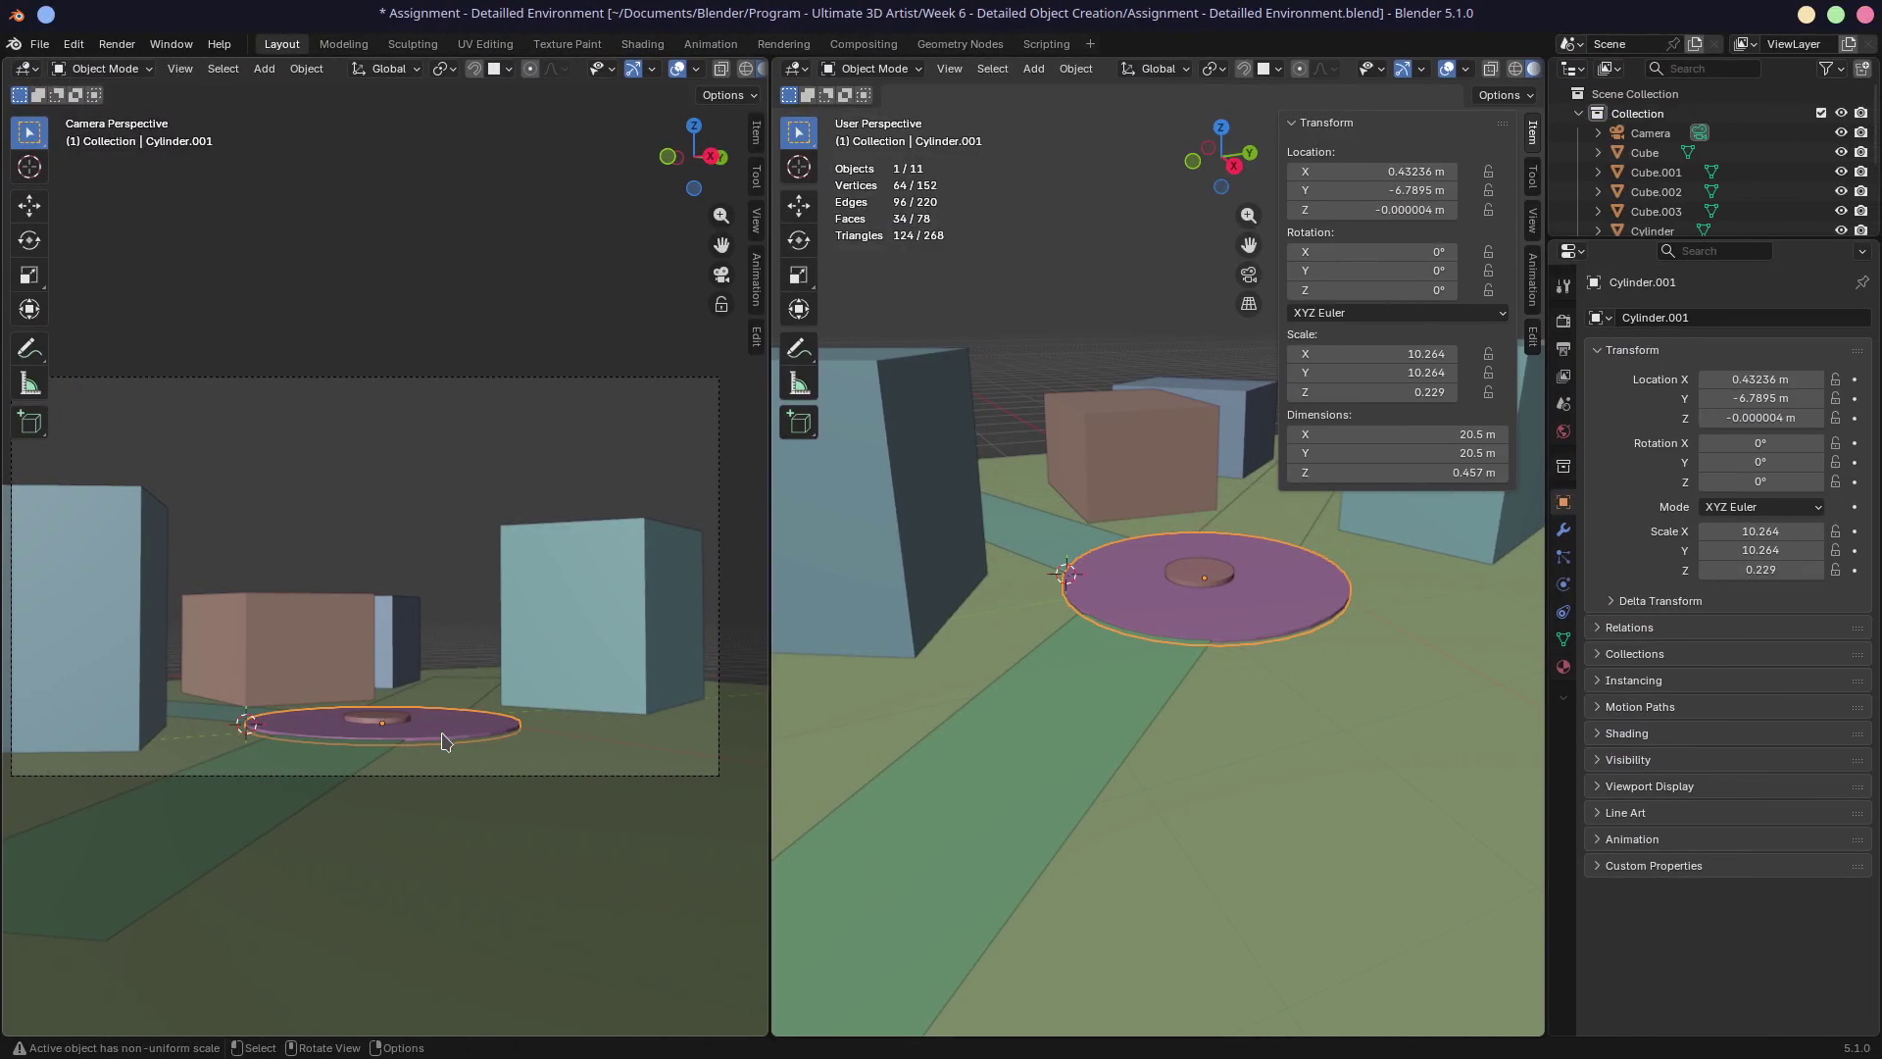
left_click(457, 753)
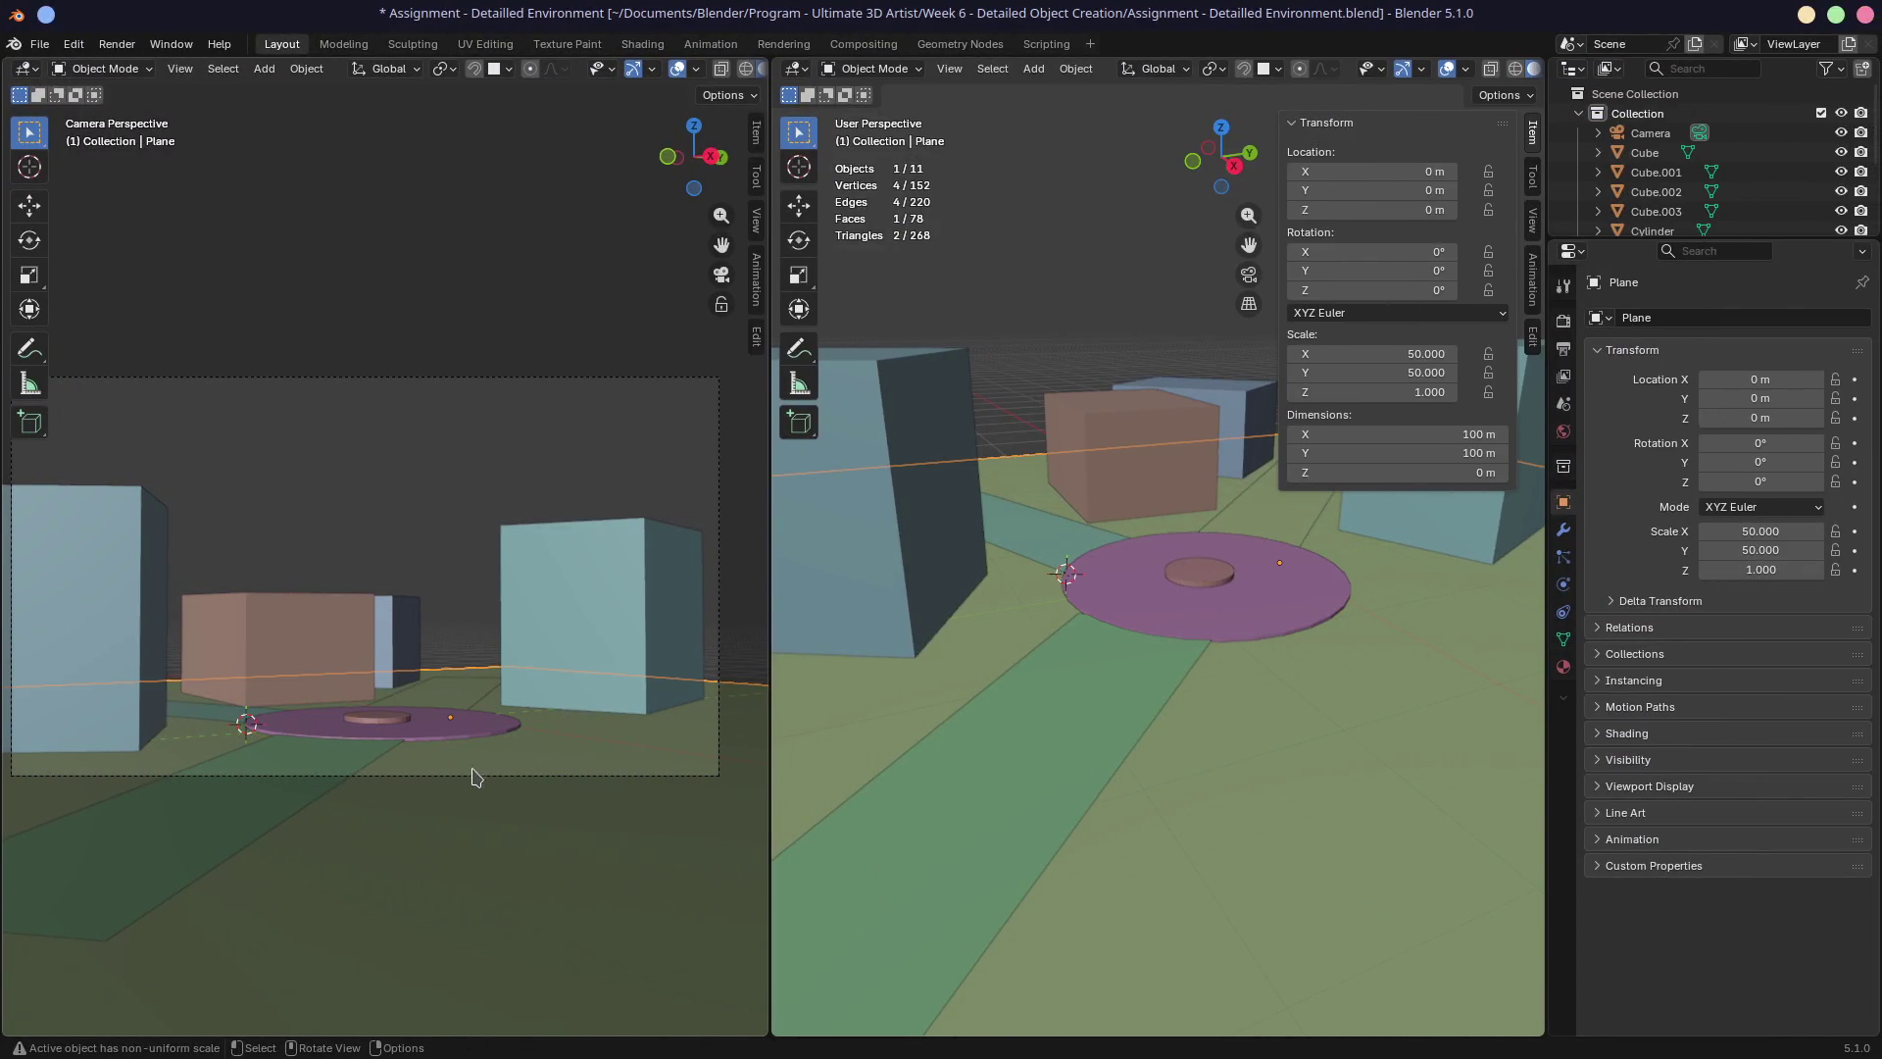
left_click(721, 305)
middle_click_drag(514, 676, 514, 673)
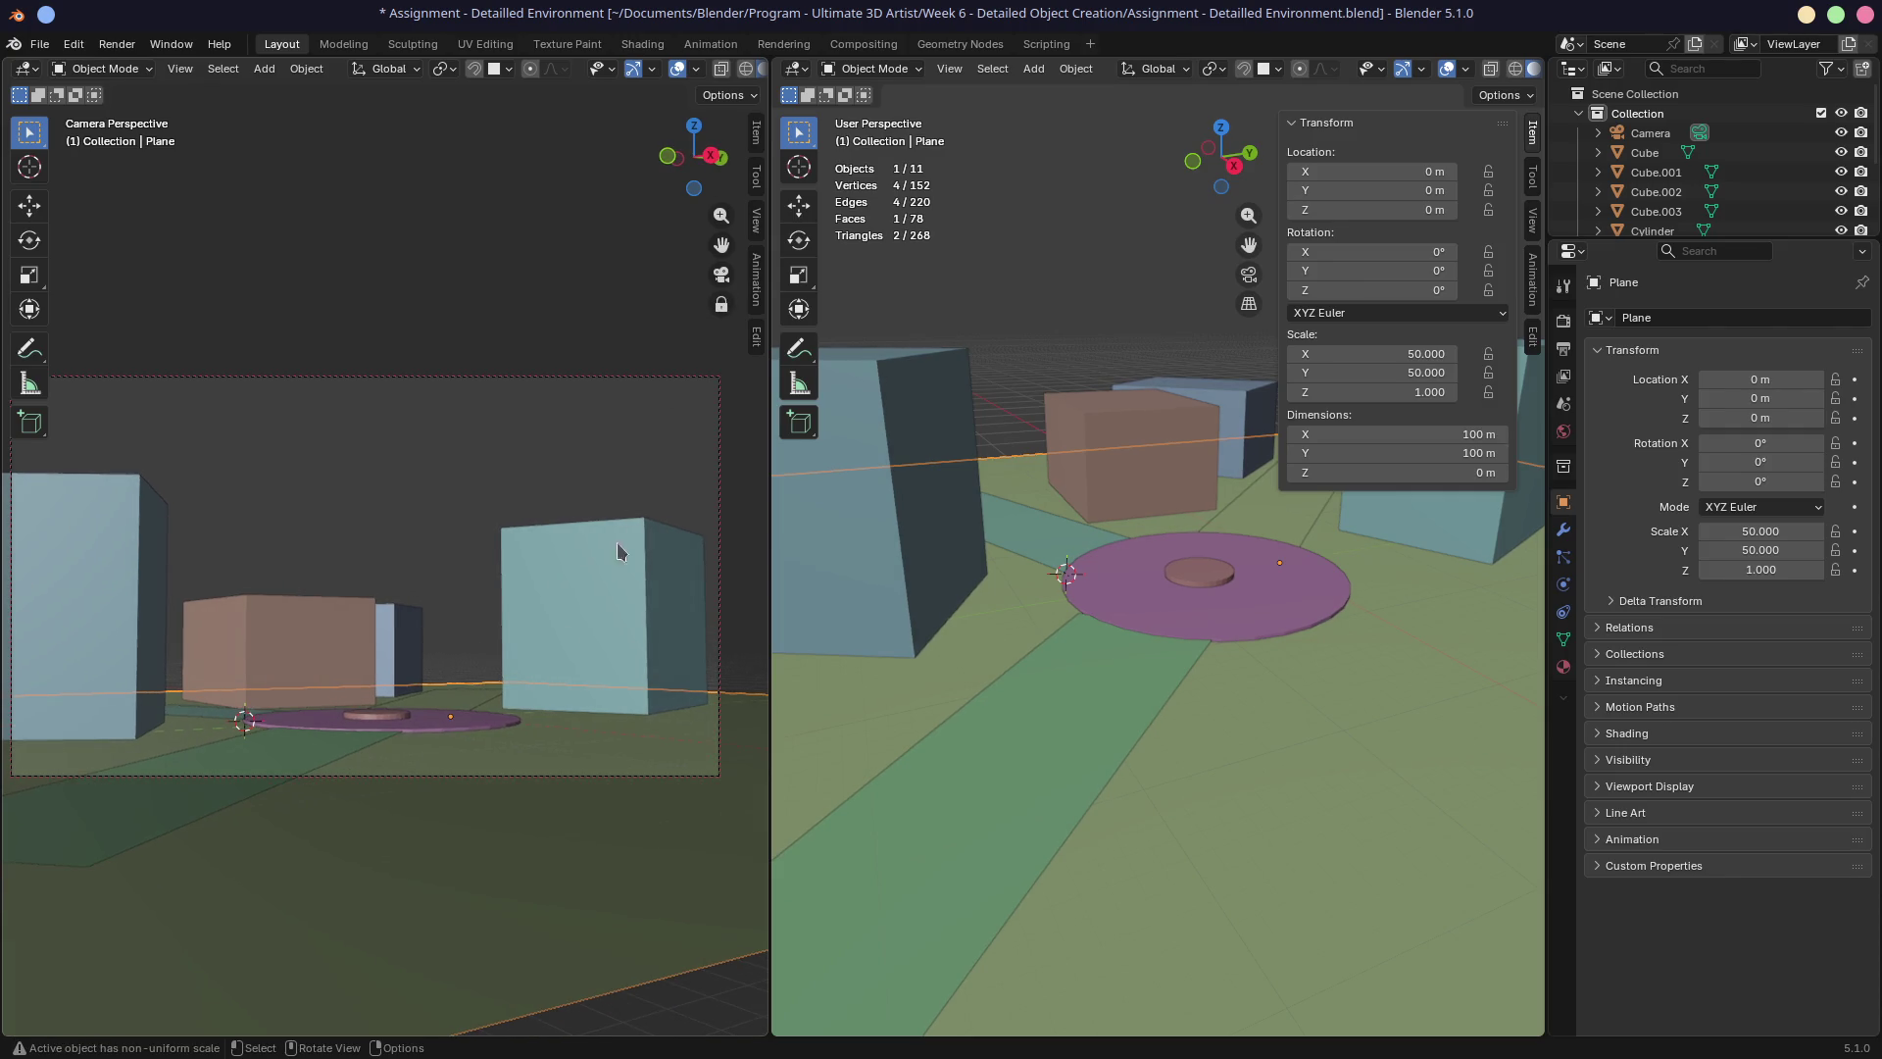
left_click(722, 305)
middle_click_drag(983, 630, 844, 648)
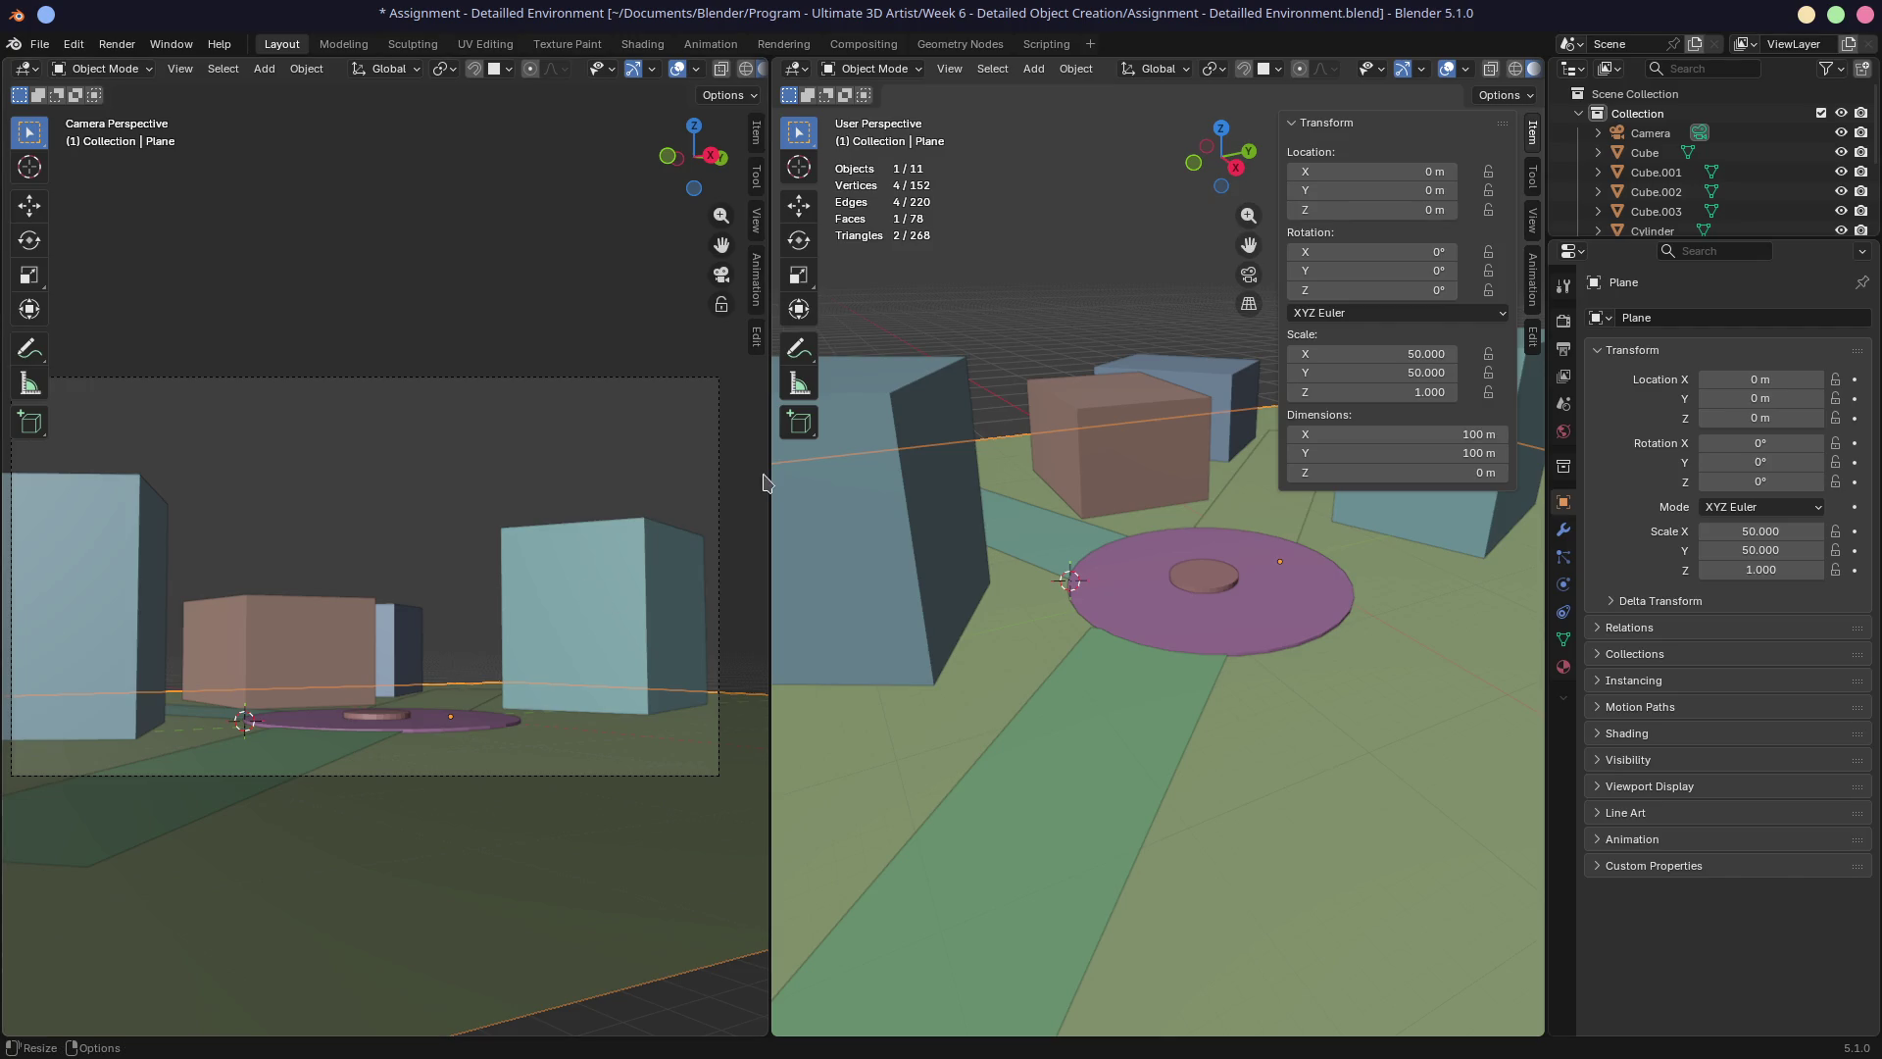
Check road profiles A and B in the fiche voirie PDF, then return to Blender.
key("alt+Tab")
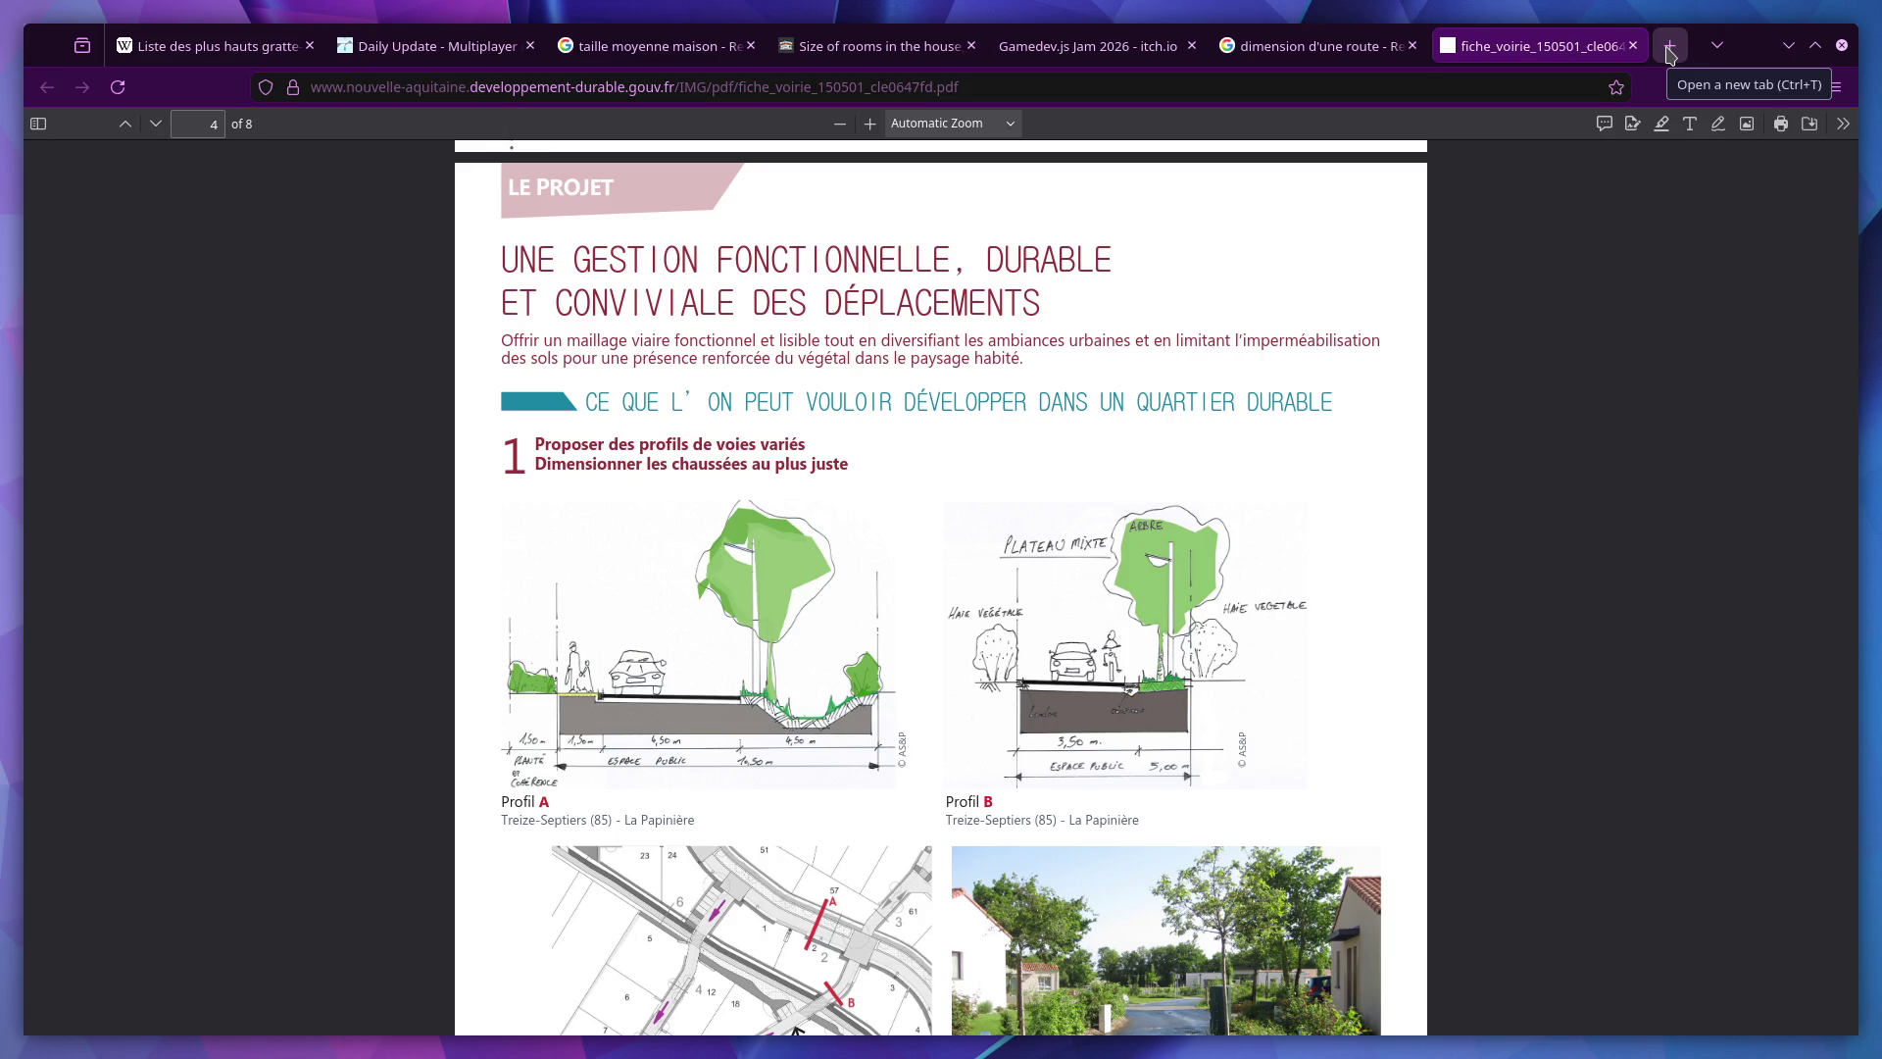
key("alt+Tab")
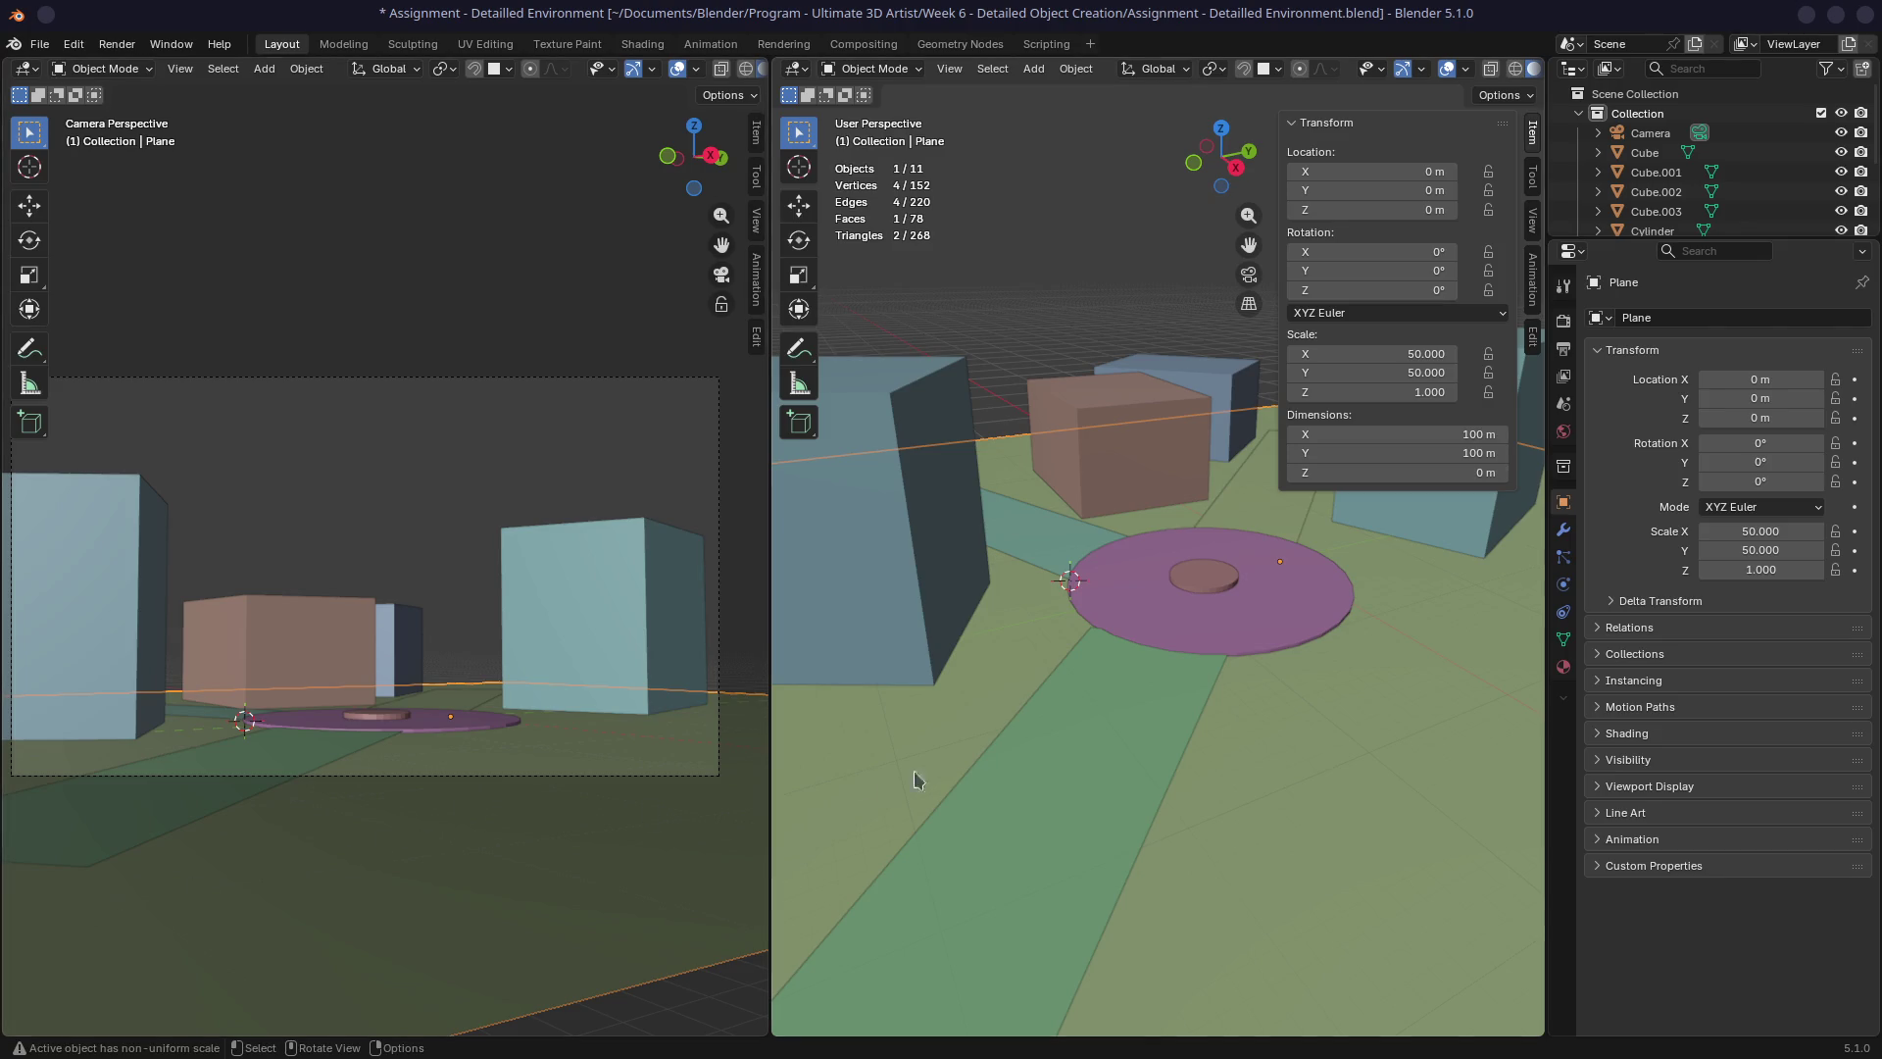
Duplicate the teal road strip Plane.001 beside the plaza.
mouse_move(801, 642)
middle_mouse_down()
mouse_move(1017, 722)
mouse_move(1114, 722)
mouse_move(1085, 732)
middle_mouse_up()
left_click(1022, 439)
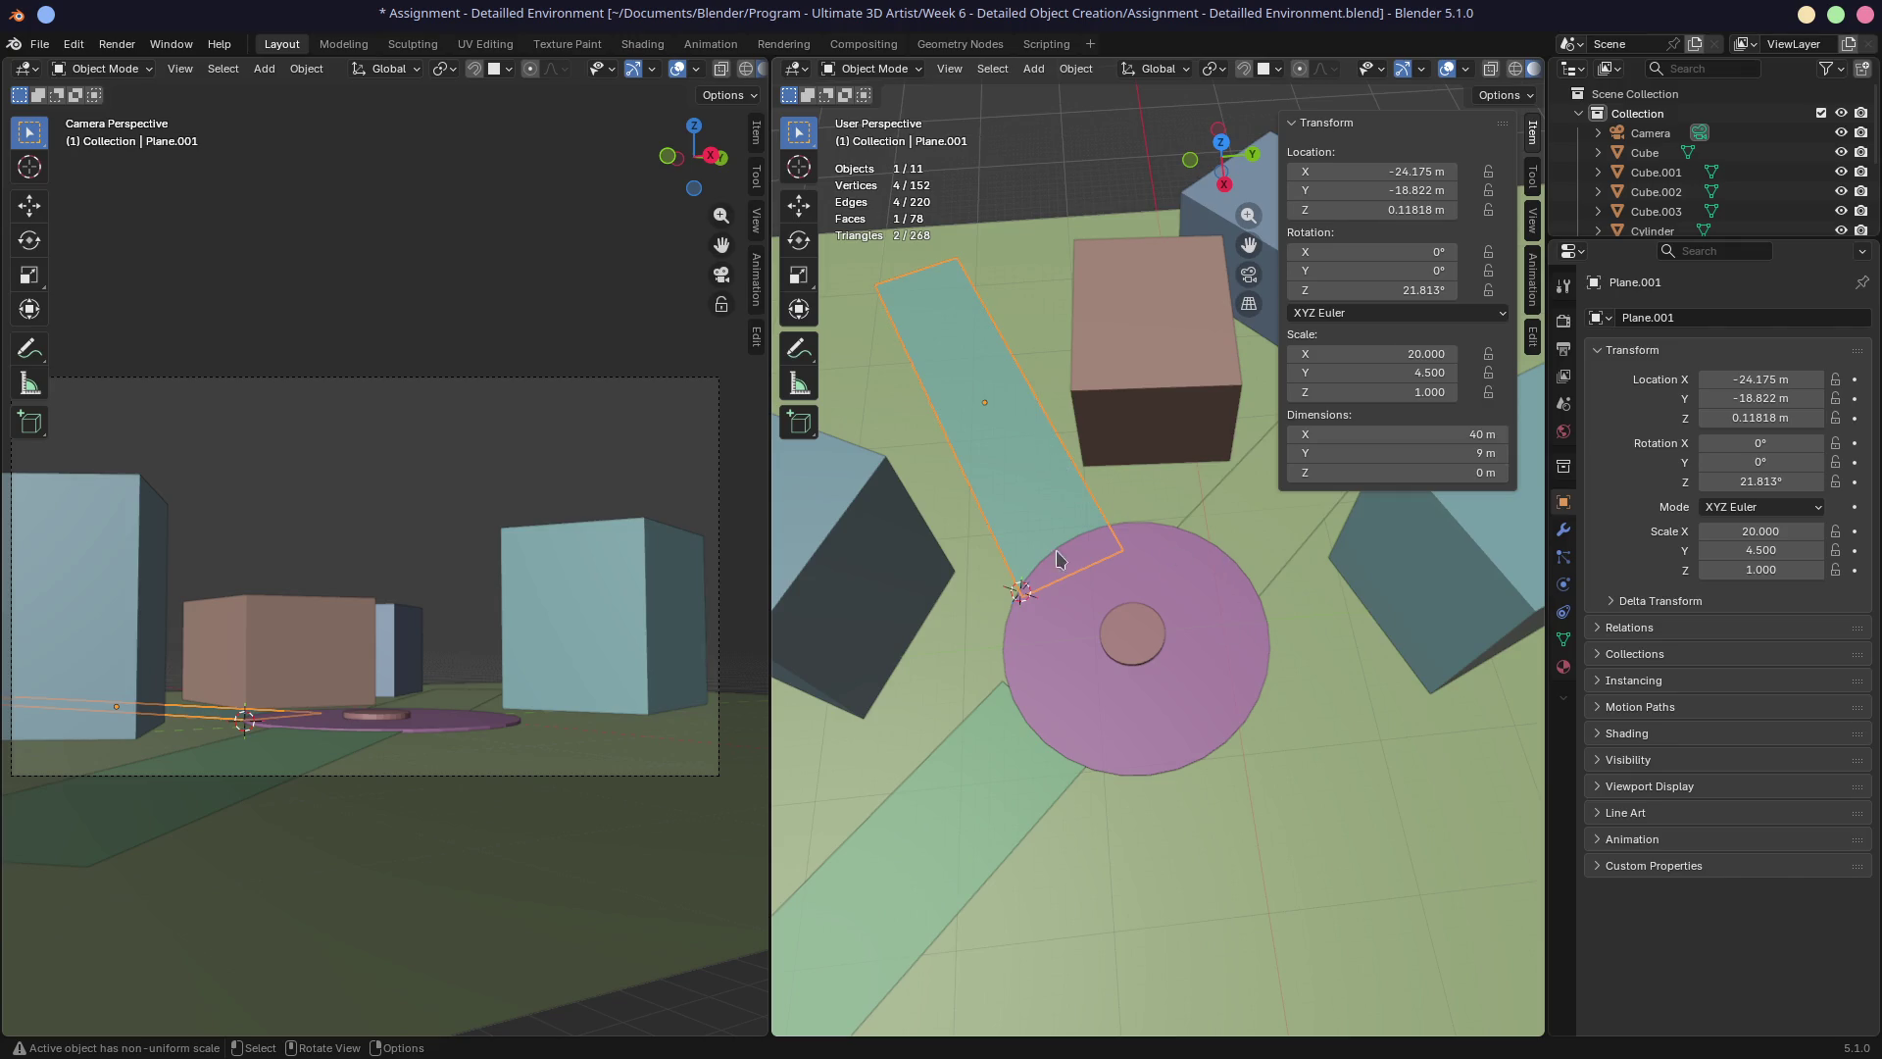
middle_click_drag(1237, 577, 1255, 598)
scroll(1261, 602, "down", 5)
key("alt")
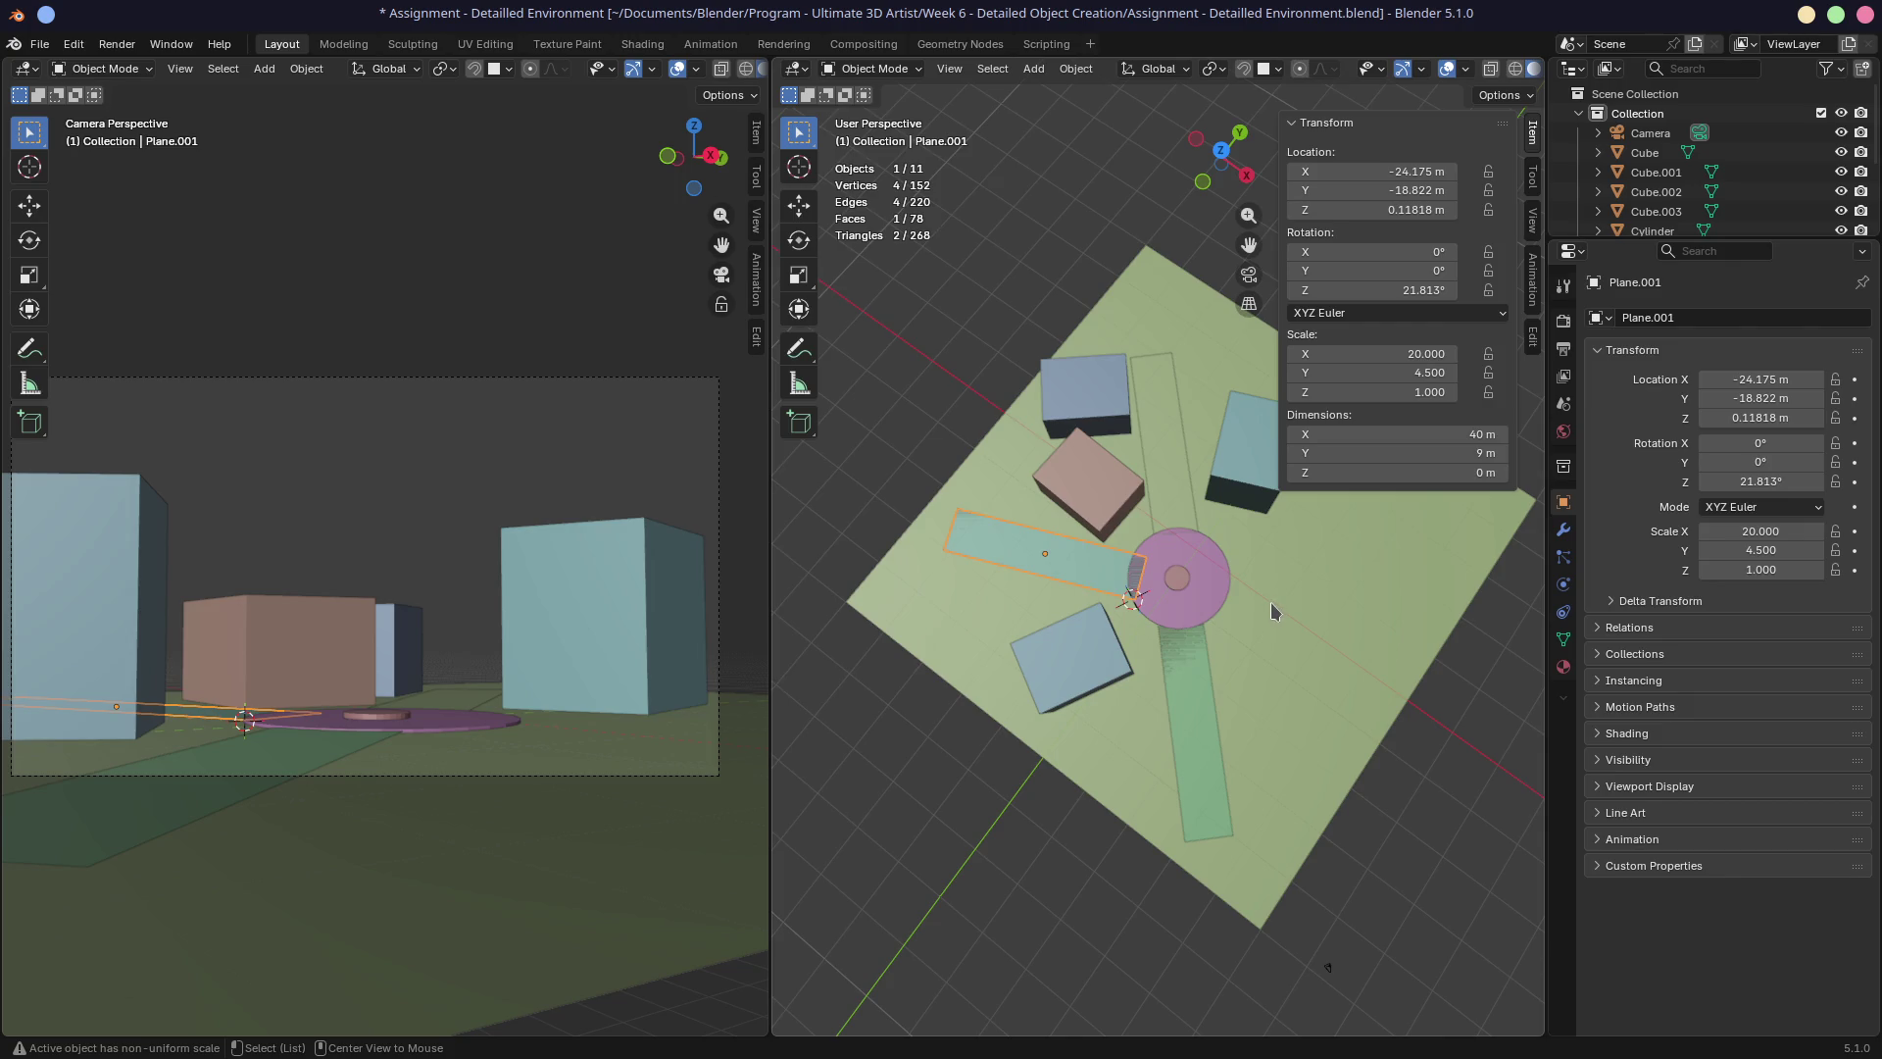
key("shift+d")
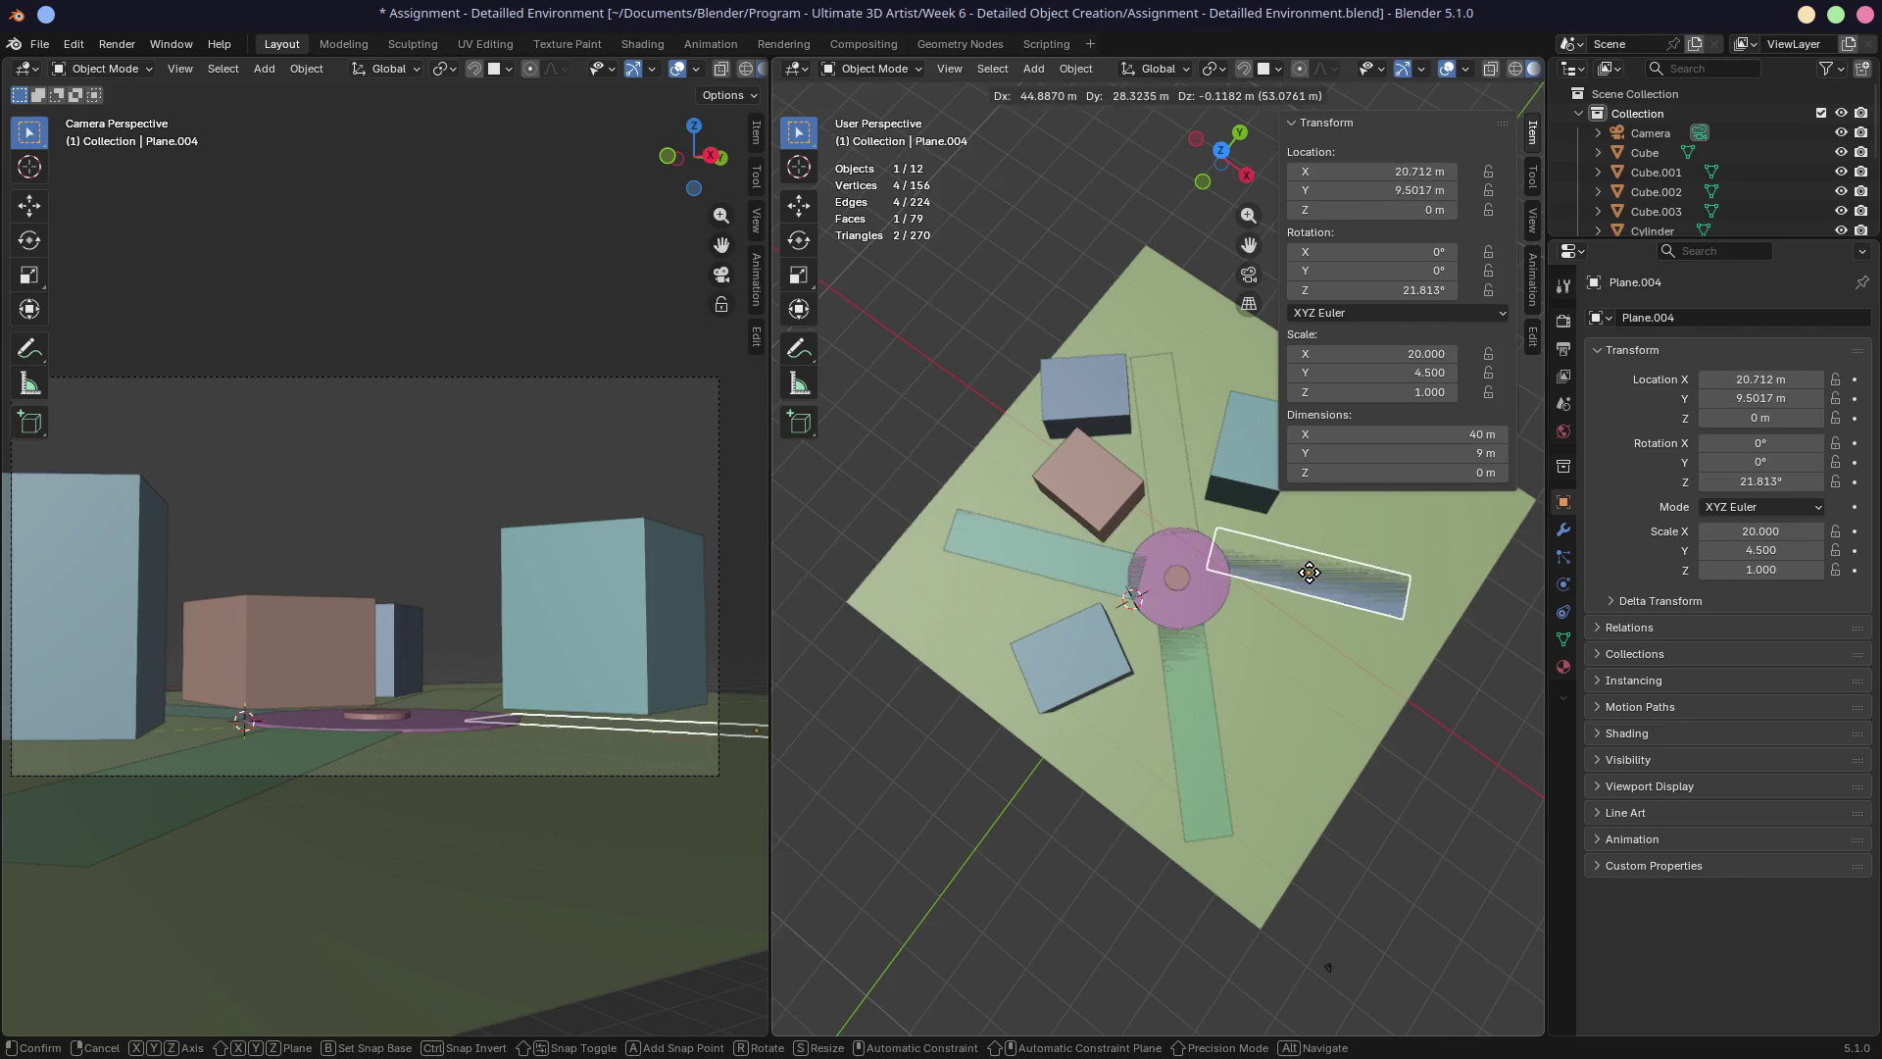
left_click(1331, 602)
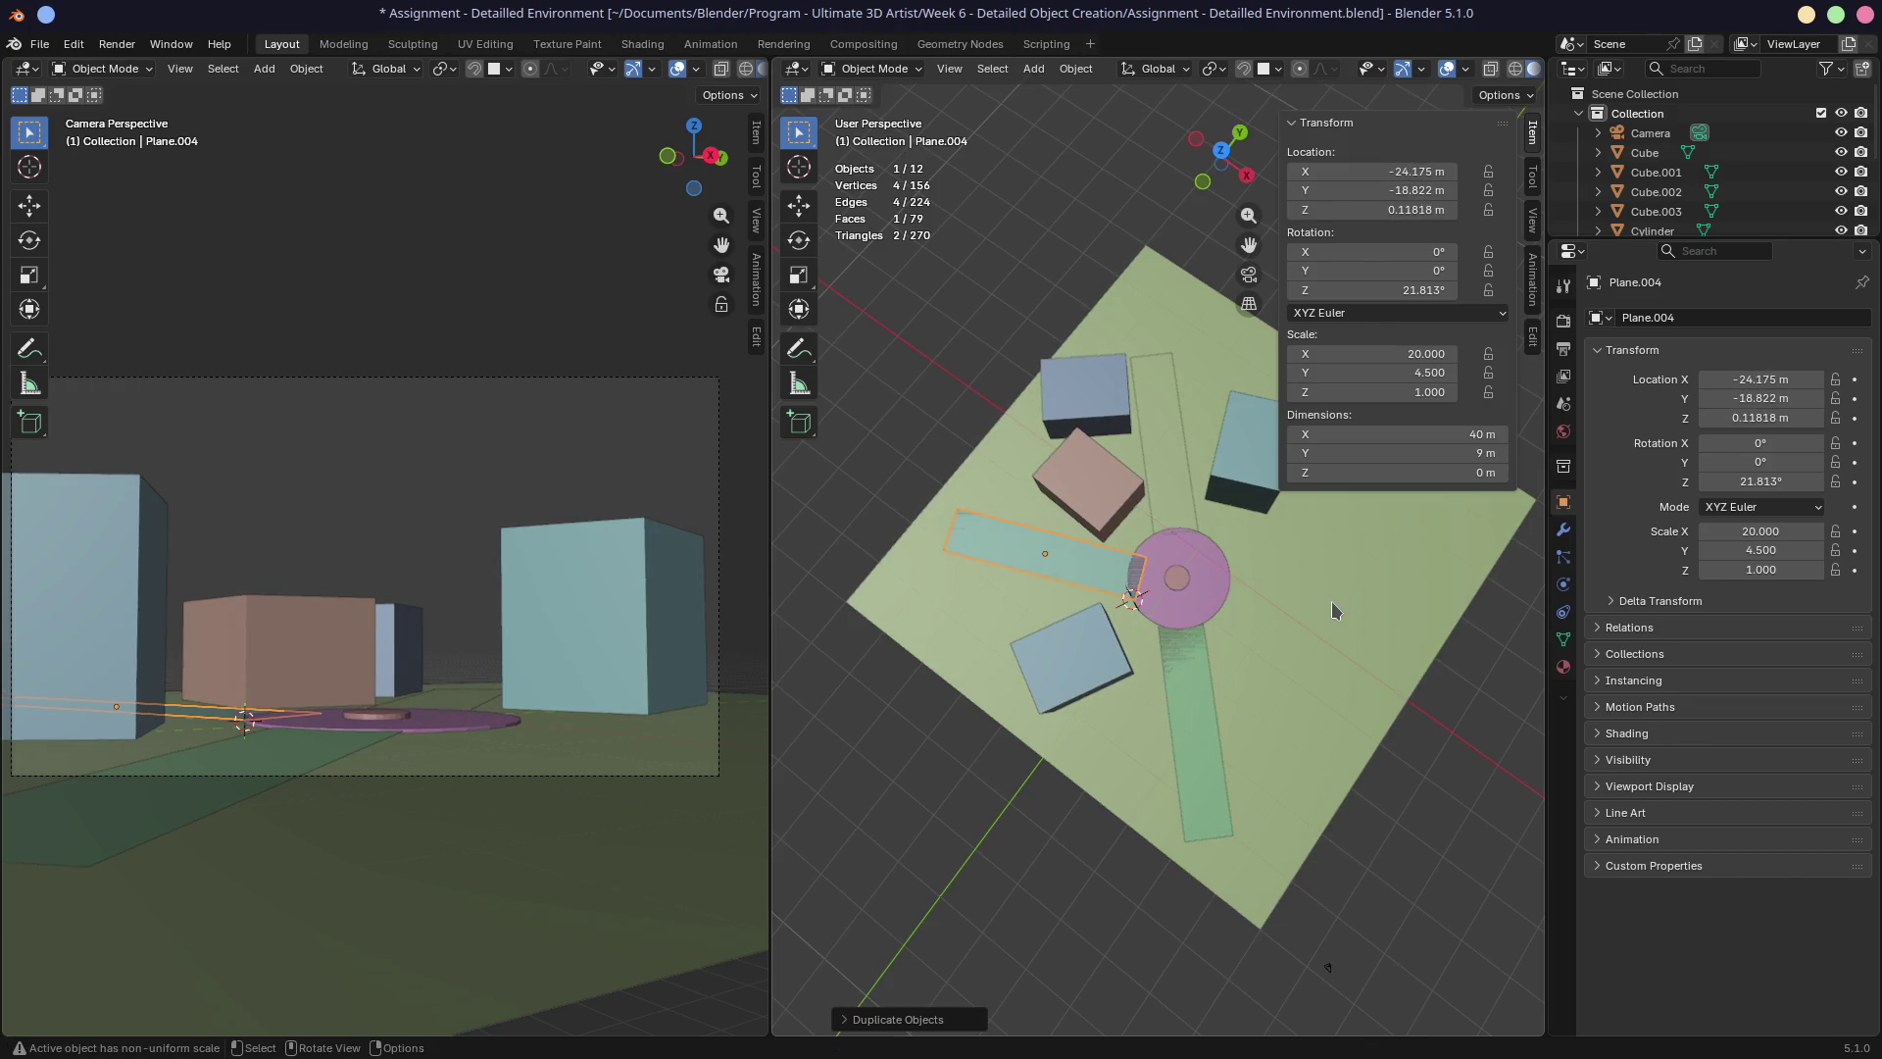
In top view, roughly rotate and move the new road strip north-east of the plaza.
key("KP_7")
key("g")
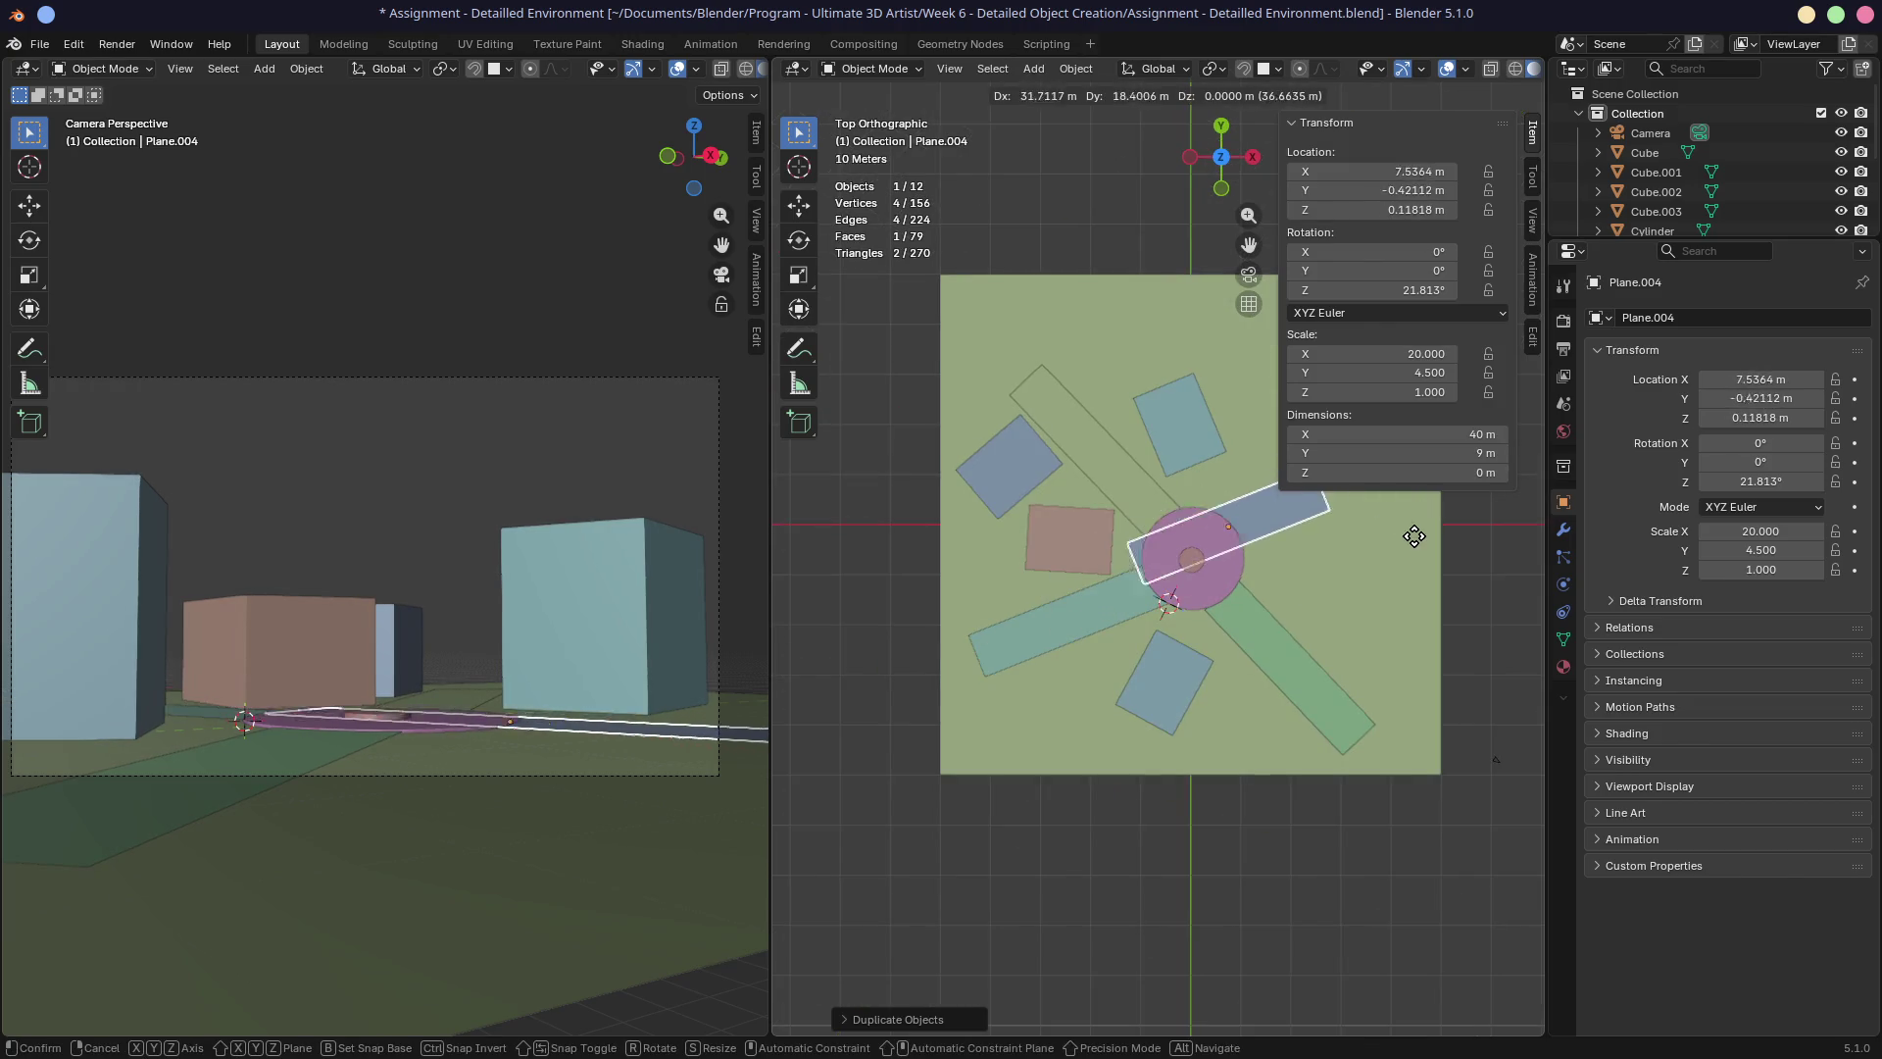
middle_click_drag(1290, 609, 1226, 612, "shift")
key("n")
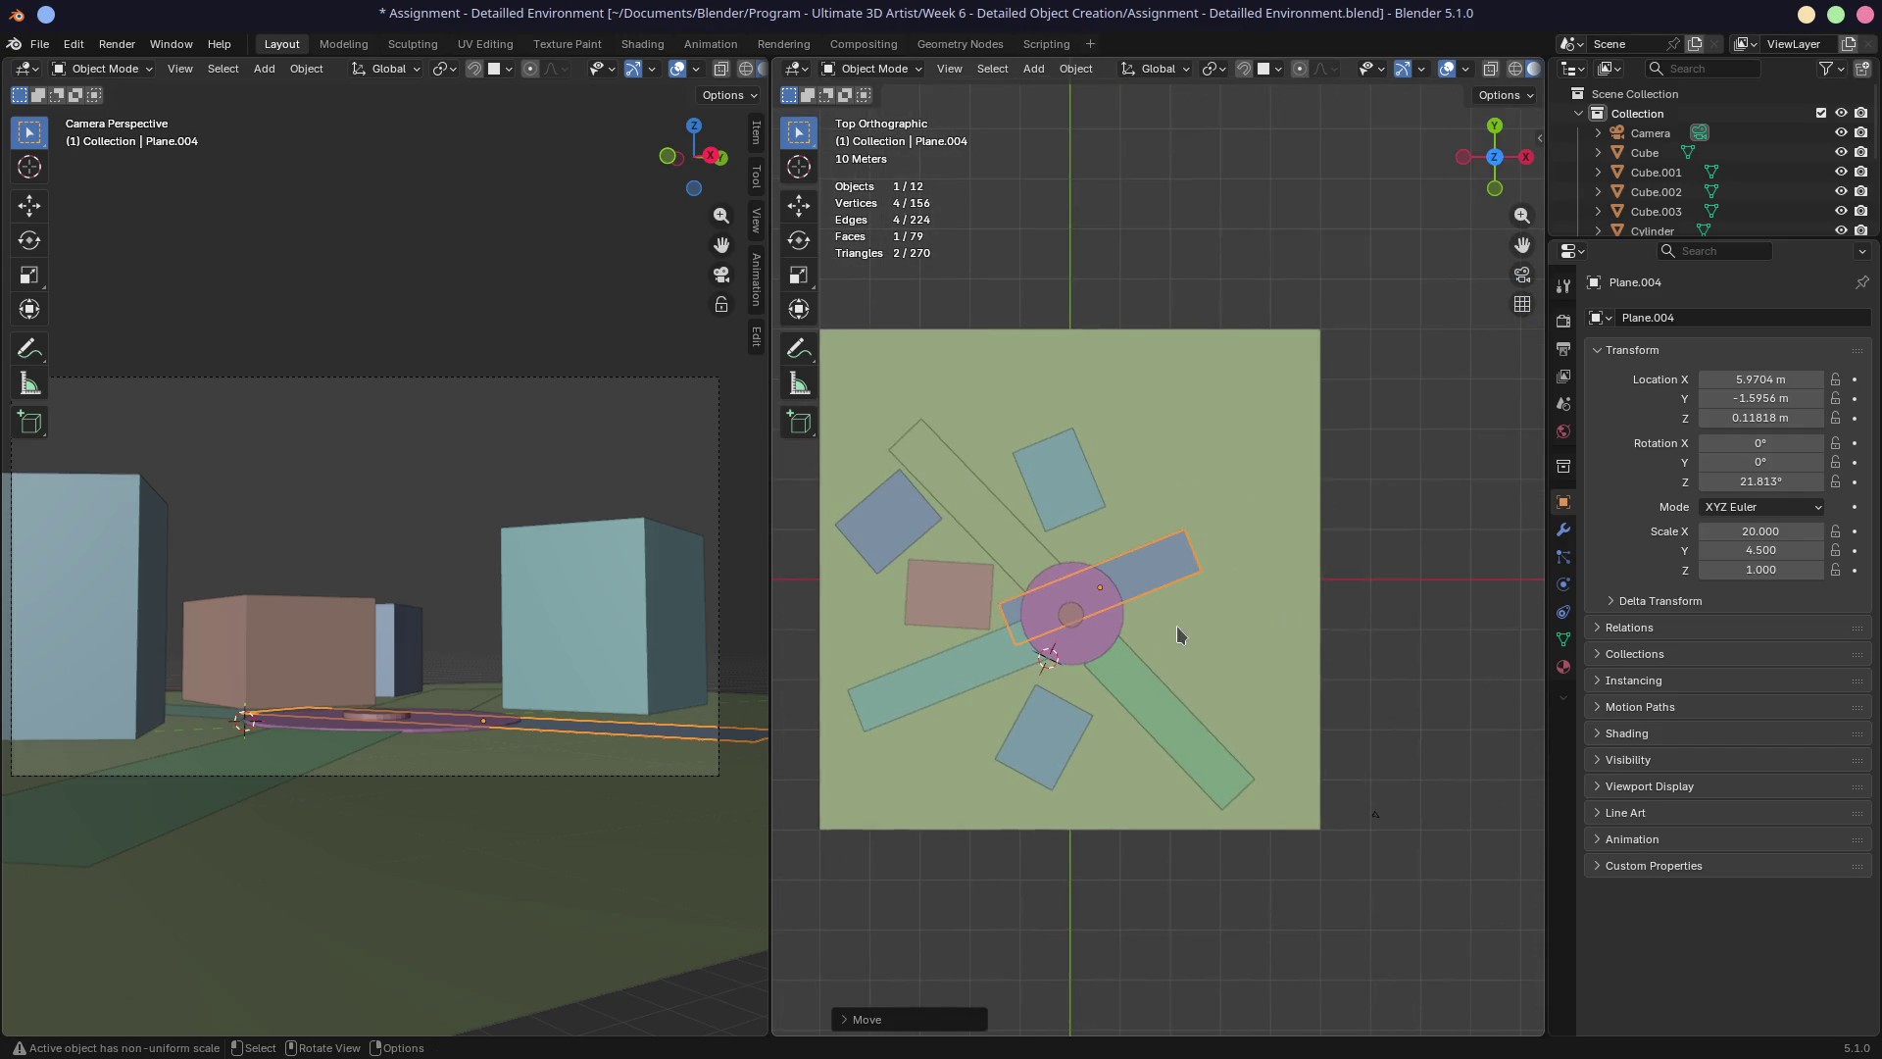
key("r")
left_click(1199, 627)
key("g")
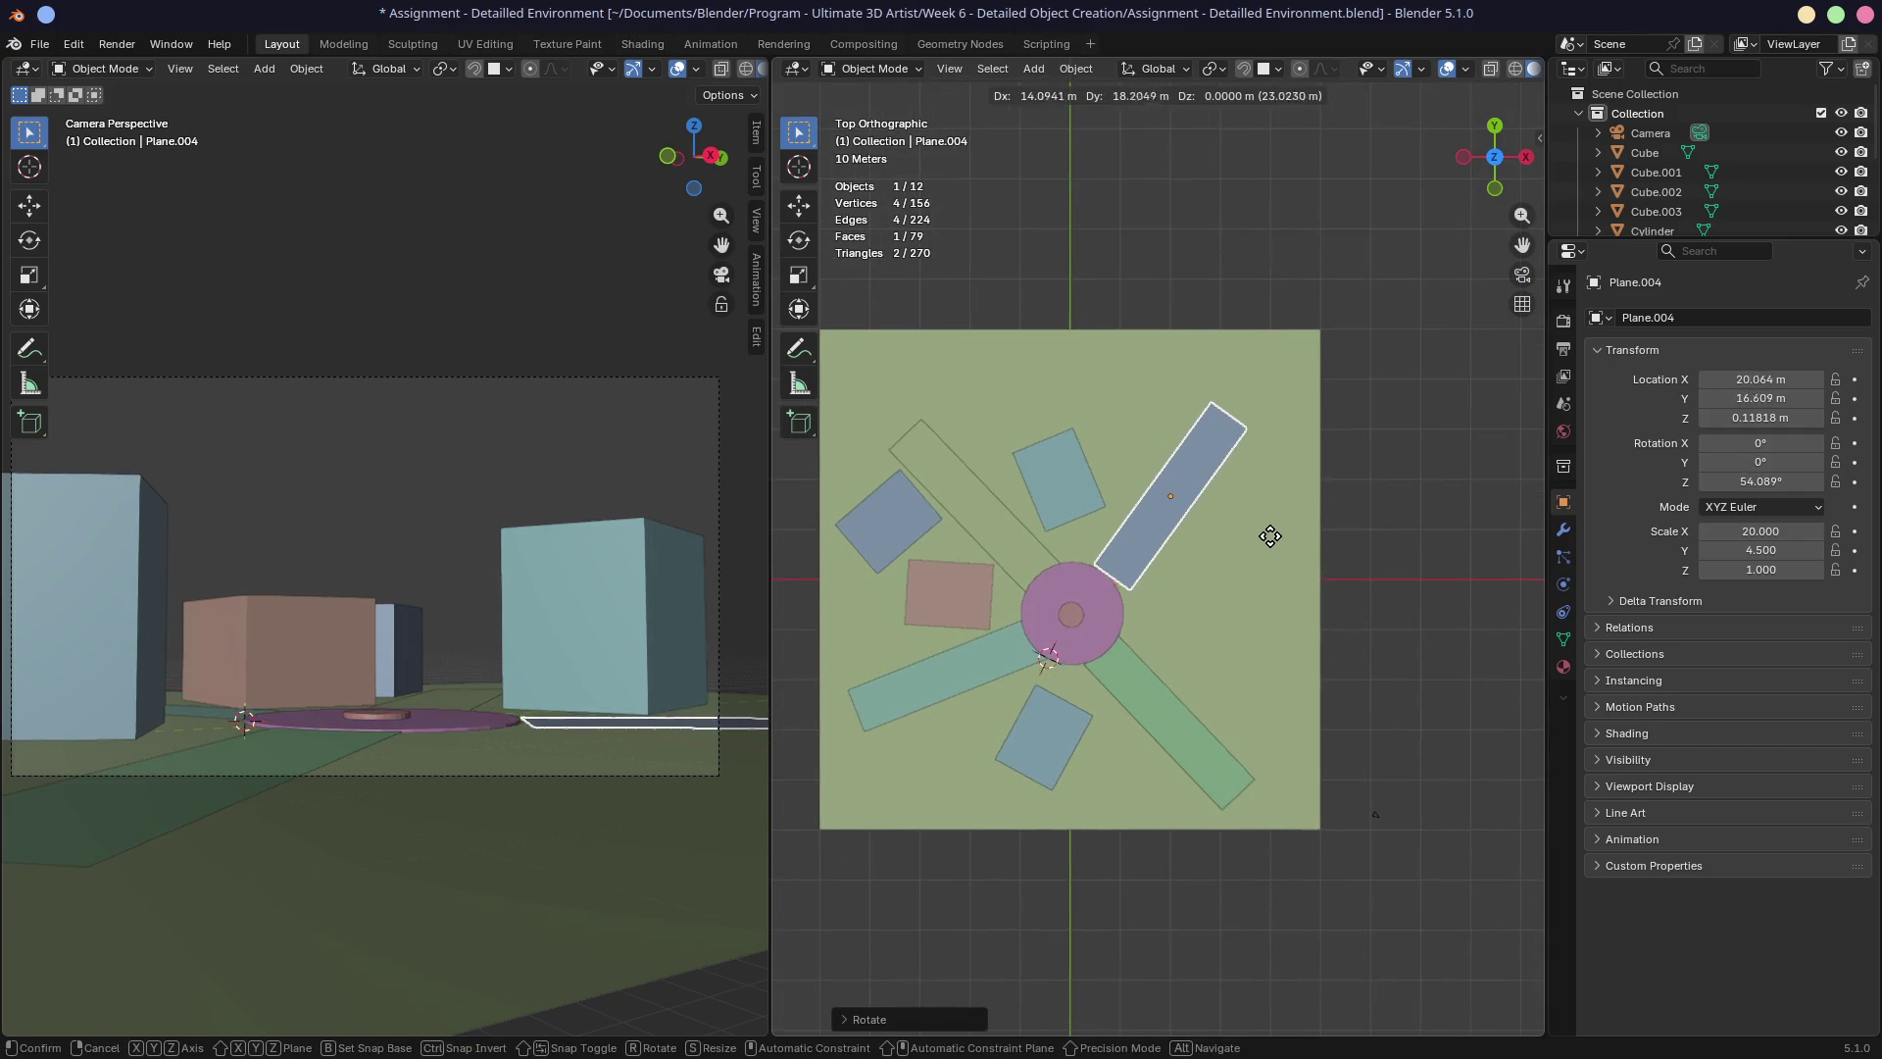
left_click(1272, 537)
Fine-tune the new road to a 49.724° angle with its end against the plaza.
key("r")
left_click(1289, 572)
key("g")
left_click(1292, 574)
key("r")
left_click(1296, 578)
key("g")
left_click(1292, 578)
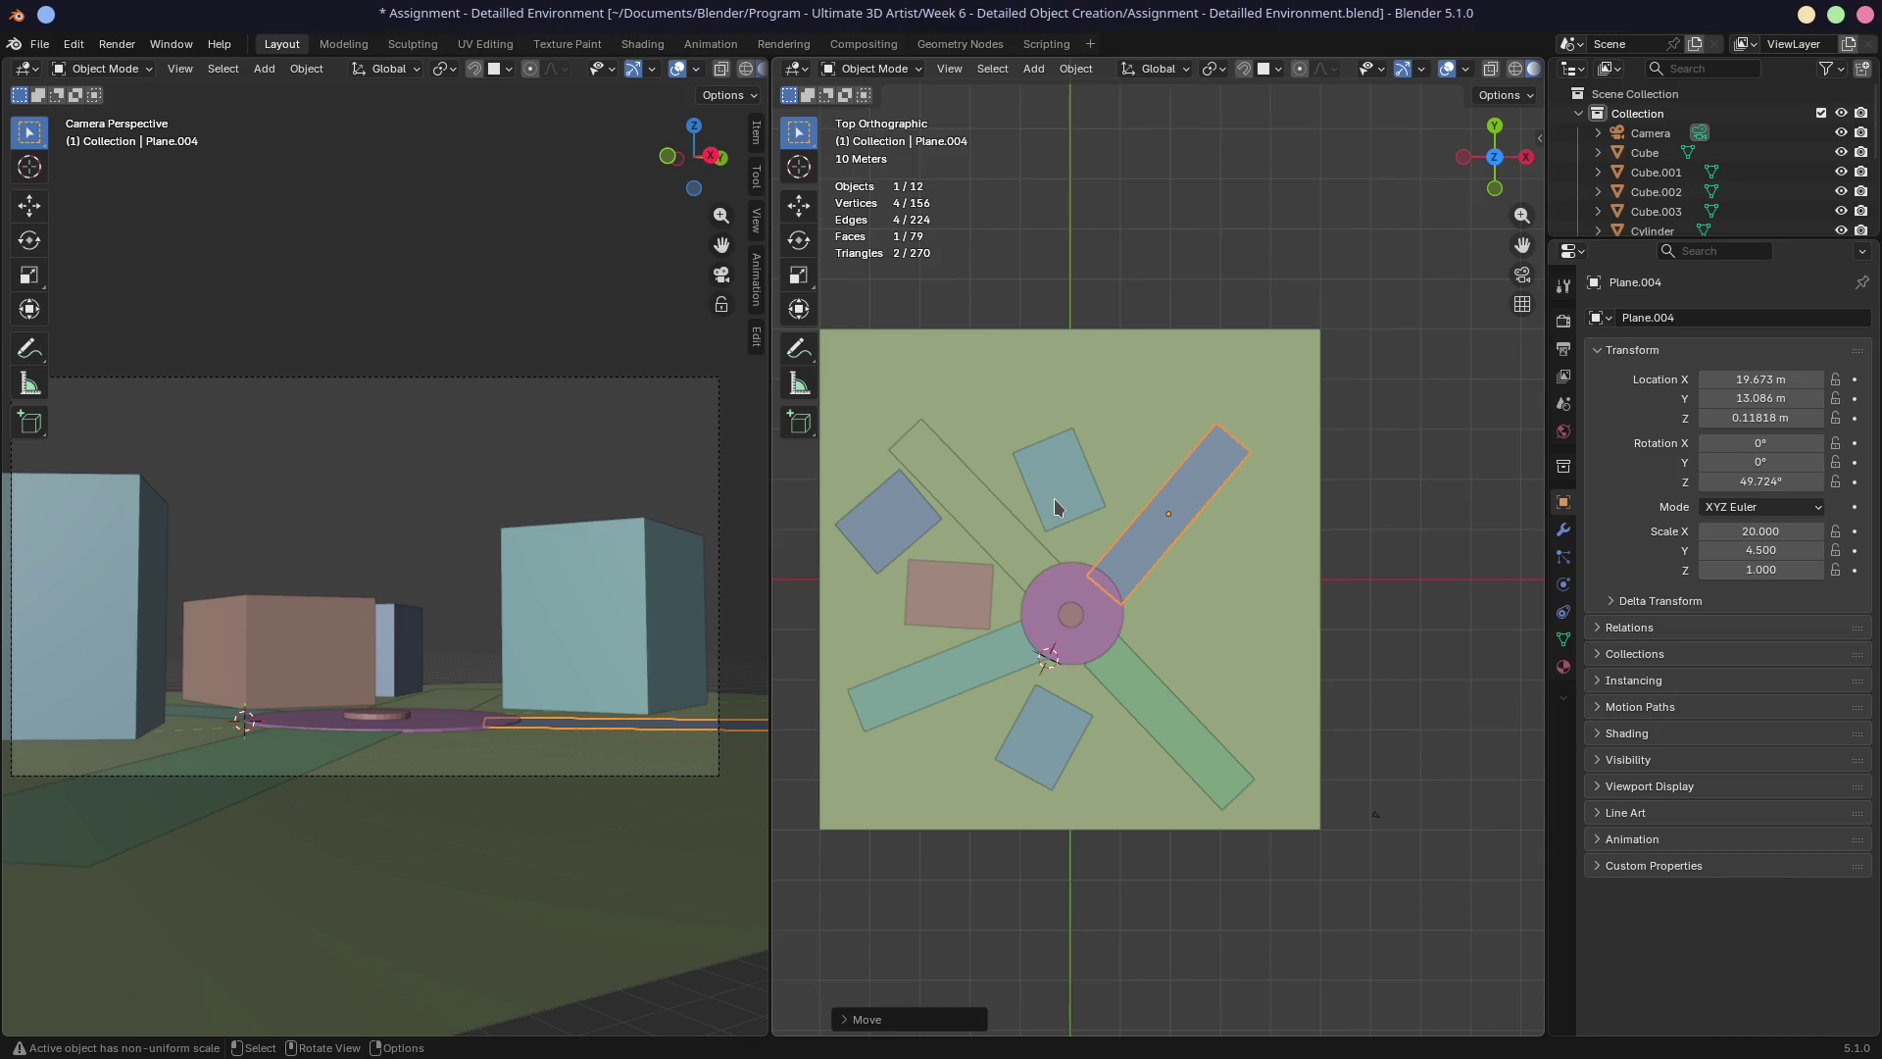
Turn the north-east road to 46.4° and shift it to about X 20.46 m, Y 13.09 m, meeting the plaza edge.
key("r")
left_click(1371, 493)
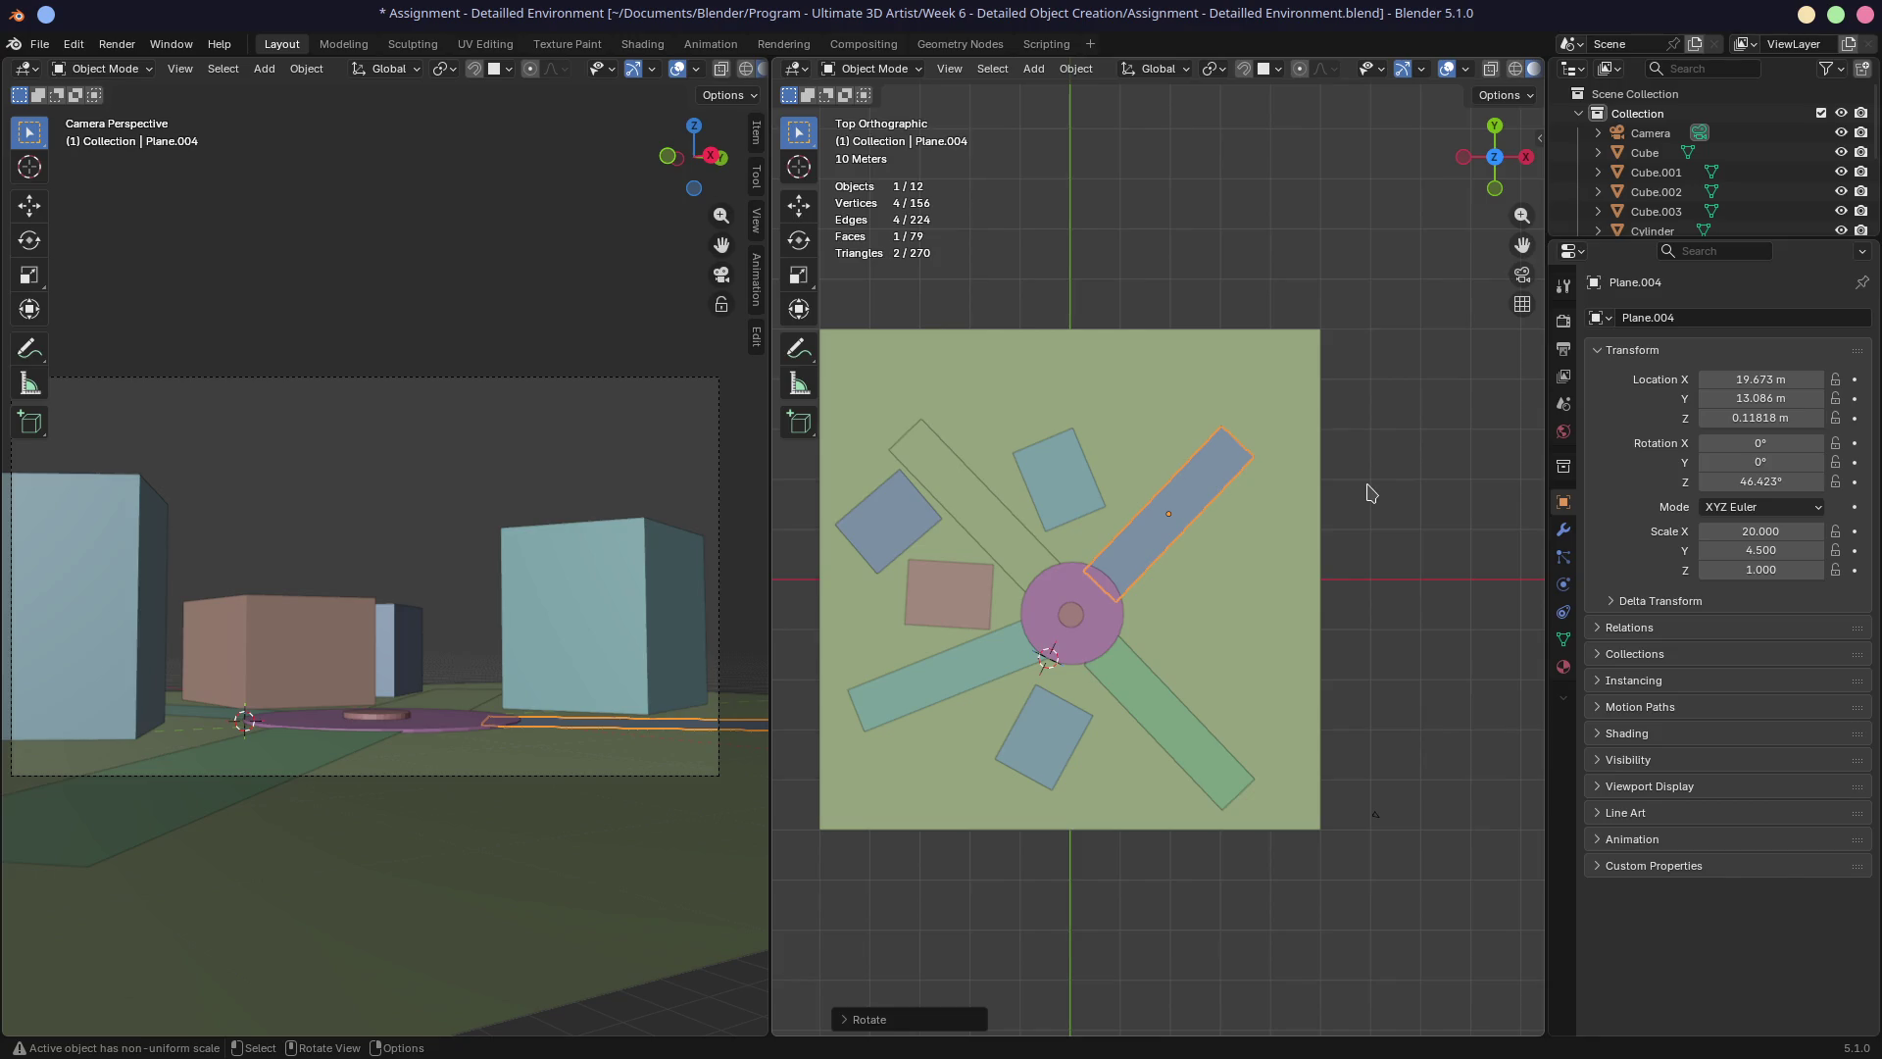
key("g")
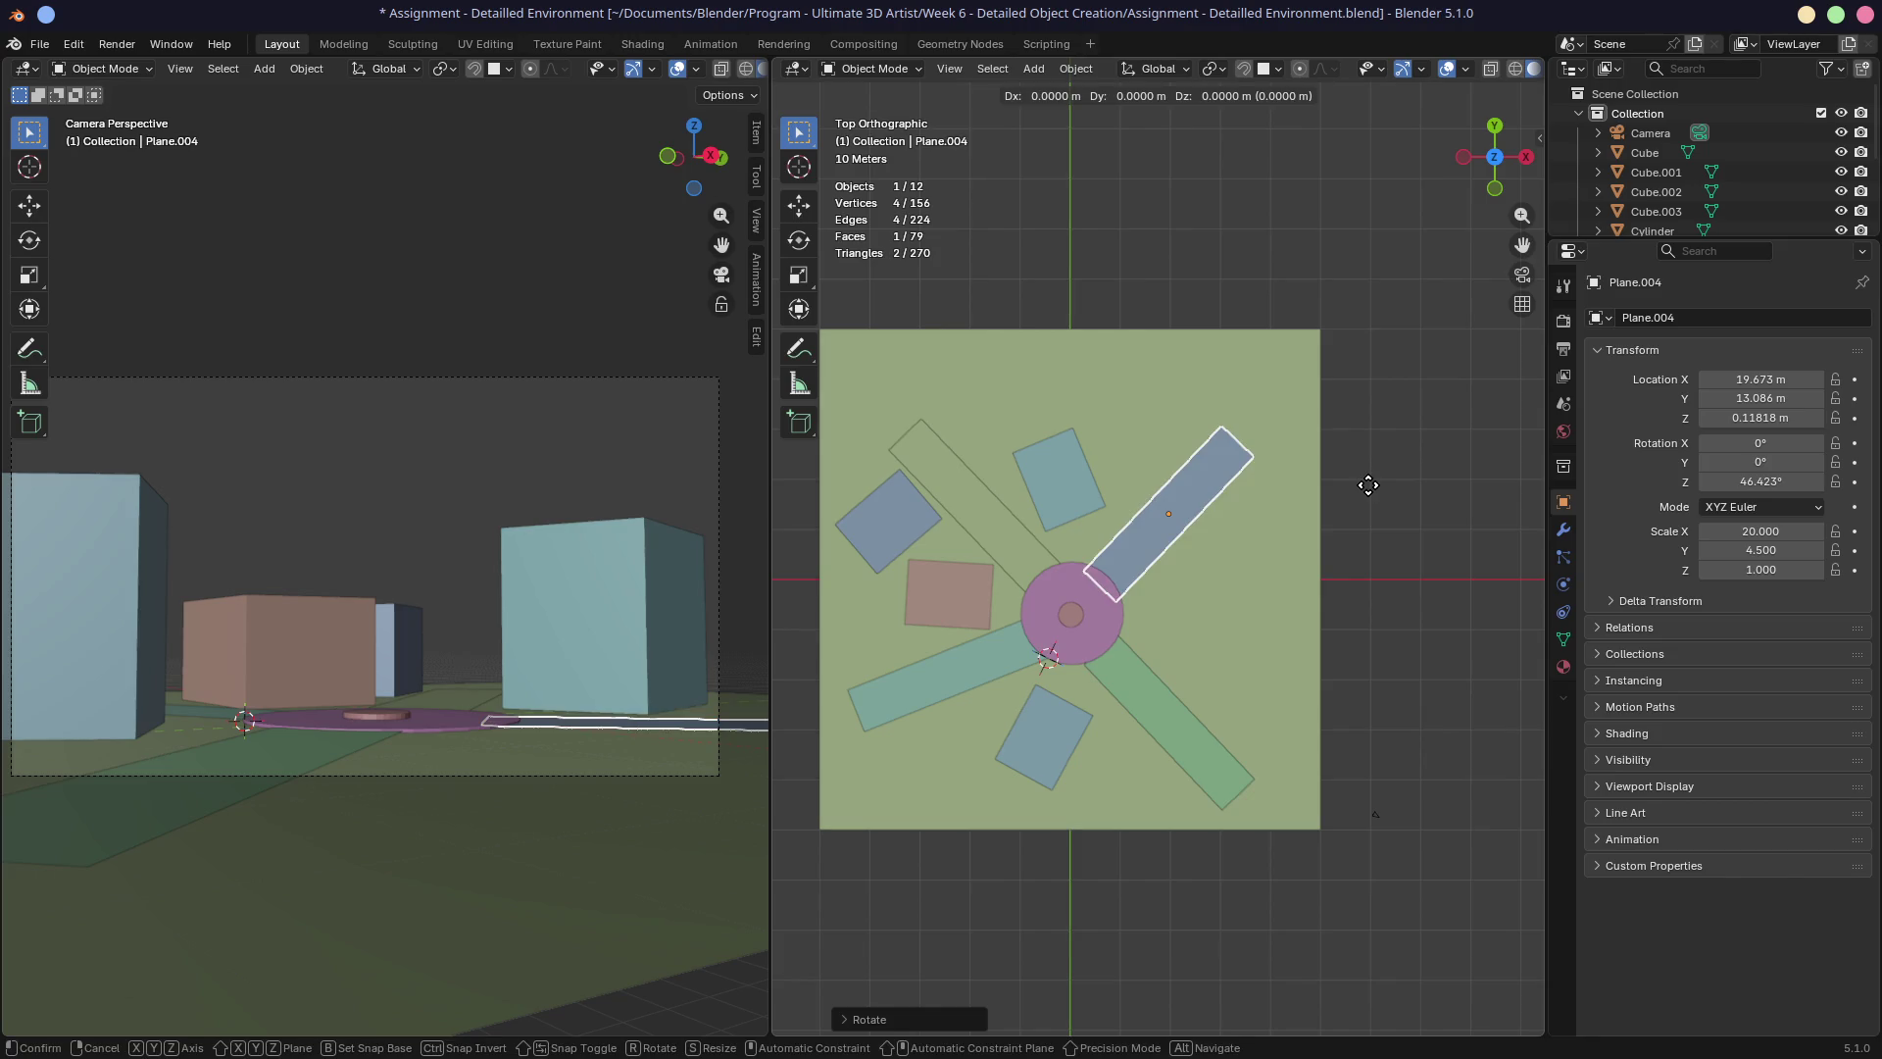
left_click(1368, 491)
mouse_move(1294, 544)
middle_mouse_down()
mouse_move(1215, 580)
mouse_move(1063, 584)
mouse_move(1219, 617)
middle_mouse_up()
scroll(1086, 567, "up", 5)
scroll(1197, 592, "down", 3)
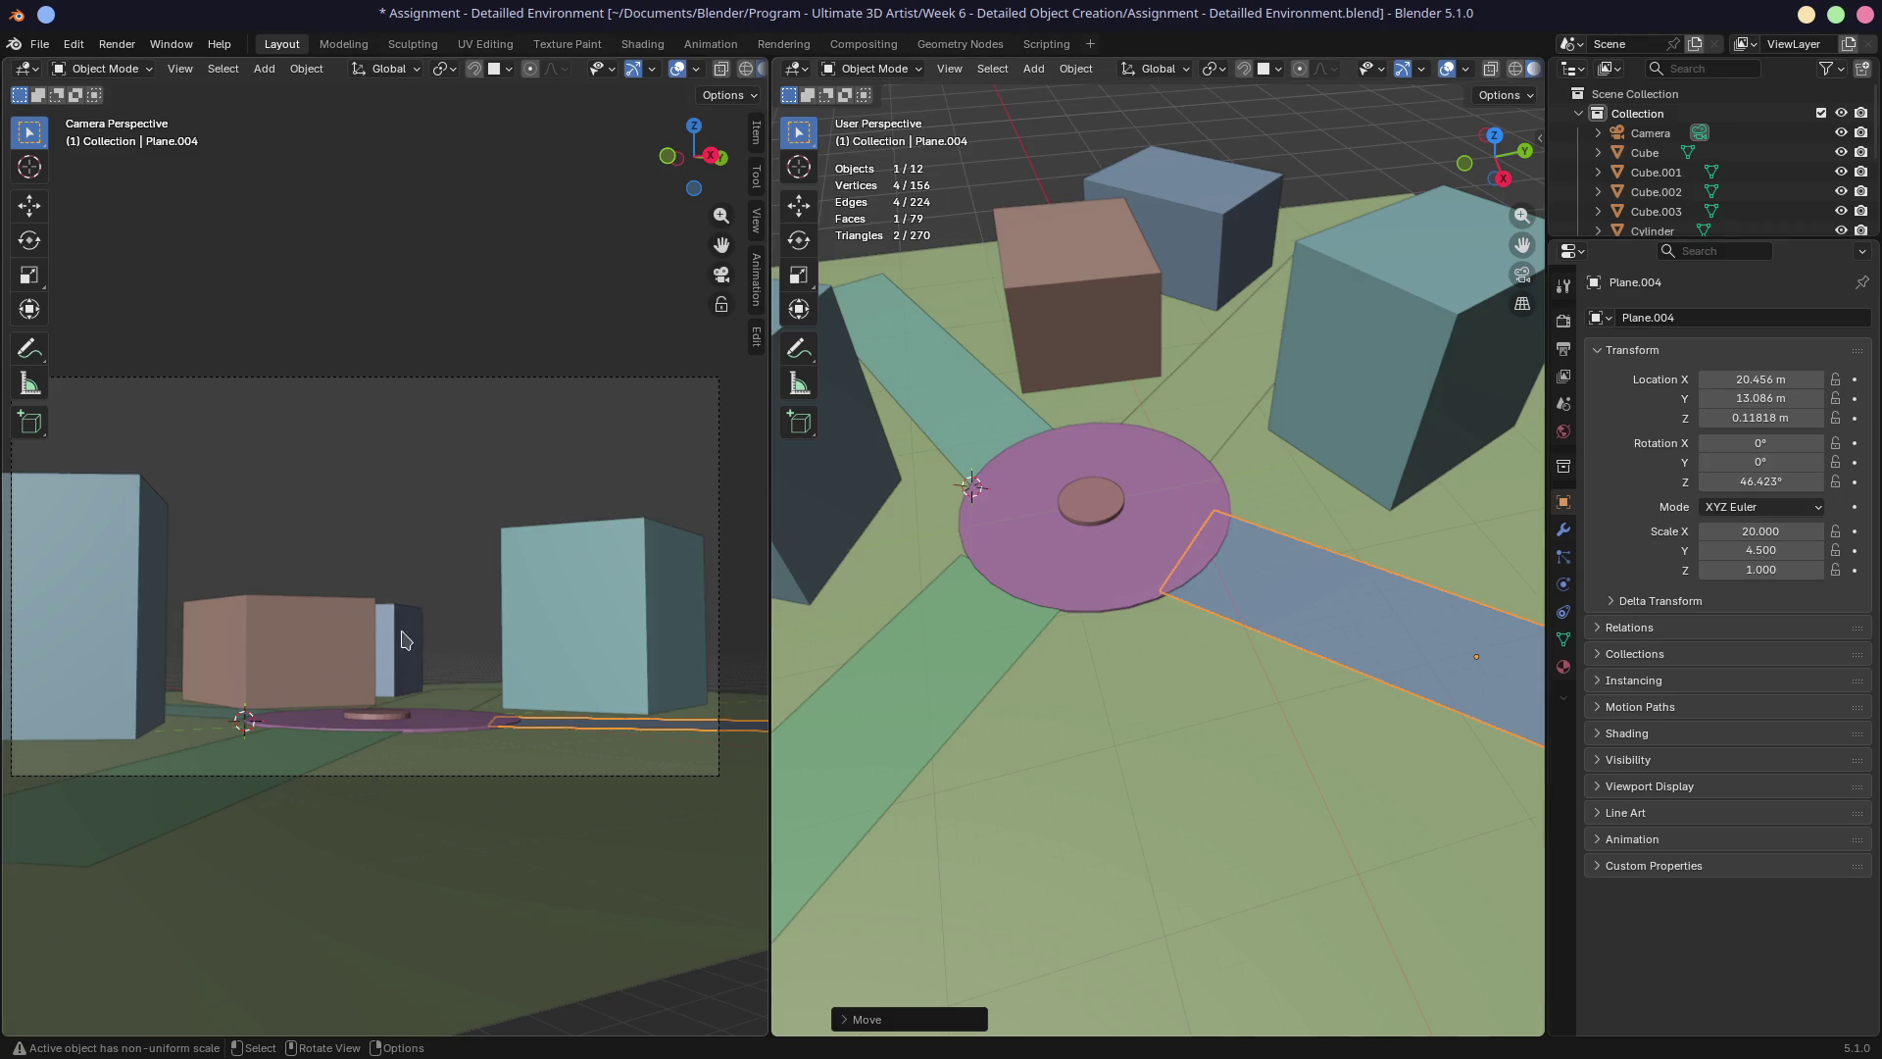
mouse_move(376, 621)
middle_mouse_down("shift")
mouse_move(327, 667)
mouse_move(324, 718)
middle_mouse_up("shift")
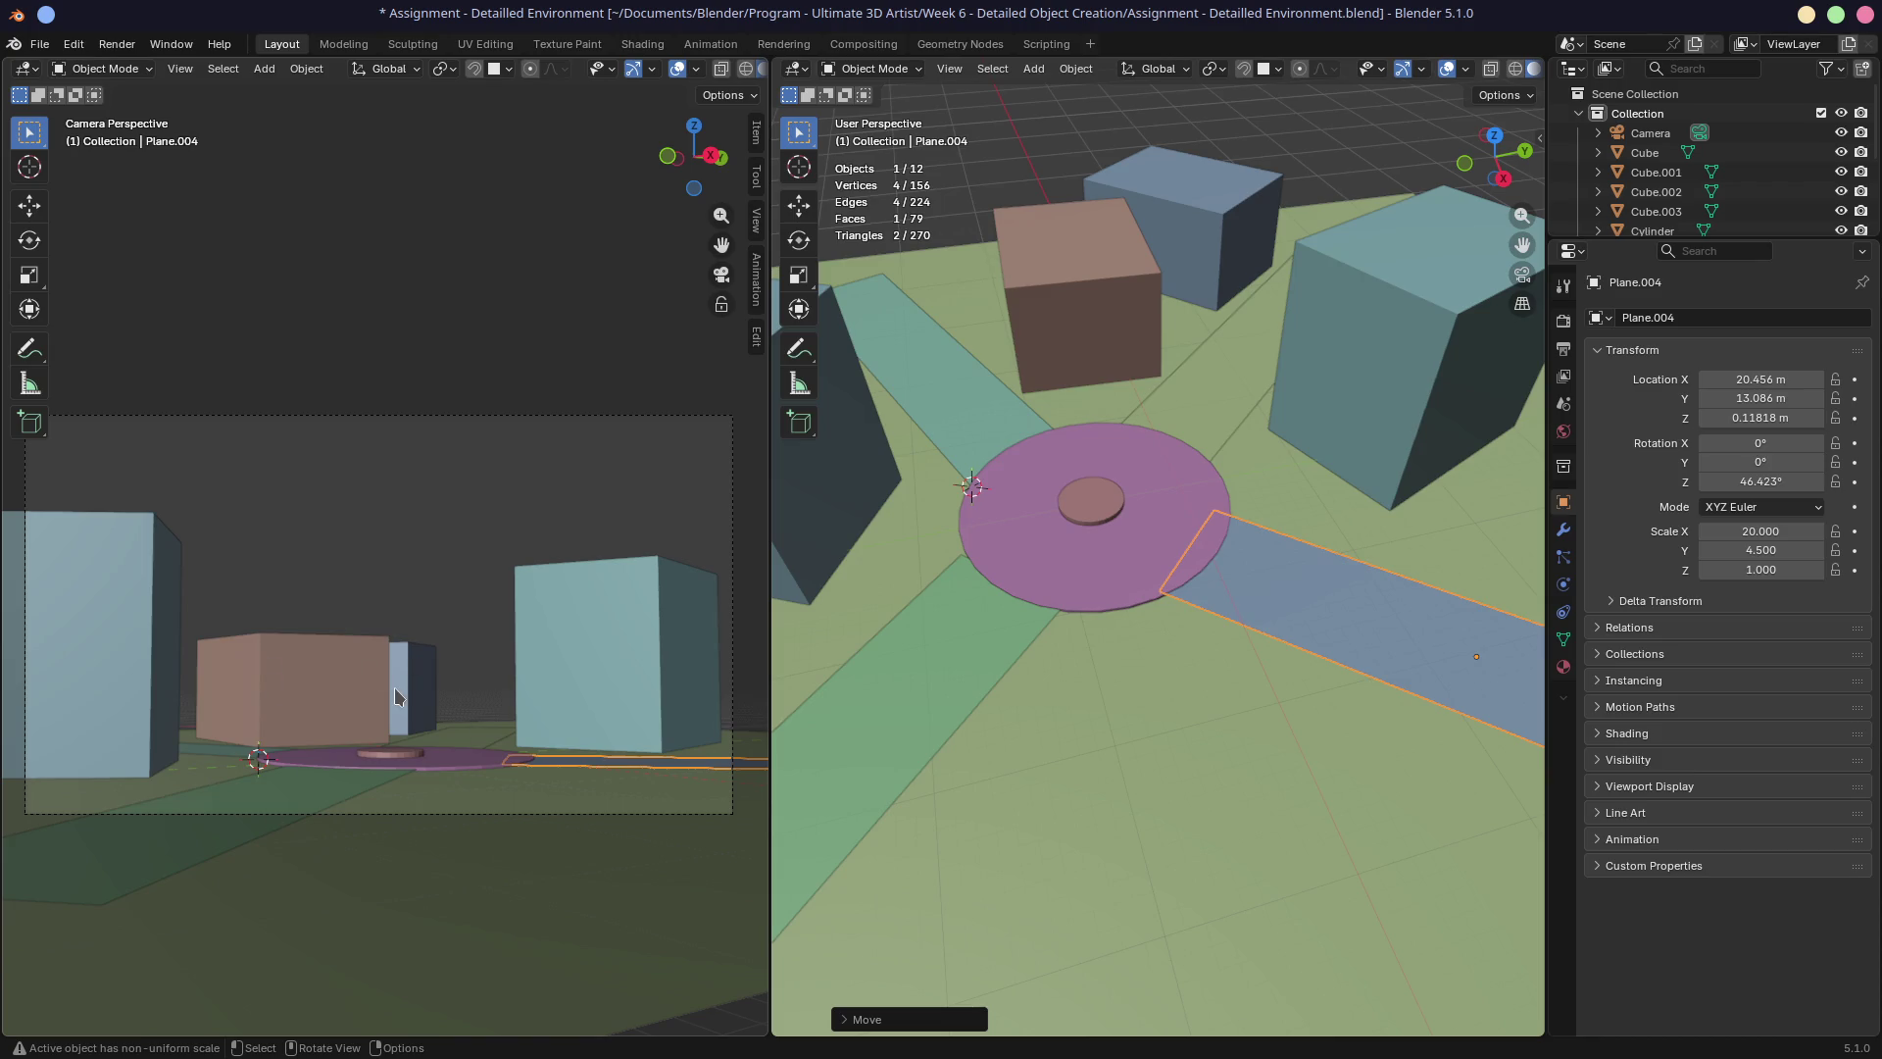
left_click(958, 681)
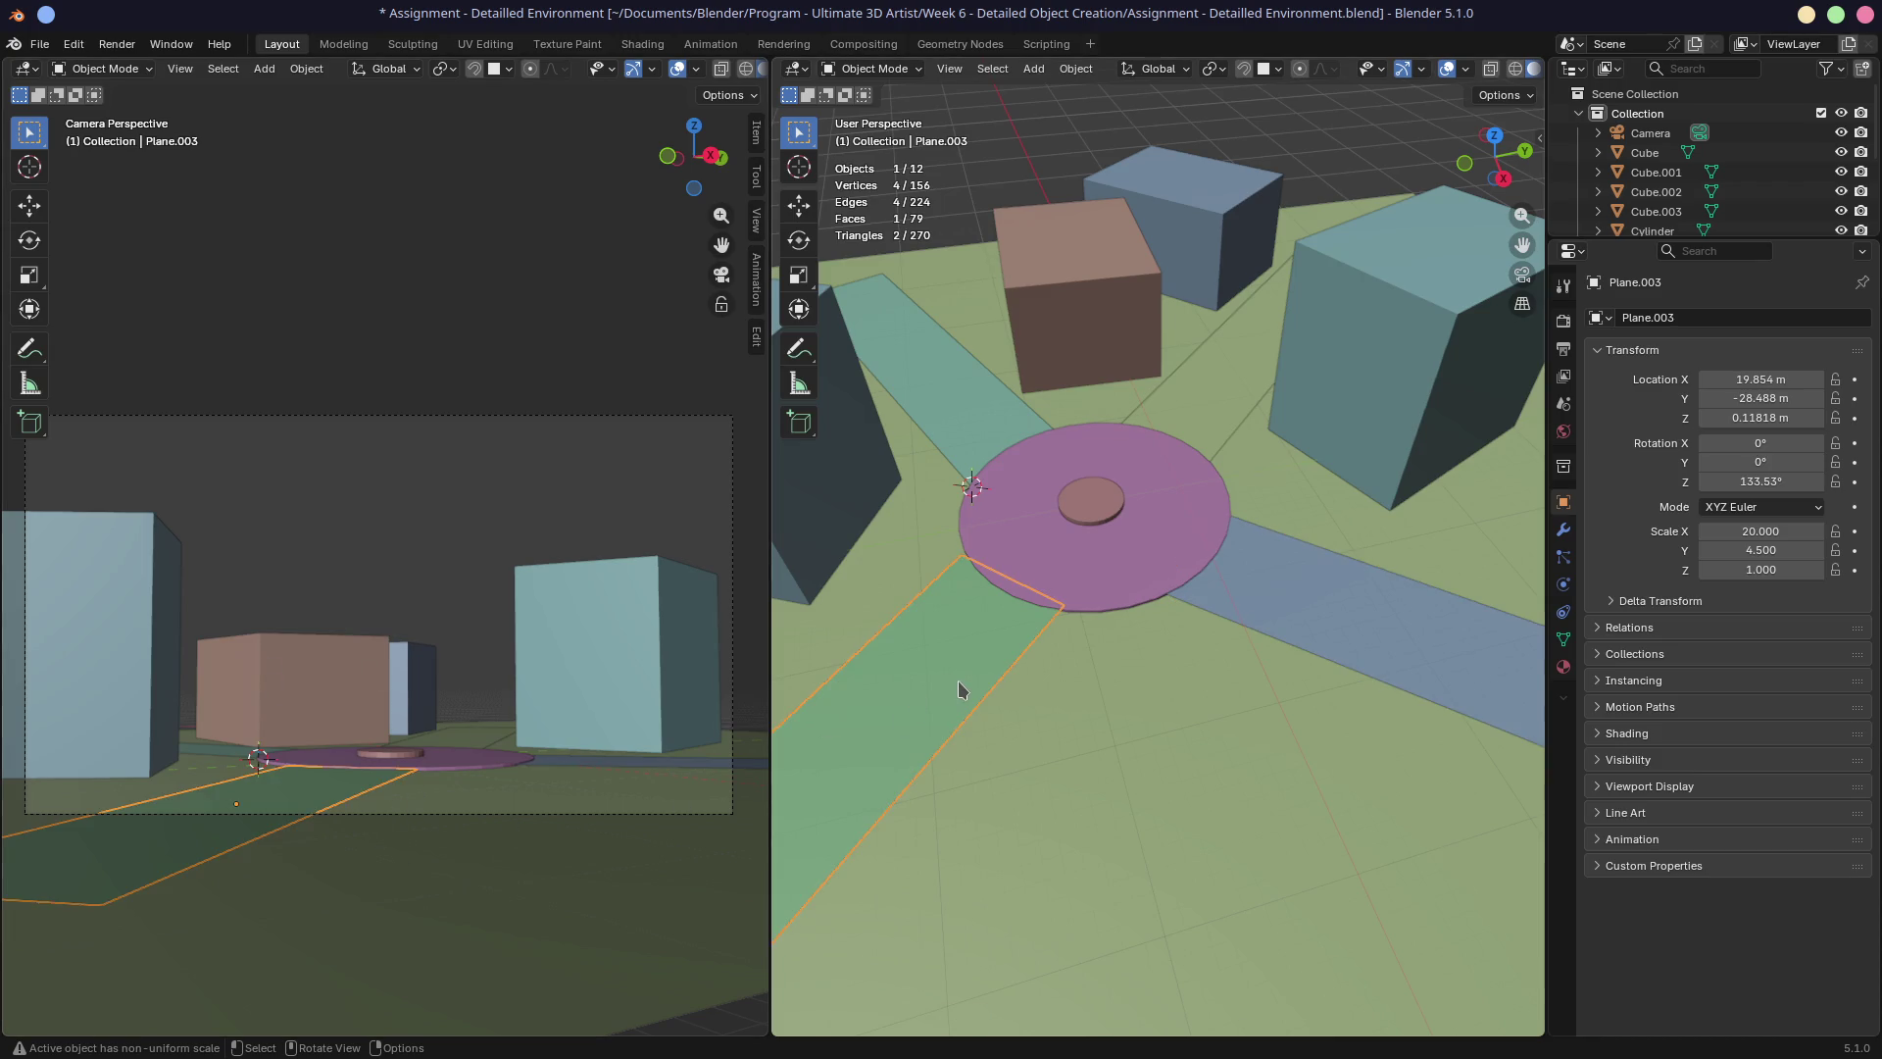
From top view, align the south-east road to X 19.26 m, Y −27.83 m at 131.37°, flush with the plaza.
key("KP_7")
key("g")
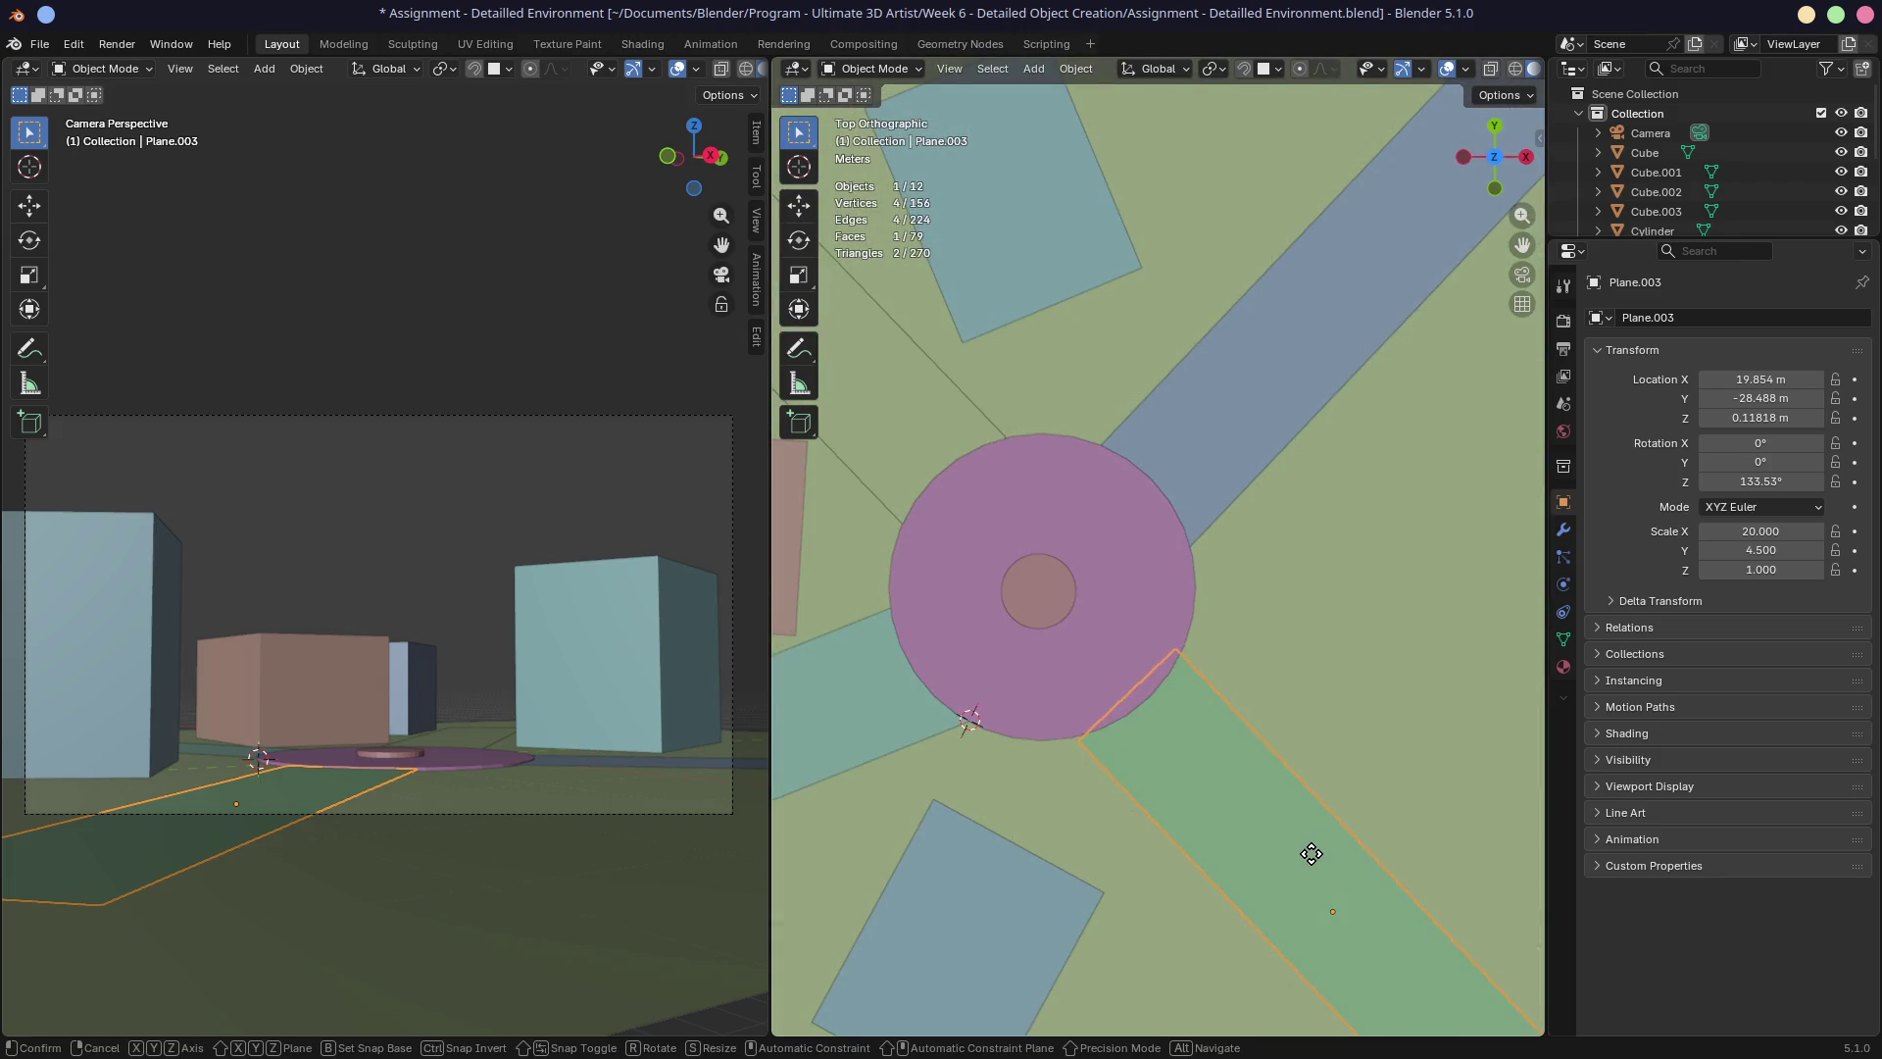
left_click(1322, 841)
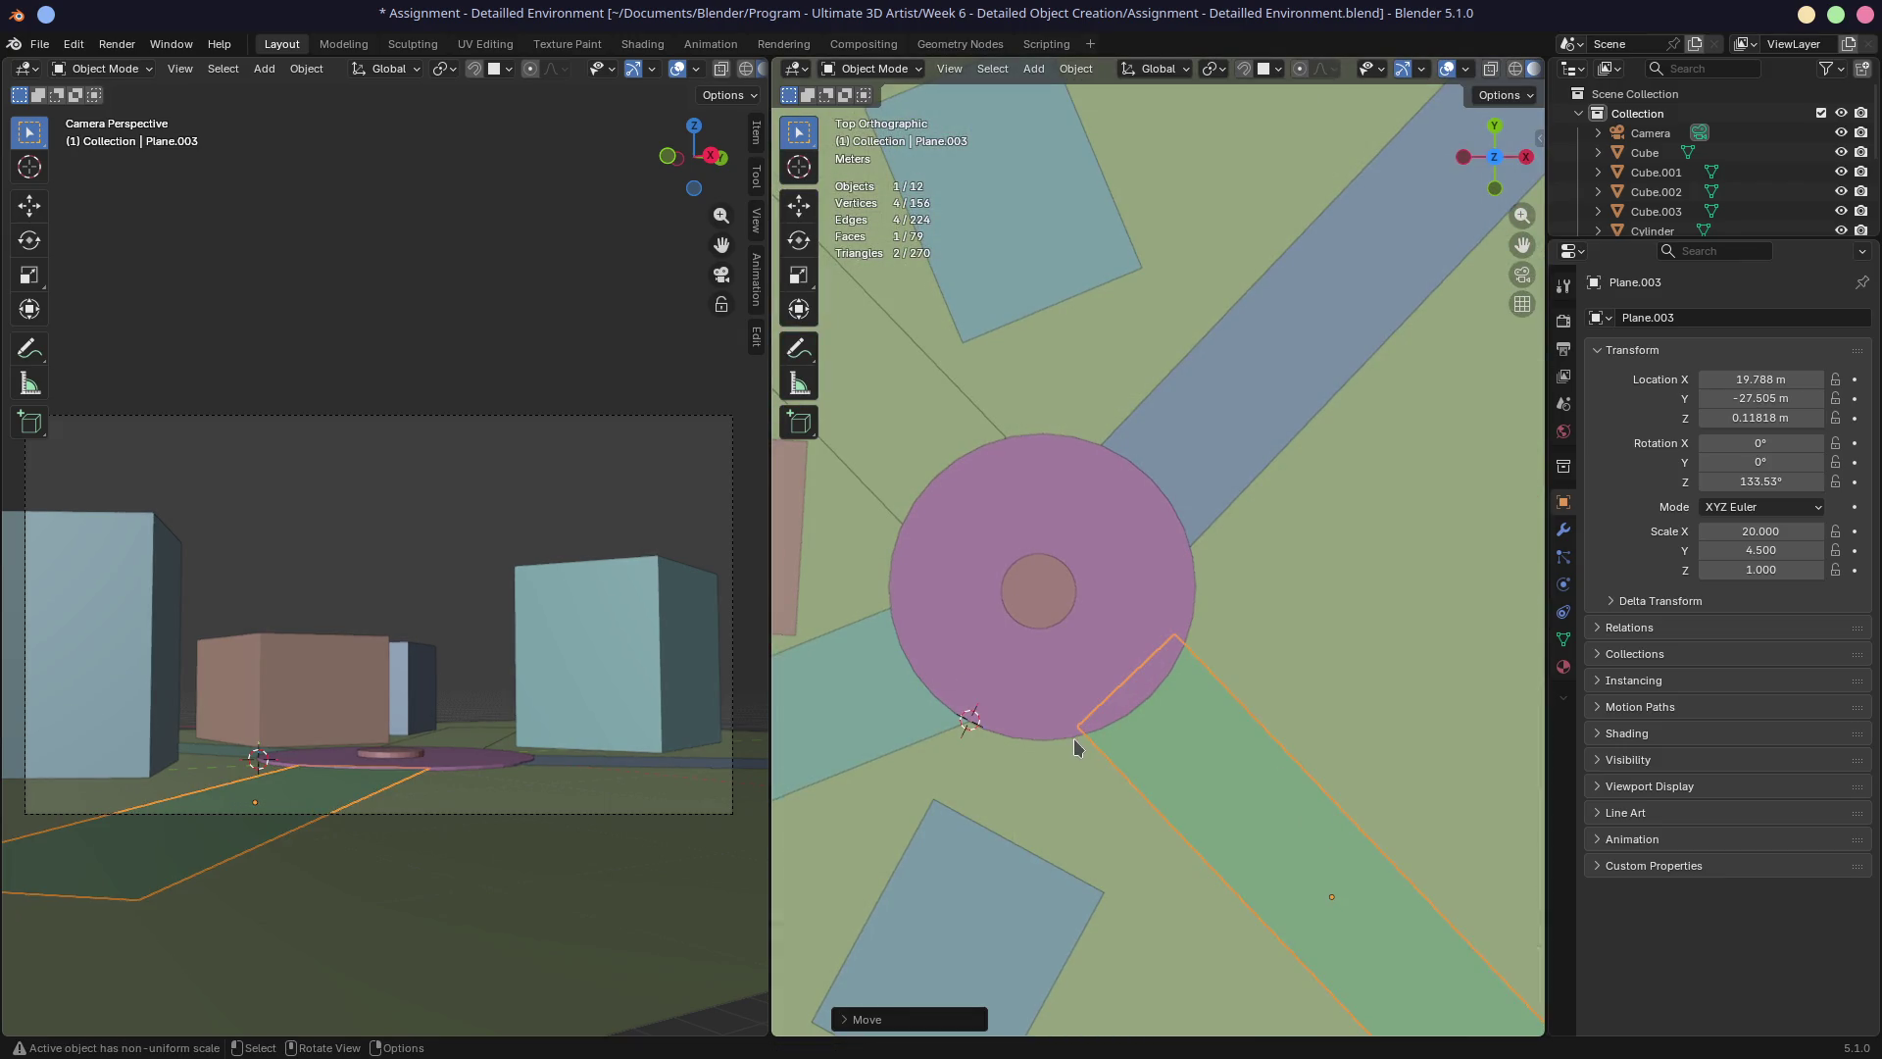
key("r")
left_click(1427, 792)
key("g")
left_click(1419, 797)
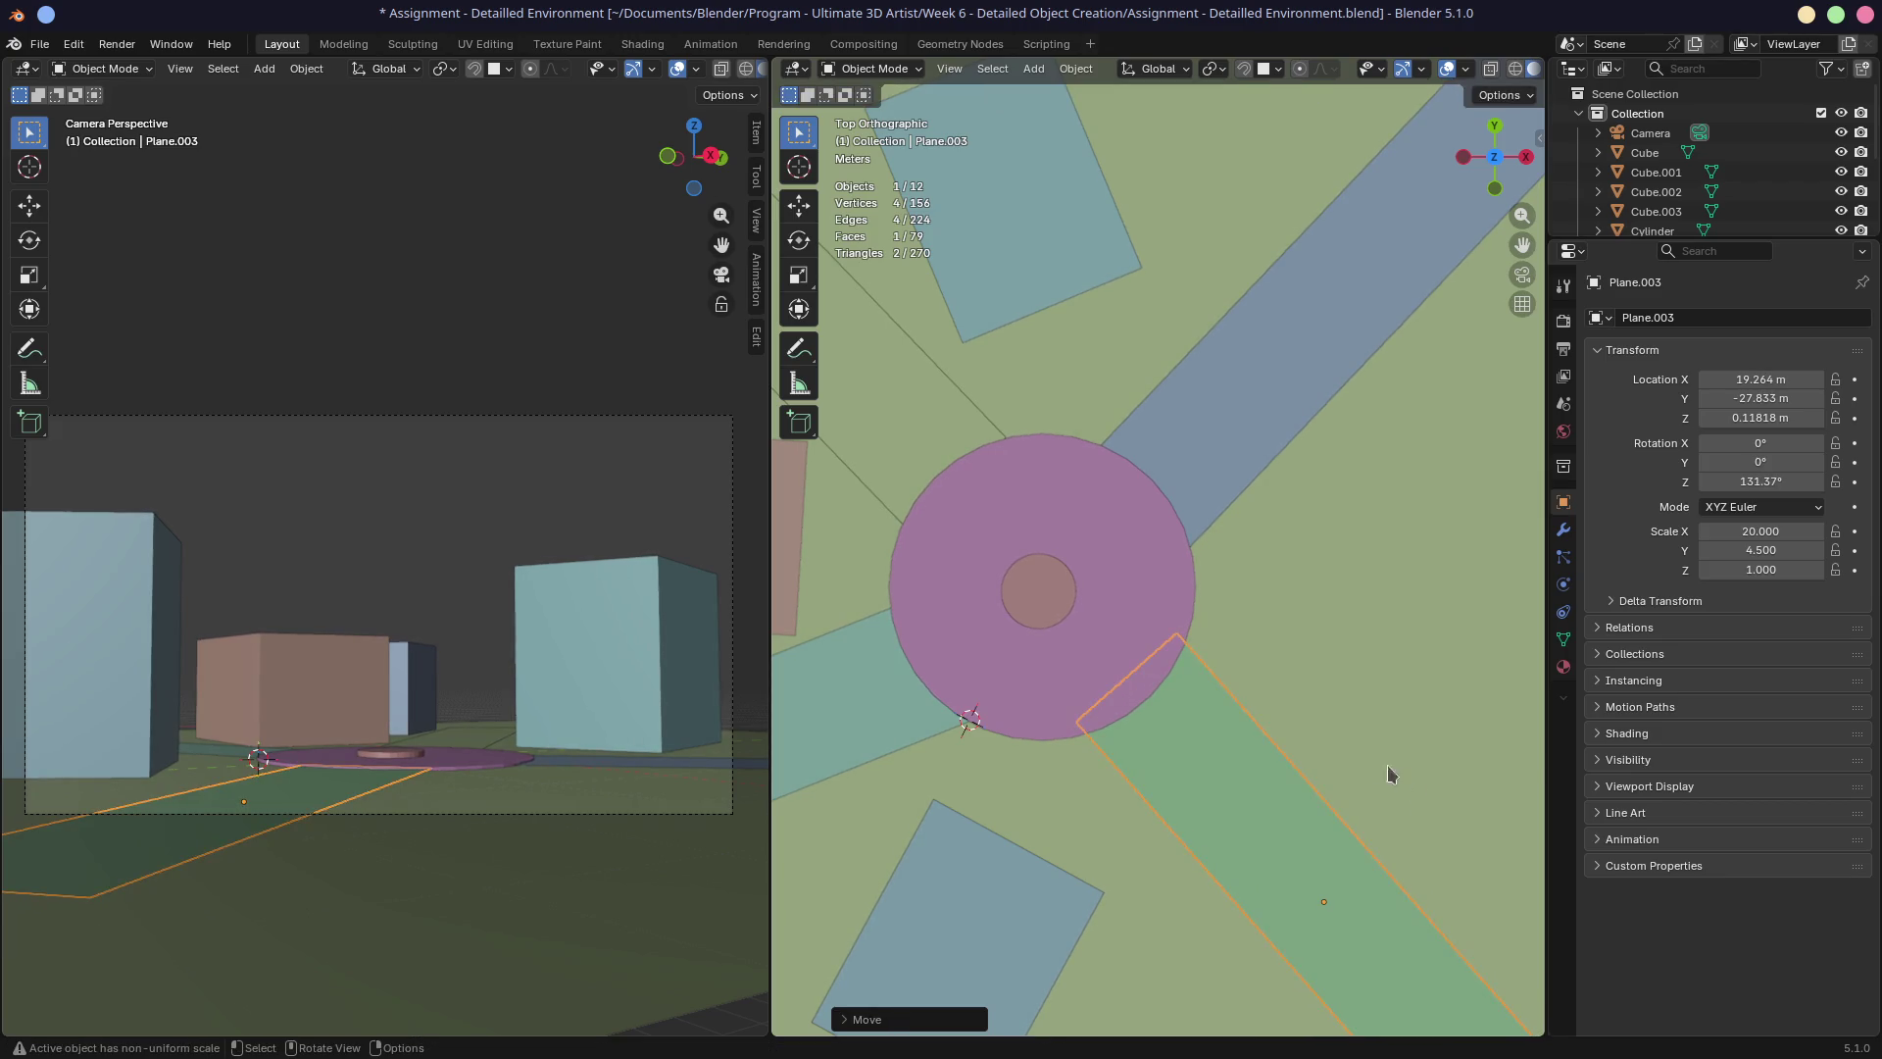
mouse_move(1379, 721)
middle_mouse_down()
mouse_move(1224, 641)
mouse_move(1163, 569)
middle_mouse_up()
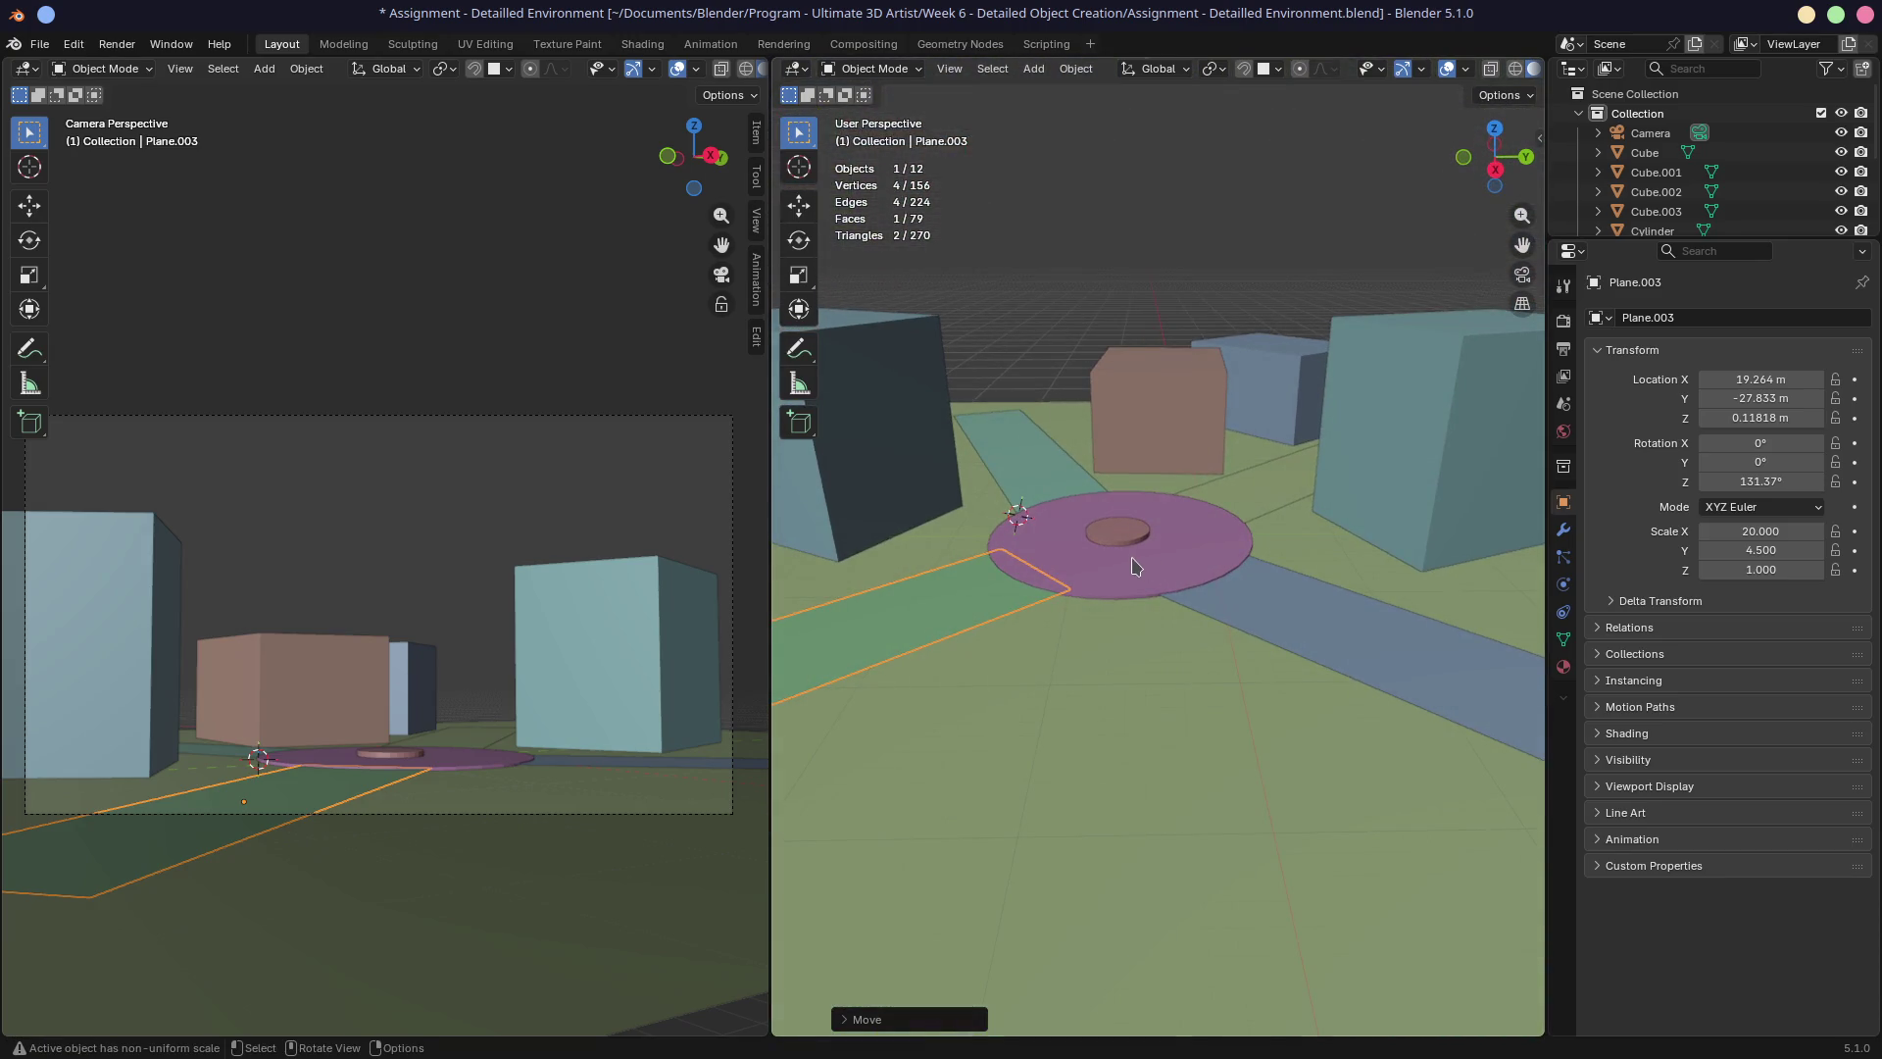
Select the blue building Cube.002 behind the plaza and begin scaling it along Z only.
left_click(1291, 397)
middle_click_drag(1290, 397, 1252, 444)
key("s")
key("z")
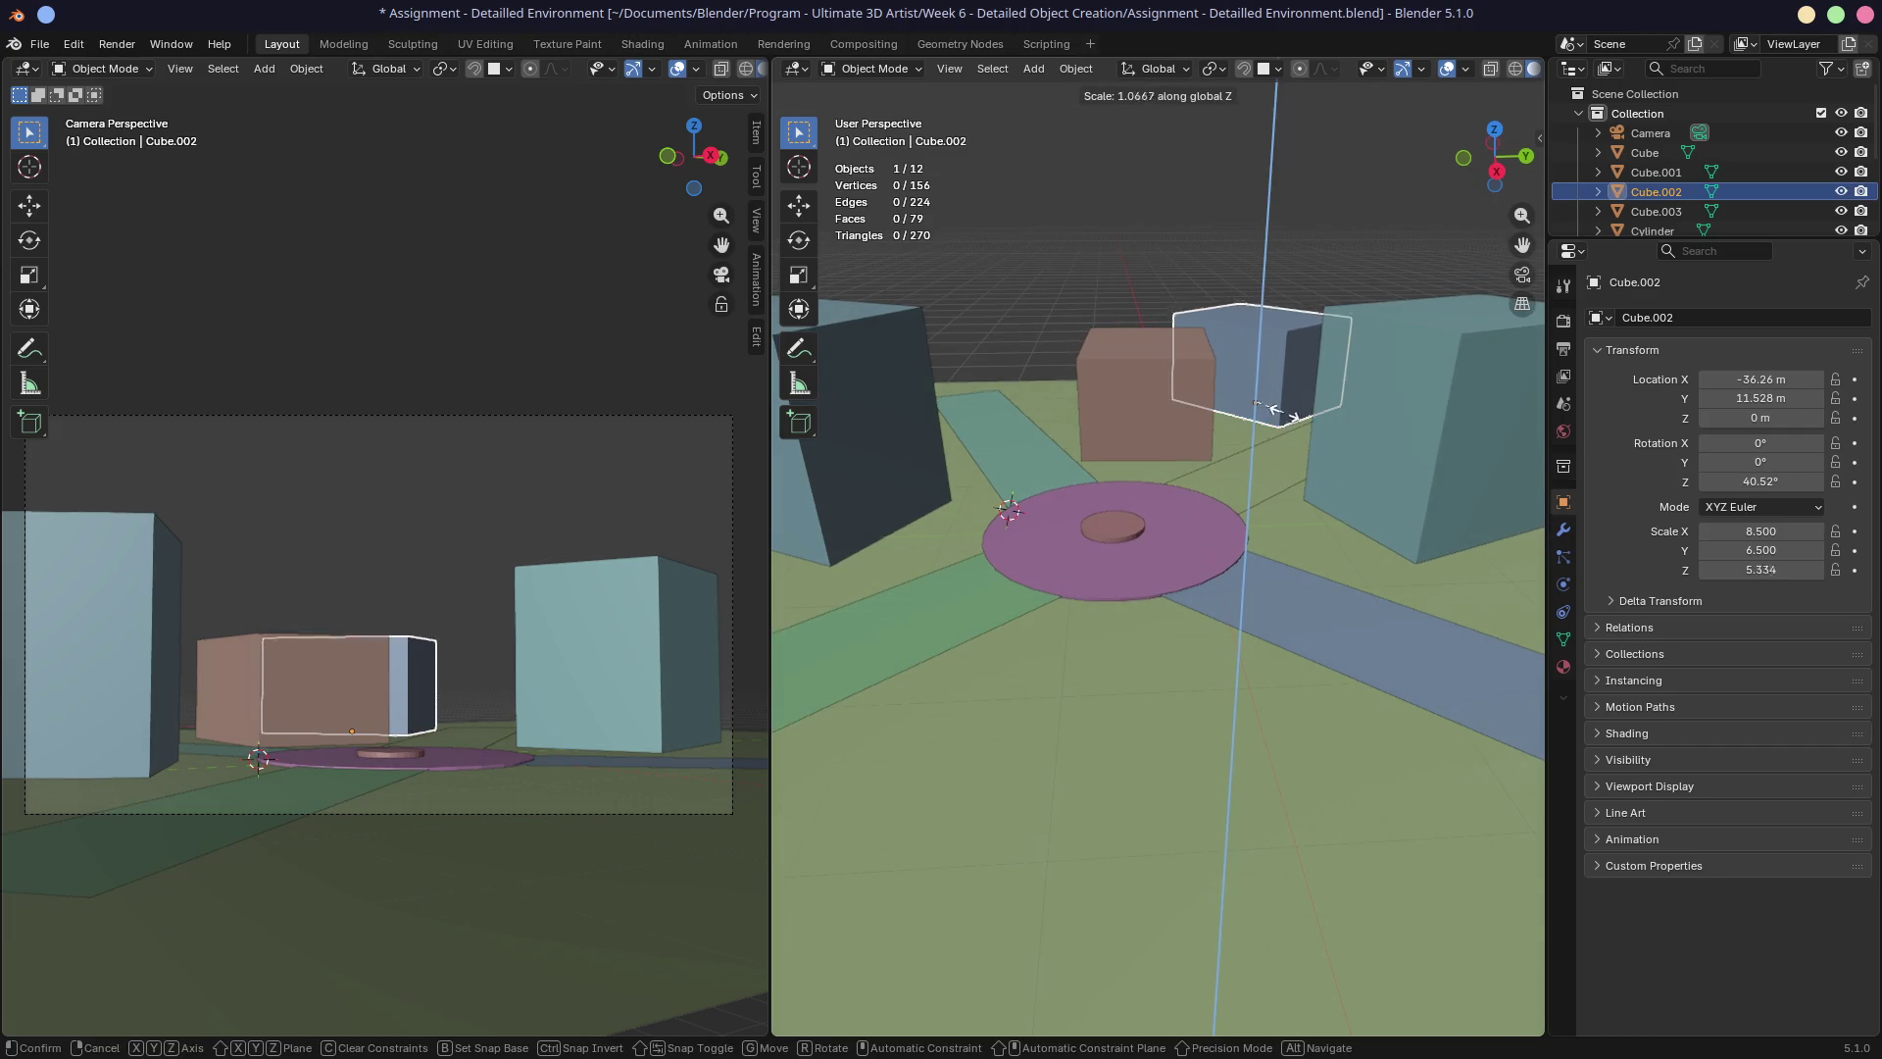